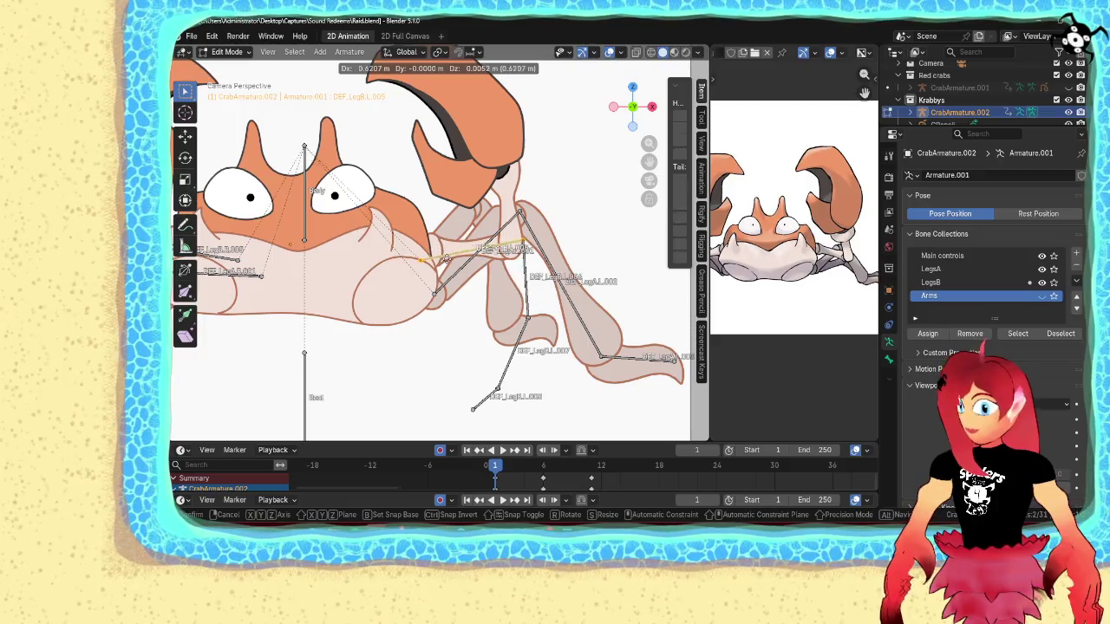
# - Move the first DEF_LegB leg bone joints onto the drawn leg
pyautogui.click(493, 242)
pyautogui.click(539, 232)
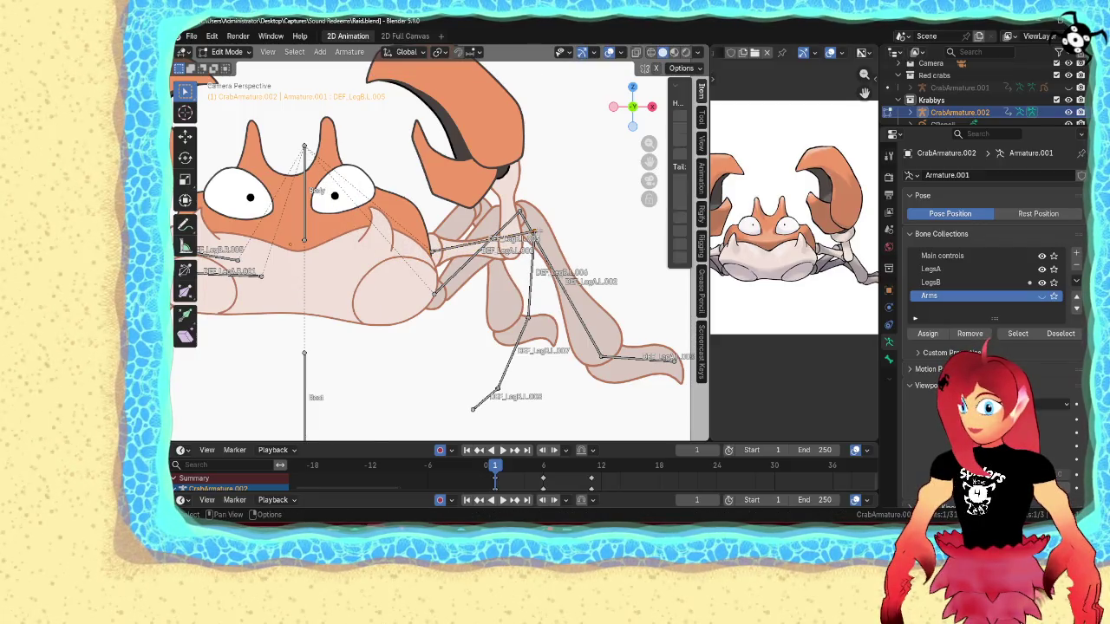
pyautogui.press('g')
pyautogui.click(496, 227)
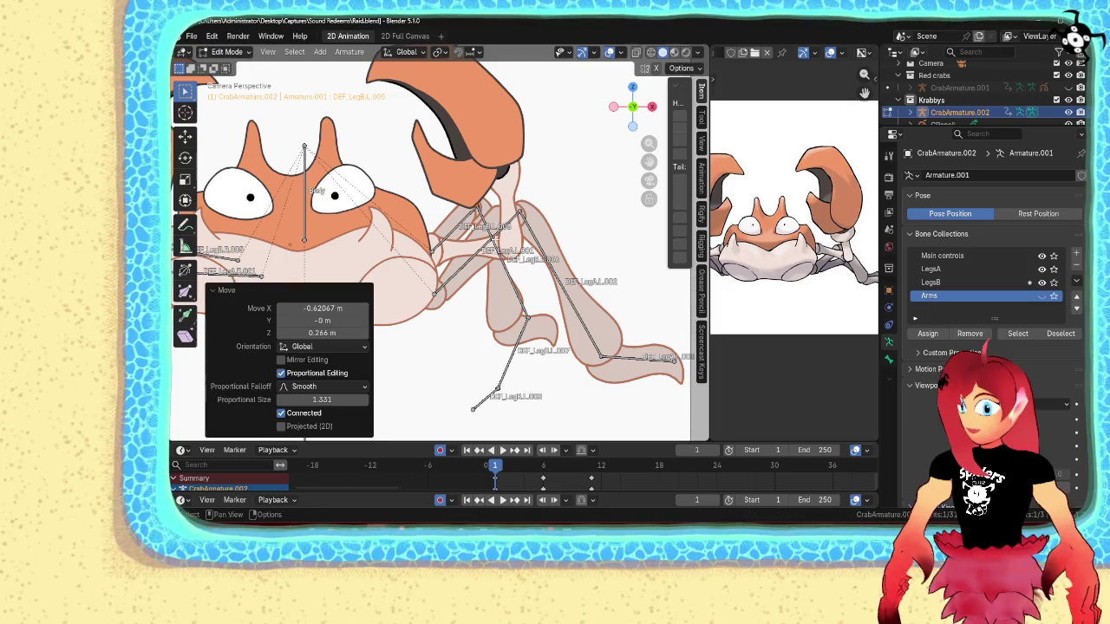
pyautogui.press('g')
pyautogui.click(515, 373)
pyautogui.press('g')
pyautogui.click(555, 331)
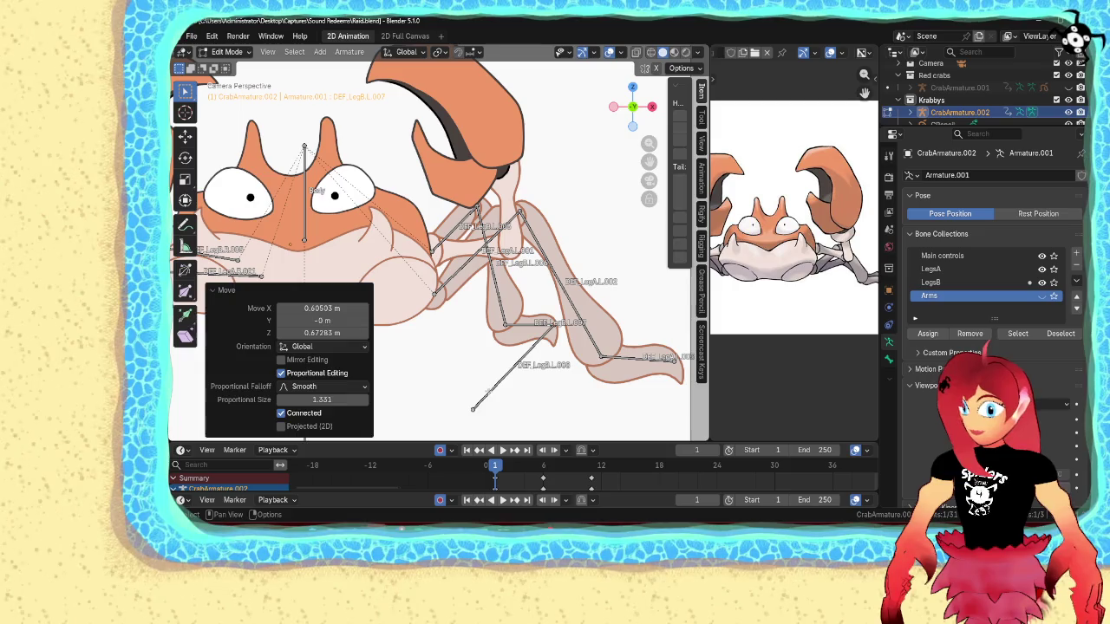
# - Delete the extra leg bone
pyautogui.click(513, 370)
pyautogui.press('x')
pyautogui.click(429, 390)
# - Reposition the DEF_LegB bones and joints on the crab's other legs along the drawing
pyautogui.keyDown('shift'); pyautogui.moveTo(429, 390); pyautogui.dragTo(600, 373, button='middle'); pyautogui.keyUp('shift')
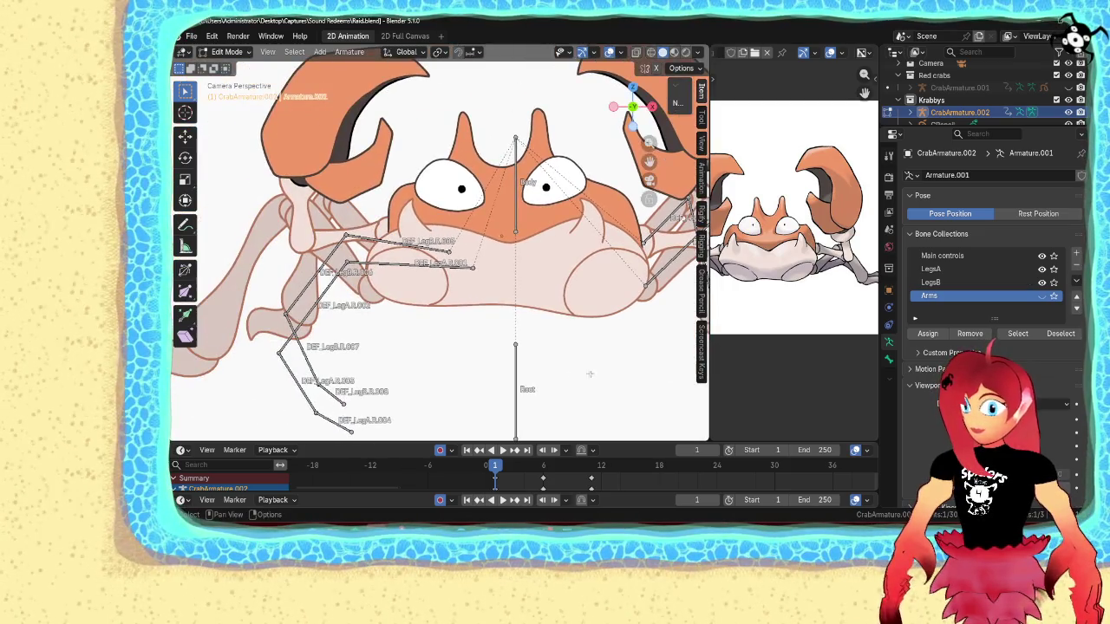
pyautogui.click(405, 246)
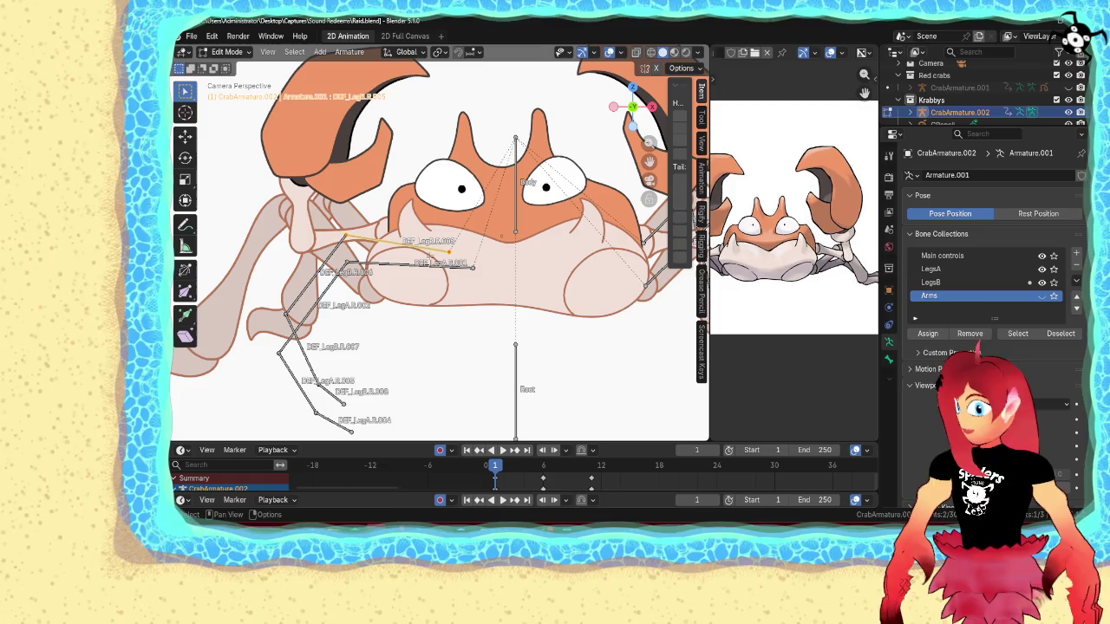
pyautogui.press('g')
pyautogui.click(284, 240)
pyautogui.click(276, 231)
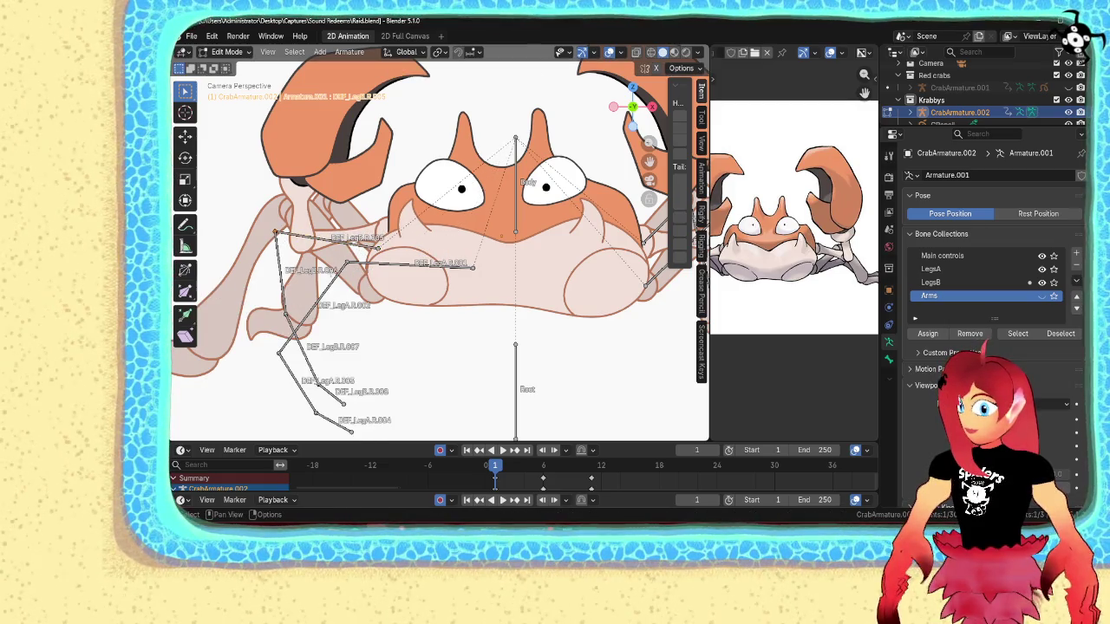
pyautogui.press('g')
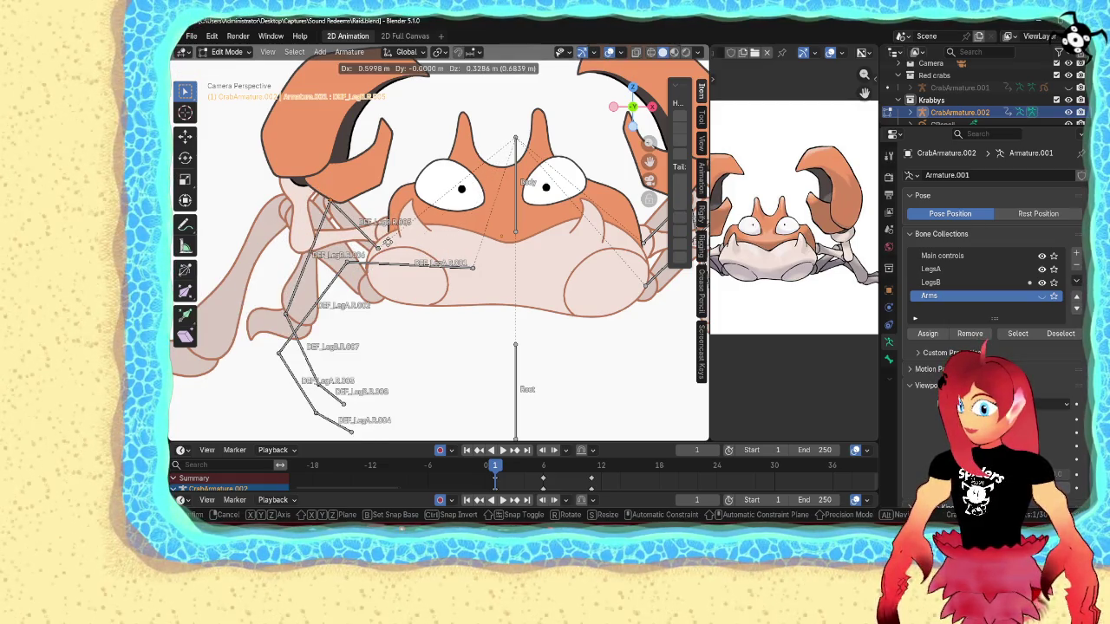
pyautogui.click(294, 308)
pyautogui.scroll(3, 434, 286)
pyautogui.keyDown('shift'); pyautogui.moveTo(423, 320); pyautogui.dragTo(441, 327, button='middle'); pyautogui.keyUp('shift')
pyautogui.press('g')
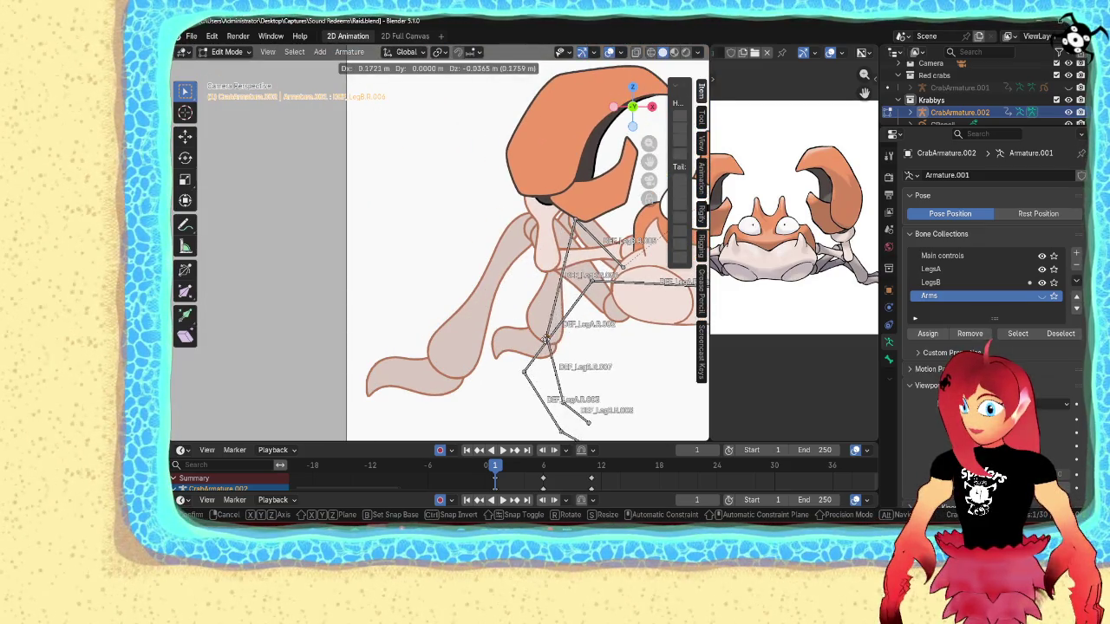
# - Place DEF_LegB.R.007 on the drawn leg and delete the extra DEF_LegB.R.008 bone
pyautogui.click(545, 334)
pyautogui.click(562, 378)
pyautogui.press('g')
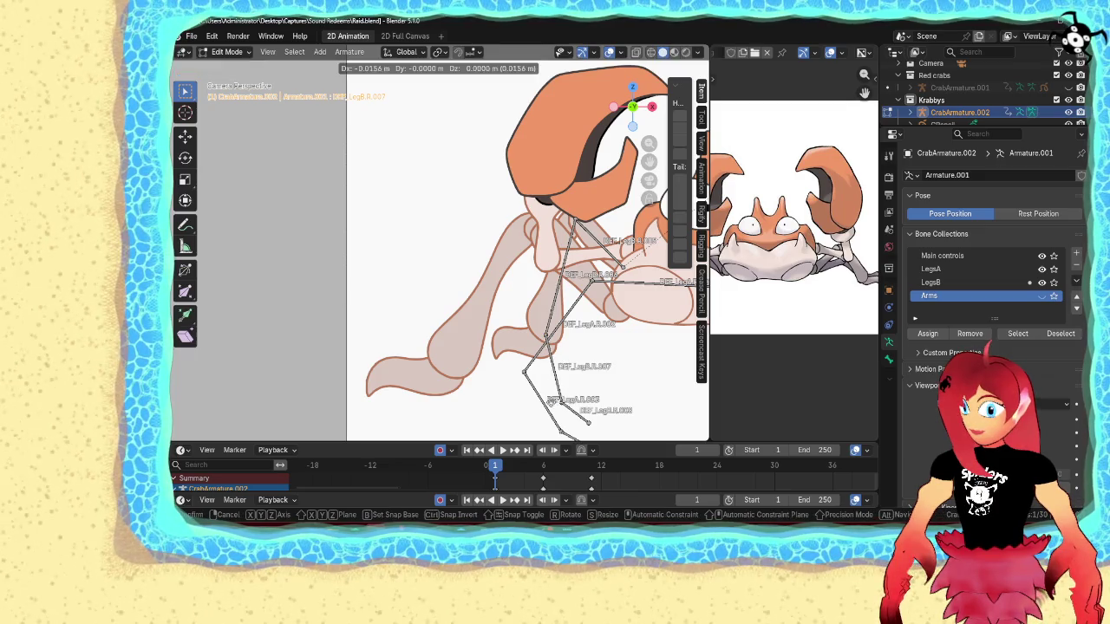
pyautogui.click(497, 345)
pyautogui.click(579, 409)
pyautogui.press('x')
pyautogui.click(578, 413)
# - Fit DEF_LegA.R.001 through R.003 along the drawn leg, ending at the leg tip
pyautogui.click(548, 406)
pyautogui.click(631, 290)
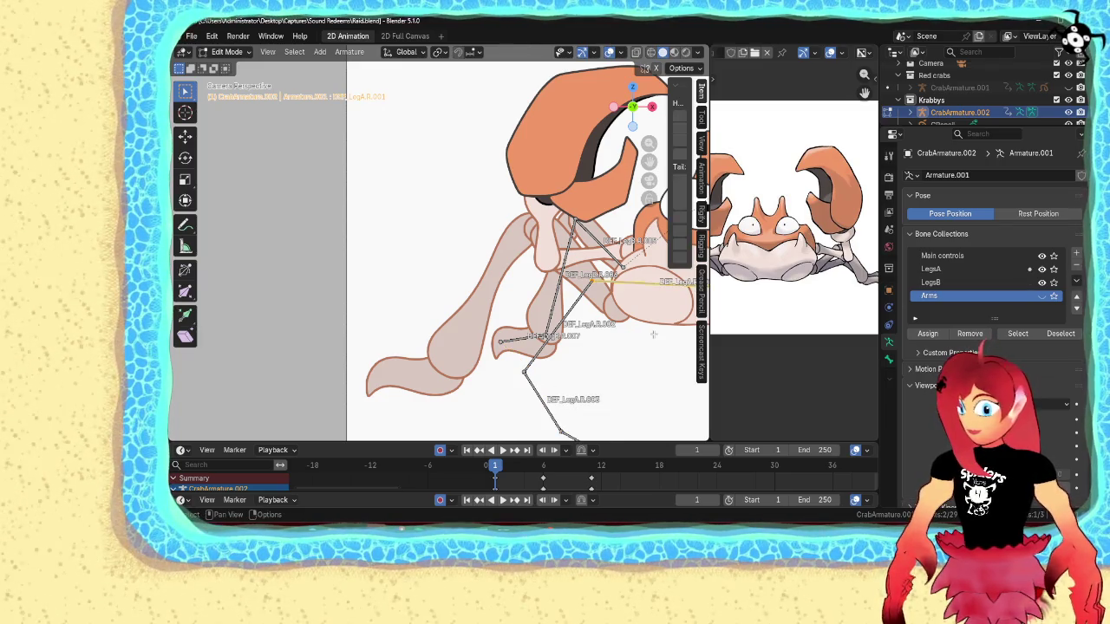
pyautogui.press('g')
pyautogui.click(504, 358)
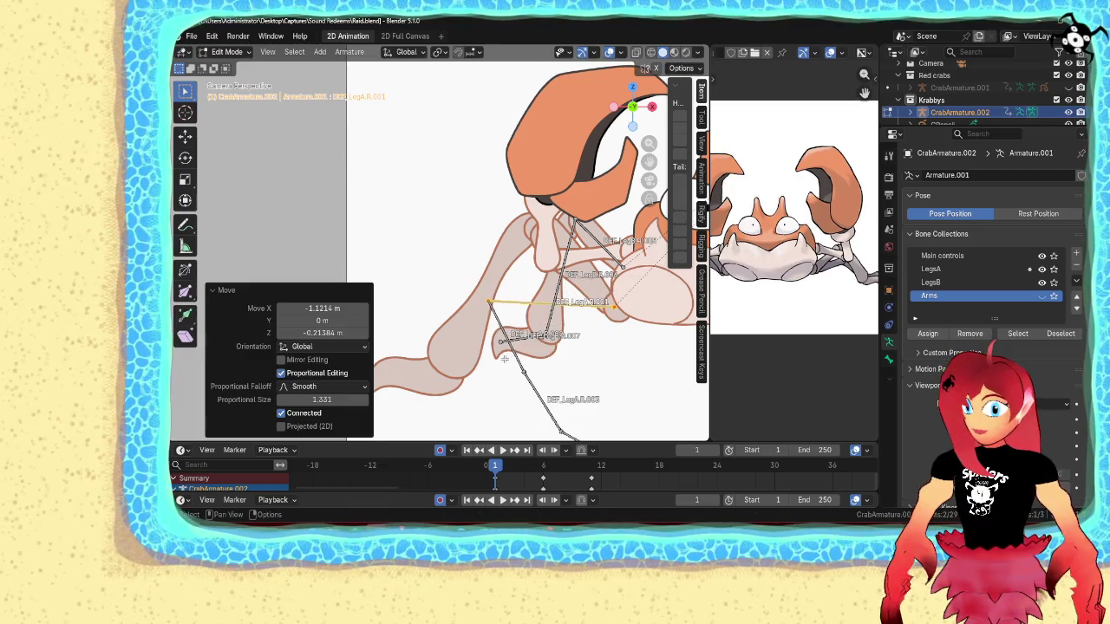
pyautogui.press('g')
pyautogui.click(523, 348)
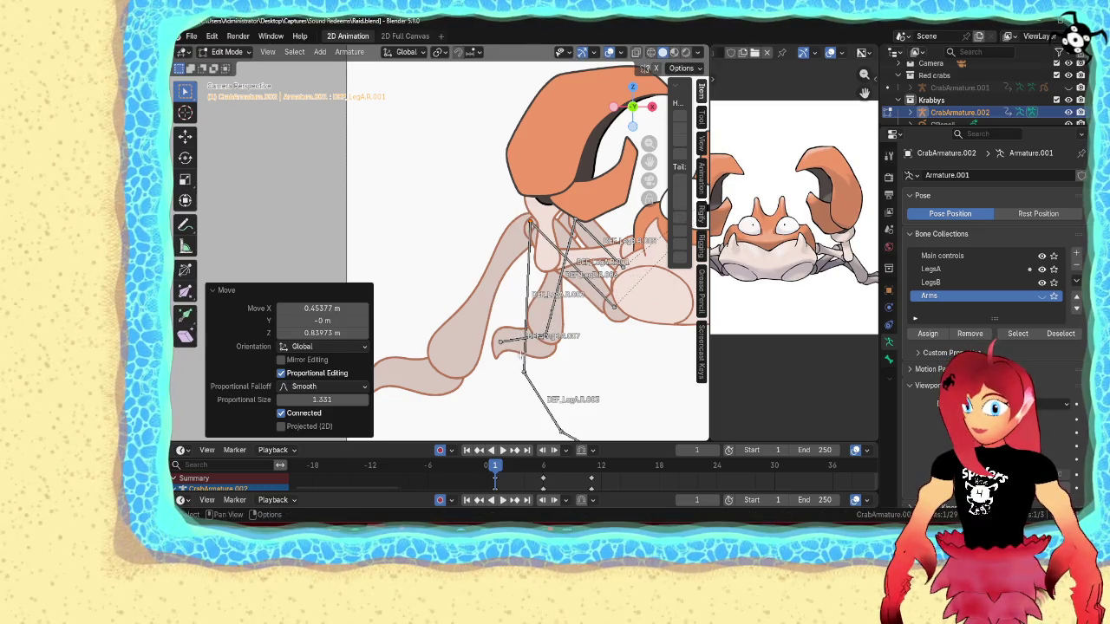
pyautogui.moveTo(520, 367); pyautogui.dragTo(580, 371)
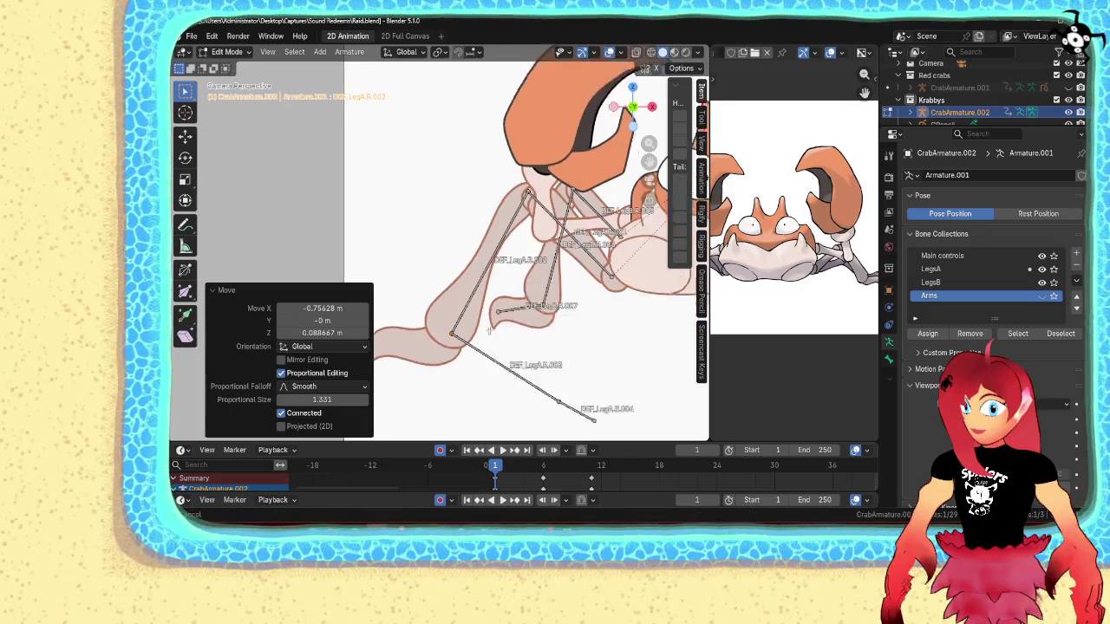
pyautogui.click(451, 288)
pyautogui.press('g')
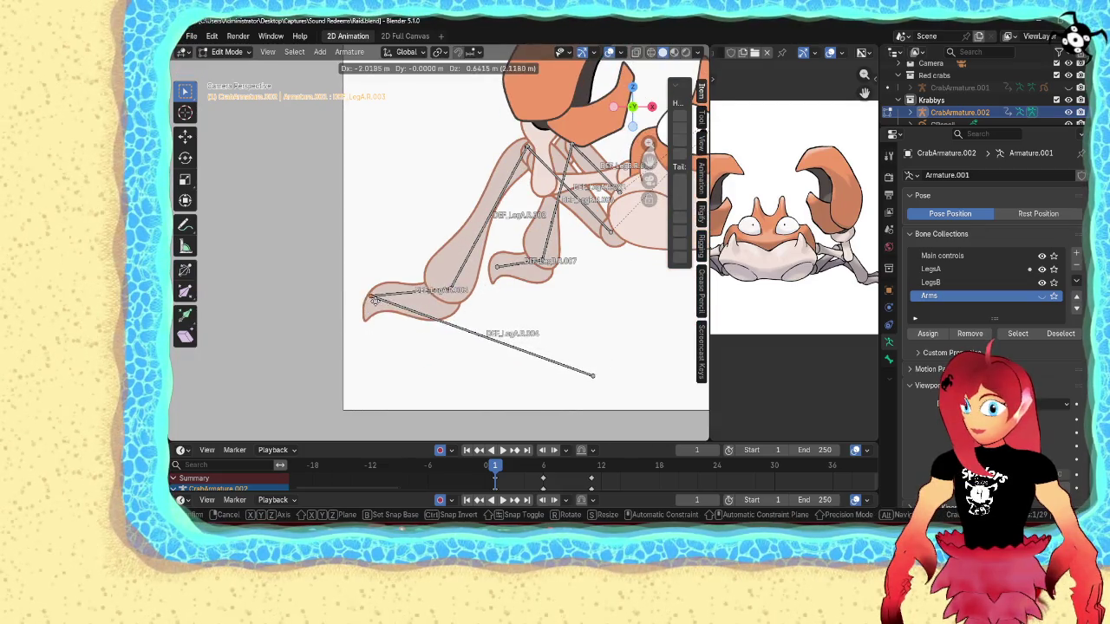
pyautogui.click(442, 327)
# - Delete DEF_LegA.R.004, frame the view, and return to Object Mode
pyautogui.click(570, 370)
pyautogui.press('x')
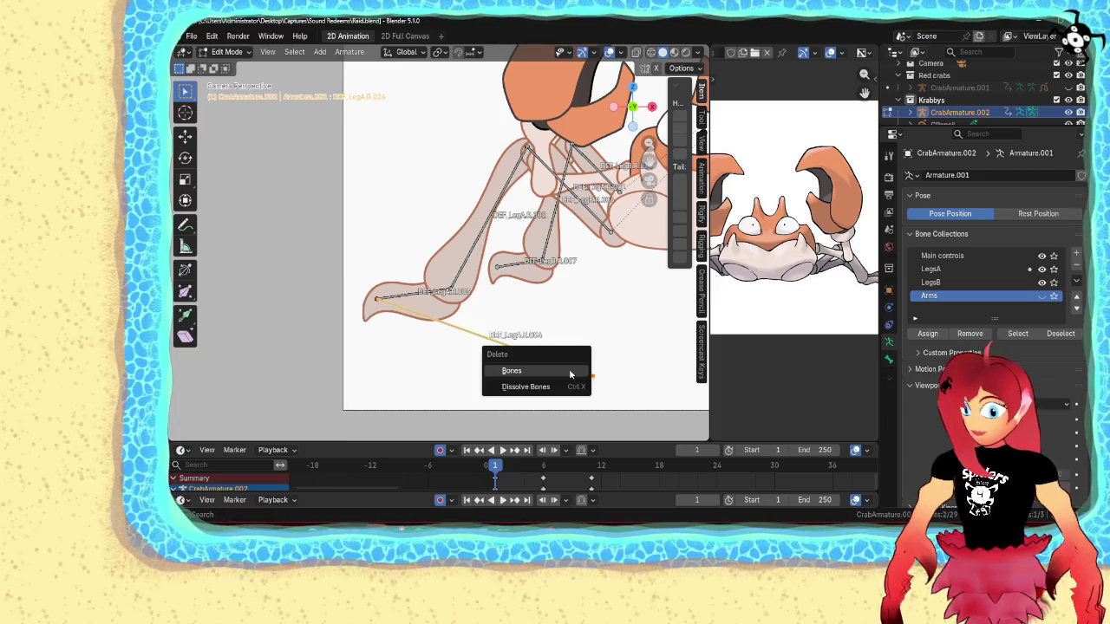
pyautogui.click(568, 371)
pyautogui.press('Home')
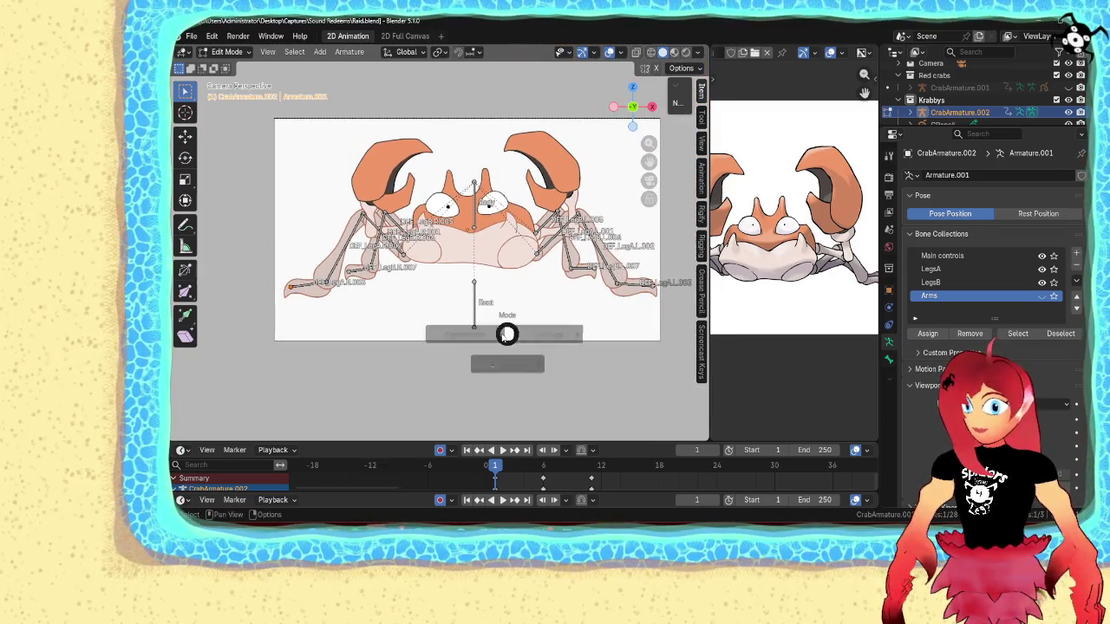
pyautogui.press('Tab')
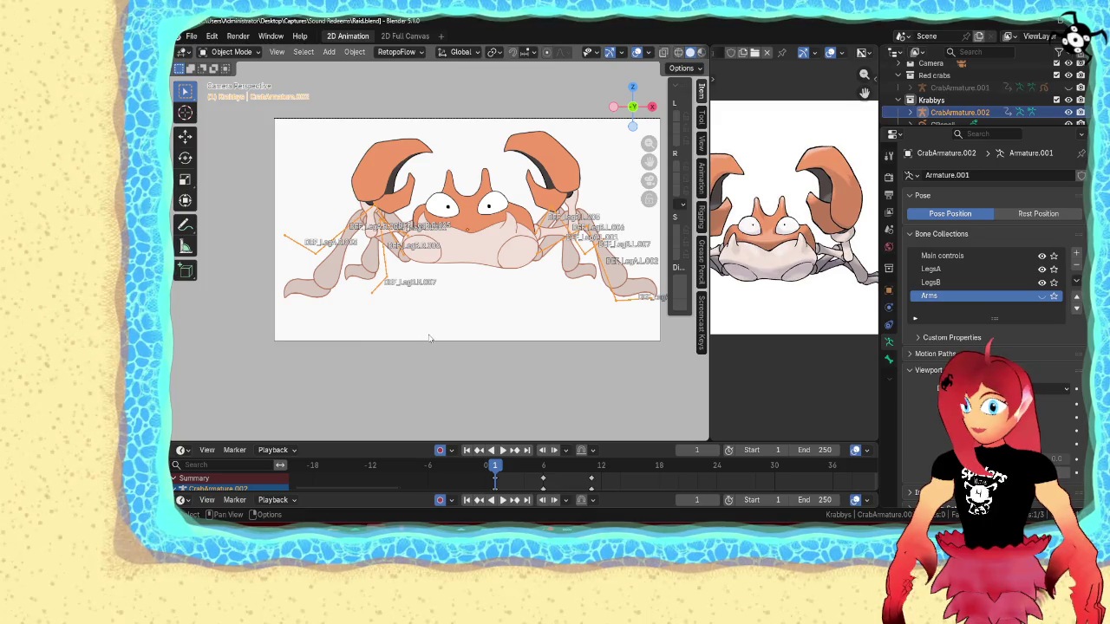
# - Play the leg cycle, show only the Arms collection, and enter armature Edit Mode
pyautogui.click(502, 449)
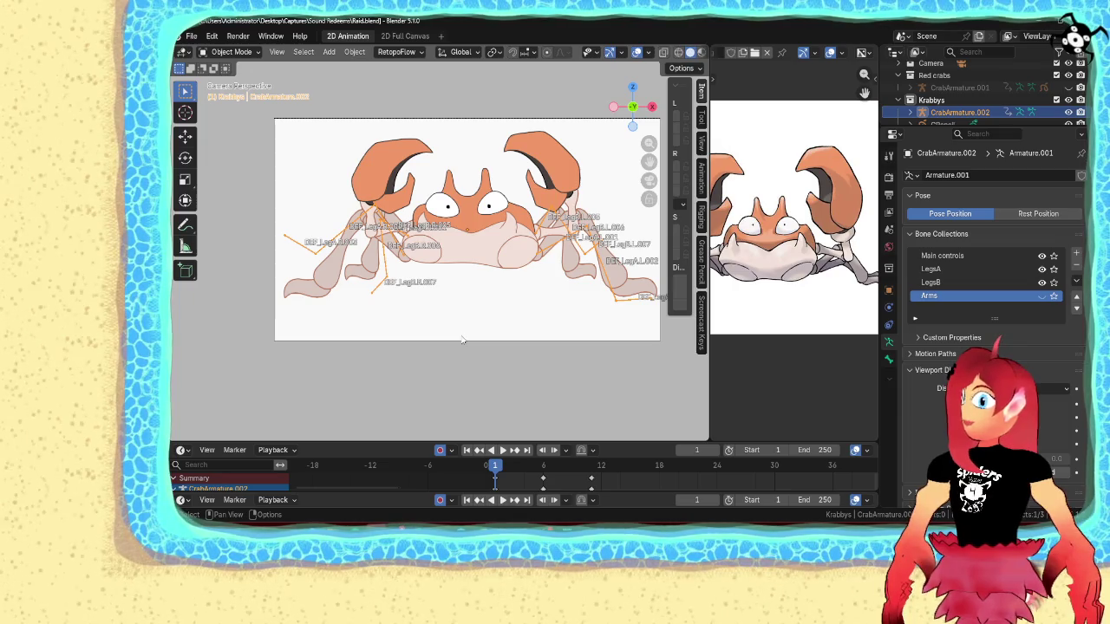
pyautogui.click(1041, 296)
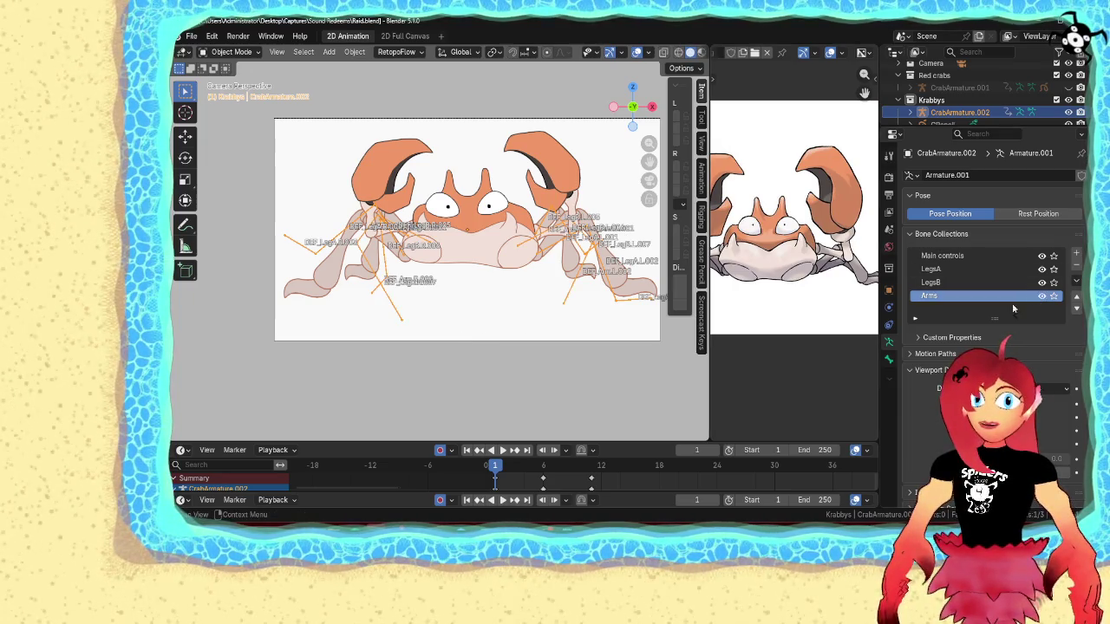
pyautogui.moveTo(1041, 269); pyautogui.dragTo(1041, 283)
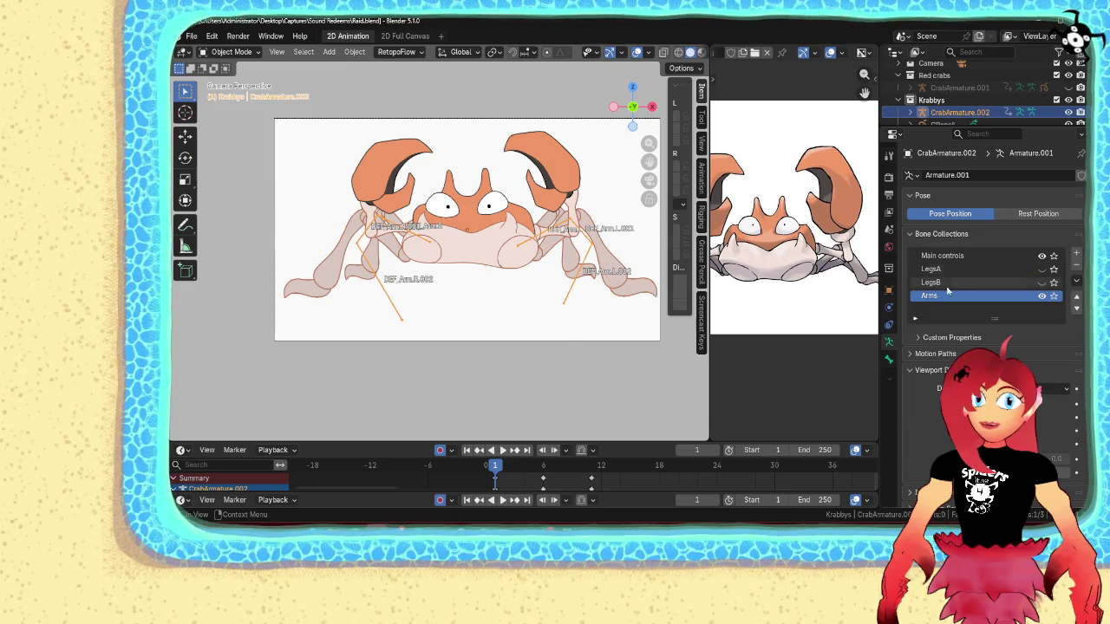
pyautogui.hotkey('ctrl', 'Tab')
pyautogui.click(618, 237)
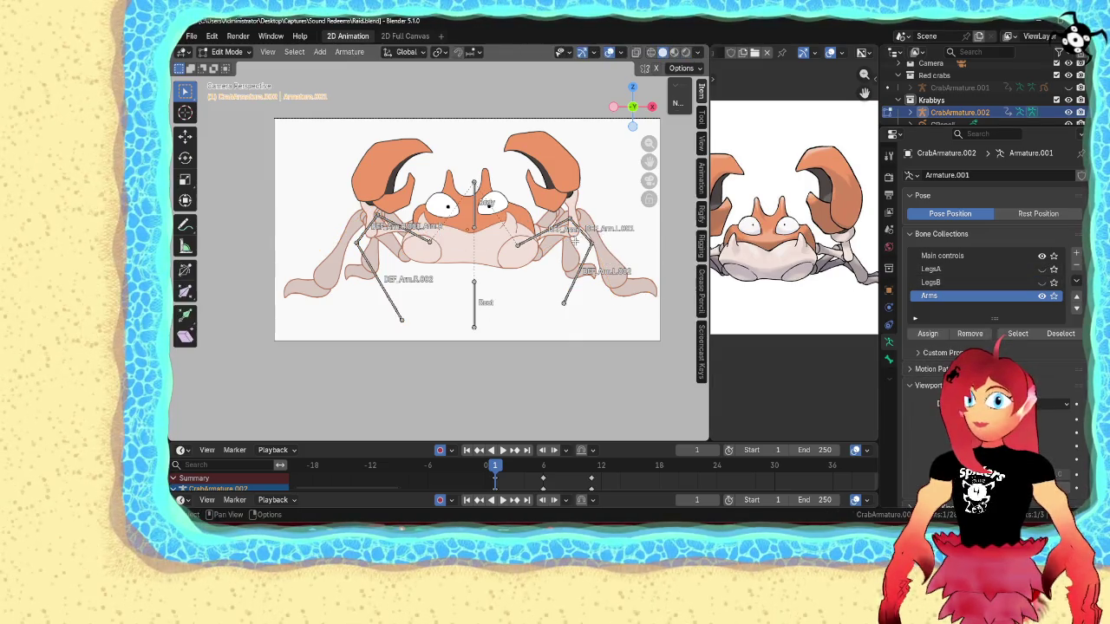
# - Reposition the DEF_Arm.L bones so the chain rises up into the claw
pyautogui.click(473, 258)
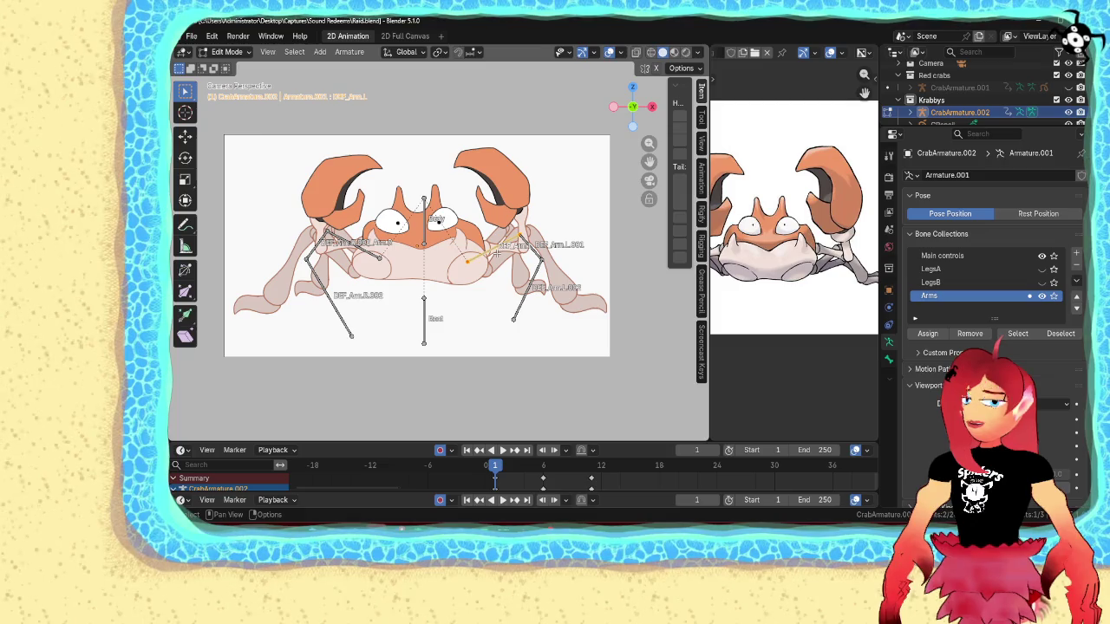
pyautogui.scroll(1, 473, 258)
pyautogui.scroll(2, 473, 258)
pyautogui.scroll(2, 473, 257)
pyautogui.press('g')
pyautogui.click(500, 246)
pyautogui.hotkey('ctrl', 'z')
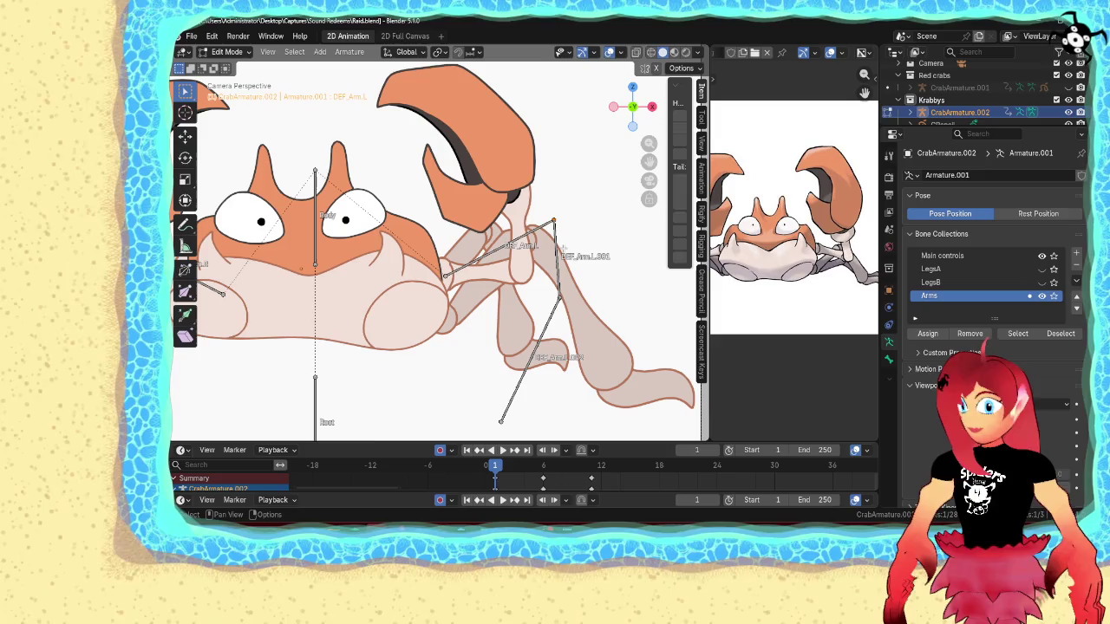
pyautogui.press('g')
pyautogui.click(528, 303)
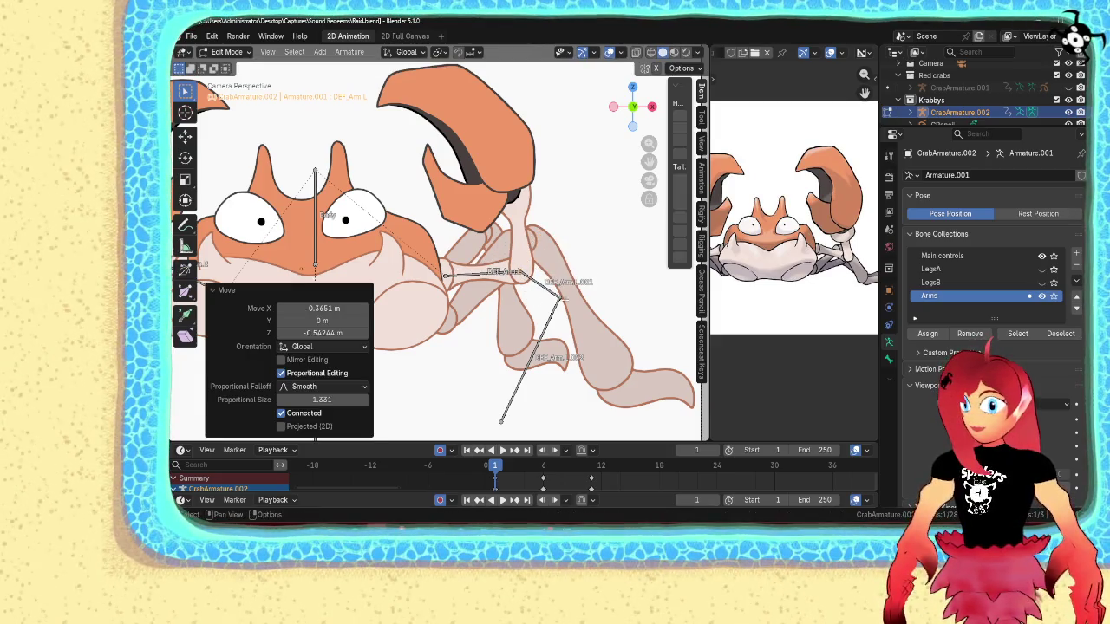
pyautogui.press('g')
pyautogui.click(501, 394)
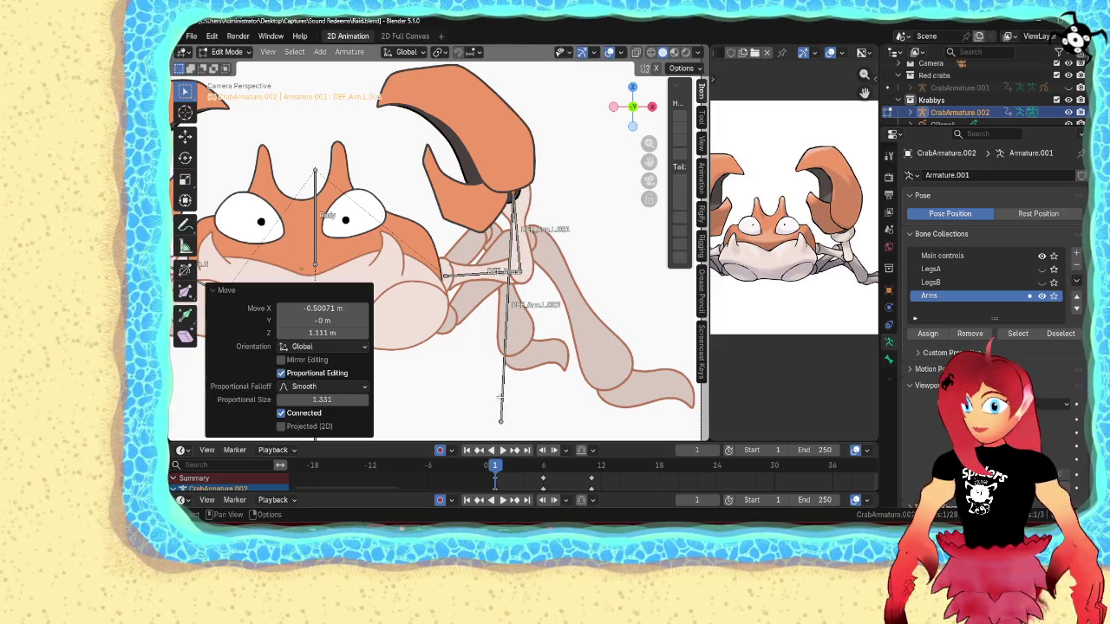
pyautogui.press('g')
pyautogui.click(469, 143)
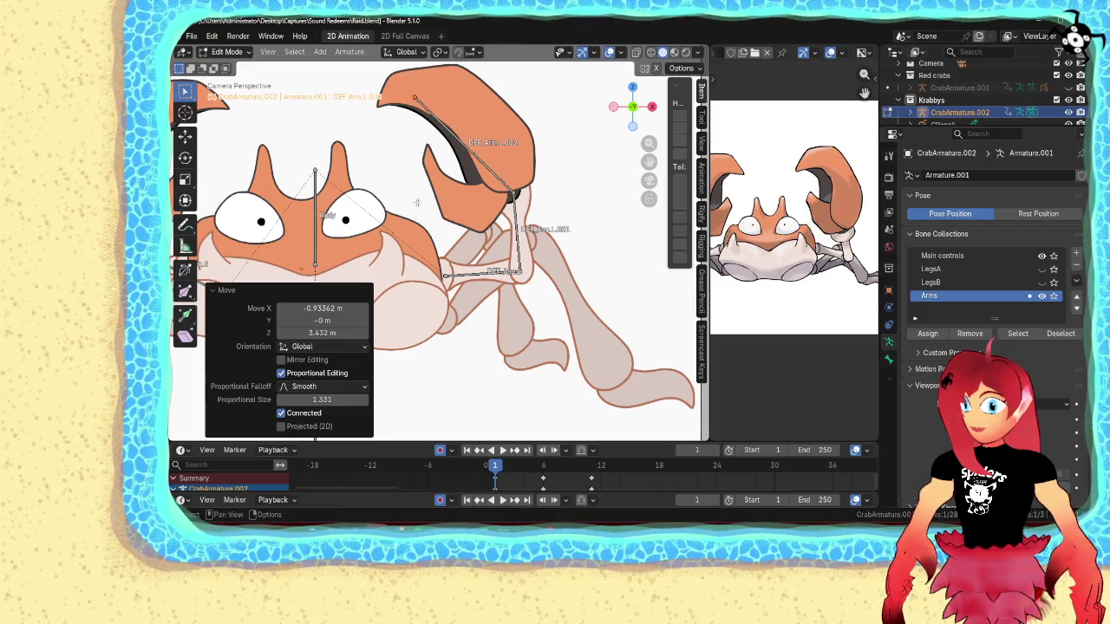
# - Fit the other arm's joints along its claw, pull the tip up, and exit to Object Mode
pyautogui.keyDown('shift'); pyautogui.moveTo(411, 243); pyautogui.dragTo(661, 284, button='middle'); pyautogui.keyUp('shift')
pyautogui.press('g')
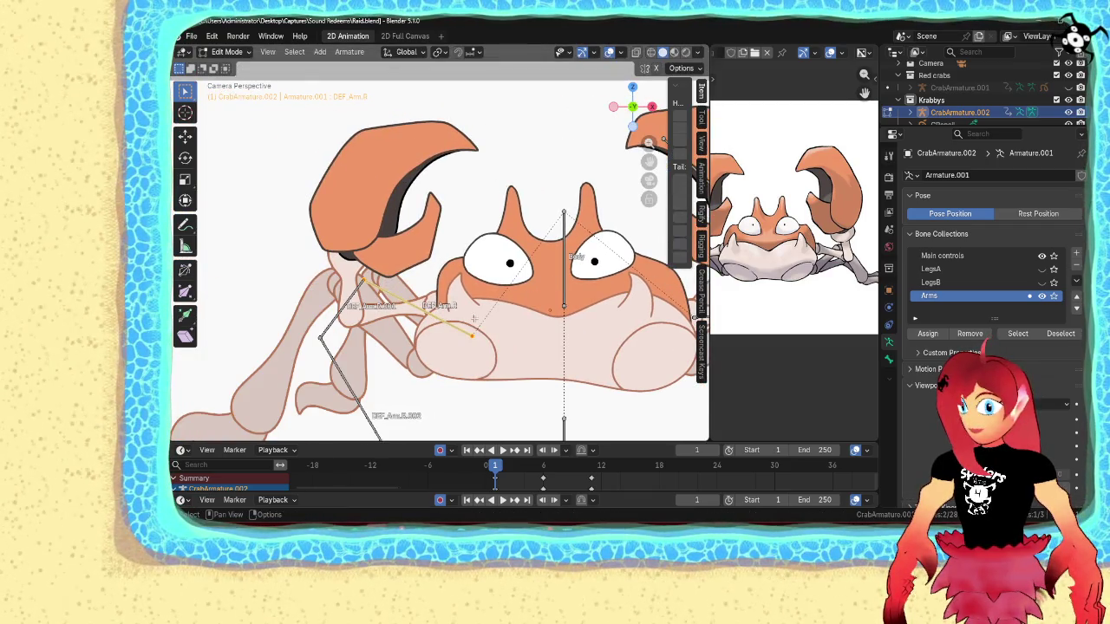
pyautogui.click(484, 286)
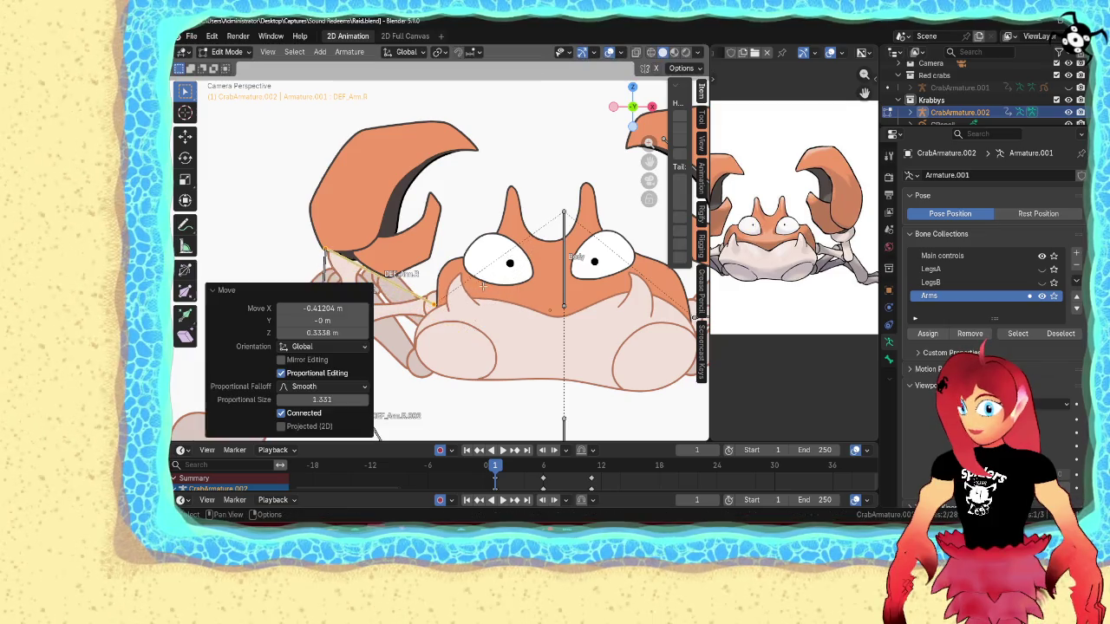
pyautogui.click(329, 251)
pyautogui.press('g')
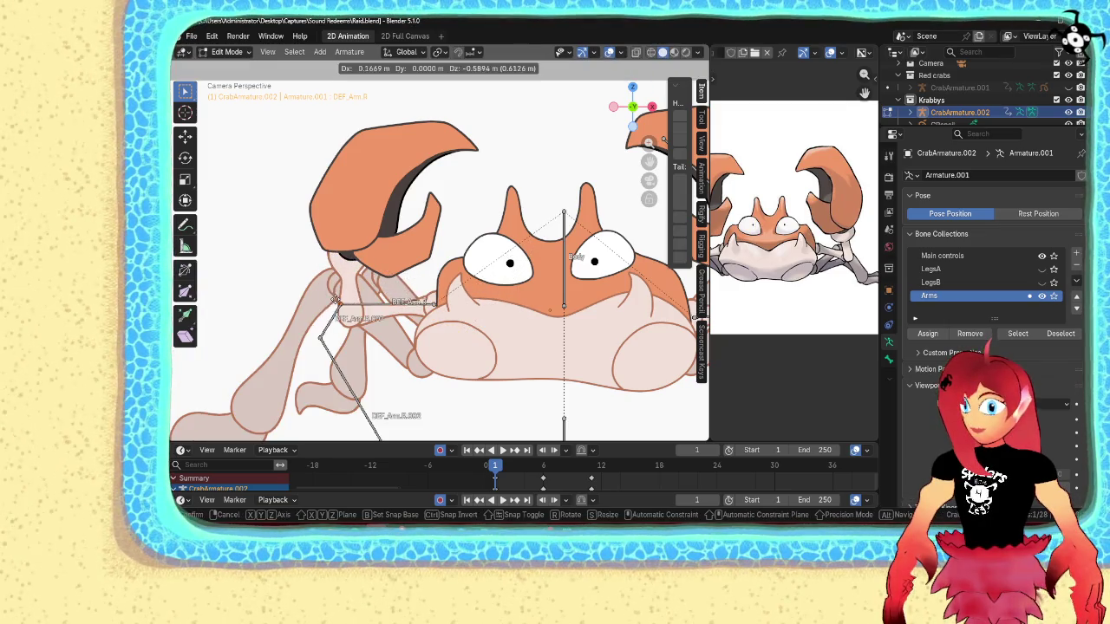
pyautogui.click(401, 301)
pyautogui.keyDown('shift'); pyautogui.moveTo(401, 301); pyautogui.dragTo(499, 326, button='middle'); pyautogui.keyUp('shift')
pyautogui.moveTo(485, 324); pyautogui.dragTo(511, 306)
pyautogui.scroll(-2, 512, 305)
pyautogui.click(537, 409)
pyautogui.moveTo(537, 408); pyautogui.dragTo(553, 152)
pyautogui.press('Tab')
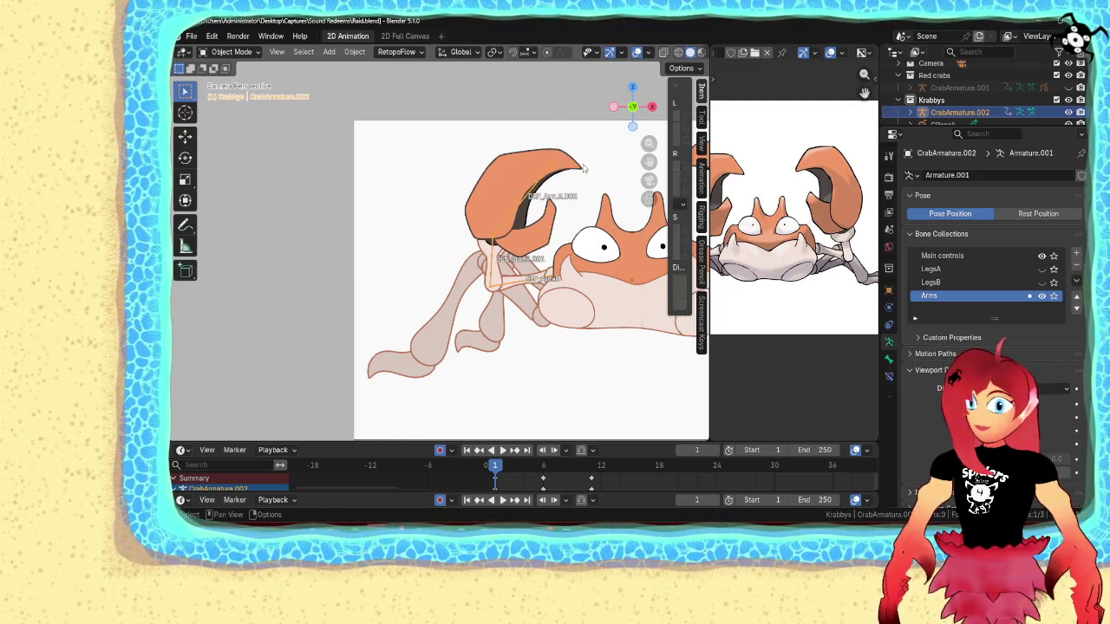
# - Play and scrub the arm-swing animation through frames 7–10, then move back toward the start
pyautogui.press('Home')
pyautogui.press('space')
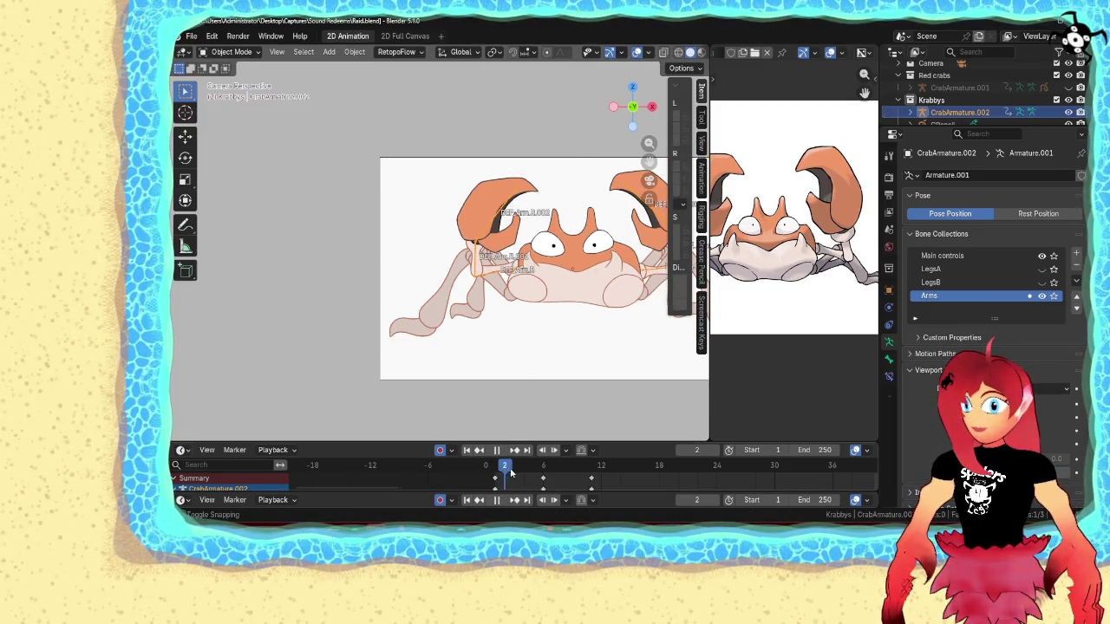
pyautogui.moveTo(557, 475)
pyautogui.mouseDown()
pyautogui.moveTo(588, 480)
pyautogui.moveTo(575, 478)
pyautogui.mouseUp()
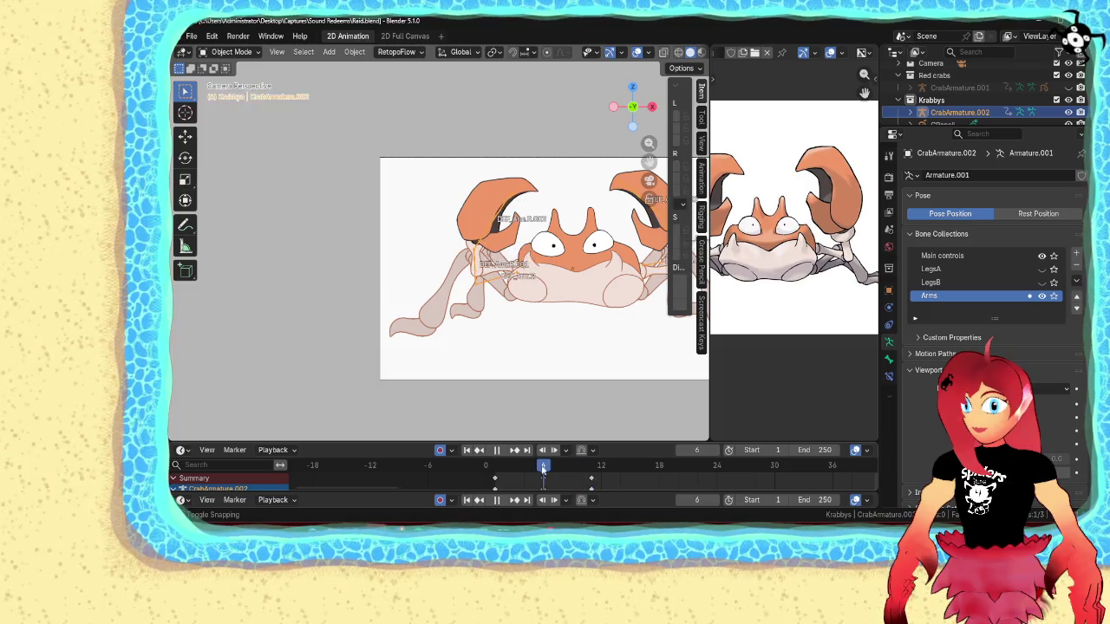
pyautogui.moveTo(575, 479); pyautogui.dragTo(497, 466)
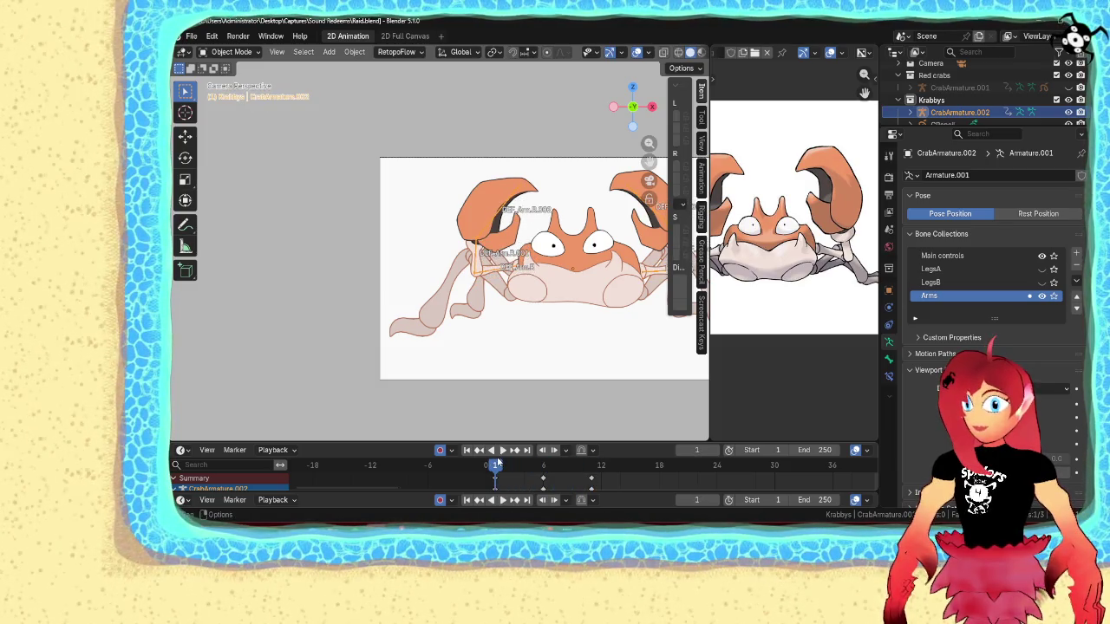
pyautogui.scroll(-1, 534, 351)
# - Return to frame 1 and switch the armature's mode via the Ctrl+Tab pie
pyautogui.hotkey('ctrl', 'Tab')
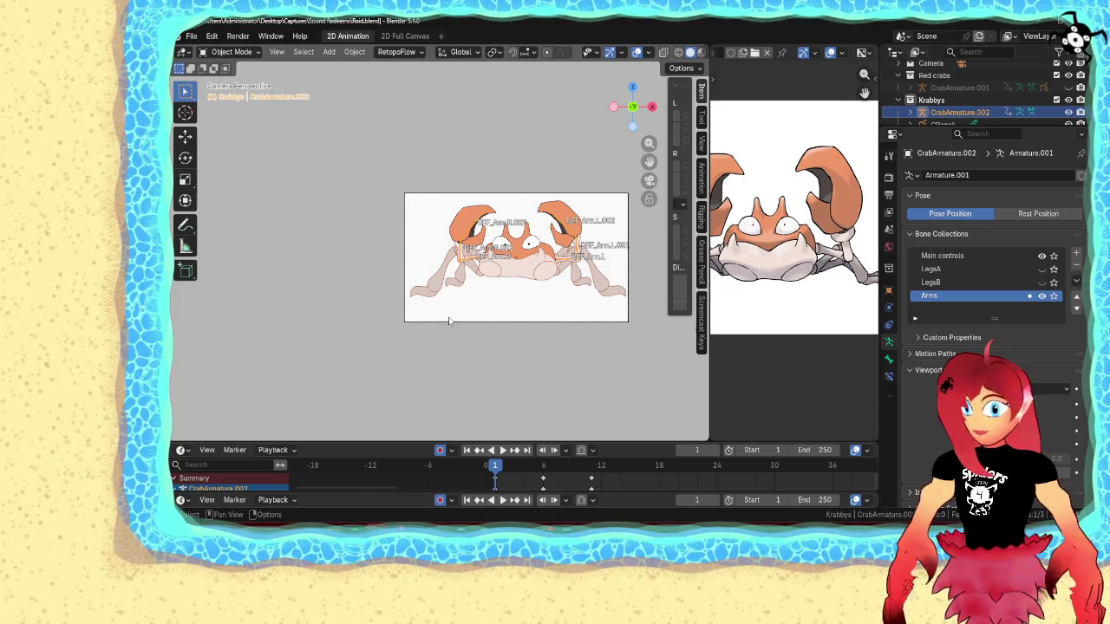
pyautogui.scroll(-1, 426, 314)
pyautogui.scroll(2, 480, 344)
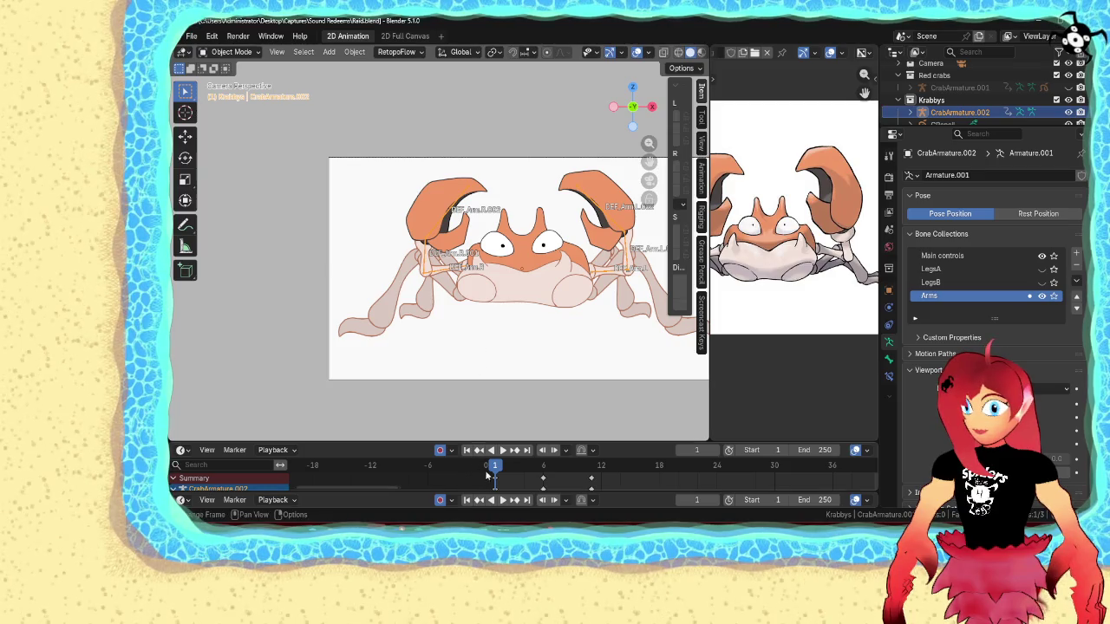
pyautogui.hotkey('ctrl', 'Tab')
pyautogui.hotkey('ctrl', 'Tab')
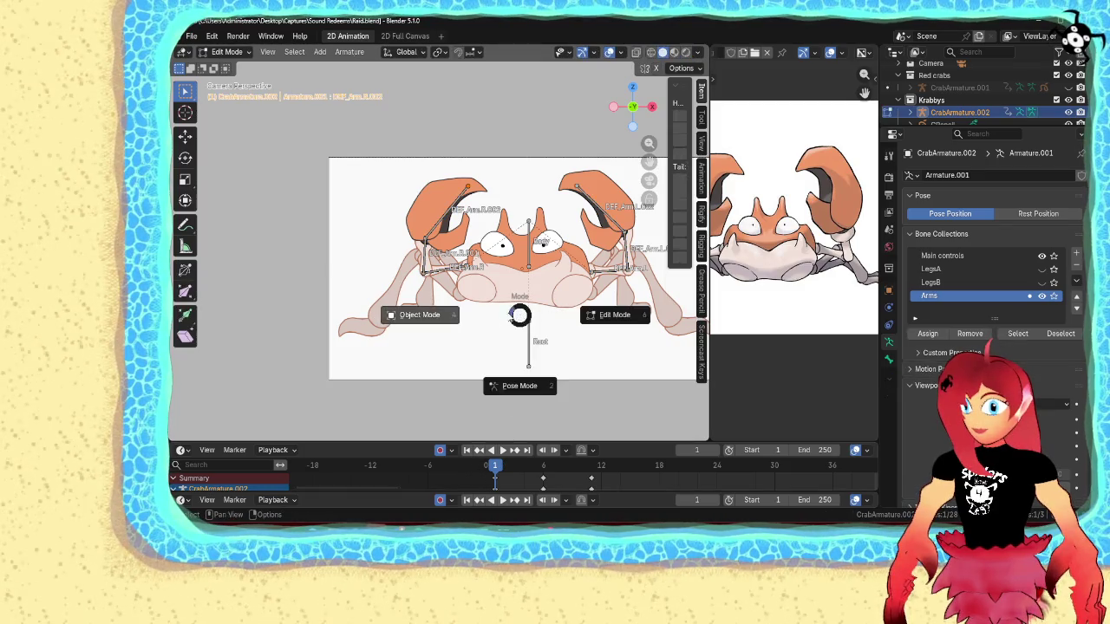
# - Enter Pose Mode, play the arm animation, and show the LegsA and LegsB collections
pyautogui.click(513, 389)
pyautogui.press('space')
pyautogui.press('space')
pyautogui.hotkey('ctrl', 'Tab')
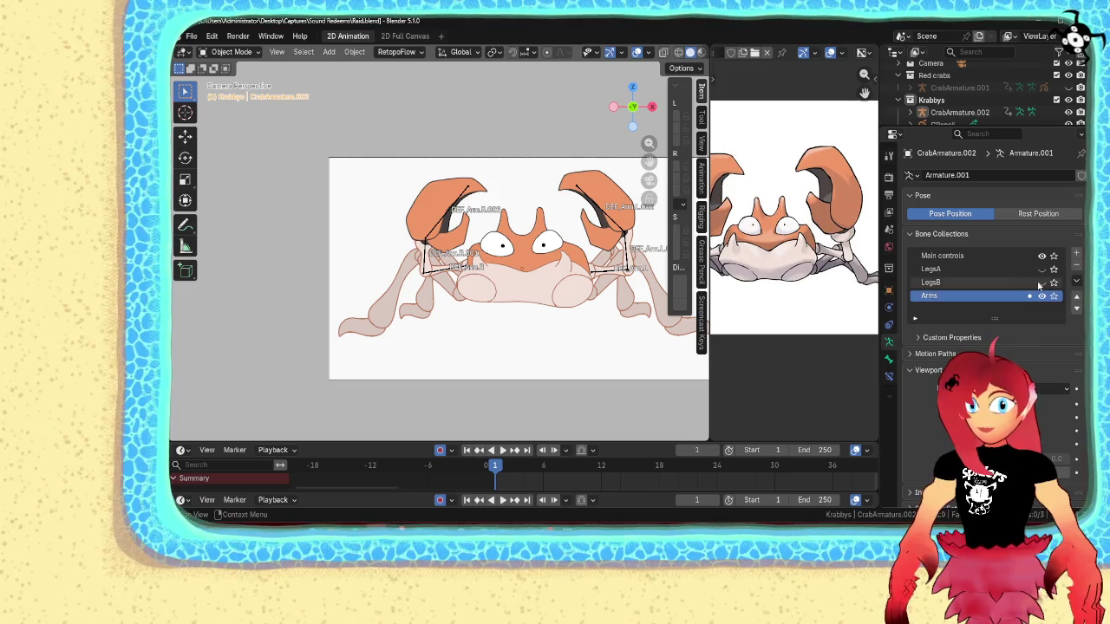
pyautogui.click(1042, 282)
pyautogui.click(1042, 269)
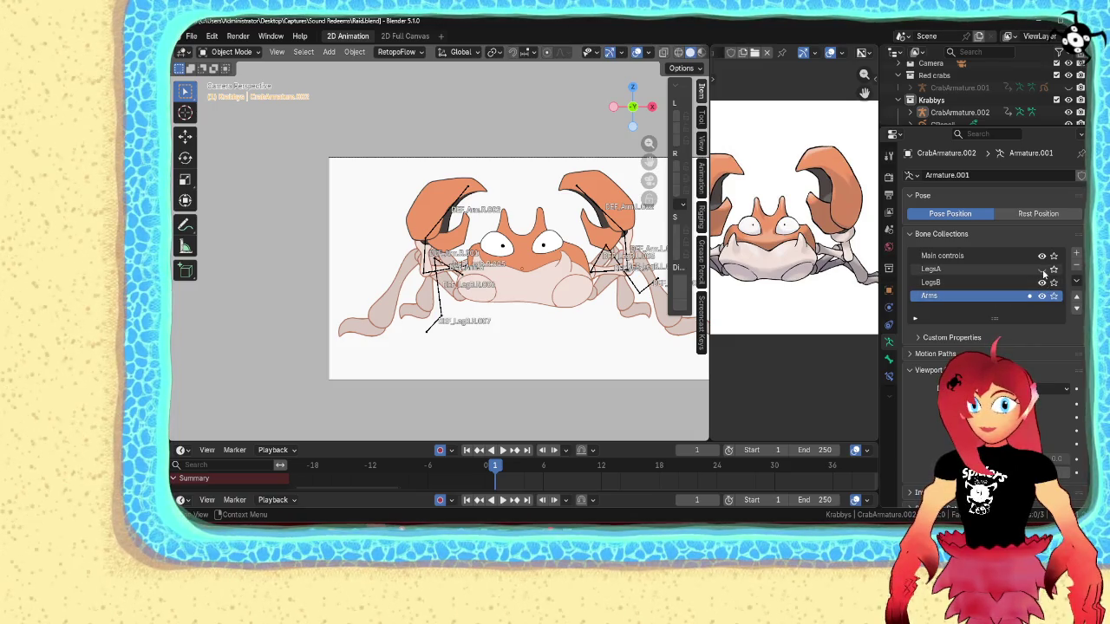
# - Reselect the armature, toggle between Edit and Pose Mode, and deselect all bones
pyautogui.click(535, 291)
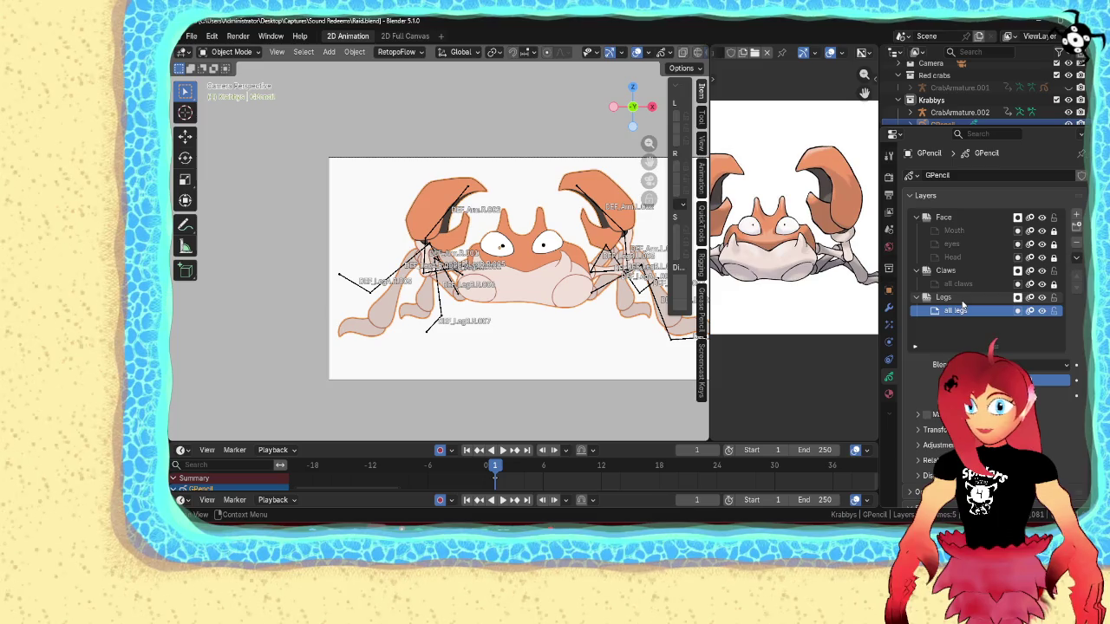
pyautogui.click(613, 286)
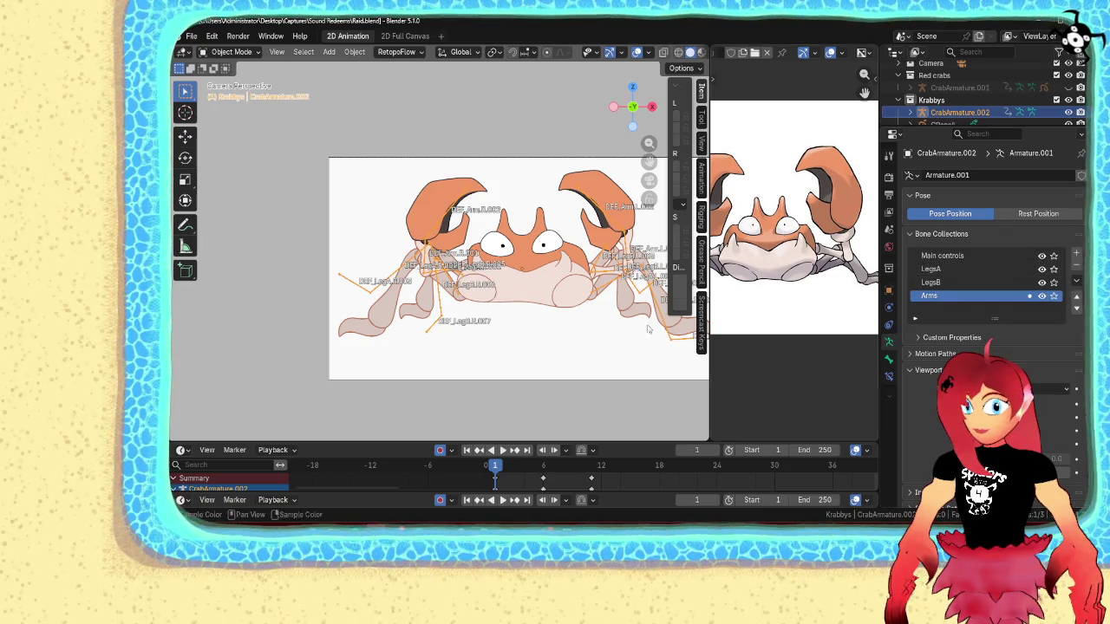
pyautogui.press('Tab')
pyautogui.hotkey('ctrl', 'Tab')
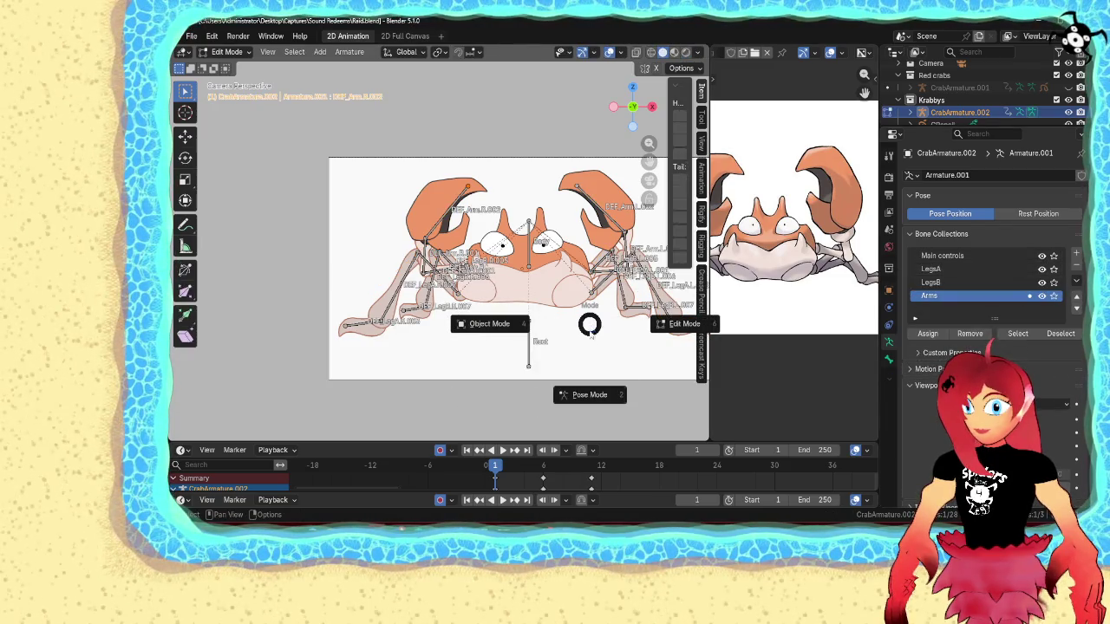
pyautogui.click(587, 394)
pyautogui.hotkey('ctrl', 'Tab')
pyautogui.click(664, 350)
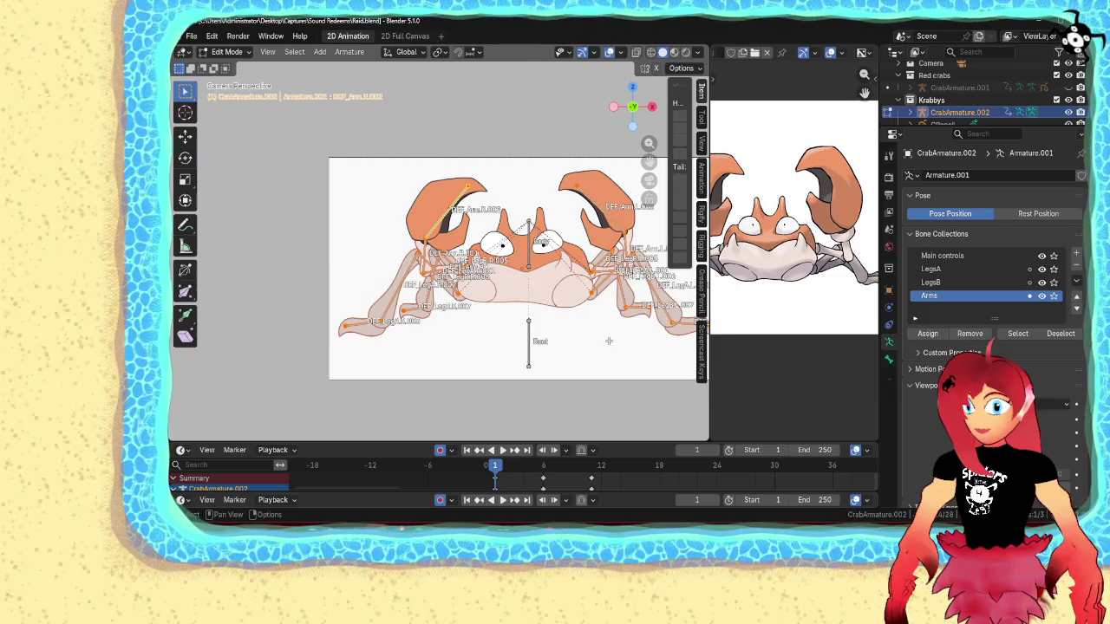
pyautogui.click(609, 341)
pyautogui.hotkey('ctrl', 'Tab')
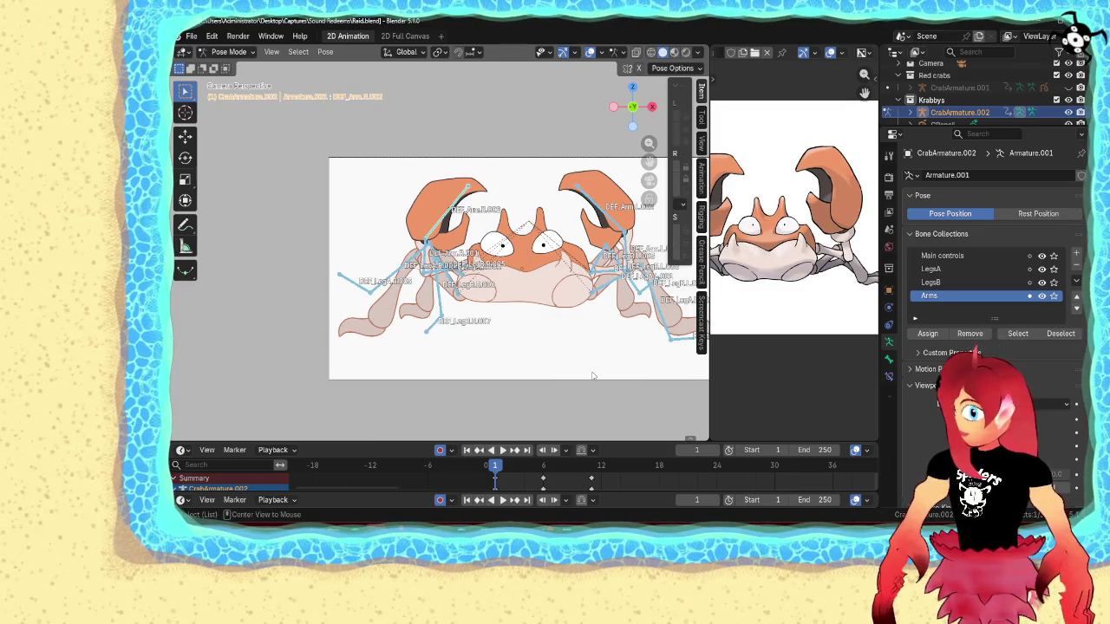
pyautogui.click(595, 357)
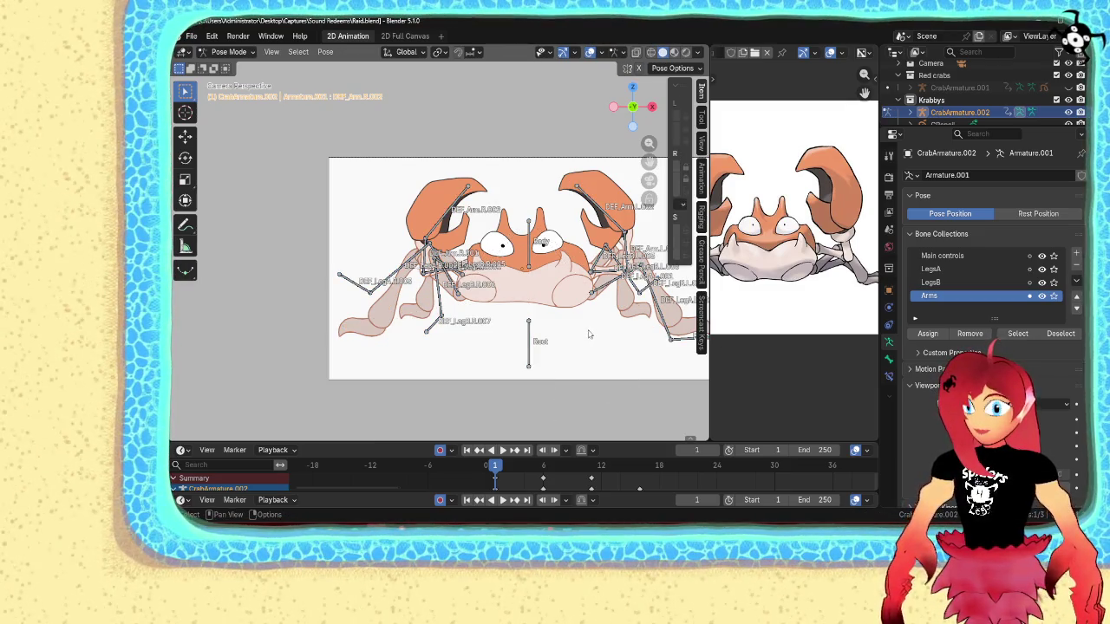
# - Parent the grease pencil crab to the armature with empty groups
pyautogui.hotkey('ctrl', 'Tab')
pyautogui.click(607, 346)
pyautogui.keyDown('shift'); pyautogui.moveTo(602, 344); pyautogui.dragTo(528, 337, button='middle'); pyautogui.keyUp('shift')
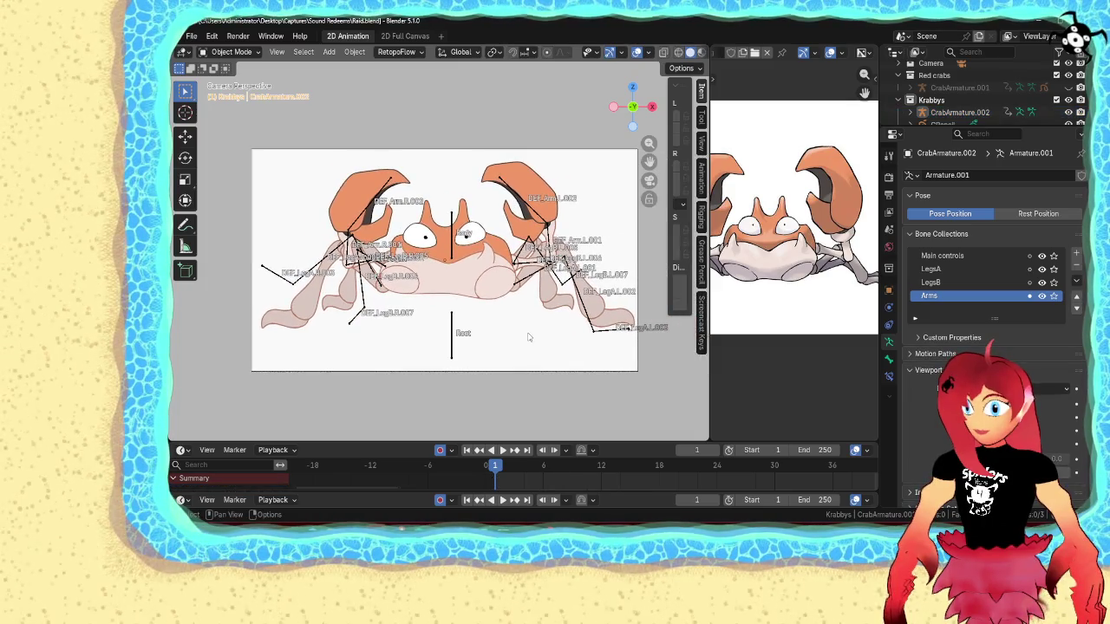
pyautogui.scroll(2, 528, 337)
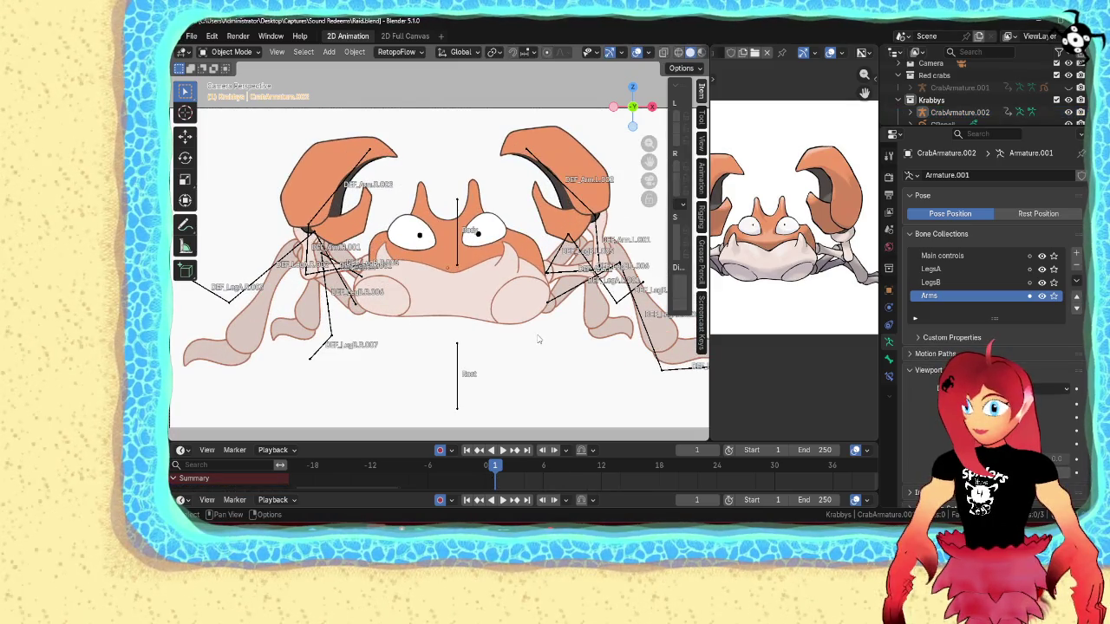
pyautogui.click(475, 298)
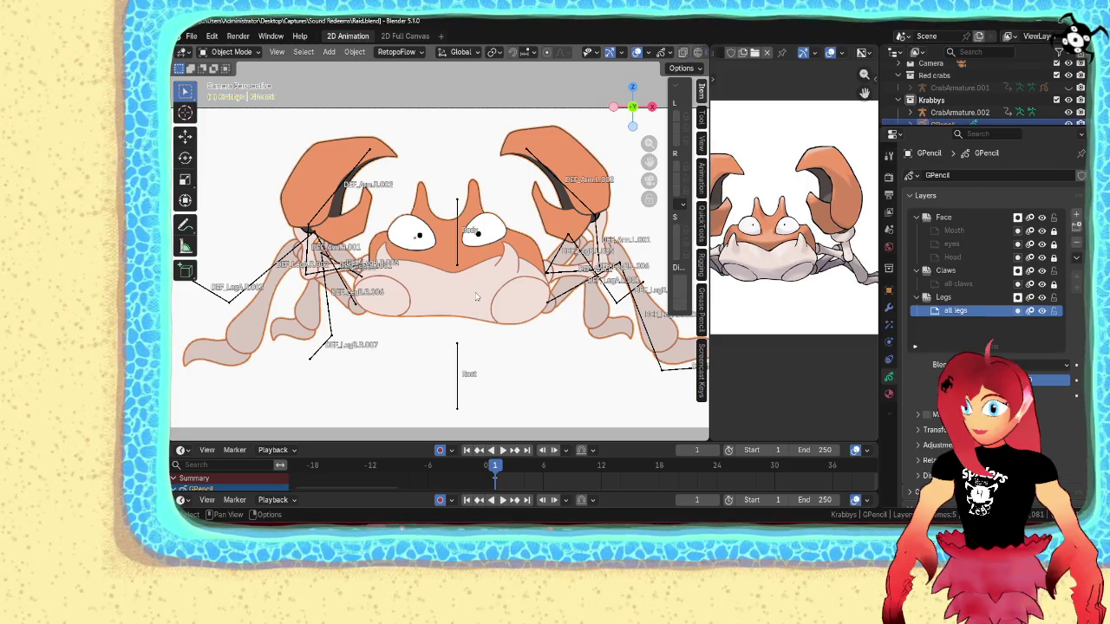
pyautogui.click(460, 248)
pyautogui.hotkey('ctrl', 'p')
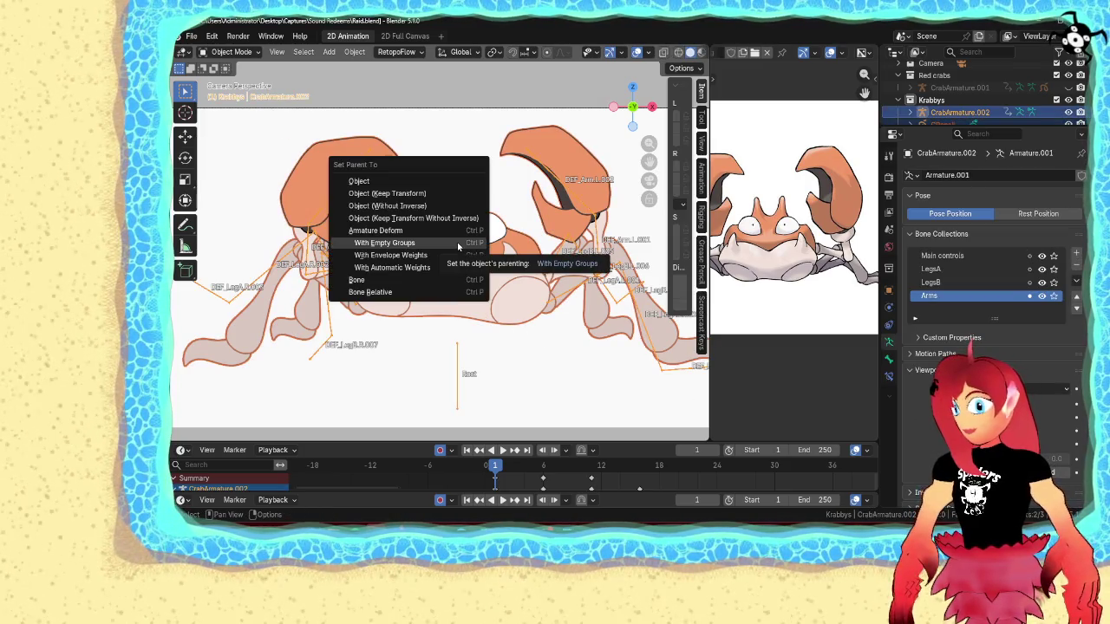
pyautogui.click(457, 242)
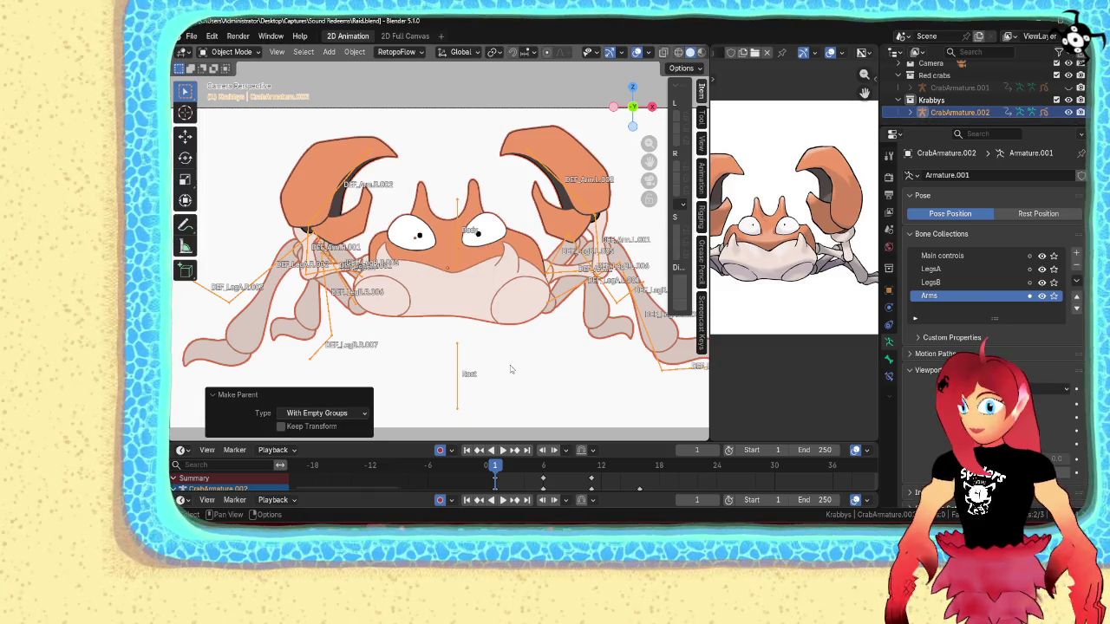
# - Reselect the grease pencil drawing and enter its Edit Mode
pyautogui.click(492, 320)
pyautogui.click(456, 234)
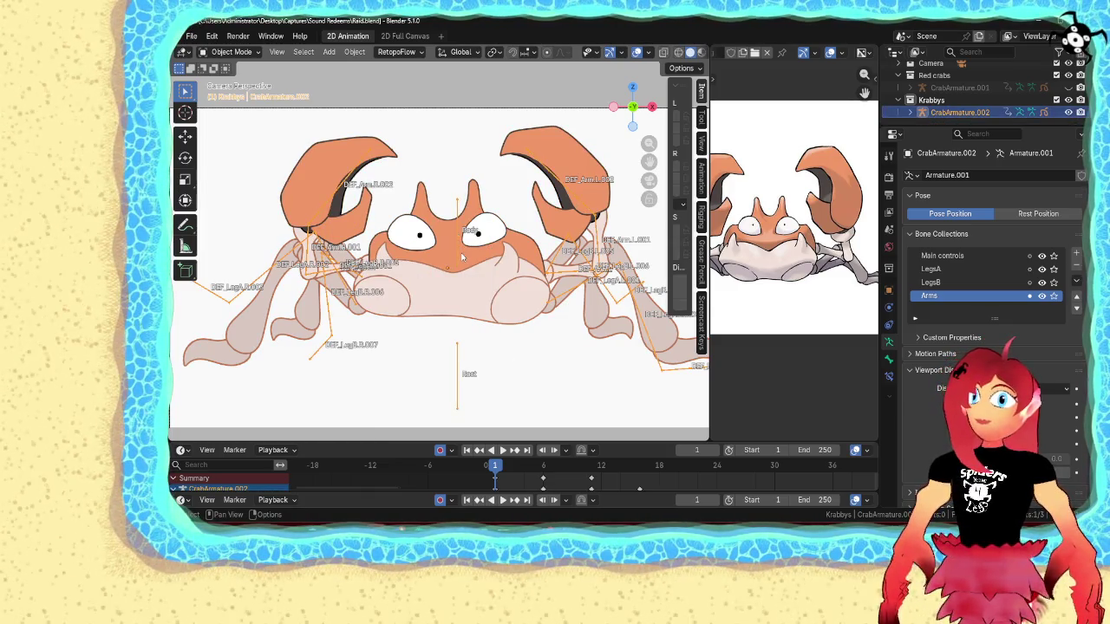
pyautogui.click(469, 266)
pyautogui.press('Tab')
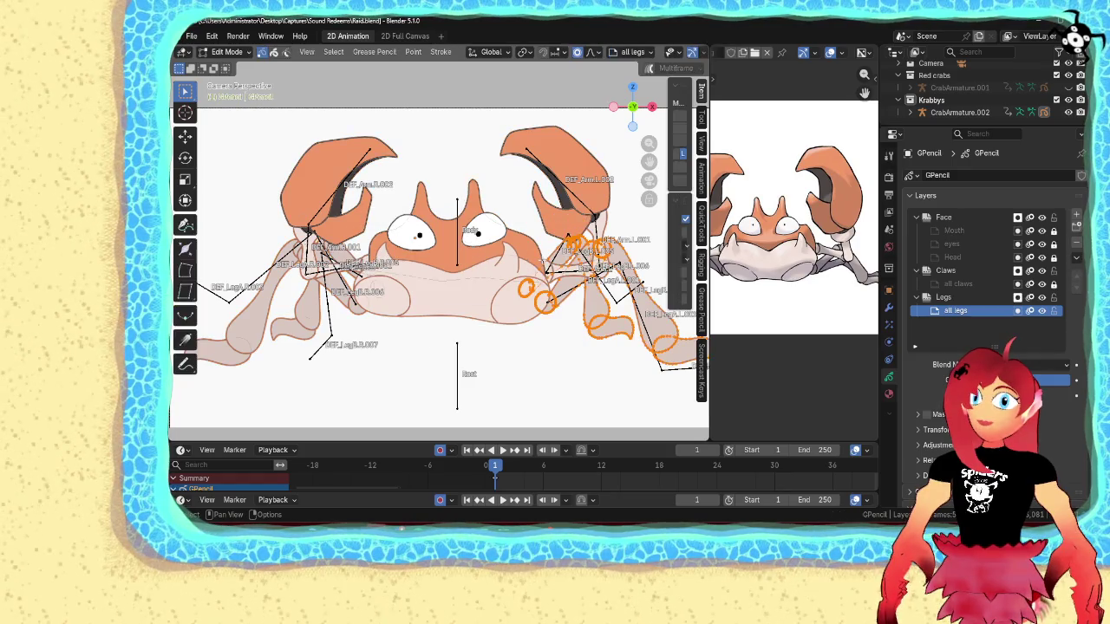
# - Deselect all strokes, inspect the right legs, then select the armature in Object Mode
pyautogui.hotkey('alt', 'a')
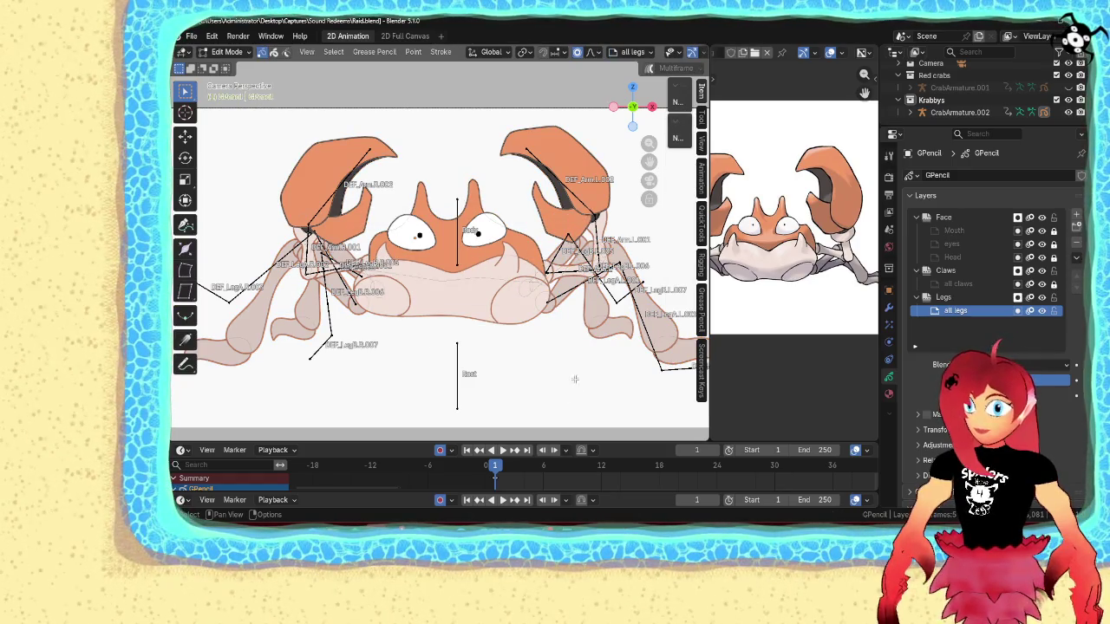
pyautogui.keyDown('shift'); pyautogui.moveTo(572, 383); pyautogui.dragTo(473, 332, button='middle'); pyautogui.keyUp('shift')
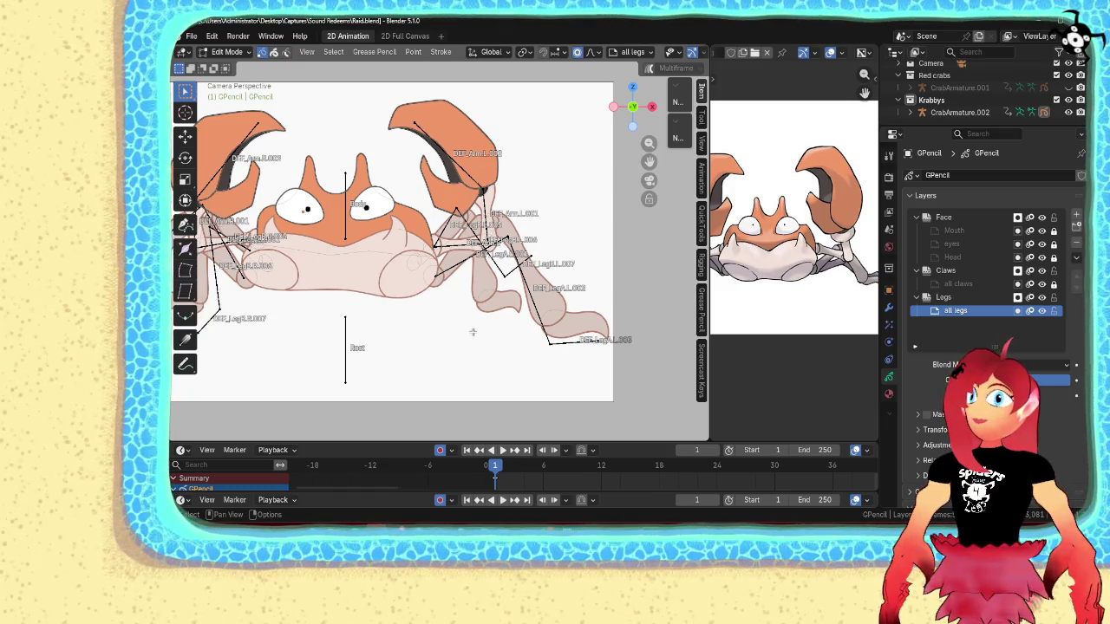
pyautogui.scroll(2, 473, 332)
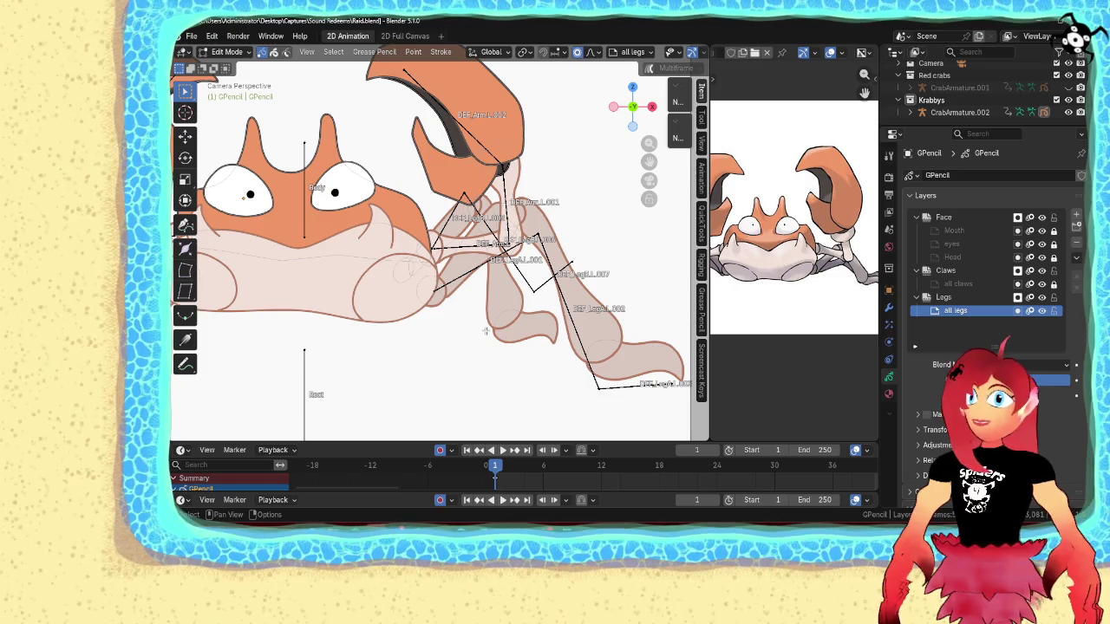
pyautogui.press('Tab')
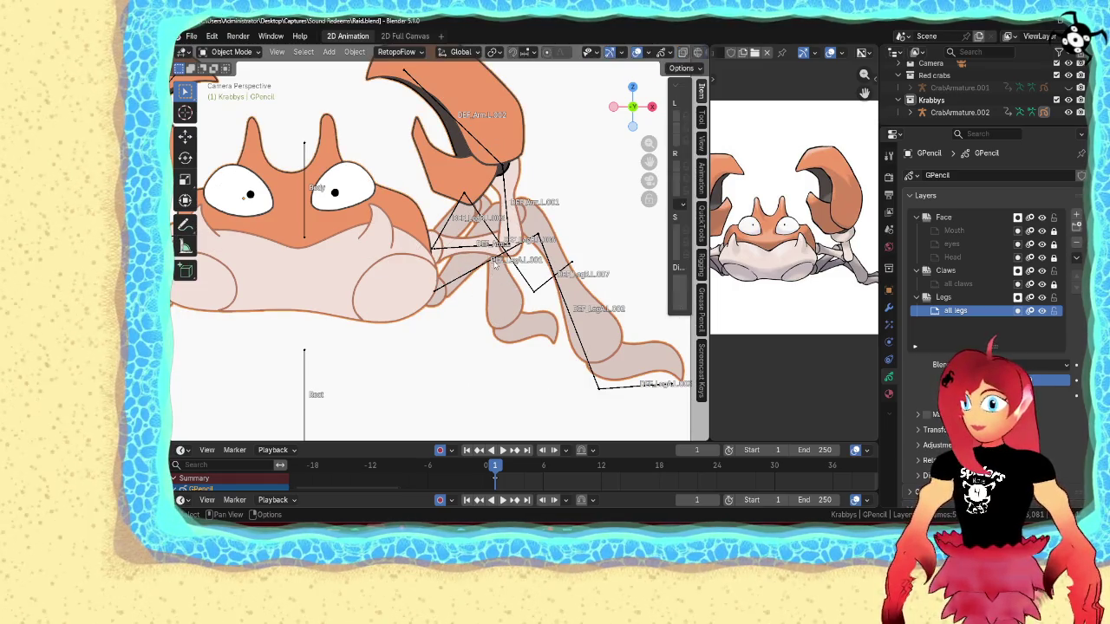
pyautogui.click(493, 265)
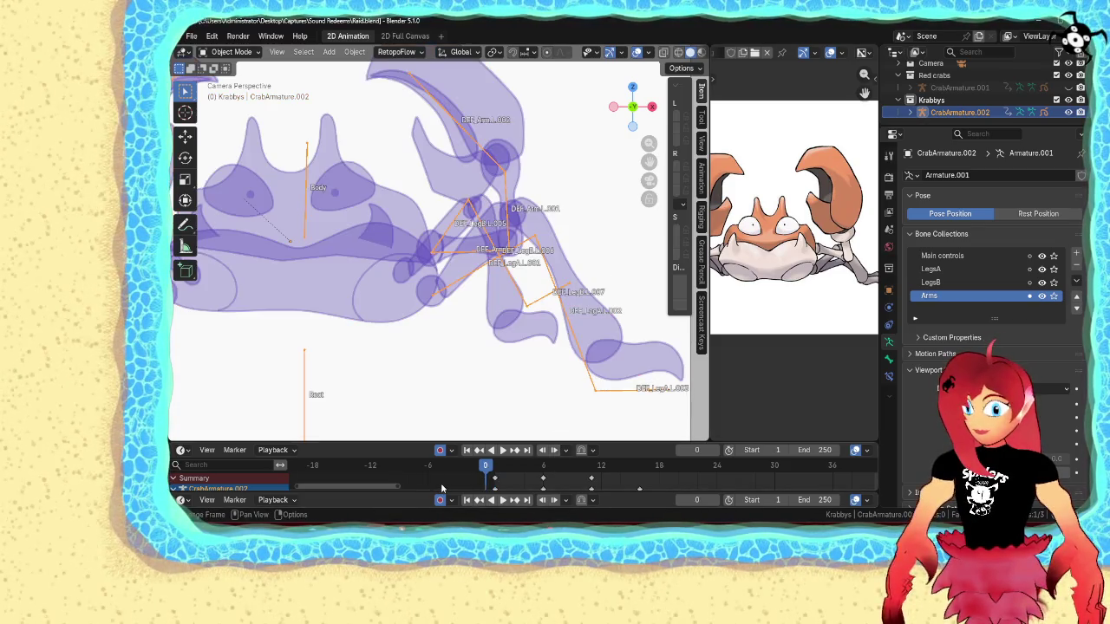
# - Compare poses at frames 0 and 1, then put the grease pencil drawing in Edit Mode
pyautogui.press('Left')
pyautogui.press('Right')
pyautogui.press('Left')
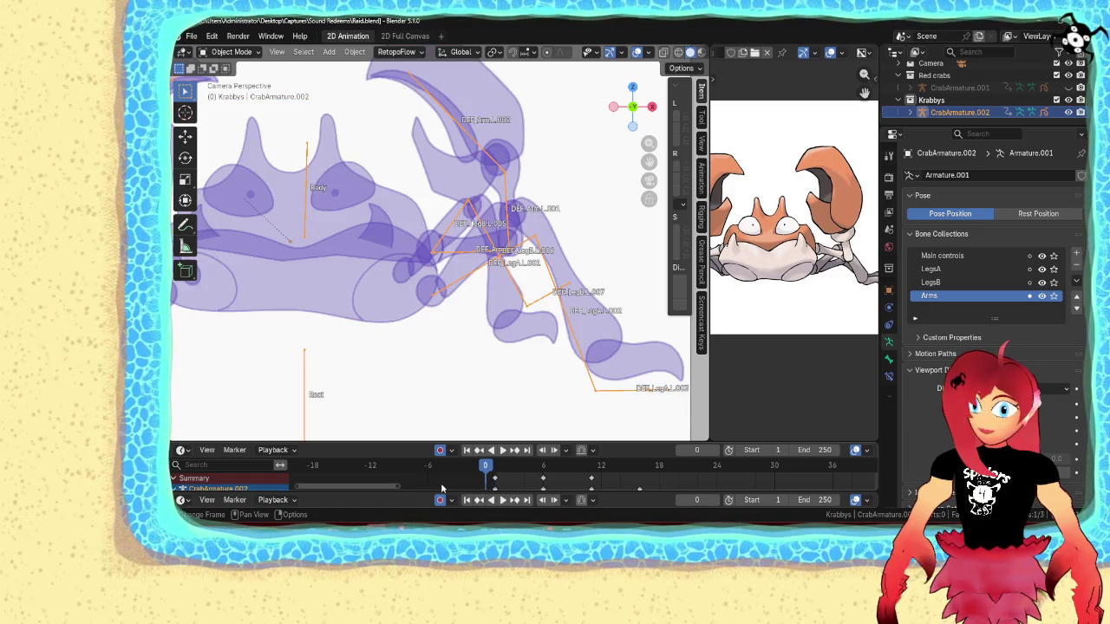
pyautogui.press('Right')
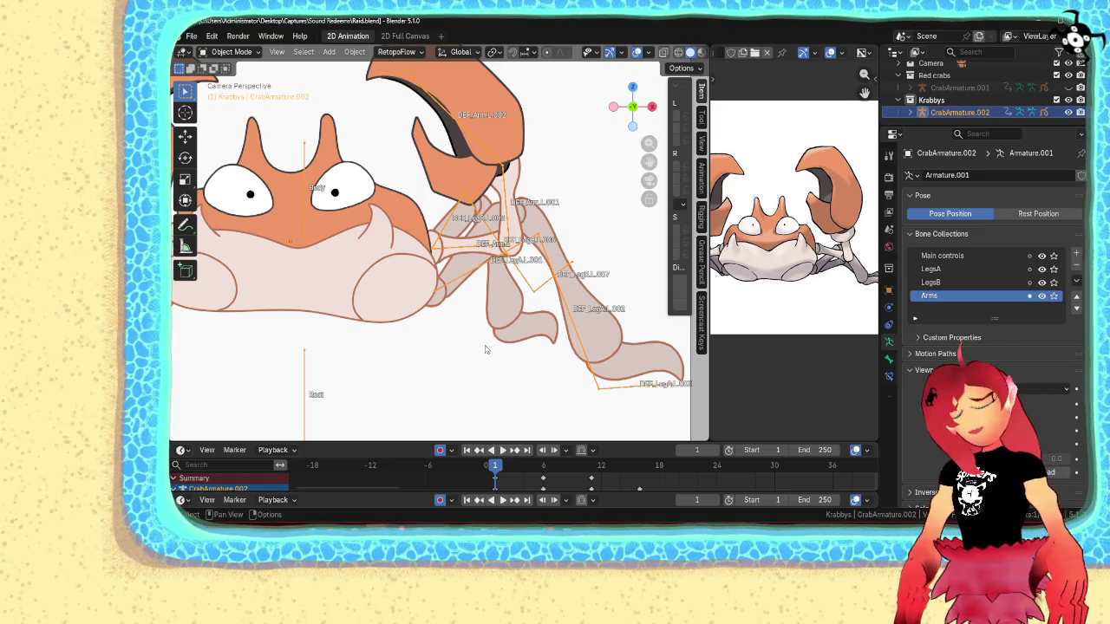
pyautogui.click(384, 288)
pyautogui.press('Tab')
# - Select the crab's body and eye outline strokes and test-move them, then cancel
pyautogui.scroll(-5, 988, 260)
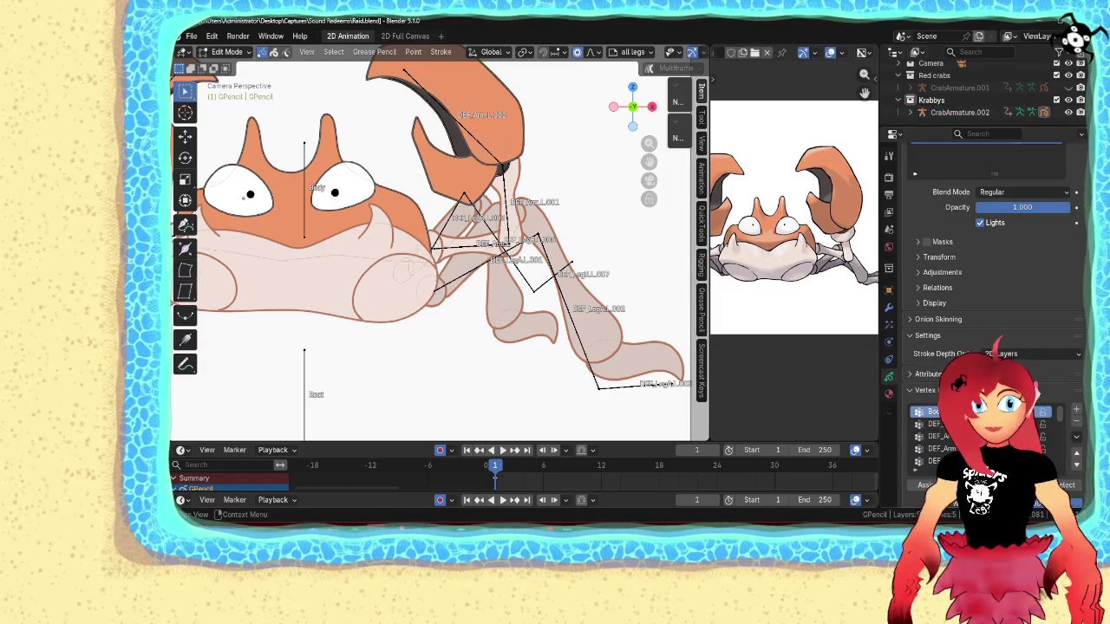
pyautogui.keyDown('shift'); pyautogui.moveTo(310, 263); pyautogui.dragTo(475, 298, button='middle'); pyautogui.keyUp('shift')
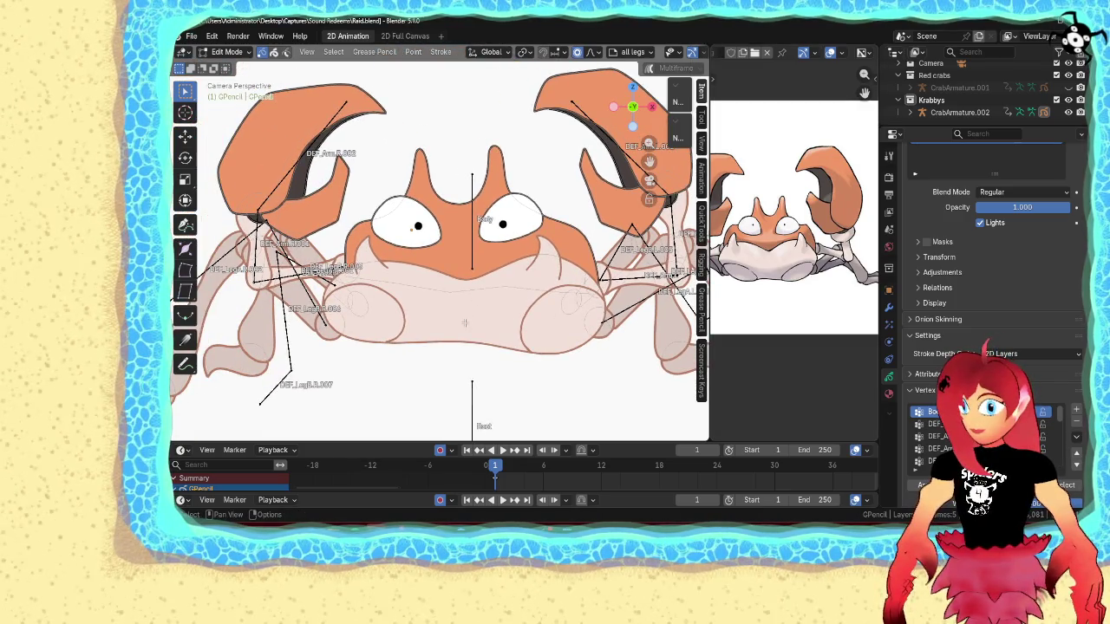
pyautogui.scroll(5, 988, 260)
pyautogui.hotkey('shift', 'g')
pyautogui.click(451, 297)
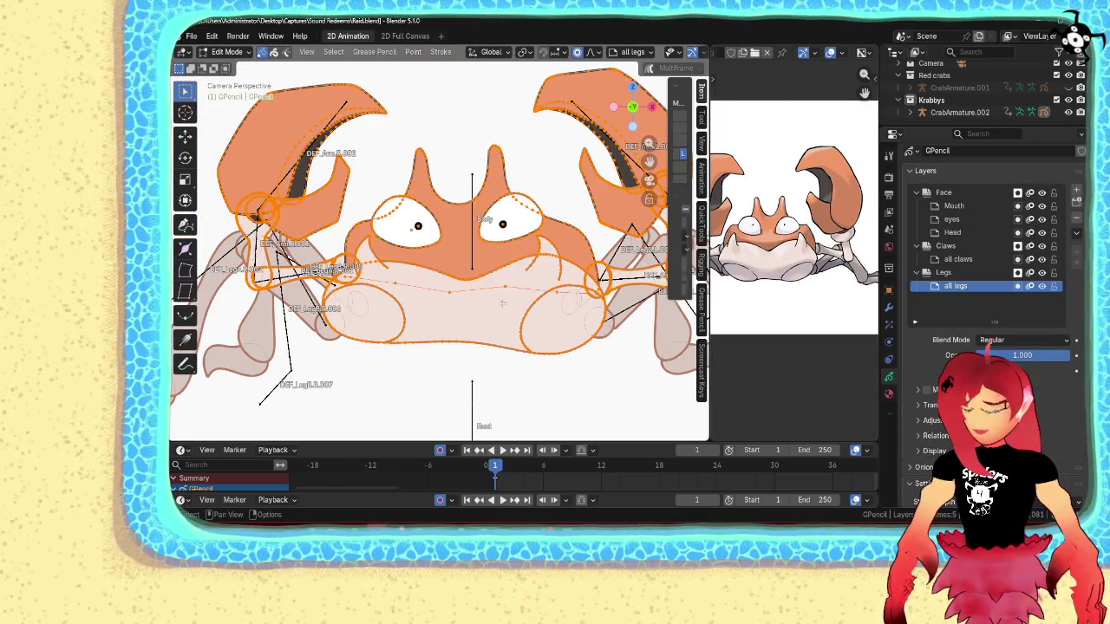
pyautogui.click(453, 341)
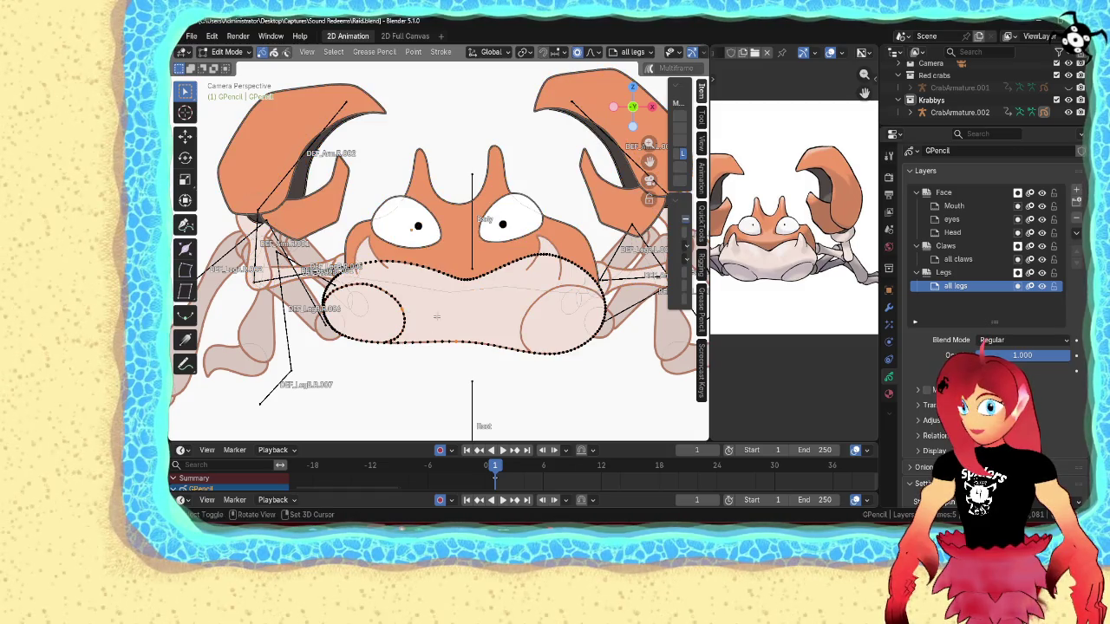
pyautogui.keyDown('shift'); pyautogui.click(528, 268); pyautogui.keyUp('shift')
pyautogui.keyDown('shift'); pyautogui.click(388, 240); pyautogui.keyUp('shift')
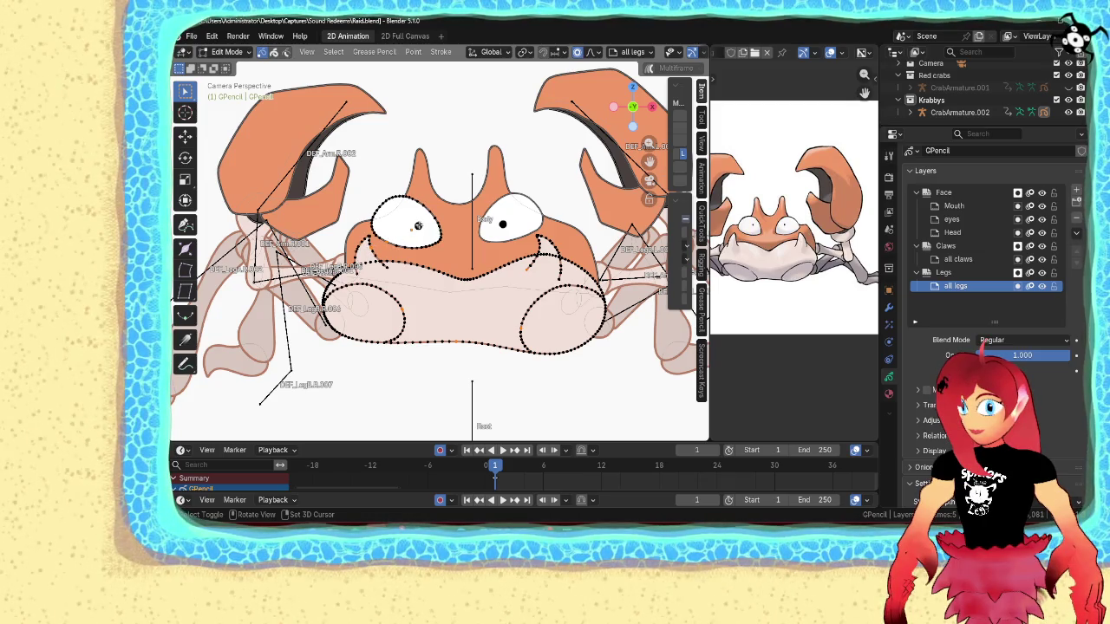
pyautogui.keyDown('shift'); pyautogui.click(497, 207); pyautogui.keyUp('shift')
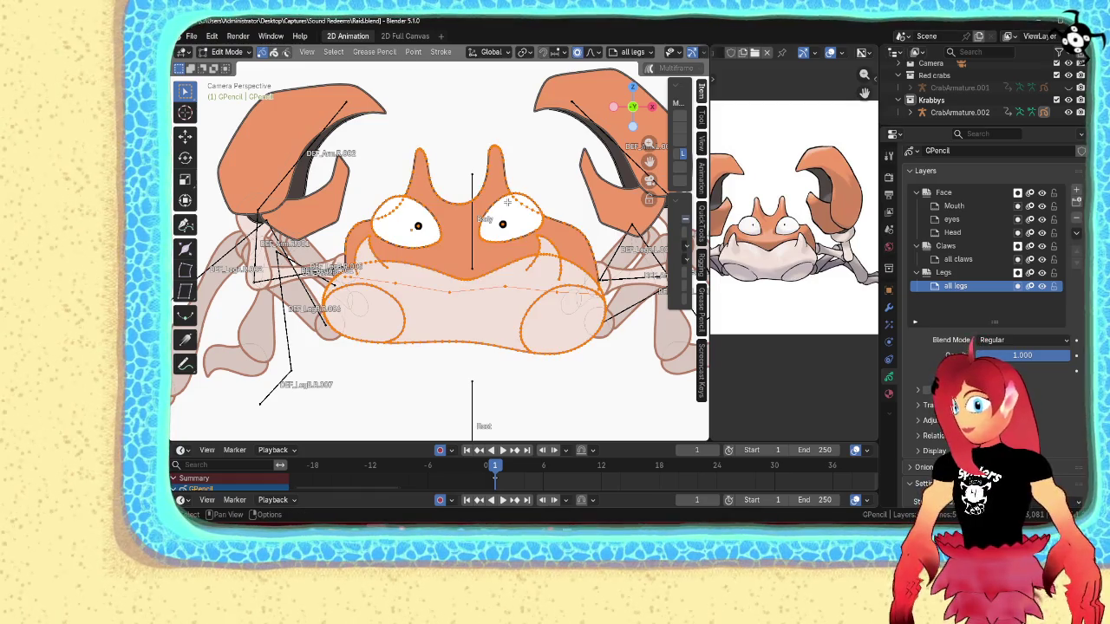
pyautogui.press('g')
pyautogui.press('Escape')
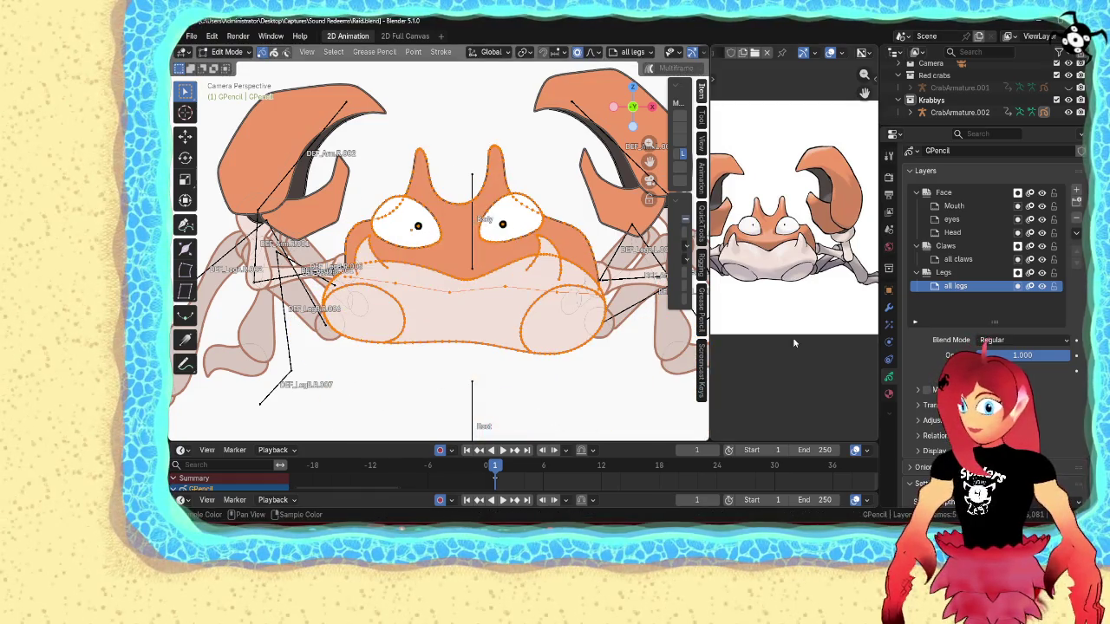
# - Make the first leg's DEF vertex group active and select the leg stroke near the hip
pyautogui.scroll(-4, 929, 388)
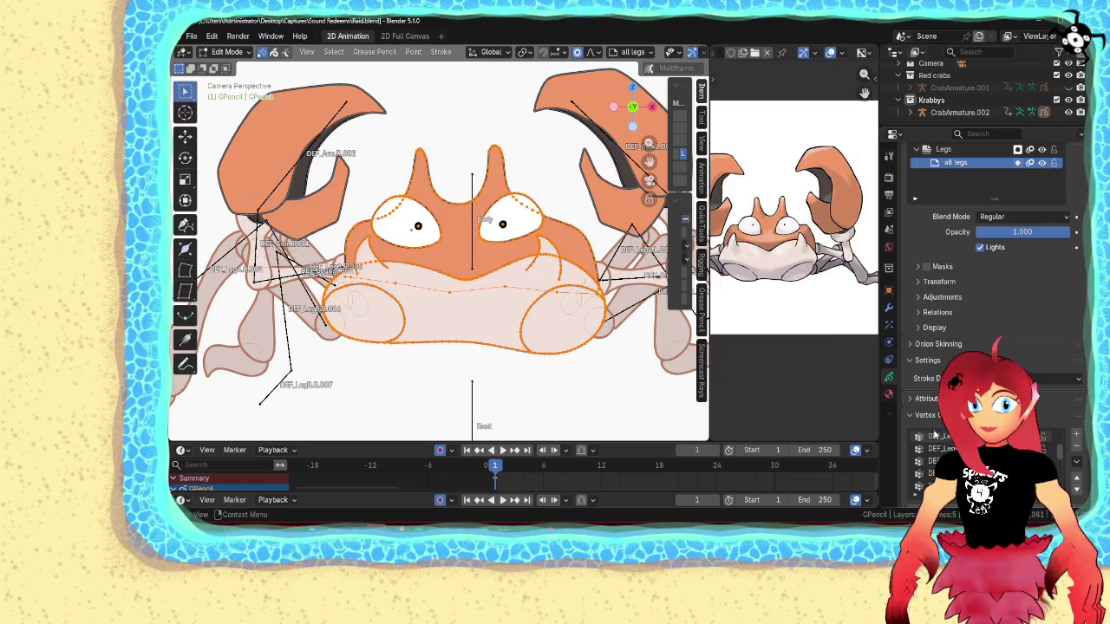
pyautogui.scroll(-1, 910, 422)
pyautogui.scroll(-1, 910, 423)
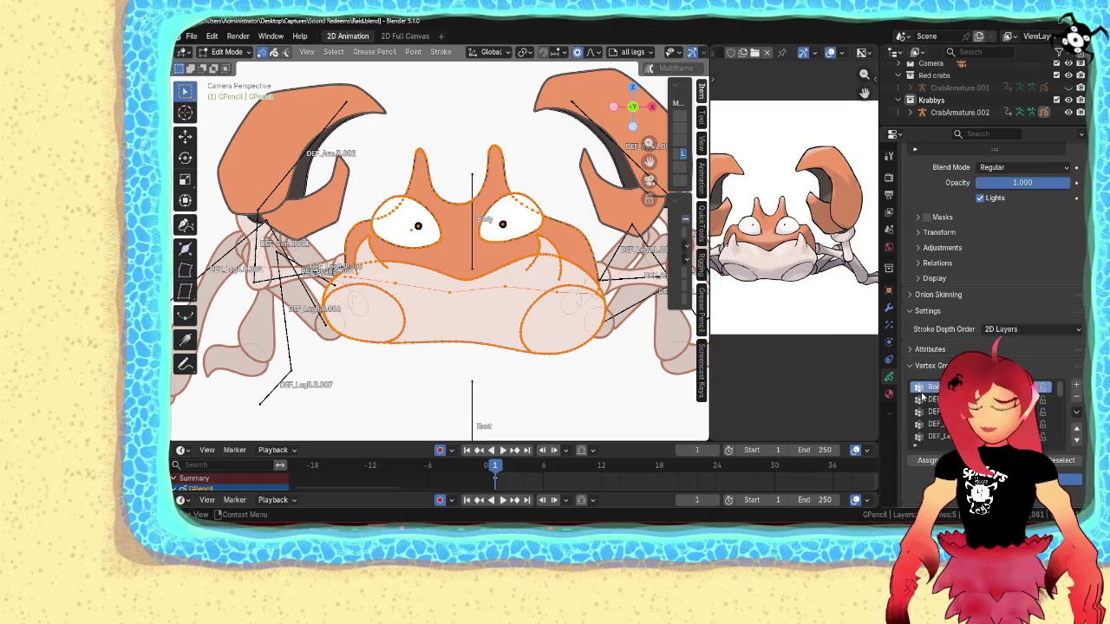
pyautogui.click(932, 399)
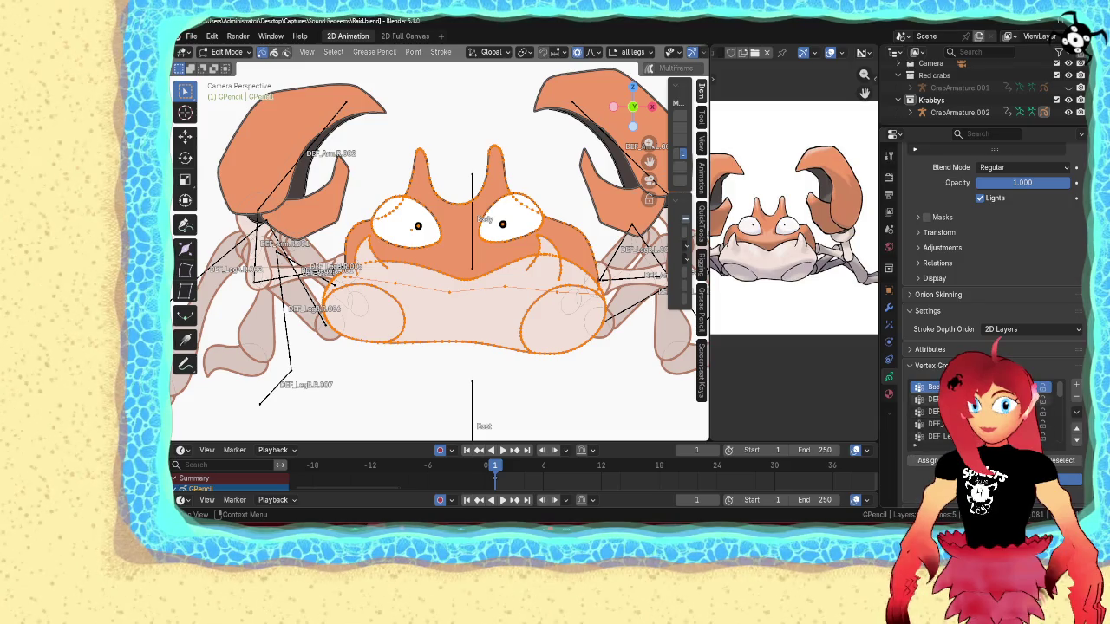
pyautogui.keyDown('shift'); pyautogui.moveTo(617, 340); pyautogui.dragTo(478, 340, button='middle'); pyautogui.keyUp('shift')
pyautogui.click(459, 276)
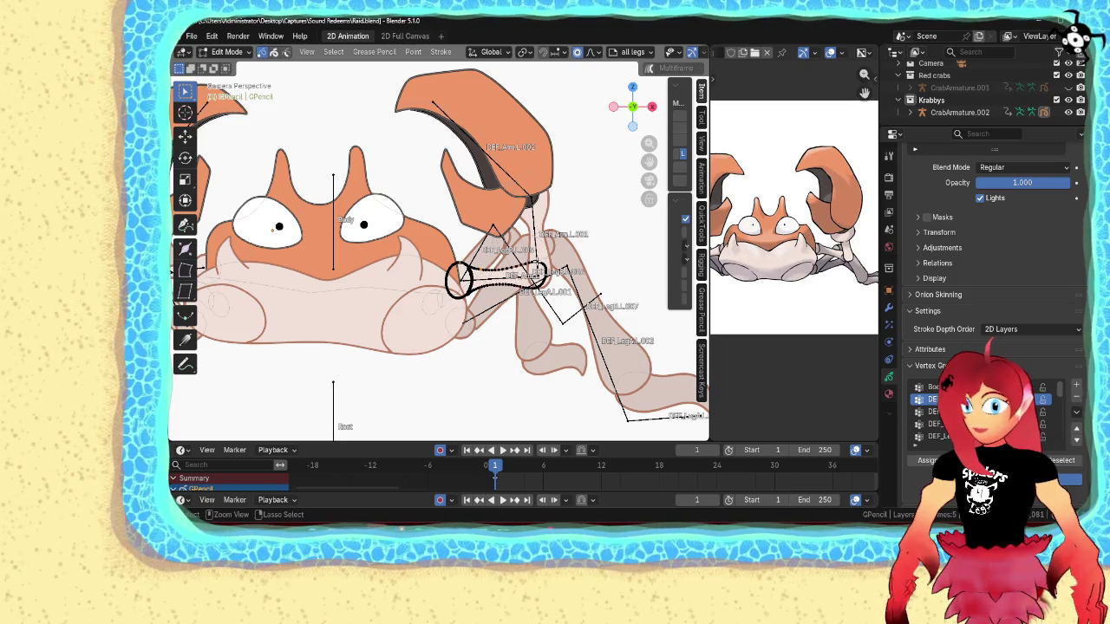
# - Fully select the leg stroke, then activate the next DEF group and select the whole arm stroke
pyautogui.keyDown('shift'); pyautogui.click(499, 278); pyautogui.keyUp('shift')
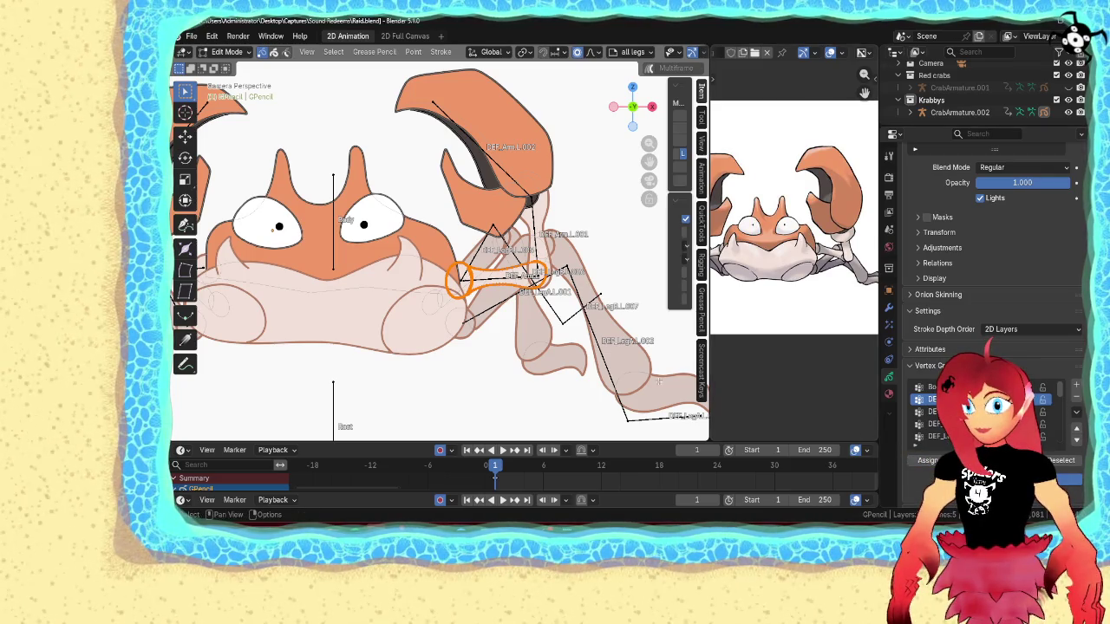
pyautogui.scroll(2, 490, 335)
pyautogui.scroll(2, 490, 336)
pyautogui.keyDown('shift'); pyautogui.moveTo(490, 336); pyautogui.dragTo(441, 340, button='middle'); pyautogui.keyUp('shift')
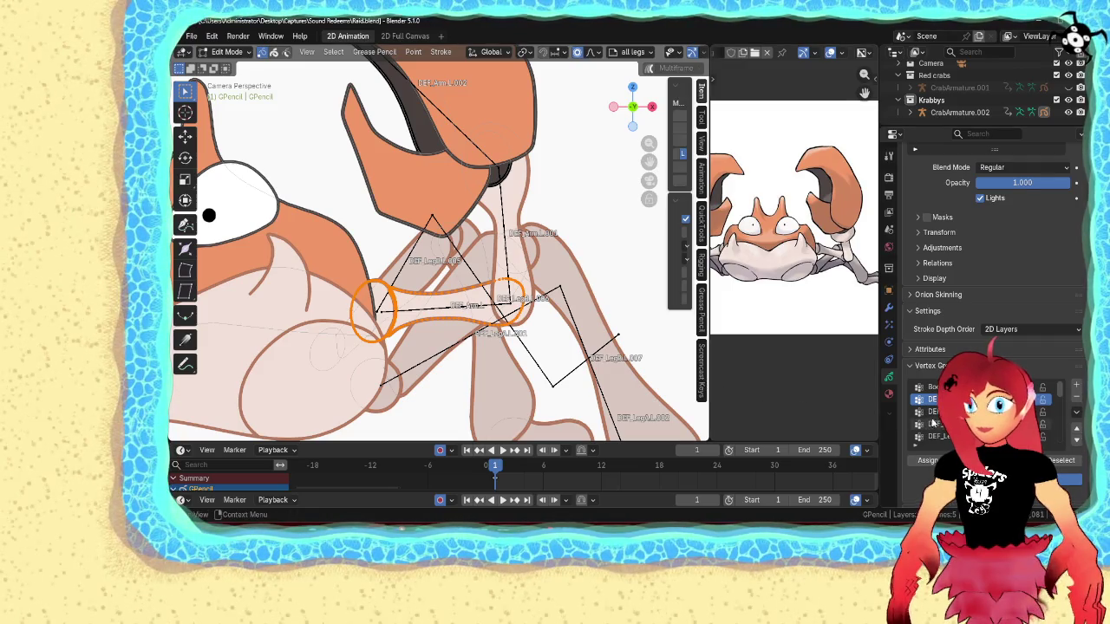
pyautogui.click(933, 412)
pyautogui.click(524, 253)
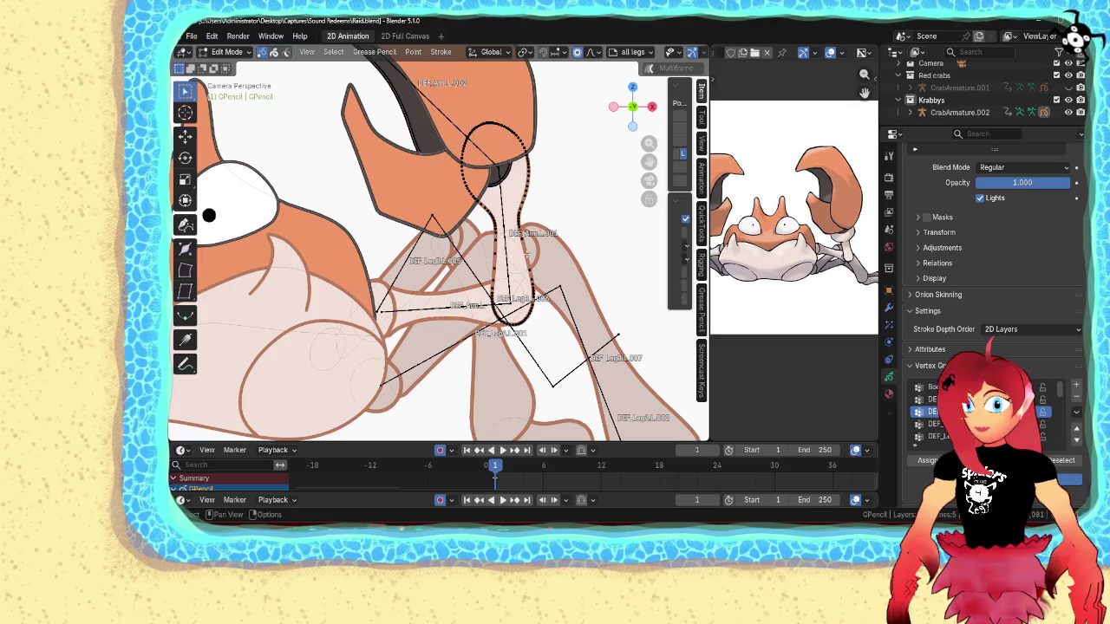
pyautogui.click(506, 171)
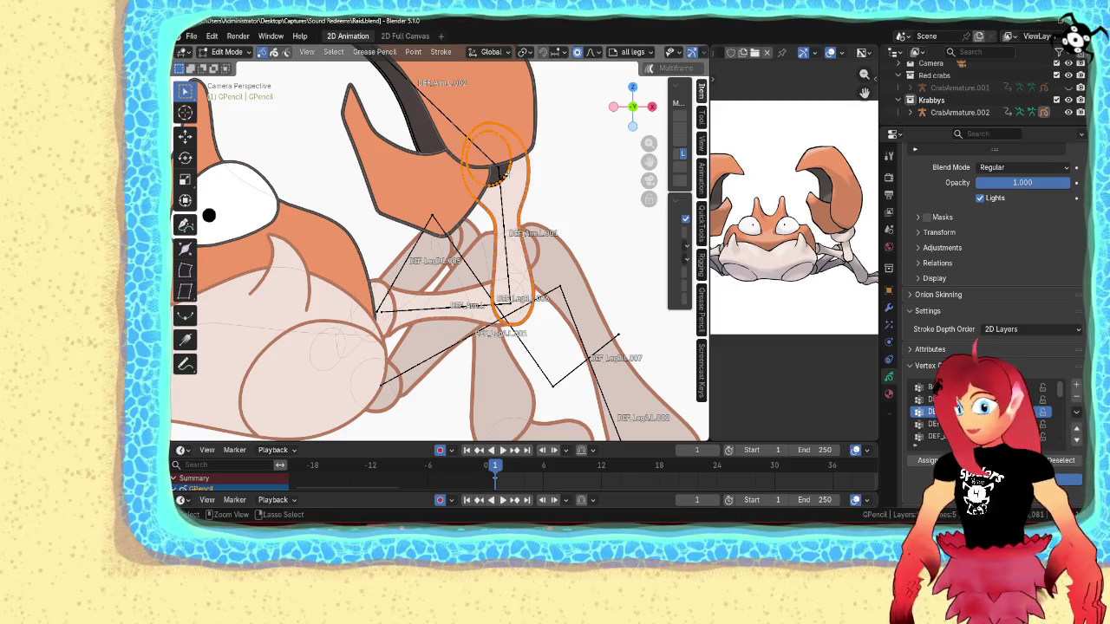
# - Activate the following deform group and select the upper and lower claw strokes entirely
pyautogui.click(933, 424)
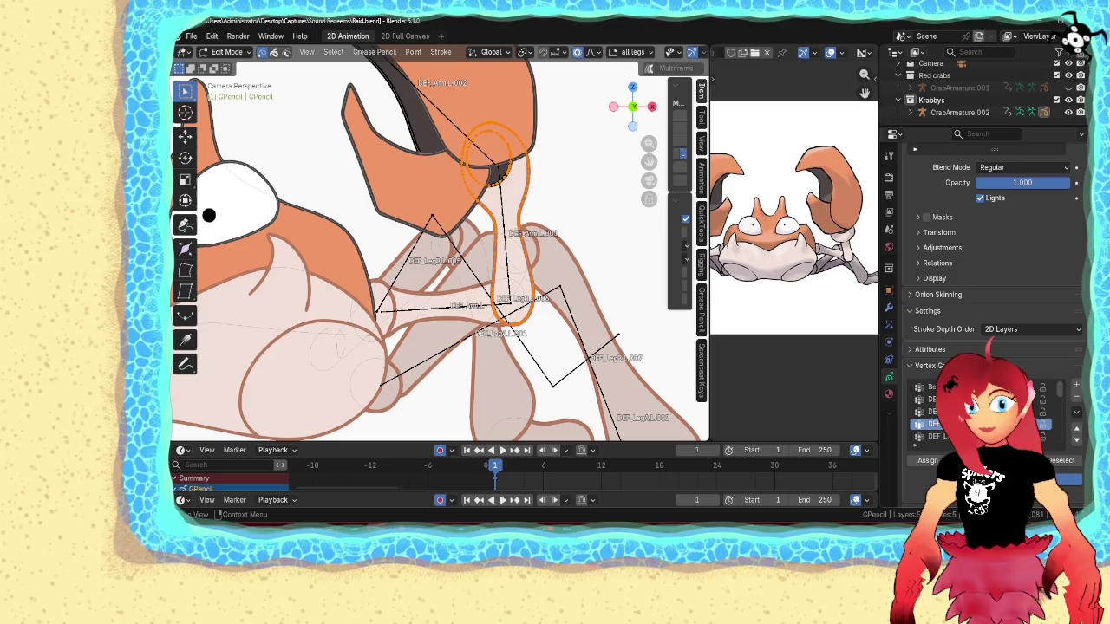
pyautogui.click(534, 125)
pyautogui.keyDown('shift'); pyautogui.moveTo(535, 125); pyautogui.dragTo(580, 233, button='middle'); pyautogui.keyUp('shift')
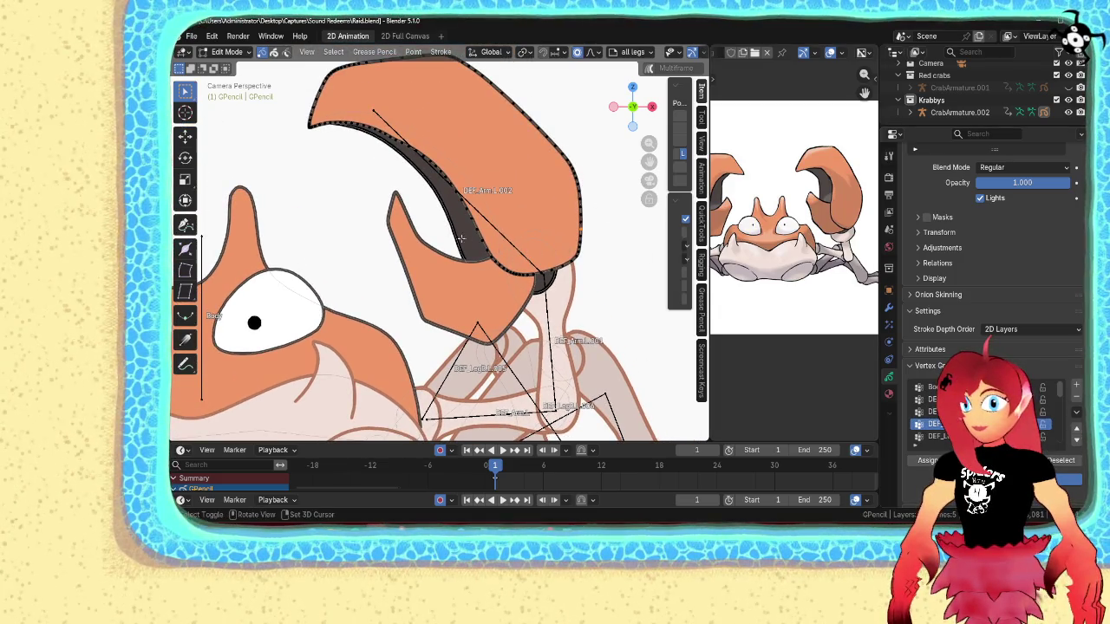
pyautogui.click(448, 263)
pyautogui.hotkey('ctrl', 'l')
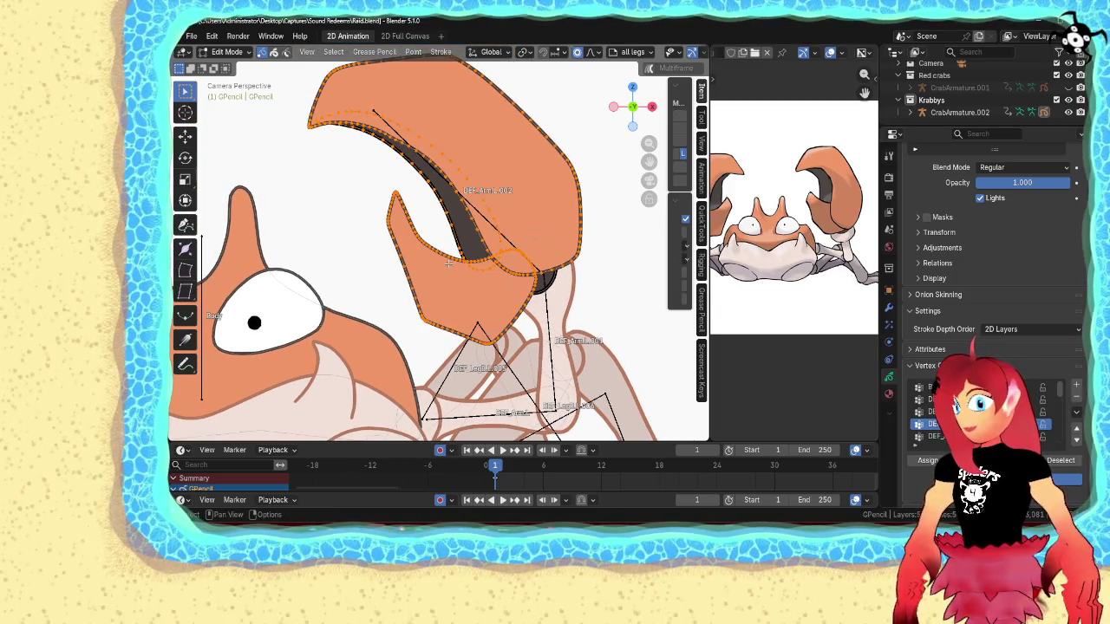
# - Activate the second vertex group, brush-select the leg joint points, bend the upper joint, then activate the next deform group
pyautogui.click(932, 387)
pyautogui.click(932, 399)
pyautogui.keyDown('shift'); pyautogui.moveTo(577, 391); pyautogui.dragTo(566, 224, button='middle'); pyautogui.keyUp('shift')
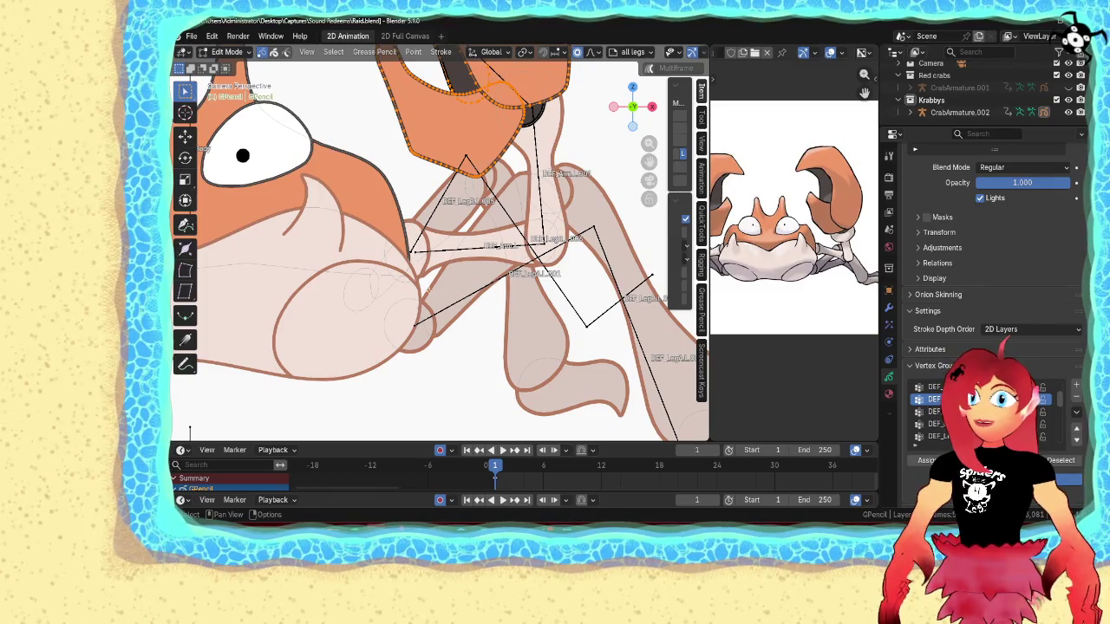
pyautogui.hotkey('alt', 'a')
pyautogui.press('c')
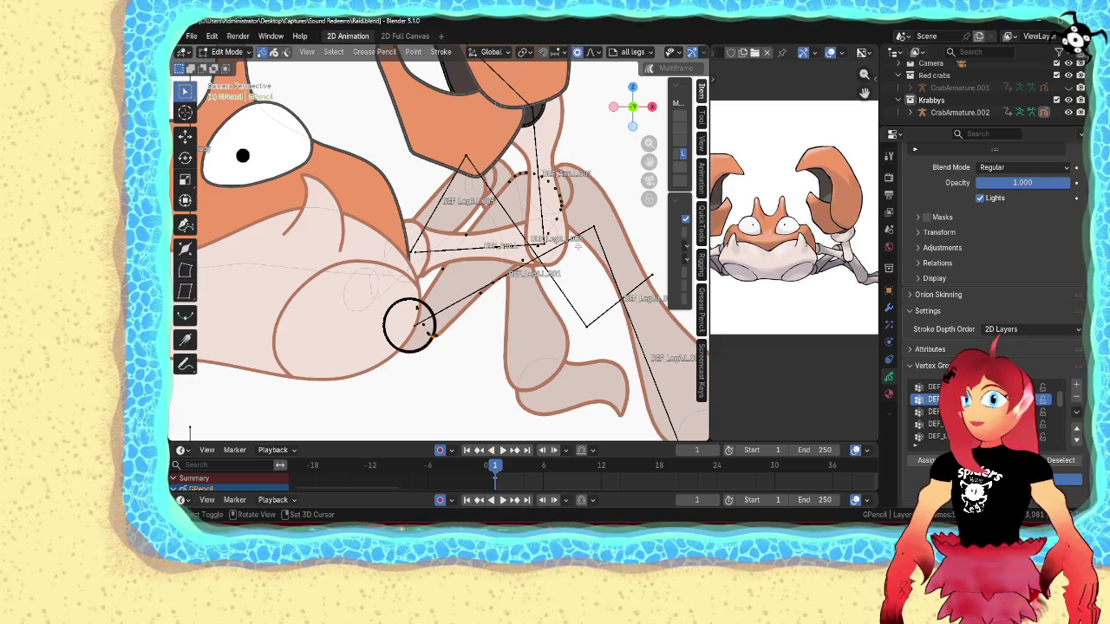
pyautogui.click(549, 192)
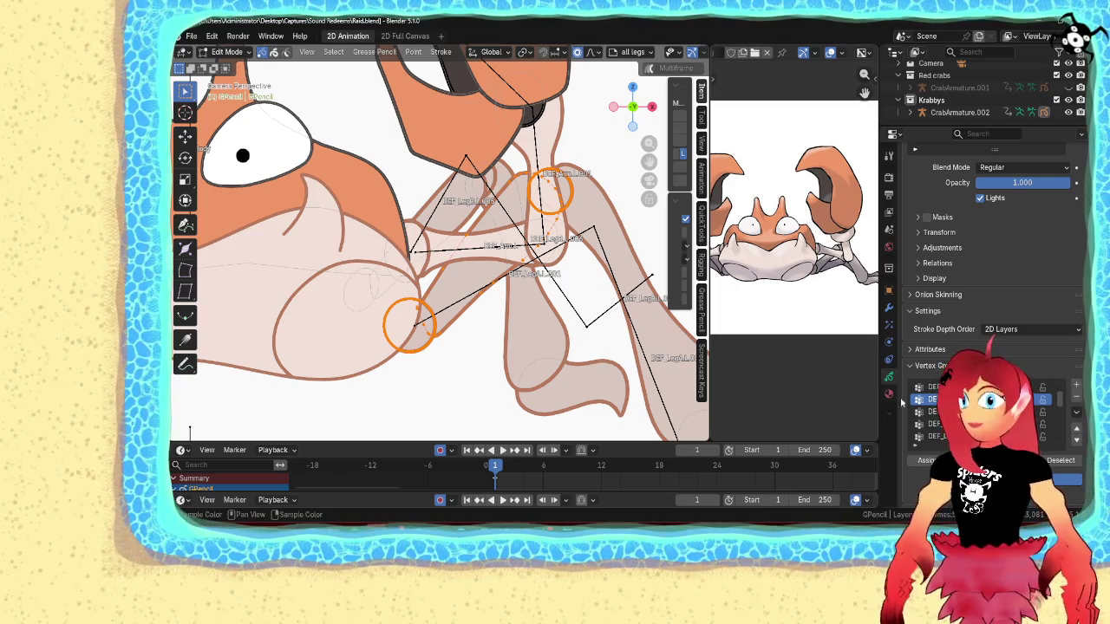
pyautogui.moveTo(549, 192); pyautogui.dragTo(580, 230)
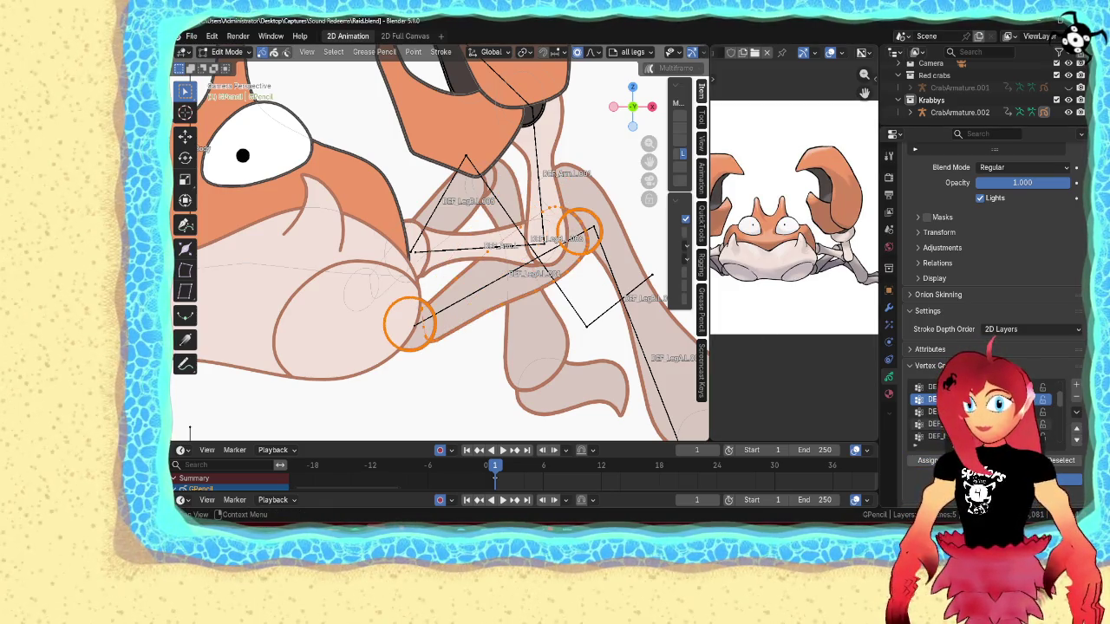
pyautogui.click(933, 411)
# - Select the whole leg outline stroke and assign the foot points to the fourth deform group
pyautogui.click(633, 254)
pyautogui.keyDown('shift'); pyautogui.moveTo(633, 255); pyautogui.dragTo(434, 203, button='middle'); pyautogui.keyUp('shift')
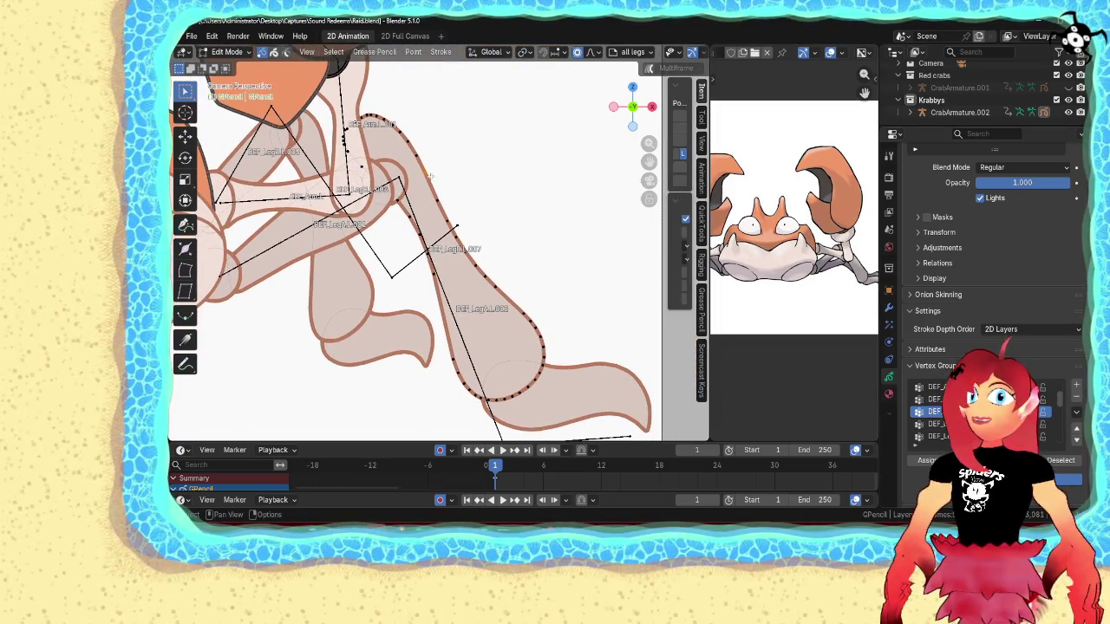
pyautogui.press('2')
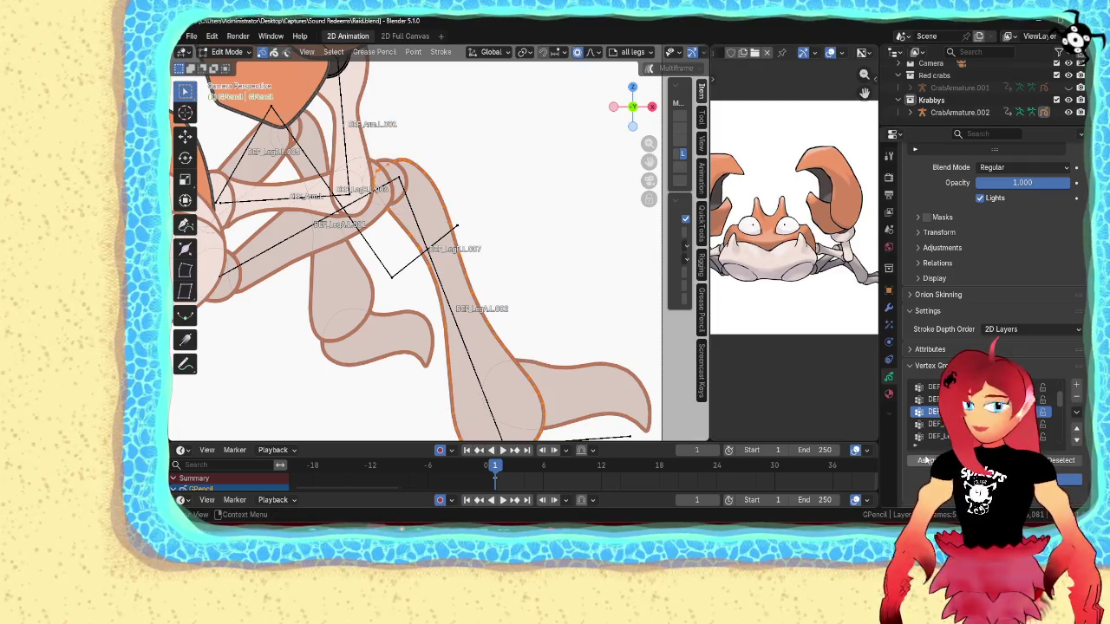
pyautogui.keyDown('shift'); pyautogui.moveTo(565, 365); pyautogui.dragTo(546, 292, button='middle'); pyautogui.keyUp('shift')
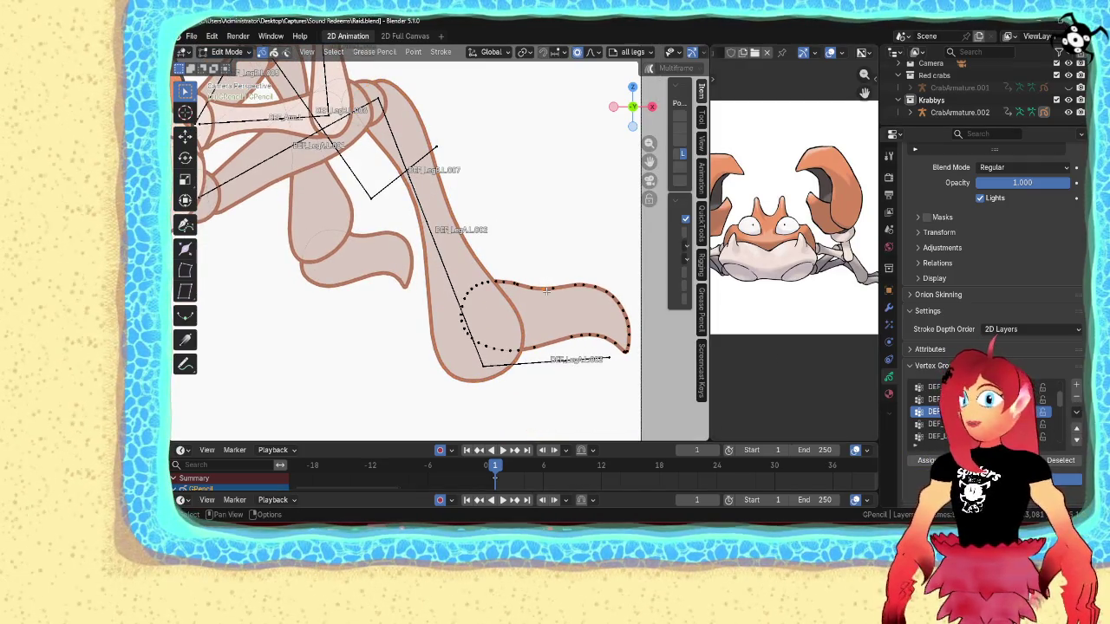
pyautogui.click(936, 424)
pyautogui.click(1010, 460)
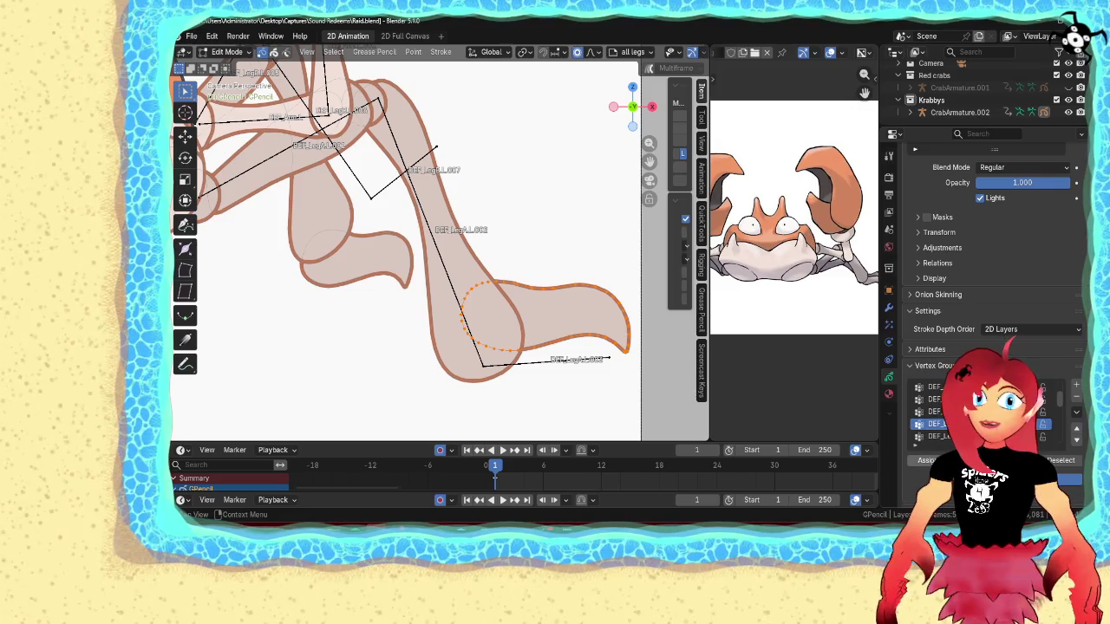
pyautogui.click(924, 460)
# - Draw small joint ovals at the rear leg joints, then select both and rotate them
pyautogui.keyDown('shift'); pyautogui.moveTo(453, 371); pyautogui.dragTo(619, 384, button='middle'); pyautogui.keyUp('shift')
pyautogui.moveTo(468, 325)
pyautogui.keyDown('shift'); pyautogui.mouseDown(button='middle')
pyautogui.moveTo(458, 347)
pyautogui.moveTo(503, 395)
pyautogui.mouseUp(button='middle'); pyautogui.keyUp('shift')
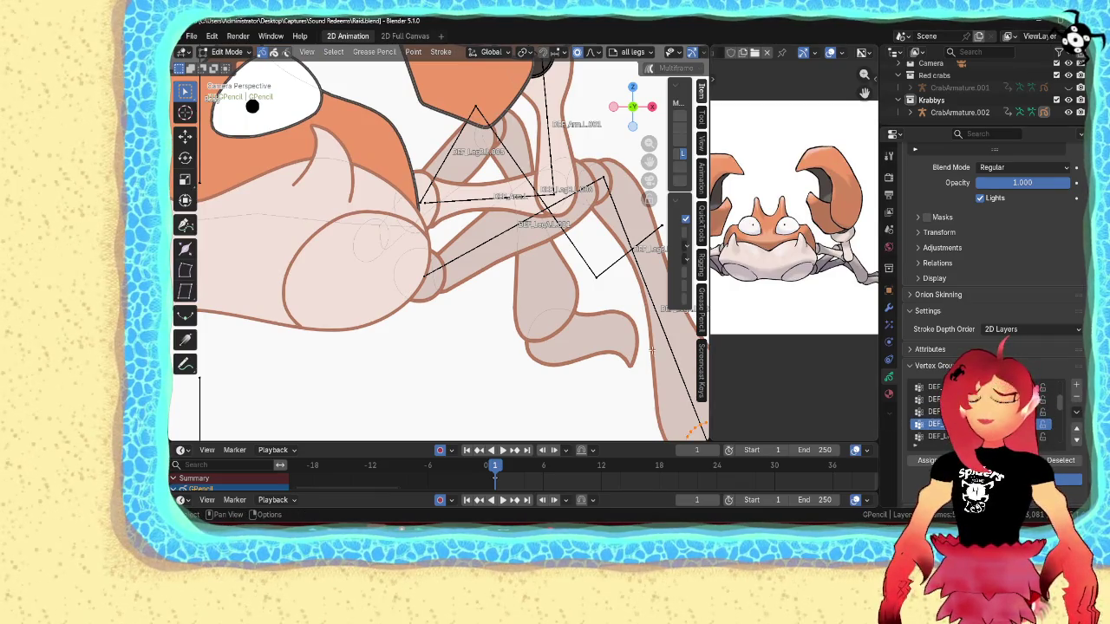
pyautogui.moveTo(379, 227); pyautogui.dragTo(374, 219)
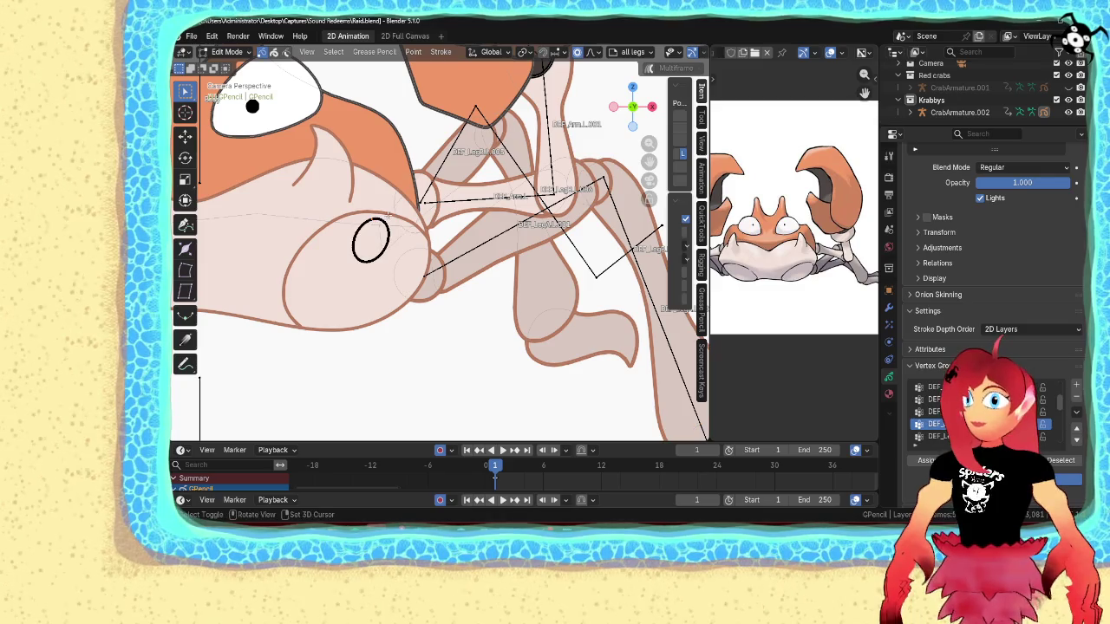
pyautogui.click(392, 208)
pyautogui.click(396, 239)
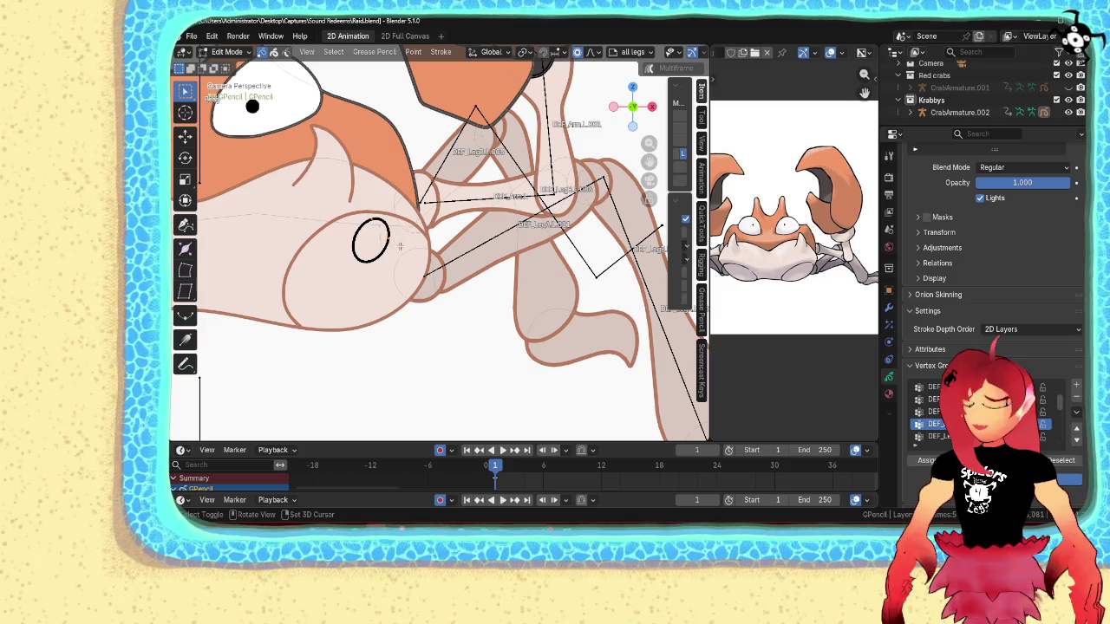
pyautogui.moveTo(407, 233); pyautogui.dragTo(402, 239)
pyautogui.hotkey('ctrl', 'z')
pyautogui.hotkey('ctrl', 'z')
pyautogui.moveTo(491, 115); pyautogui.dragTo(485, 118)
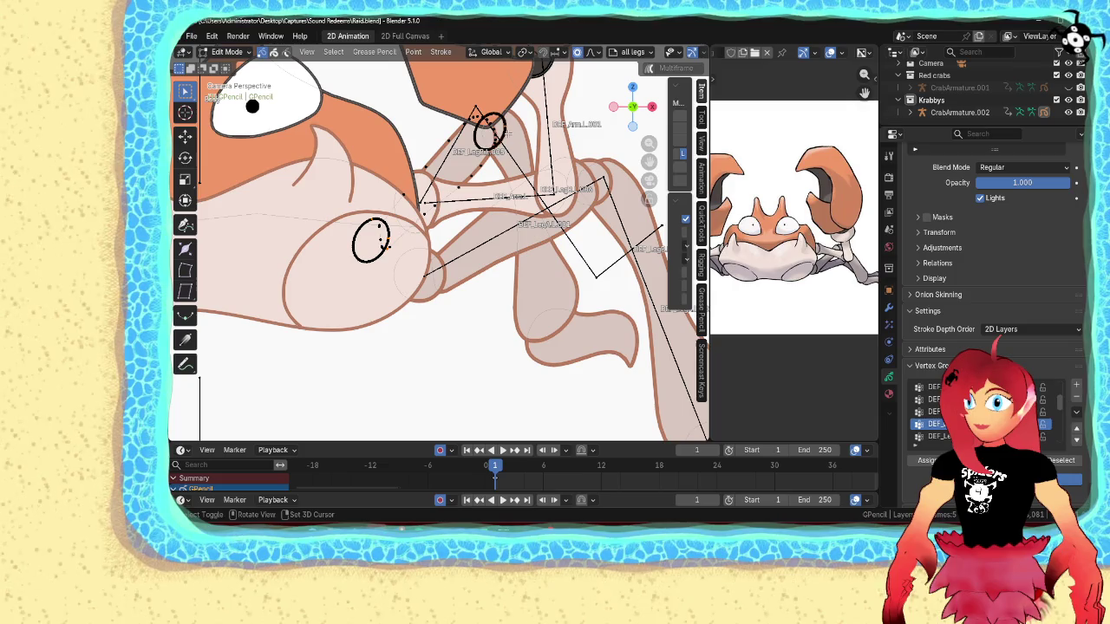
pyautogui.hotkey('ctrl', 'l')
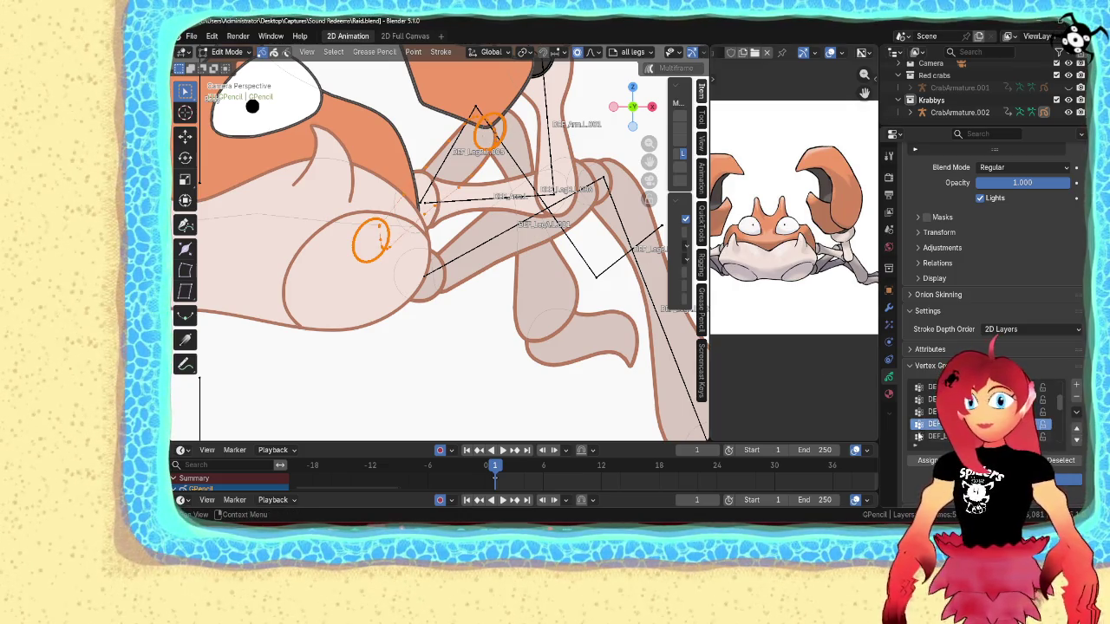
pyautogui.press('r')
# - Assign the rear leg outline and the lower leg tip strokes to their matching leg bone group
pyautogui.click(527, 136)
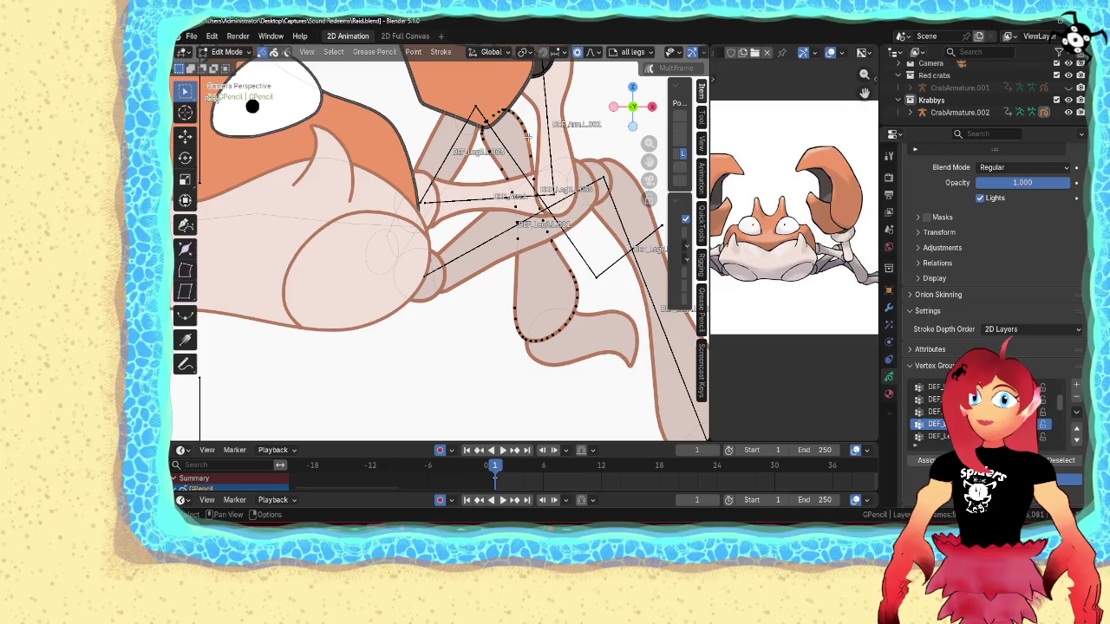
pyautogui.click(937, 436)
pyautogui.click(921, 462)
pyautogui.click(588, 318)
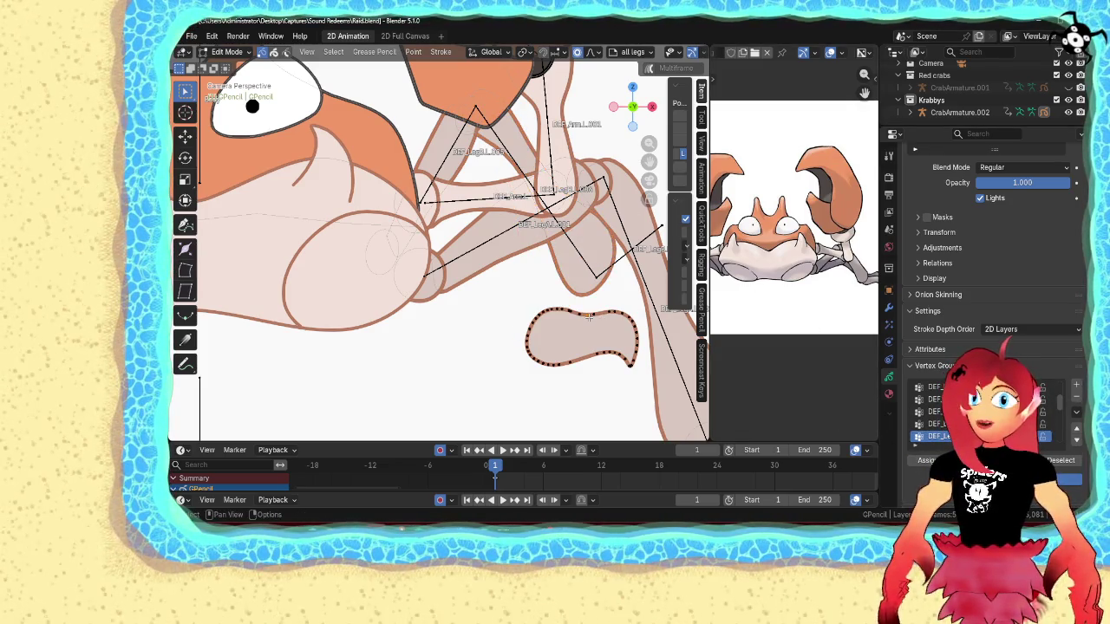
pyautogui.click(922, 461)
pyautogui.scroll(-5, 489, 321)
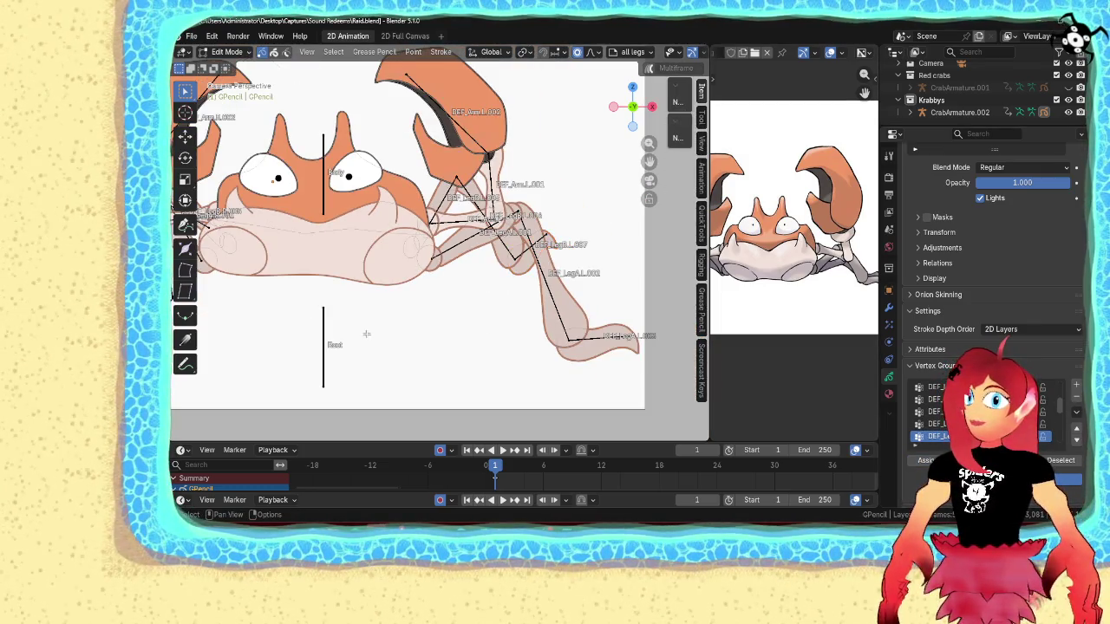
pyautogui.keyDown('shift'); pyautogui.moveTo(364, 331); pyautogui.dragTo(608, 352, button='middle'); pyautogui.keyUp('shift')
pyautogui.scroll(-1, 954, 412)
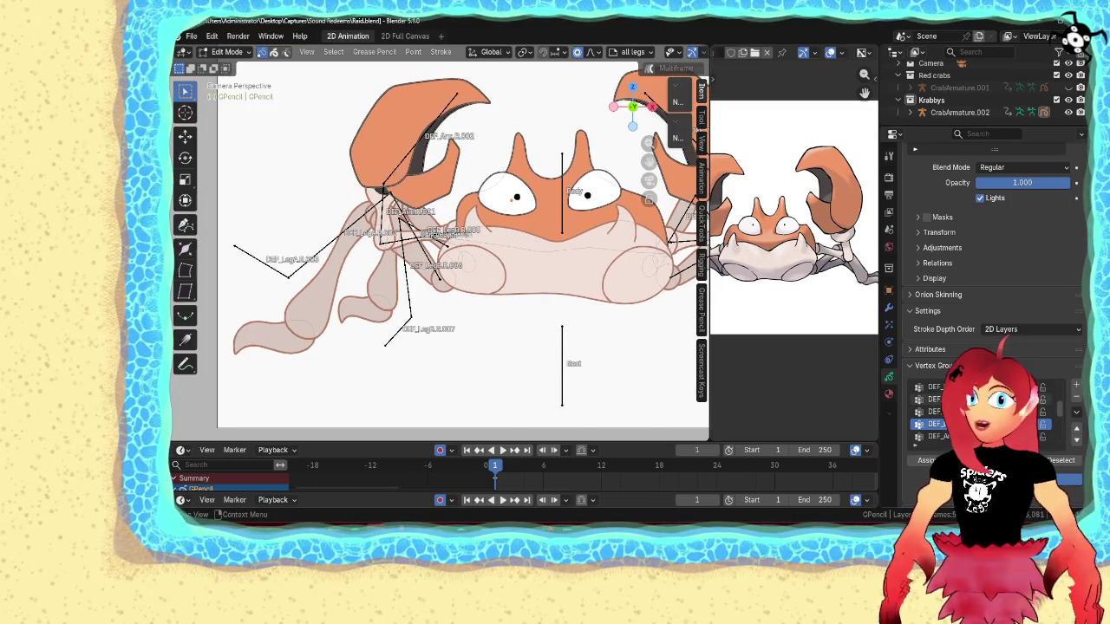
pyautogui.scroll(3, 603, 320)
pyautogui.scroll(4, 604, 320)
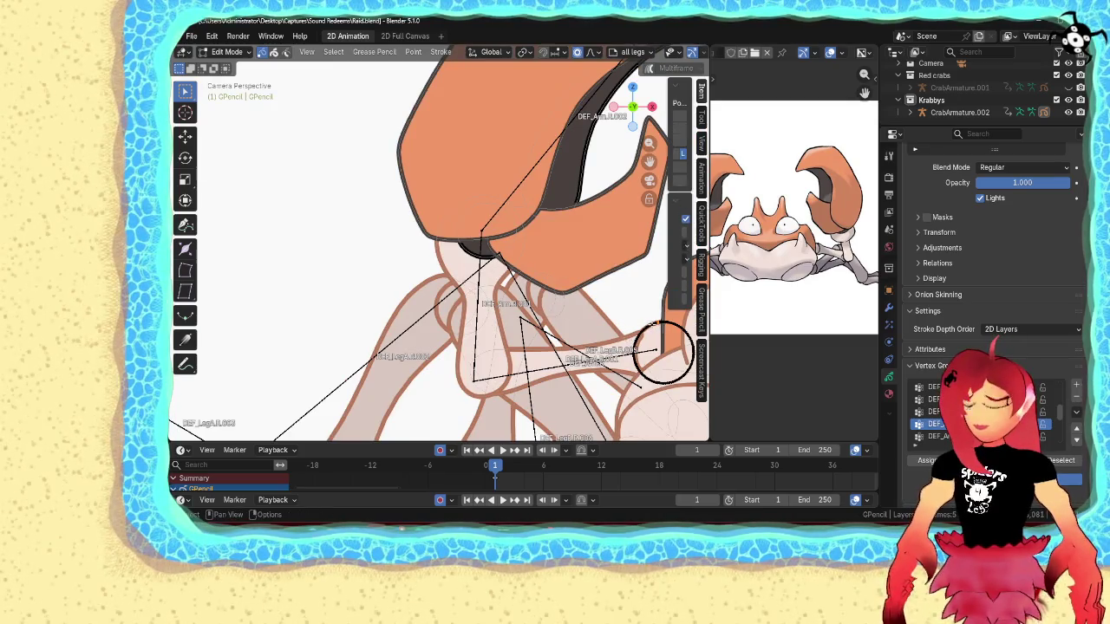
# - Select the front leg stroke below the claw and the stroke under the claw, choosing the leg bone group
pyautogui.click(664, 354)
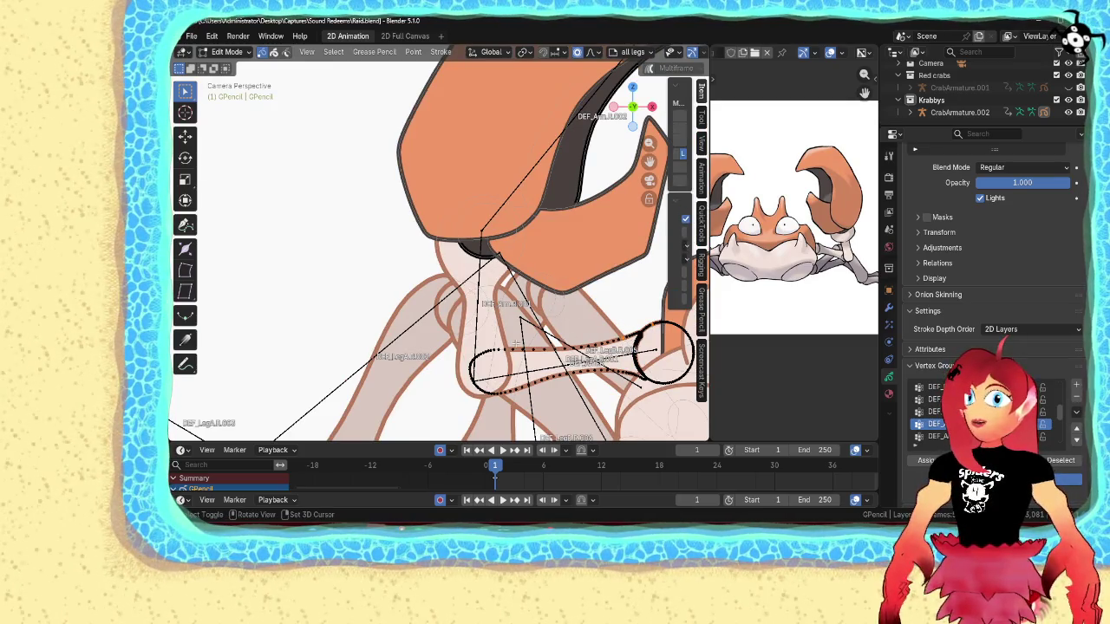
pyautogui.rightClick(664, 354)
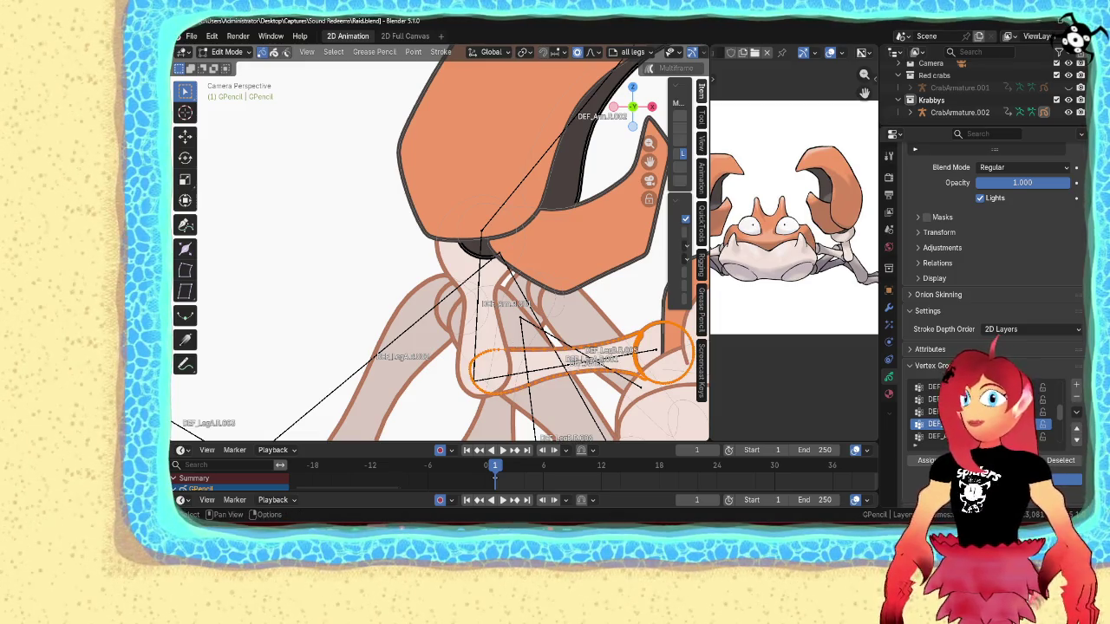
pyautogui.click(914, 437)
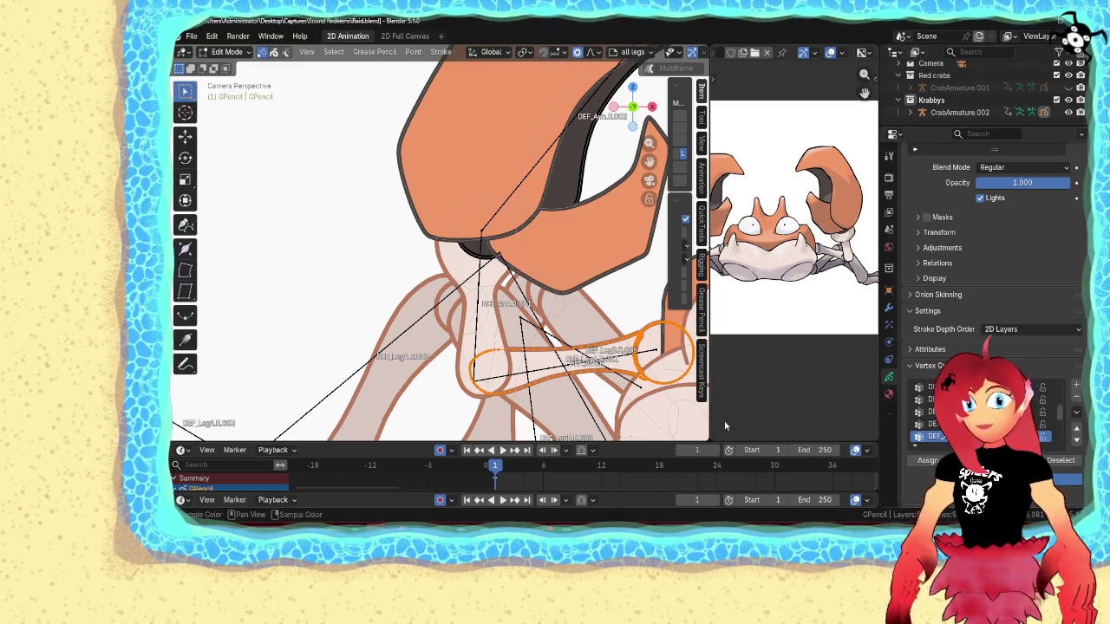
pyautogui.press('c')
pyautogui.click(481, 232)
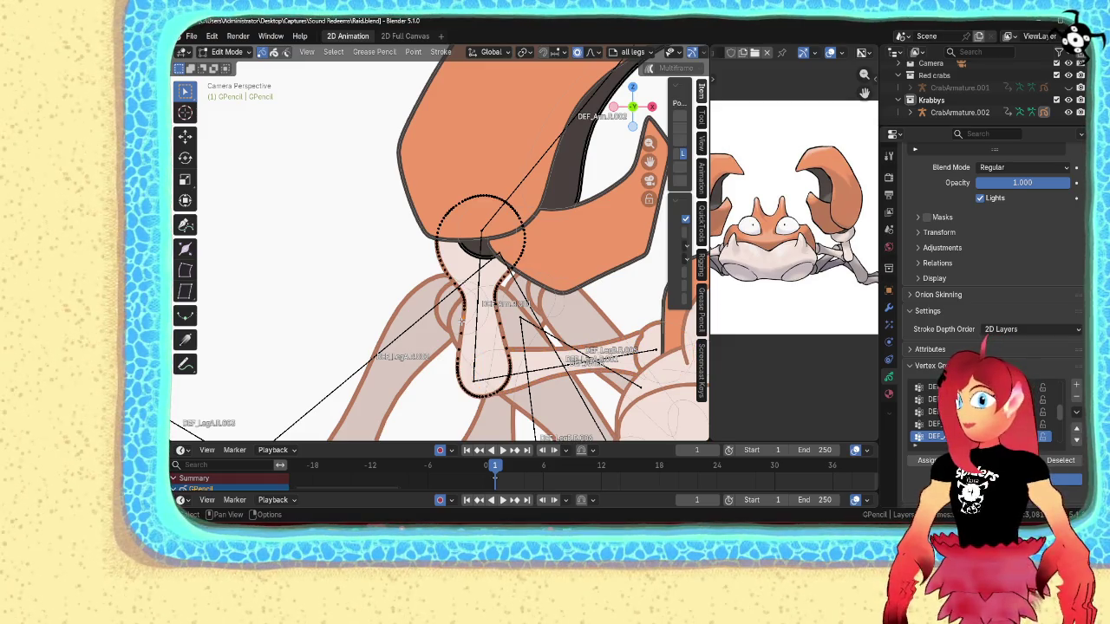
pyautogui.click(476, 238)
pyautogui.rightClick(469, 249)
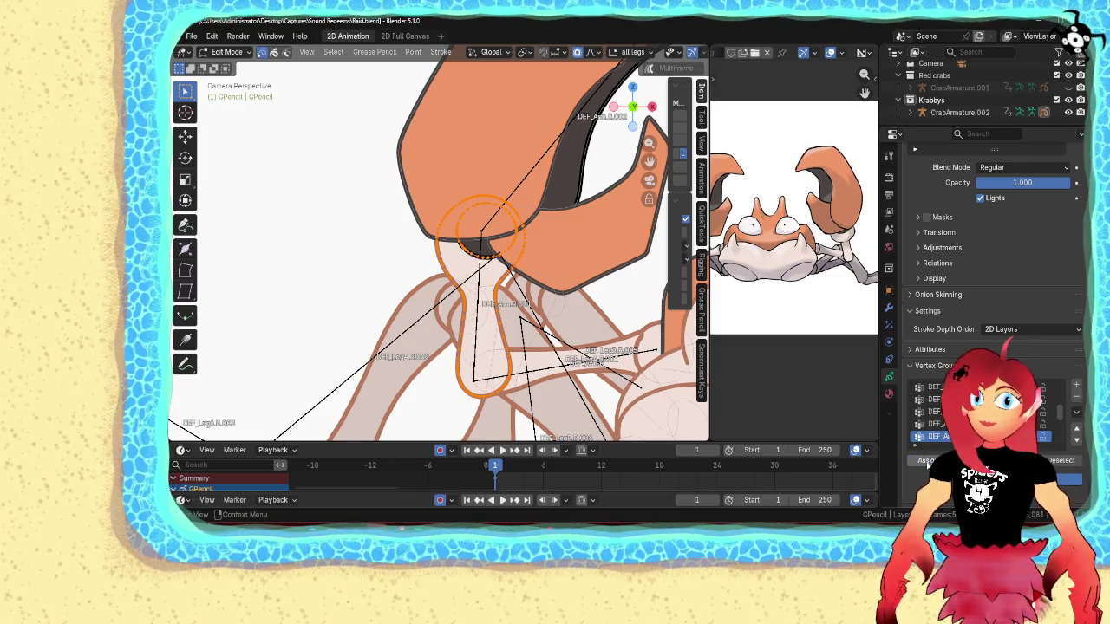
# - Select the entire claw outline stroke with Ctrl+L
pyautogui.scroll(-1, 919, 425)
pyautogui.click(555, 173)
pyautogui.hotkey('ctrl', 'l')
pyautogui.scroll(-1, 980, 412)
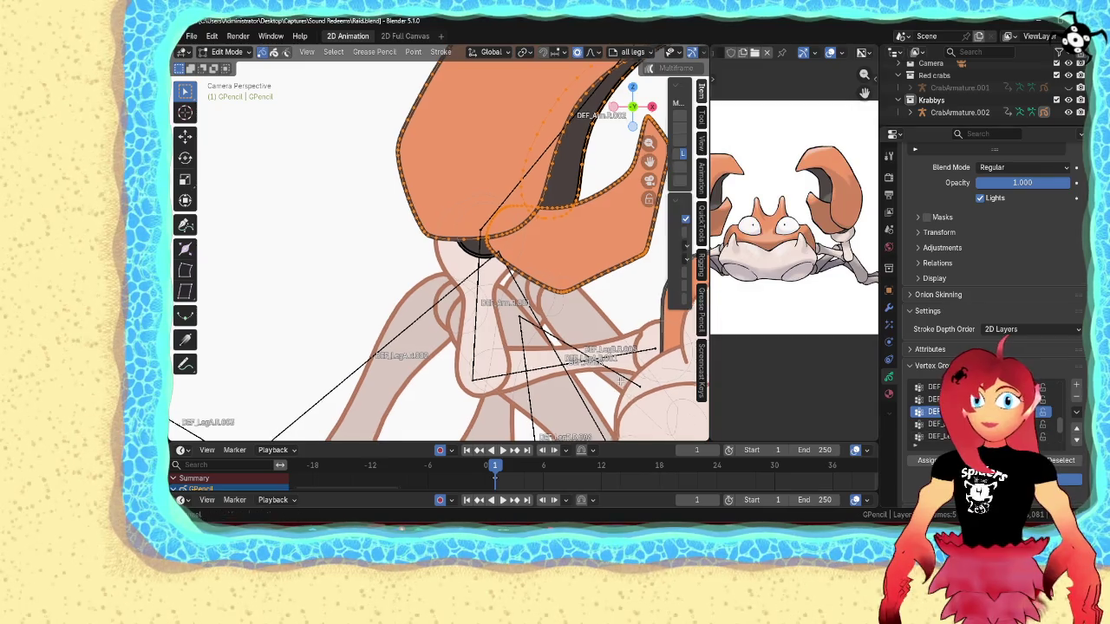
pyautogui.keyDown('shift'); pyautogui.moveTo(622, 383); pyautogui.dragTo(460, 266, button='middle'); pyautogui.keyUp('shift')
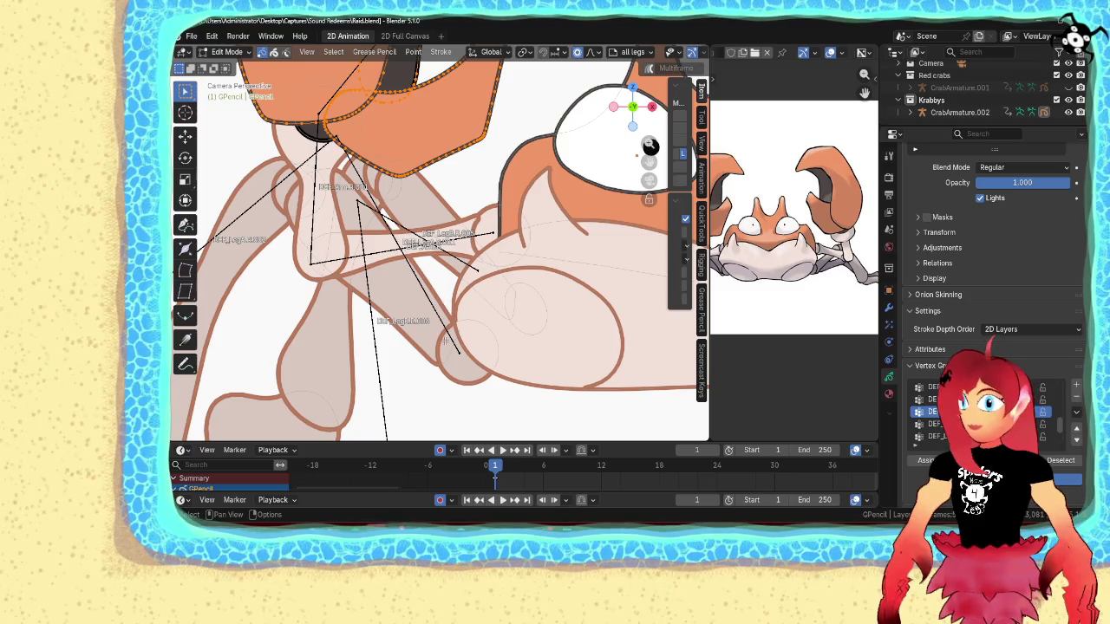
# - Circle-select both leg joint circles and bind them to the leg bone
pyautogui.press('c')
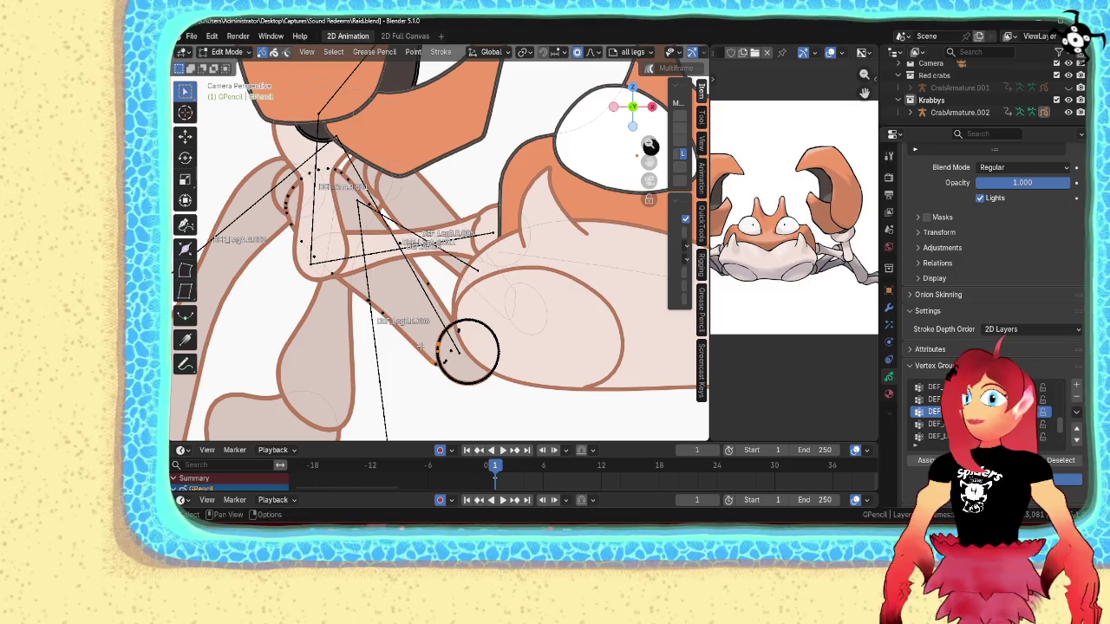
pyautogui.press('Escape')
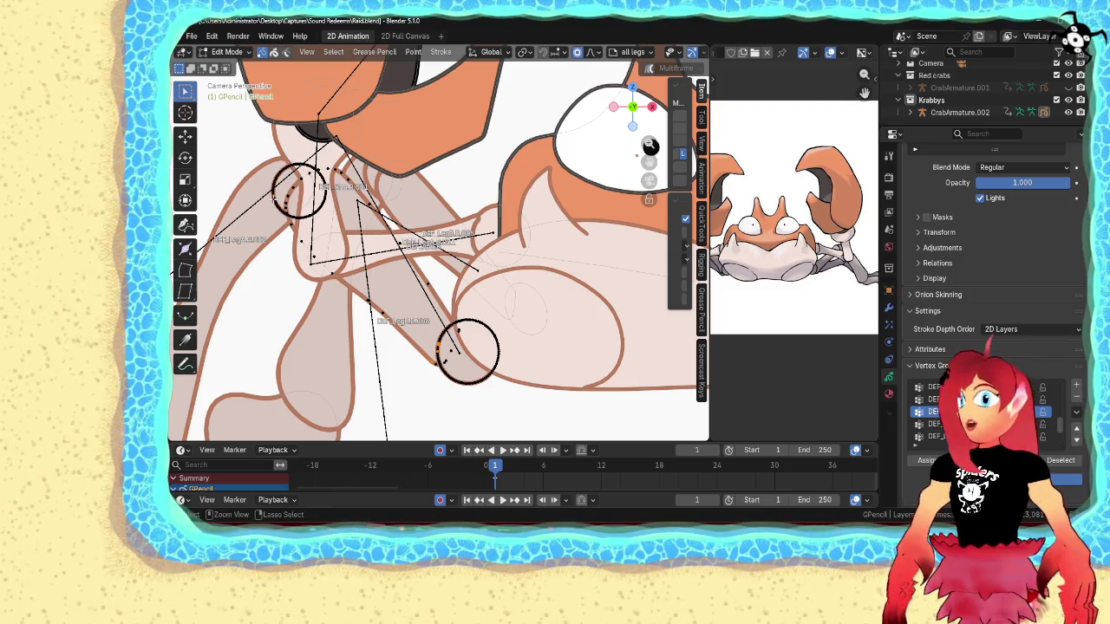
pyautogui.click(299, 191)
pyautogui.click(989, 424)
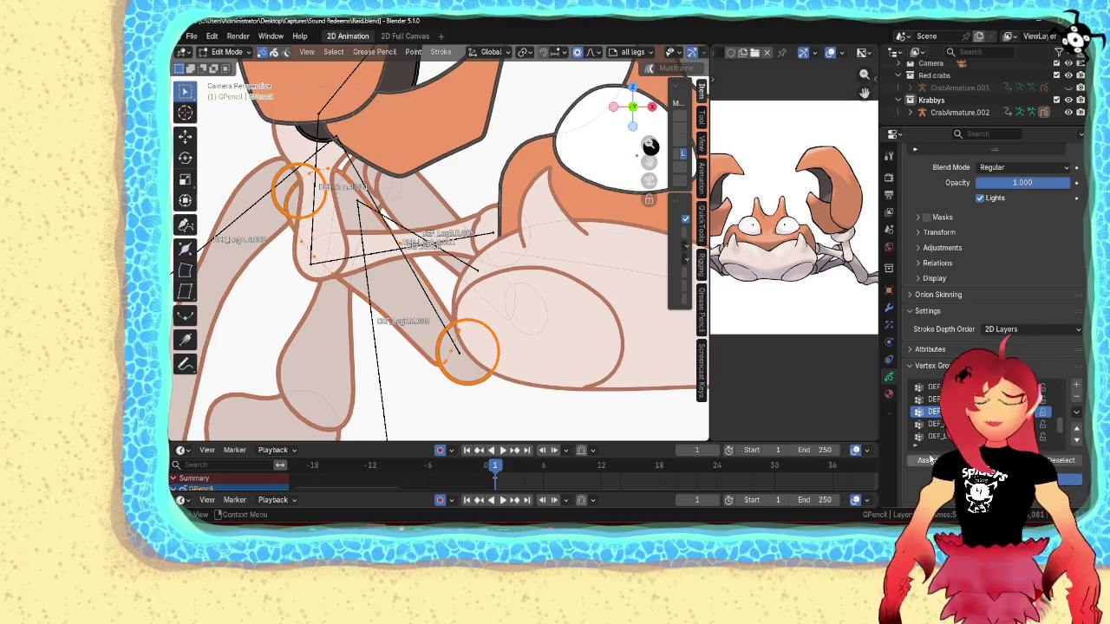
# - Bind the far-left leg stroke to DEF_LegA and the lower-left leg tip to its bone group
pyautogui.moveTo(279, 333)
pyautogui.keyDown('shift'); pyautogui.mouseDown(button='middle')
pyautogui.moveTo(403, 329)
pyautogui.moveTo(479, 284)
pyautogui.mouseUp(button='middle'); pyautogui.keyUp('shift')
pyautogui.click(418, 274)
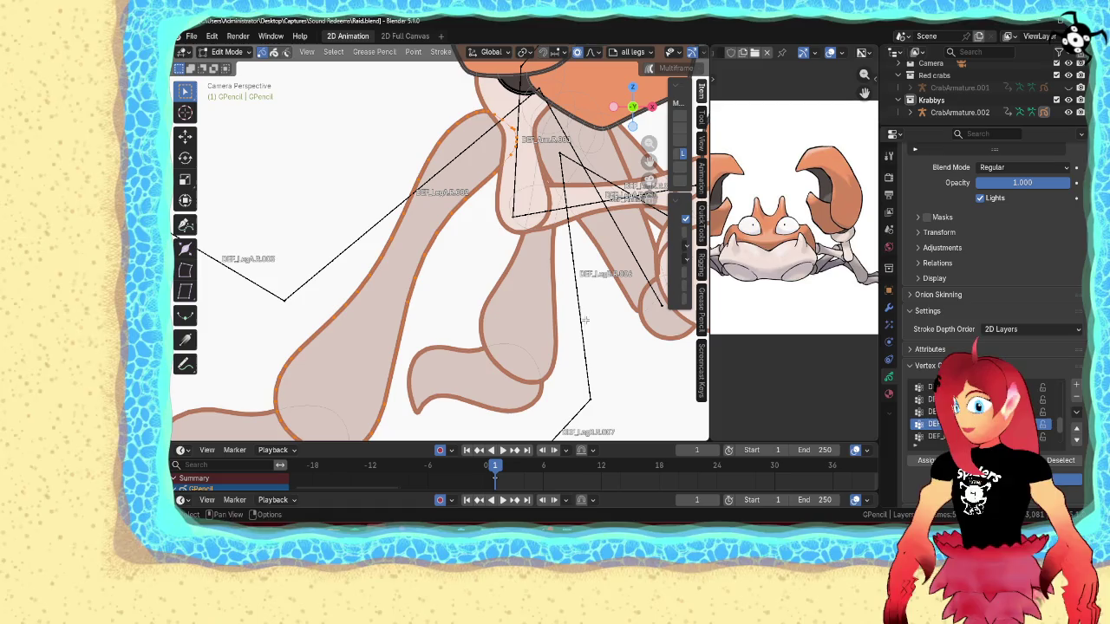
pyautogui.hotkey('ctrl', 'g')
pyautogui.keyDown('shift'); pyautogui.moveTo(584, 343); pyautogui.dragTo(548, 286, button='middle'); pyautogui.keyUp('shift')
pyautogui.click(295, 390)
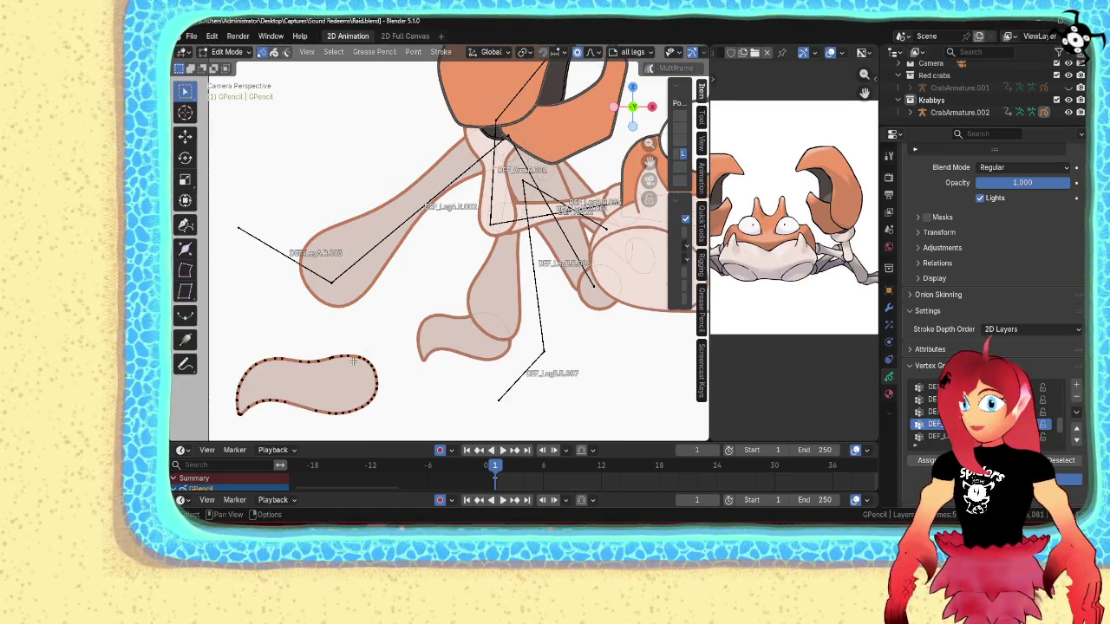
pyautogui.click(936, 436)
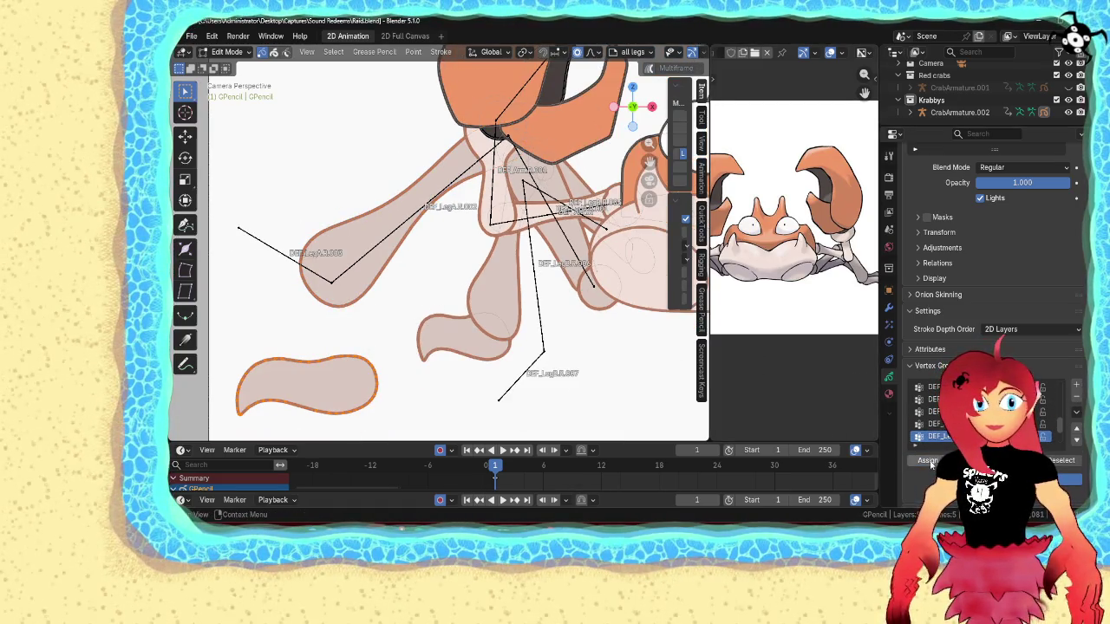
pyautogui.hotkey('ctrl', 'g')
# - Select the arc and joint circle strokes, undo the accidental changes, and return to Object Mode
pyautogui.click(596, 286)
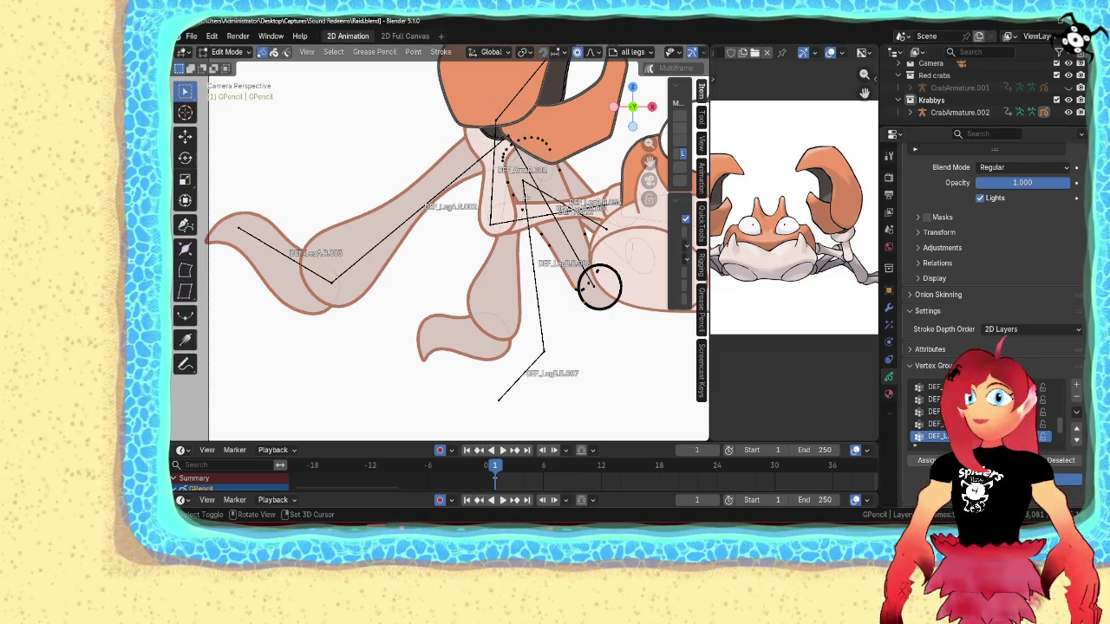
pyautogui.scroll(1, 598, 286)
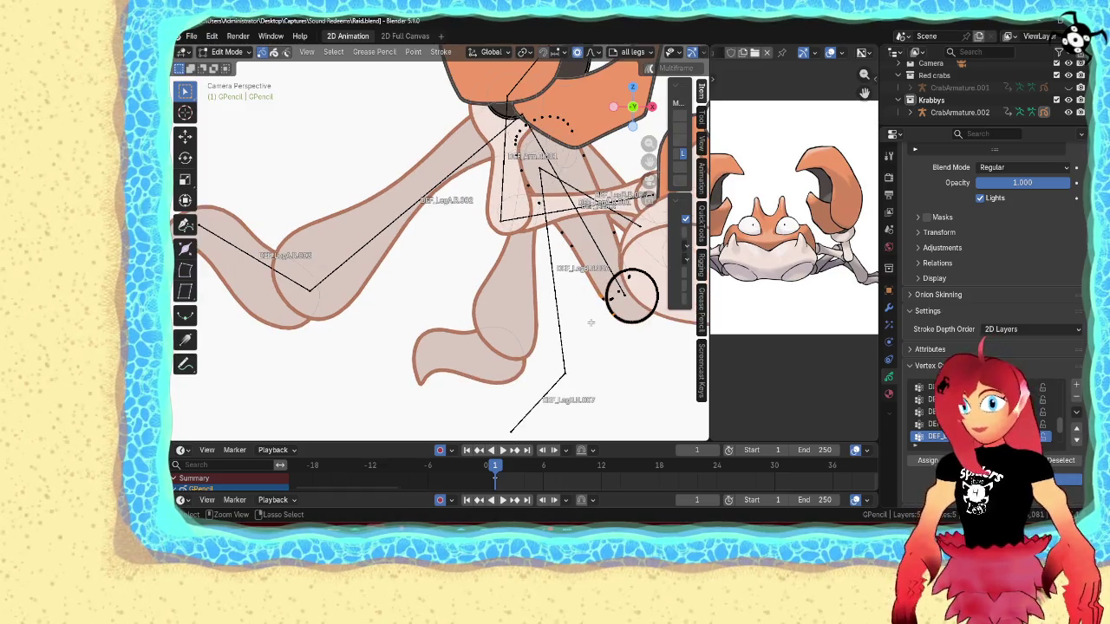
pyautogui.press('a')
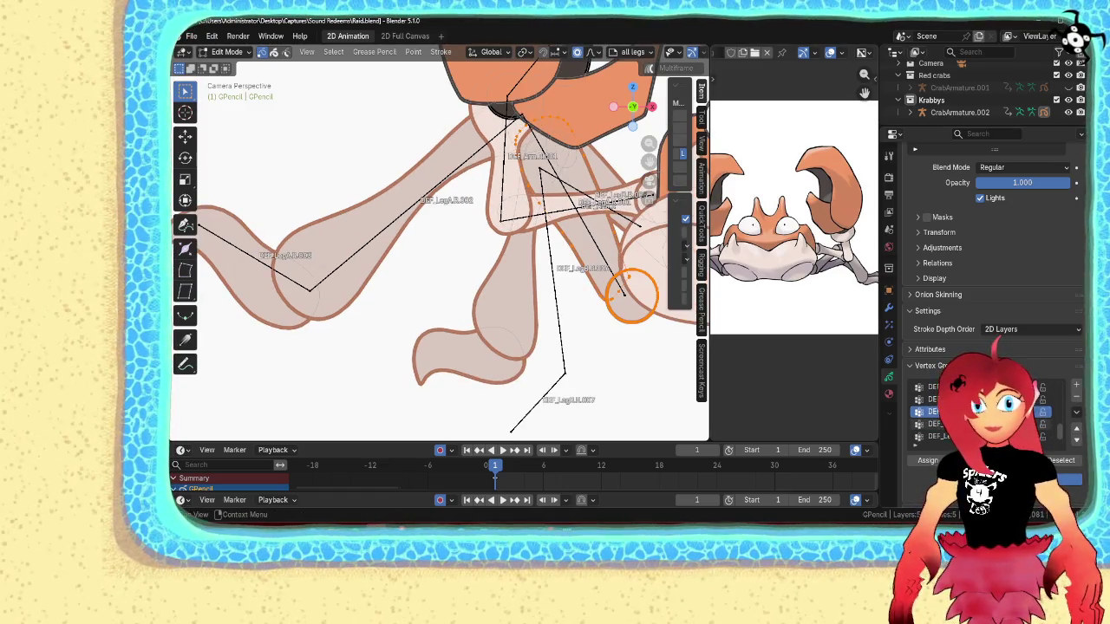
pyautogui.scroll(-1, 979, 416)
pyautogui.press('r')
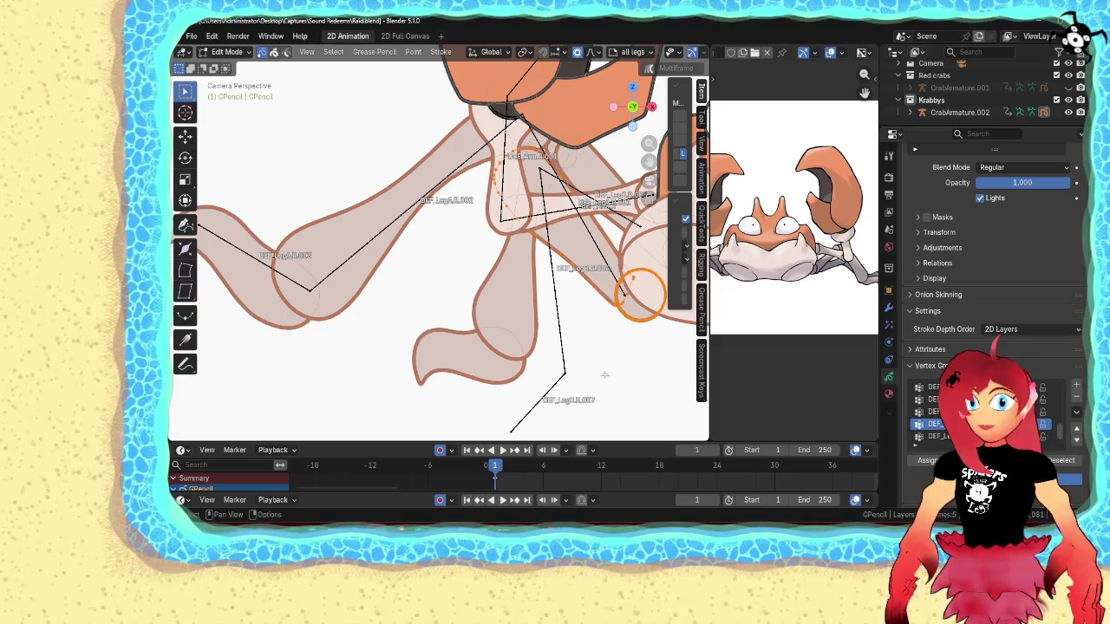
pyautogui.hotkey('ctrl', 'z')
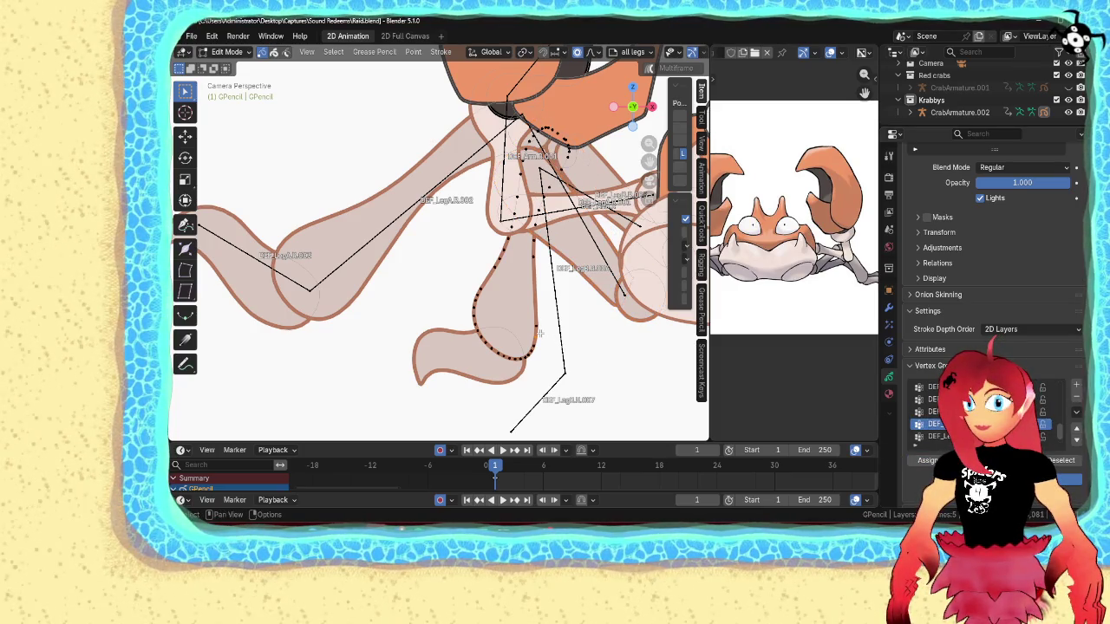
pyautogui.click(537, 333)
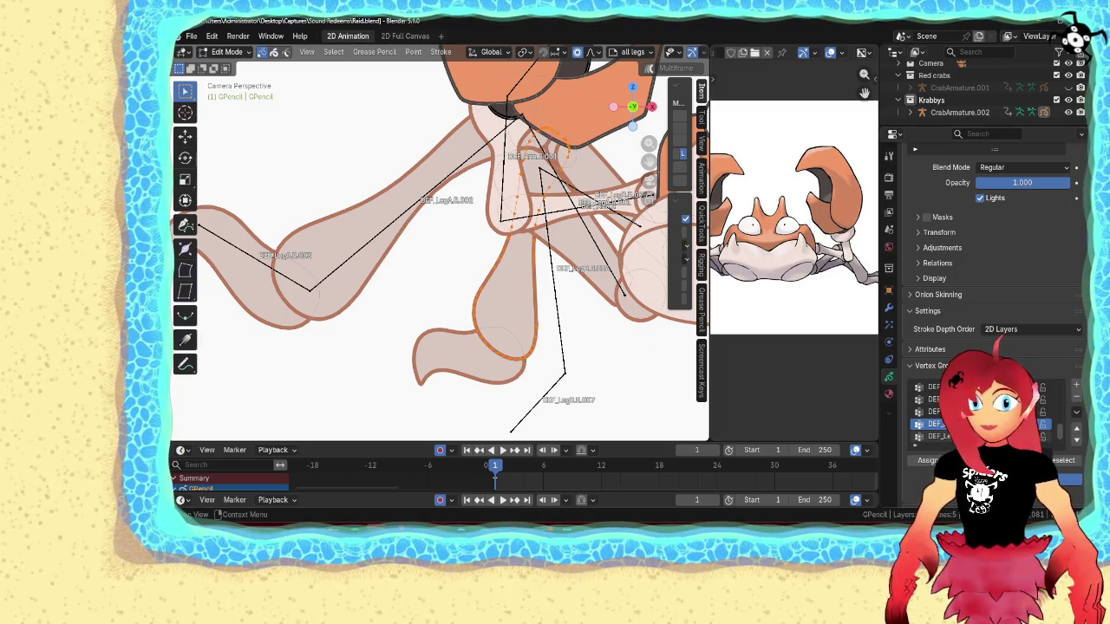
pyautogui.hotkey('ctrl', 'z')
pyautogui.hotkey('ctrl', 'z')
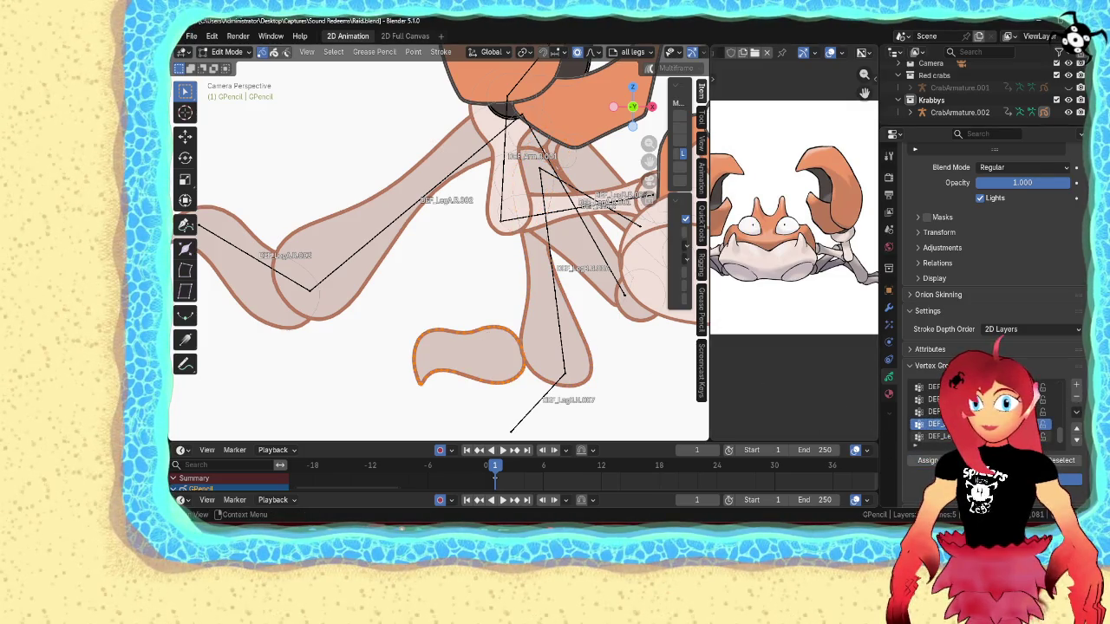
pyautogui.scroll(-5, 561, 328)
pyautogui.click(560, 327)
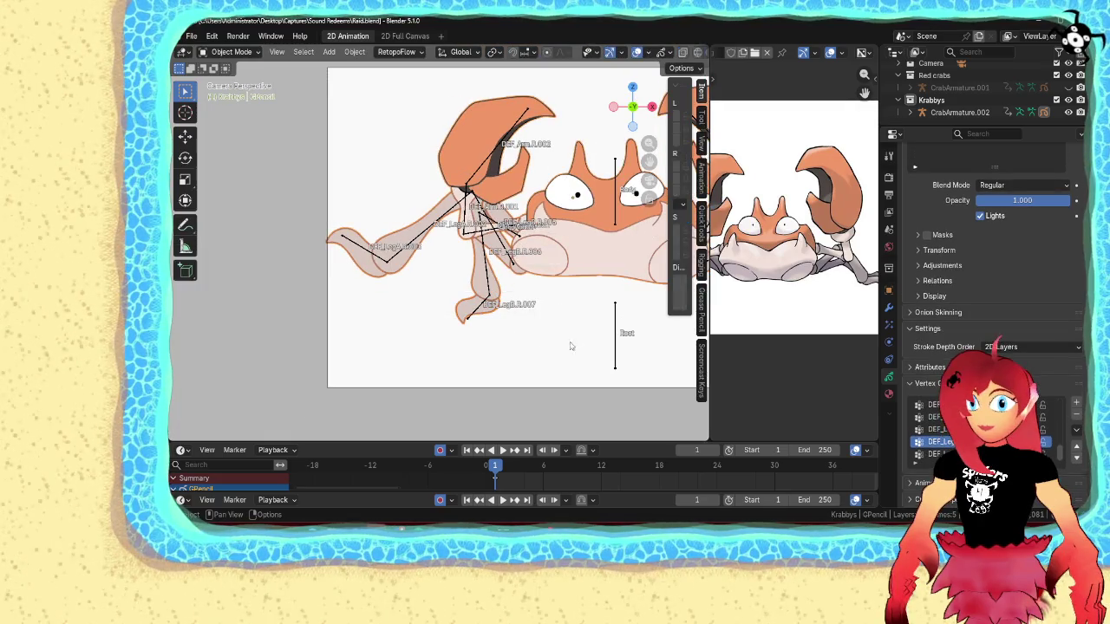
# - Play the leg animation to test the rig, stop it, and save Raid.blend
pyautogui.click(503, 500)
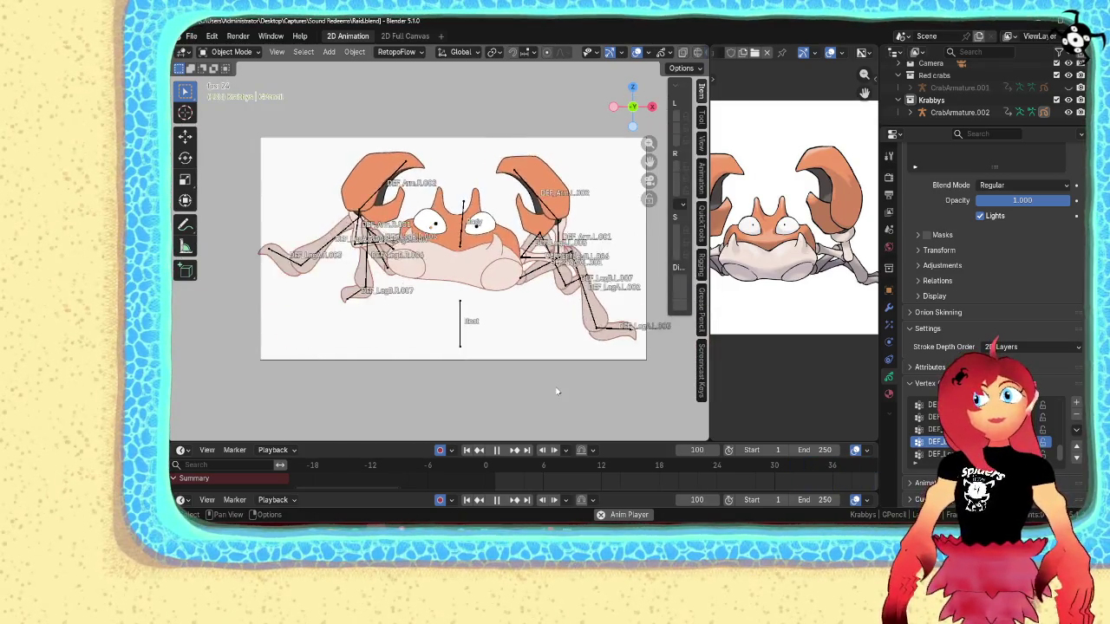
pyautogui.press('Escape')
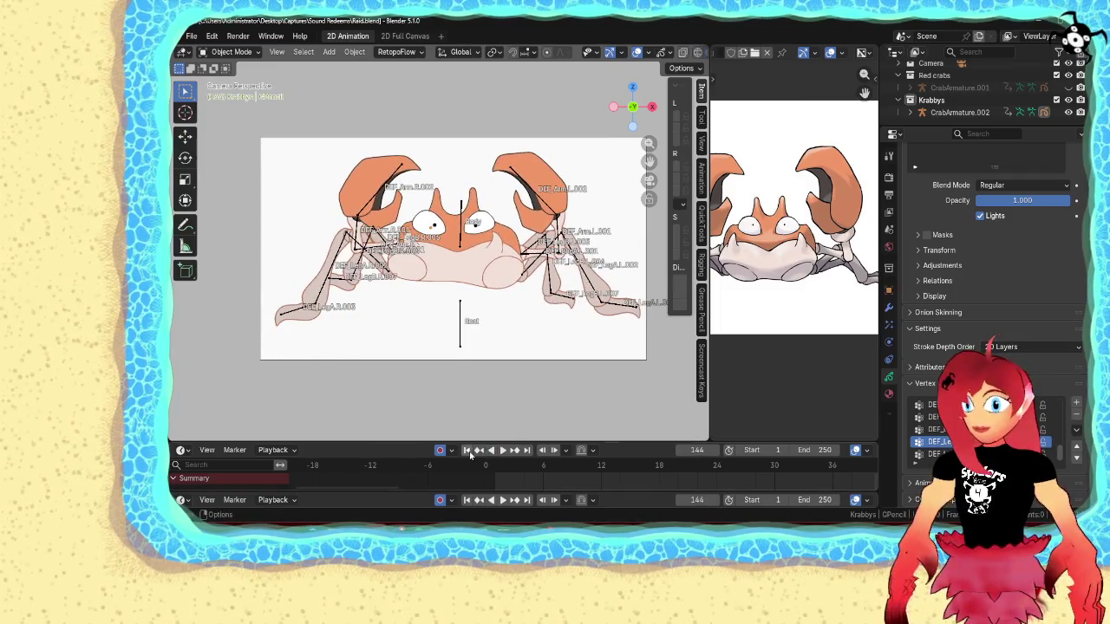
pyautogui.hotkey('ctrl', 's')
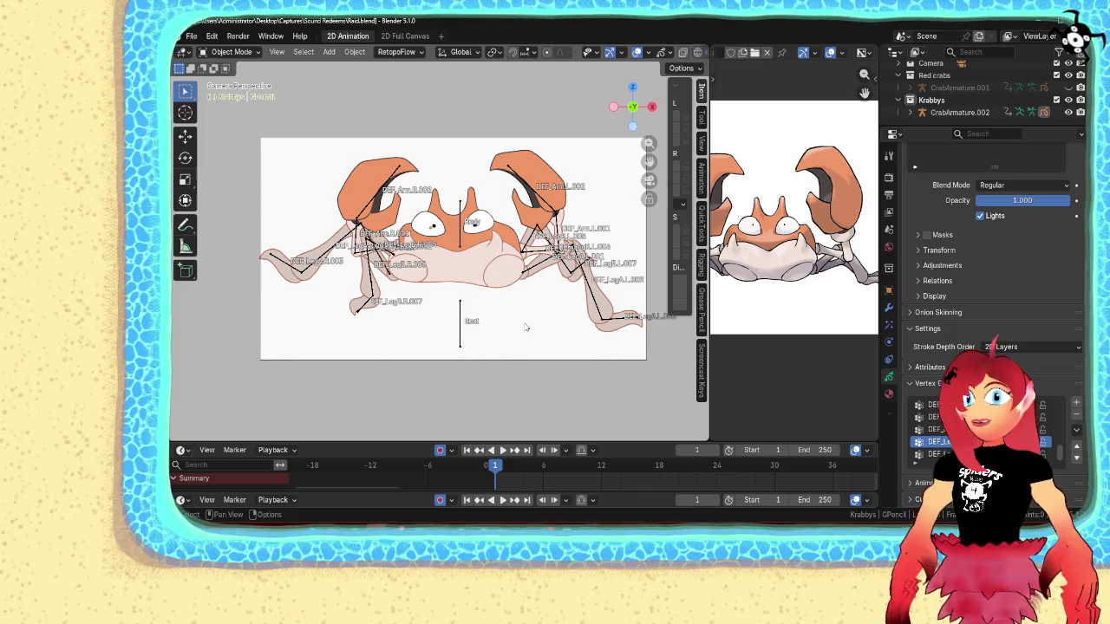
# - Select CrabArmature.002 and switch it into Pose Mode with Ctrl+Tab
pyautogui.scroll(1, 525, 327)
pyautogui.scroll(1, 524, 327)
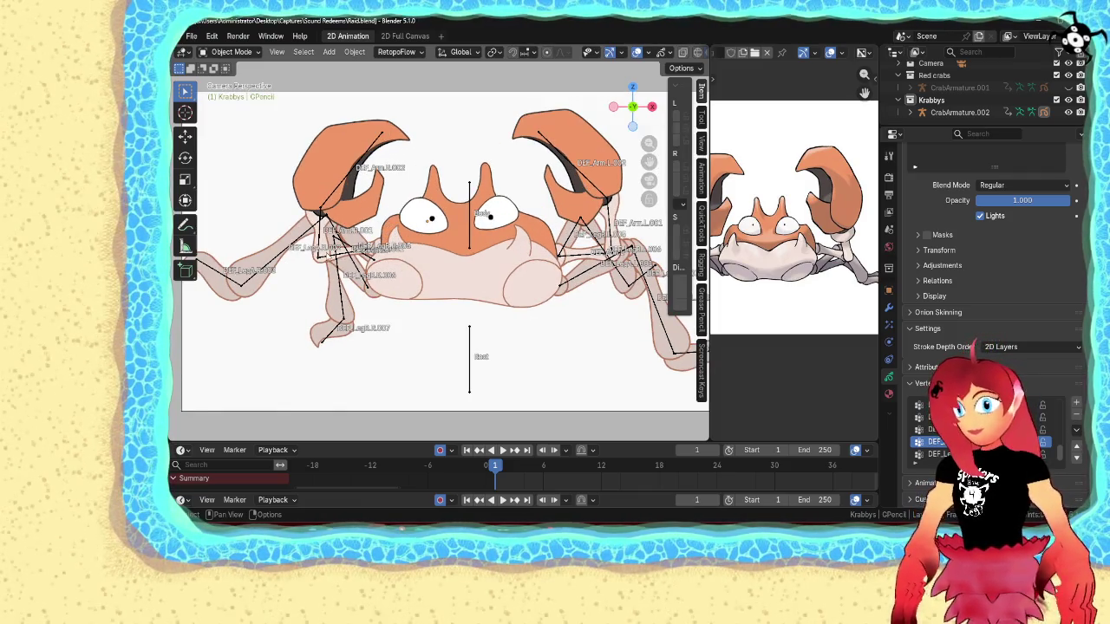
pyautogui.click(329, 257)
pyautogui.hotkey('ctrl', 'Tab')
# - Rotate bone DEF_Arm.R to −10° on Z and keyframe it at frame 1
pyautogui.click(345, 252)
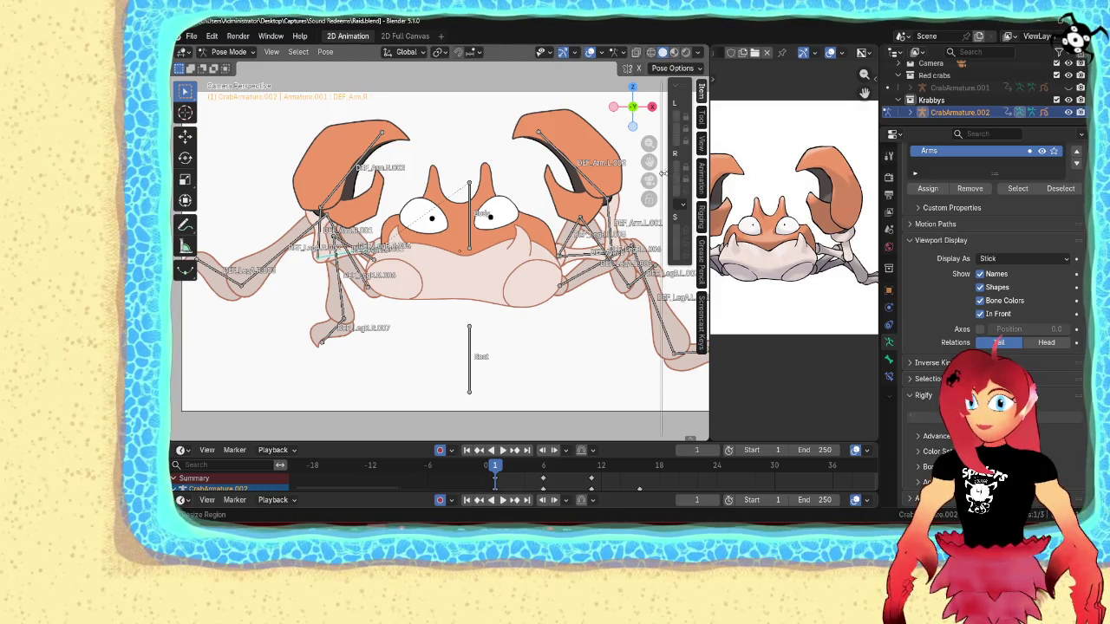
pyautogui.moveTo(670, 176); pyautogui.dragTo(609, 176)
pyautogui.keyDown('shift'); pyautogui.moveTo(511, 217); pyautogui.dragTo(449, 230, button='middle'); pyautogui.keyUp('shift')
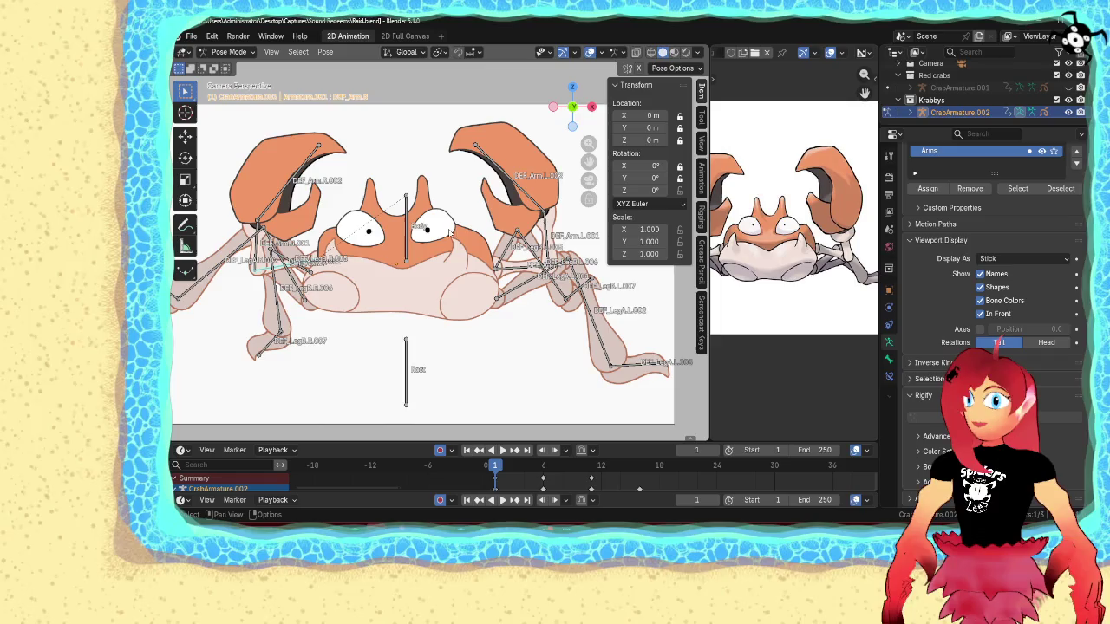
pyautogui.scroll(-1, 451, 231)
pyautogui.scroll(-1, 466, 234)
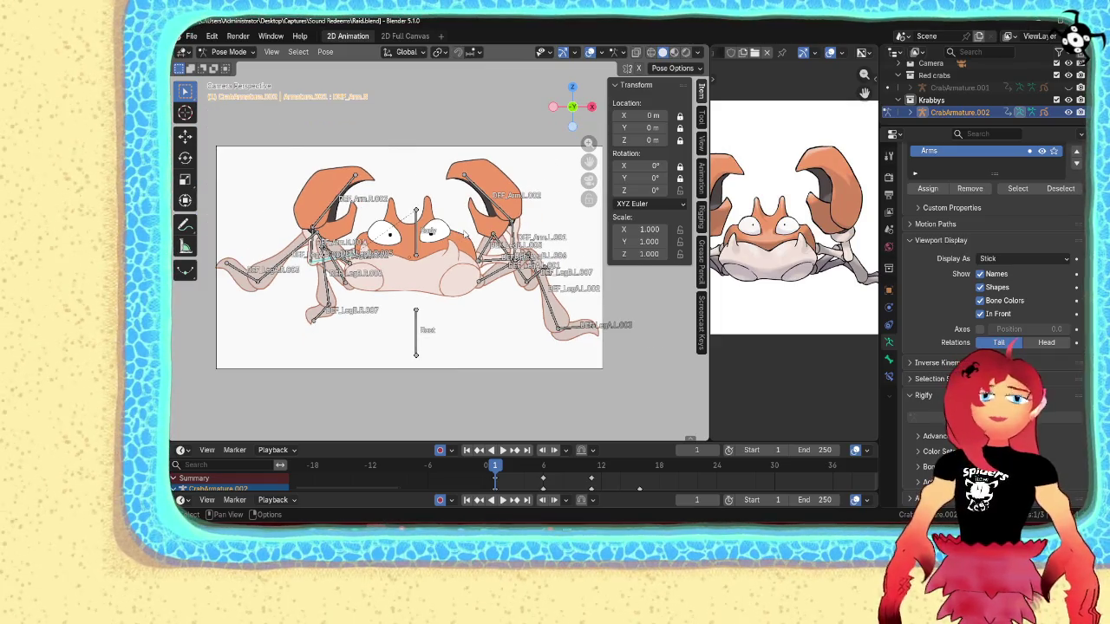
pyautogui.moveTo(650, 190); pyautogui.dragTo(607, 190)
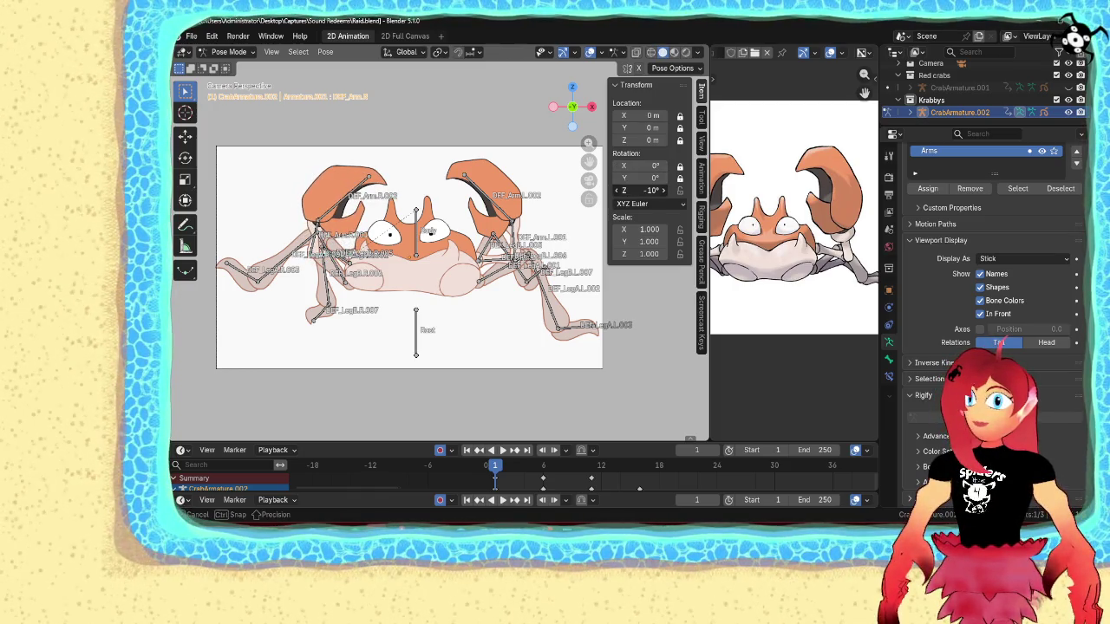
pyautogui.rightClick(646, 190)
pyautogui.click(643, 199)
# - Key the arm's Z rotation at 10° on frame 6 and −10° on frame 11
pyautogui.press('Up')
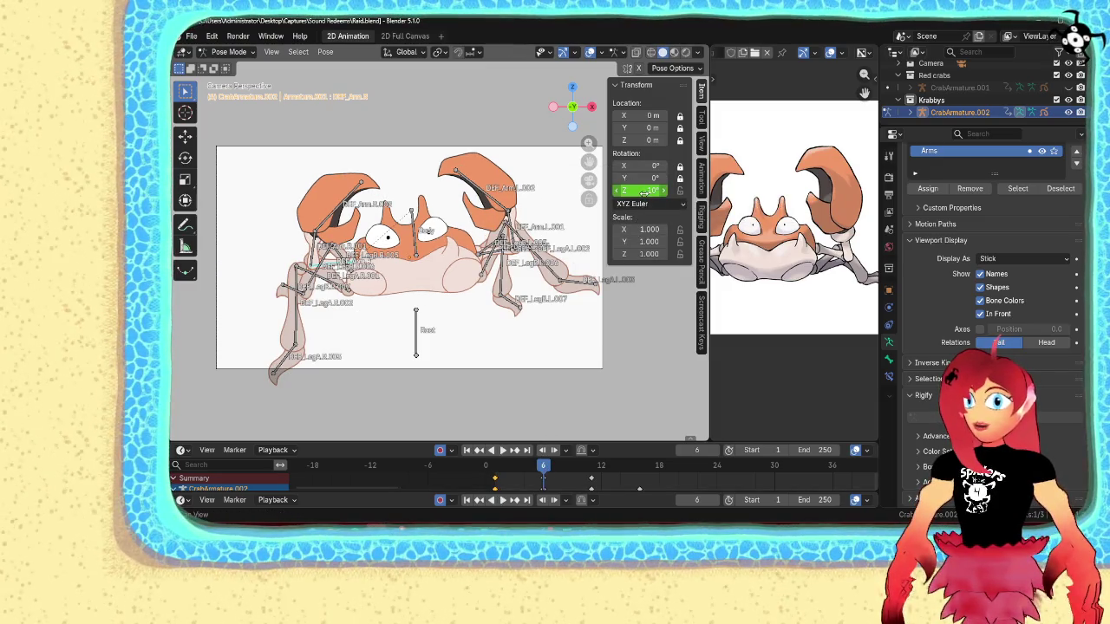
pyautogui.press('-')
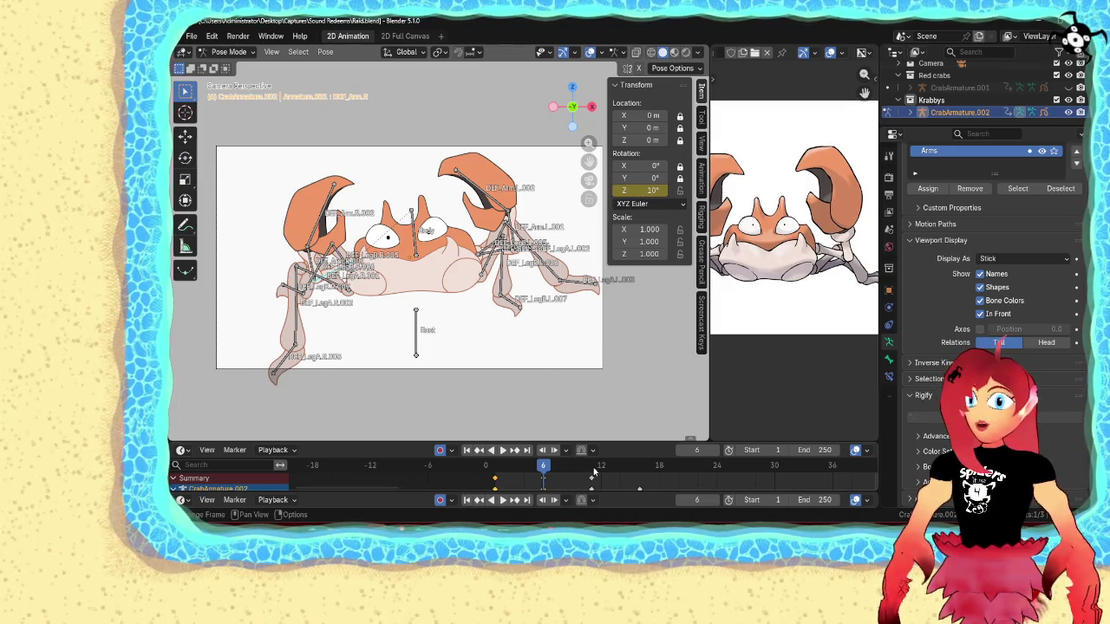
pyautogui.click(591, 469)
pyautogui.press('-')
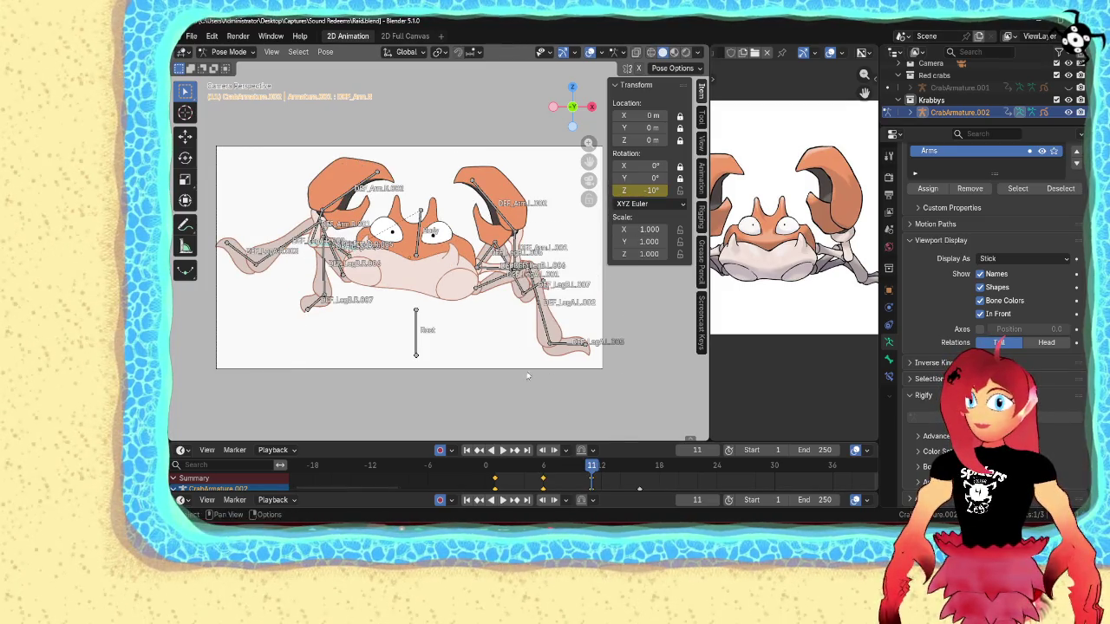
# - Play back the arm swing to check it, save the file, and switch to Streamer.bot
pyautogui.press('space')
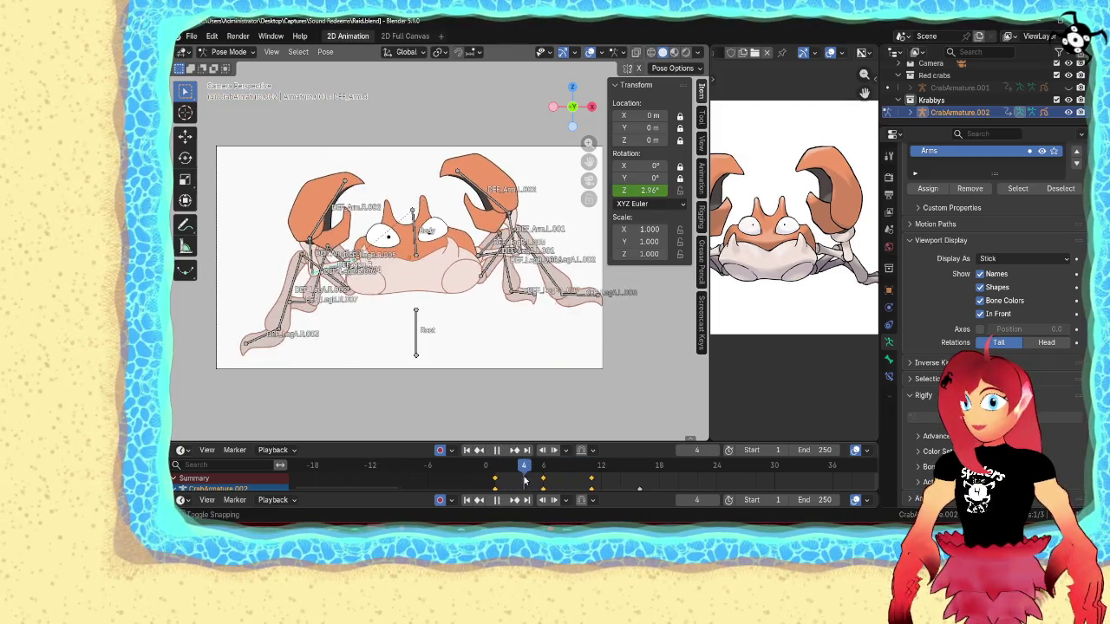
pyautogui.moveTo(525, 479); pyautogui.dragTo(494, 483)
pyautogui.press('space')
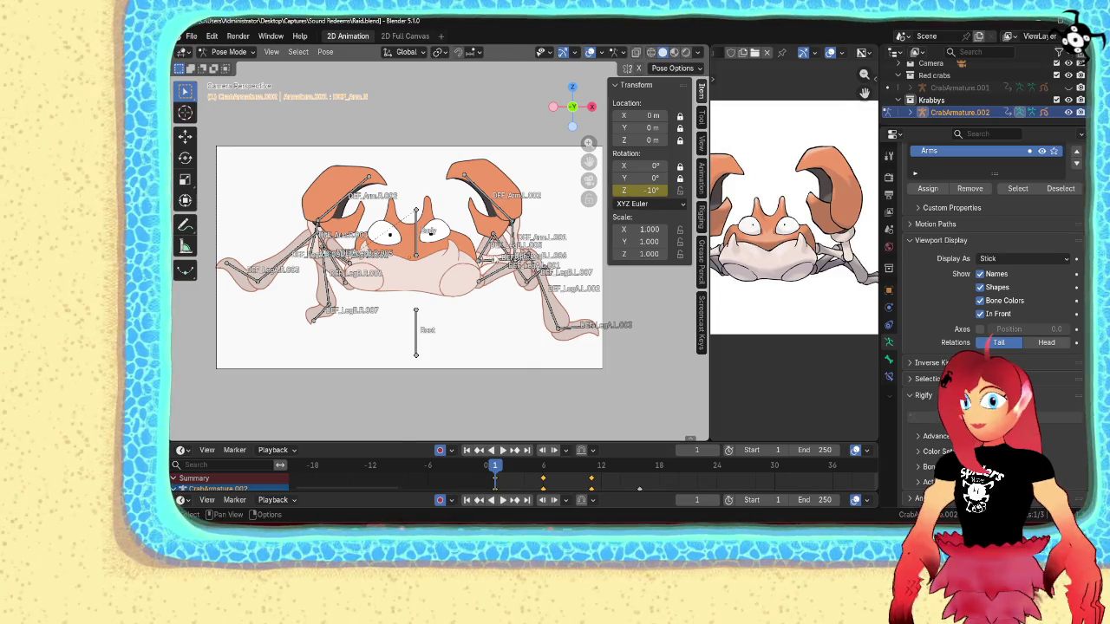
pyautogui.scroll(3, 439, 259)
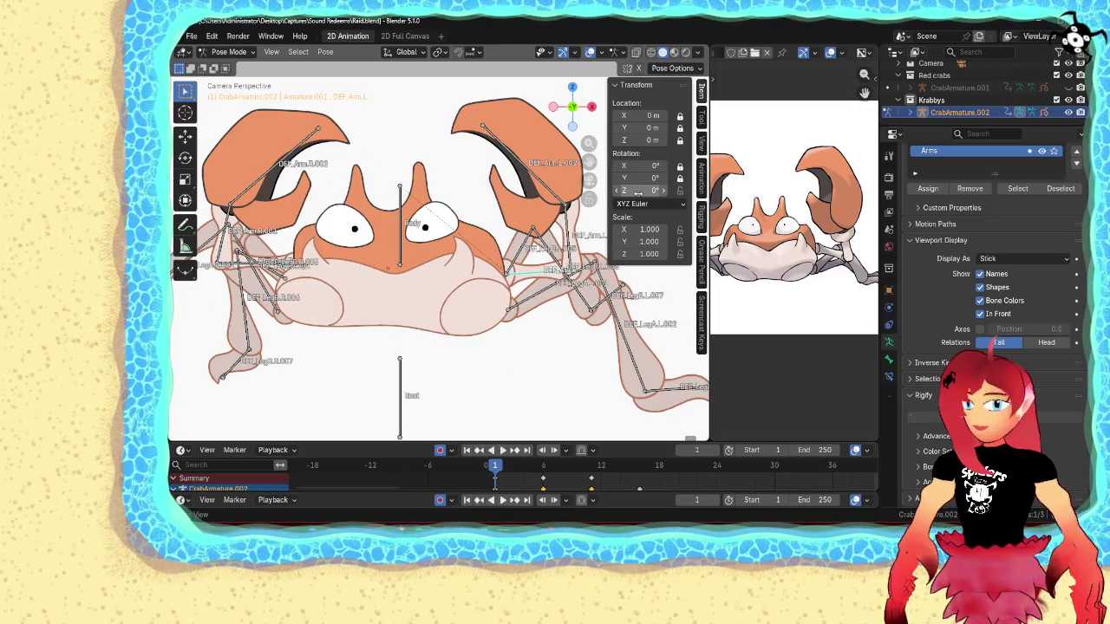
pyautogui.click(499, 450)
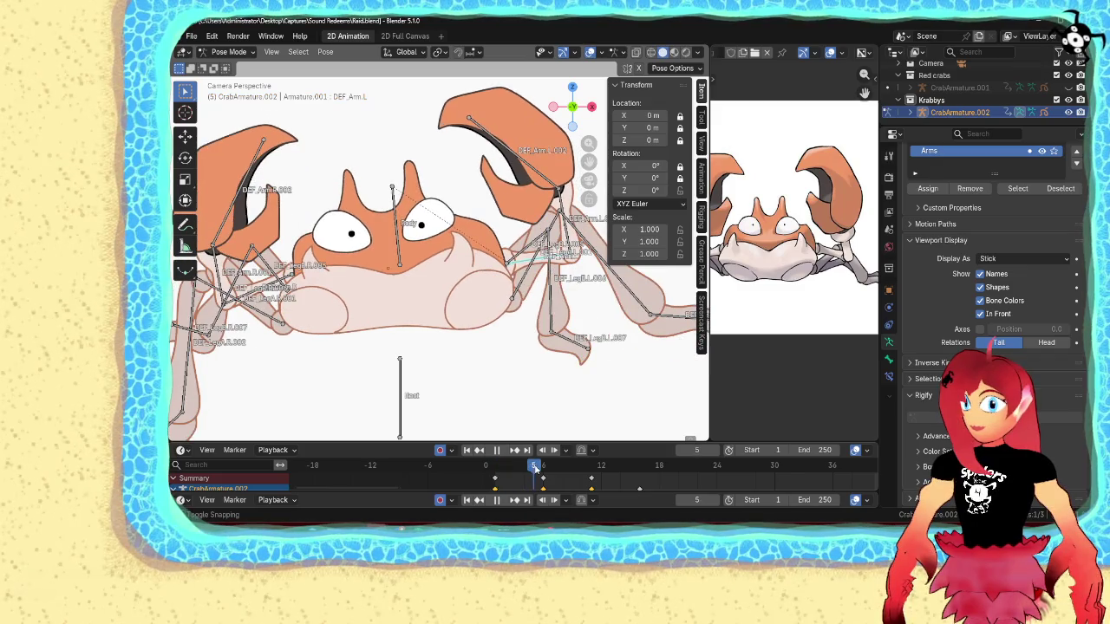
pyautogui.press('space')
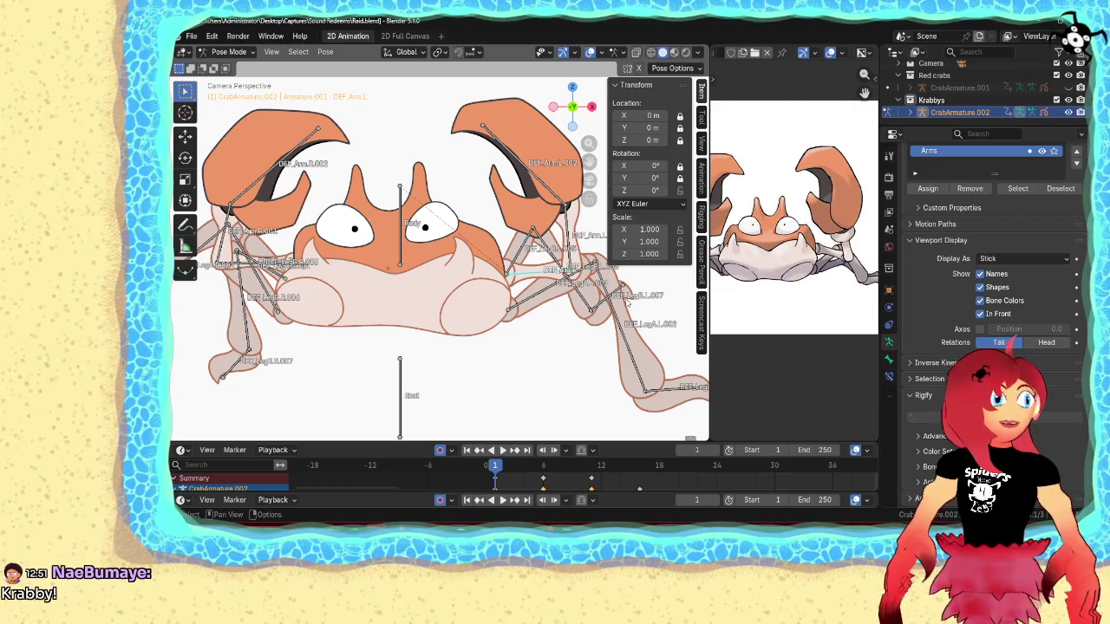
pyautogui.hotkey('ctrl', 's')
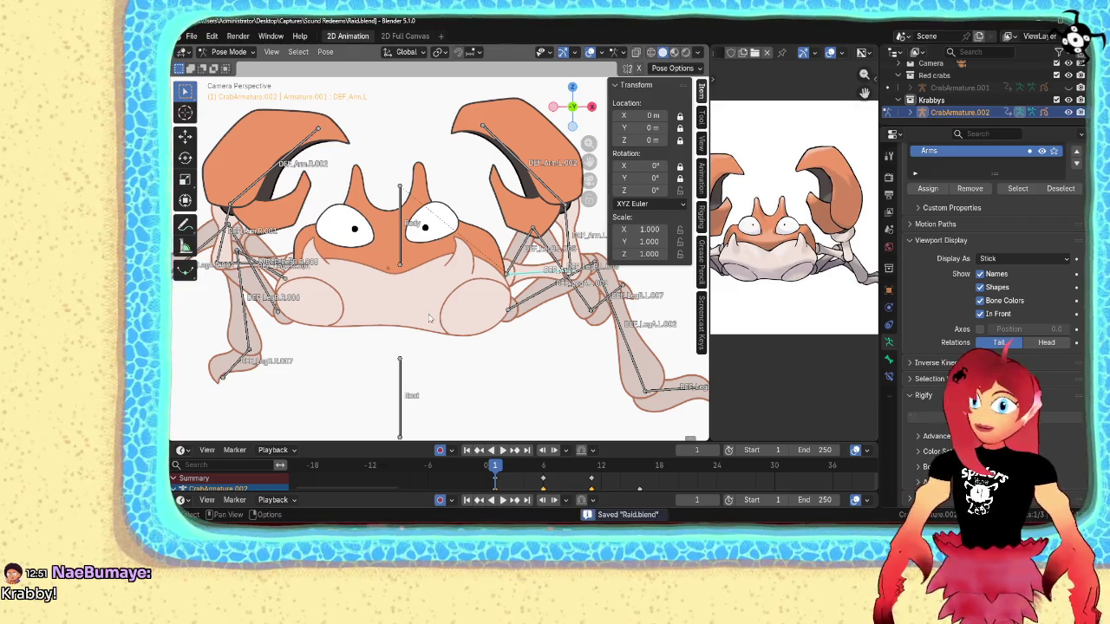
pyautogui.scroll(-1, 498, 332)
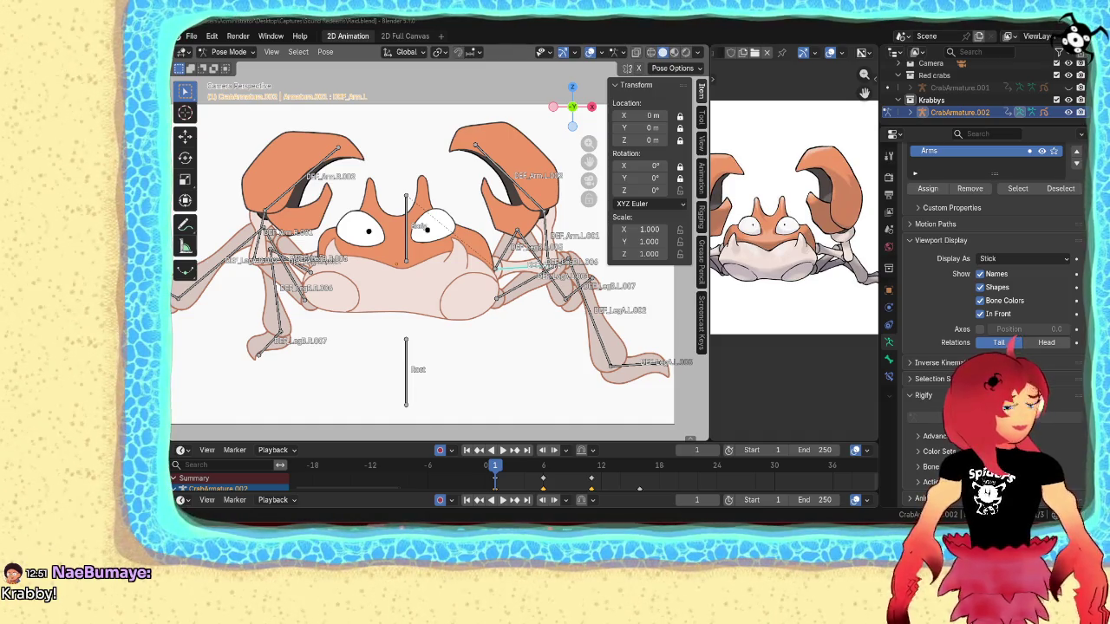
pyautogui.hotkey('alt', 'Tab')
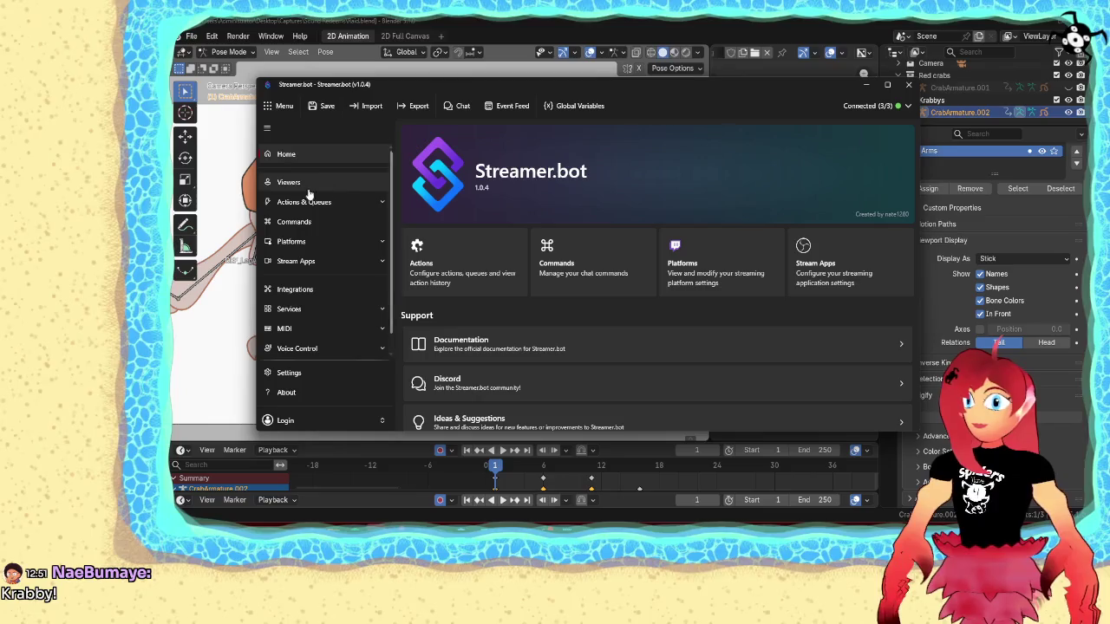
# - Open the list of actions under Actions & Queues
pyautogui.click(312, 201)
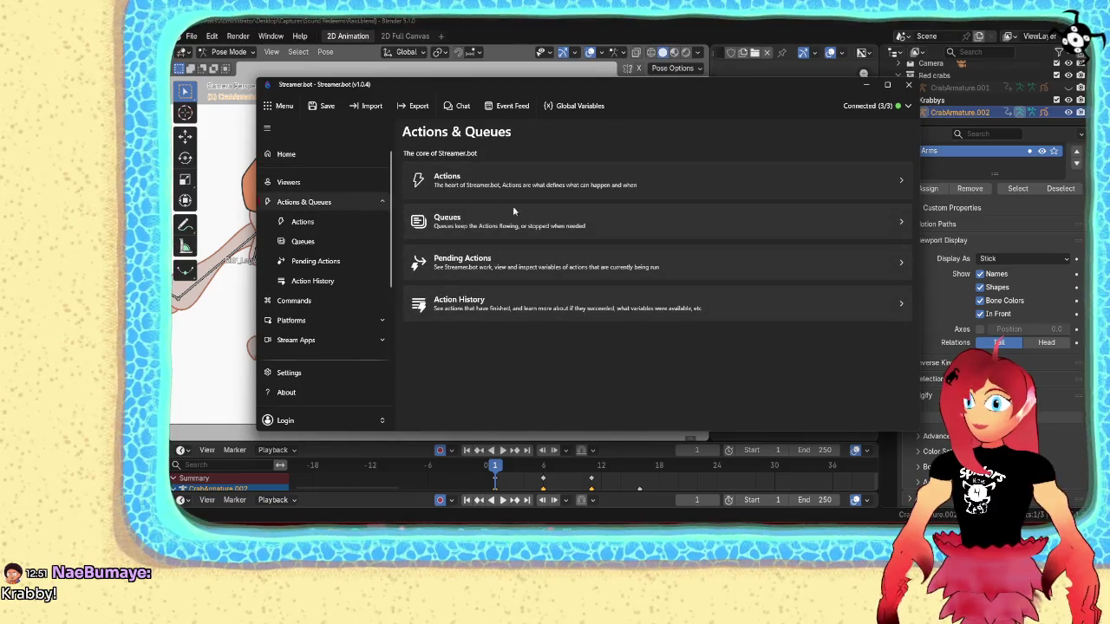
pyautogui.click(501, 185)
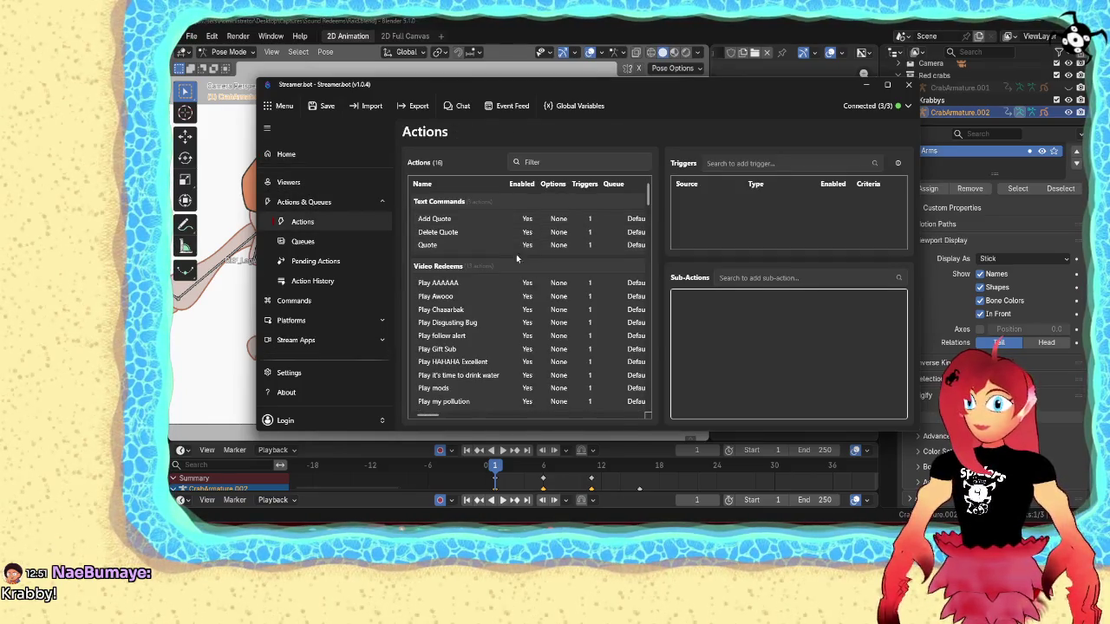
pyautogui.scroll(-1, 479, 243)
pyautogui.scroll(1, 479, 243)
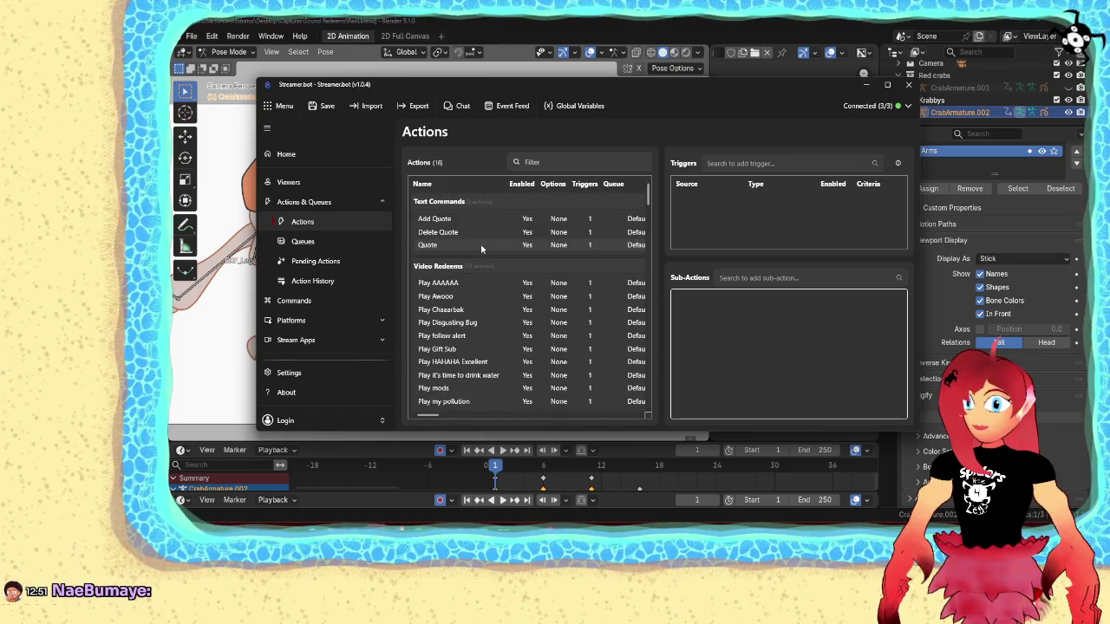
pyautogui.scroll(-1, 480, 244)
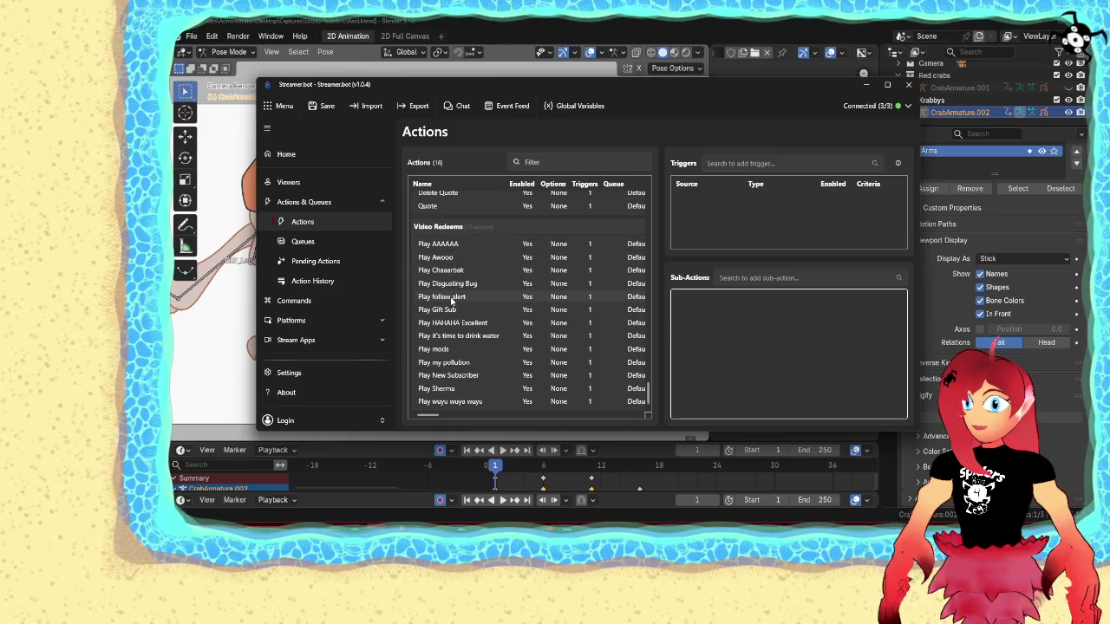
# - Test the Play follow alert and Play Gift Sub triggers
pyautogui.rightClick(451, 301)
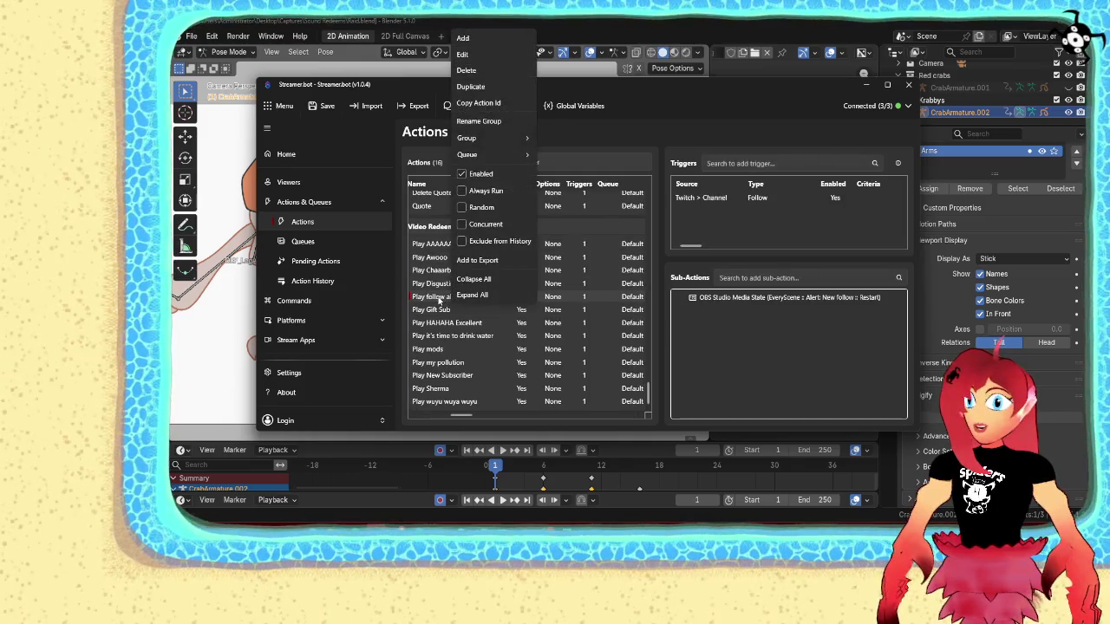
pyautogui.rightClick(715, 203)
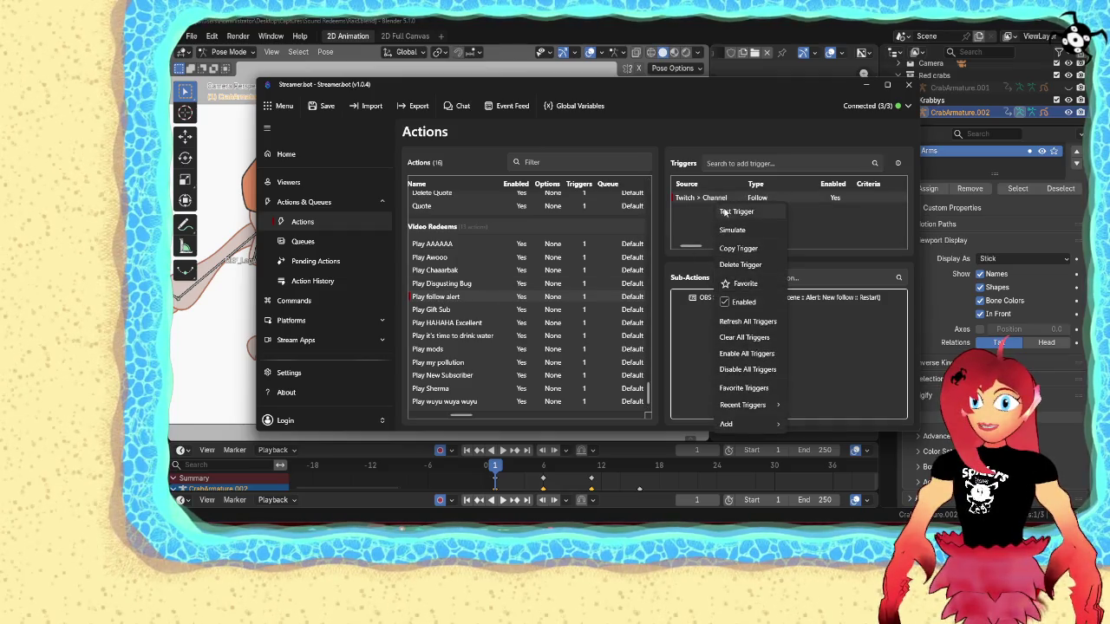
pyautogui.click(724, 211)
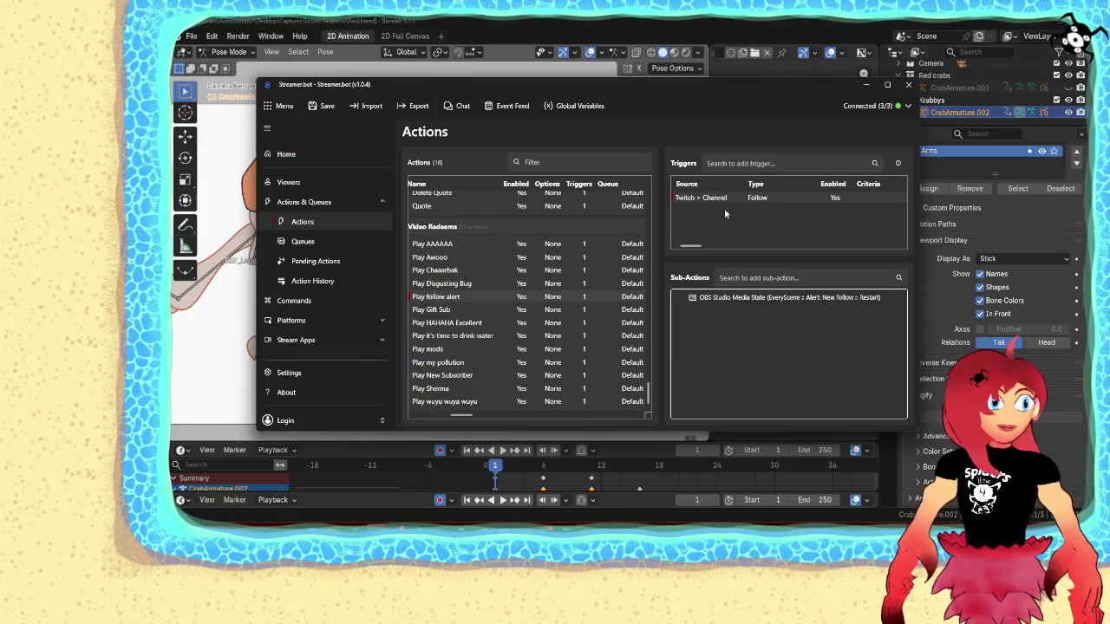
pyautogui.click(485, 314)
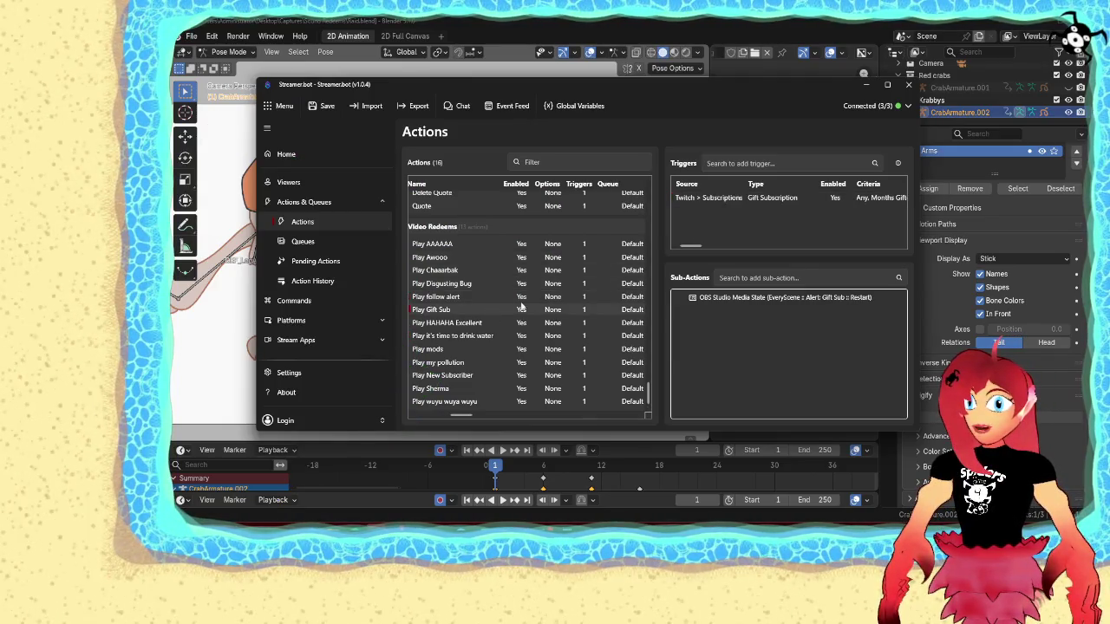
pyautogui.rightClick(718, 198)
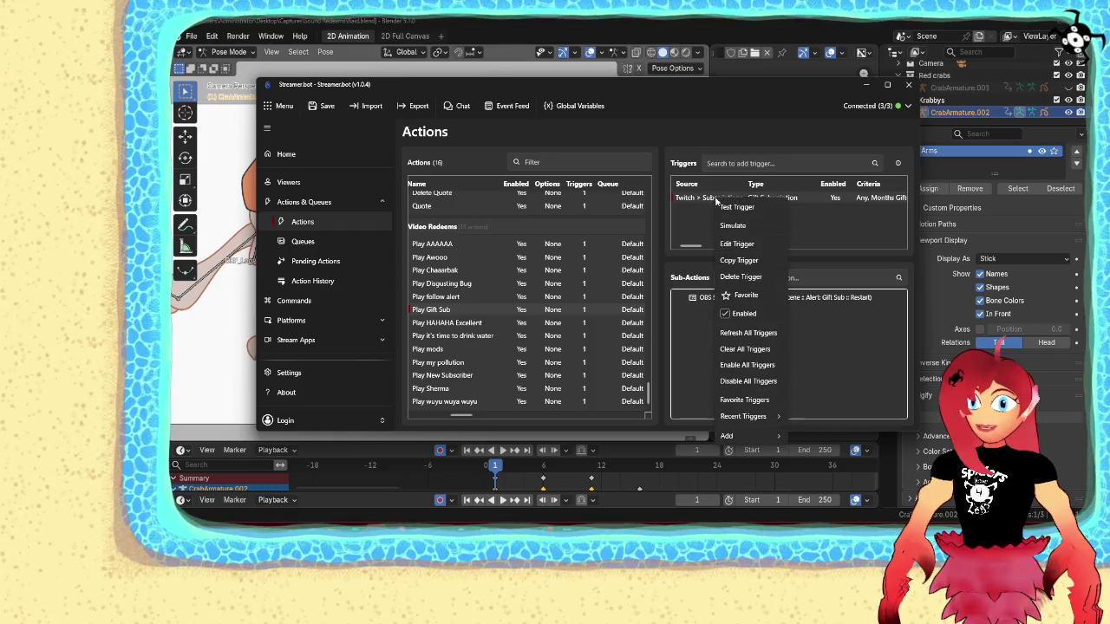
pyautogui.click(721, 217)
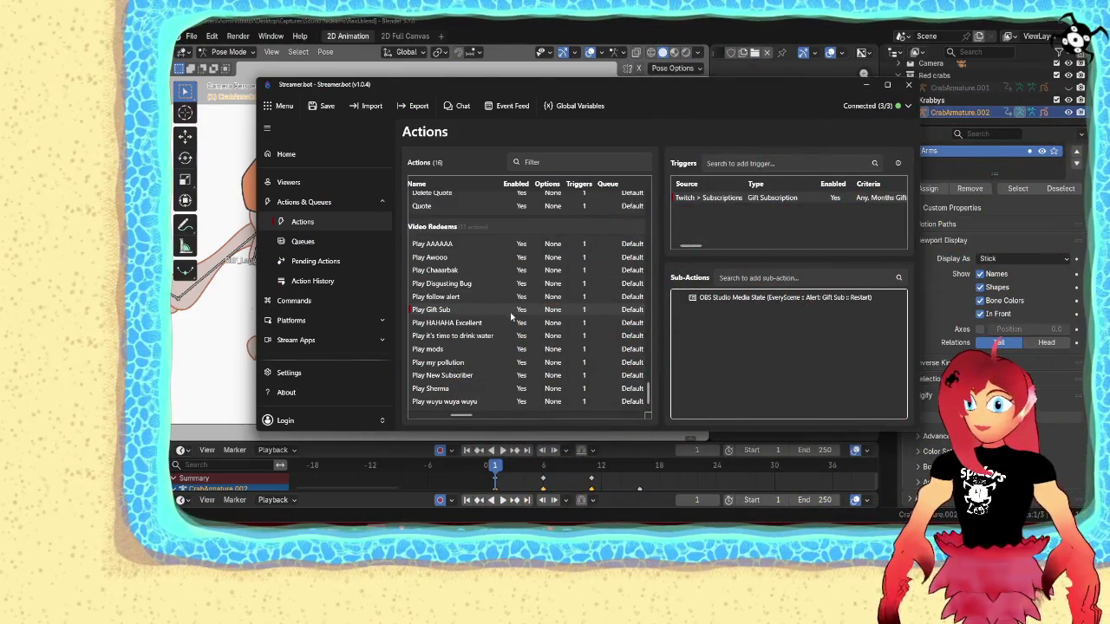
# - Inspect the Play New Subscriber trigger options, then drag the Streamer.bot window off-screen
pyautogui.click(466, 375)
pyautogui.rightClick(731, 205)
pyautogui.press('Escape')
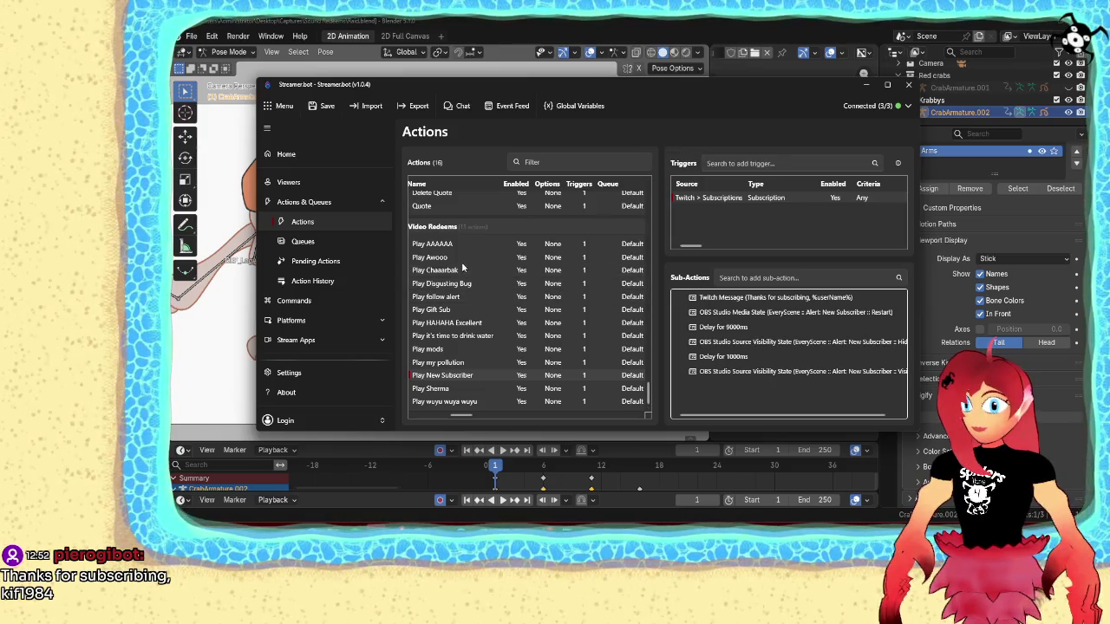
pyautogui.scroll(2, 494, 276)
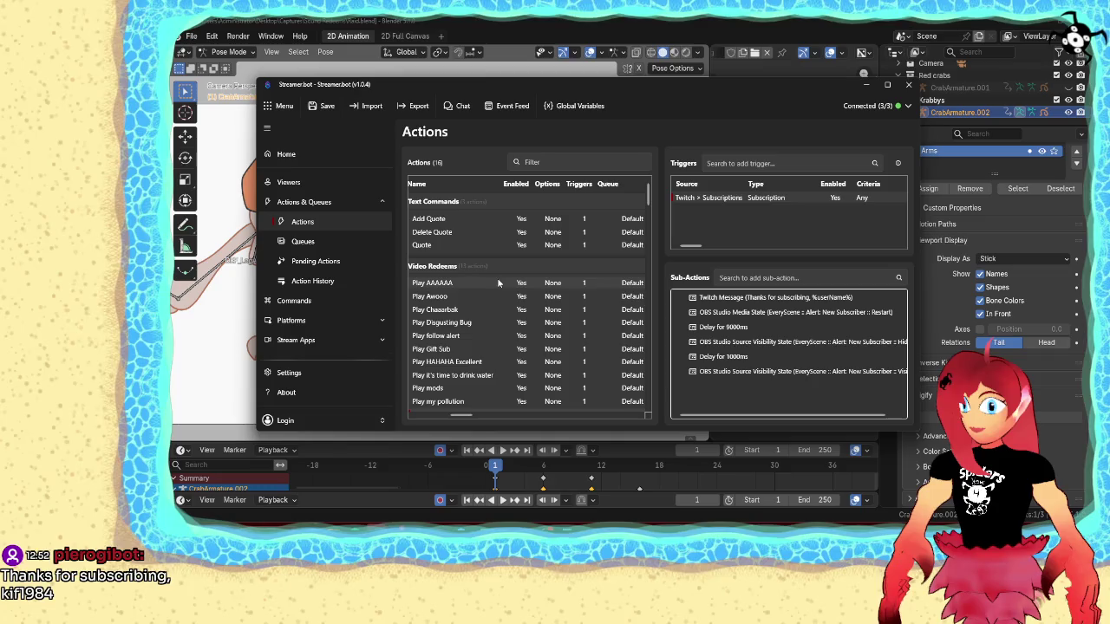
pyautogui.moveTo(531, 83); pyautogui.dragTo(1109, 104)
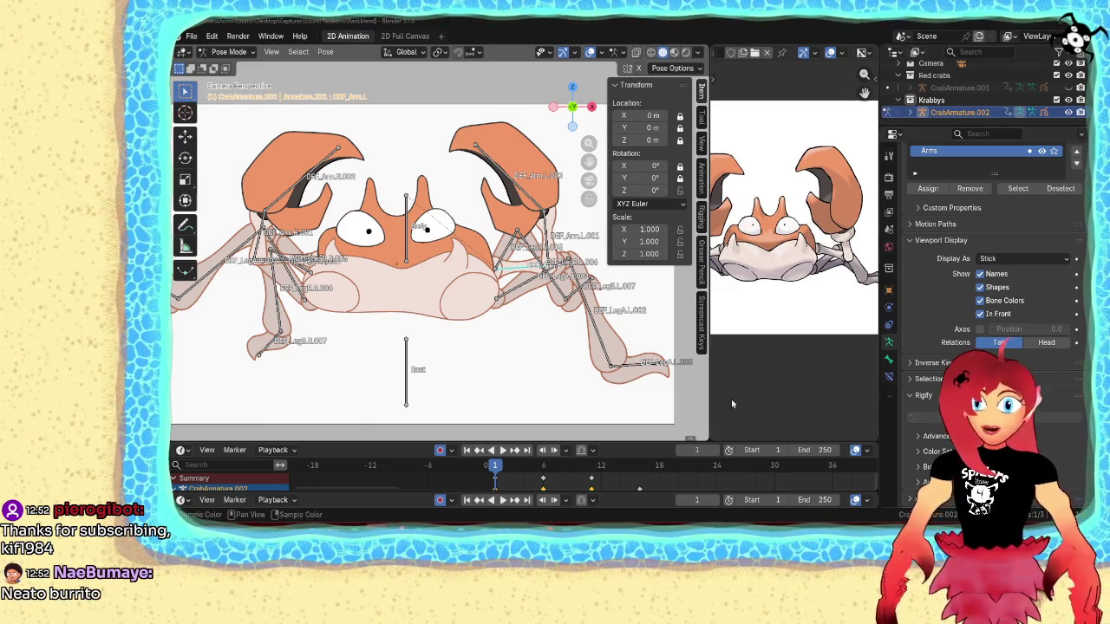
# - Save the Raid.blend crab rig project
pyautogui.scroll(-2, 625, 351)
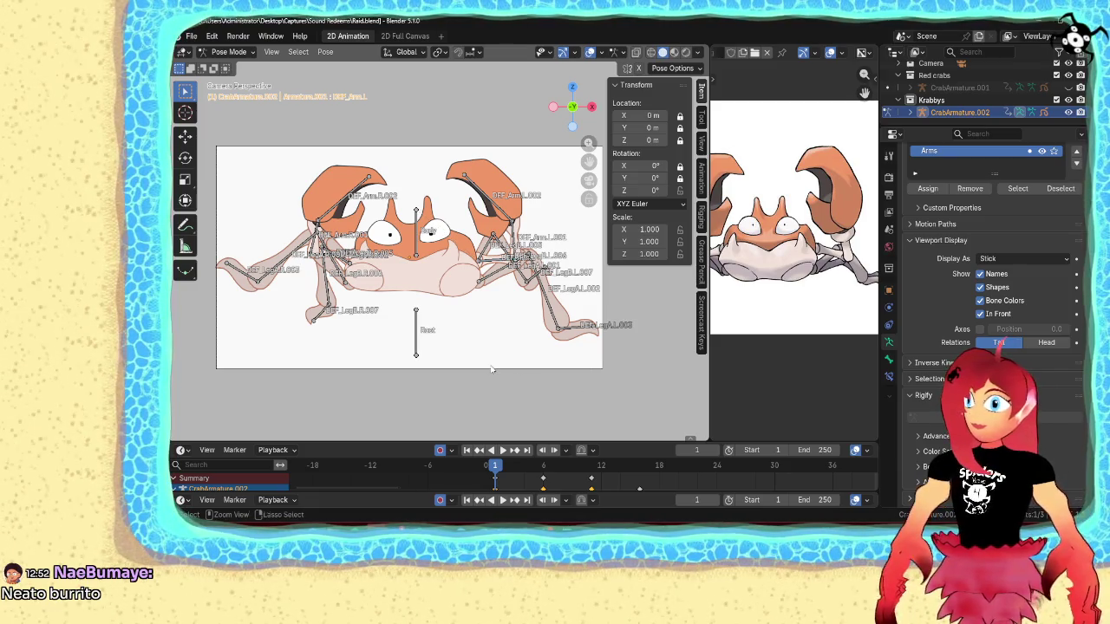
pyautogui.hotkey('ctrl', 's')
pyautogui.scroll(1, 502, 360)
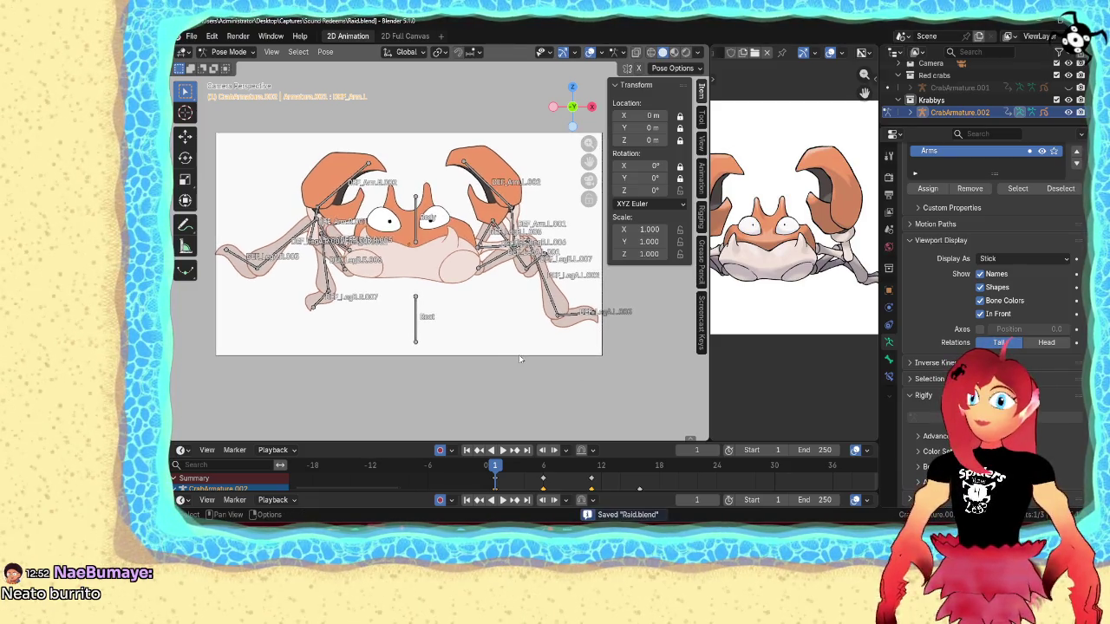
pyautogui.scroll(2, 520, 359)
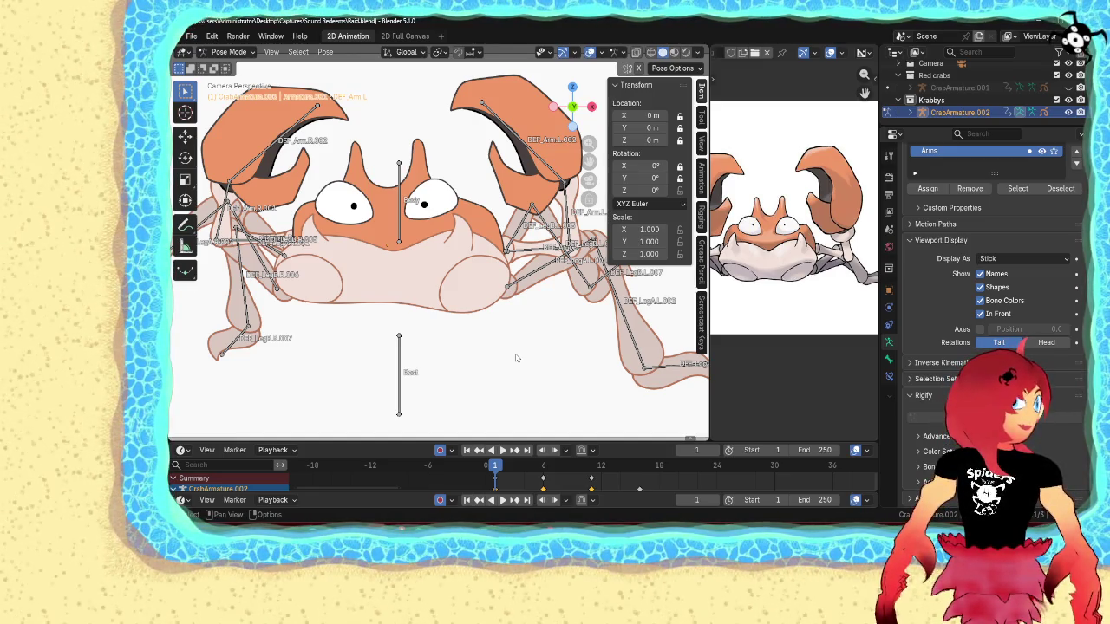
# - Narrow the N-sidebar Transform panel and save the project again
pyautogui.scroll(-2, 414, 293)
pyautogui.scroll(-2, 413, 292)
pyautogui.scroll(2, 425, 308)
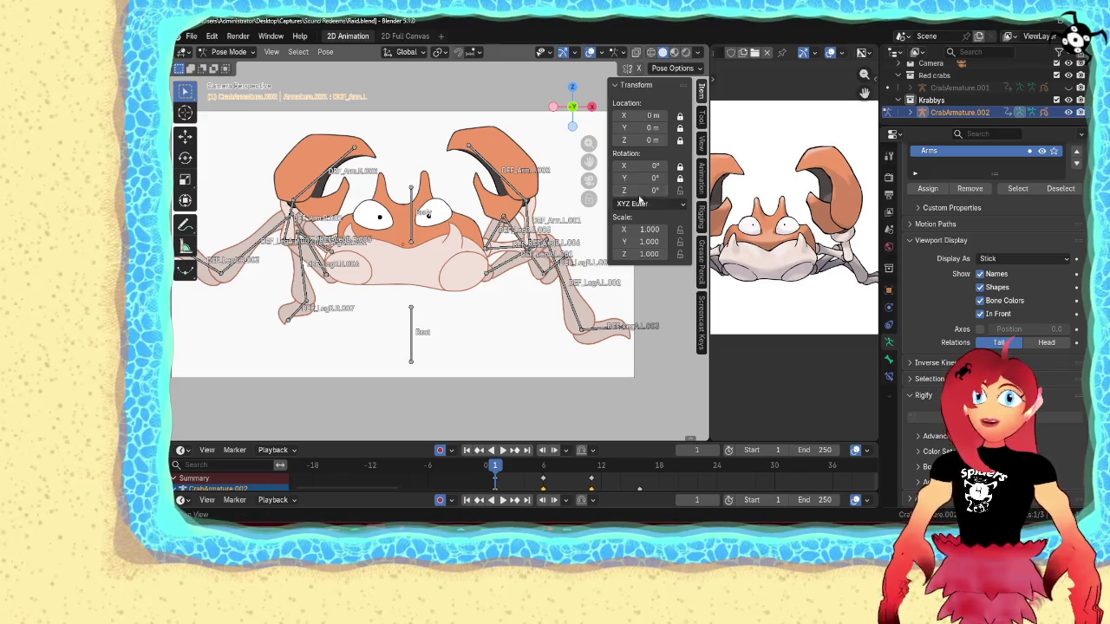
pyautogui.moveTo(608, 191); pyautogui.dragTo(639, 198)
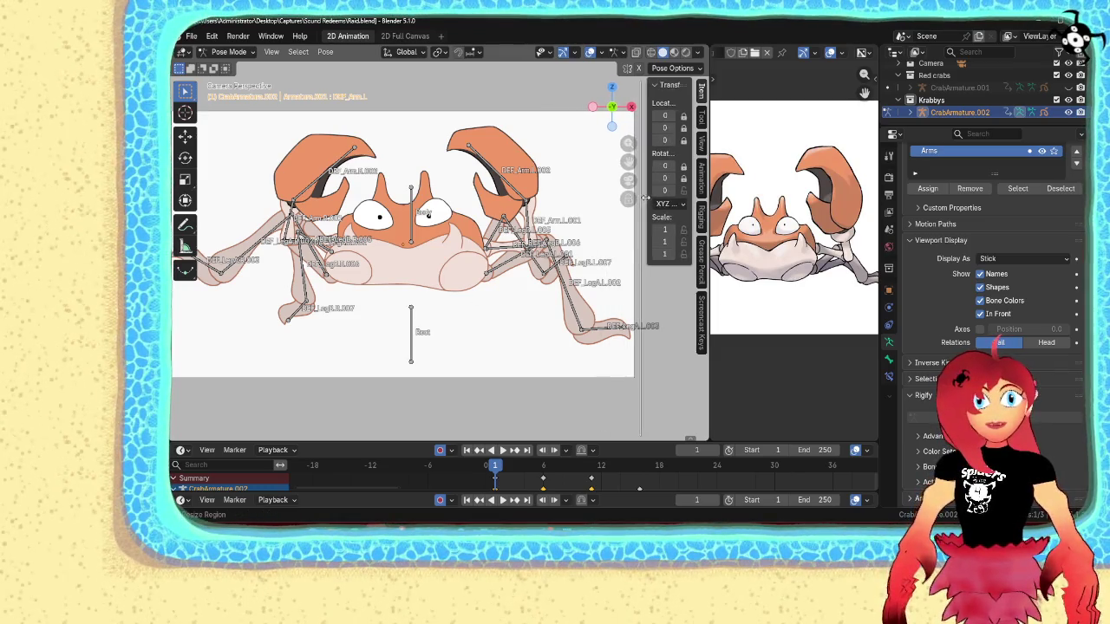
pyautogui.scroll(-2, 537, 280)
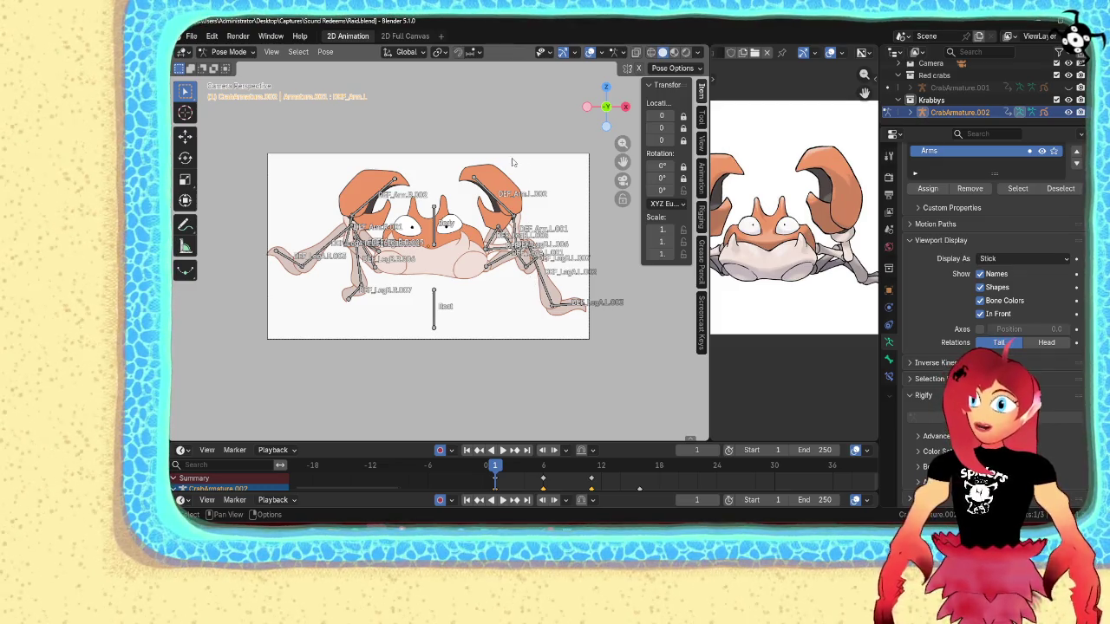
pyautogui.hotkey('ctrl', 's')
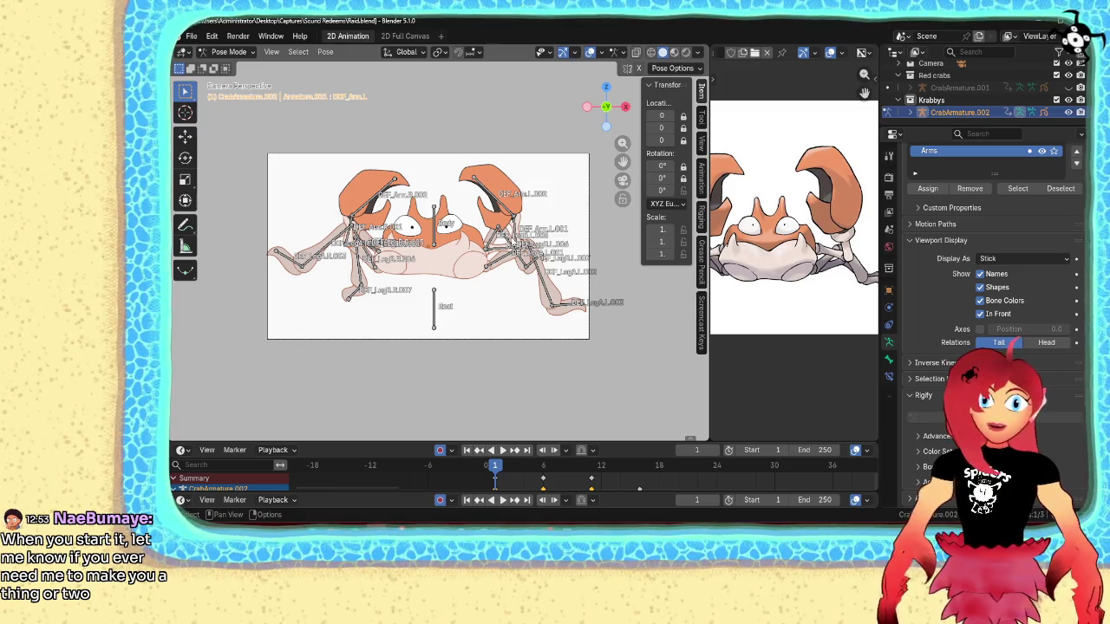
pyautogui.scroll(3, 444, 221)
# - Select the Body bone, then play and scrub the crab's leg animation between frames 1 and 24
pyautogui.click(444, 222)
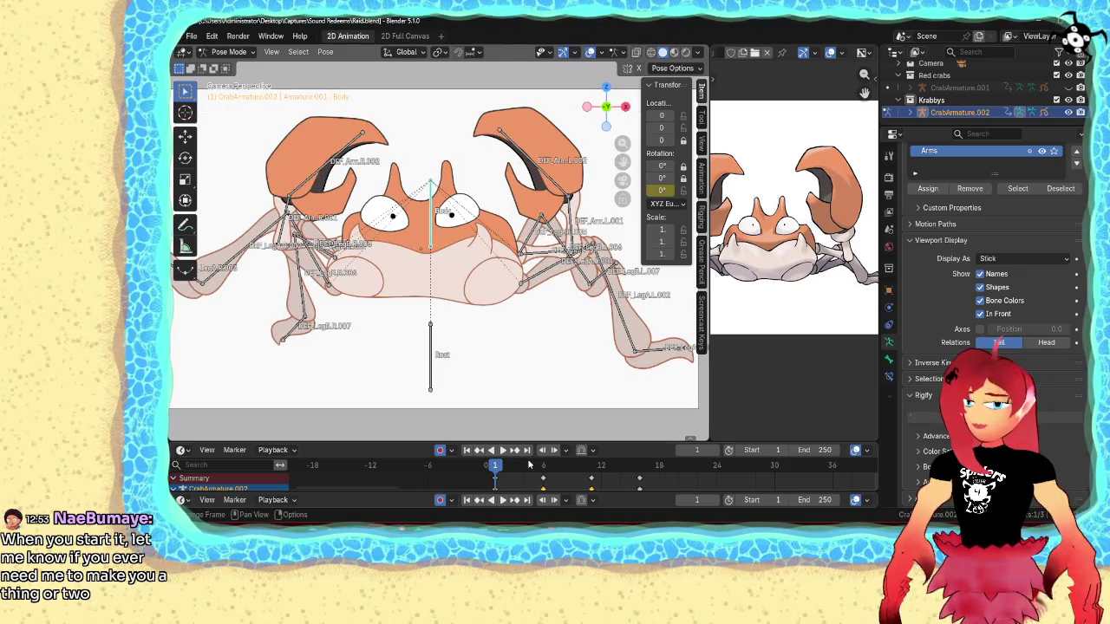
pyautogui.press('space')
pyautogui.moveTo(579, 464); pyautogui.dragTo(493, 469)
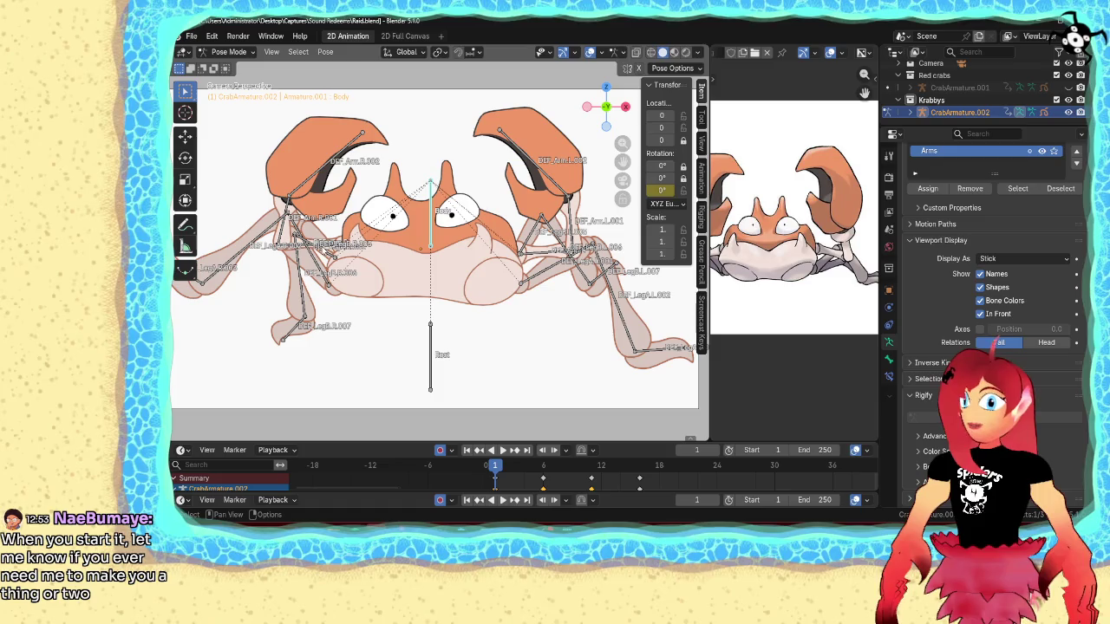
# - Select the claw-arm bones DEF_Arm.R.002 and DEF_Arm.L together
pyautogui.click(260, 235)
pyautogui.keyDown('shift'); pyautogui.moveTo(260, 236); pyautogui.dragTo(327, 255, button='middle'); pyautogui.keyUp('shift')
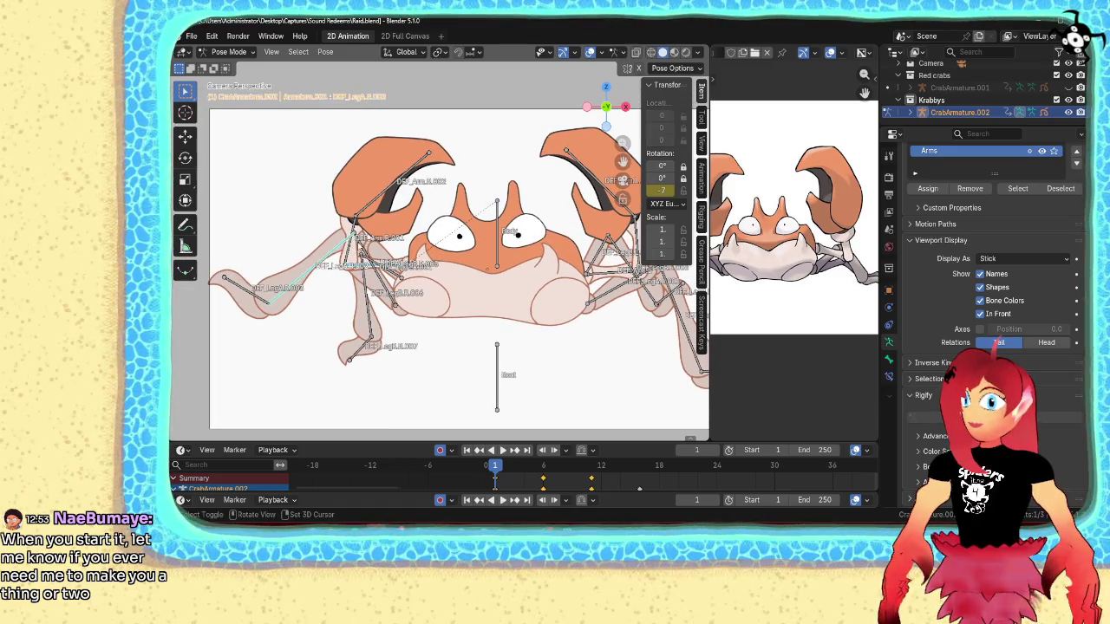
pyautogui.click(405, 187)
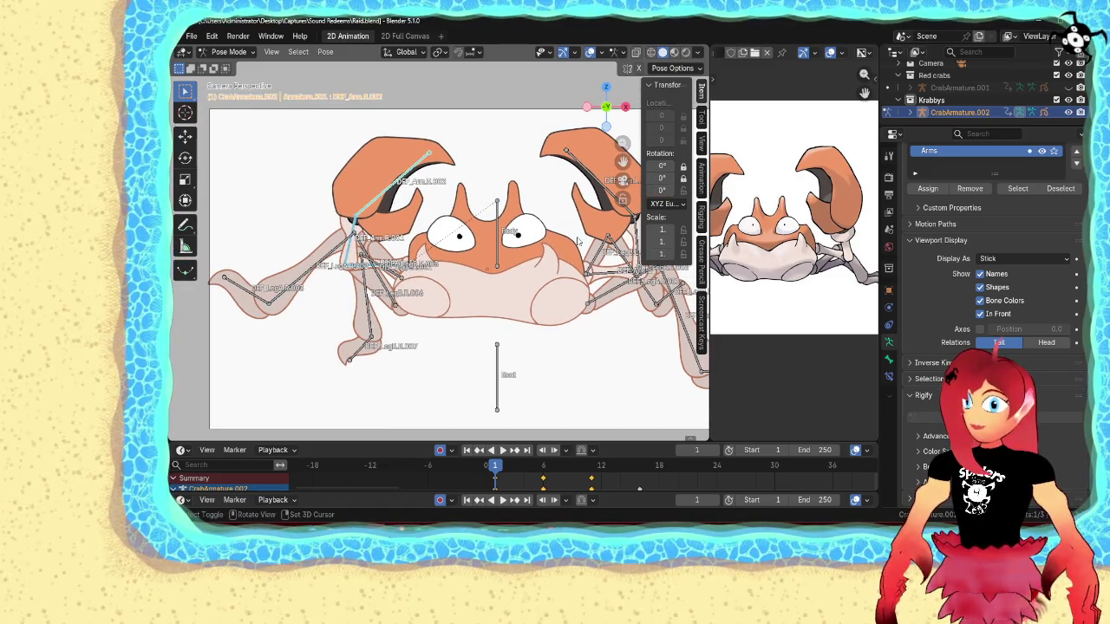
pyautogui.keyDown('shift'); pyautogui.click(594, 187); pyautogui.keyUp('shift')
pyautogui.keyDown('shift'); pyautogui.moveTo(594, 187); pyautogui.dragTo(531, 190, button='middle'); pyautogui.keyUp('shift')
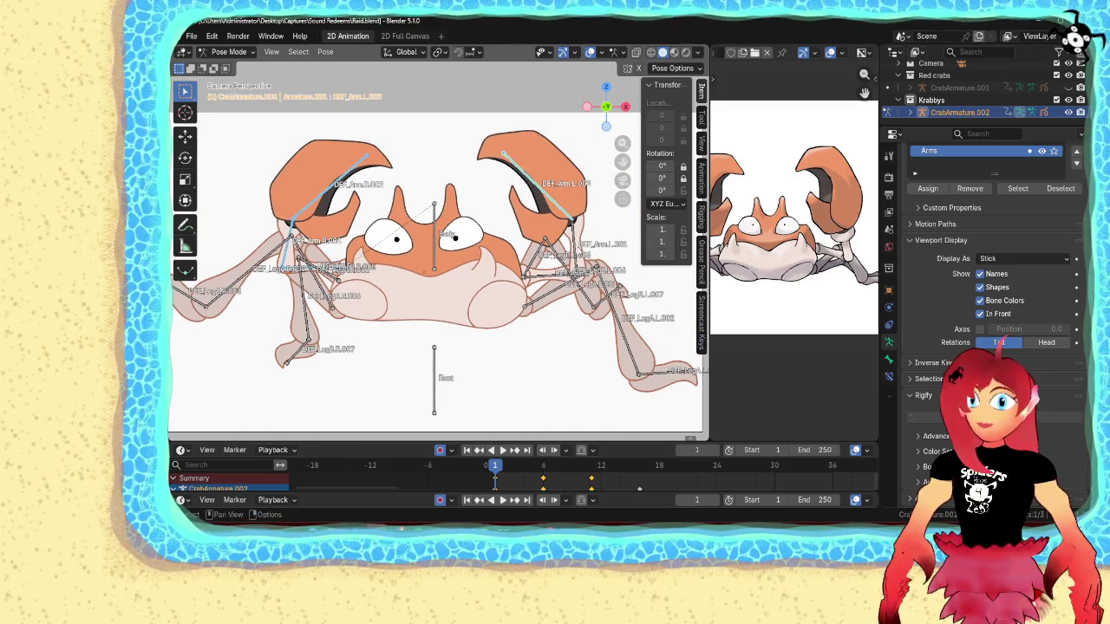
pyautogui.click(181, 450)
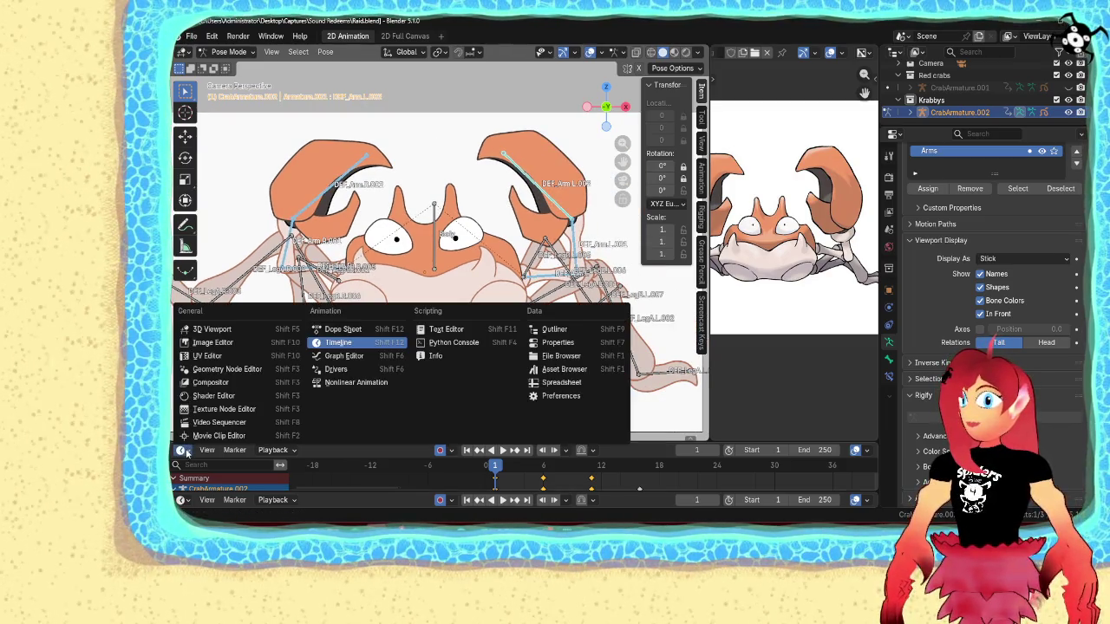
# - Switch the timeline area to the Graph Editor and enlarge it upward
pyautogui.click(343, 359)
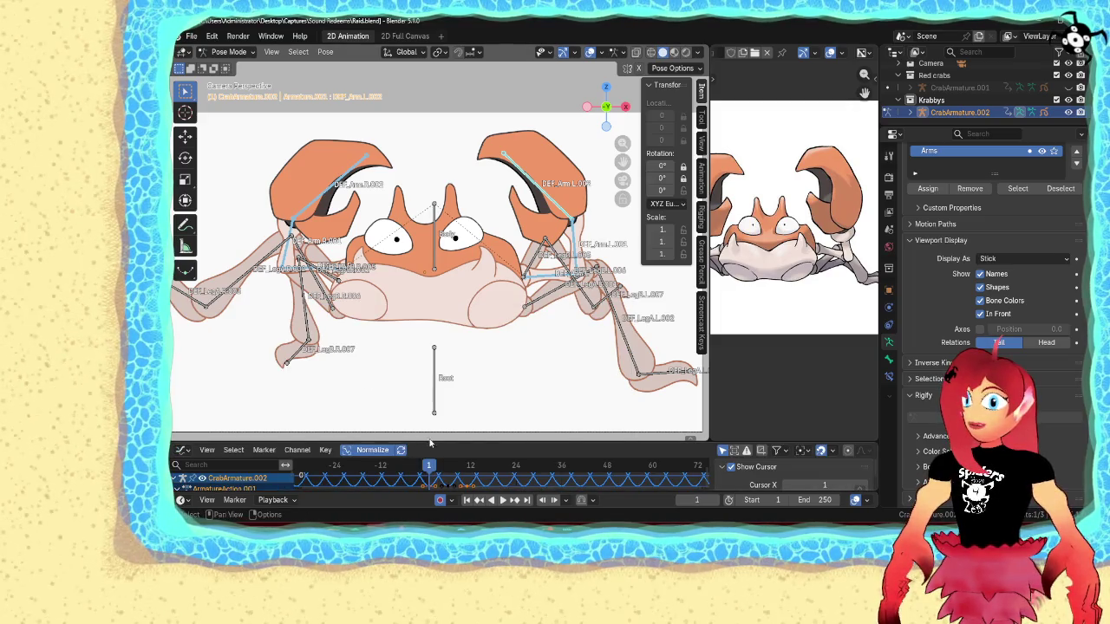
pyautogui.moveTo(430, 439); pyautogui.dragTo(429, 265)
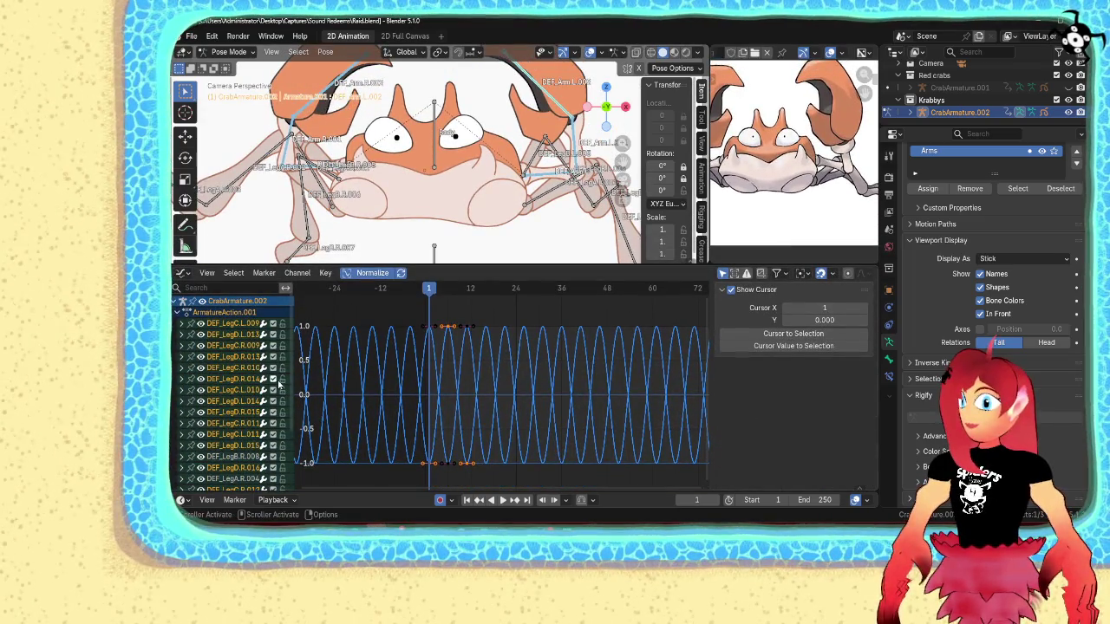
pyautogui.scroll(-4, 279, 383)
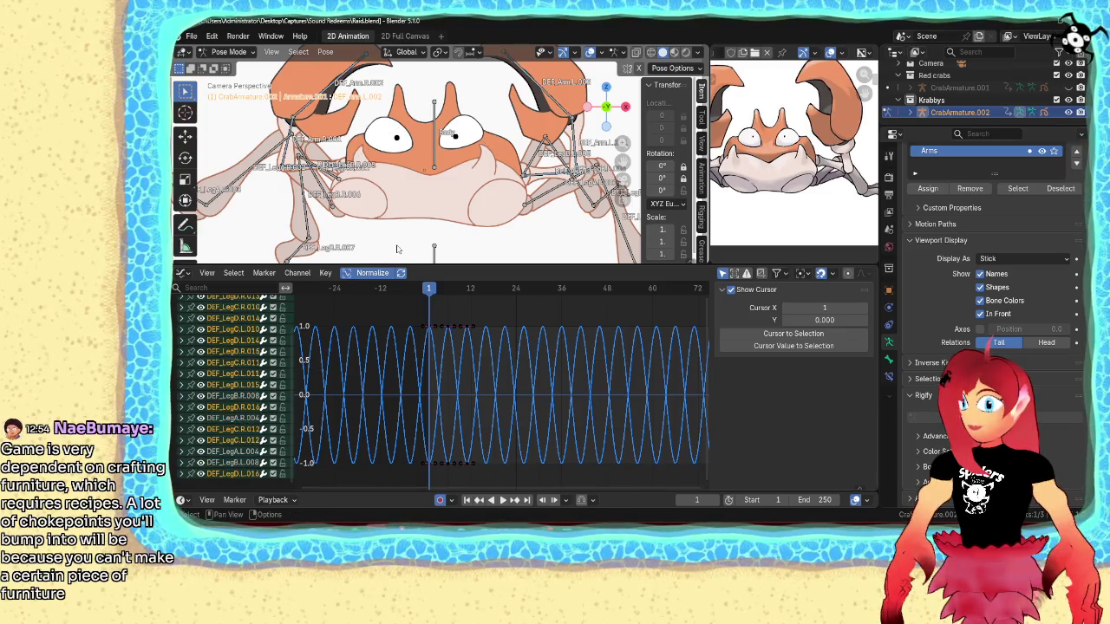
pyautogui.scroll(-3, 400, 252)
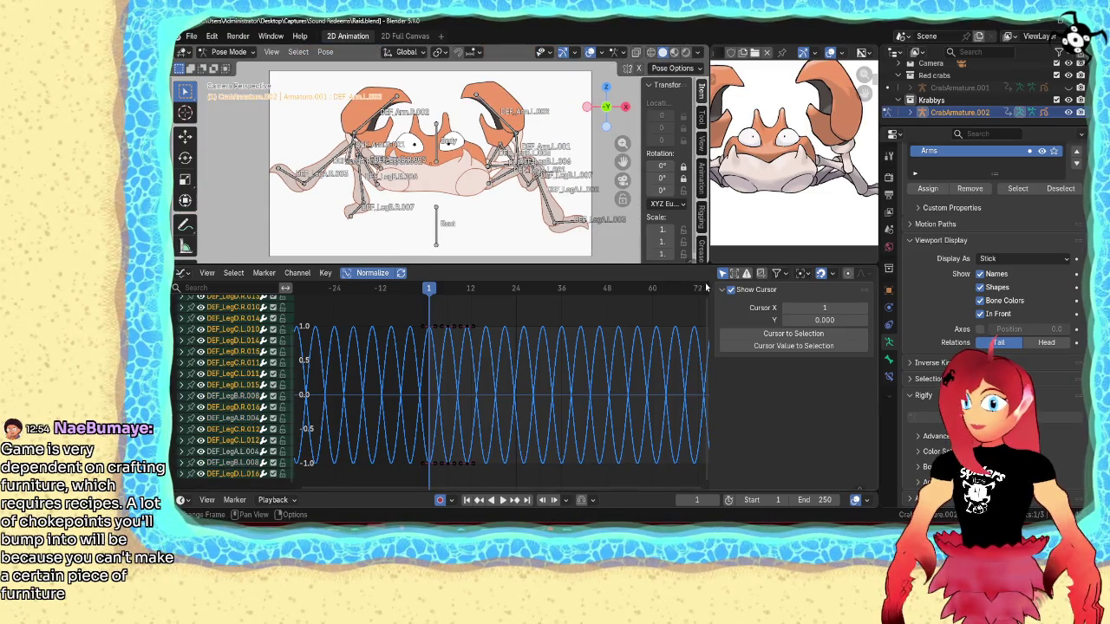
pyautogui.hotkey('ctrl', 'z')
pyautogui.hotkey('ctrl', 'z')
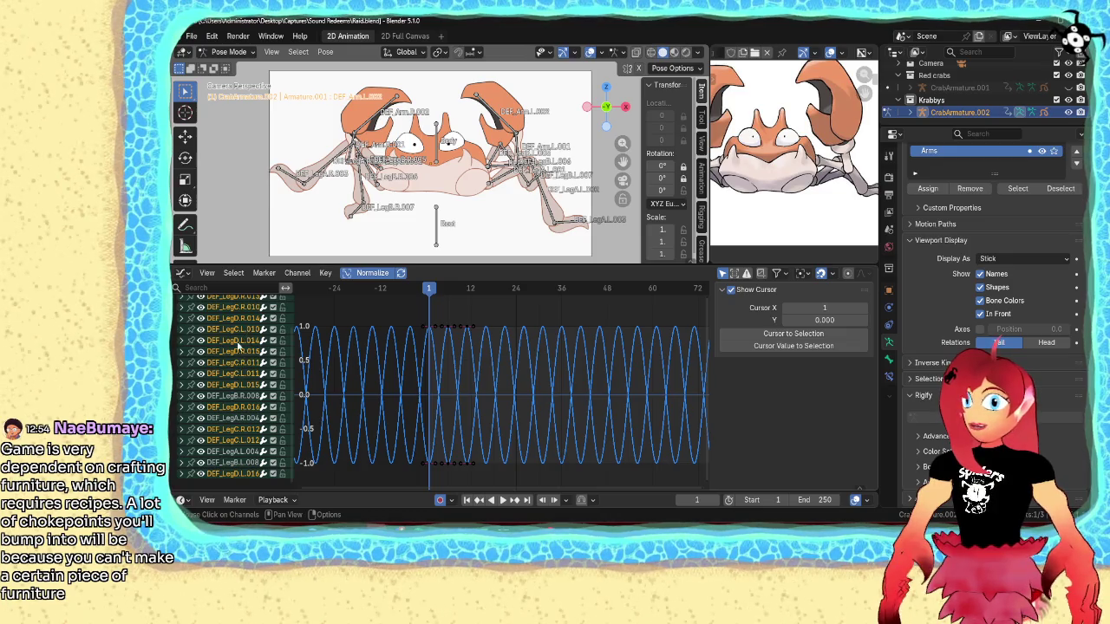
pyautogui.scroll(3, 243, 347)
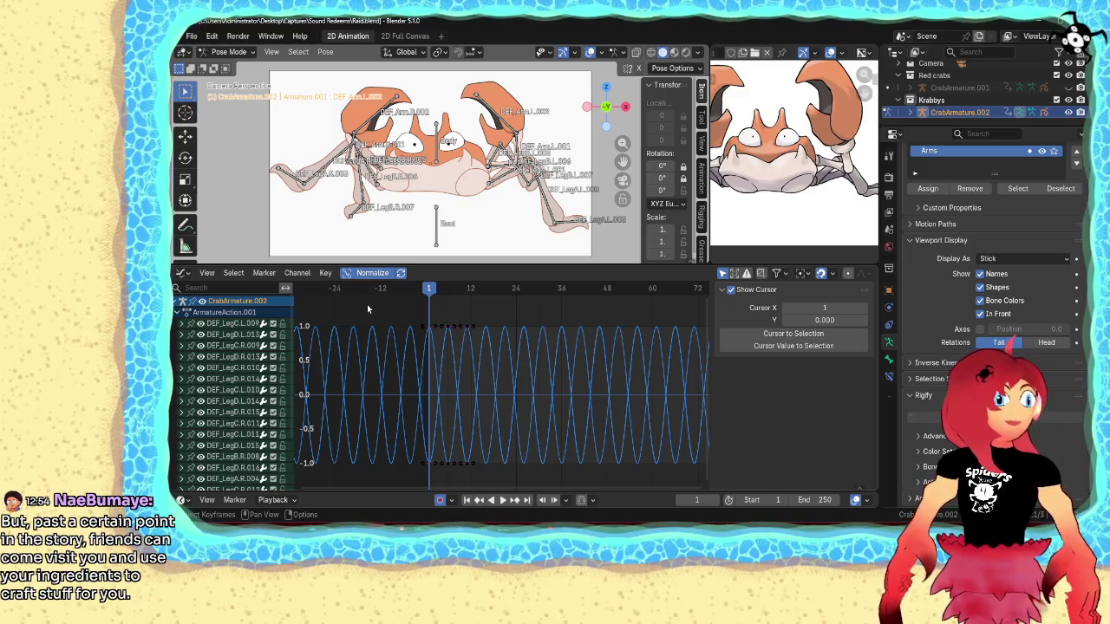
# - Widen the channel list and browse the leg bones' sine-wave rotation curves
pyautogui.moveTo(295, 371)
pyautogui.mouseDown()
pyautogui.moveTo(360, 371)
pyautogui.moveTo(303, 371)
pyautogui.mouseUp()
pyautogui.scroll(-3, 233, 385)
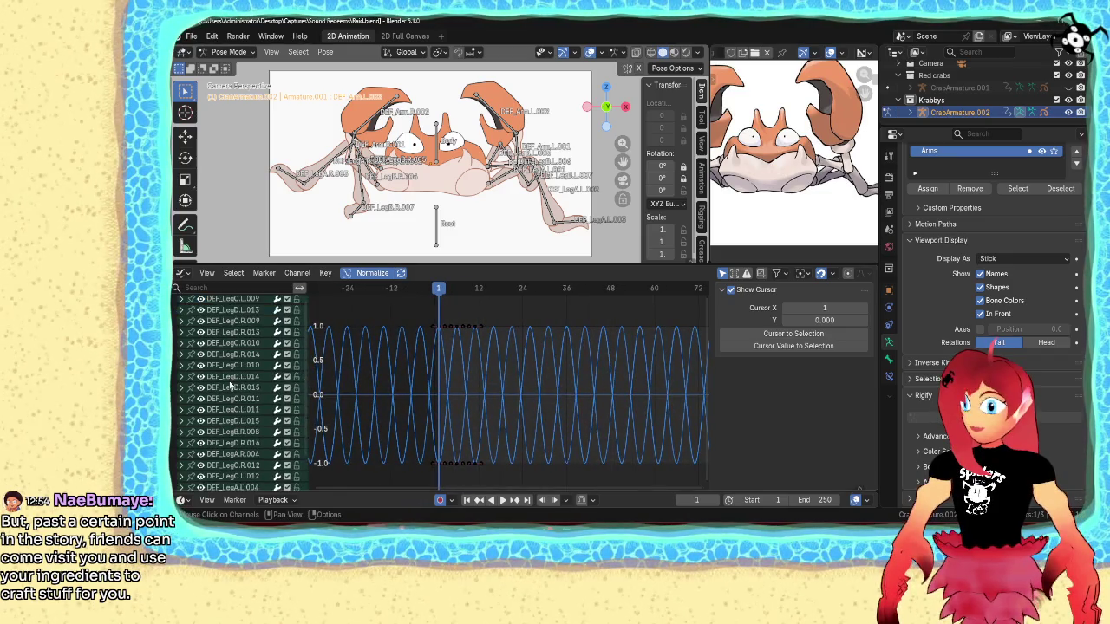
pyautogui.scroll(3, 233, 385)
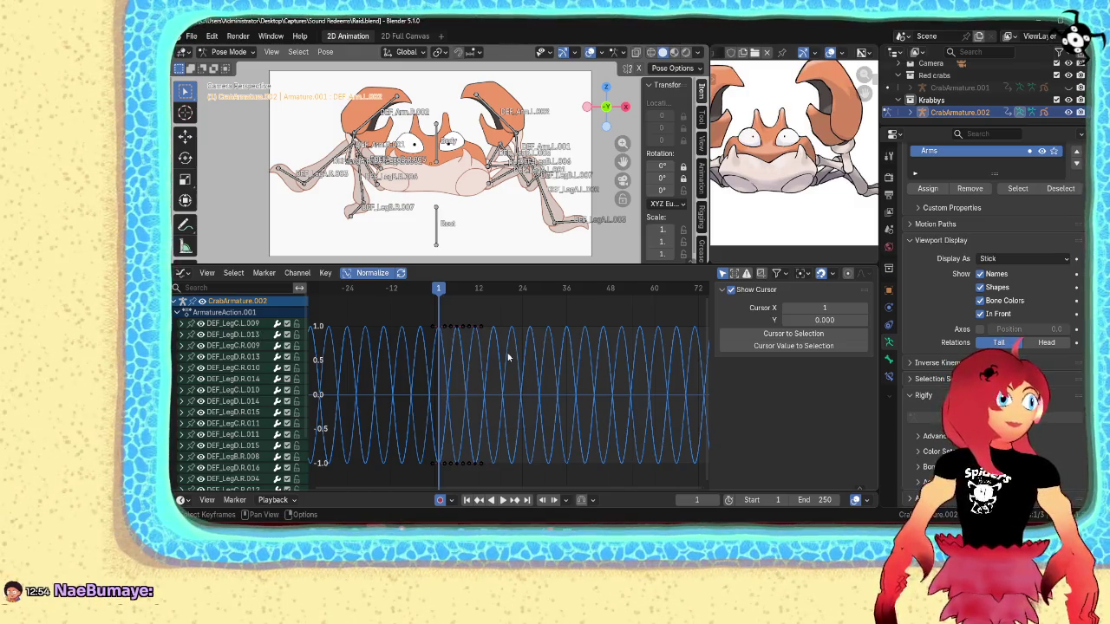
pyautogui.scroll(2, 451, 373)
pyautogui.scroll(1, 456, 373)
pyautogui.scroll(1, 521, 382)
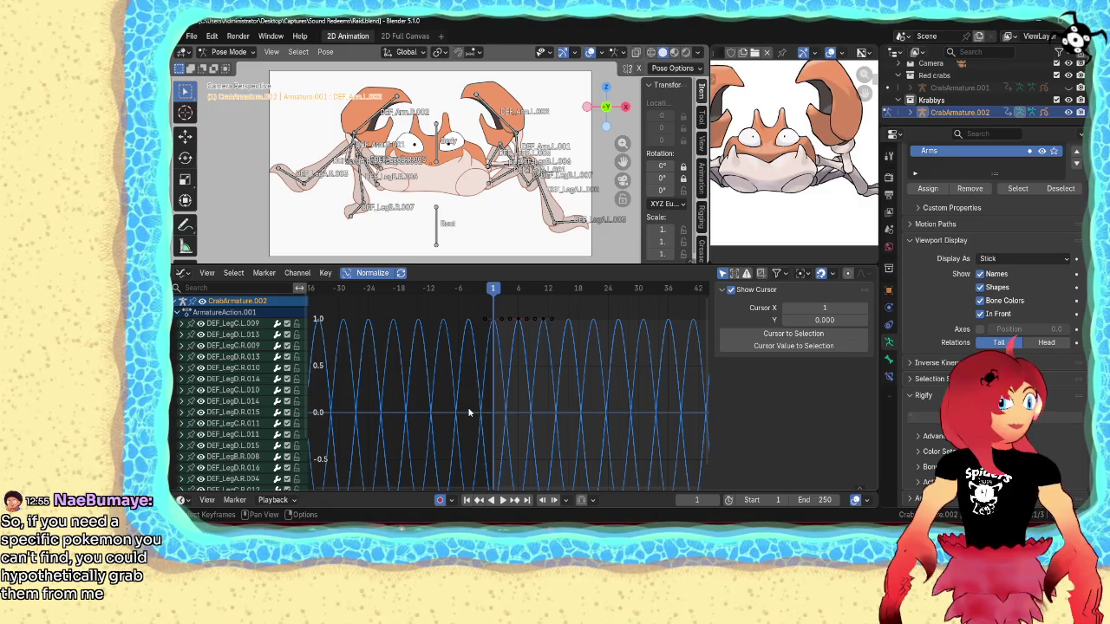
pyautogui.scroll(-3, 234, 392)
pyautogui.scroll(3, 233, 391)
pyautogui.scroll(2, 231, 391)
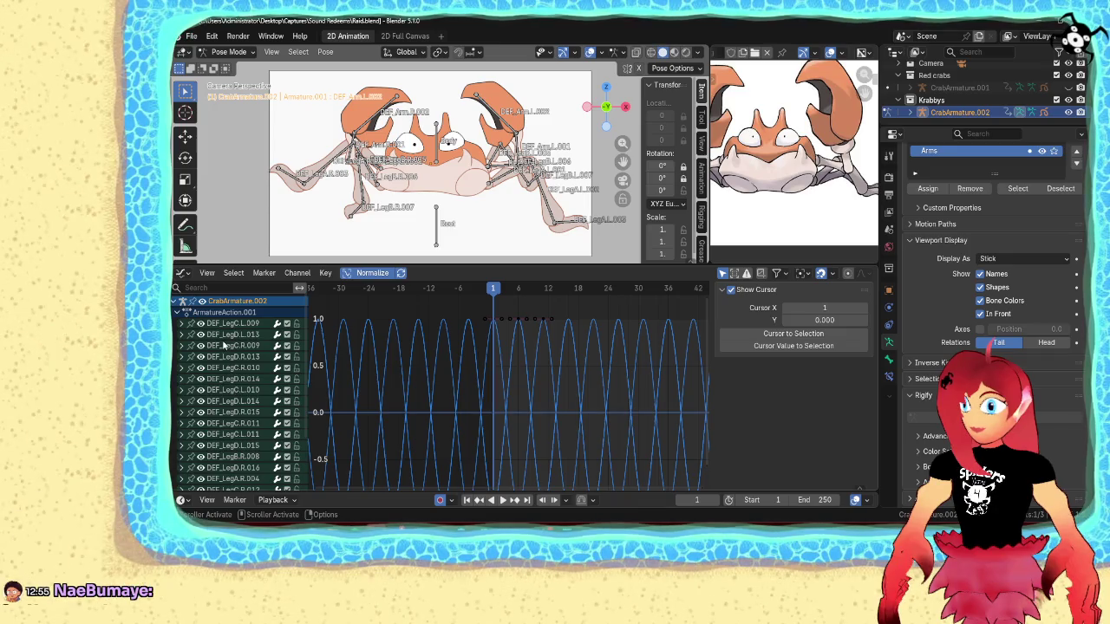
pyautogui.press('a')
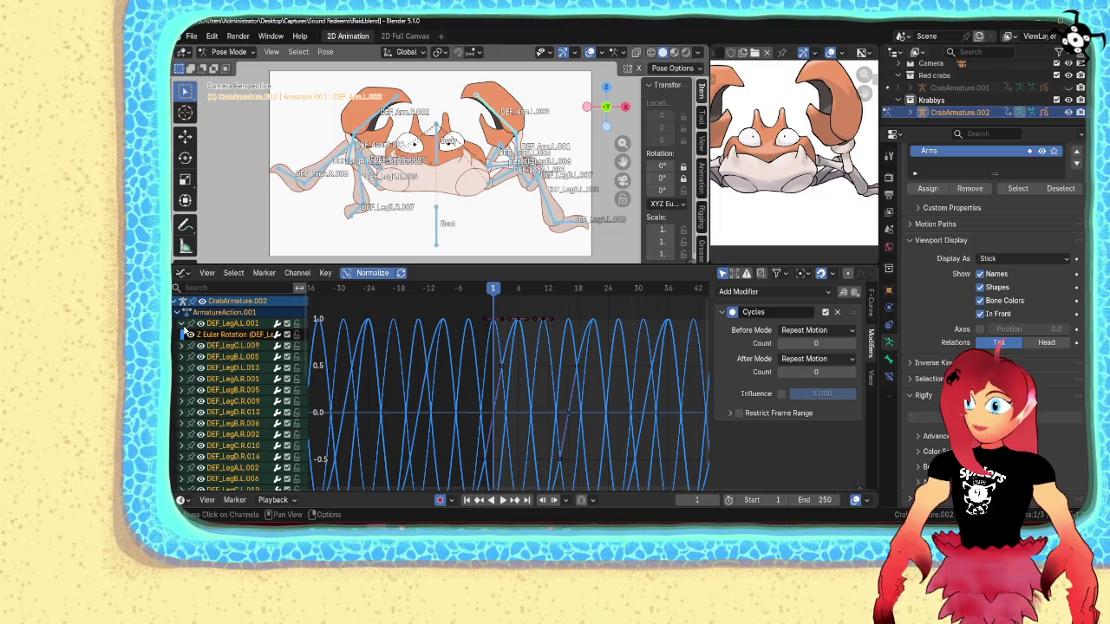
pyautogui.click(373, 310)
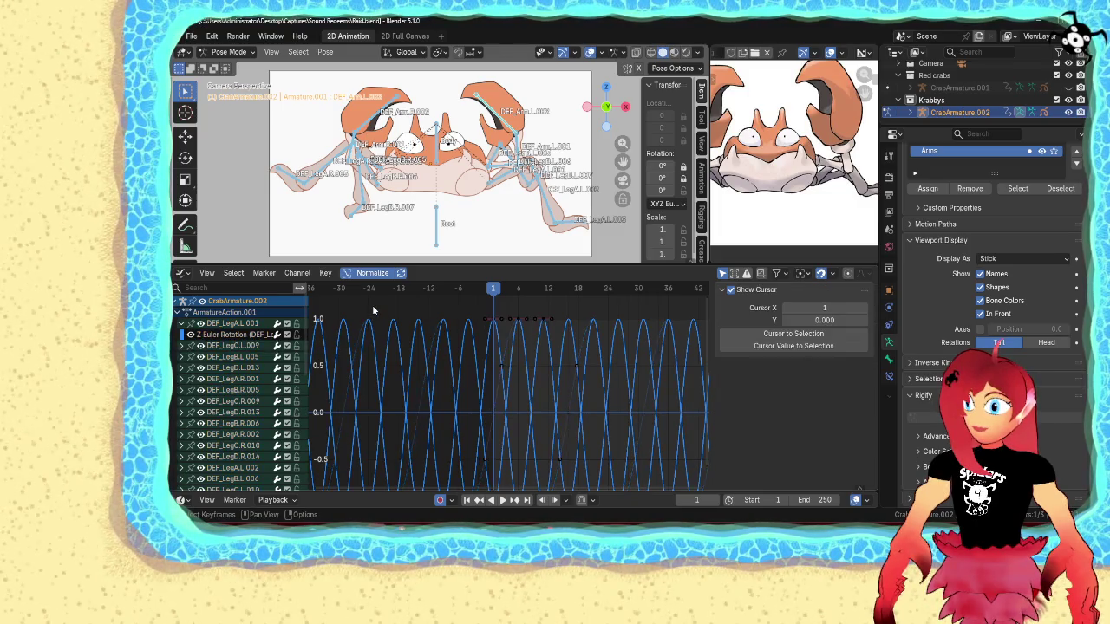
pyautogui.scroll(-8, 280, 376)
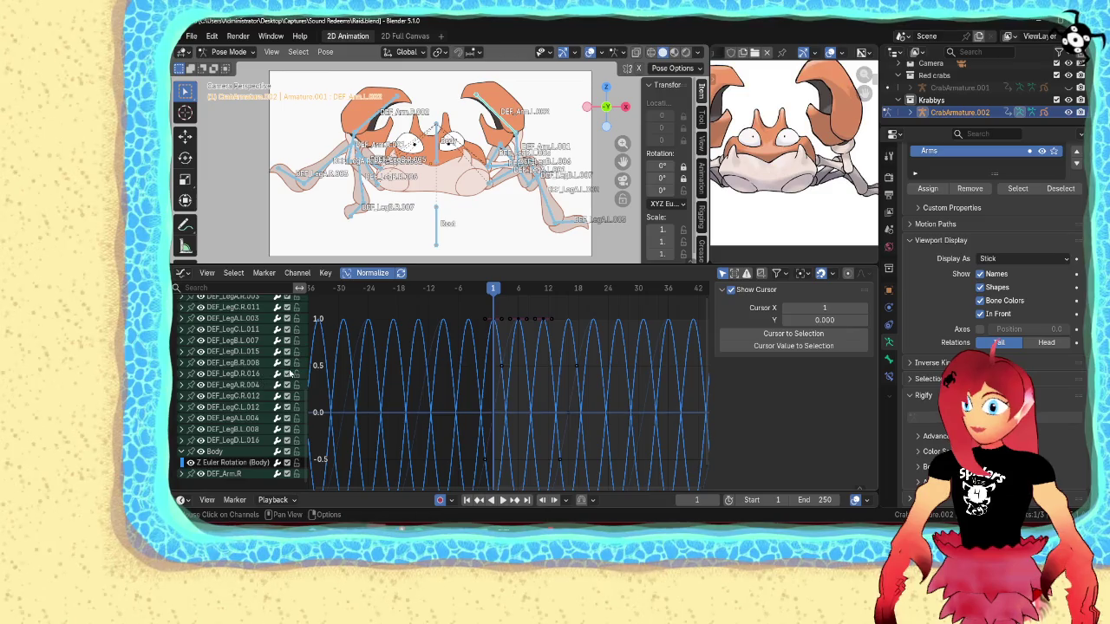
pyautogui.click(410, 244)
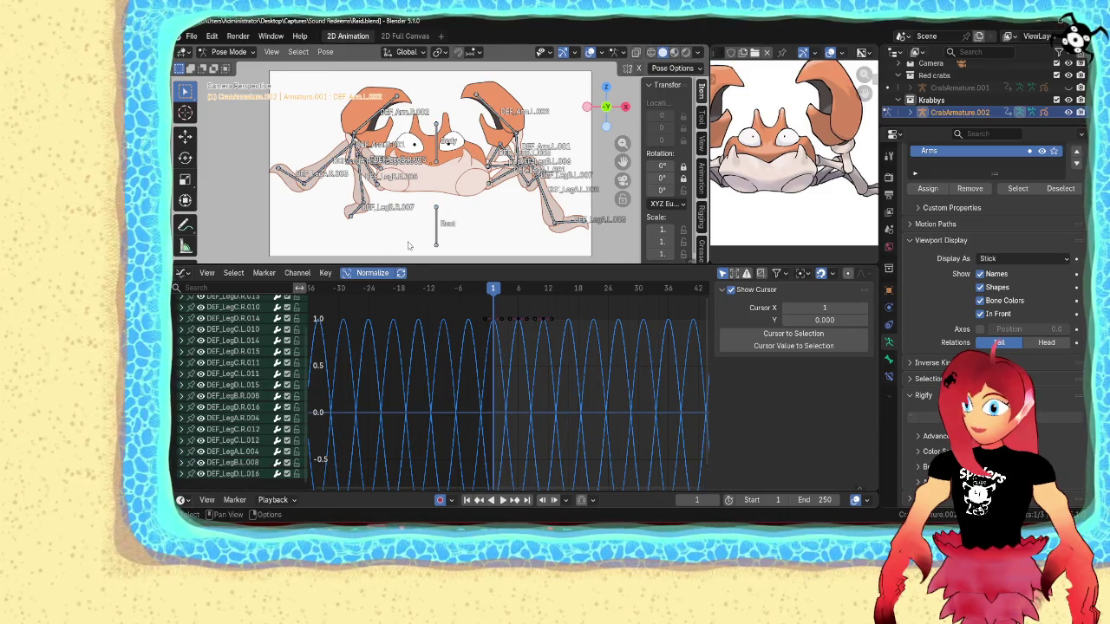
pyautogui.hotkey('ctrl', 'Tab')
pyautogui.click(967, 87)
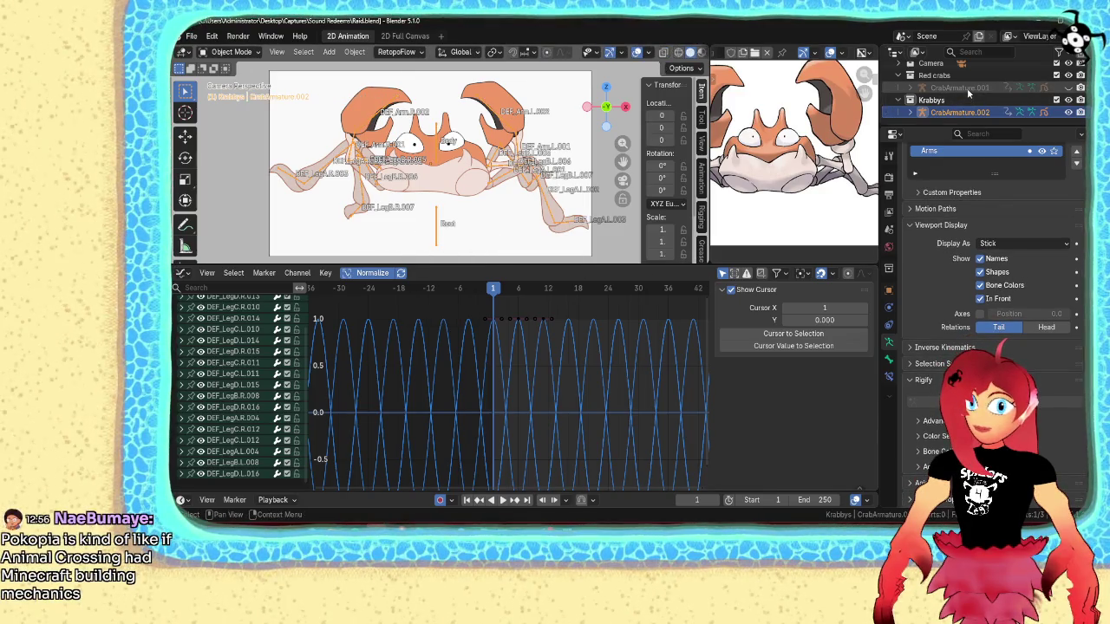
pyautogui.click(1068, 88)
pyautogui.press('Tab')
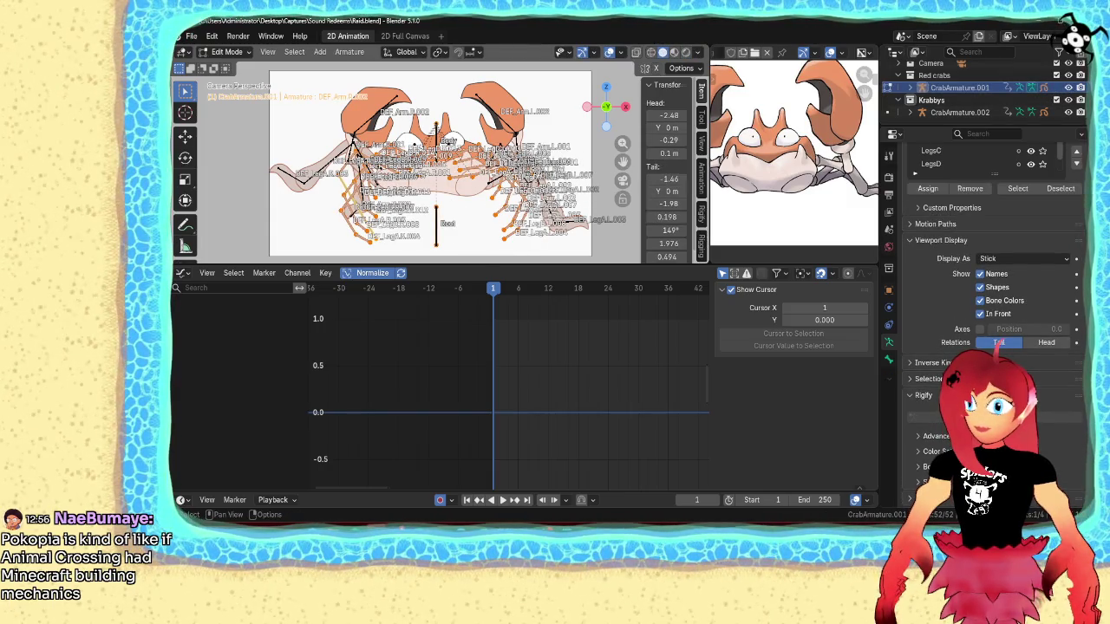
pyautogui.hotkey('ctrl', 'Tab')
pyautogui.click(521, 242)
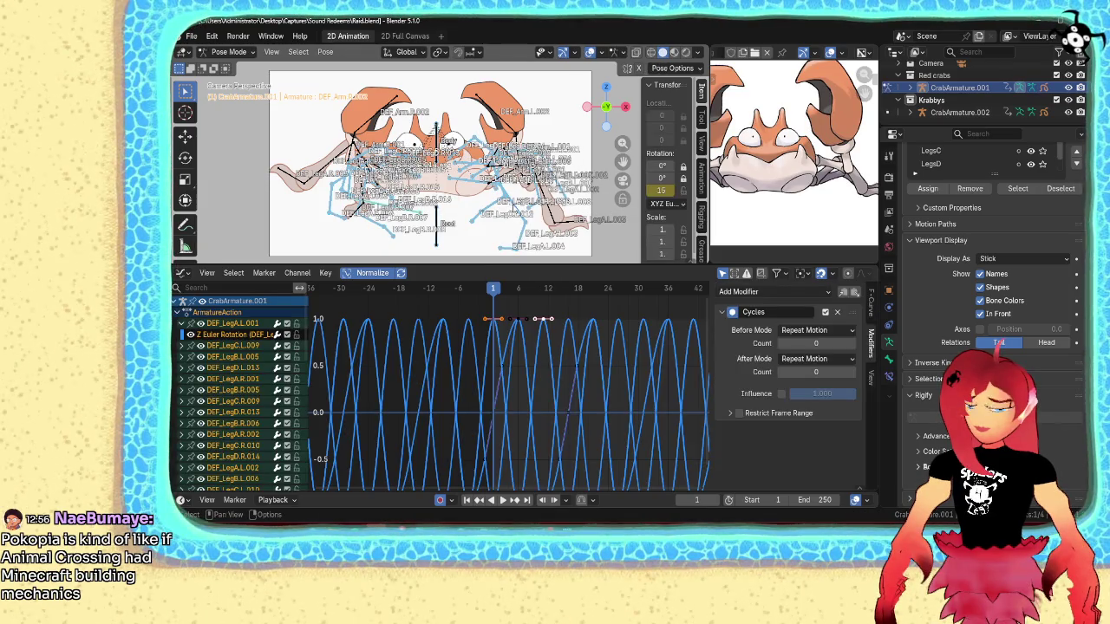
pyautogui.click(474, 244)
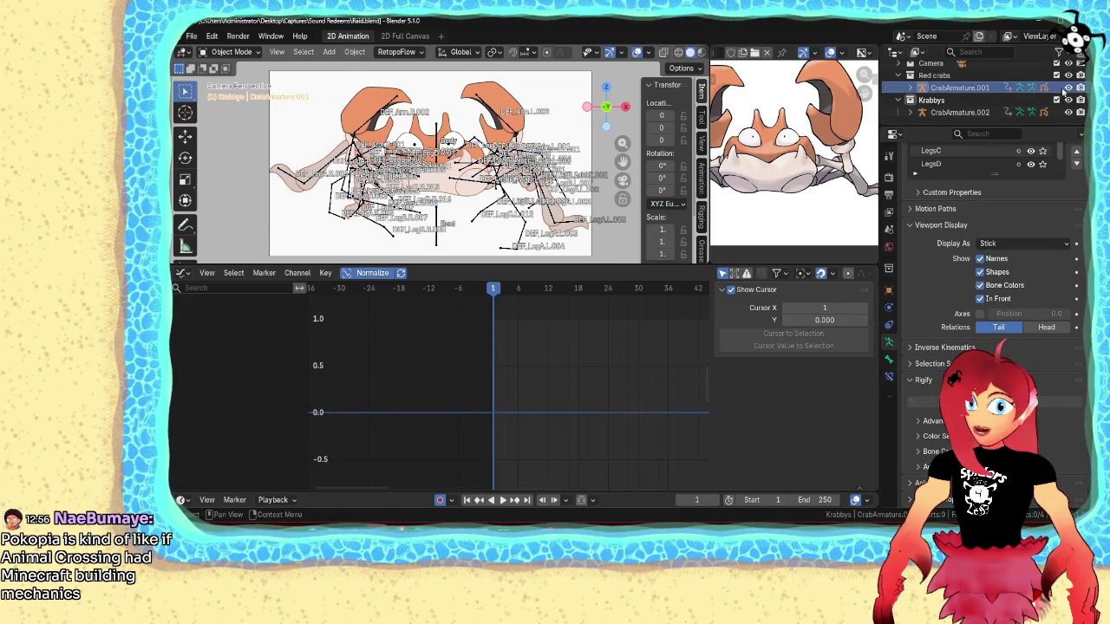
pyautogui.click(1026, 107)
pyautogui.click(998, 112)
pyautogui.hotkey('ctrl', 'Tab')
pyautogui.click(491, 227)
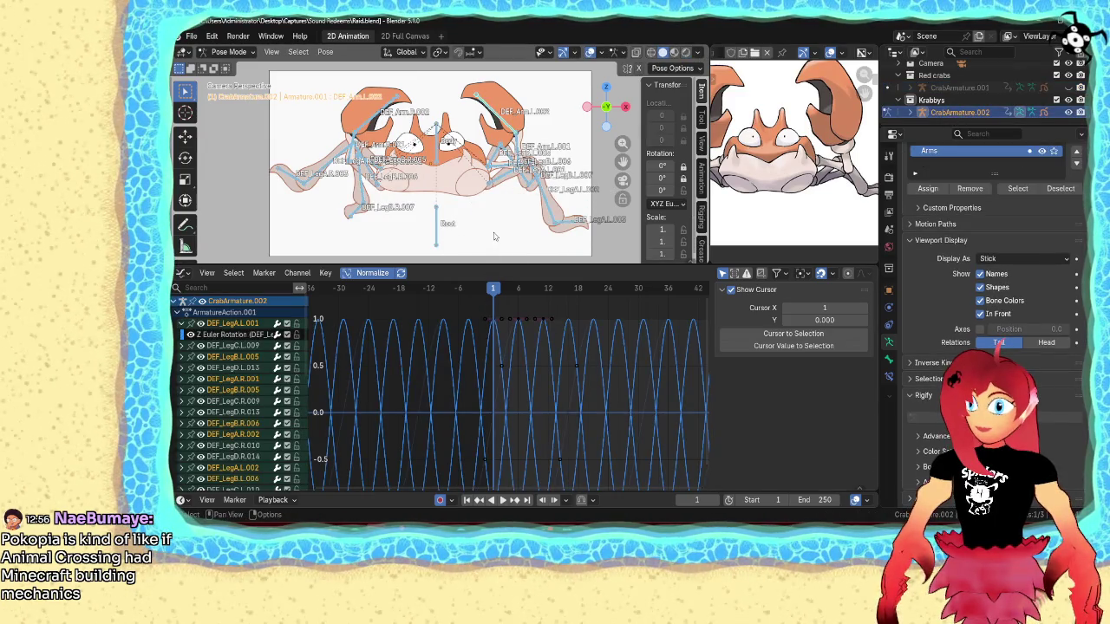
# - Hide the LegA, LegB and Main controls bone collections, leaving only the arms visible
pyautogui.scroll(5, 970, 336)
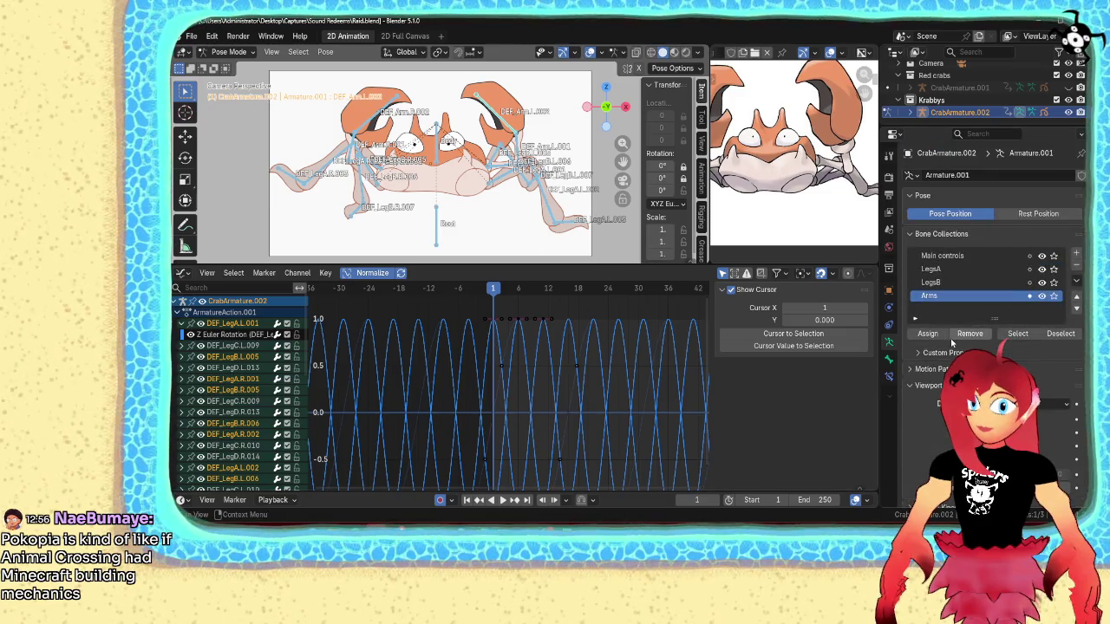
pyautogui.click(1042, 282)
pyautogui.click(1041, 269)
pyautogui.click(1042, 256)
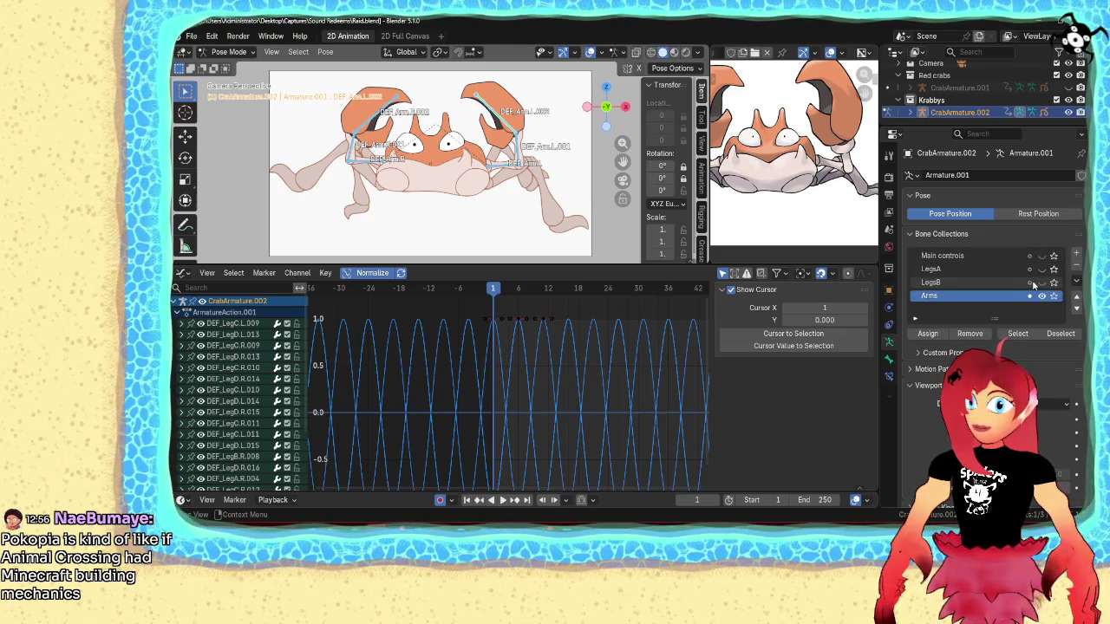
# - Expand DEF_Arm.R in the Graph Editor and select its Z Euler Rotation curve
pyautogui.scroll(-3, 243, 419)
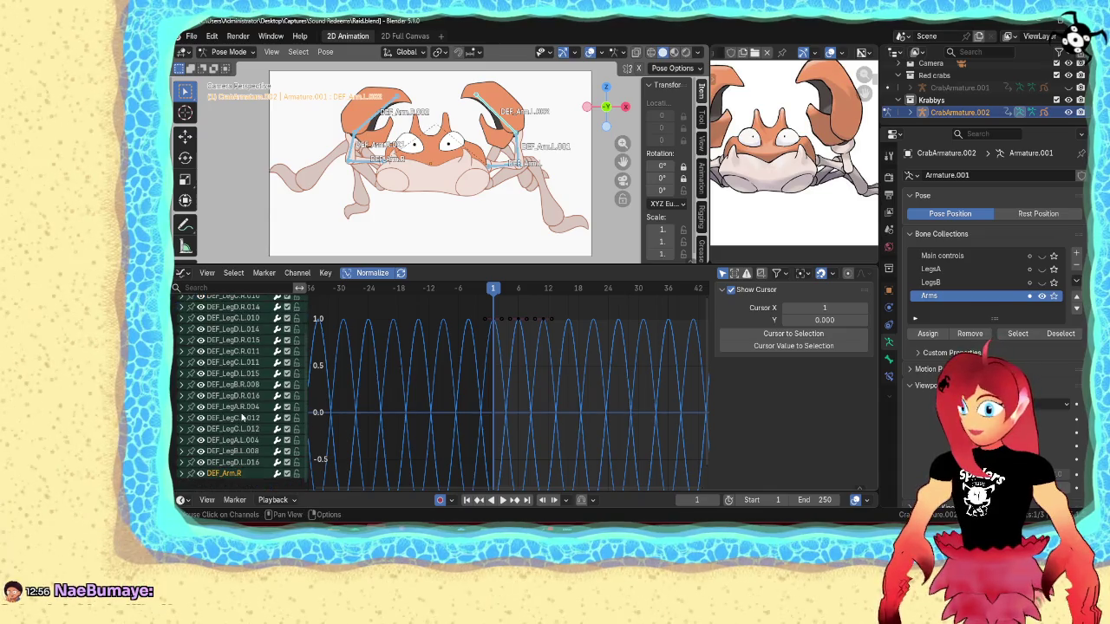
pyautogui.click(182, 473)
pyautogui.scroll(-1, 184, 475)
pyautogui.click(224, 476)
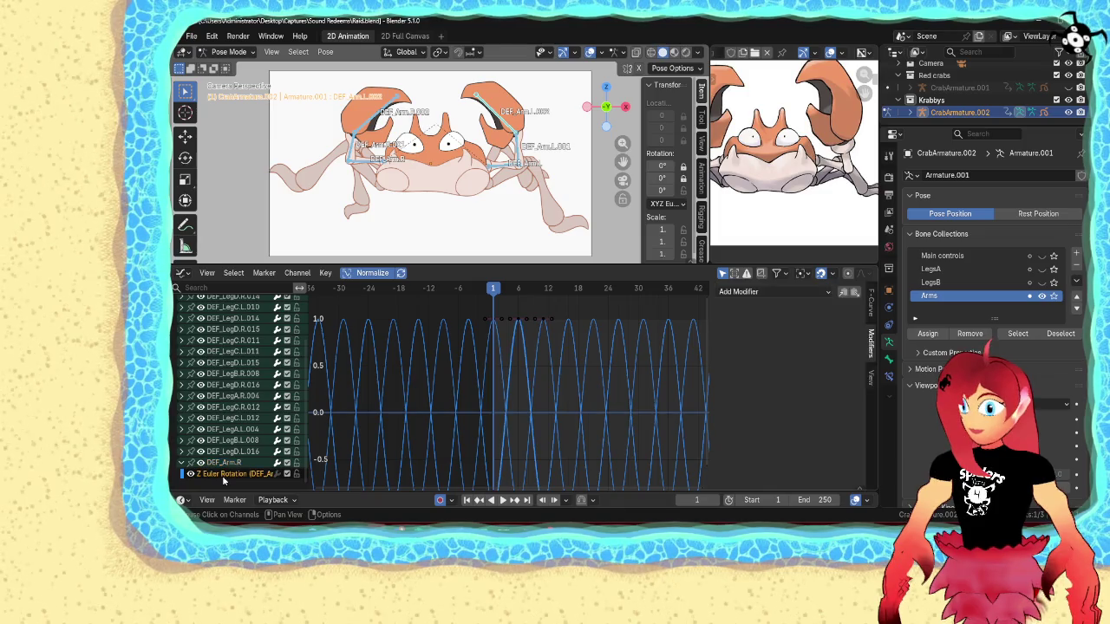
# - Add a Cycles modifier to DEF_Arm.R's Z Euler Rotation curve from the sidebar Modifiers tab
pyautogui.scroll(-3, 362, 414)
pyautogui.click(442, 321)
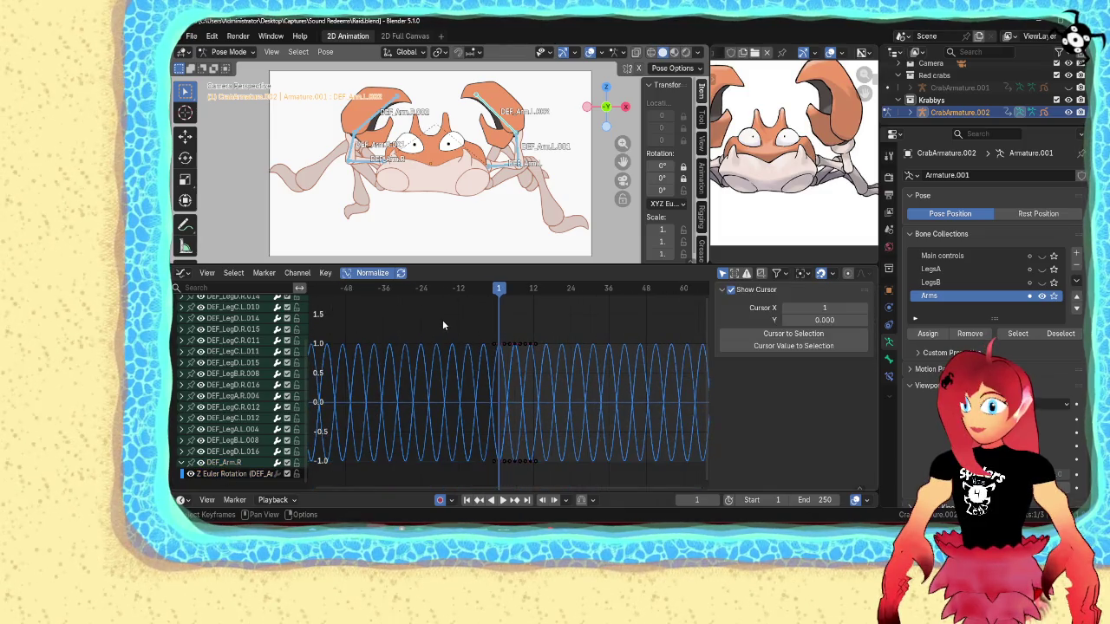
pyautogui.click(871, 343)
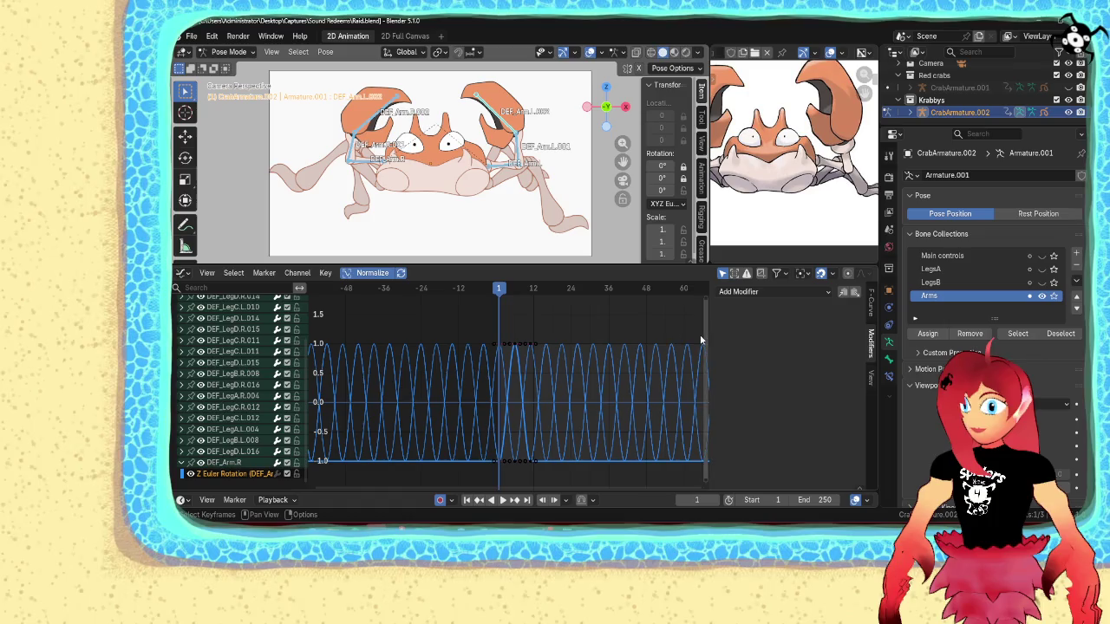
pyautogui.click(744, 293)
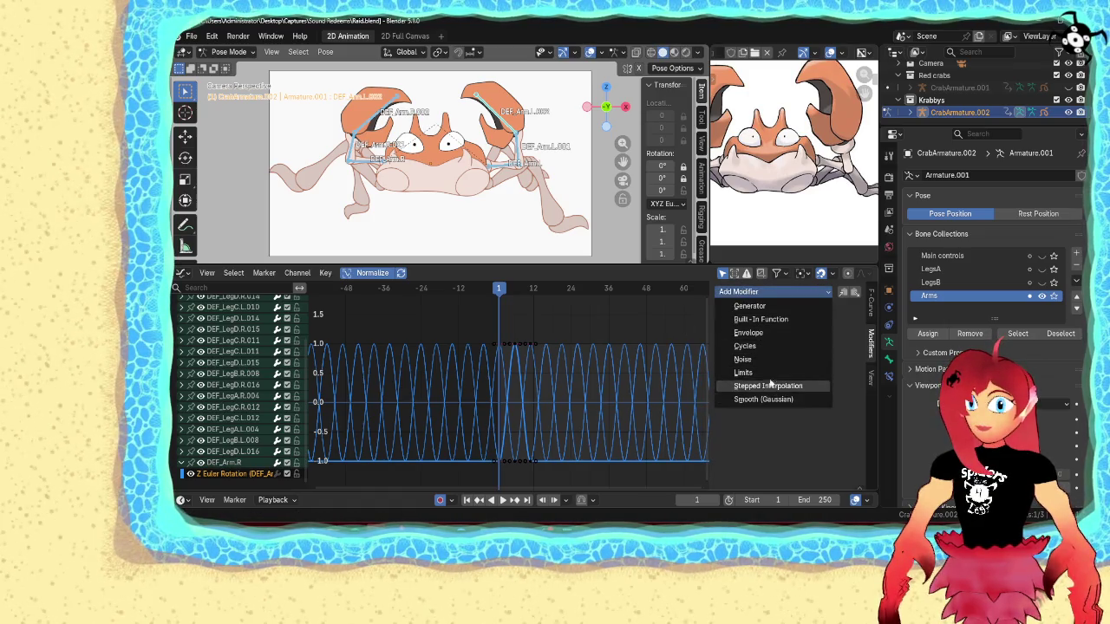
pyautogui.click(744, 346)
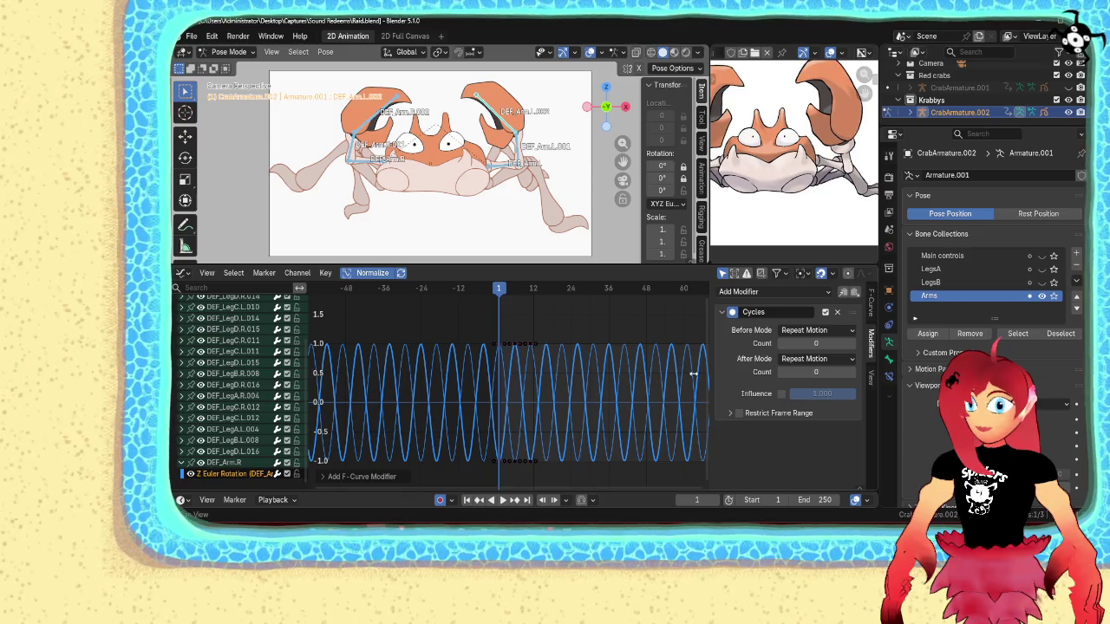
# - Zoom the Graph Editor to check the arm curve now loops continuously
pyautogui.scroll(5, 249, 444)
pyautogui.scroll(-3, 249, 444)
pyautogui.scroll(-3, 249, 443)
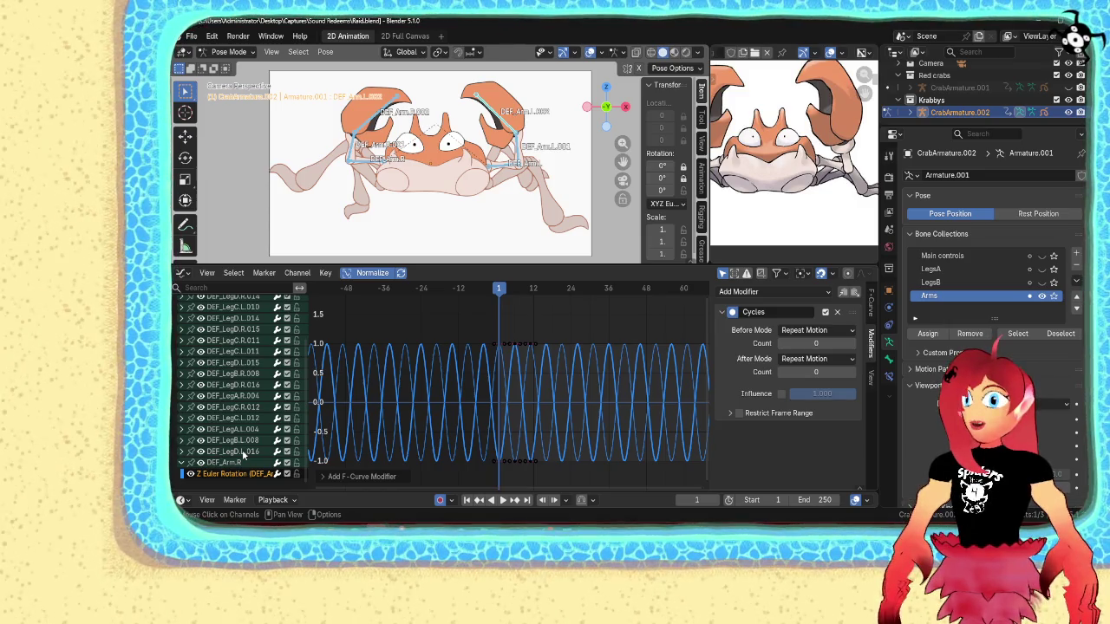
pyautogui.scroll(4, 242, 449)
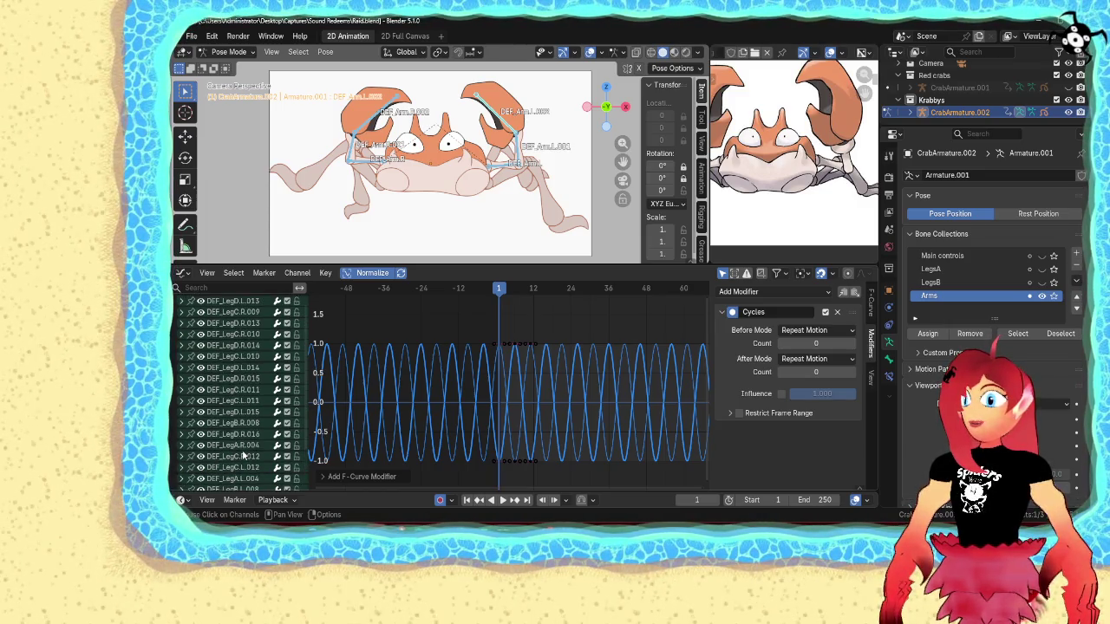
pyautogui.scroll(-3, 240, 408)
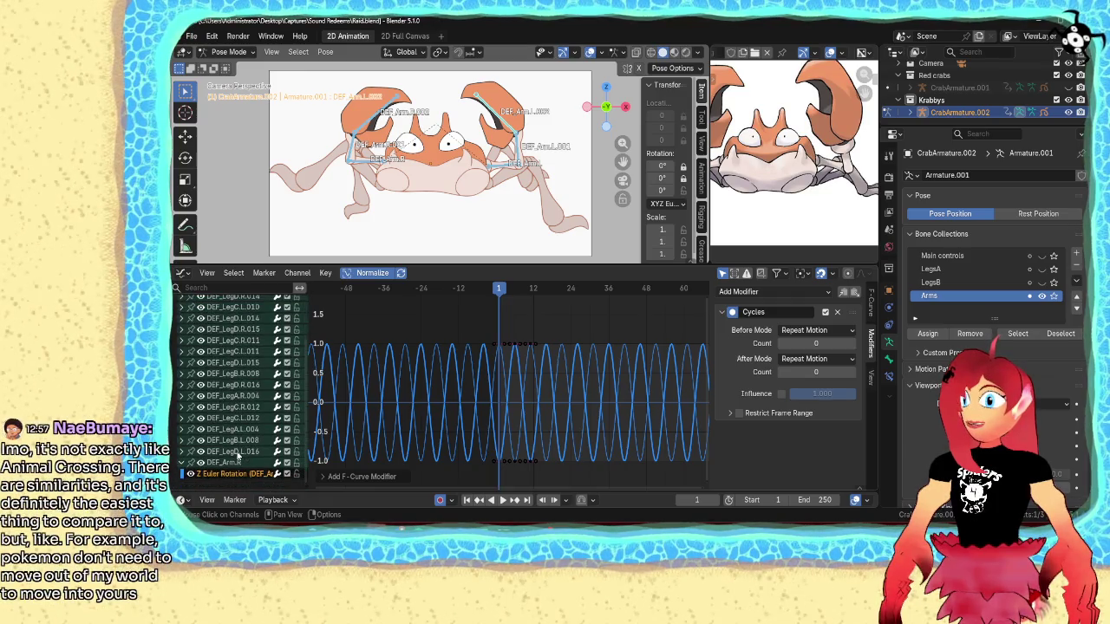
pyautogui.scroll(-2, 239, 450)
pyautogui.scroll(3, 240, 449)
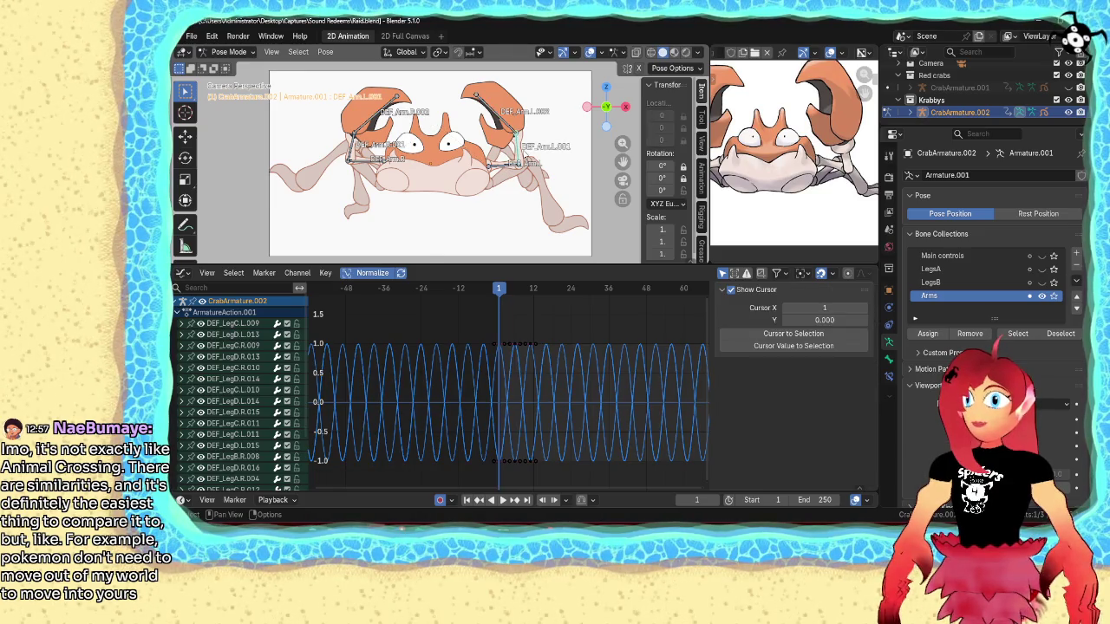
pyautogui.click(182, 273)
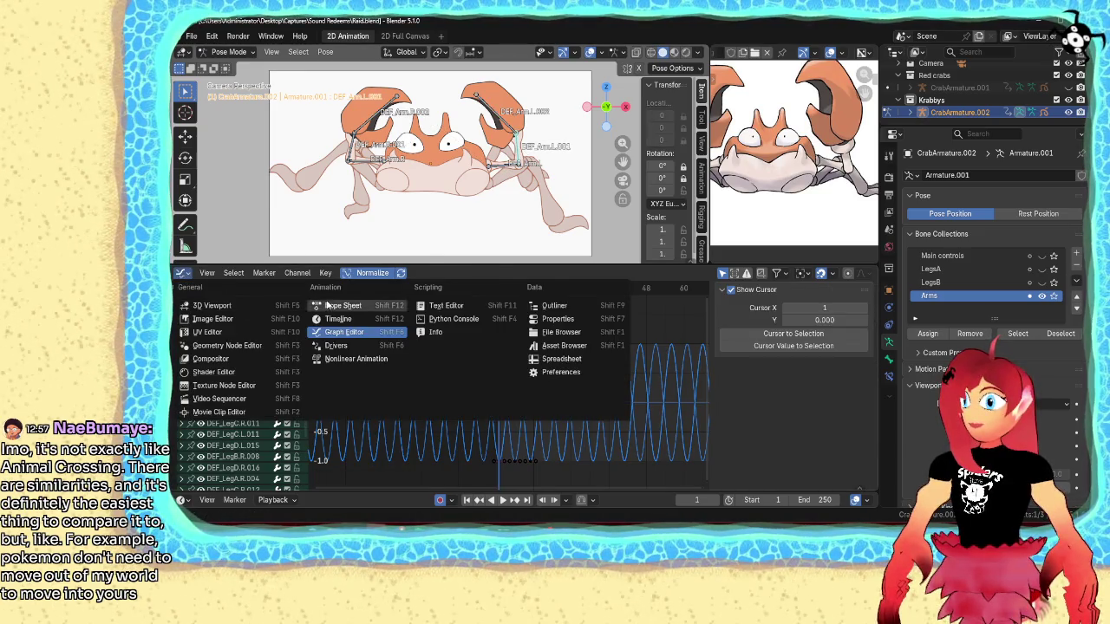
# - Switch the area to the Dope Sheet and resize it to show the bone channels
pyautogui.click(327, 306)
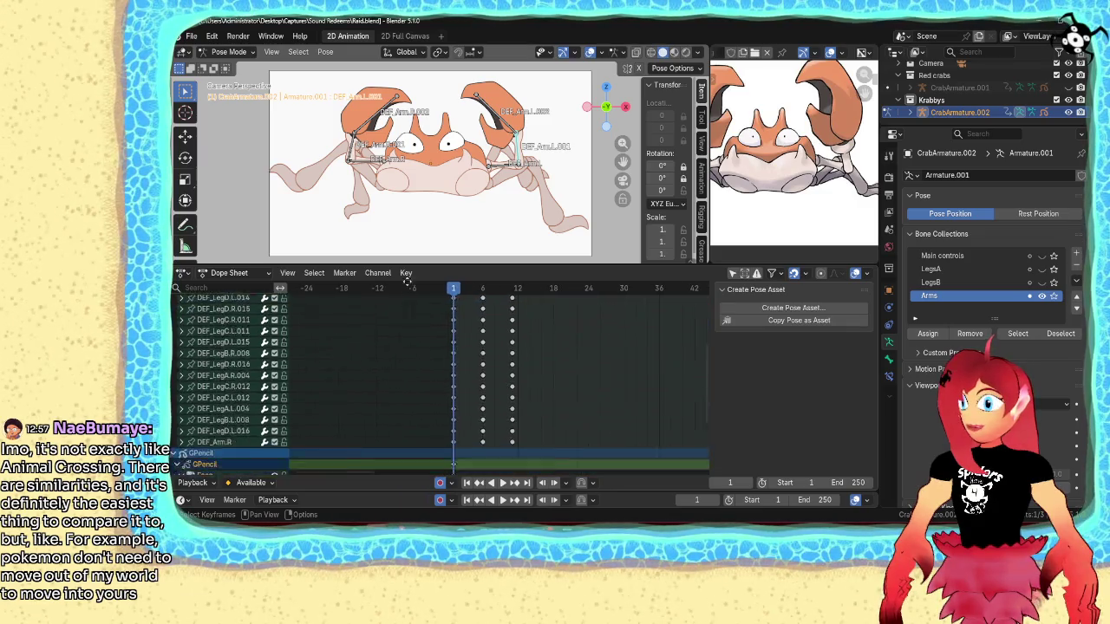
pyautogui.moveTo(408, 287); pyautogui.dragTo(417, 287, button='middle')
pyautogui.scroll(-2, 415, 462)
pyautogui.moveTo(416, 462); pyautogui.dragTo(420, 289, button='middle')
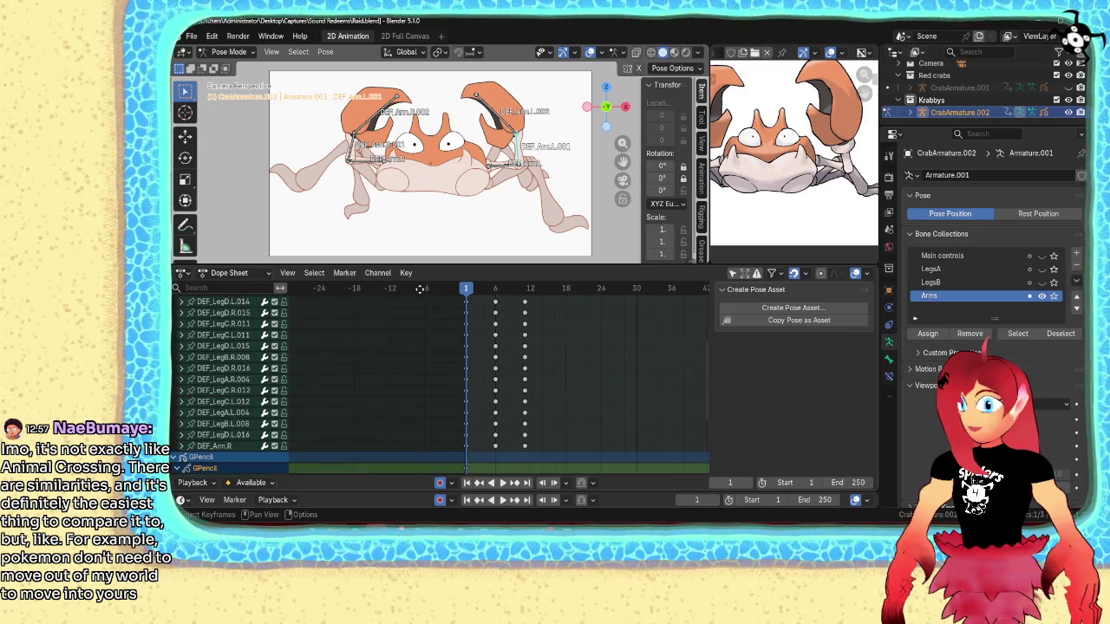
pyautogui.scroll(1, 420, 293)
pyautogui.scroll(3, 486, 179)
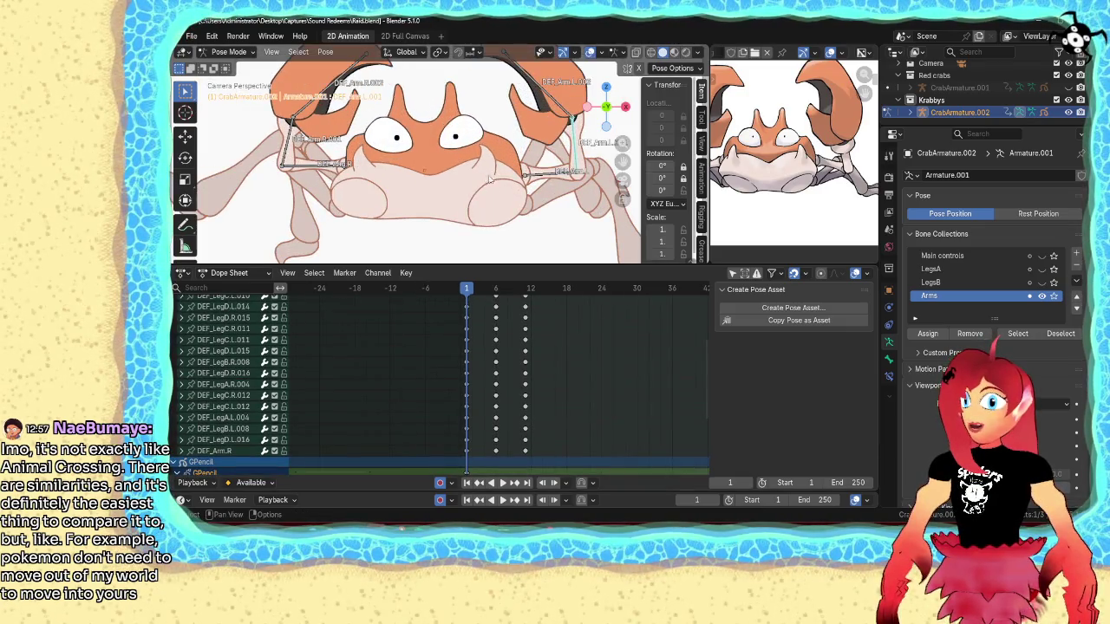
pyautogui.scroll(2, 487, 179)
pyautogui.scroll(-2, 433, 225)
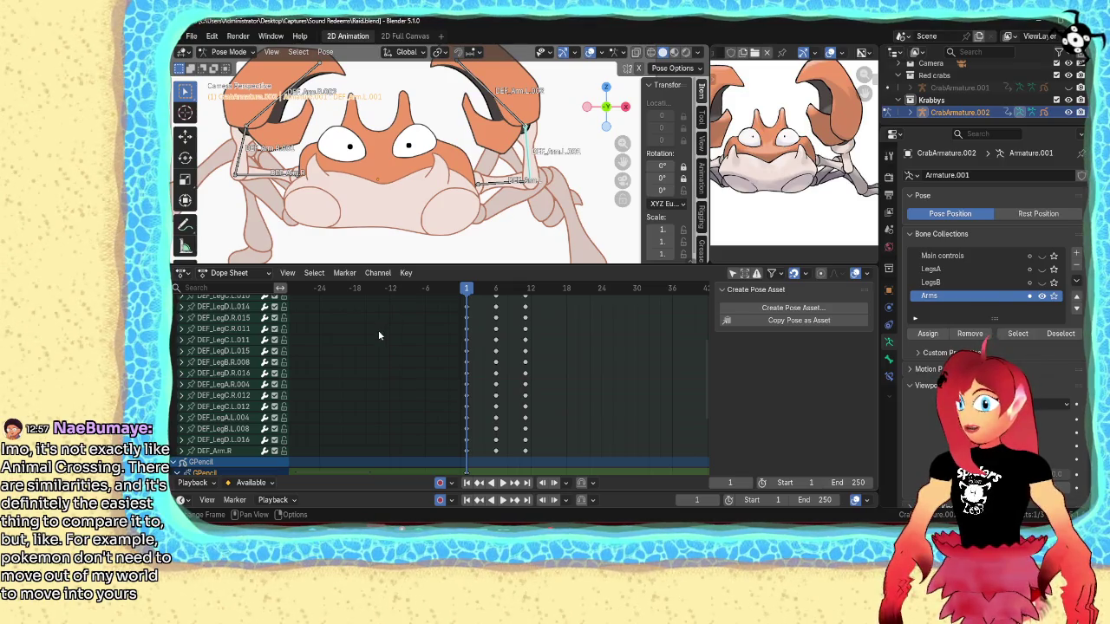
# - Pan and zoom the Dope Sheet to inspect keys near frames 1, 6 and 11
pyautogui.moveTo(354, 359)
pyautogui.mouseDown(button='middle')
pyautogui.moveTo(396, 414)
pyautogui.moveTo(419, 354)
pyautogui.mouseUp(button='middle')
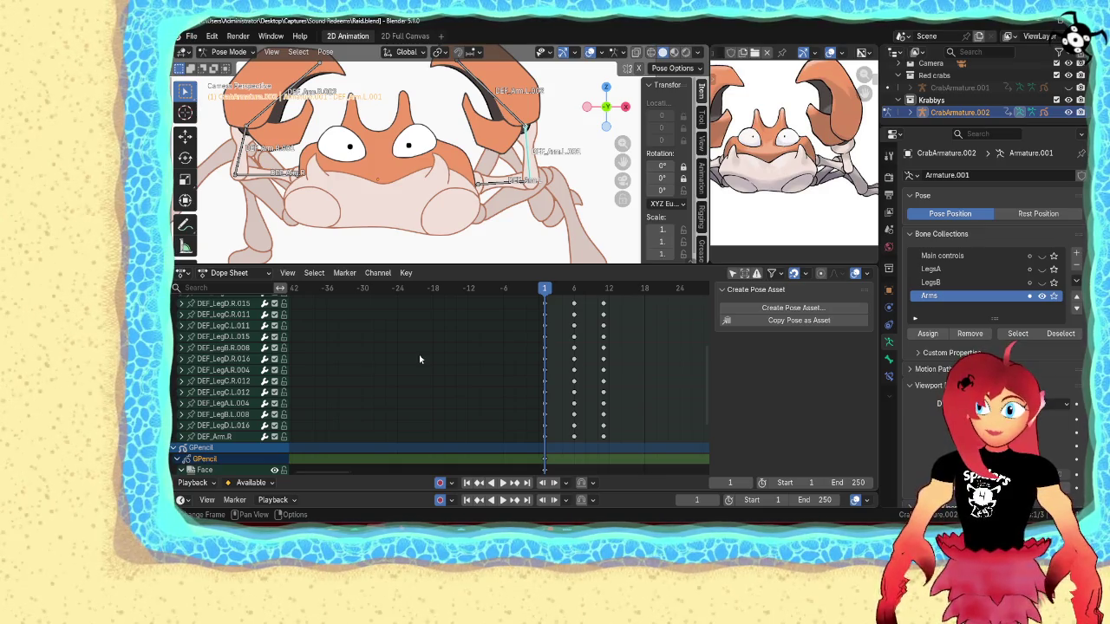
pyautogui.scroll(3, 419, 359)
pyautogui.scroll(5, 226, 381)
pyautogui.scroll(5, 221, 395)
pyautogui.scroll(-3, 222, 395)
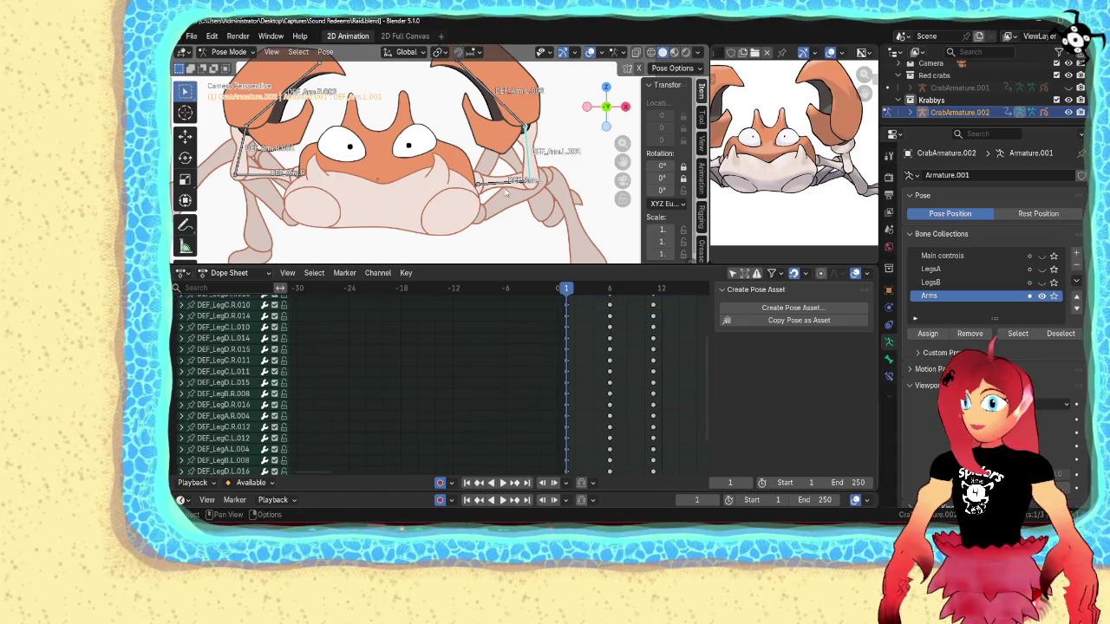
pyautogui.scroll(5, 398, 401)
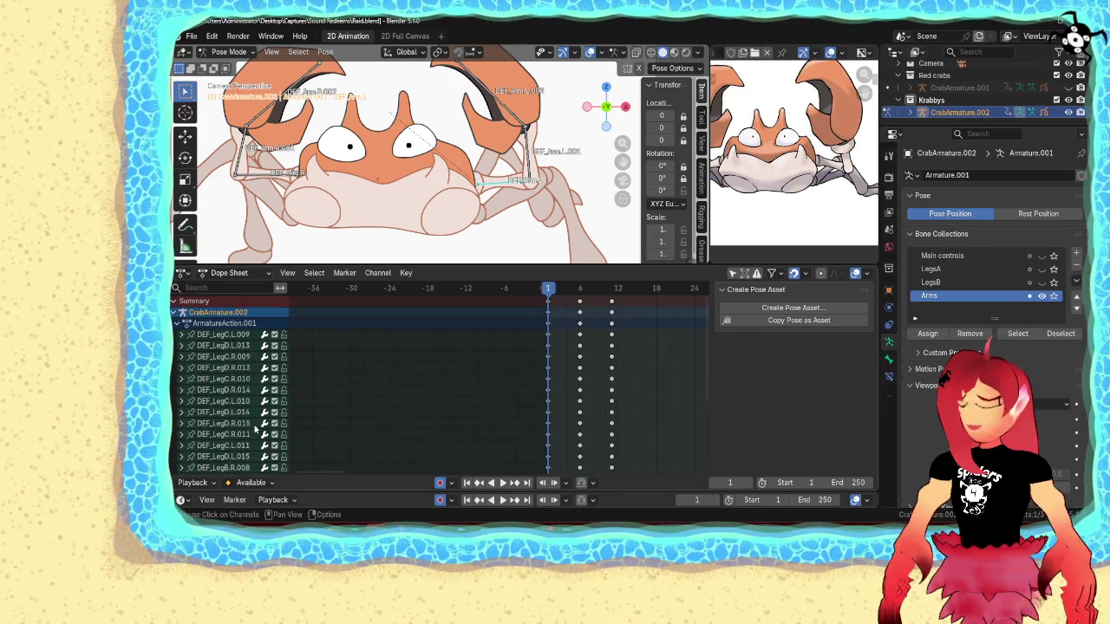
# - Select and collapse the CrabArmature.001 channels, then scroll through the leg and arm channels
pyautogui.click(745, 276)
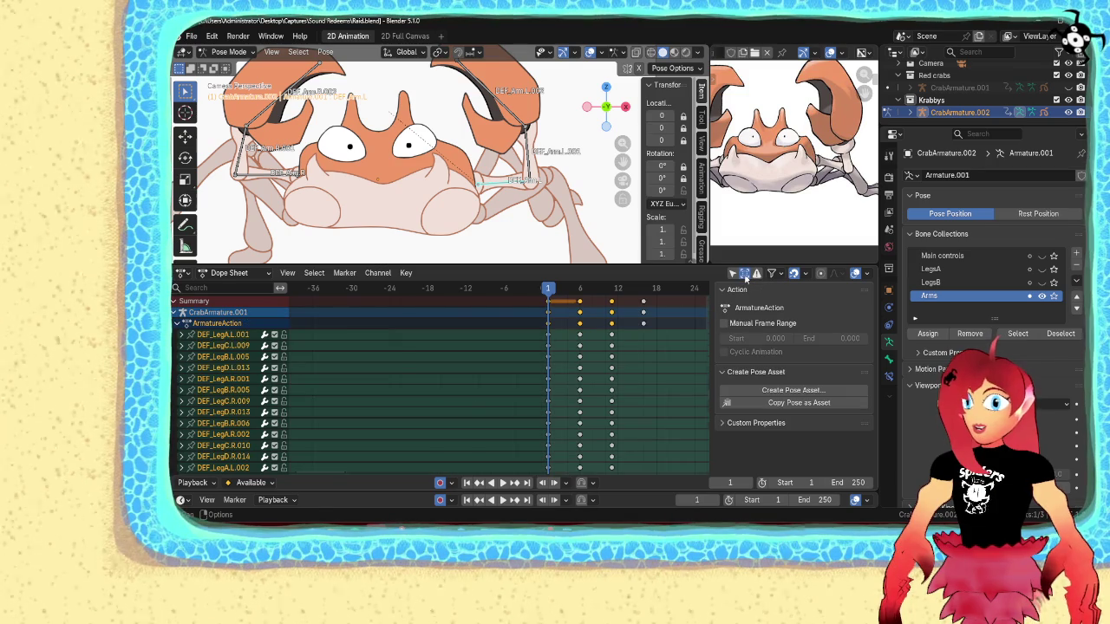
pyautogui.scroll(-3, 269, 406)
pyautogui.scroll(5, 269, 406)
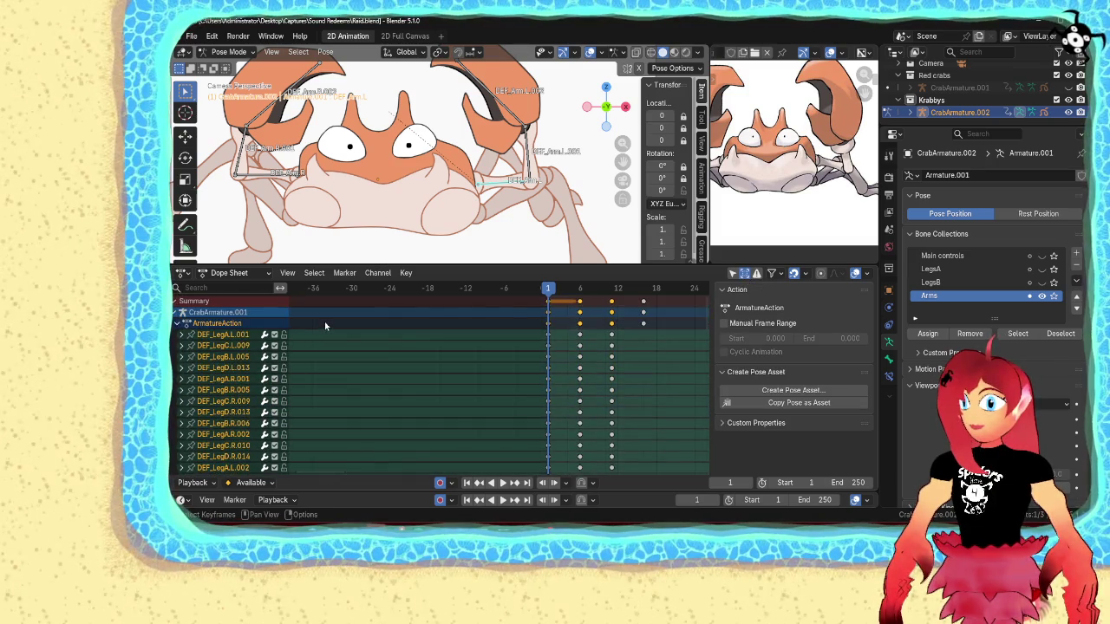
pyautogui.click(176, 312)
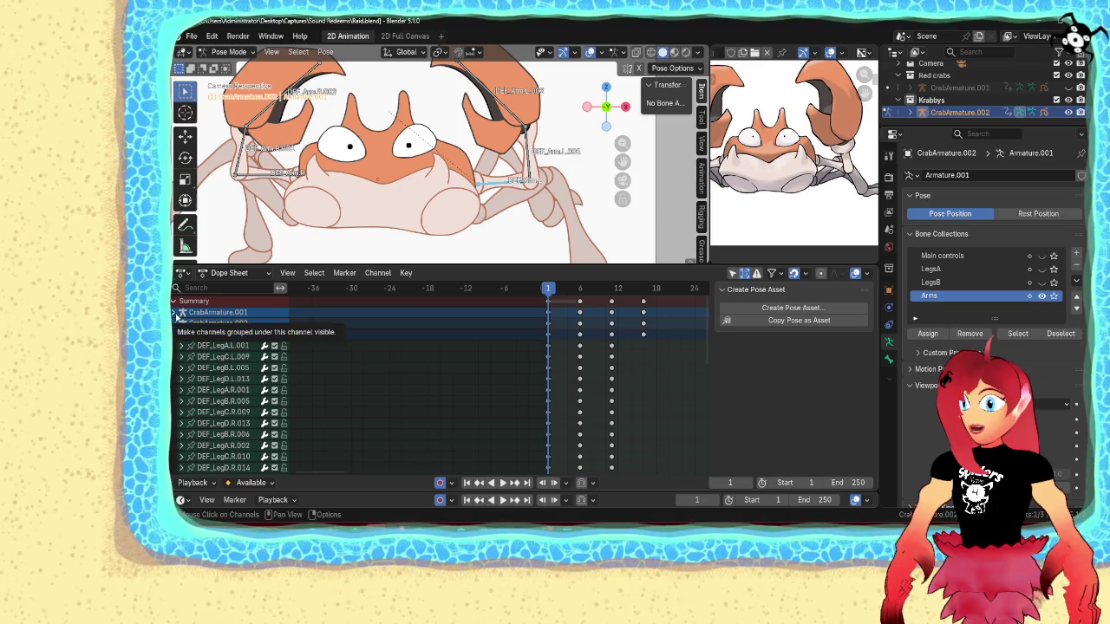
pyautogui.scroll(-4, 252, 360)
pyautogui.scroll(-4, 258, 364)
pyautogui.scroll(-5, 259, 365)
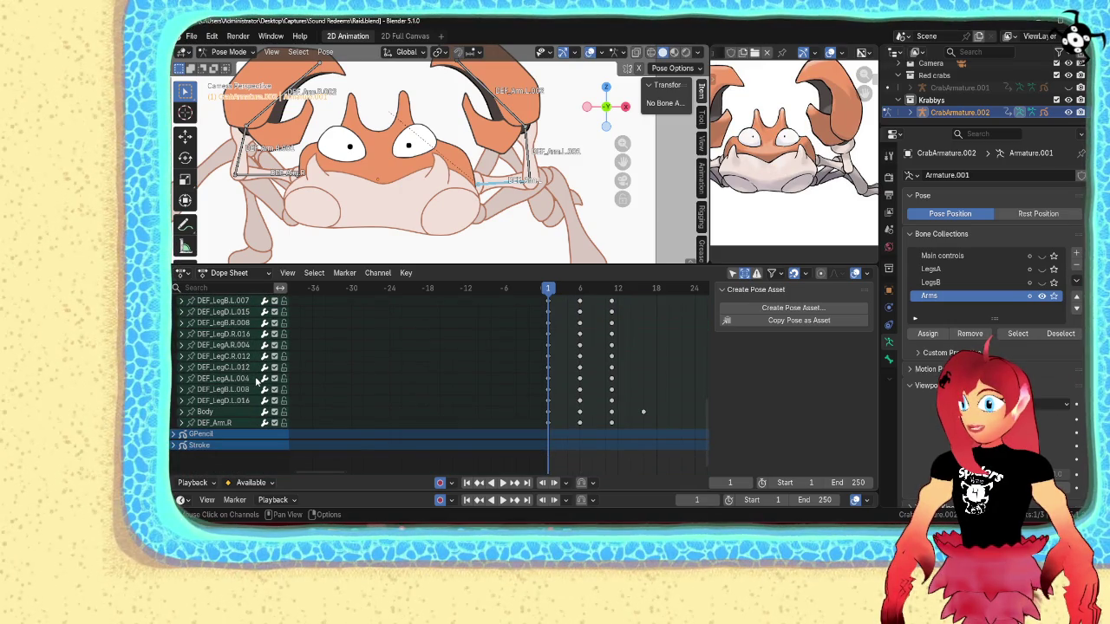
pyautogui.scroll(1, 259, 378)
pyautogui.scroll(3, 259, 382)
pyautogui.scroll(1, 258, 382)
pyautogui.scroll(5, 258, 382)
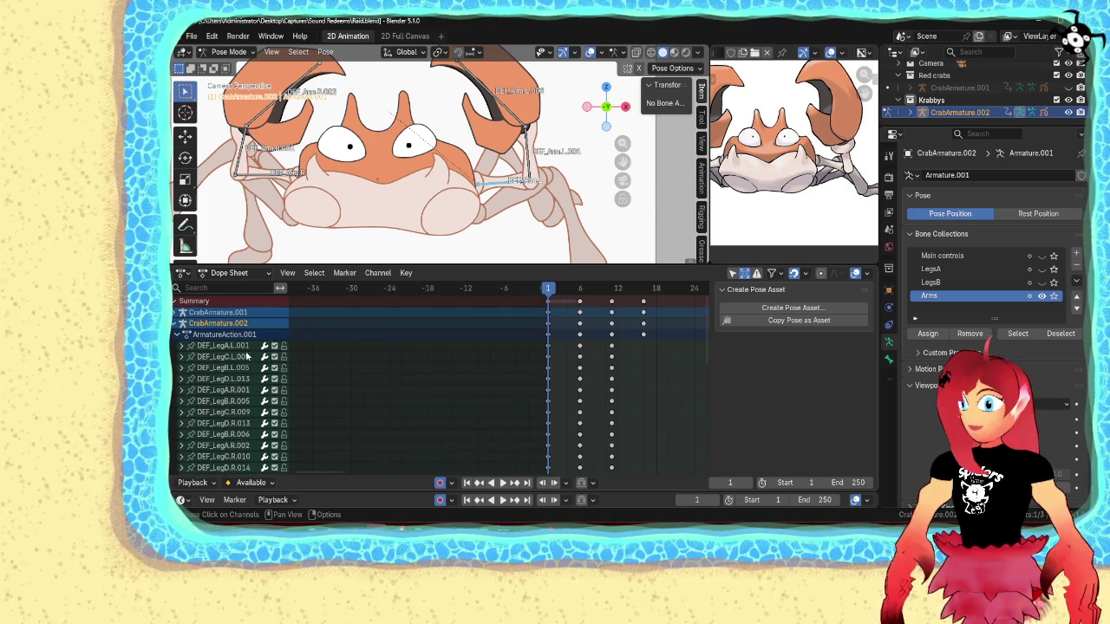
pyautogui.scroll(-4, 248, 388)
pyautogui.scroll(-4, 247, 387)
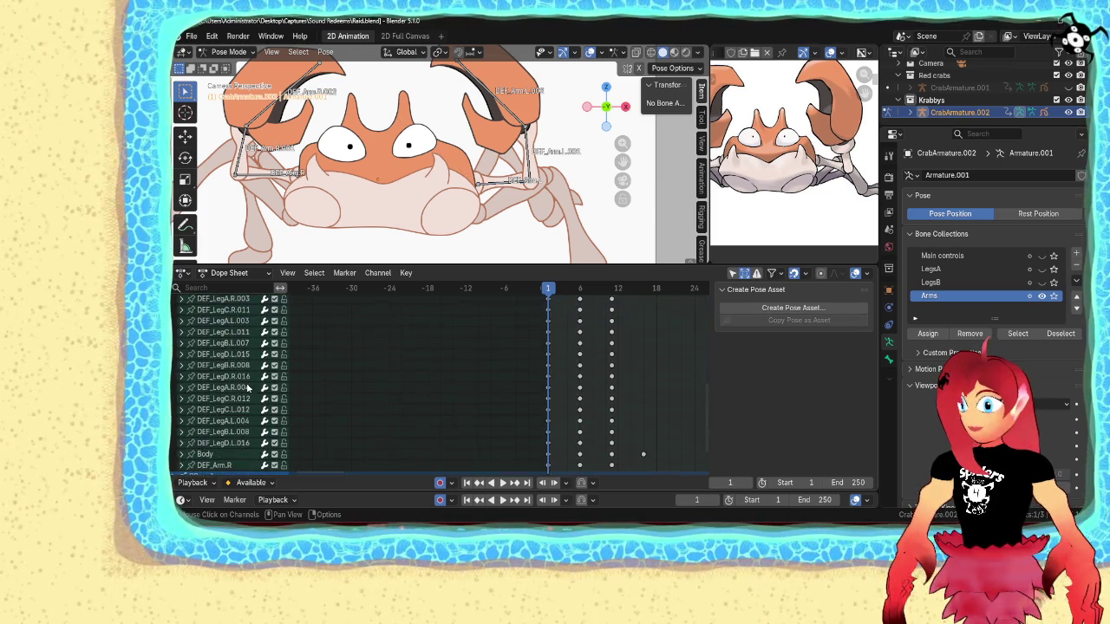
pyautogui.scroll(-3, 247, 388)
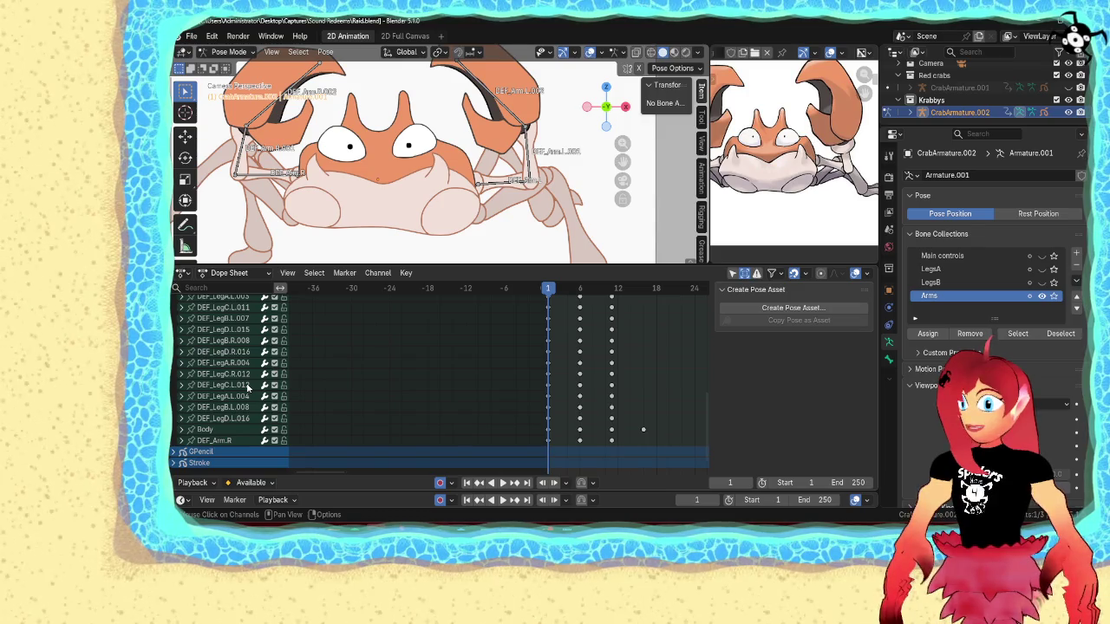
# - Select a bone and scroll the channel list through Body, DEF_Arm.R and the GPencil entries
pyautogui.click(500, 183)
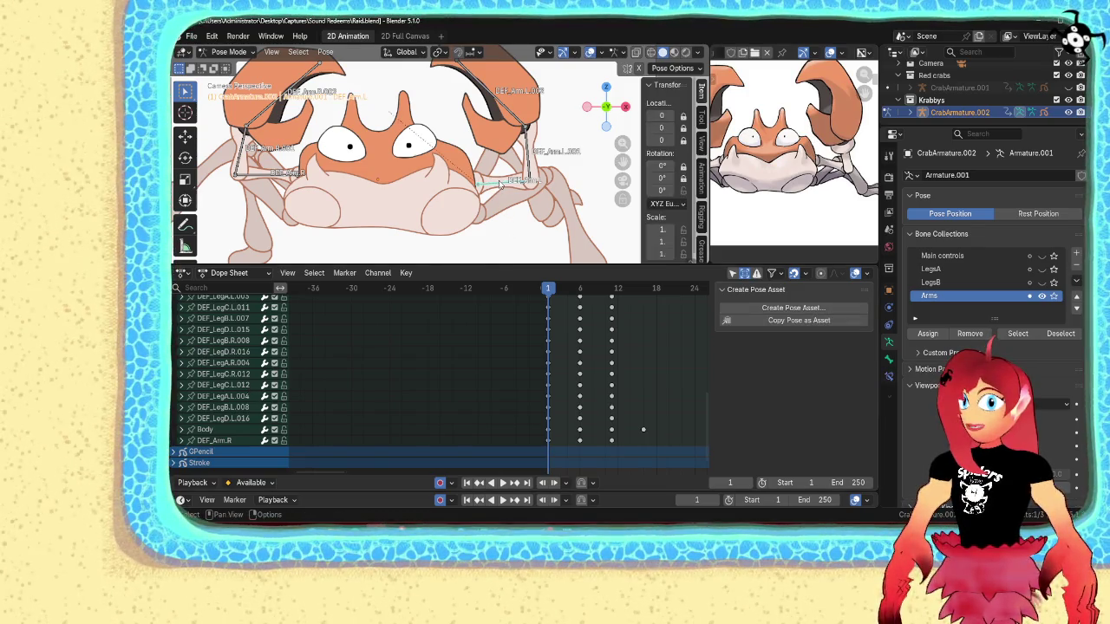
pyautogui.scroll(-1, 441, 419)
pyautogui.scroll(-2, 441, 419)
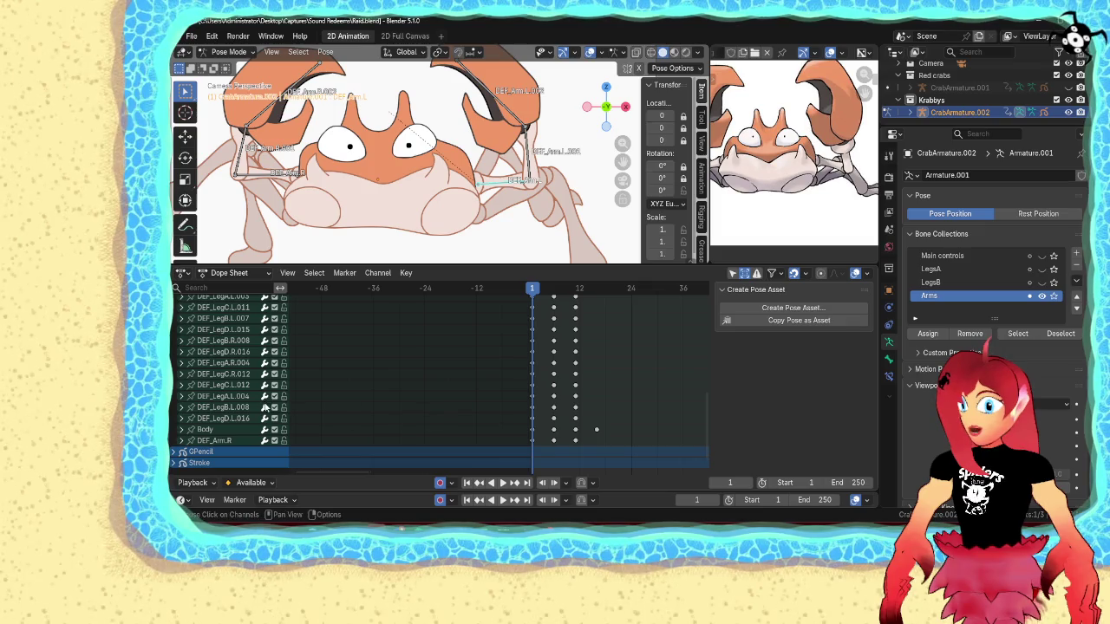
pyautogui.scroll(2, 265, 408)
pyautogui.scroll(2, 263, 411)
pyautogui.scroll(2, 260, 414)
pyautogui.scroll(2, 258, 418)
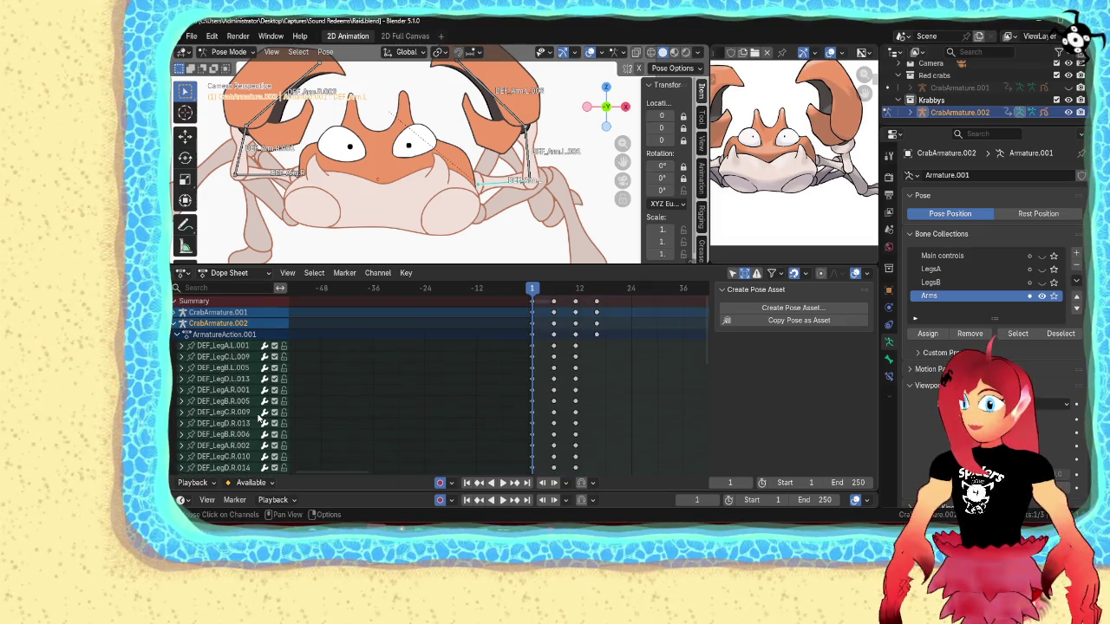
pyautogui.click(188, 272)
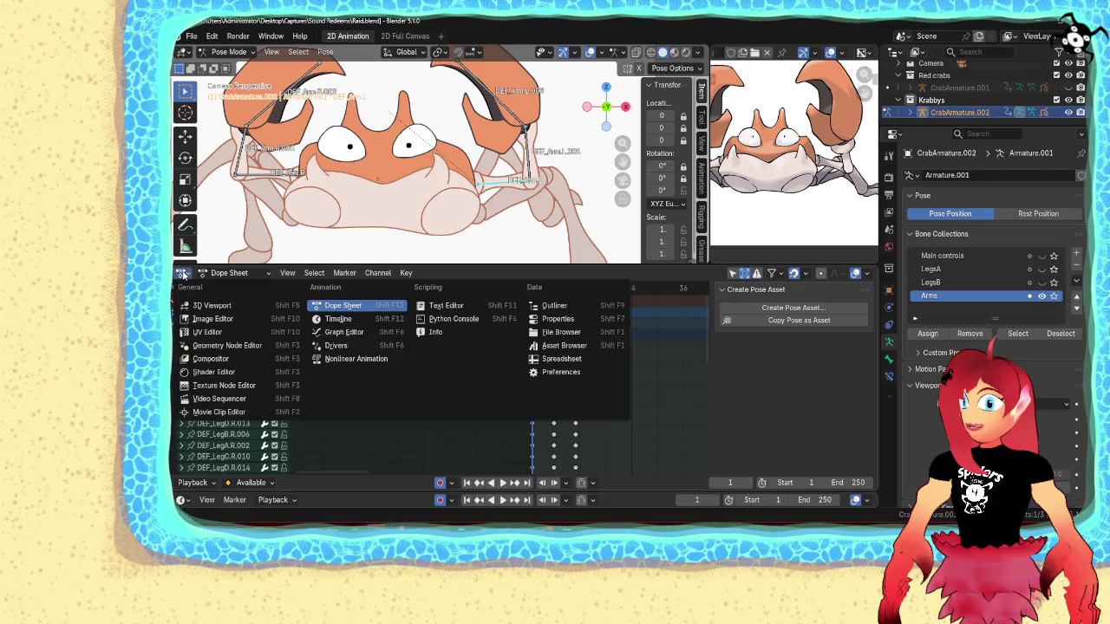
# - Switch to the Graph Editor and review the ArmatureAction.001 leg F-curves
pyautogui.click(343, 332)
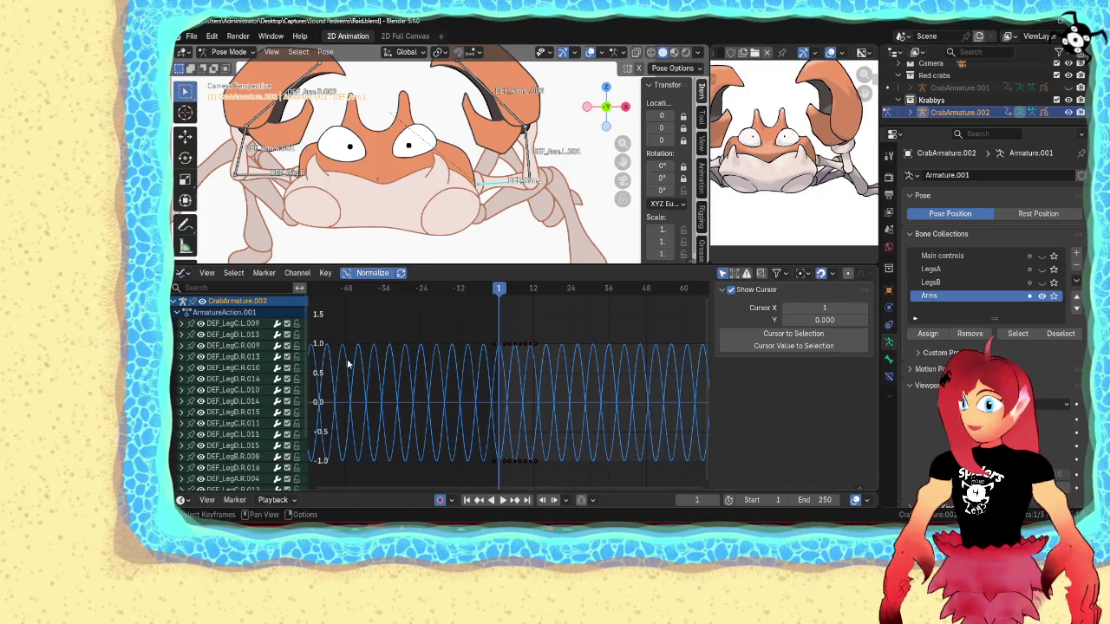
pyautogui.scroll(-2, 235, 359)
pyautogui.scroll(-2, 235, 358)
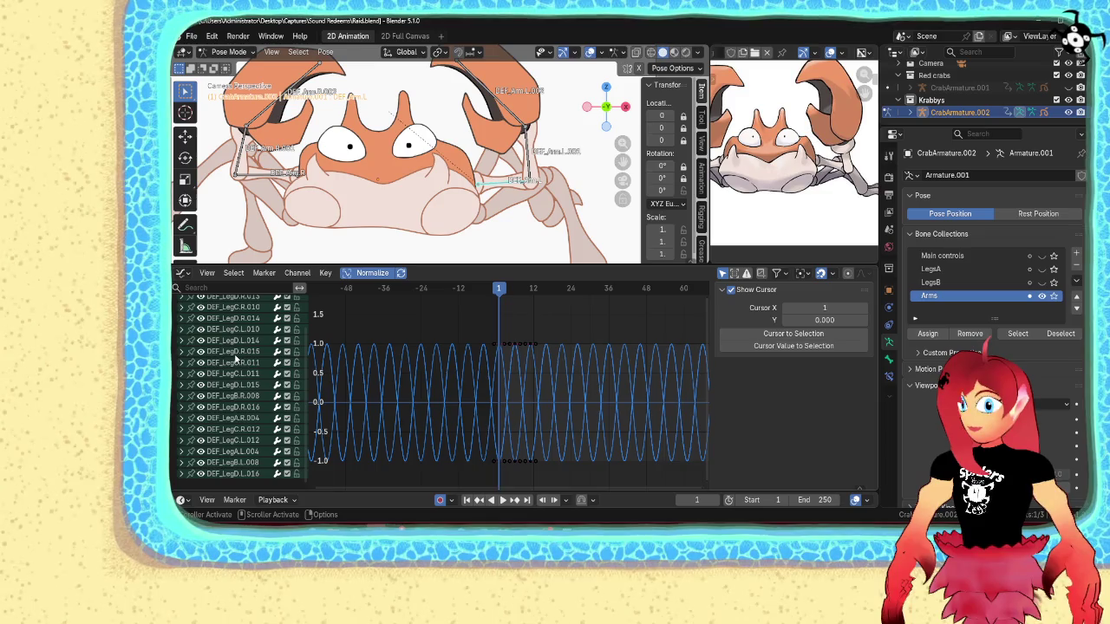
pyautogui.scroll(3, 241, 379)
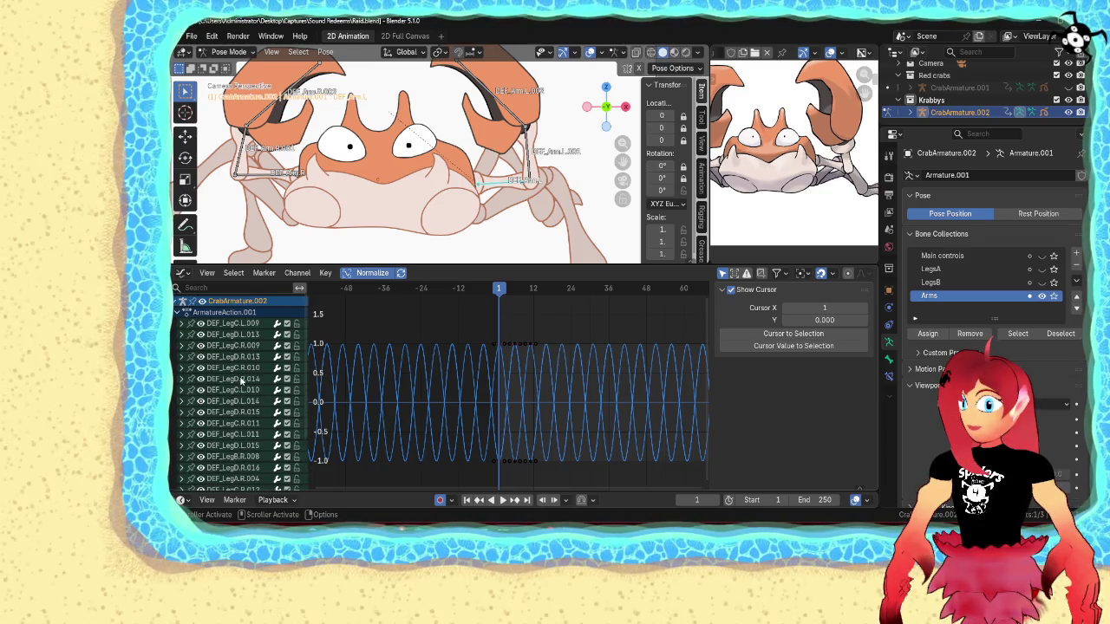
pyautogui.click(179, 314)
pyautogui.click(179, 314)
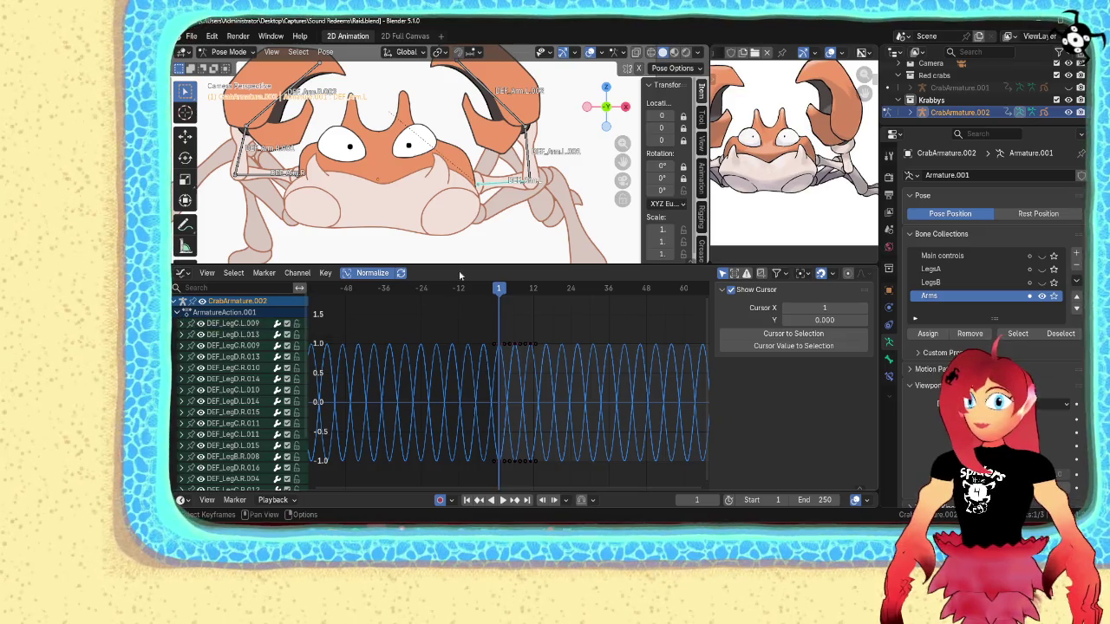
# - Return the armature to Pose Mode and scrub to preview the leg cycle
pyautogui.press('Tab')
pyautogui.hotkey('ctrl', 'Tab')
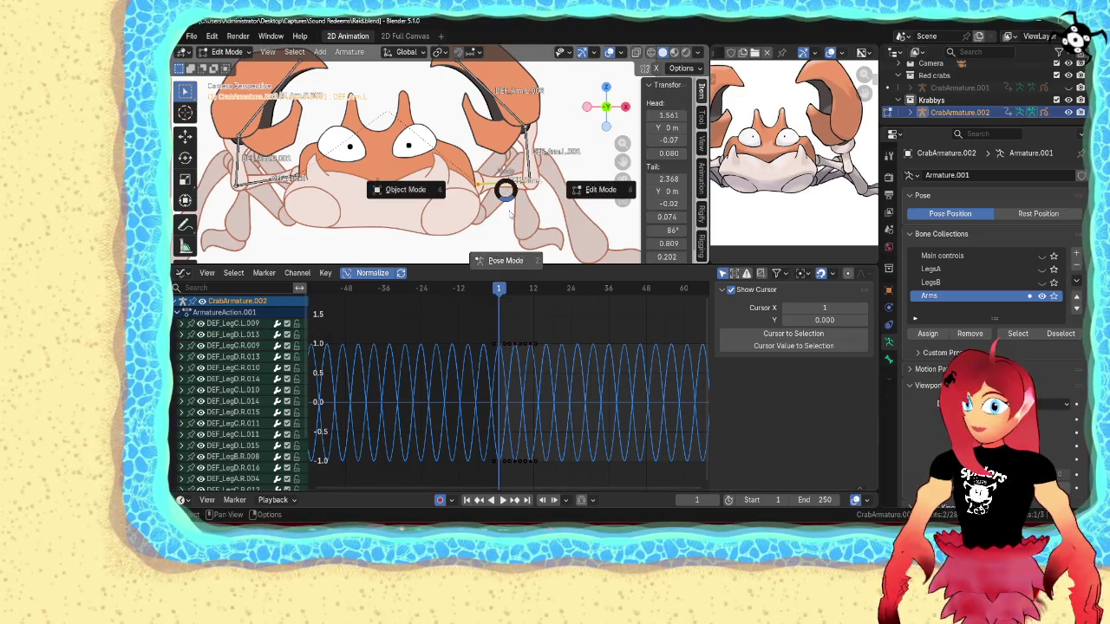
pyautogui.click(515, 255)
pyautogui.moveTo(499, 297); pyautogui.dragTo(614, 307)
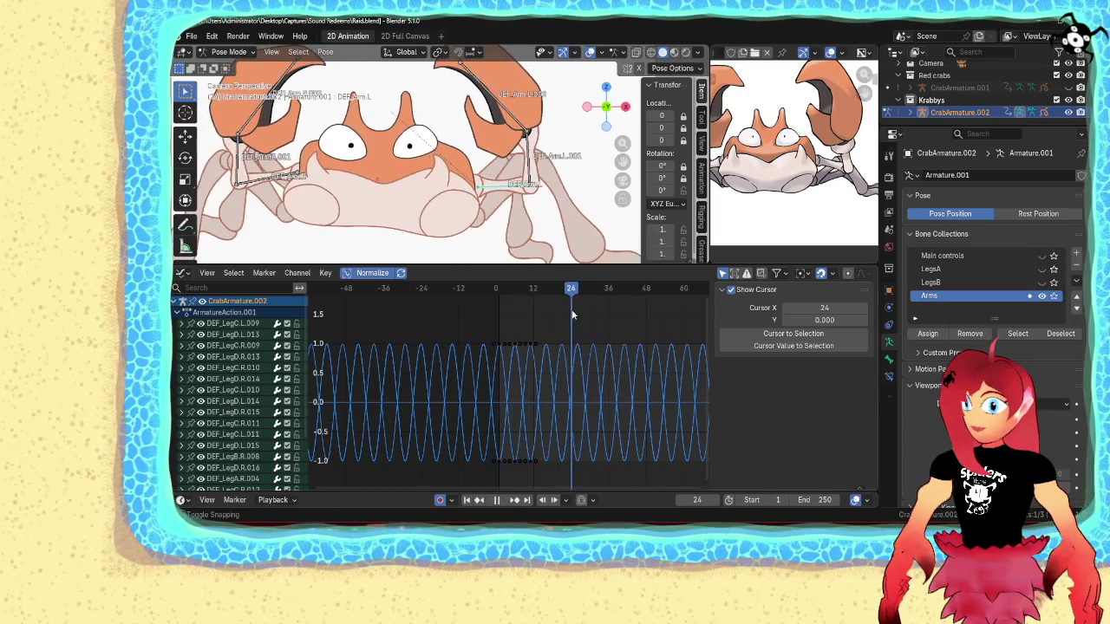
pyautogui.moveTo(614, 307)
pyautogui.mouseDown()
pyautogui.moveTo(496, 320)
pyautogui.moveTo(608, 325)
pyautogui.moveTo(499, 355)
pyautogui.mouseUp()
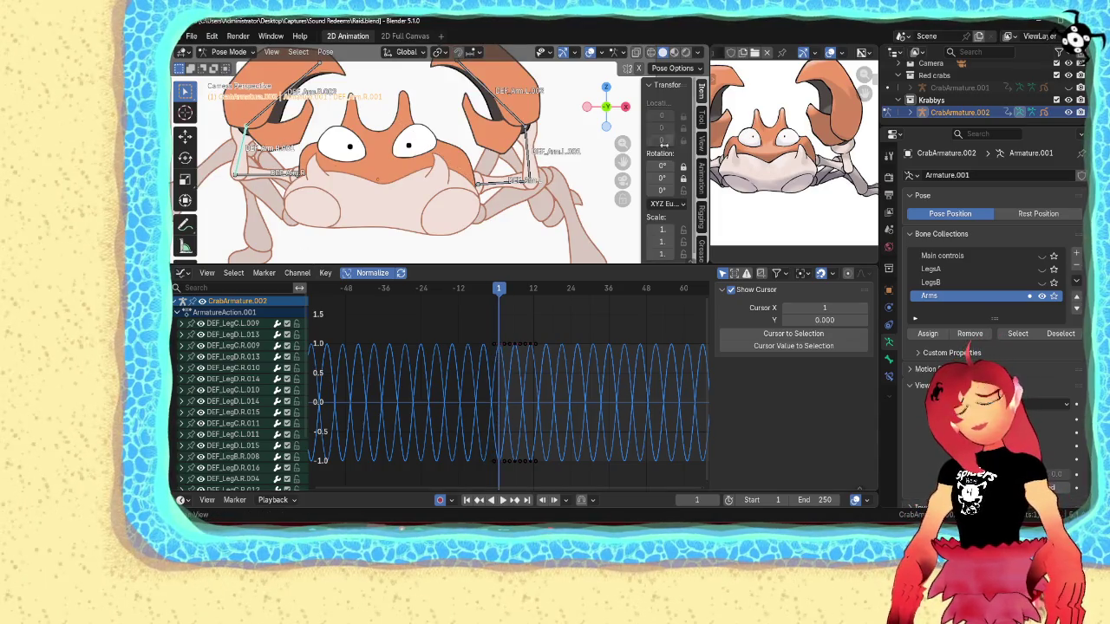
# - Rotate an arm bone -10° around Z and switch the area back to the Dope Sheet
pyautogui.click(267, 177)
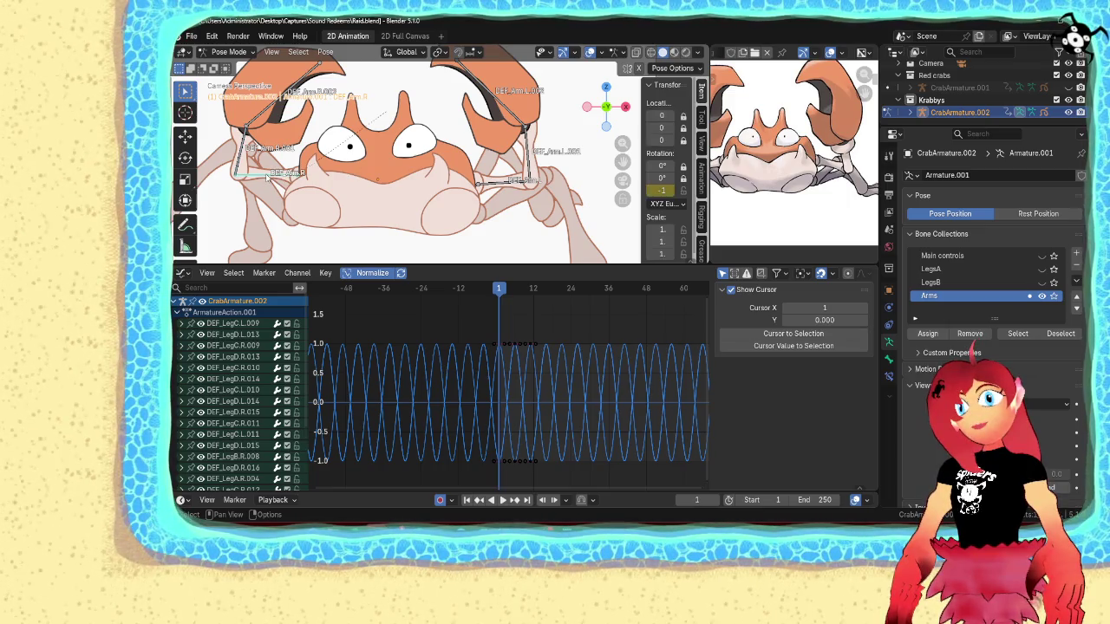
pyautogui.click(526, 154)
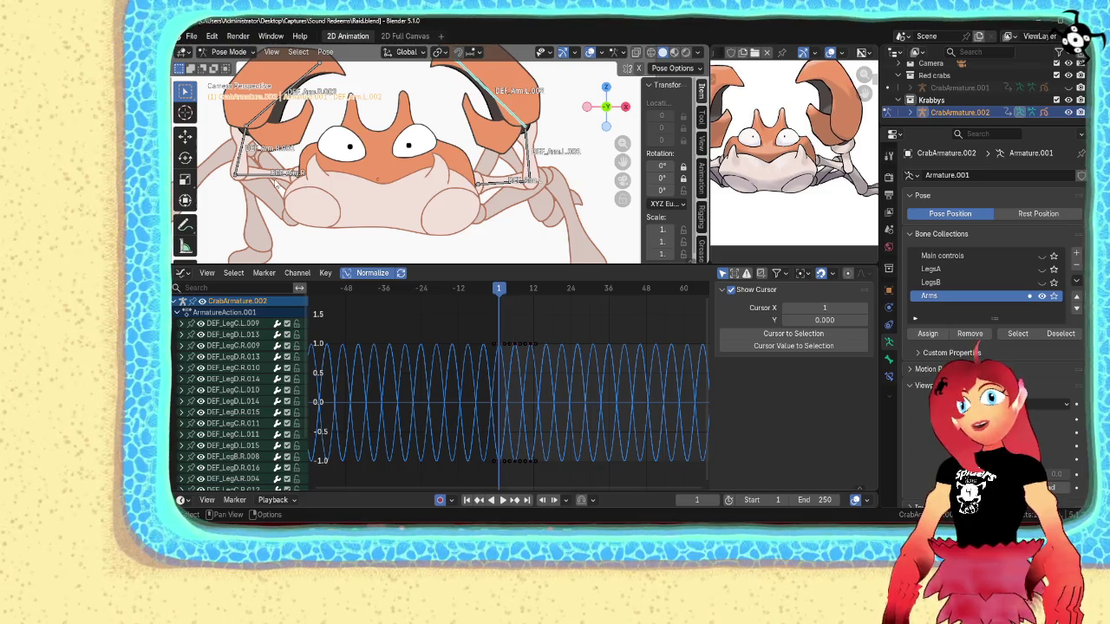
pyautogui.keyDown('shift'); pyautogui.moveTo(295, 200); pyautogui.dragTo(400, 218, button='middle'); pyautogui.keyUp('shift')
pyautogui.press('r')
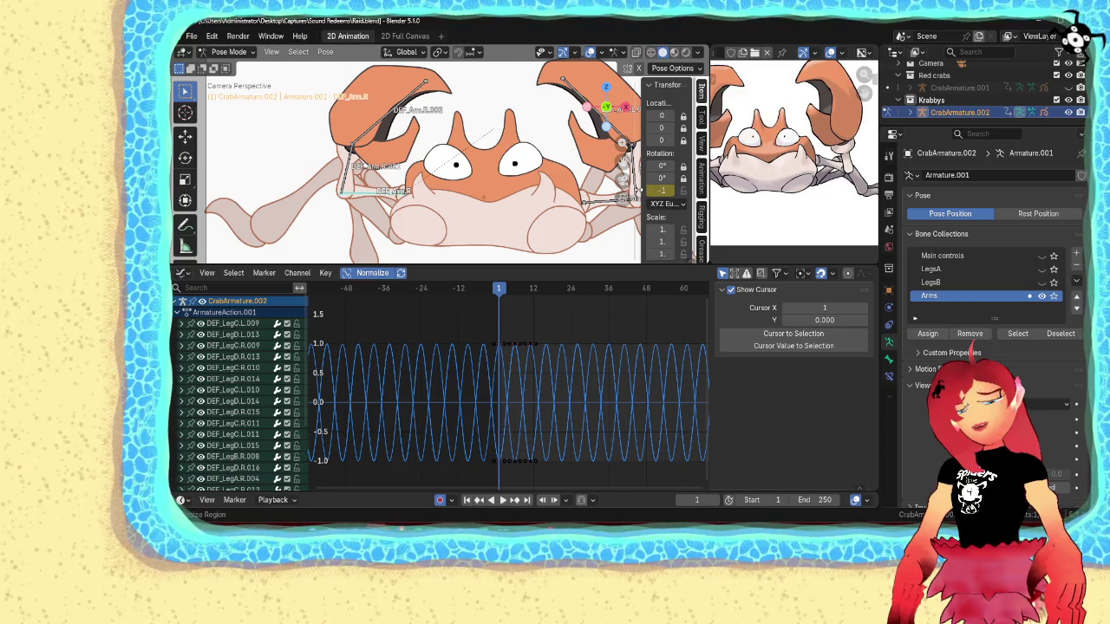
pyautogui.keyDown('shift'); pyautogui.moveTo(551, 200); pyautogui.dragTo(486, 200, button='middle'); pyautogui.keyUp('shift')
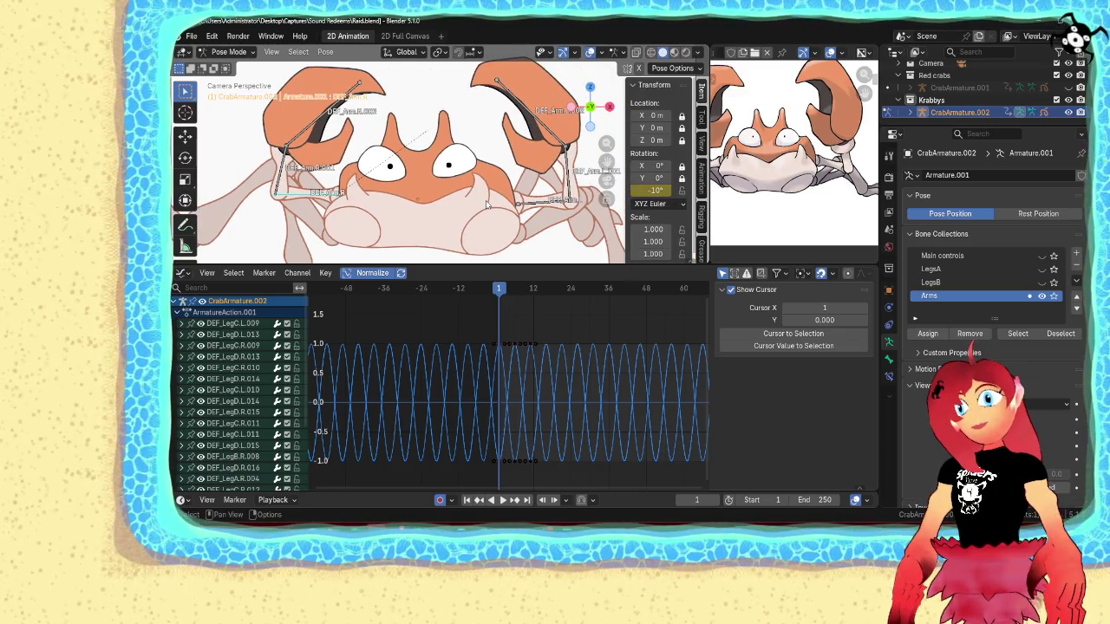
pyautogui.click(183, 272)
pyautogui.click(343, 305)
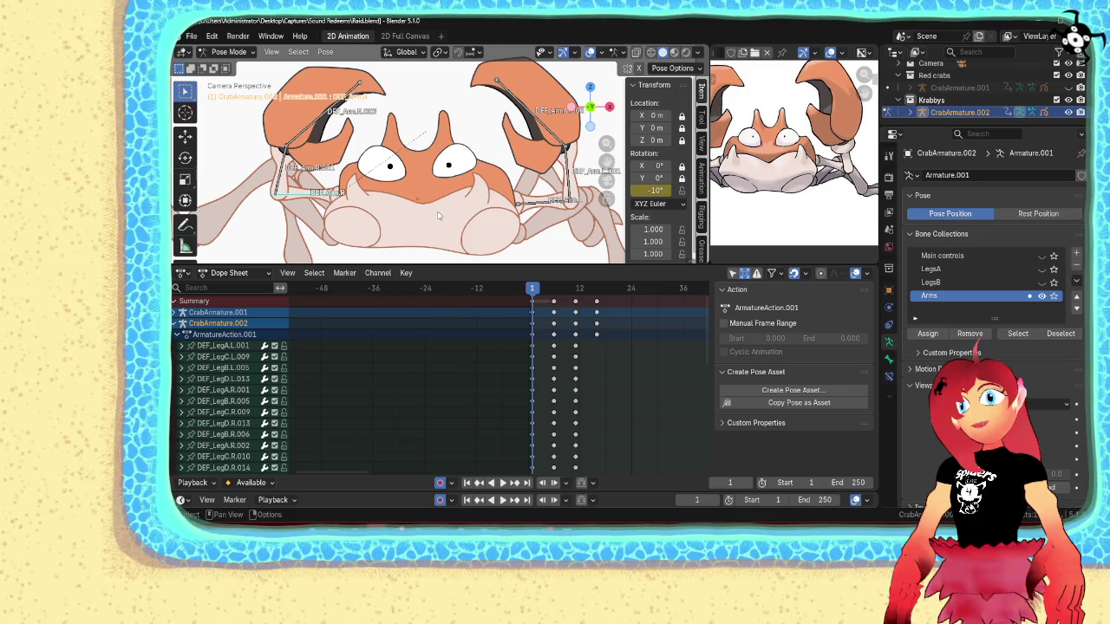
# - Keyframe the arm's Z rotation at frame 1 and swing it to 10° at frame 11
pyautogui.moveTo(657, 190)
pyautogui.mouseDown()
pyautogui.moveTo(672, 190)
pyautogui.moveTo(657, 190)
pyautogui.mouseUp()
pyautogui.rightClick(658, 189)
pyautogui.click(657, 187)
pyautogui.press('space')
pyautogui.moveTo(657, 190); pyautogui.dragTo(667, 189)
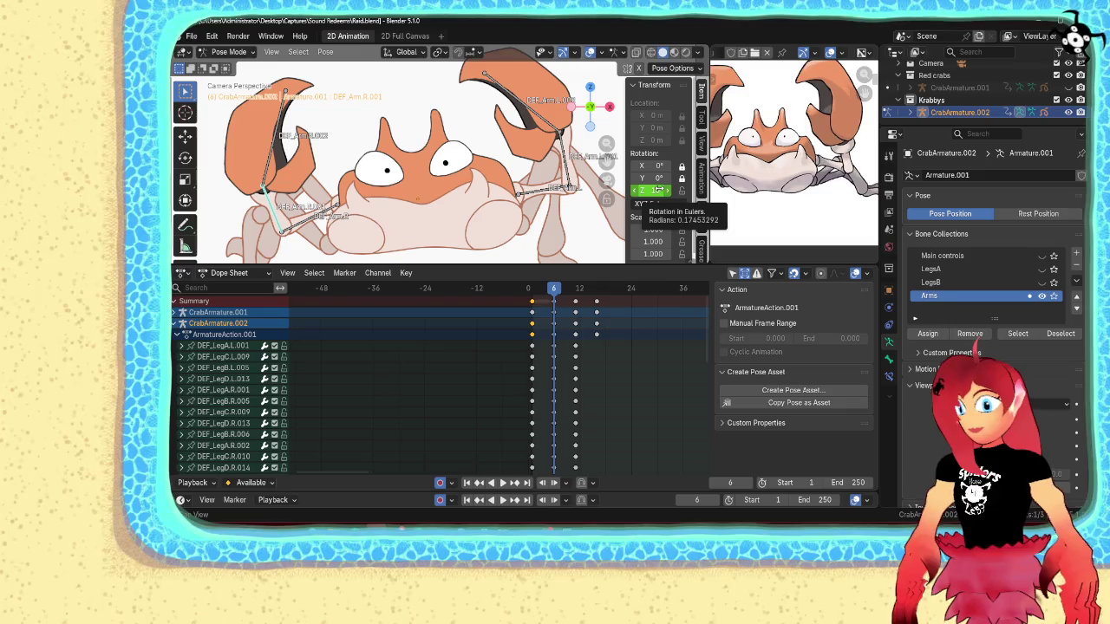
pyautogui.rightClick(657, 189)
pyautogui.click(657, 190)
pyautogui.moveTo(551, 290); pyautogui.dragTo(577, 290)
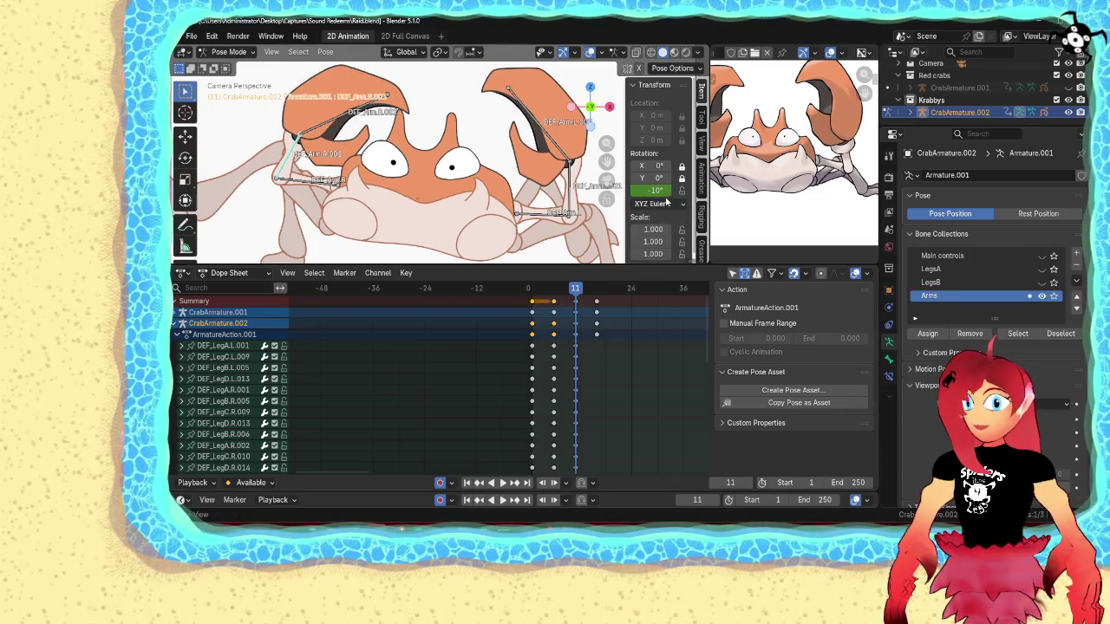
pyautogui.moveTo(652, 190); pyautogui.dragTo(669, 190)
pyautogui.hotkey('shift', 'Left')
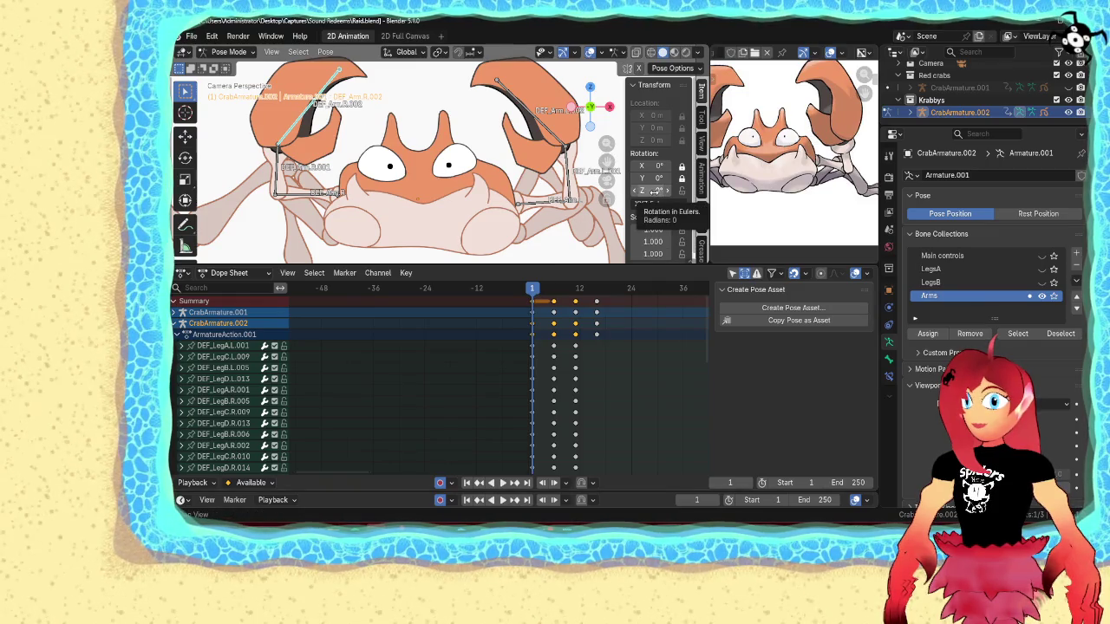
# - Insert arm pose keys at frames 6 and 11, preview the swing, and adjust frame 1's rotation
pyautogui.moveTo(655, 190); pyautogui.dragTo(669, 190)
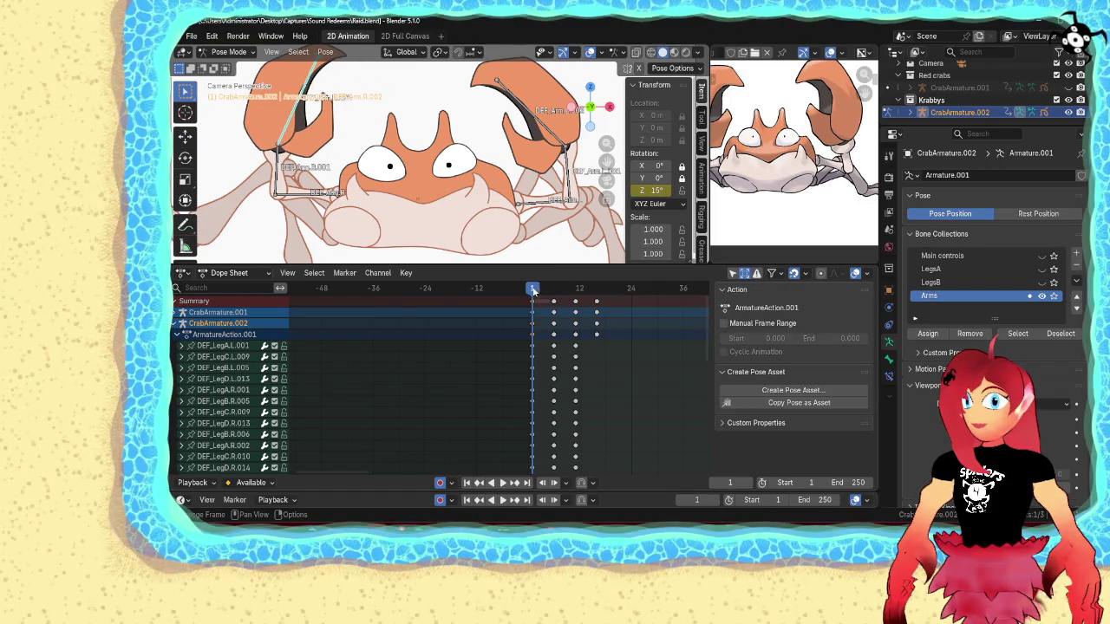
pyautogui.press('Up')
pyautogui.press('i')
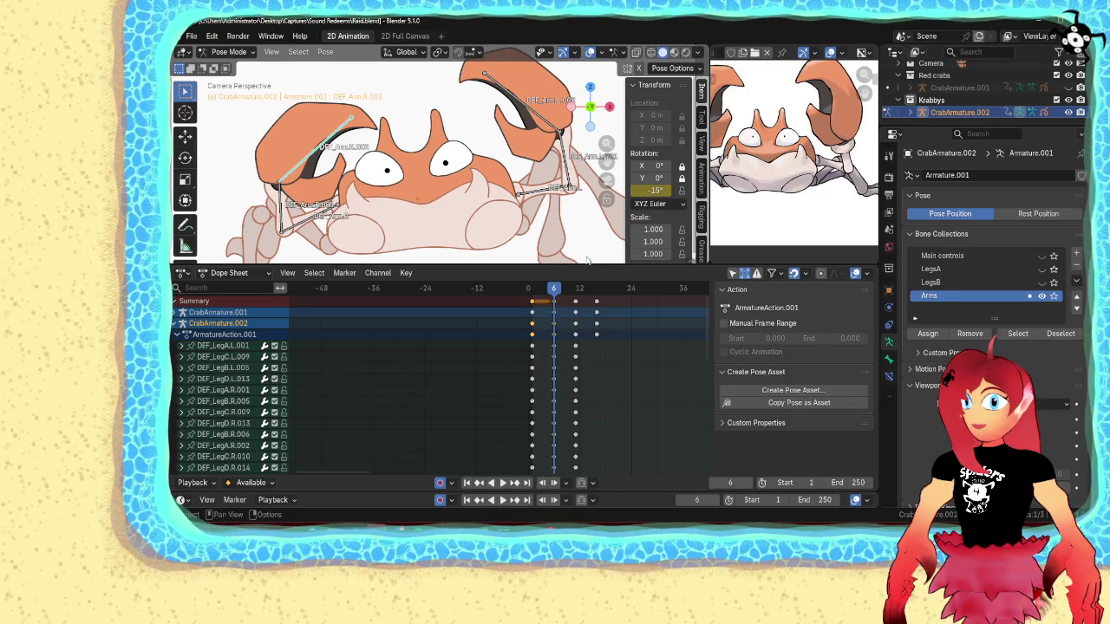
pyautogui.press('Up')
pyautogui.press('i')
pyautogui.press('space')
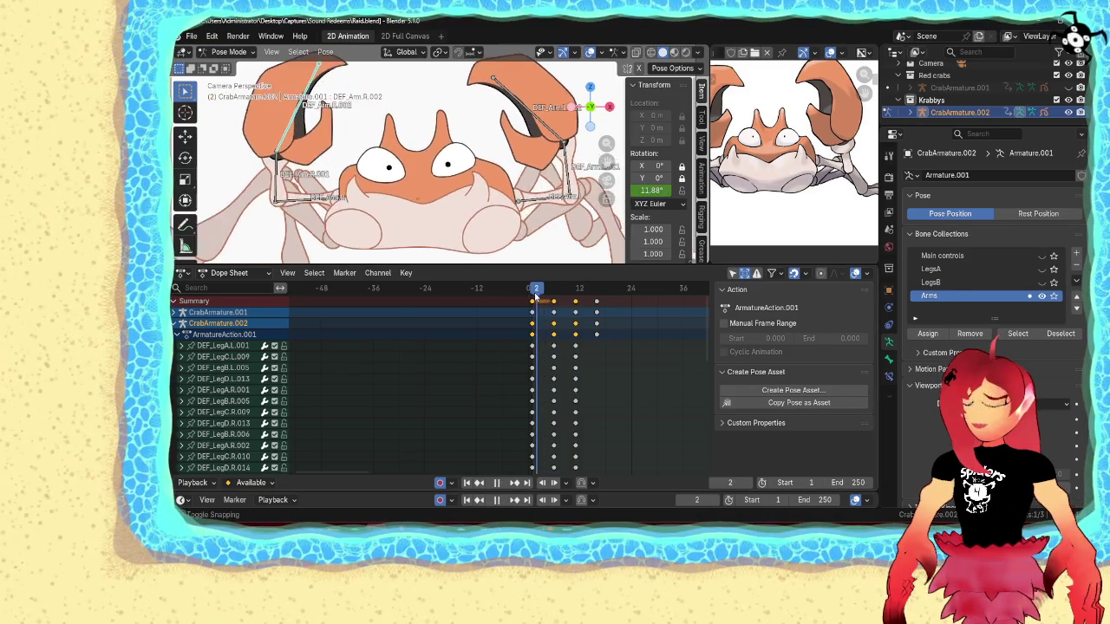
pyautogui.press('Escape')
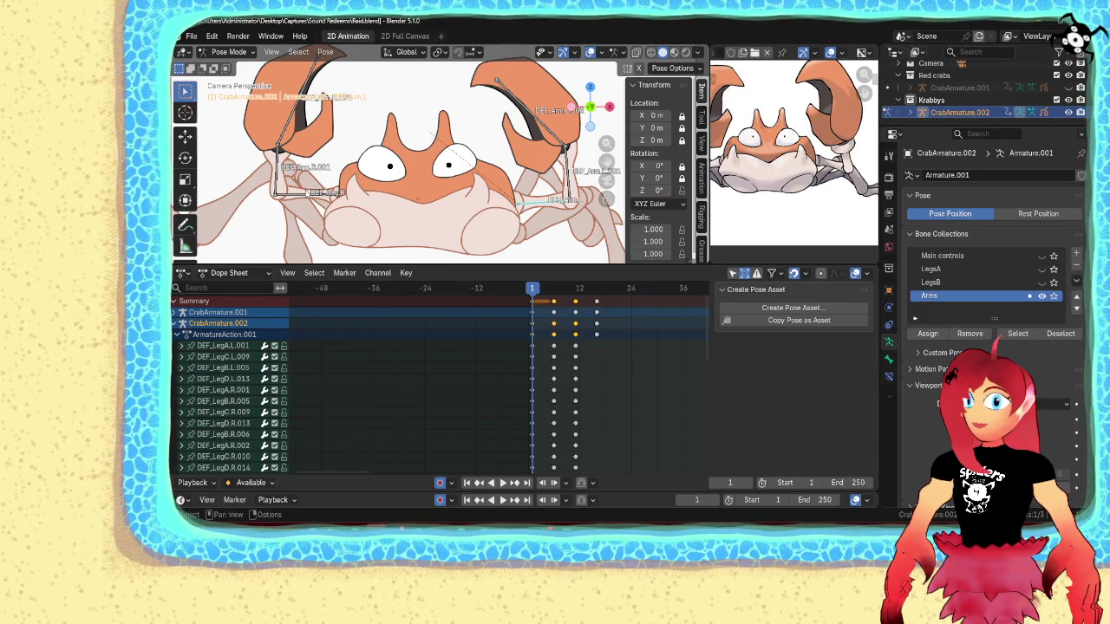
pyautogui.moveTo(654, 190); pyautogui.dragTo(698, 190)
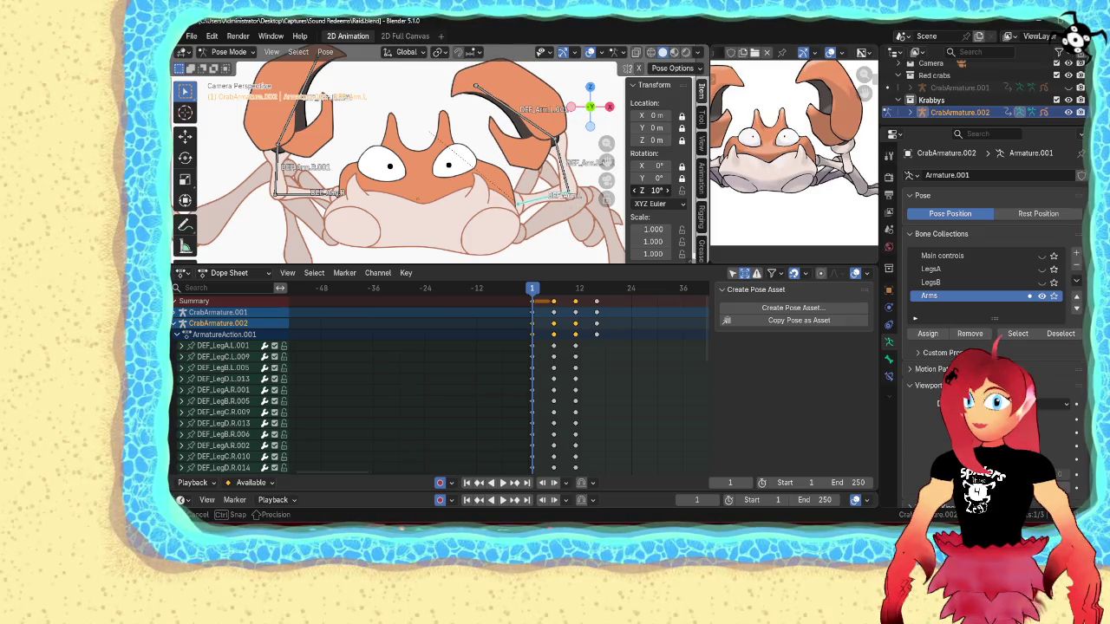
# - Keyframe the arm's Z rotation at frame 1 and move to frame 6
pyautogui.rightClick(649, 184)
pyautogui.click(649, 184)
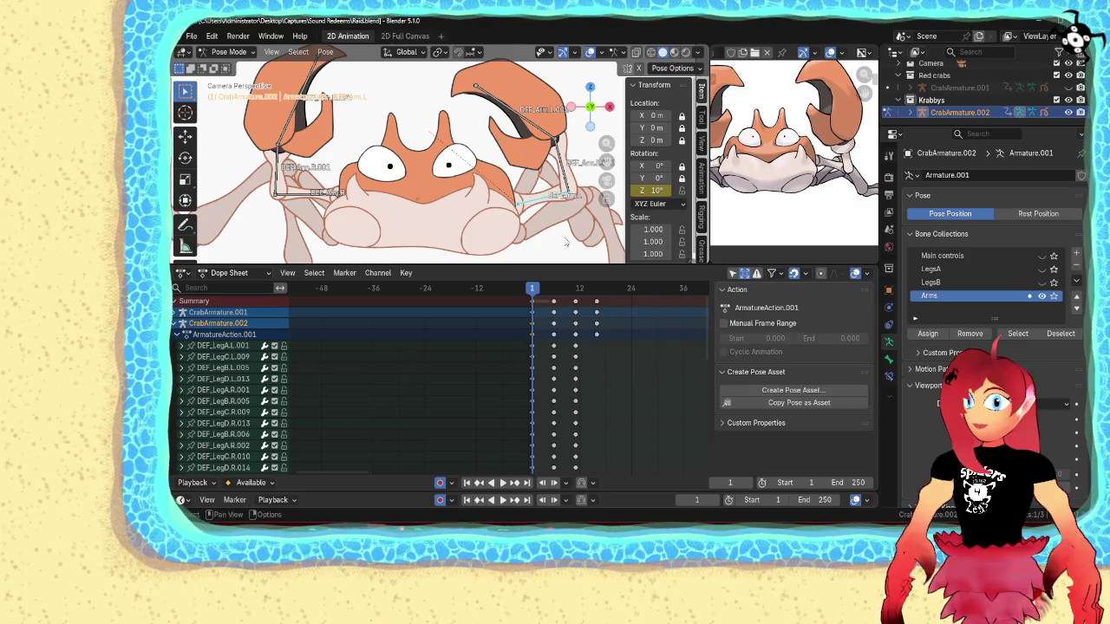
pyautogui.click(307, 196)
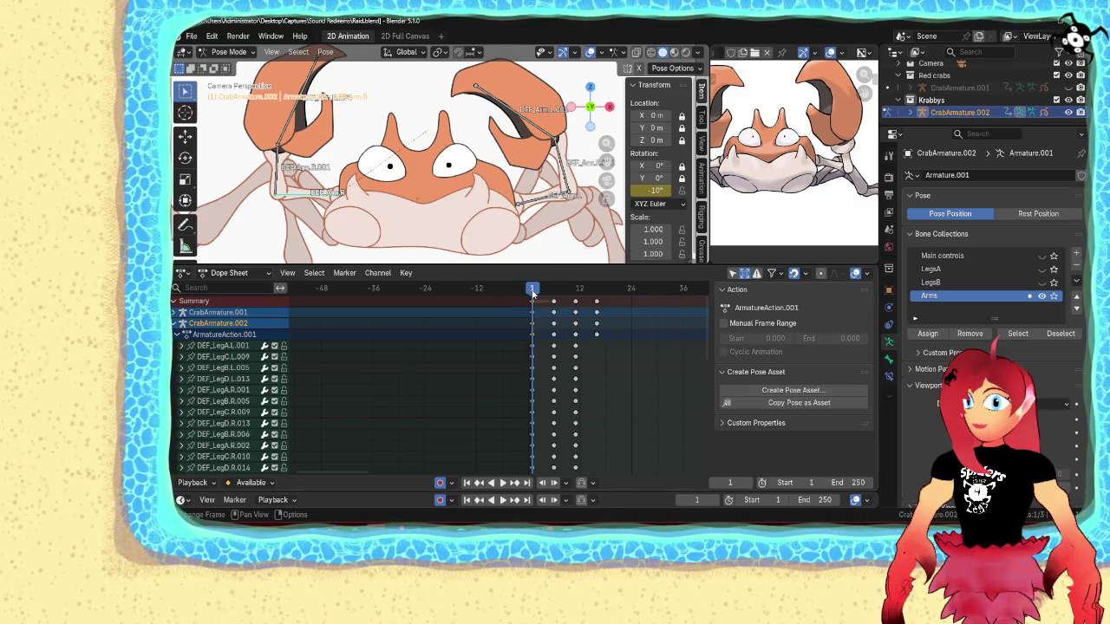
pyautogui.press('space')
pyautogui.moveTo(544, 297); pyautogui.dragTo(555, 299)
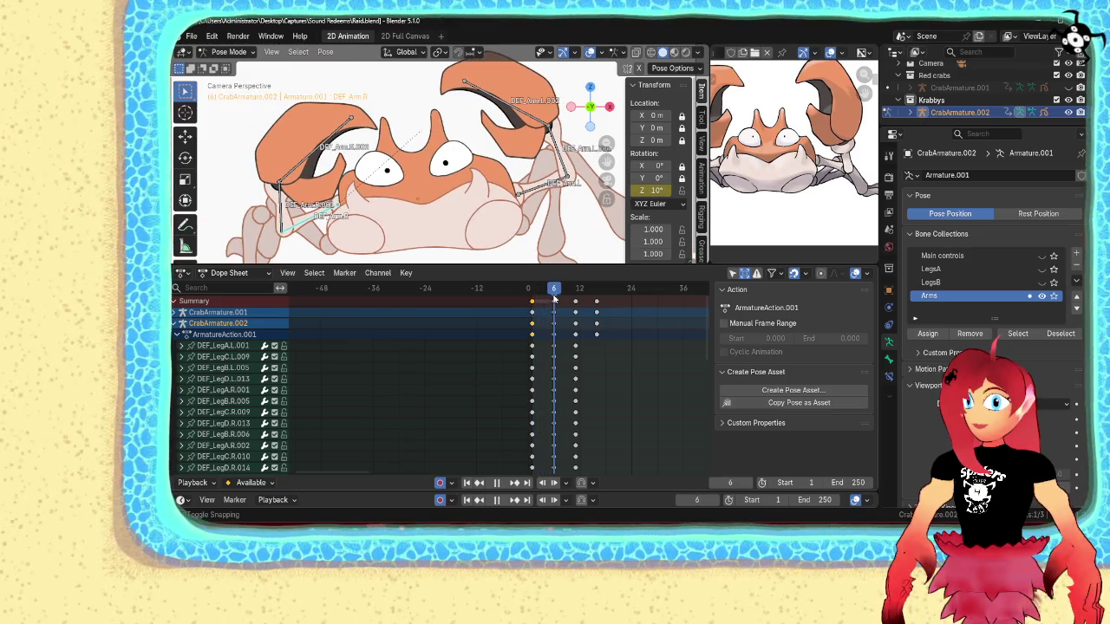
# - Select the left arm bone, clear its rotation, and replay to check the pose at frame 6
pyautogui.click(562, 192)
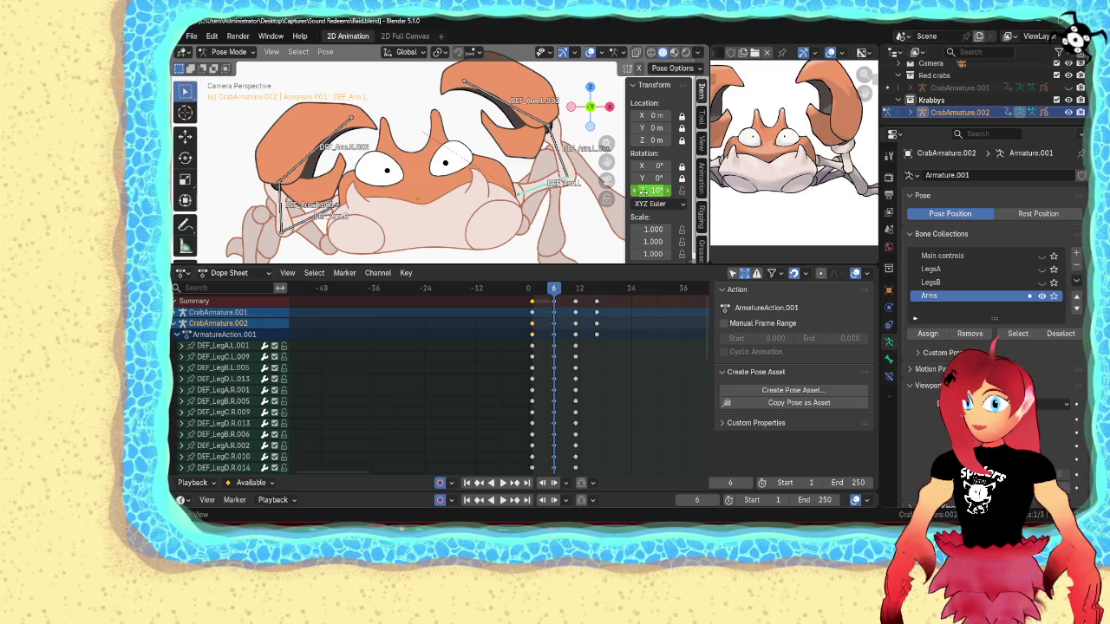
pyautogui.press('BackSpace')
pyautogui.click(570, 177)
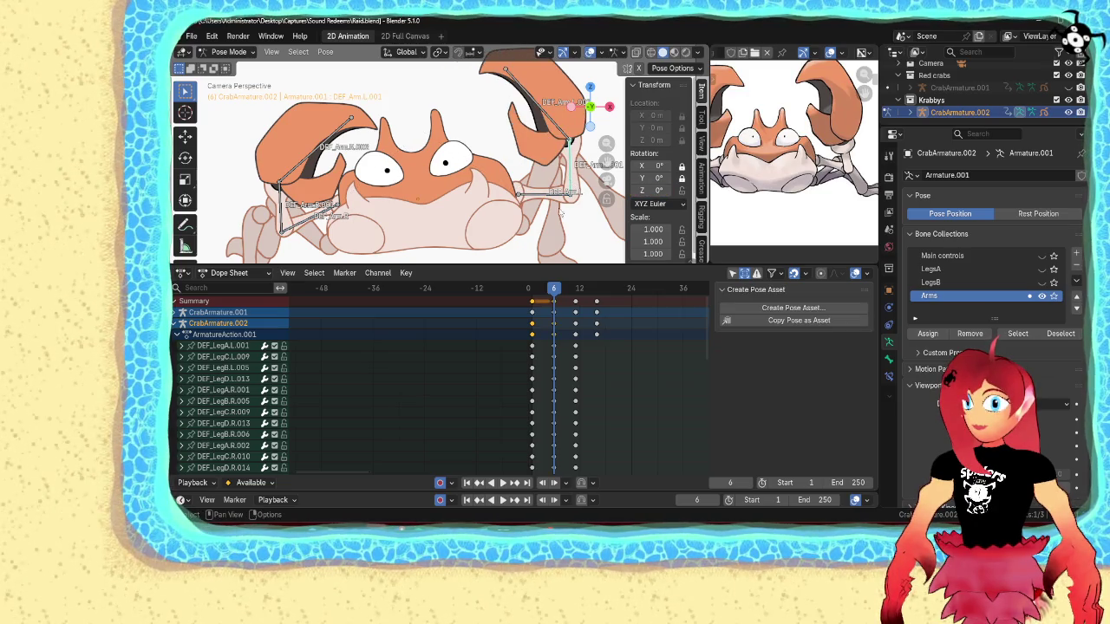
pyautogui.press('space')
pyautogui.moveTo(532, 292); pyautogui.dragTo(555, 295)
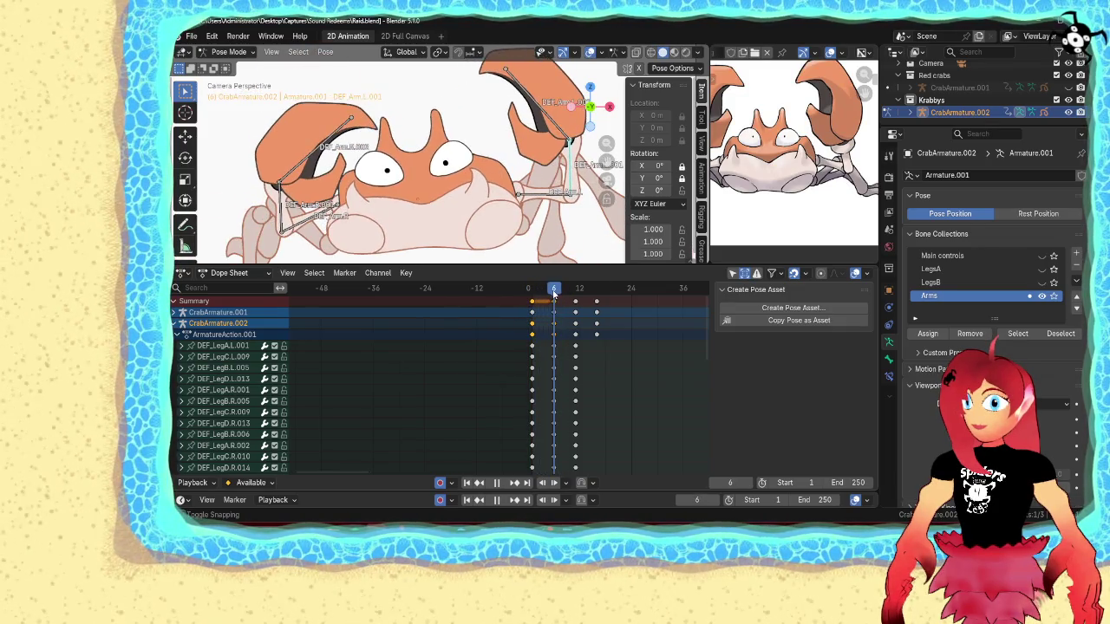
pyautogui.press('space')
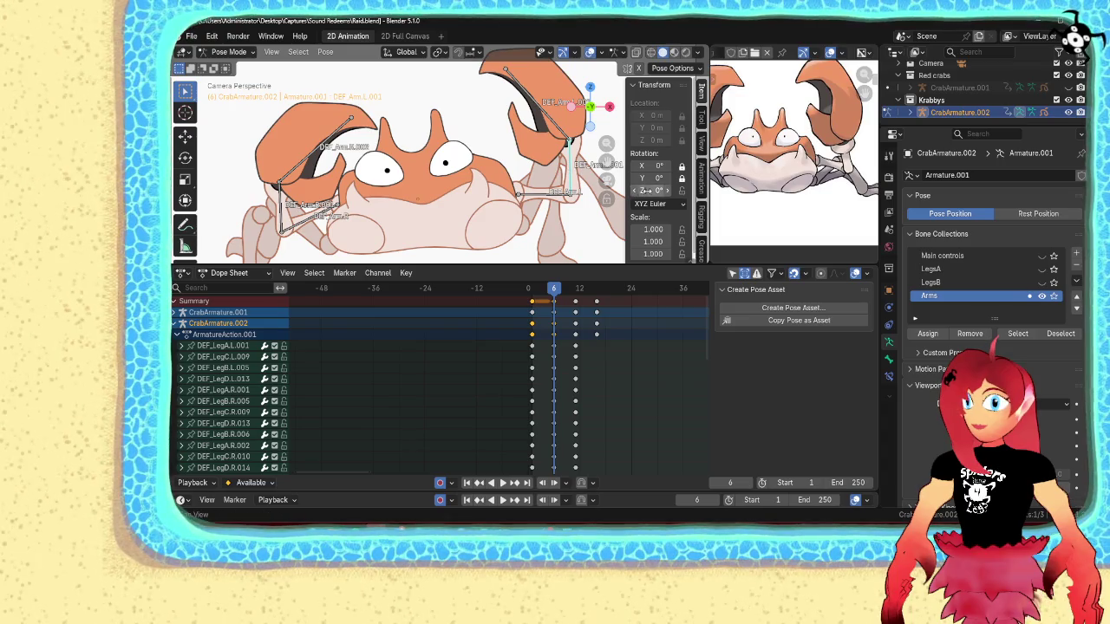
# - Rotate DEF_Arm.L.001 to 10° around Z at frame 6 and keyframe it
pyautogui.click(574, 191)
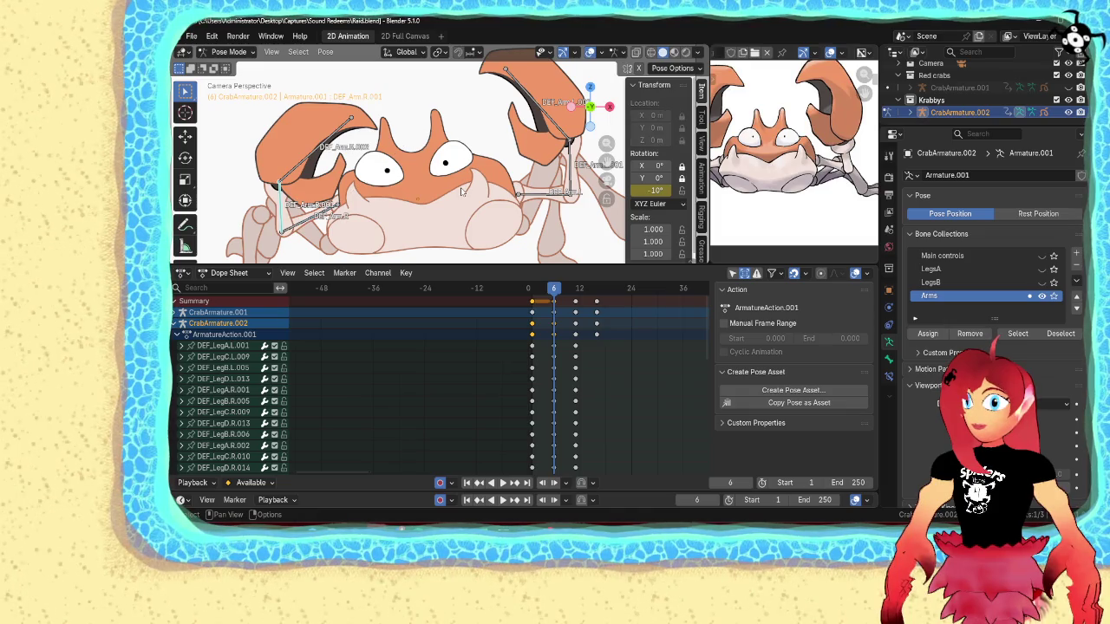
pyautogui.click(589, 171)
pyautogui.moveTo(656, 191); pyautogui.dragTo(669, 192)
pyautogui.rightClick(654, 191)
pyautogui.click(655, 192)
pyautogui.moveTo(570, 297); pyautogui.dragTo(555, 297)
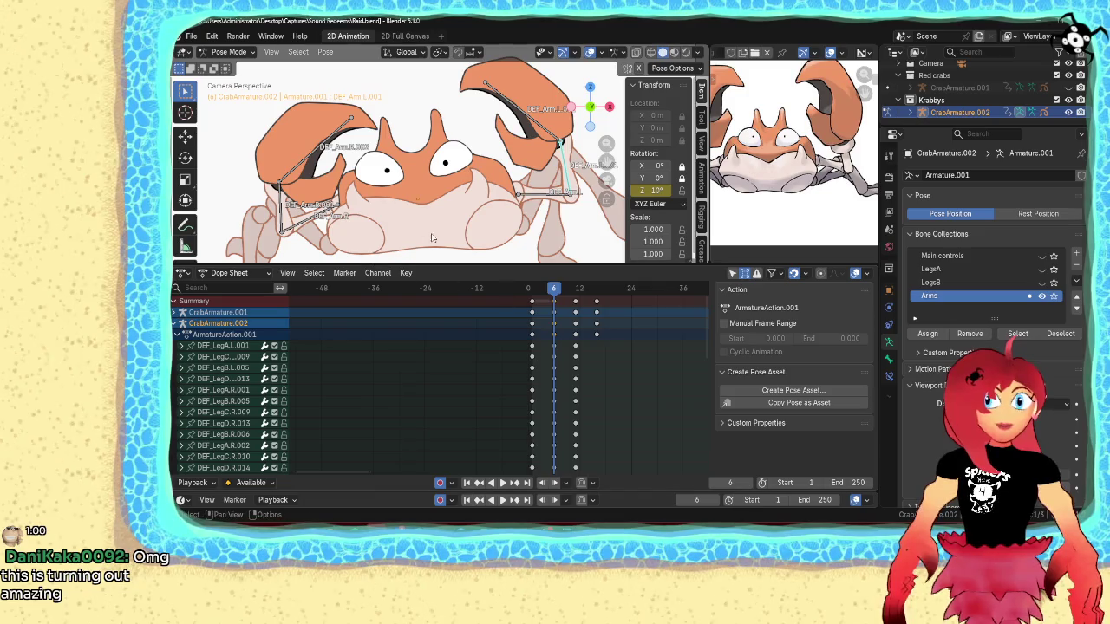
# - Recenter the view on the crab and return to frame 1 after a quick playback
pyautogui.scroll(-2, 450, 242)
pyautogui.keyDown('shift'); pyautogui.moveTo(450, 242); pyautogui.dragTo(435, 242, button='middle'); pyautogui.keyUp('shift')
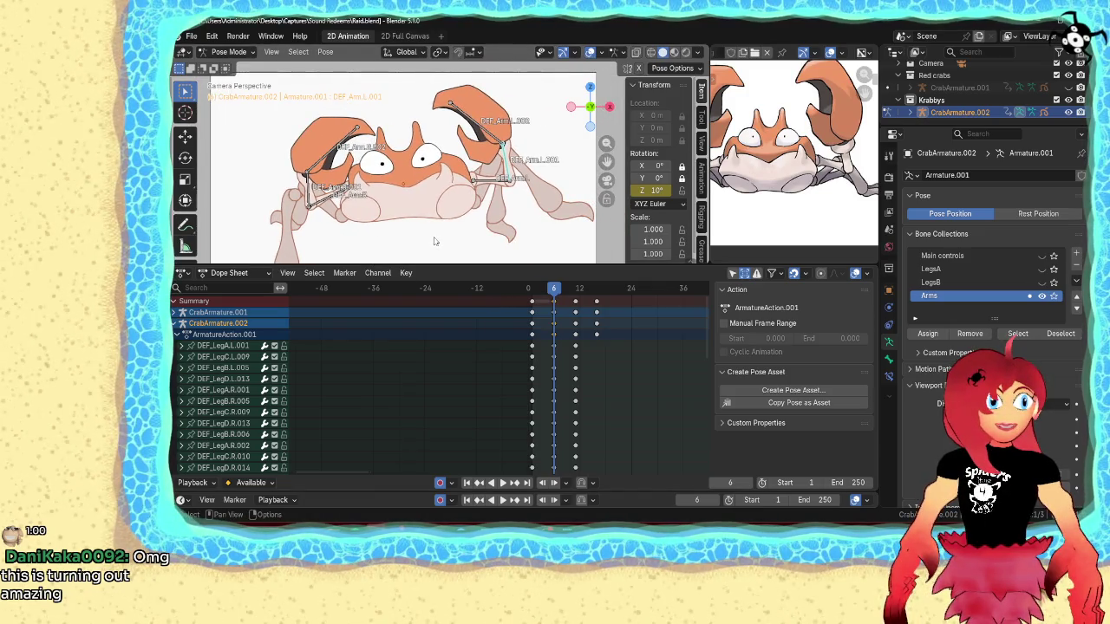
pyautogui.scroll(1, 433, 242)
pyautogui.scroll(1, 431, 241)
pyautogui.scroll(1, 429, 240)
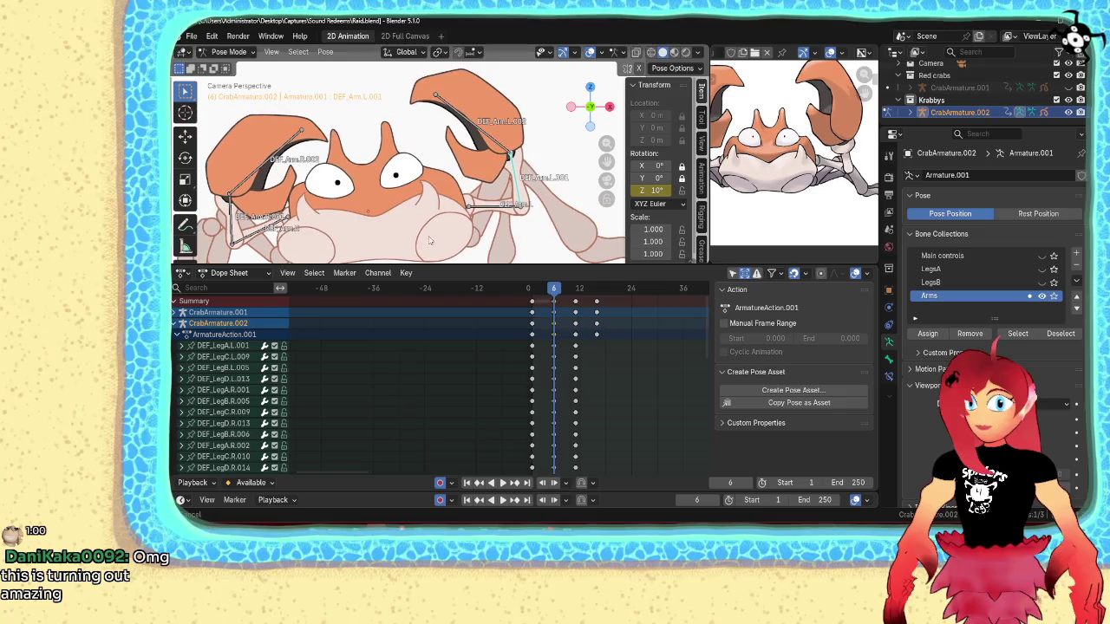
pyautogui.click(532, 290)
pyautogui.press('space')
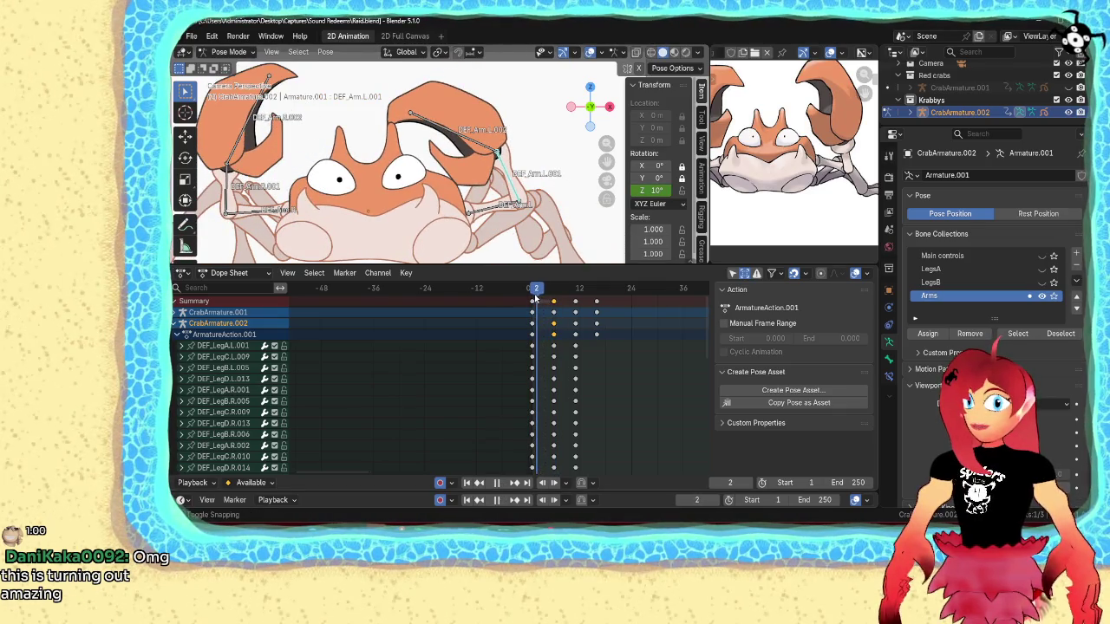
pyautogui.moveTo(536, 299); pyautogui.dragTo(534, 297)
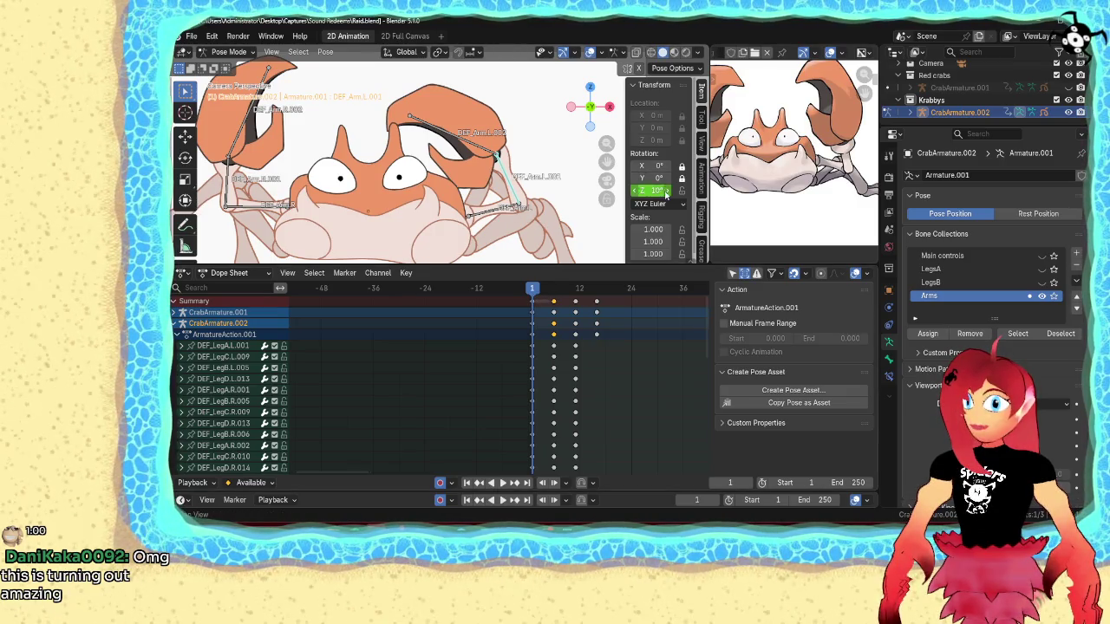
# - Key the left upper arm at -10° Z rotation on frames 1 and 11
pyautogui.hotkey('ctrl', 'shift', 'v')
pyautogui.press('space')
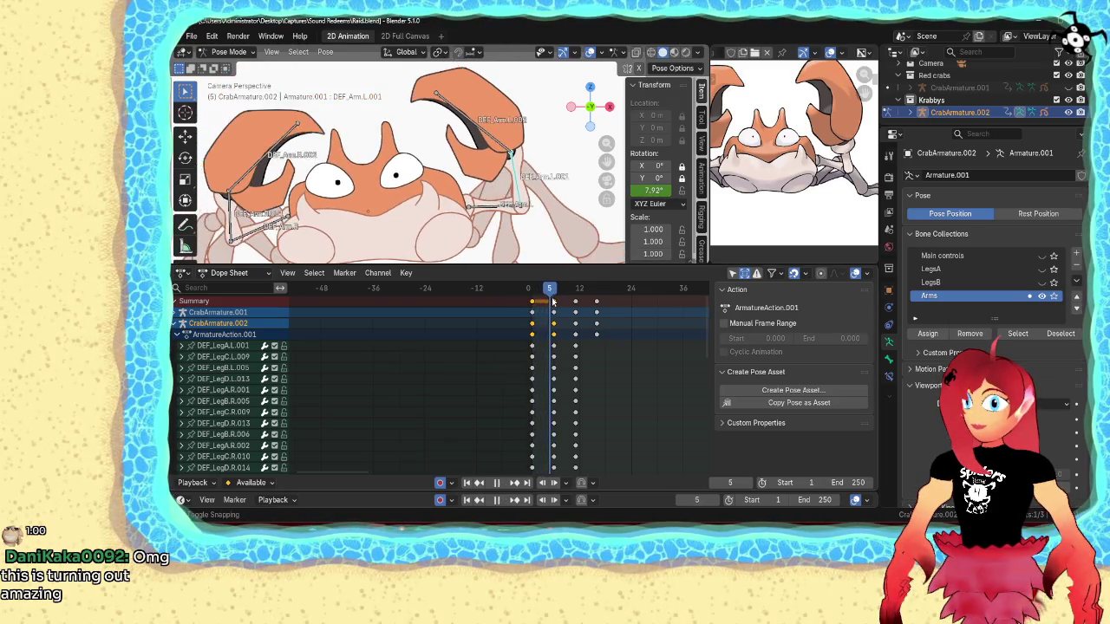
pyautogui.press('space')
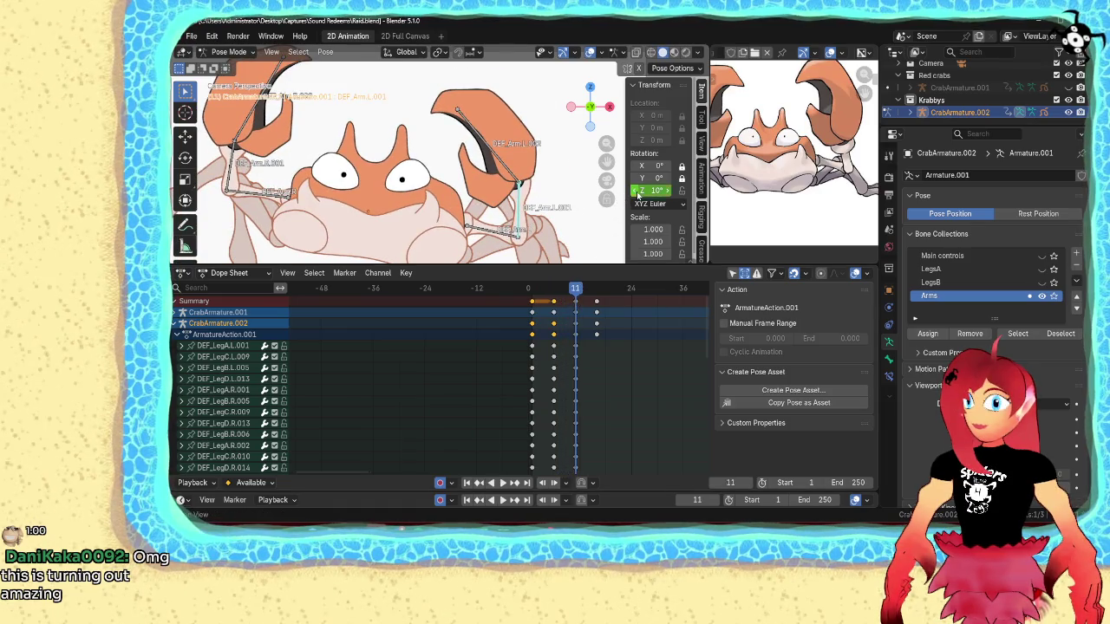
pyautogui.hotkey('ctrl', 'shift', 'v')
pyautogui.moveTo(561, 296); pyautogui.dragTo(576, 298)
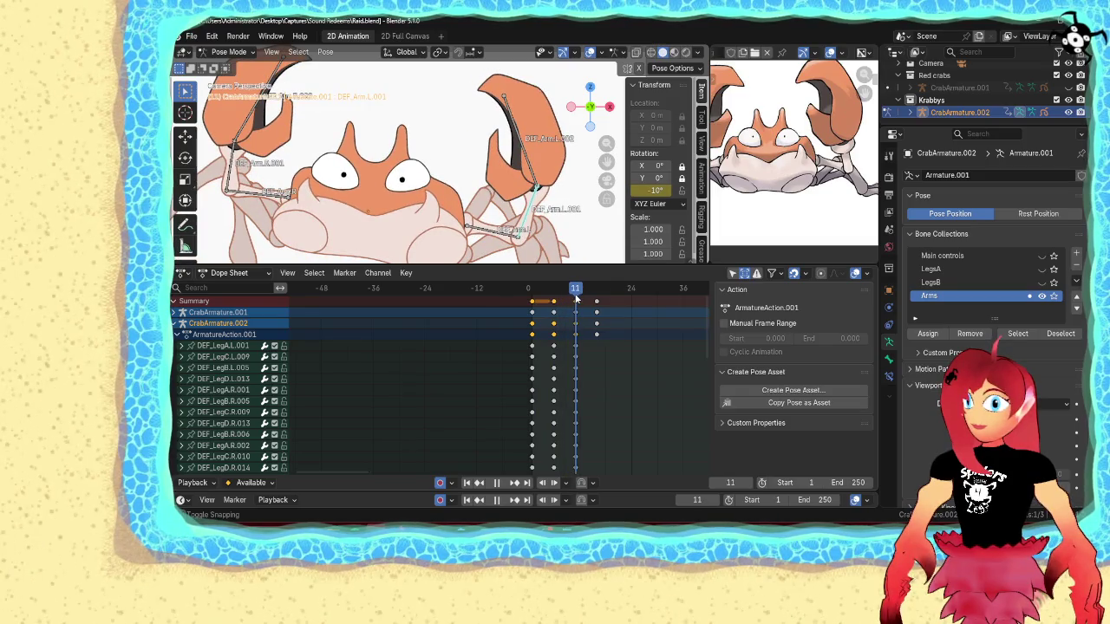
# - Reset claw bone DEF_Arm.L.002 to 0°, key its Z rotation at frame 1, then rotate it toward -15°
pyautogui.hotkey('alt', 'r')
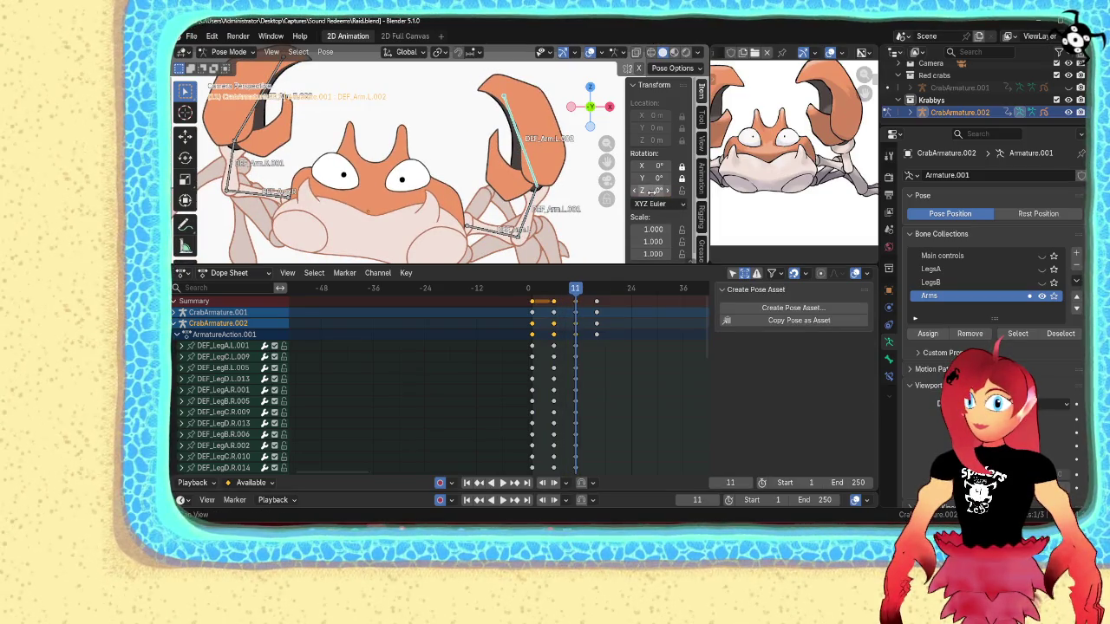
pyautogui.hotkey('shift', 'Left')
pyautogui.rightClick(646, 190)
pyautogui.click(646, 191)
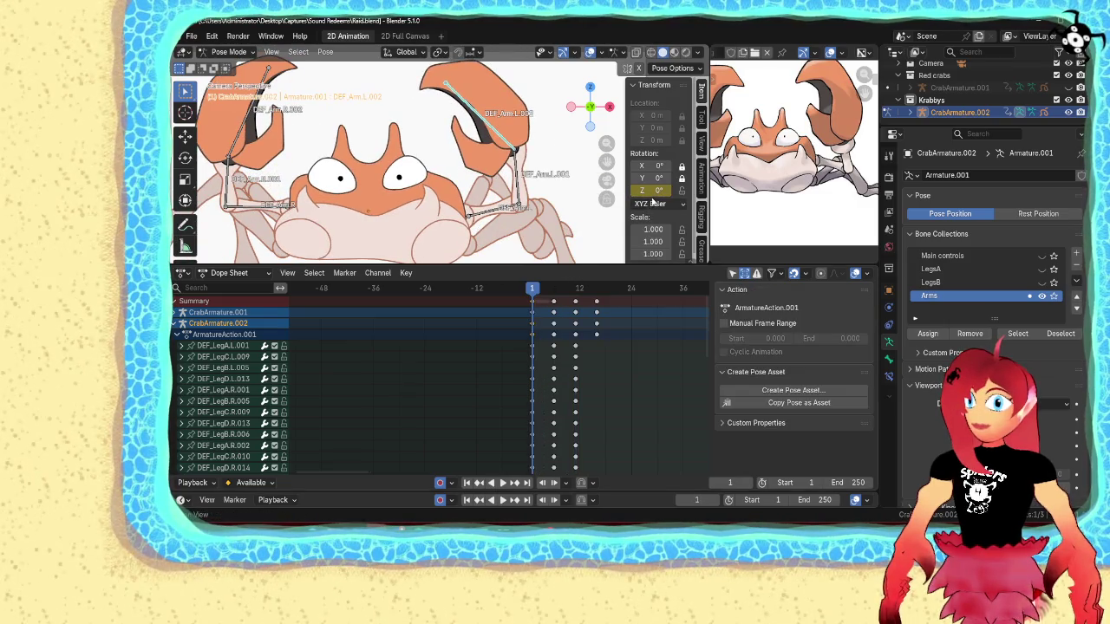
pyautogui.moveTo(657, 191)
pyautogui.mouseDown()
pyautogui.moveTo(639, 192)
pyautogui.moveTo(668, 191)
pyautogui.mouseUp()
# - Key the left claw at -15° on frame 1, key frames 6 and 11, with 15° at frame 11, then play
pyautogui.press('i')
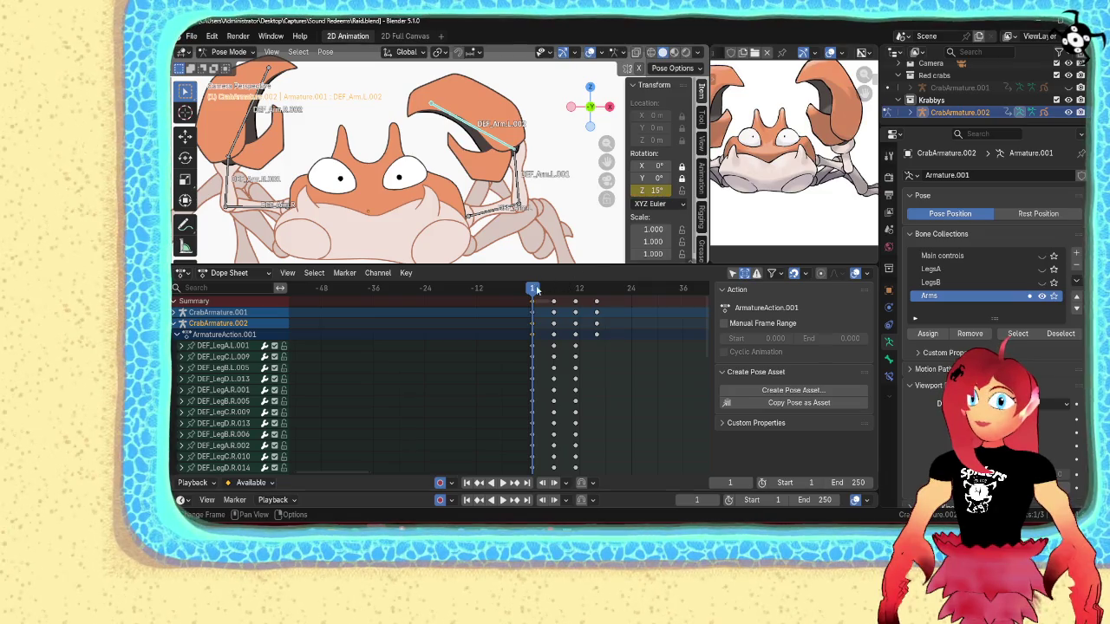
pyautogui.press('Up')
pyautogui.press('i')
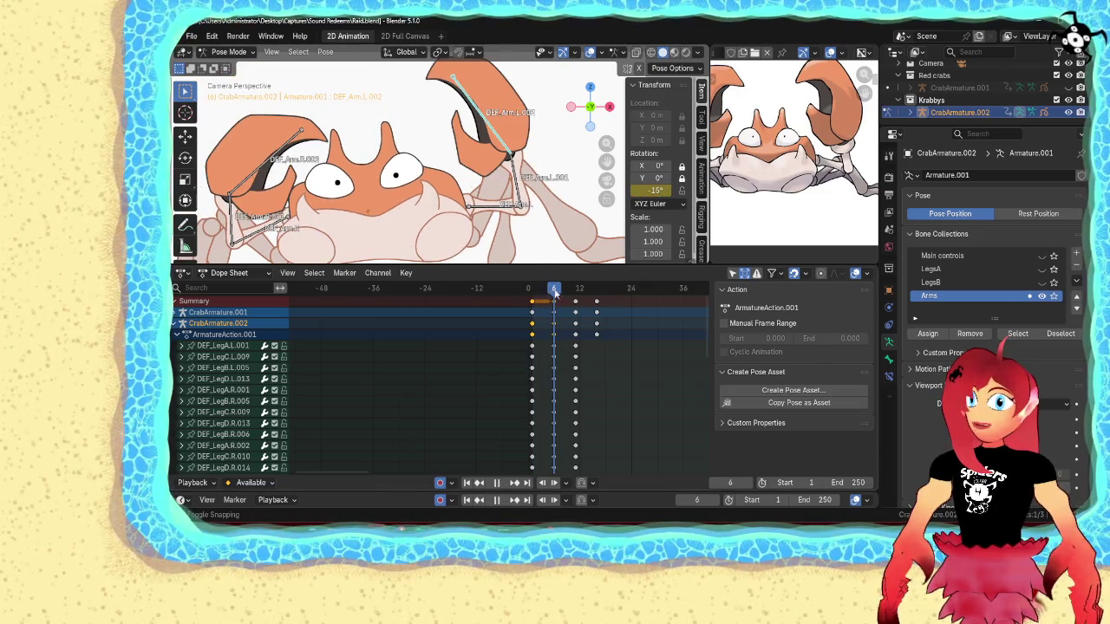
pyautogui.press('Up')
pyautogui.press('-')
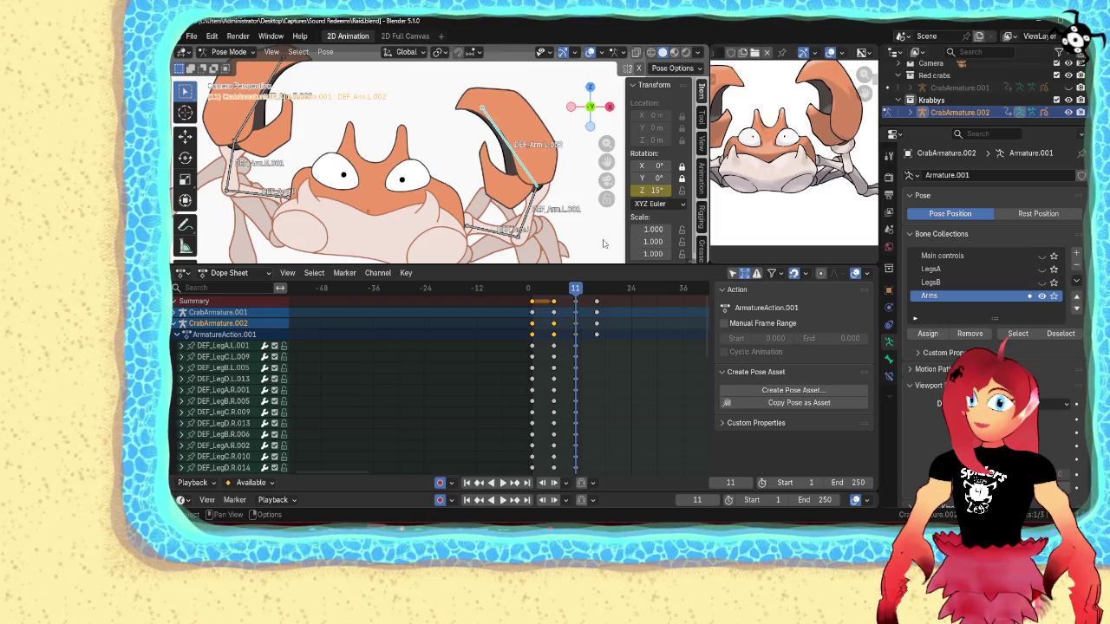
pyautogui.press('space')
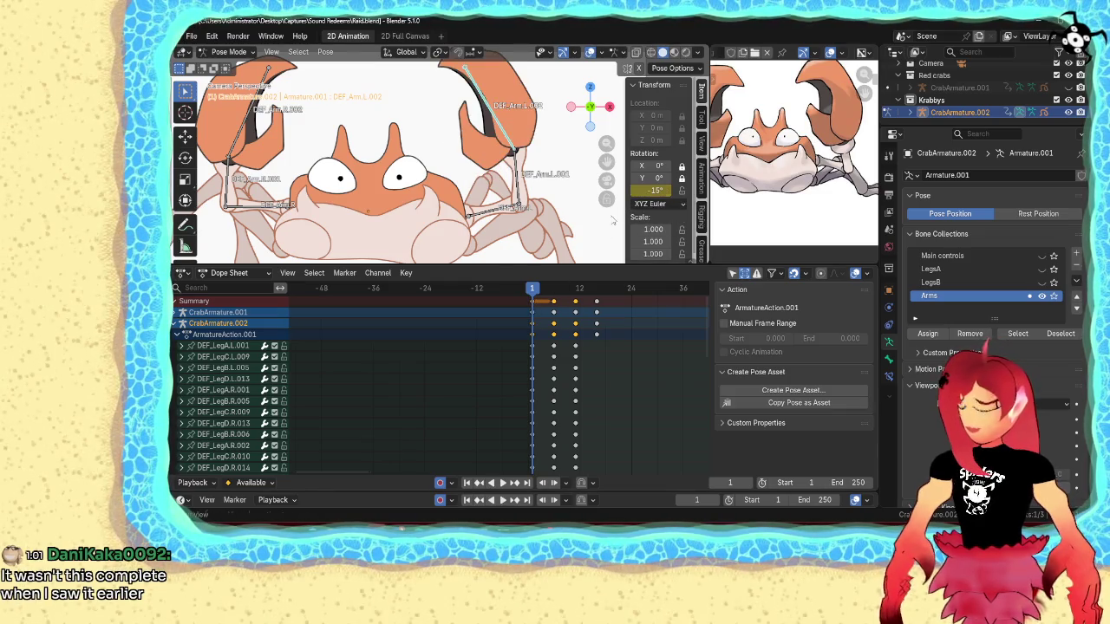
# - Set the claw to 15° at frame 6 and play the swing in reverse
pyautogui.moveTo(546, 290); pyautogui.dragTo(559, 292)
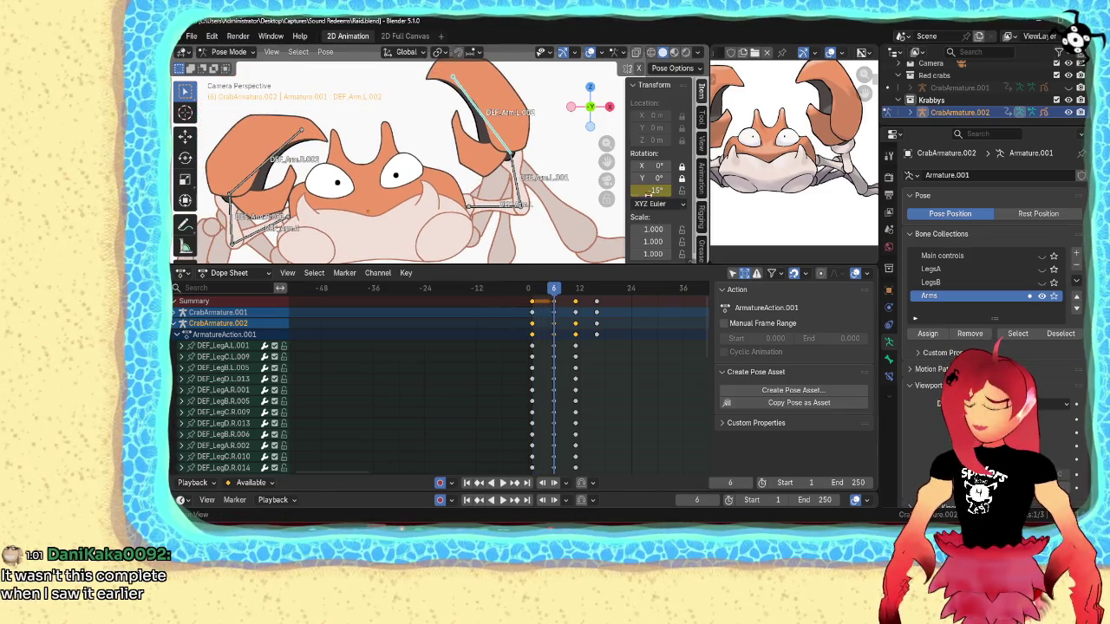
pyautogui.press('-')
pyautogui.press('Right')
pyautogui.press('Right')
pyautogui.press('Right')
pyautogui.press('Right')
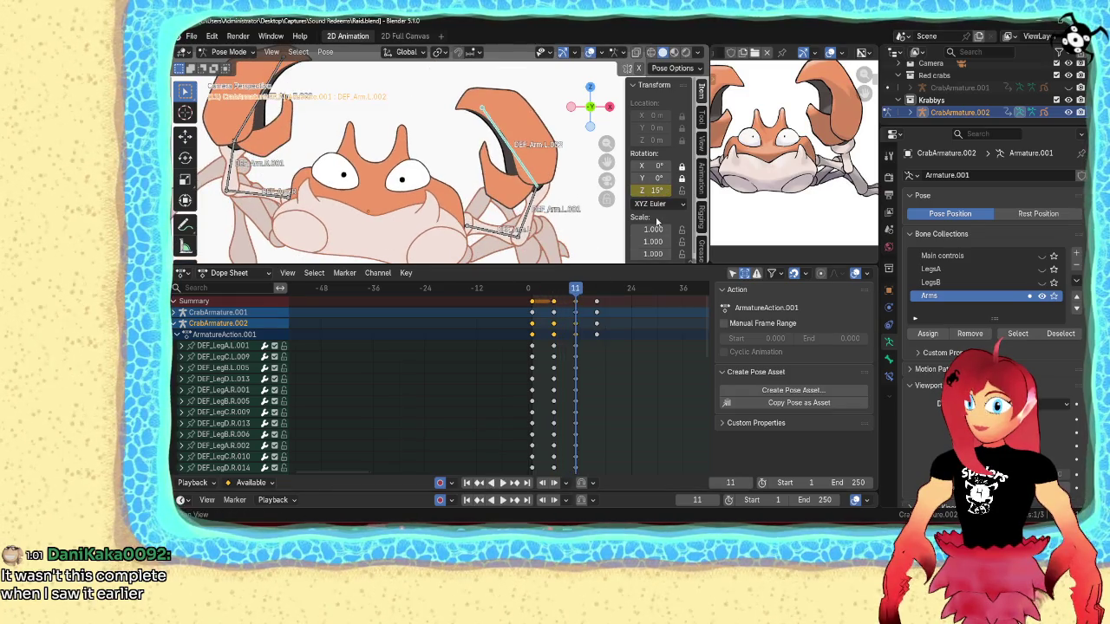
pyautogui.hotkey('shift', 'ctrl', 'space')
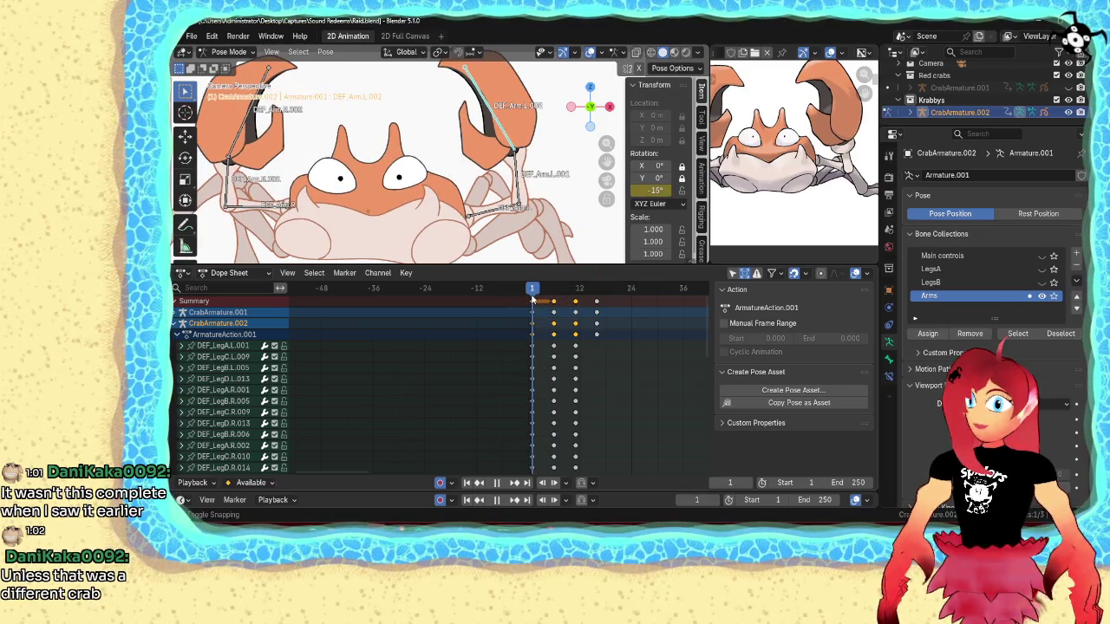
pyautogui.press('space')
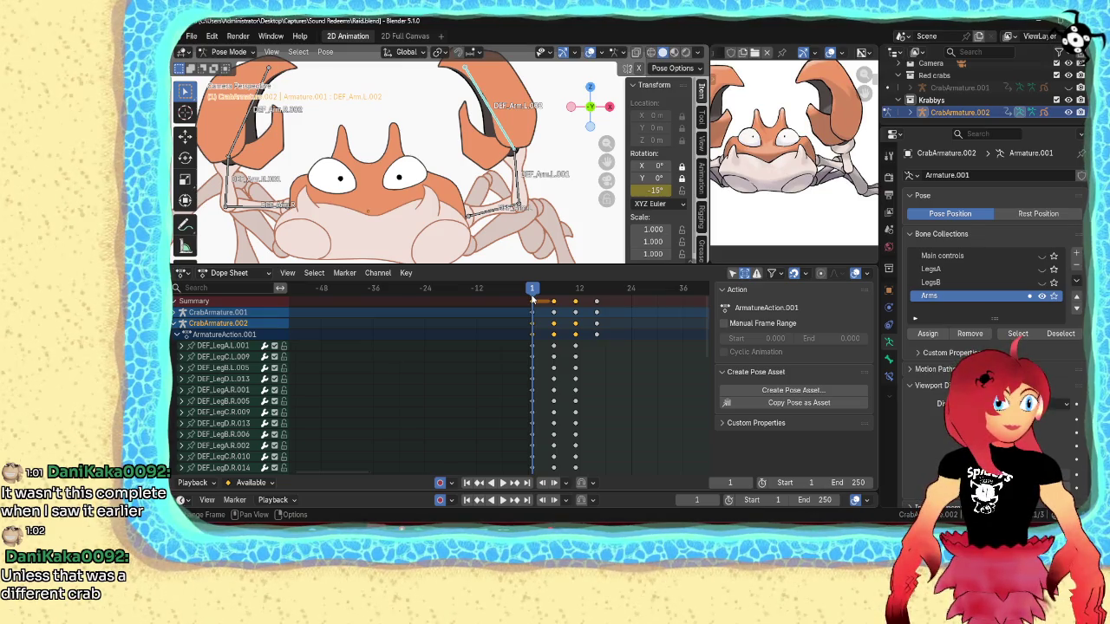
pyautogui.scroll(-3, 448, 202)
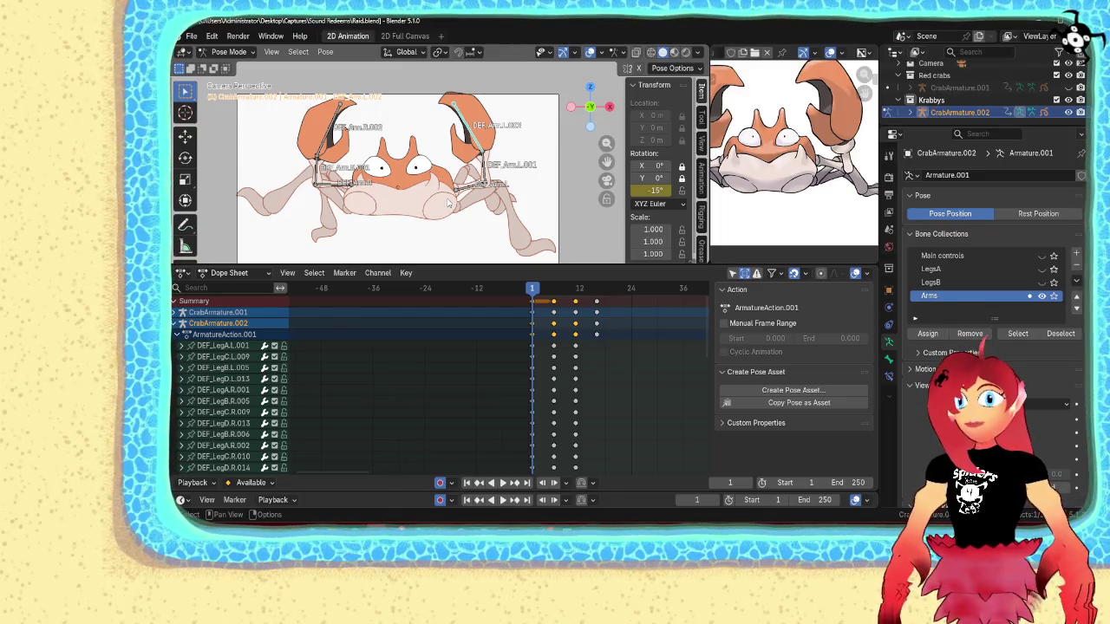
pyautogui.moveTo(533, 293)
pyautogui.mouseDown()
pyautogui.moveTo(567, 299)
pyautogui.moveTo(533, 296)
pyautogui.mouseUp()
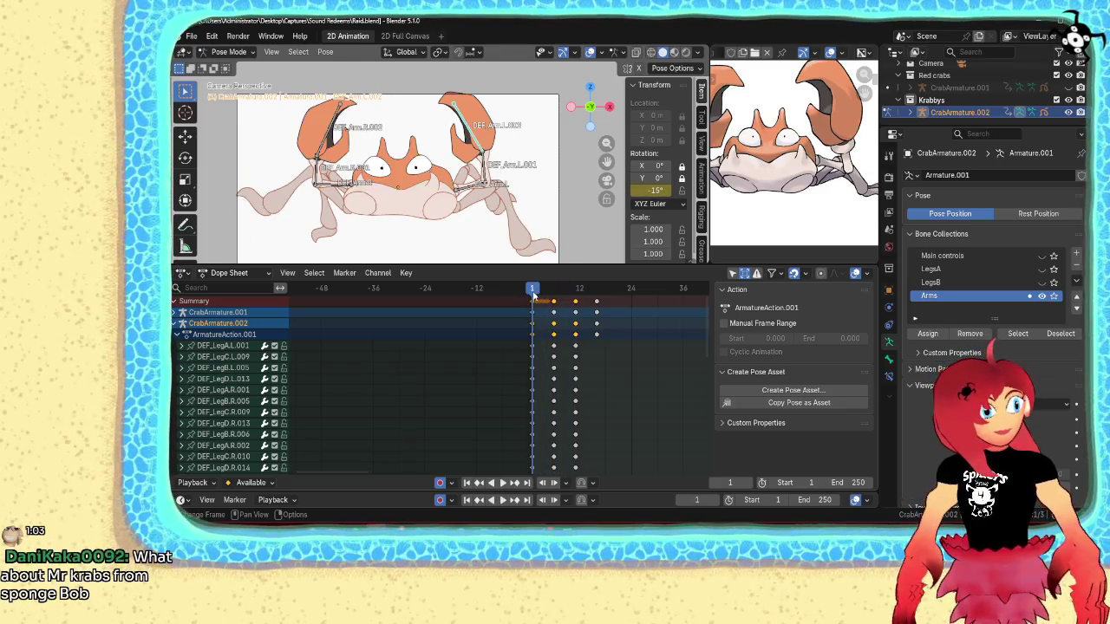
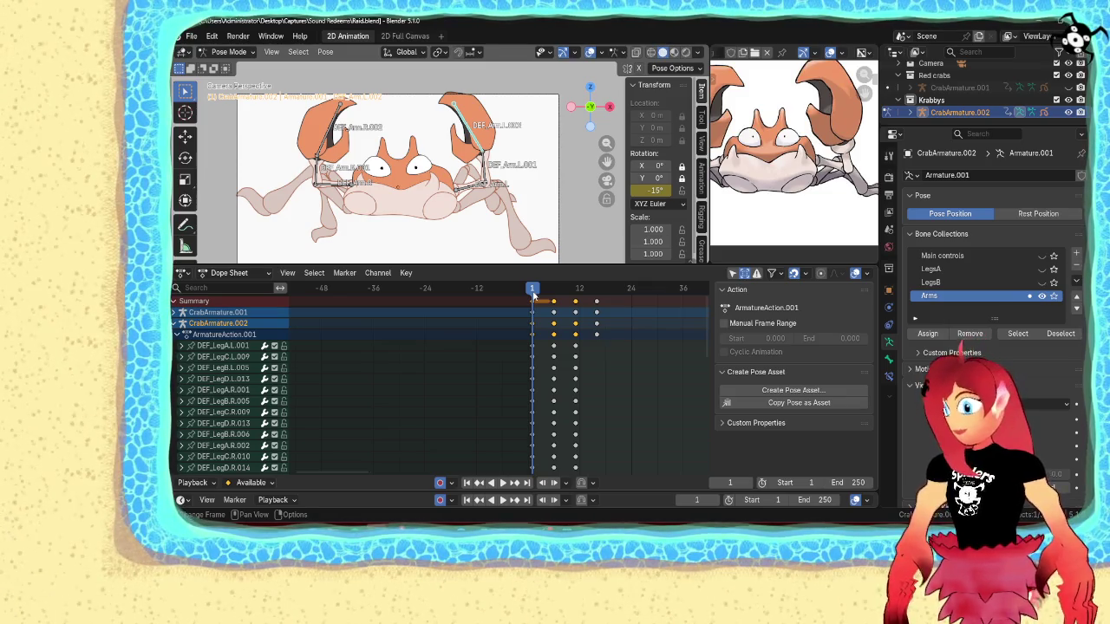
# - Save Raid.blend and play the claw animation once to preview it
pyautogui.hotkey('ctrl', 's')
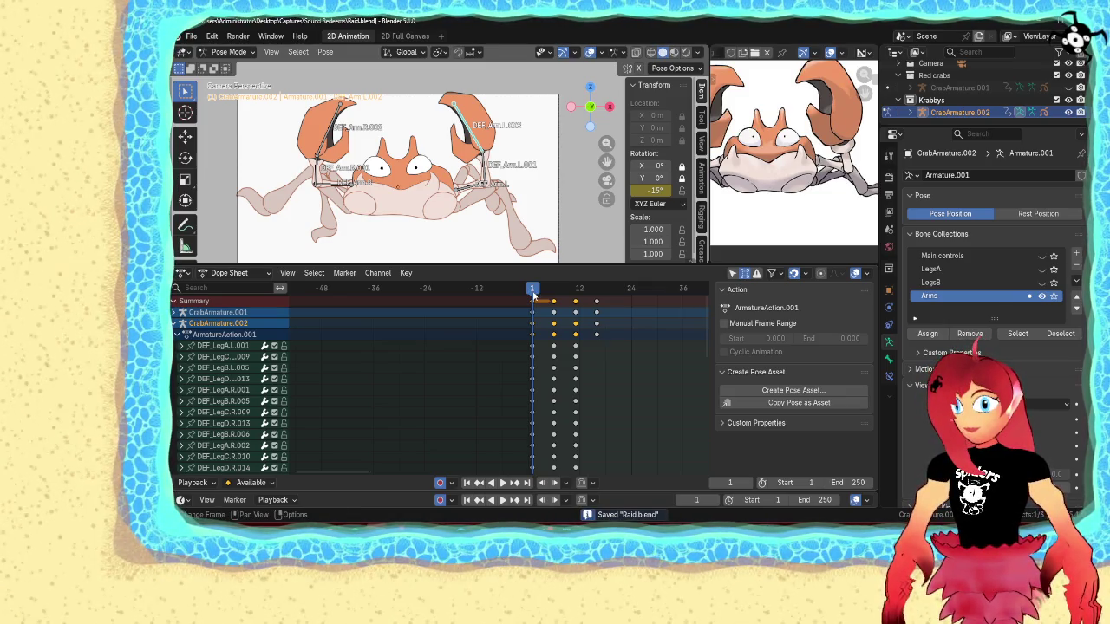
pyautogui.press('space')
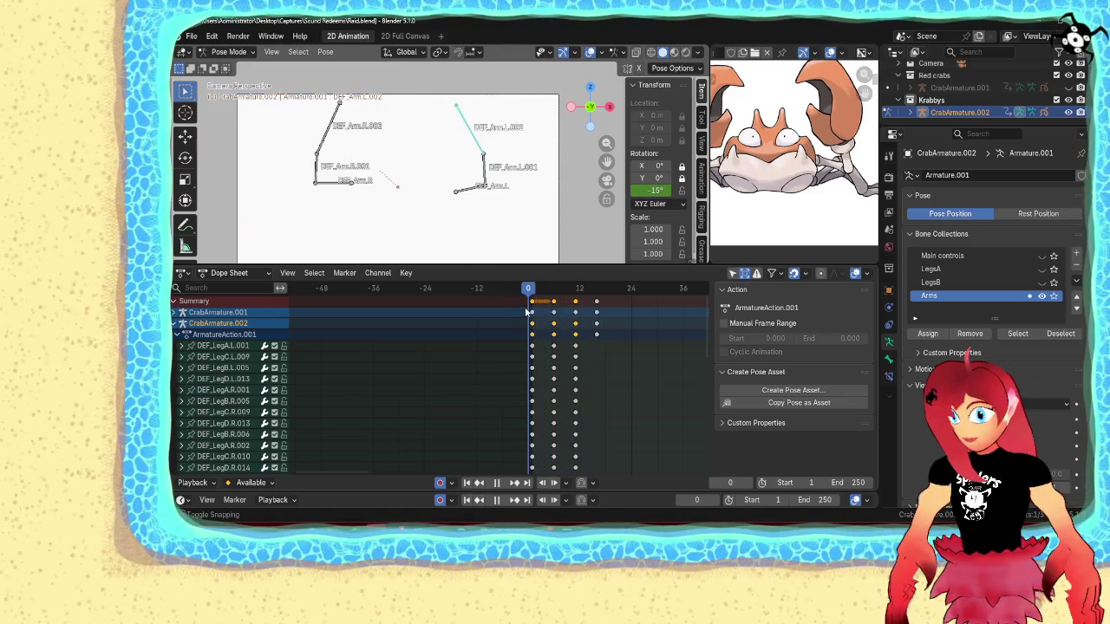
pyautogui.press('space')
# - Select the DEF_Arm.R bone channel in the Dope Sheet to expose its Z Euler Rotation
pyautogui.scroll(-3, 261, 378)
pyautogui.scroll(-3, 261, 379)
pyautogui.scroll(-3, 261, 378)
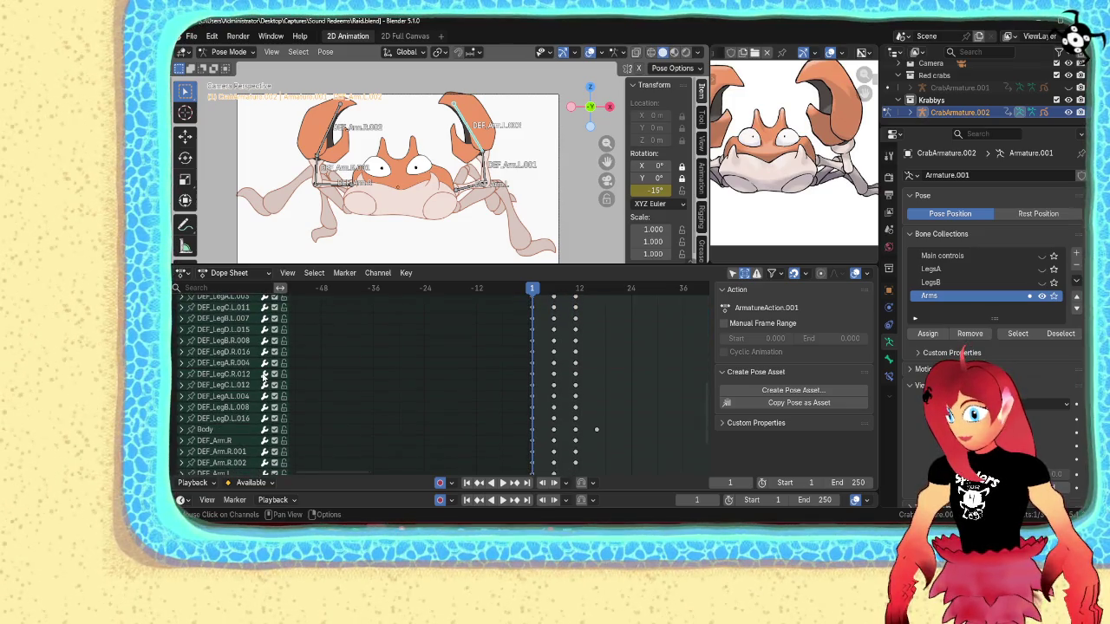
pyautogui.scroll(-3, 263, 379)
pyautogui.scroll(-2, 239, 390)
pyautogui.click(200, 369)
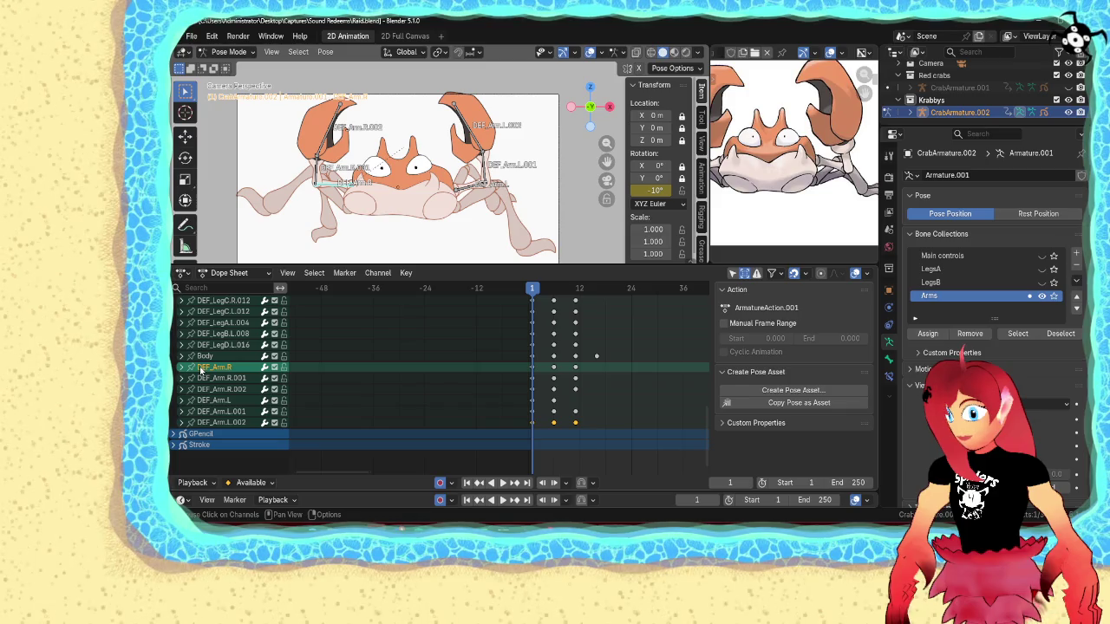
pyautogui.scroll(1, 185, 371)
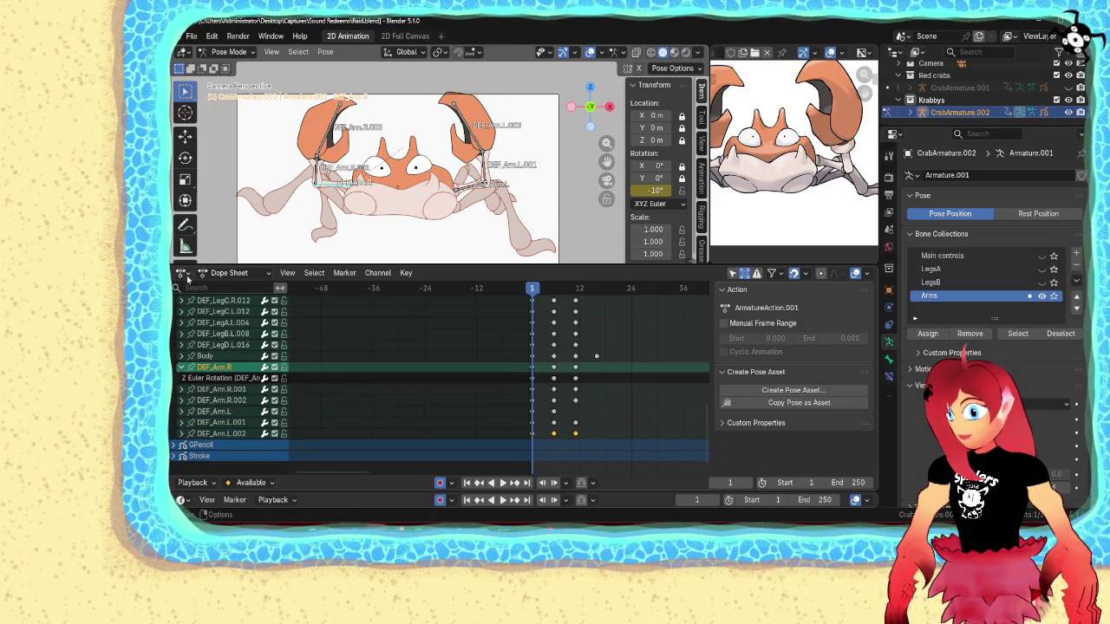
pyautogui.click(184, 272)
# - In the Graph Editor, add a Cycles modifier to DEF_Arm.R's Z Euler Rotation curve
pyautogui.click(343, 332)
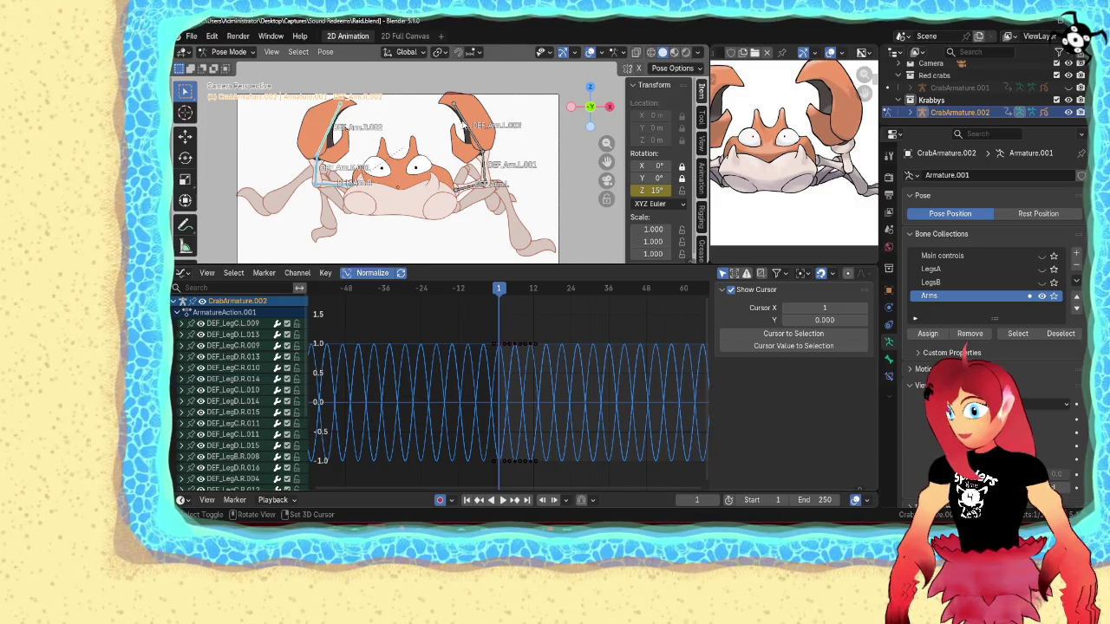
pyautogui.scroll(-5, 266, 385)
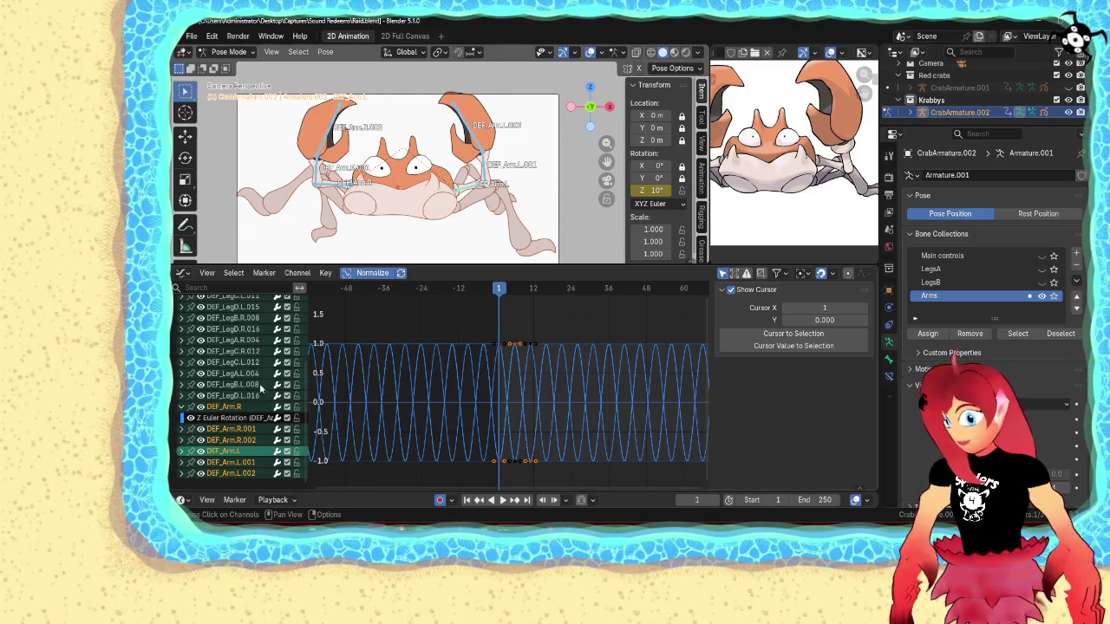
pyautogui.click(213, 419)
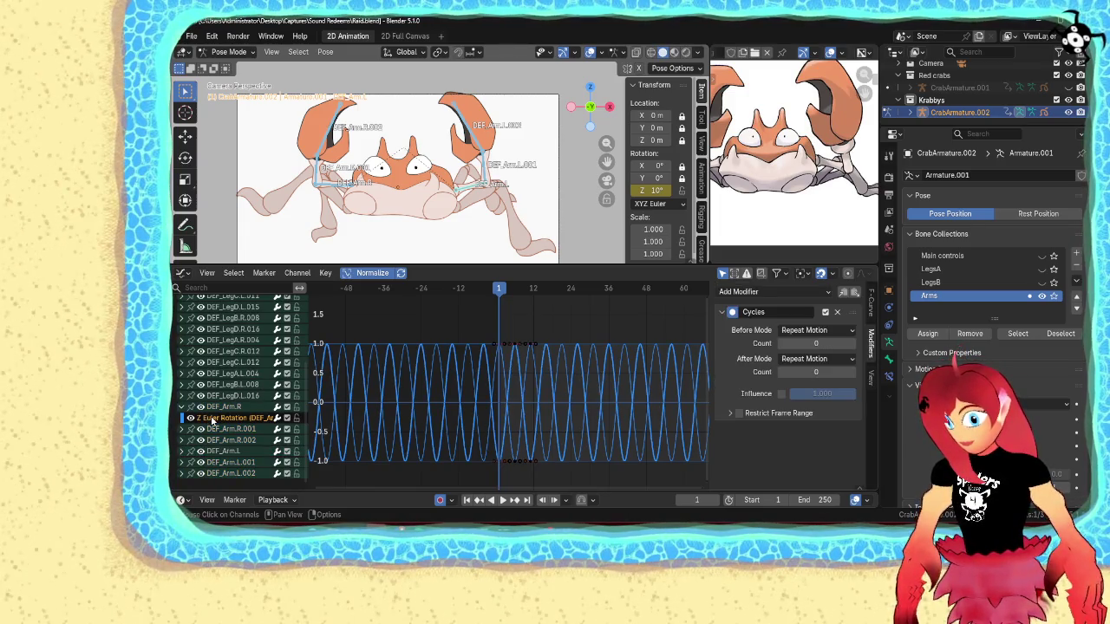
pyautogui.click(202, 420)
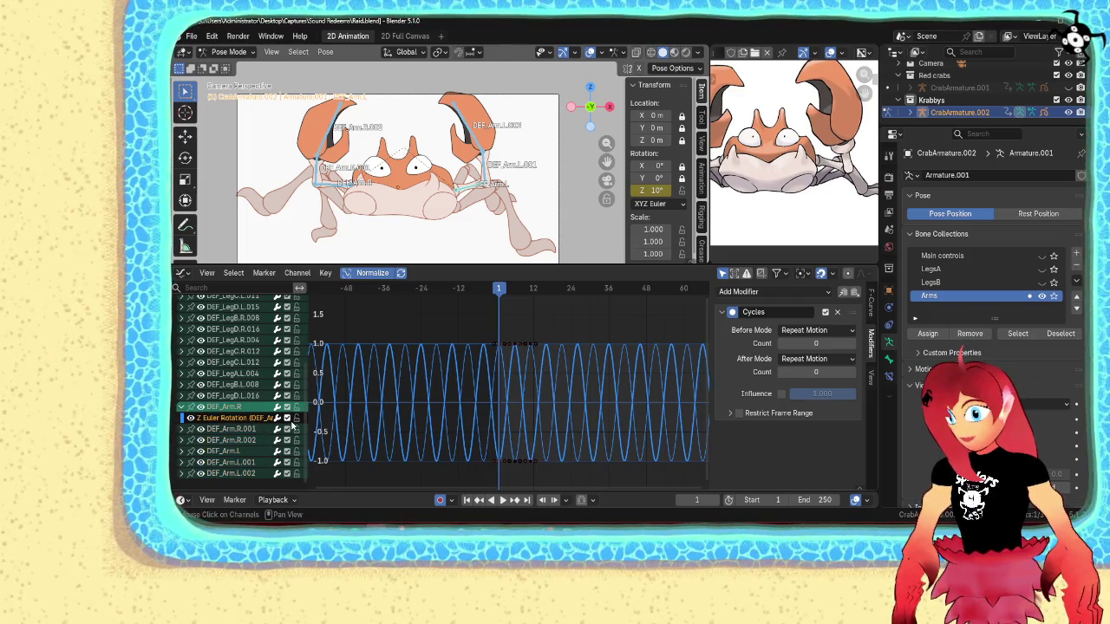
pyautogui.click(244, 420)
pyautogui.moveTo(235, 428); pyautogui.dragTo(234, 473)
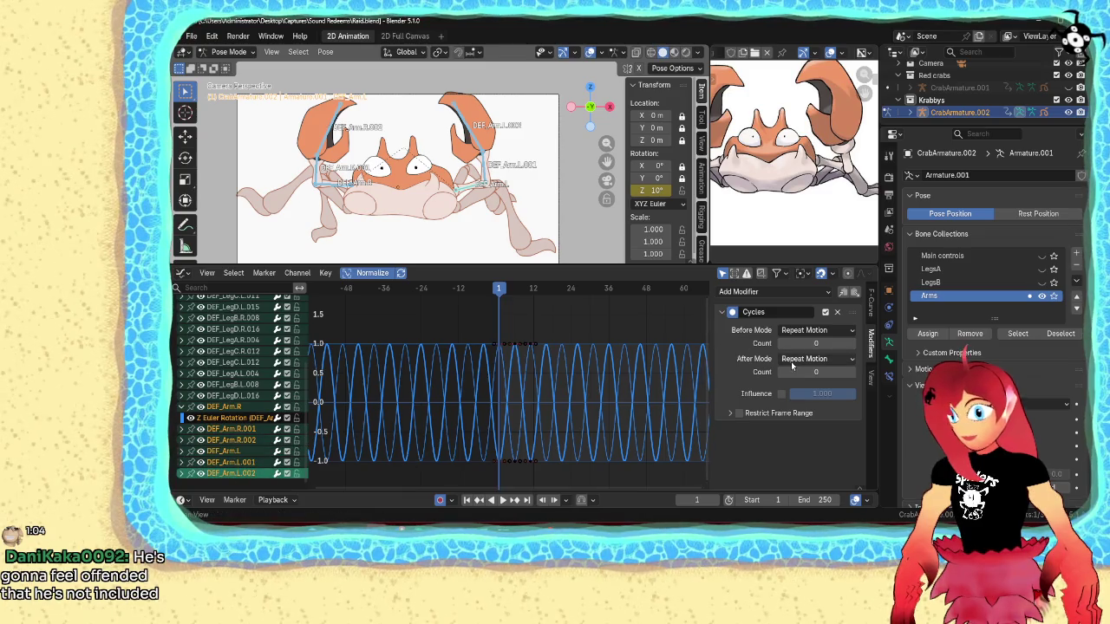
pyautogui.click(822, 292)
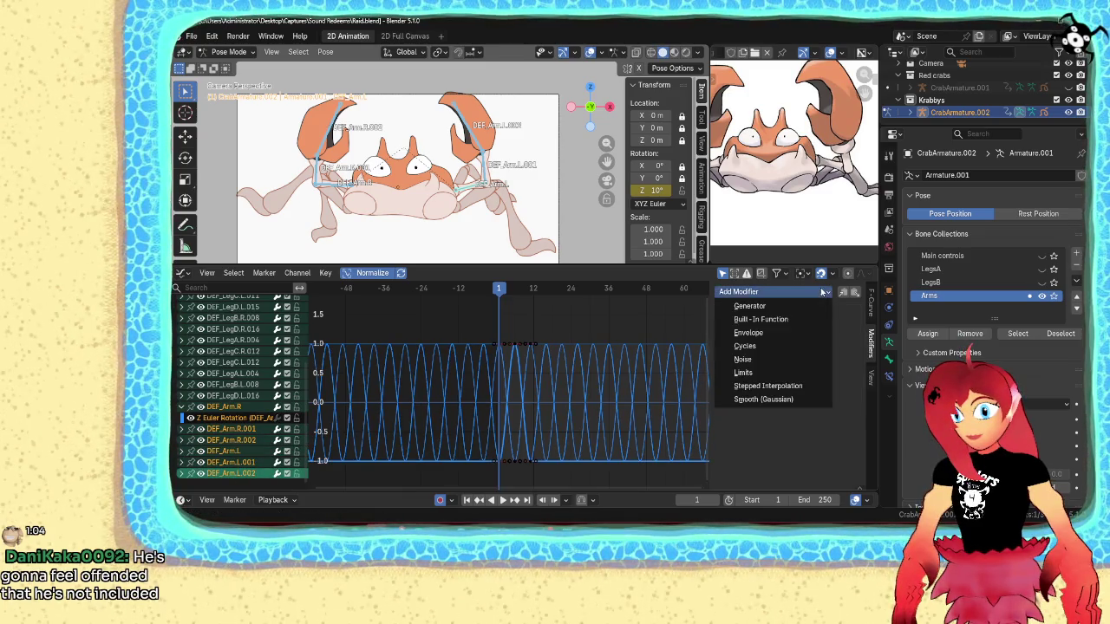
pyautogui.click(759, 346)
# - Check the loop from frame 1, then give DEF_Arm.R.001's Z rotation curve a Cycles modifier
pyautogui.press('space')
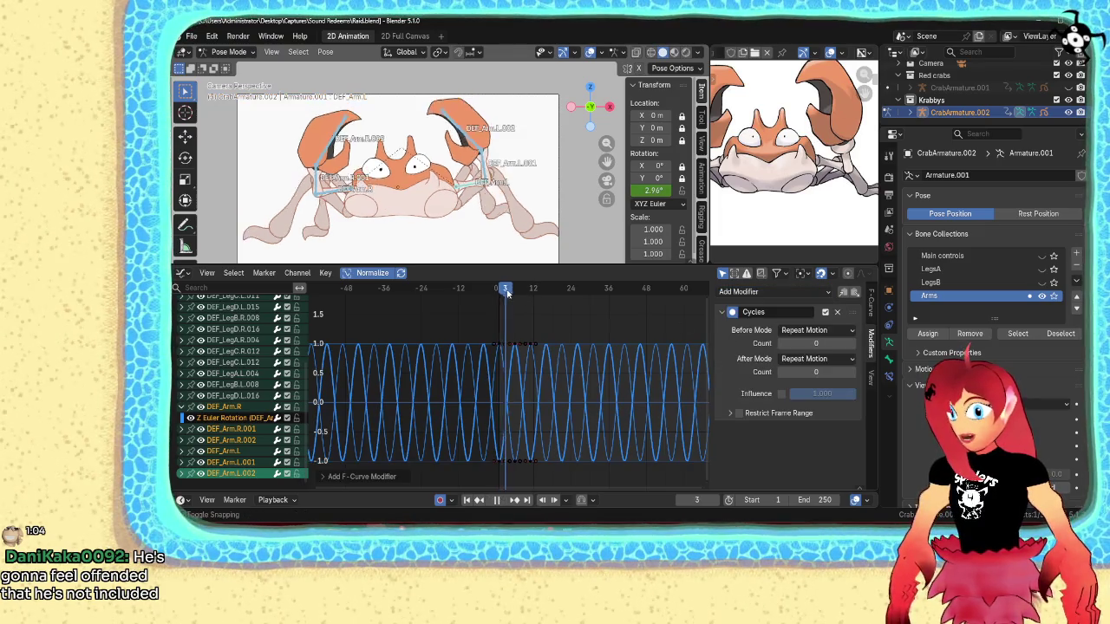
pyautogui.moveTo(585, 297); pyautogui.dragTo(497, 299)
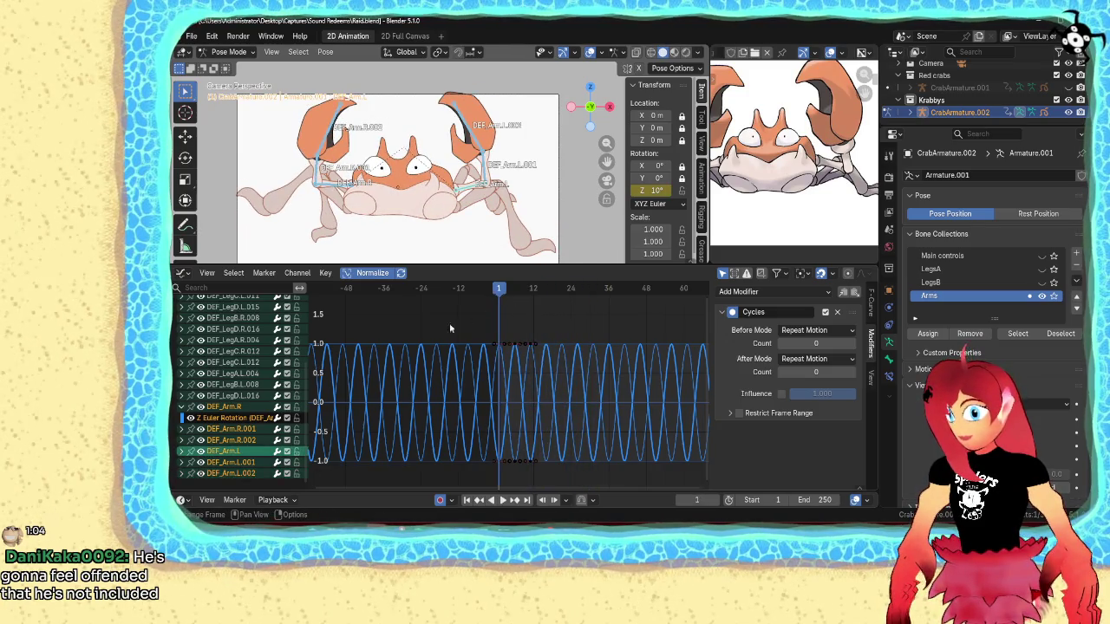
pyautogui.click(197, 419)
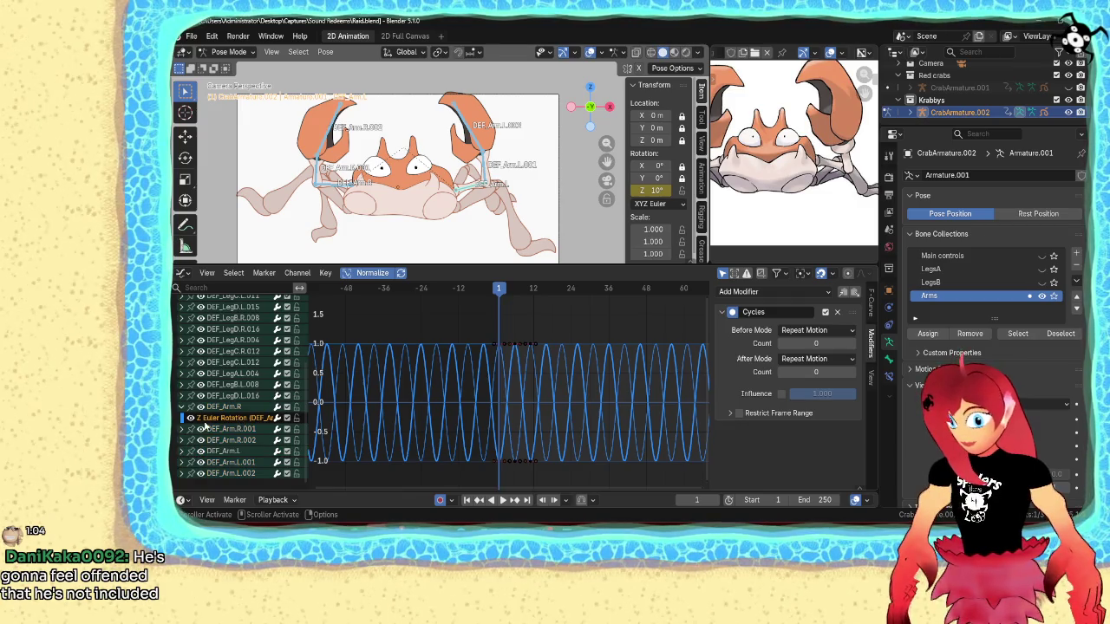
pyautogui.click(184, 429)
pyautogui.click(232, 440)
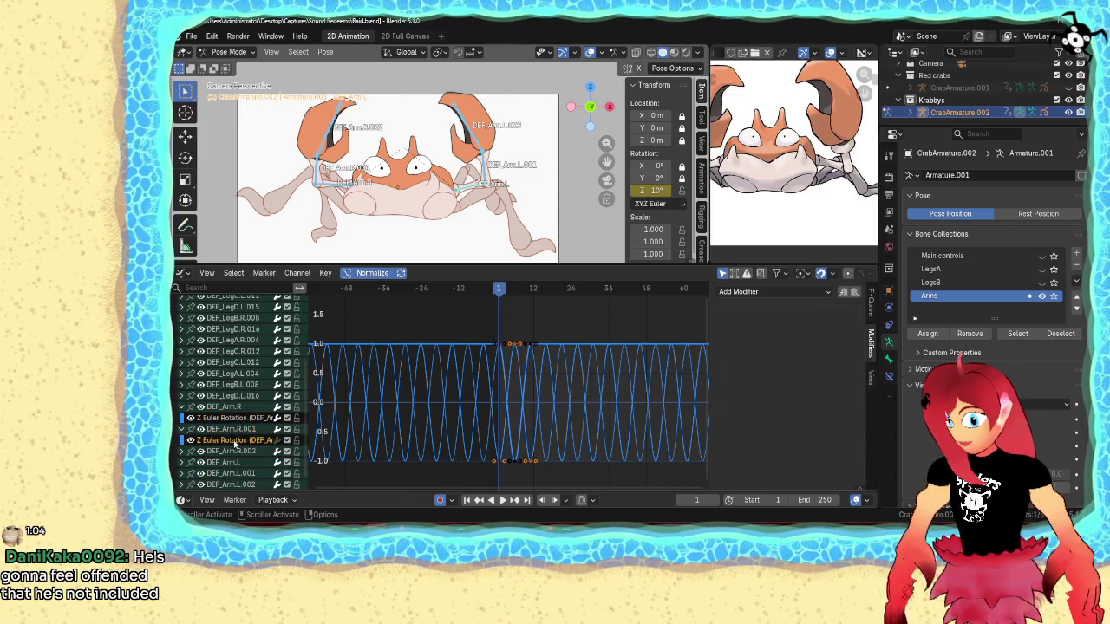
pyautogui.click(771, 292)
pyautogui.click(763, 347)
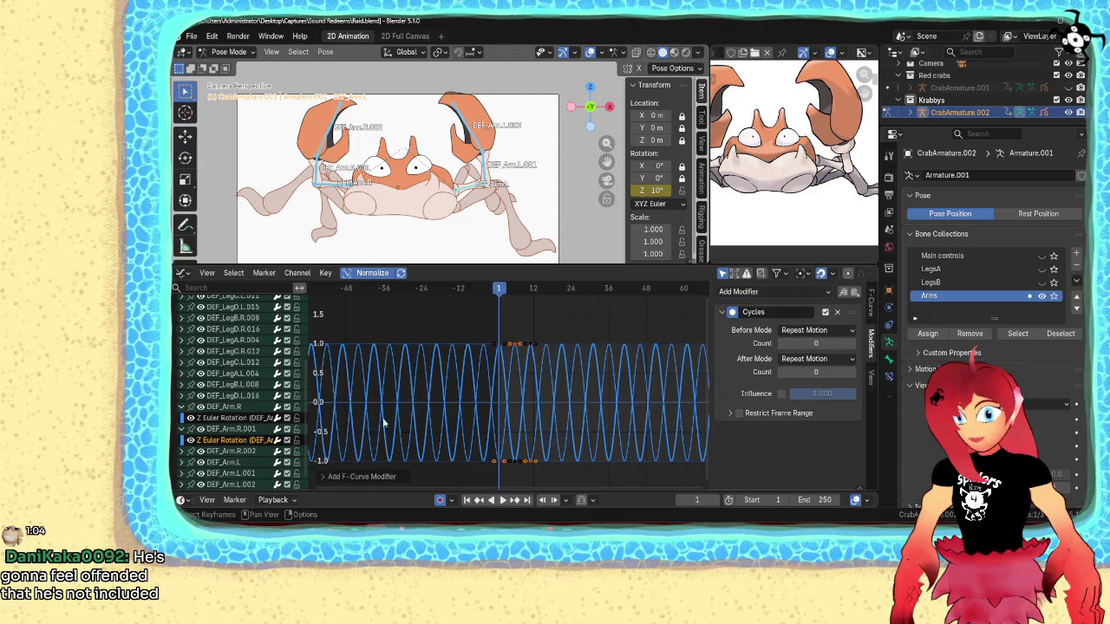
# - Add Cycles modifiers to the Z rotation curves of DEF_Arm.R.002 and DEF_Arm.L
pyautogui.click(184, 451)
pyautogui.click(215, 464)
pyautogui.click(771, 292)
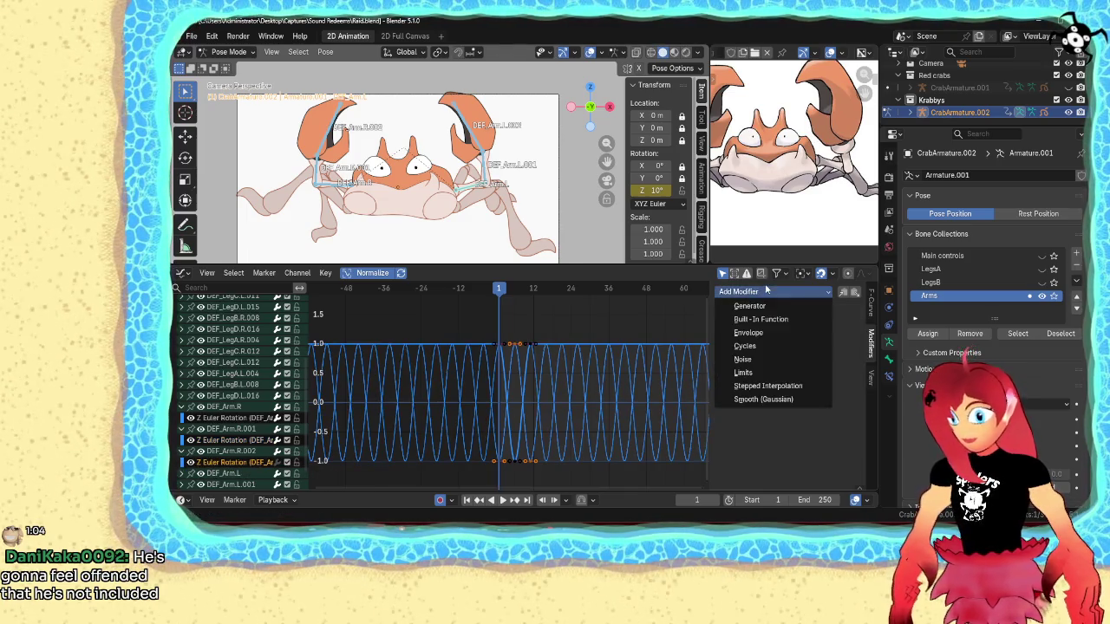
pyautogui.click(757, 347)
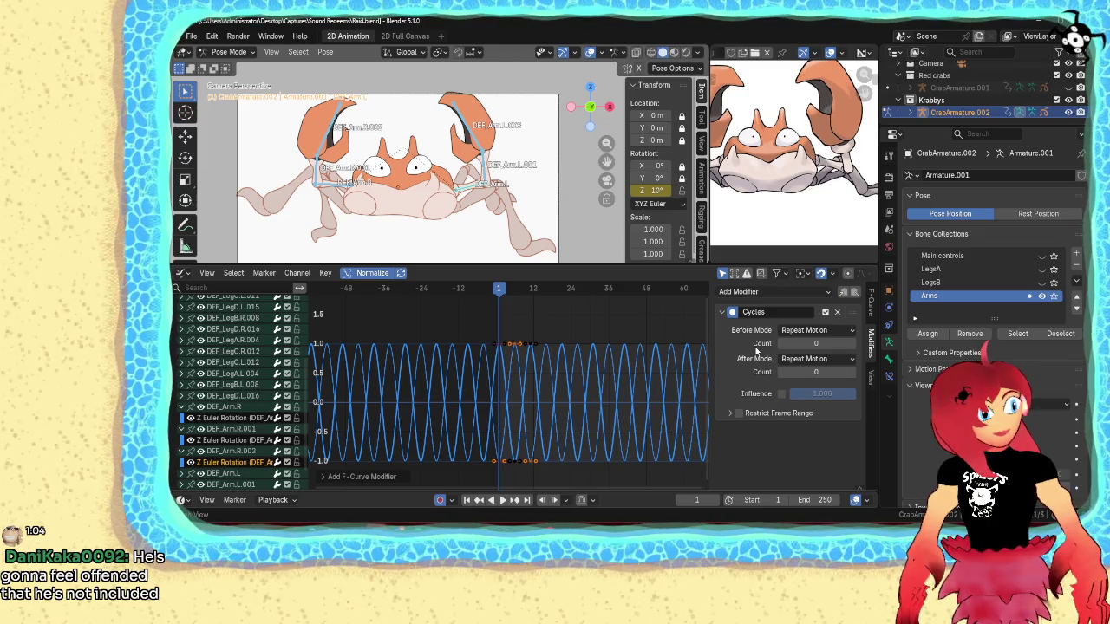
pyautogui.scroll(-1, 208, 442)
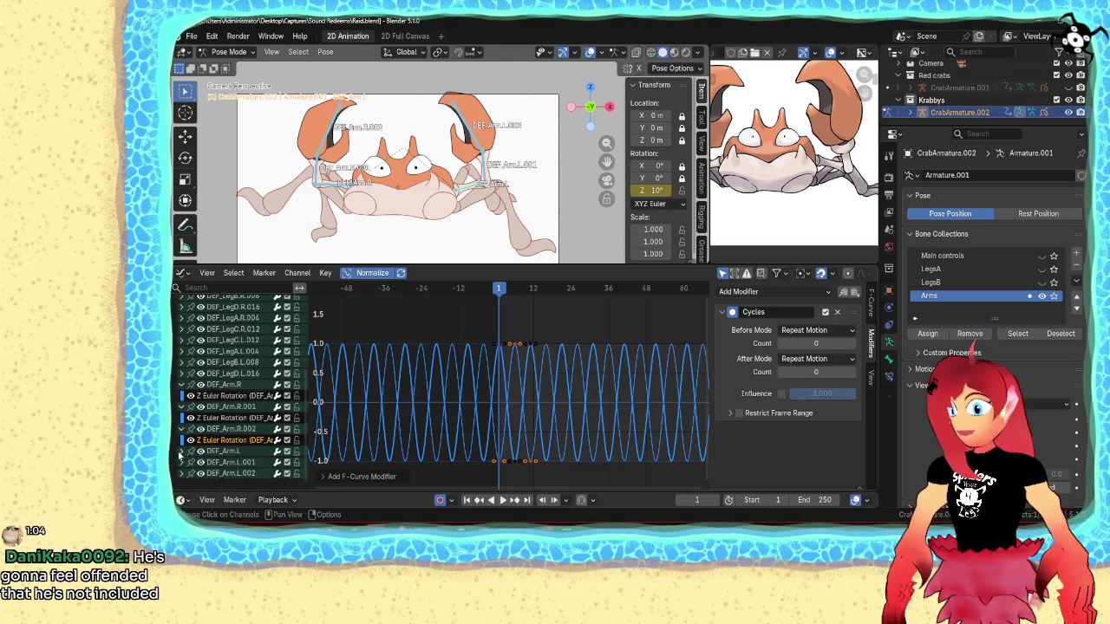
pyautogui.click(183, 451)
pyautogui.click(224, 463)
pyautogui.click(747, 293)
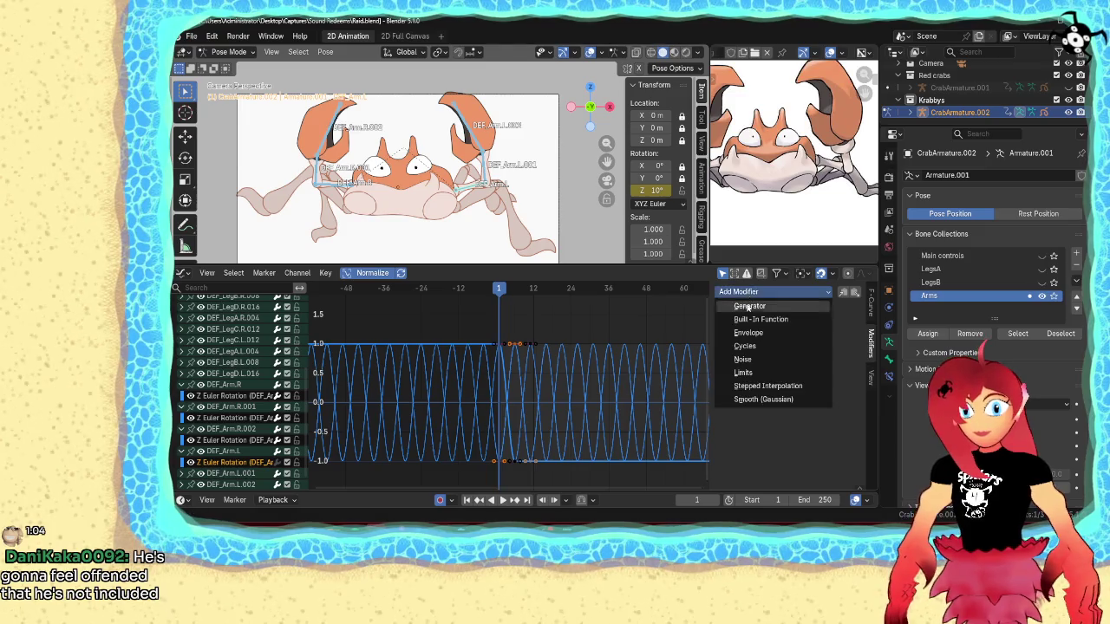
pyautogui.click(744, 346)
# - Add Cycles modifiers to DEF_Arm.L.001 and DEF_Arm.L.002 Z rotation curves, then play the loop
pyautogui.scroll(-1, 199, 434)
pyautogui.click(182, 463)
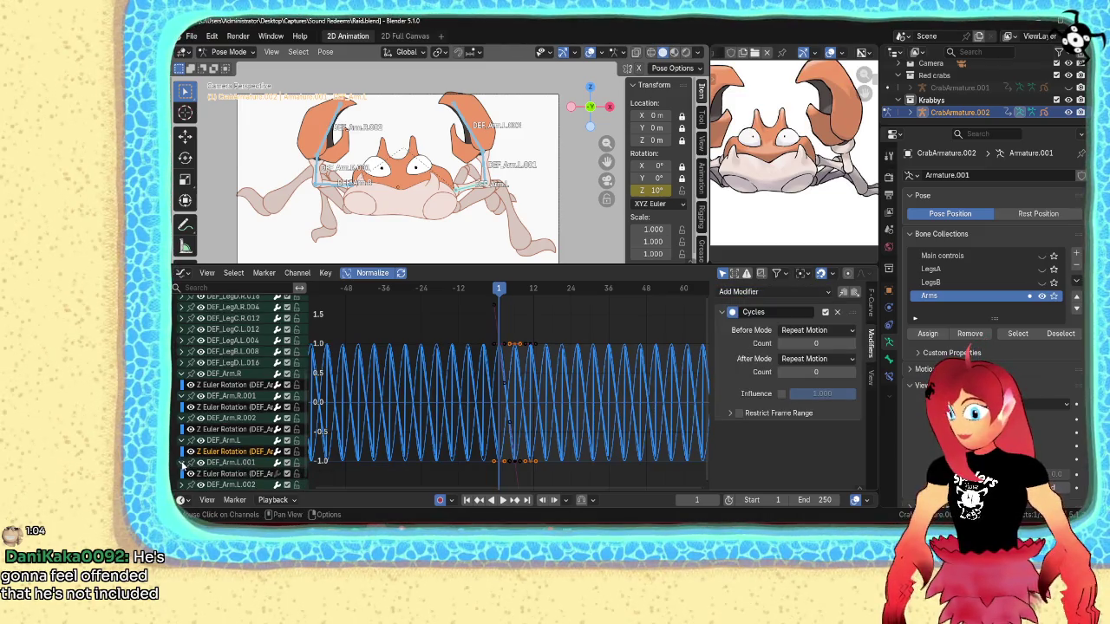
pyautogui.click(225, 474)
pyautogui.click(747, 292)
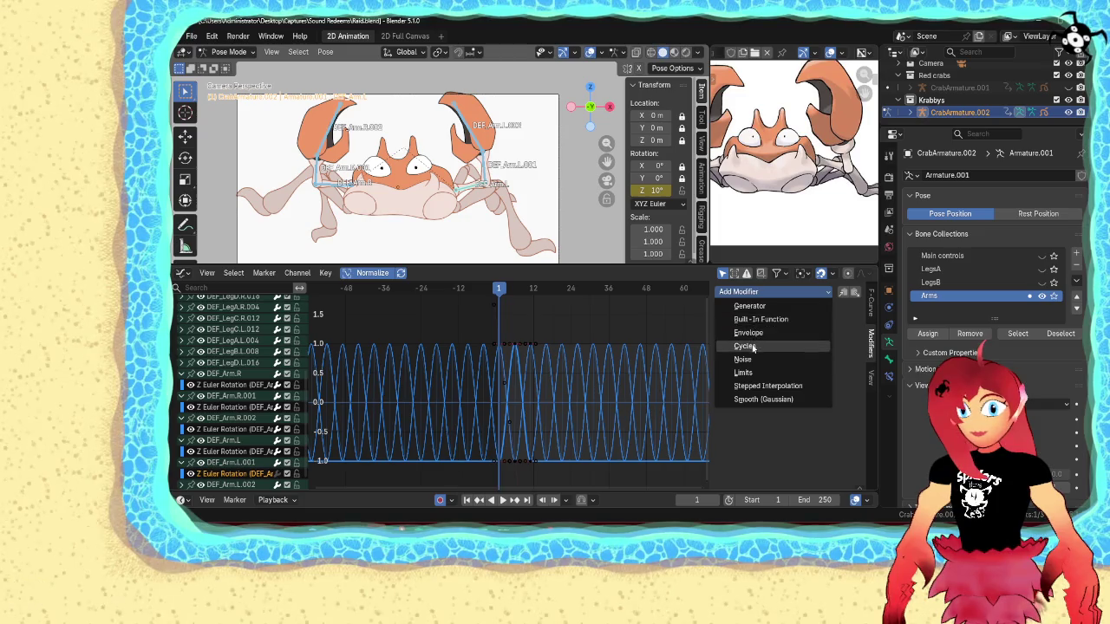
pyautogui.click(753, 346)
pyautogui.scroll(-1, 199, 429)
pyautogui.click(182, 474)
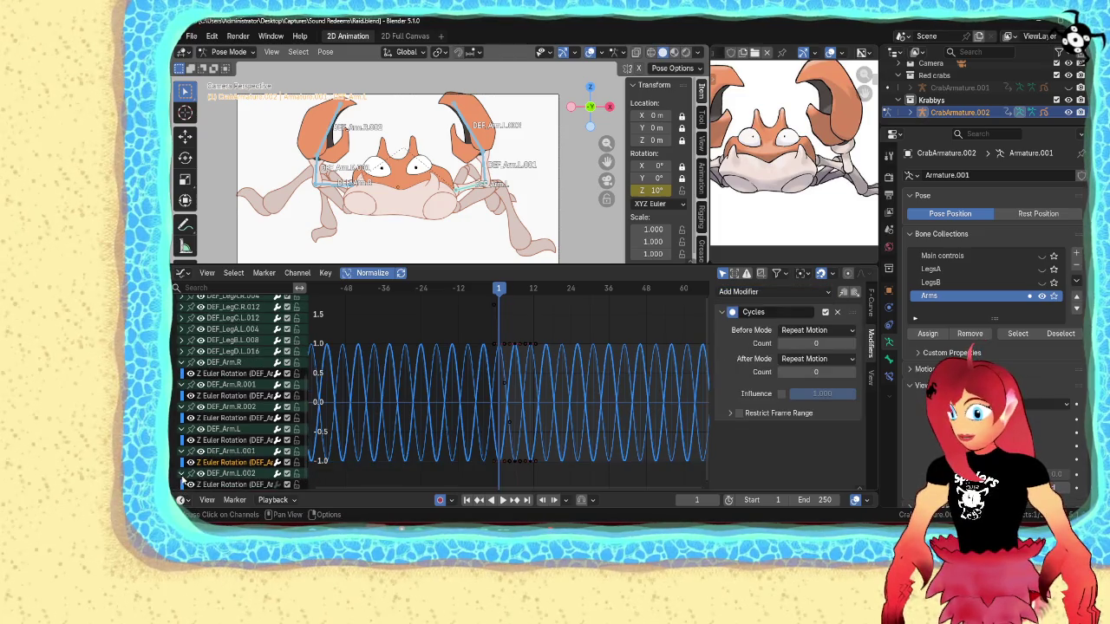
pyautogui.click(226, 485)
pyautogui.click(747, 292)
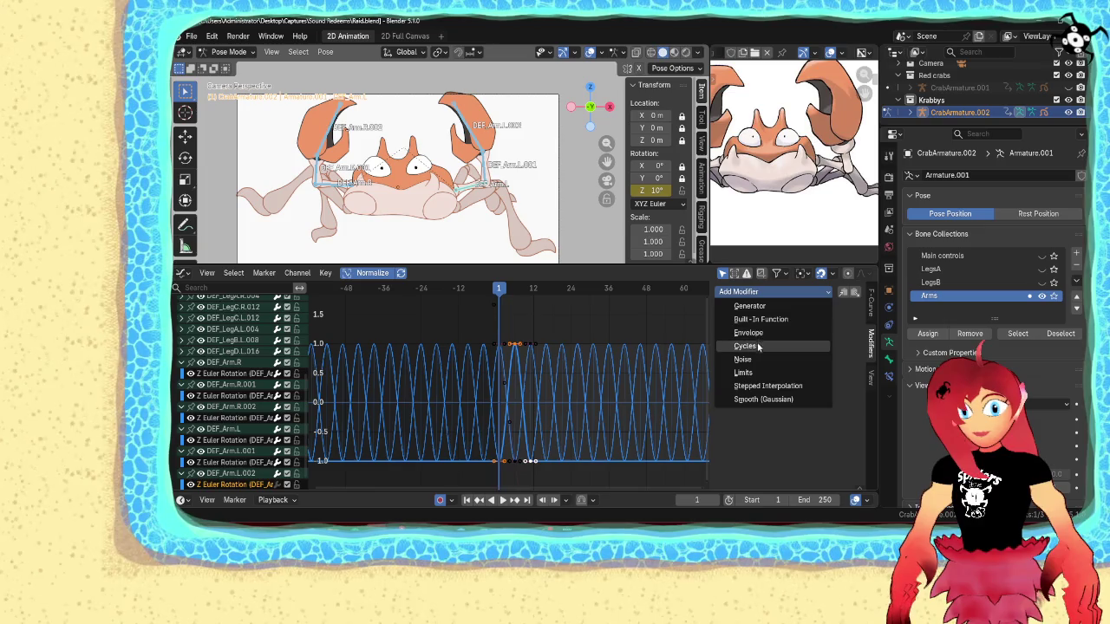
pyautogui.click(755, 346)
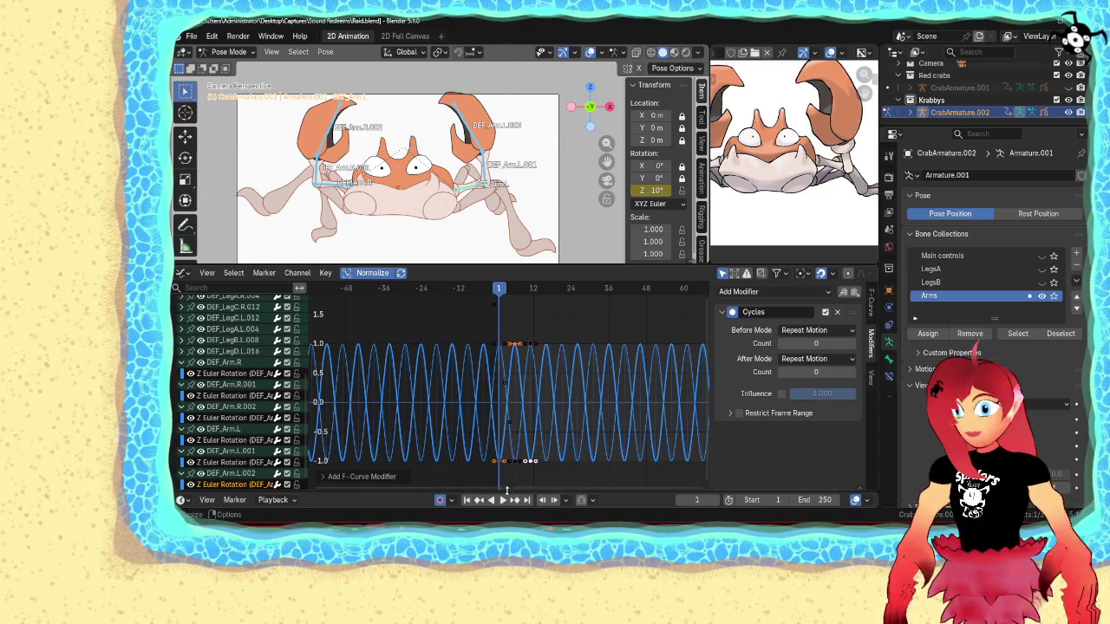
pyautogui.press('space')
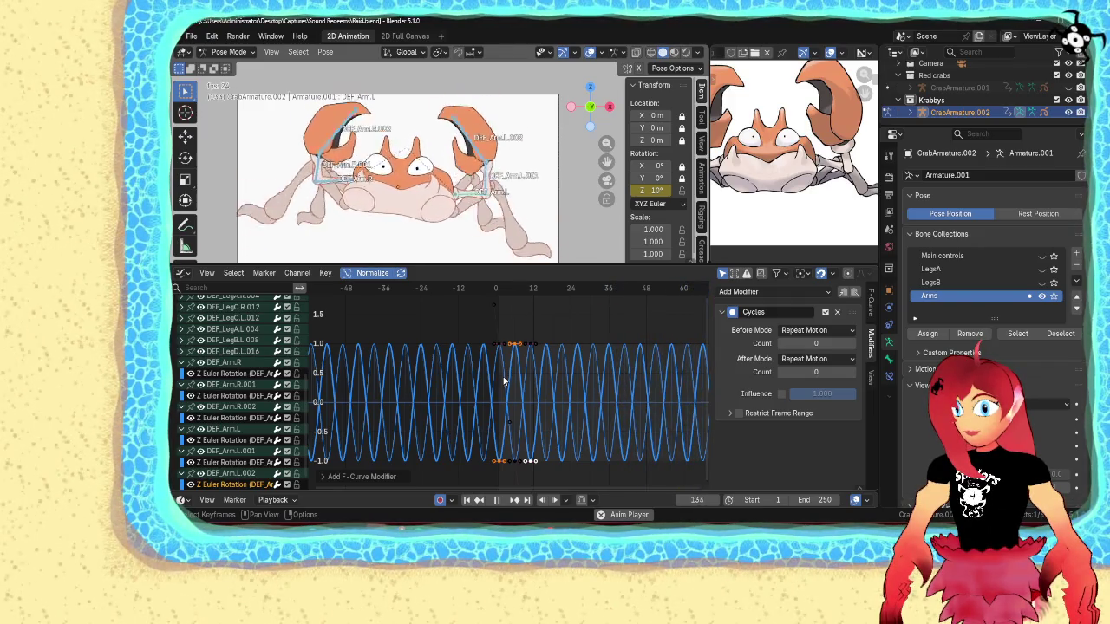
# - Stop playback at frame 1 and scrub frames 5–8 to inspect the claw poses
pyautogui.click(496, 500)
pyautogui.click(467, 500)
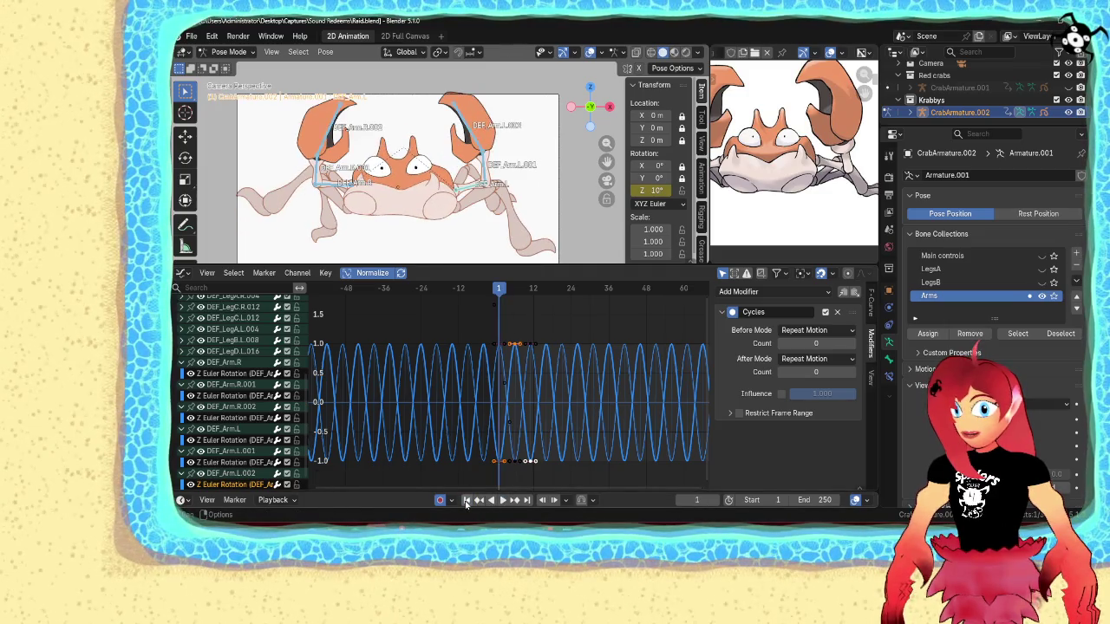
pyautogui.moveTo(502, 292); pyautogui.dragTo(518, 295)
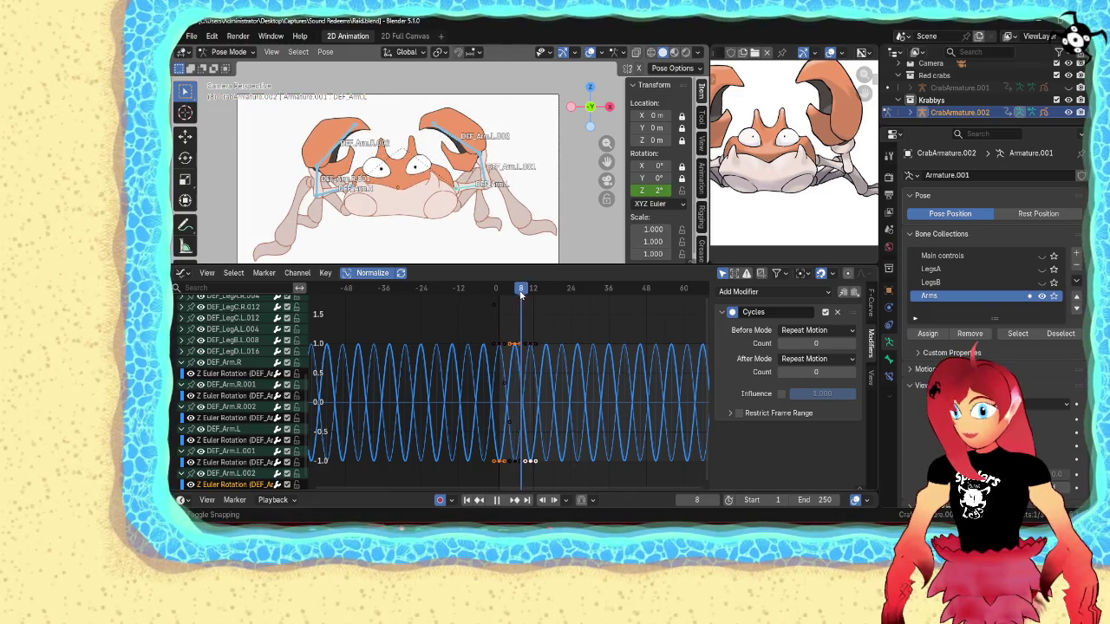
pyautogui.moveTo(519, 295)
pyautogui.mouseDown()
pyautogui.moveTo(498, 302)
pyautogui.moveTo(555, 307)
pyautogui.moveTo(502, 308)
pyautogui.moveTo(532, 315)
pyautogui.mouseUp()
pyautogui.moveTo(534, 316); pyautogui.dragTo(500, 308)
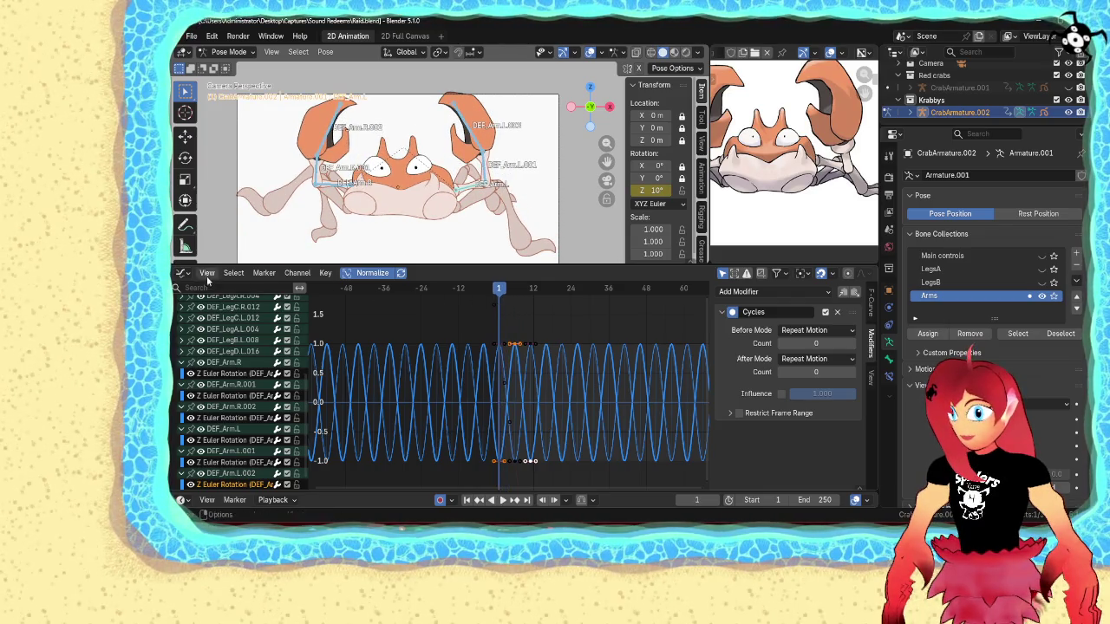
pyautogui.click(181, 272)
# - Return the lower area to the Dope Sheet and collapse the DEF_Arm.R channel rows
pyautogui.click(344, 306)
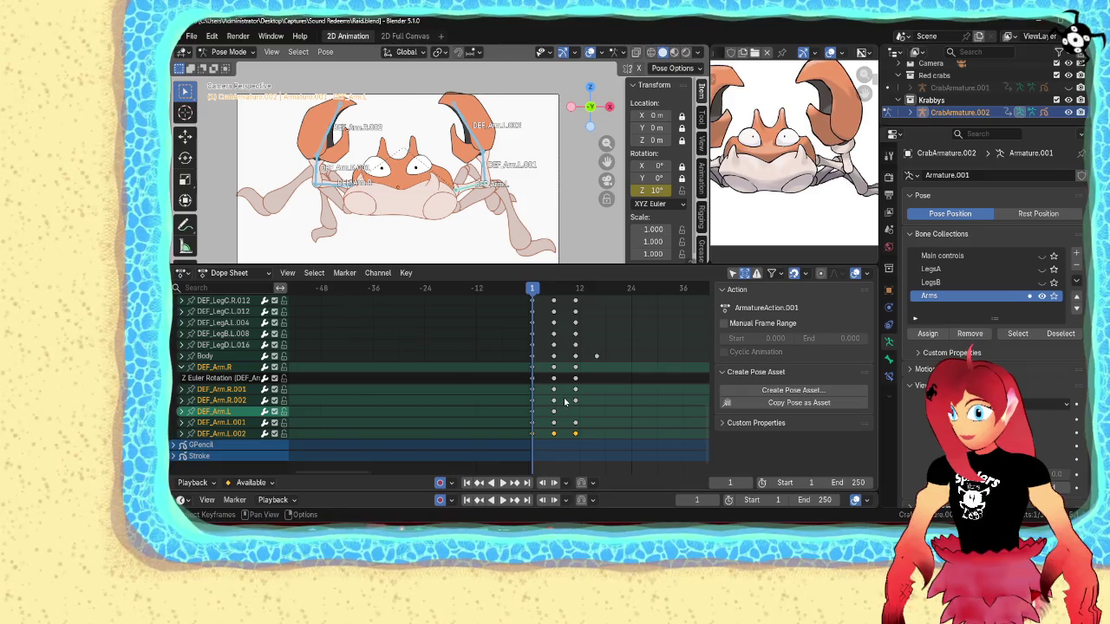
pyautogui.scroll(-2, 579, 387)
pyautogui.scroll(-3, 555, 408)
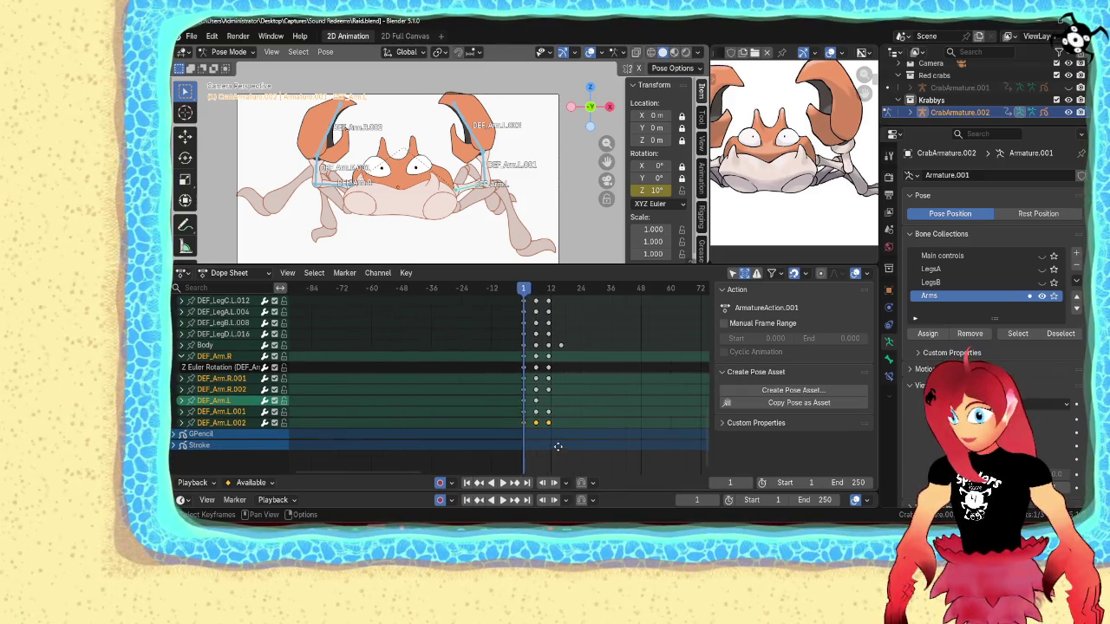
pyautogui.keyDown('shift'); pyautogui.scroll(3, 535, 303); pyautogui.keyUp('shift')
pyautogui.scroll(-2, 535, 303)
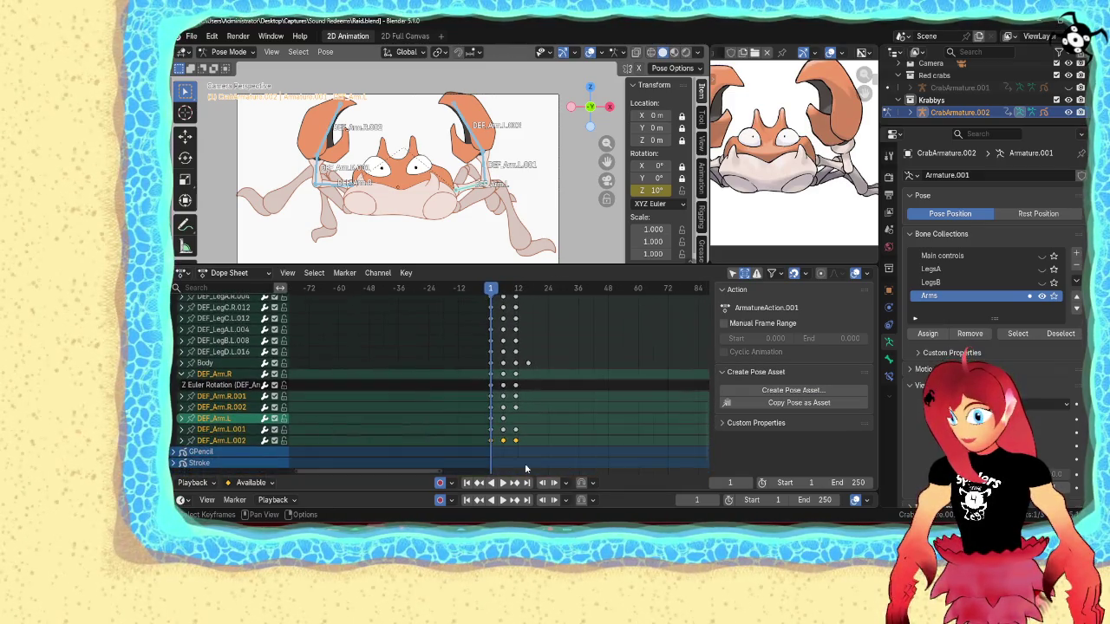
pyautogui.click(181, 373)
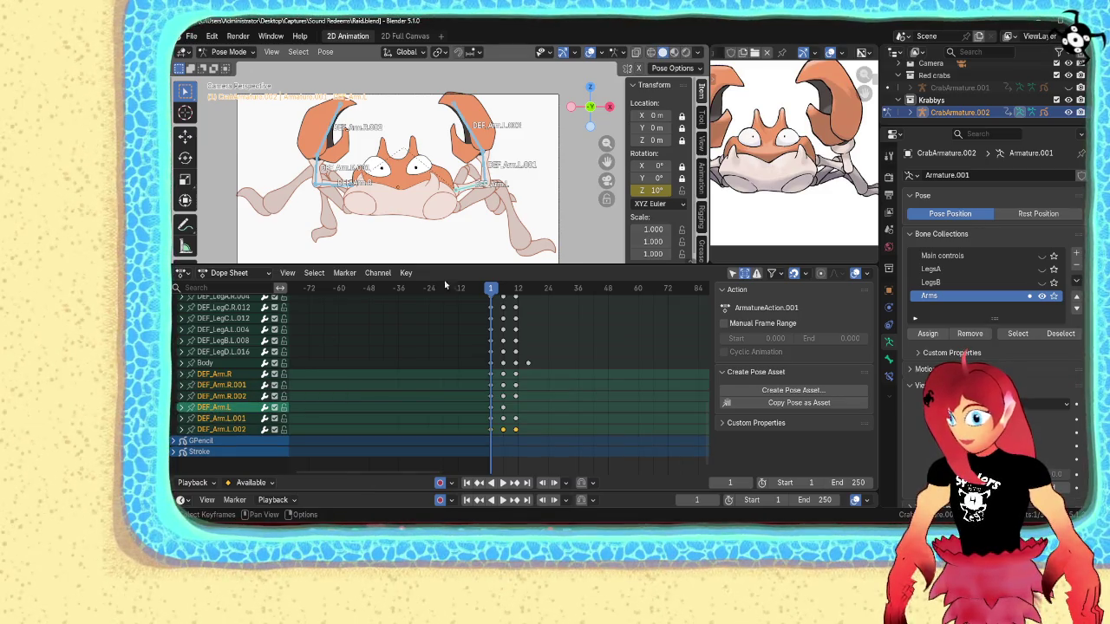
pyautogui.scroll(2, 442, 154)
pyautogui.scroll(3, 442, 153)
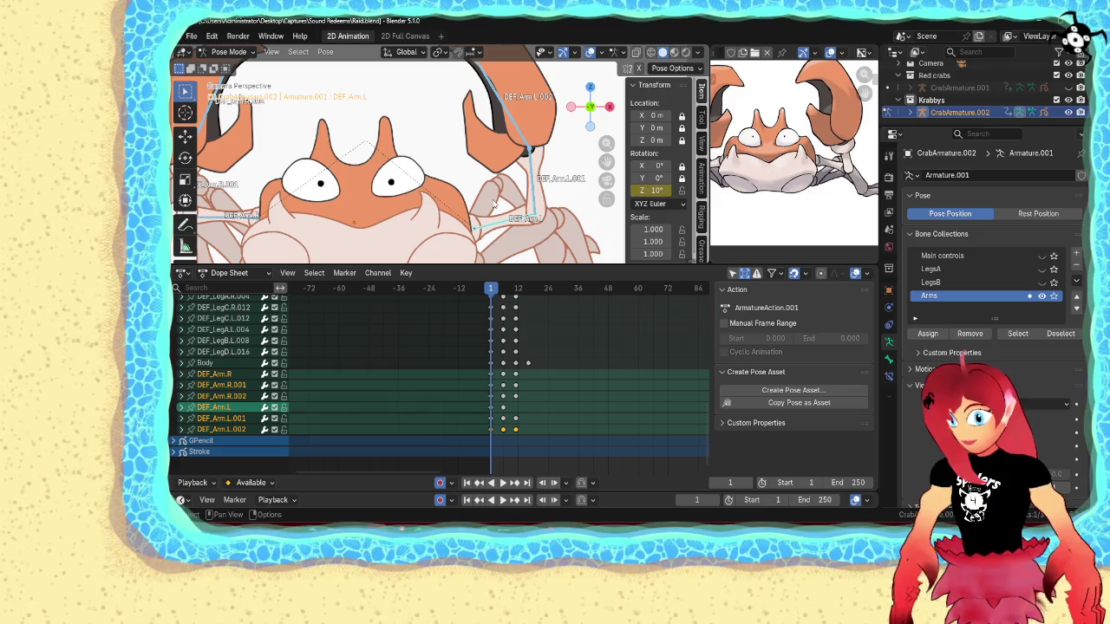
# - Step through frames 3–10 checking the arm swing, then show the Graph Editor curves
pyautogui.press('Right')
pyautogui.press('Right')
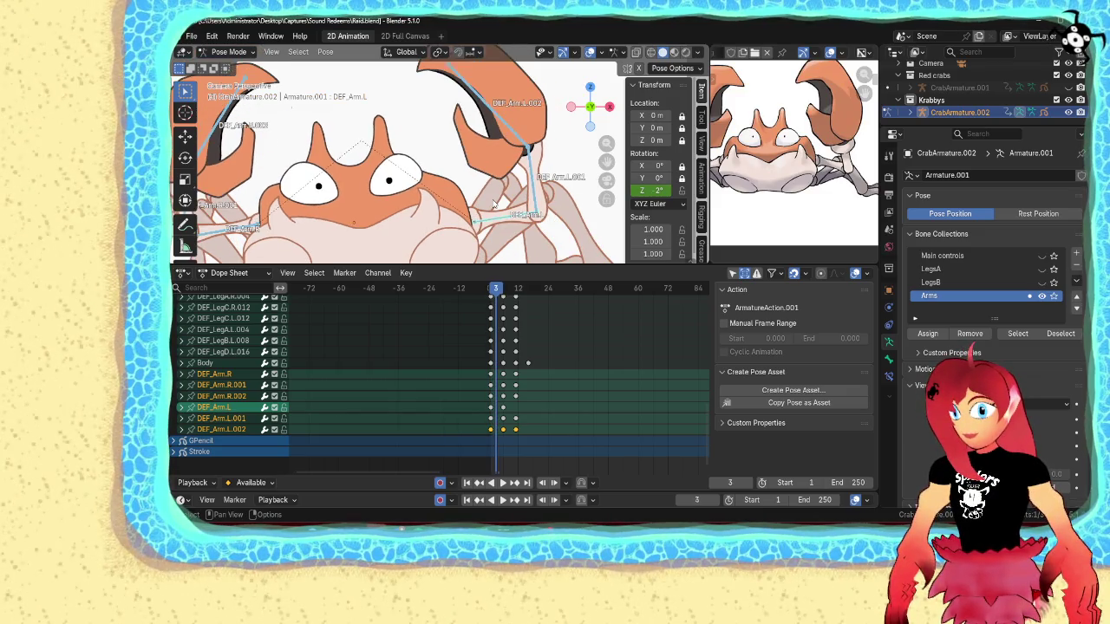
pyautogui.press('Right')
pyautogui.press('Right')
pyautogui.press('Right')
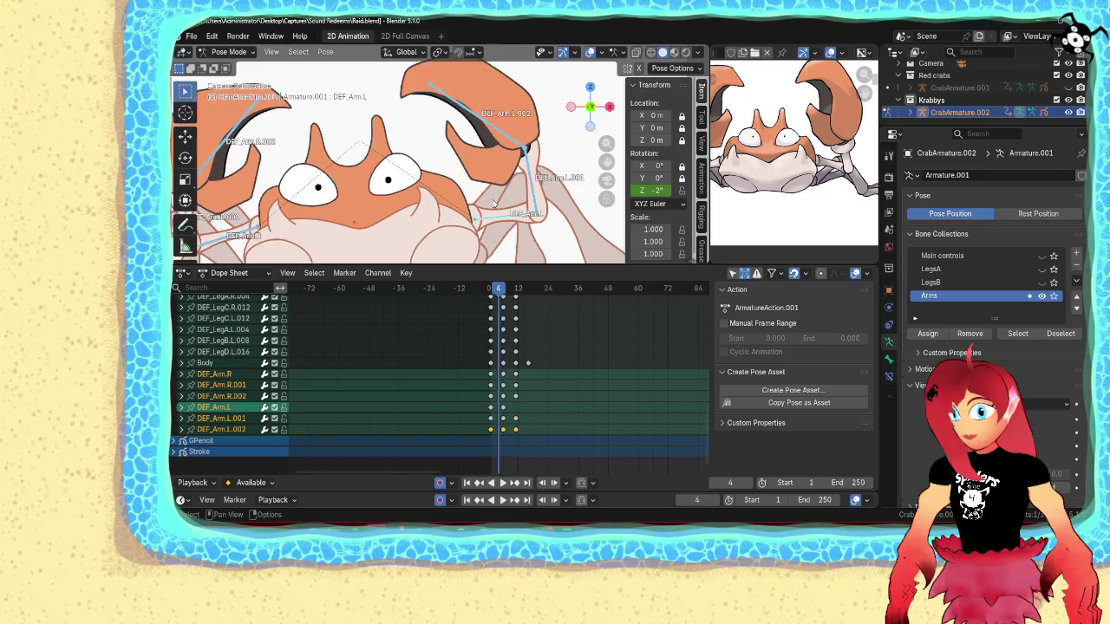
pyautogui.press('Right')
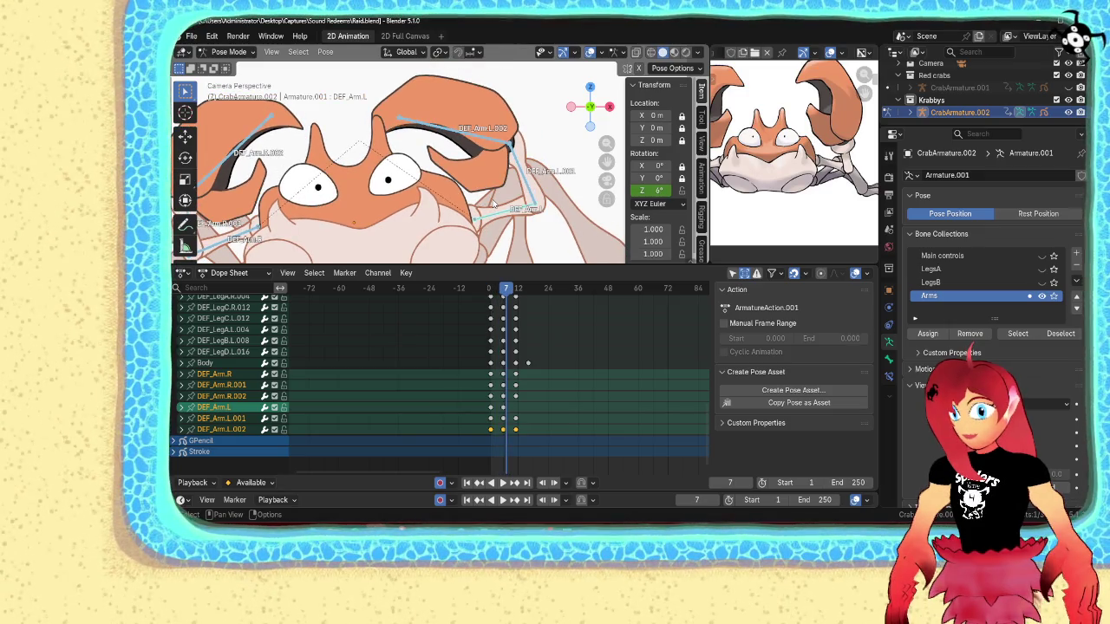
pyautogui.press('Right')
pyautogui.press('Right')
pyautogui.press('Right')
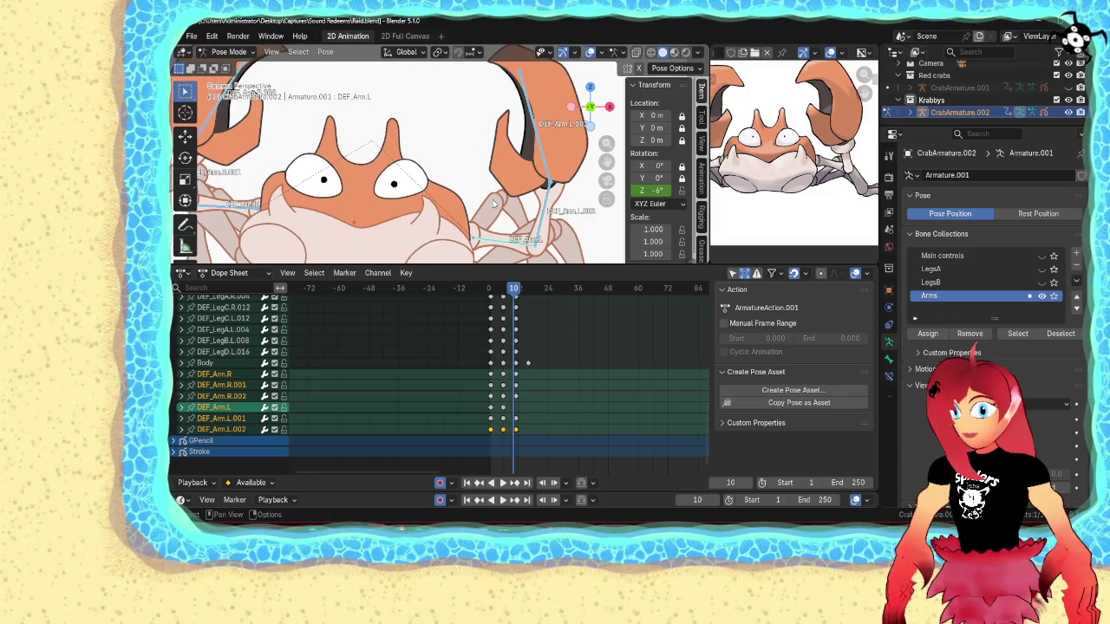
pyautogui.press('Right')
pyautogui.press('Left')
pyautogui.press('Left')
pyautogui.press('Left')
pyautogui.press('Left')
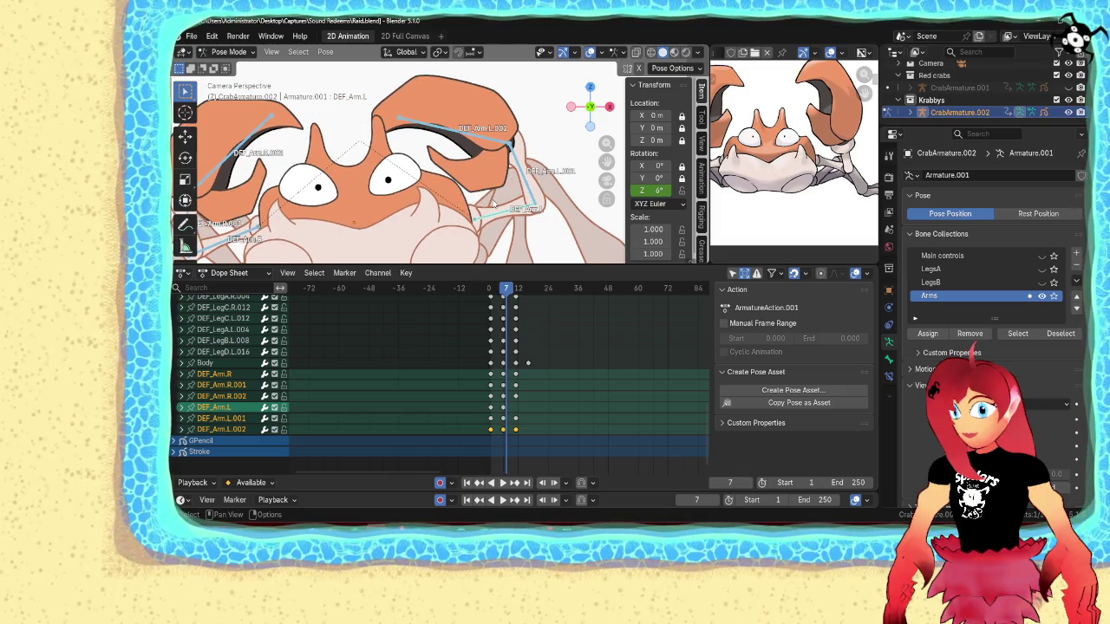
pyautogui.press('Right')
pyautogui.press('Right')
pyautogui.press('Right')
pyautogui.press('Left')
pyautogui.press('Left')
pyautogui.press('Left')
pyautogui.press('Left')
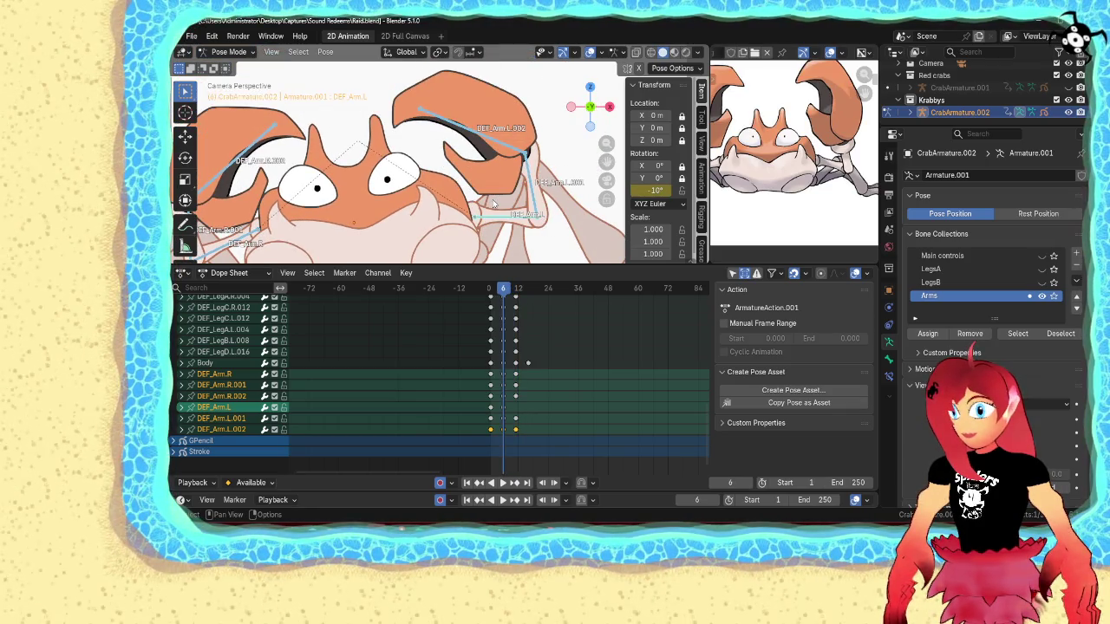
pyautogui.click(181, 501)
pyautogui.click(322, 330)
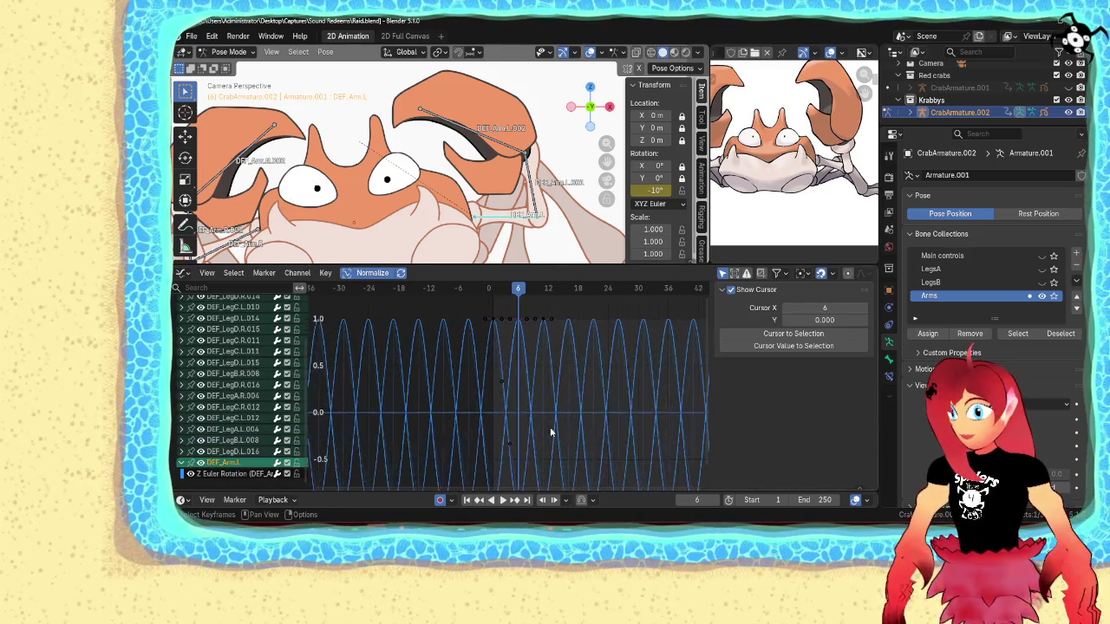
pyautogui.scroll(-1, 464, 412)
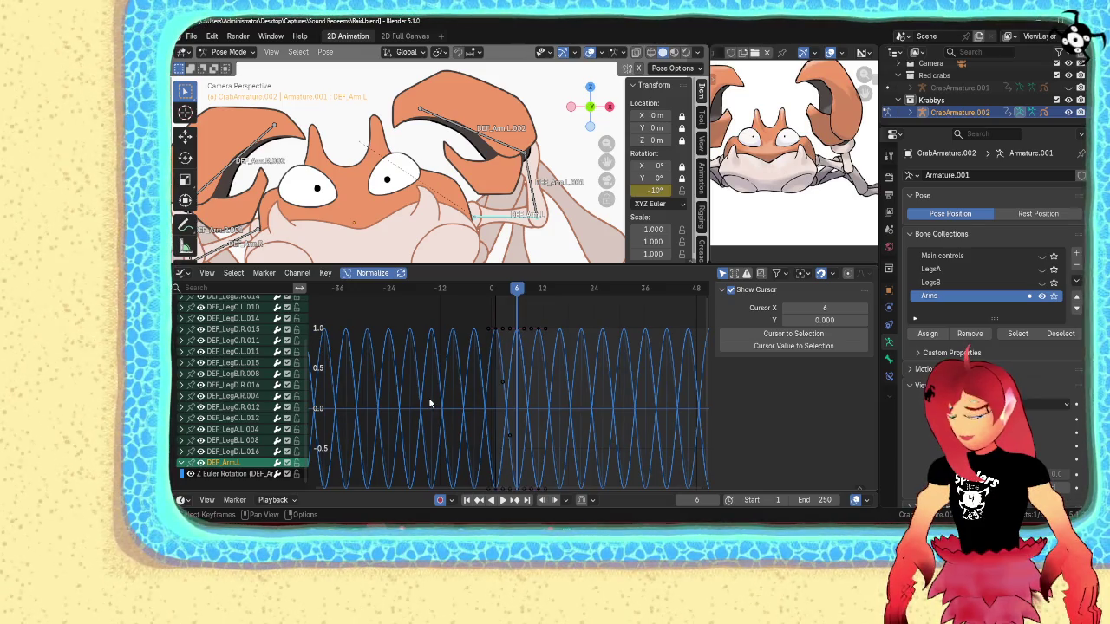
# - Select DEF_Arm.L's Z Euler Rotation curve and view its Cycles modifier set to Repeat Motion
pyautogui.scroll(1, 546, 429)
pyautogui.moveTo(546, 428); pyautogui.dragTo(505, 360, button='middle')
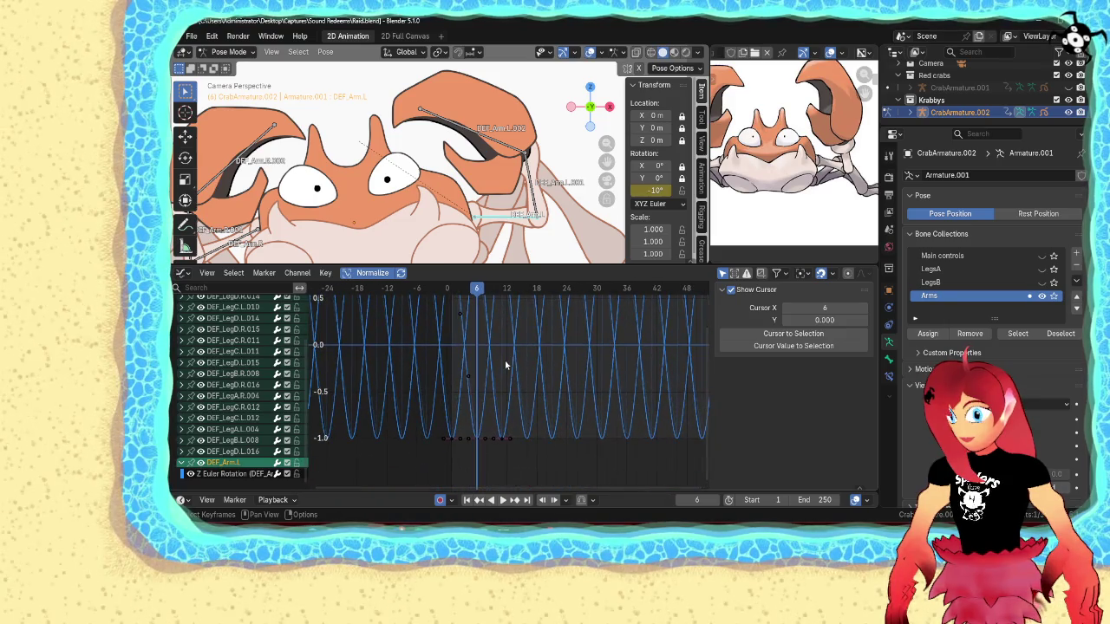
pyautogui.click(230, 475)
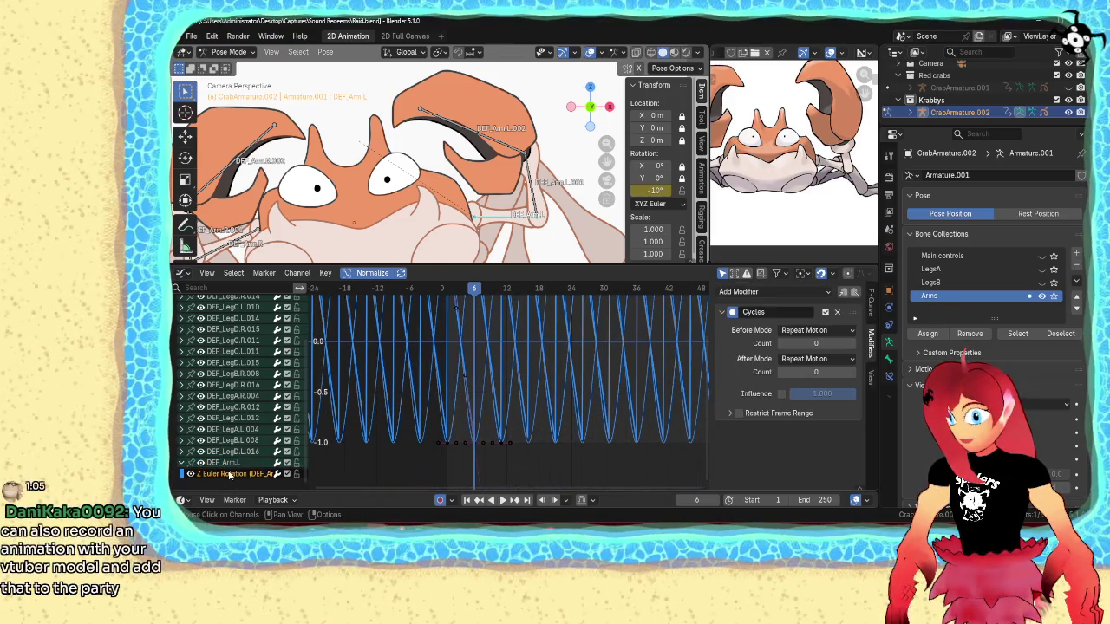
pyautogui.scroll(-2, 564, 396)
pyautogui.scroll(-2, 563, 396)
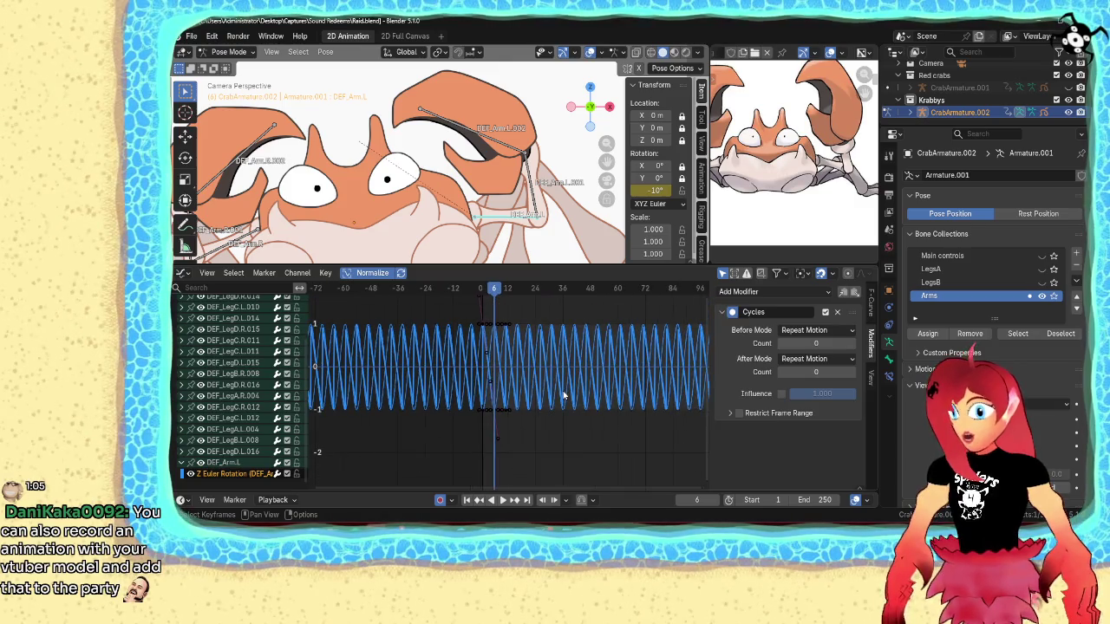
pyautogui.scroll(-1, 564, 397)
pyautogui.scroll(2, 564, 396)
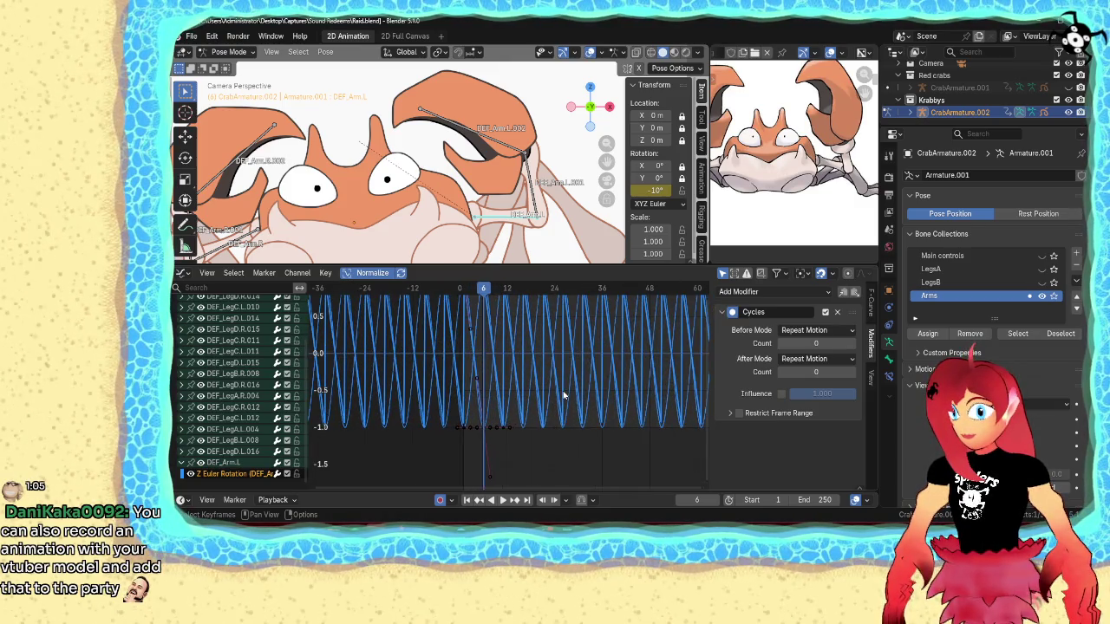
pyautogui.scroll(-2, 564, 397)
pyautogui.scroll(2, 564, 396)
pyautogui.scroll(2, 563, 396)
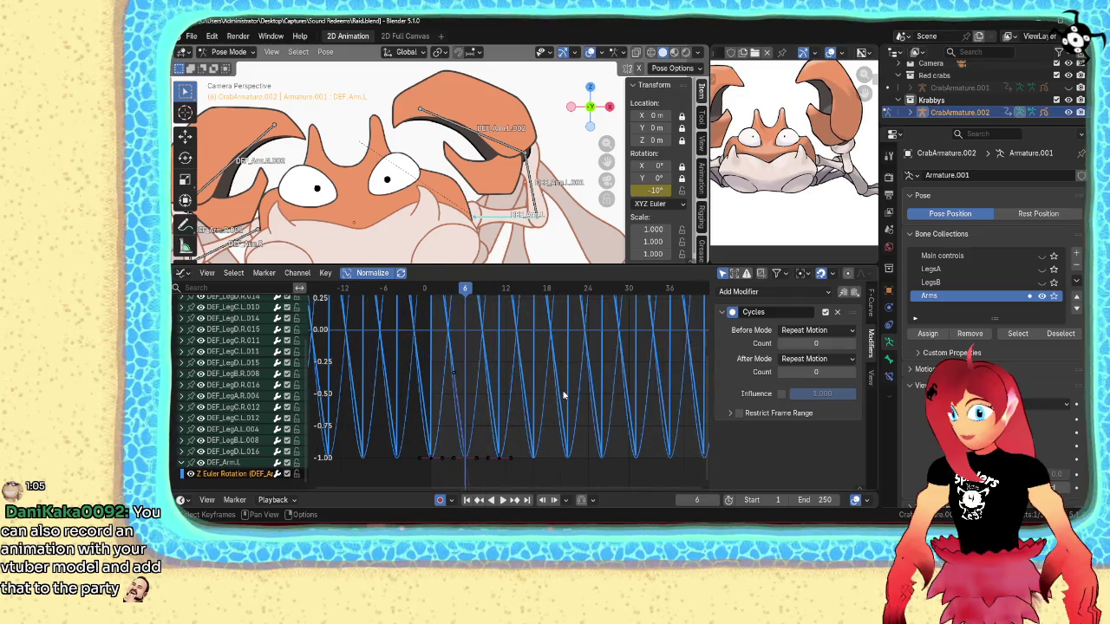
pyautogui.scroll(1, 563, 396)
pyautogui.scroll(2, 564, 396)
pyautogui.scroll(-7, 564, 396)
pyautogui.scroll(-3, 563, 396)
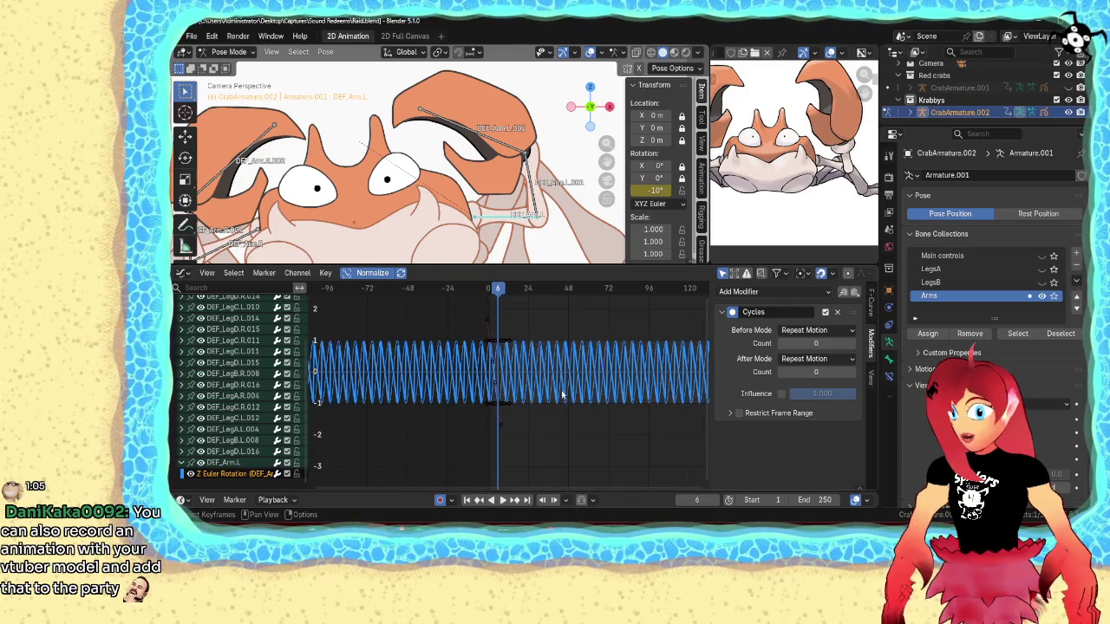
pyautogui.click(182, 272)
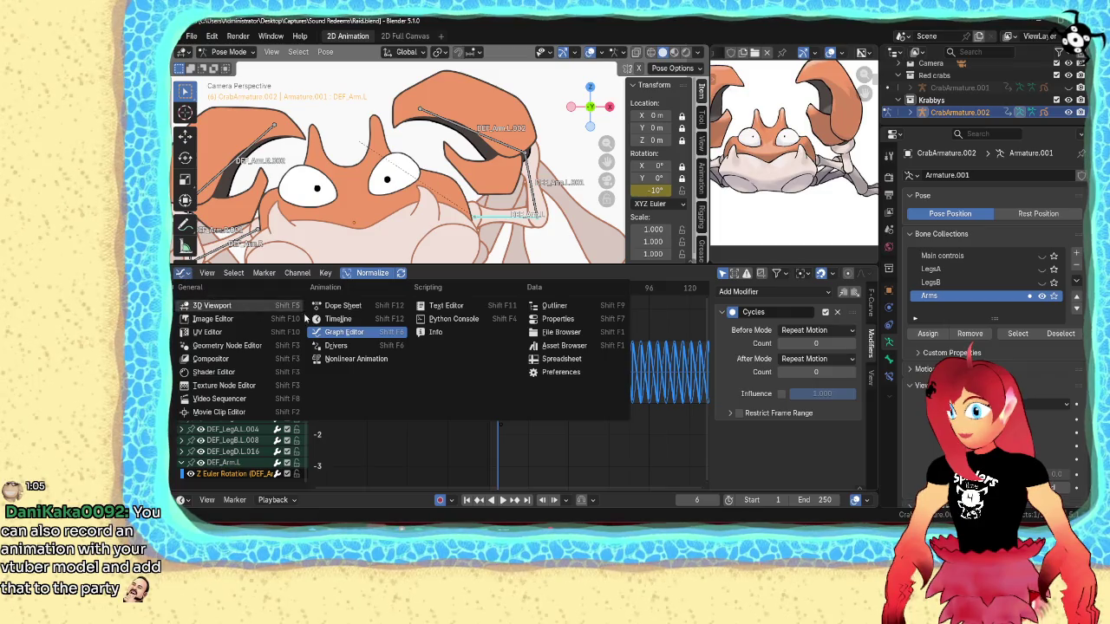
# - In the Dope Sheet, copy the DEF_Arm.L keyframe 10 frames later and preview playback
pyautogui.click(338, 309)
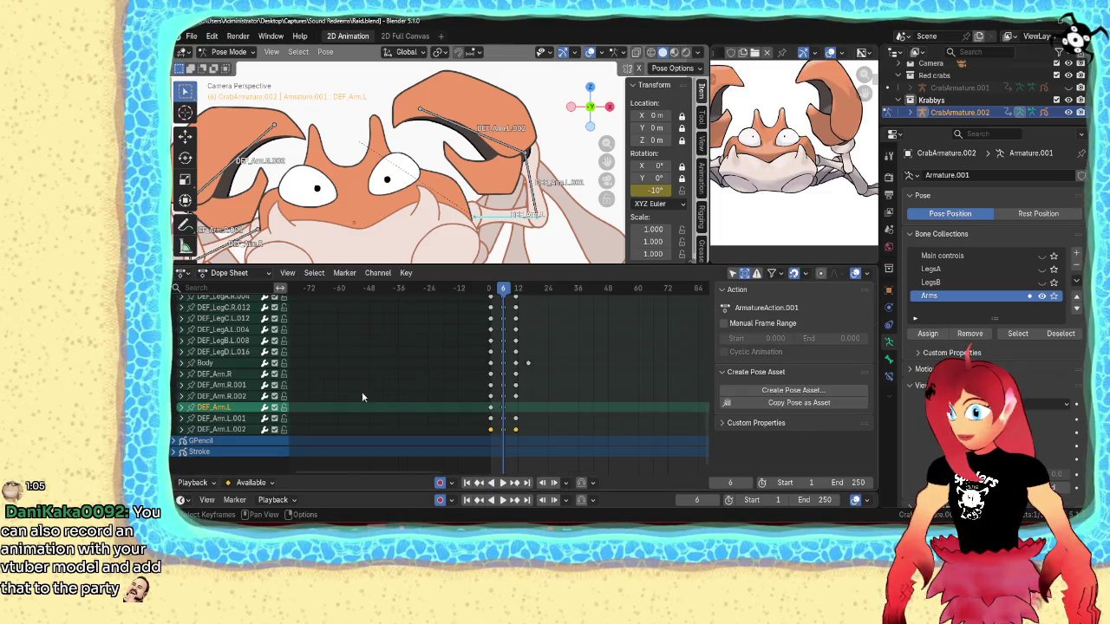
pyautogui.click(490, 410)
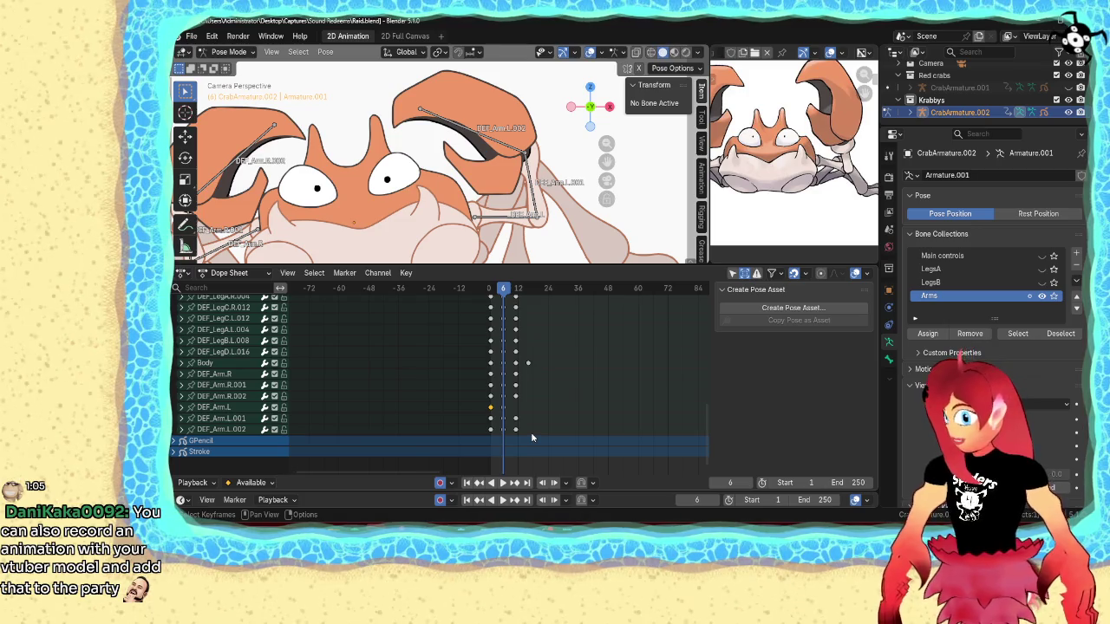
pyautogui.press('g')
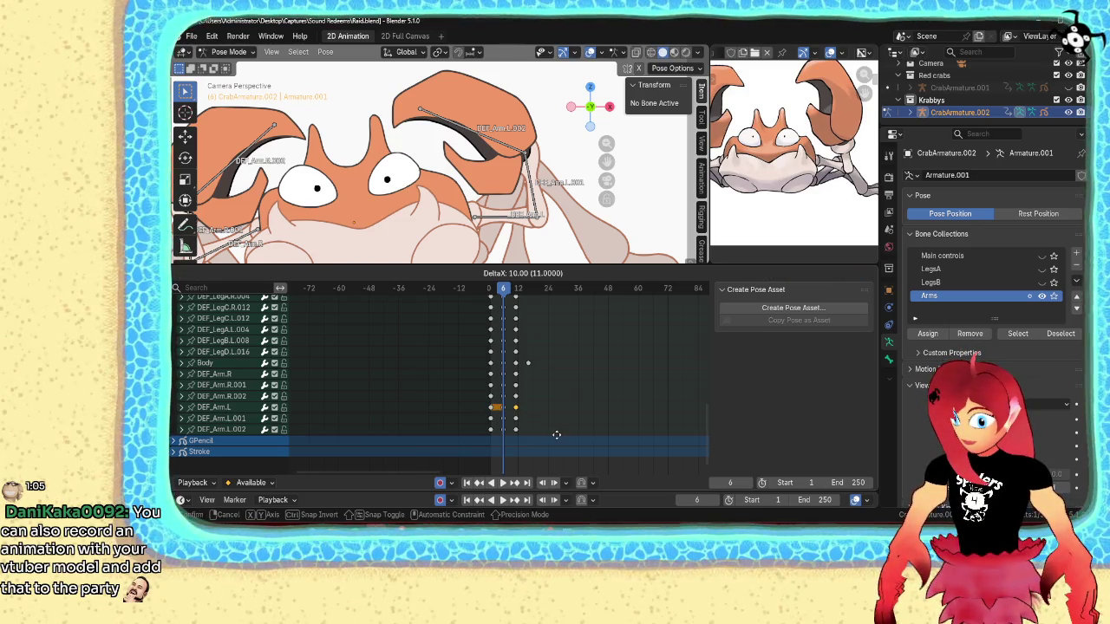
pyautogui.click(556, 433)
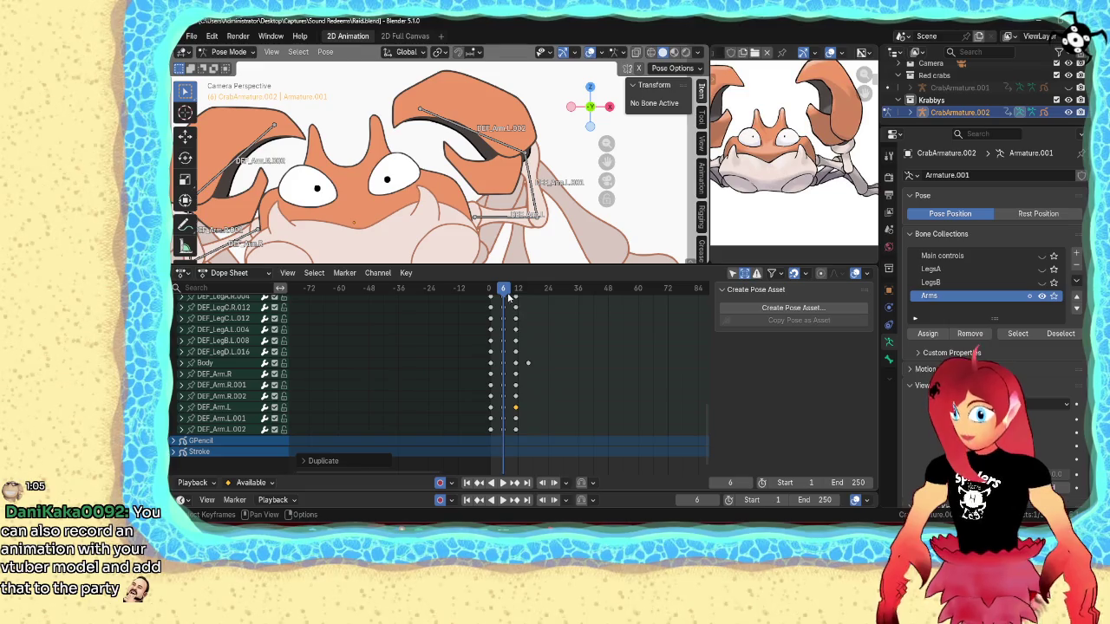
pyautogui.press('space')
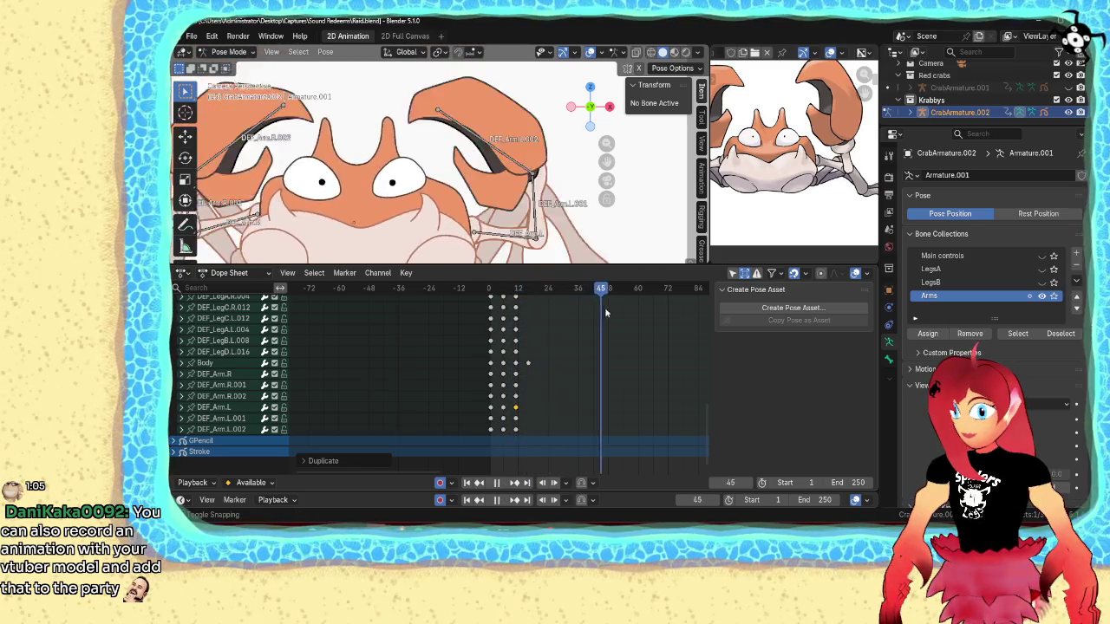
# - Save Raid.blend, enlarge the viewport to the full camera frame, and switch to Object Mode
pyautogui.scroll(-3, 544, 368)
pyautogui.moveTo(544, 373); pyautogui.dragTo(543, 439, button='middle')
pyautogui.moveTo(534, 374); pyautogui.dragTo(559, 288, button='middle')
pyautogui.scroll(-3, 558, 288)
pyautogui.scroll(-1, 555, 286)
pyautogui.scroll(-1, 548, 283)
pyautogui.hotkey('ctrl', 's')
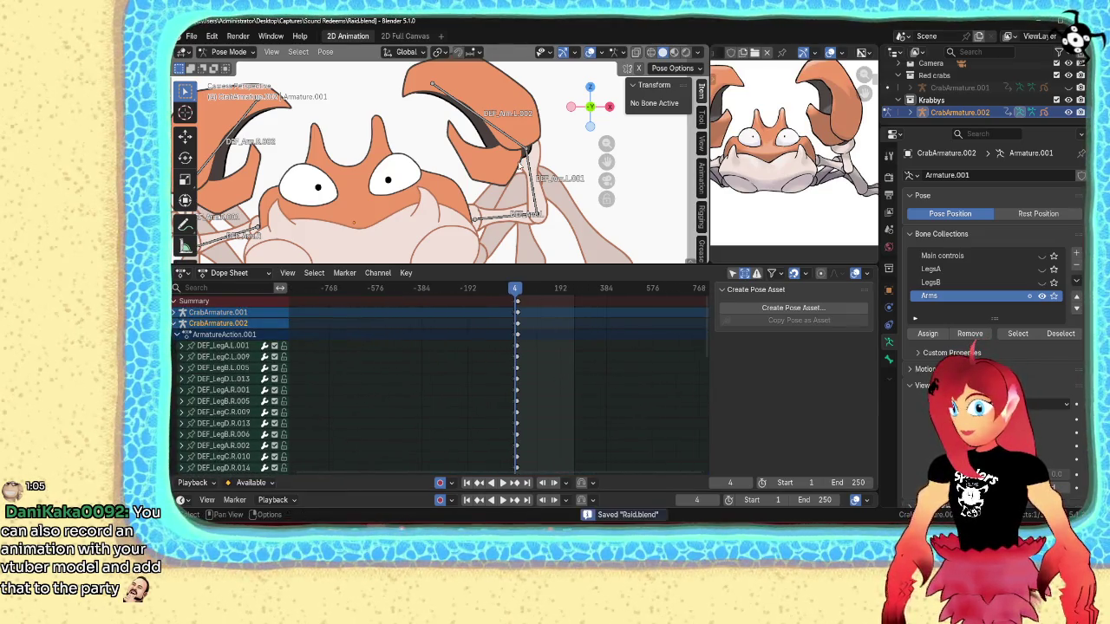
pyautogui.moveTo(542, 266); pyautogui.dragTo(542, 364)
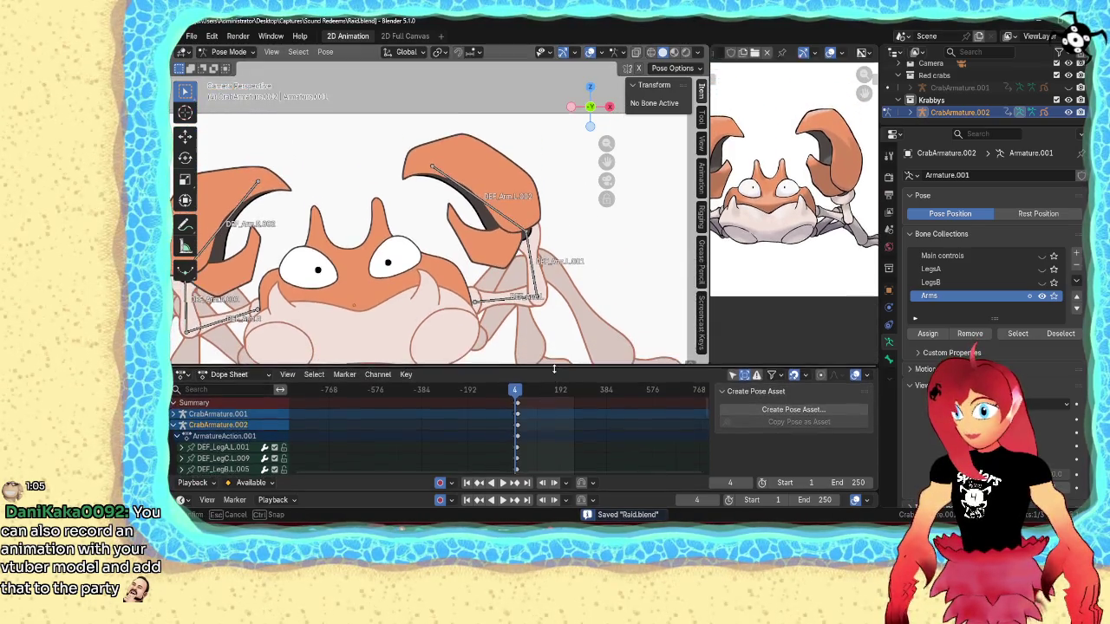
pyautogui.scroll(-3, 524, 293)
pyautogui.hotkey('ctrl', 'Tab')
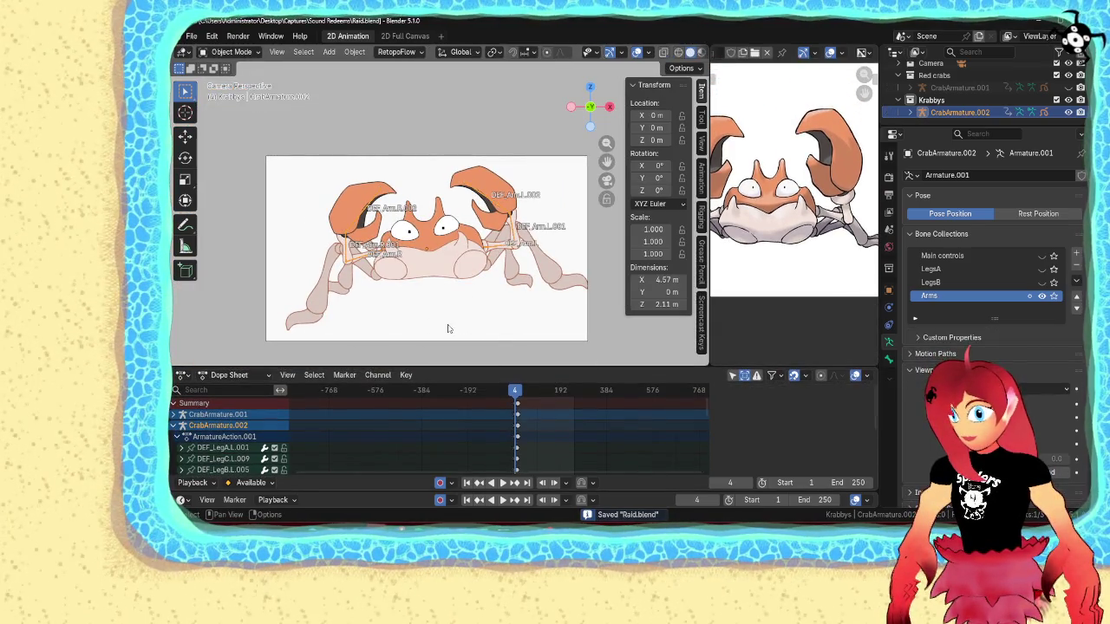
# - Play the crab animation through, return to frame 1, and save Raid.blend
pyautogui.press('space')
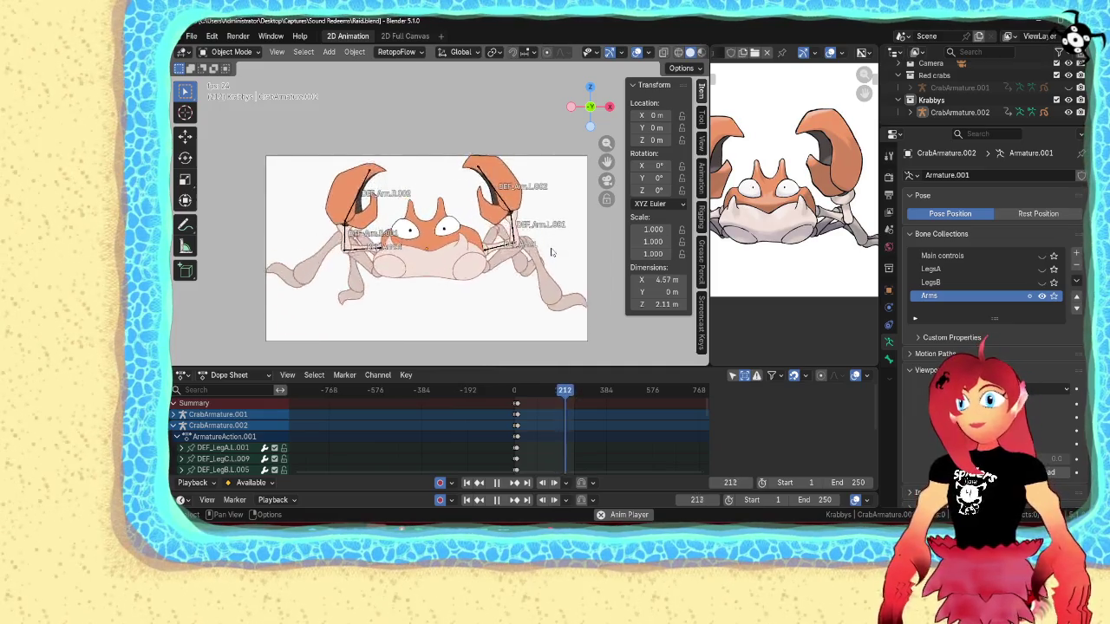
pyautogui.click(500, 483)
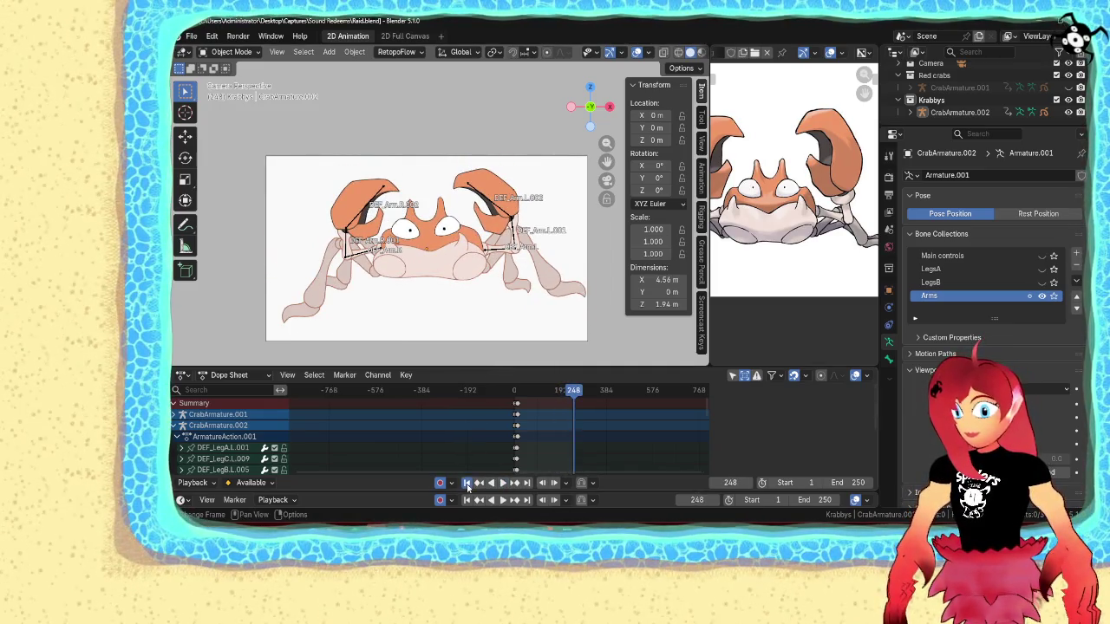
pyautogui.click(467, 483)
pyautogui.hotkey('ctrl', 's')
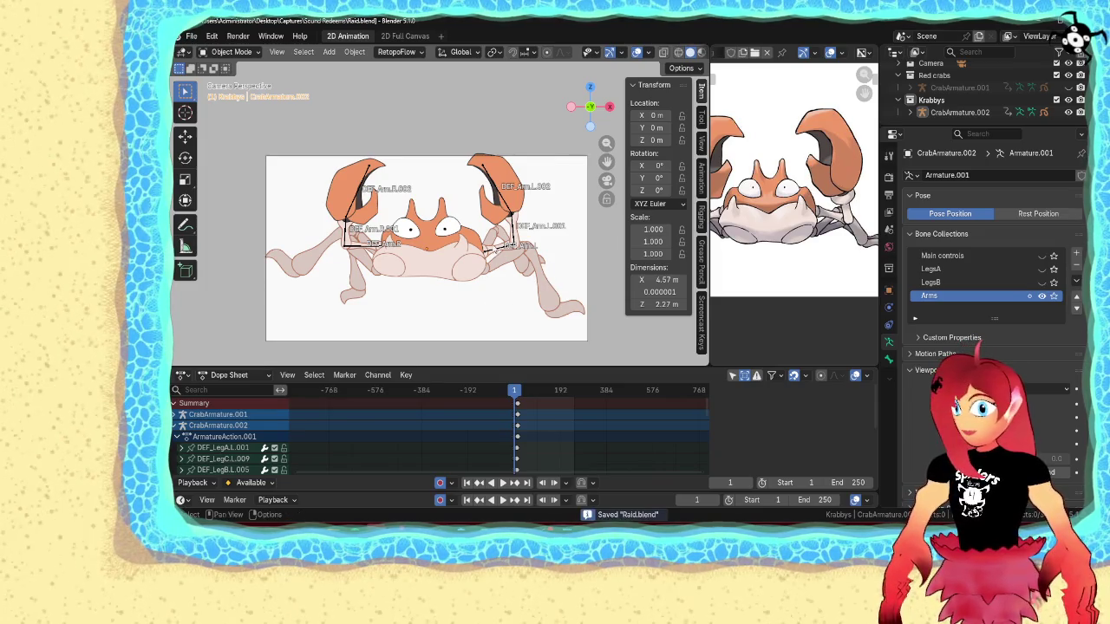
# - Make the LegsA, LegsB and Main controls bone collections of the crab armature visible
pyautogui.click(496, 254)
pyautogui.moveTo(1042, 282); pyautogui.dragTo(1041, 256)
pyautogui.hotkey('alt', 'a')
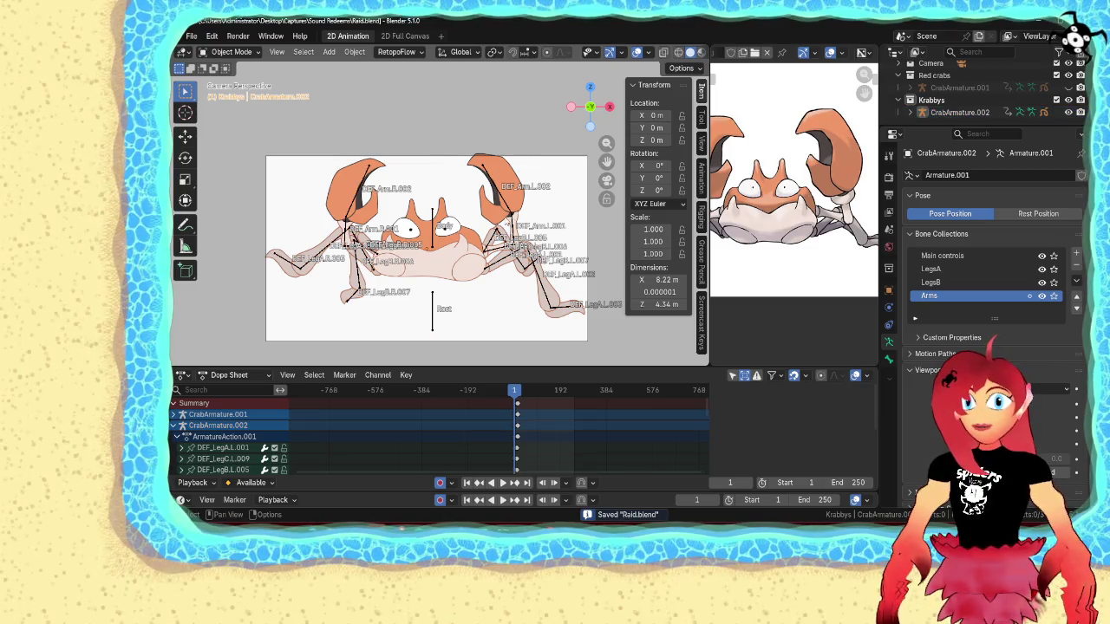
pyautogui.click(506, 202)
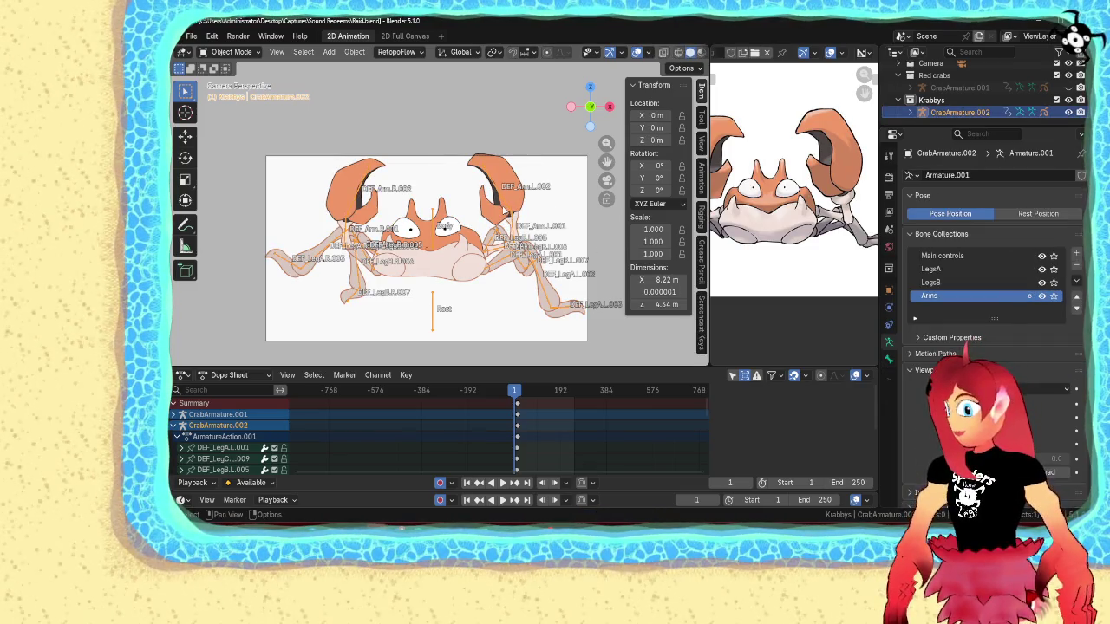
# - Hide the selected crab armature in the viewport
pyautogui.press('h')
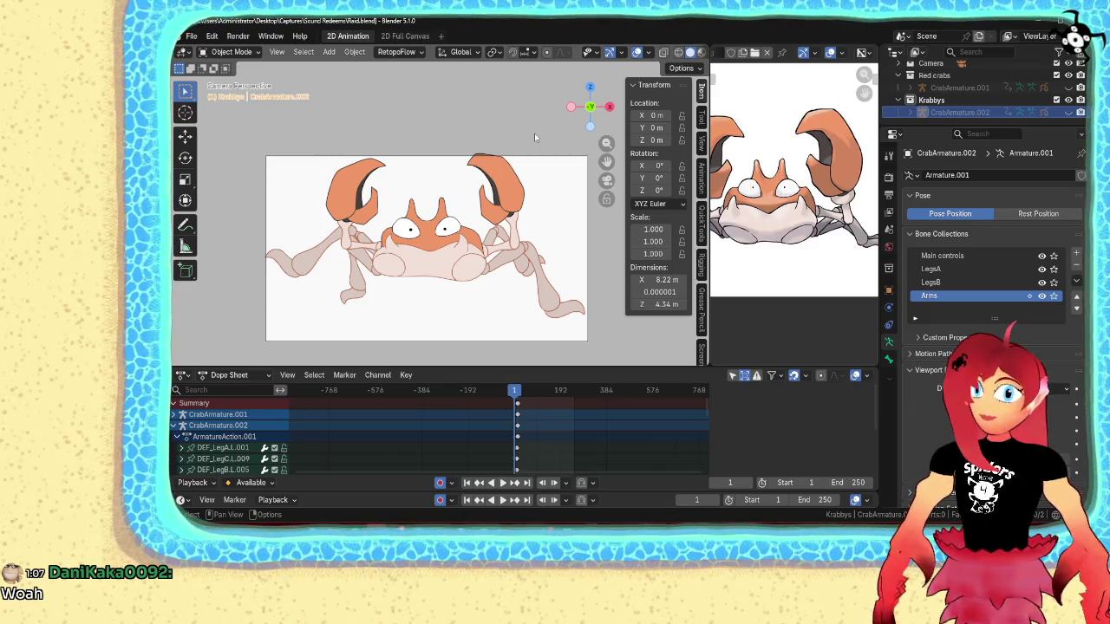
# - Hide the Krabby GPencil drawing and show the red crab Stroke drawing instead
pyautogui.scroll(-1, 485, 263)
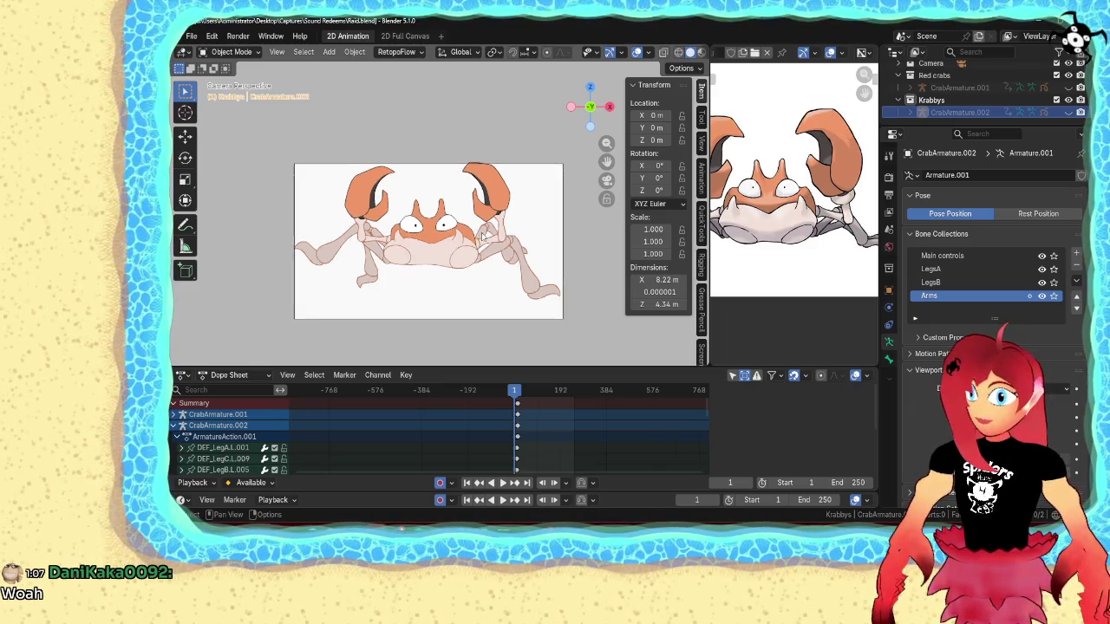
pyautogui.click(503, 483)
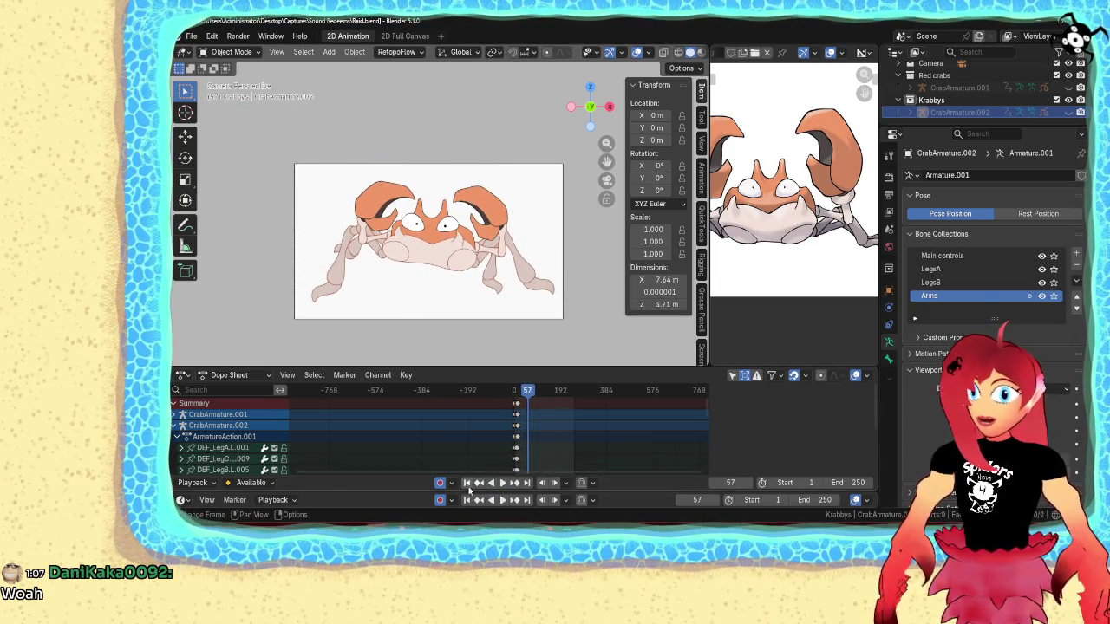
pyautogui.press('Escape')
pyautogui.scroll(-1, 1037, 121)
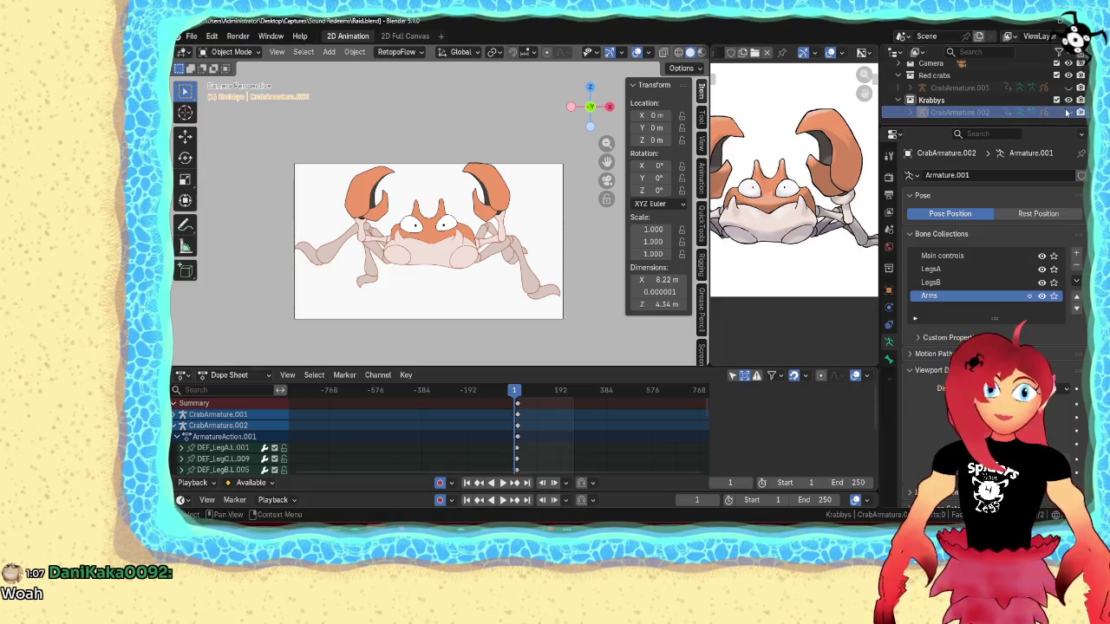
pyautogui.scroll(-2, 961, 120)
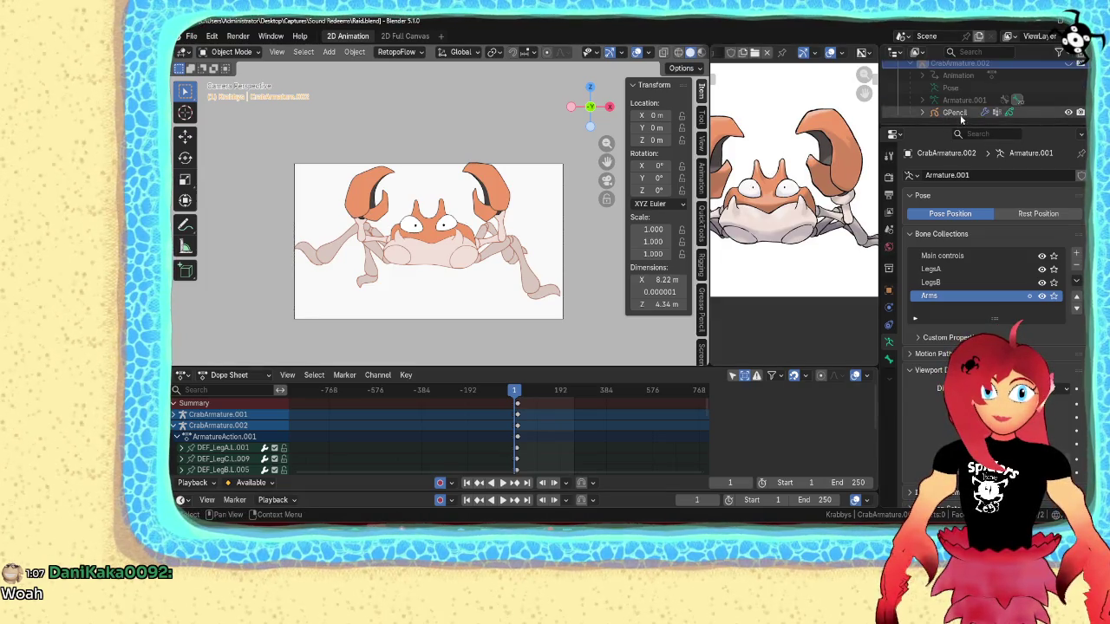
pyautogui.click(1069, 113)
pyautogui.scroll(1, 954, 95)
pyautogui.scroll(2, 945, 87)
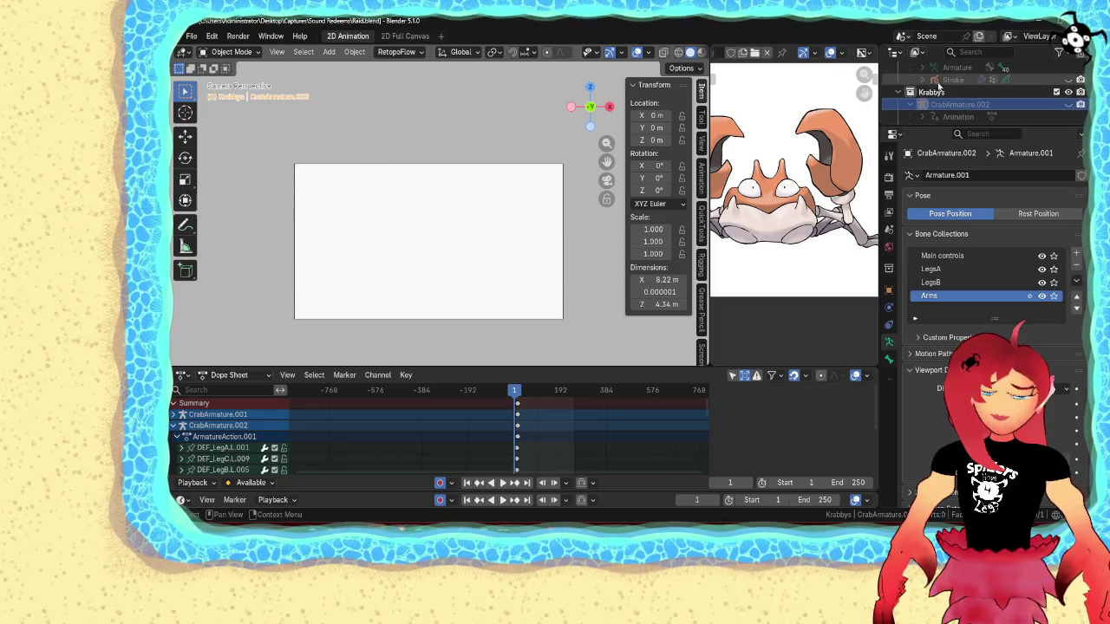
pyautogui.click(1069, 80)
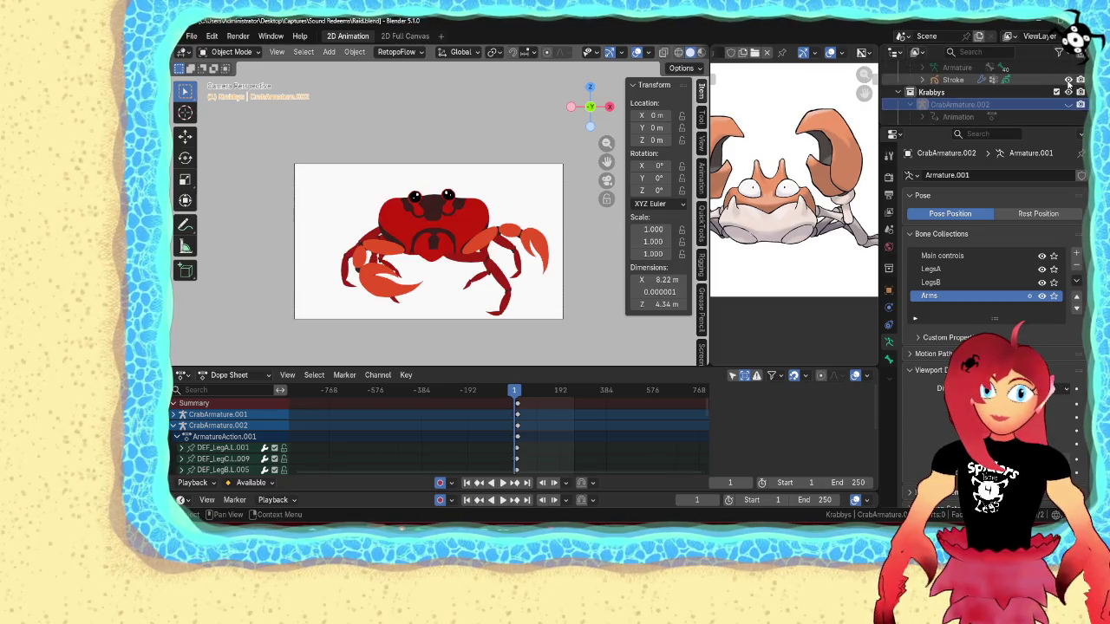
# - Play the red crab animation, return to frame 1, and save Raid.blend
pyautogui.click(504, 500)
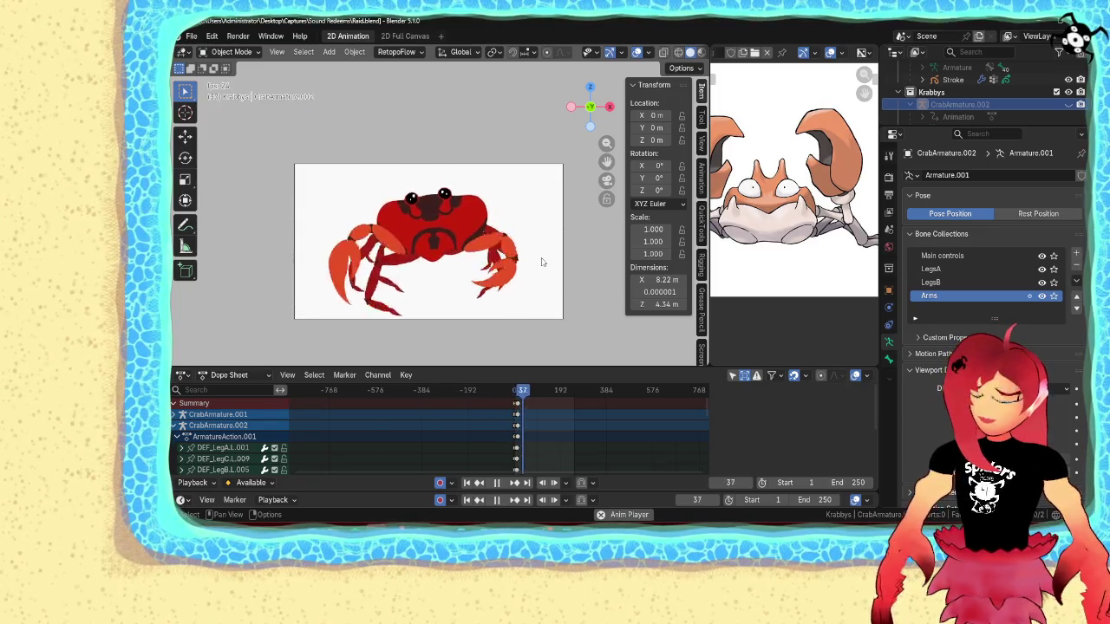
pyautogui.scroll(2, 555, 274)
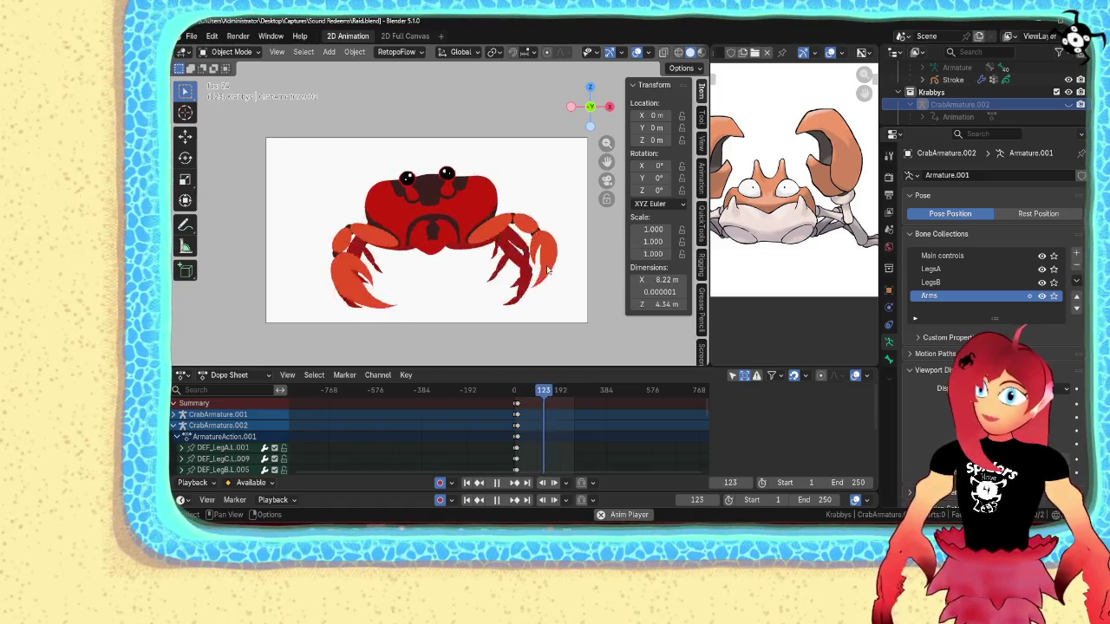
pyautogui.click(496, 482)
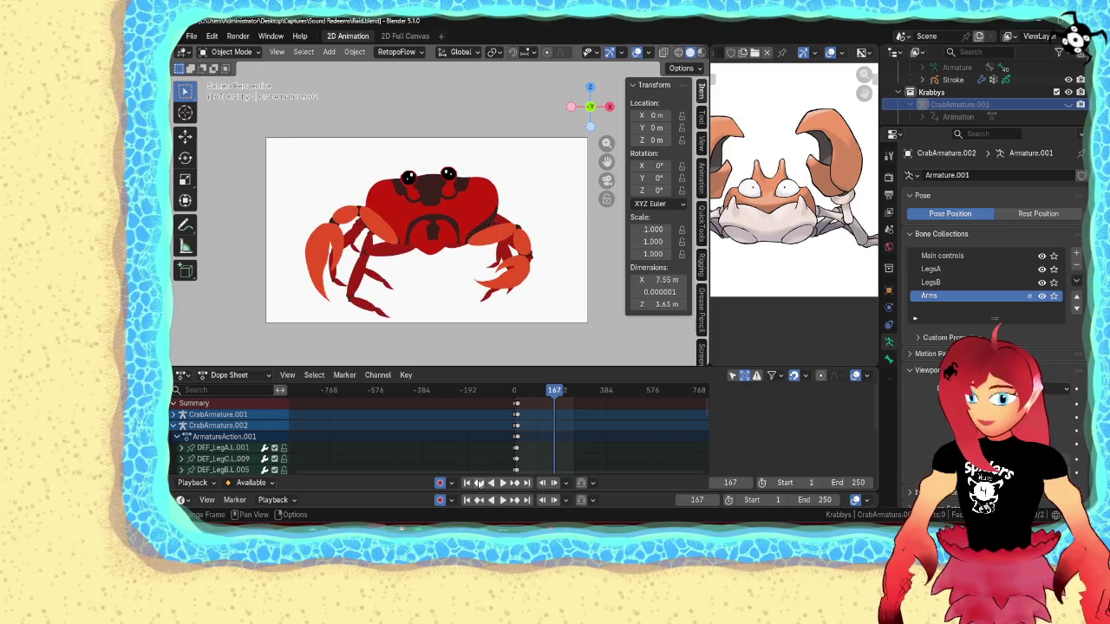
pyautogui.click(466, 482)
pyautogui.hotkey('ctrl', 's')
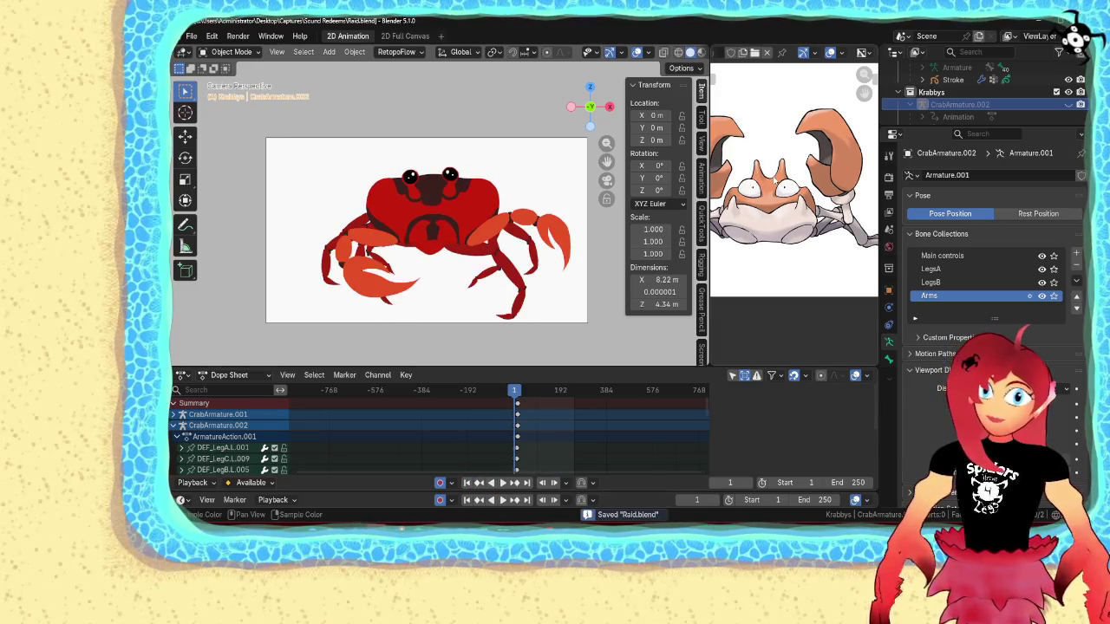
pyautogui.moveTo(1020, 127); pyautogui.dragTo(1014, 282)
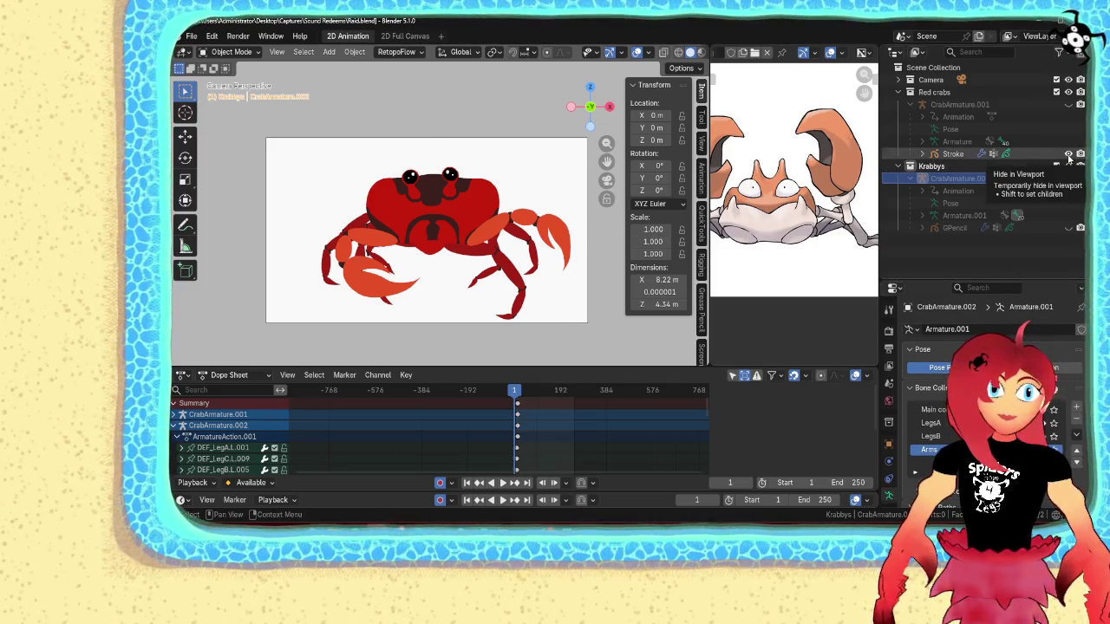
# - Hide the red crab drawing, collapse Krabbys and Red crabs, and add a 'sky crab' collection
pyautogui.click(1068, 153)
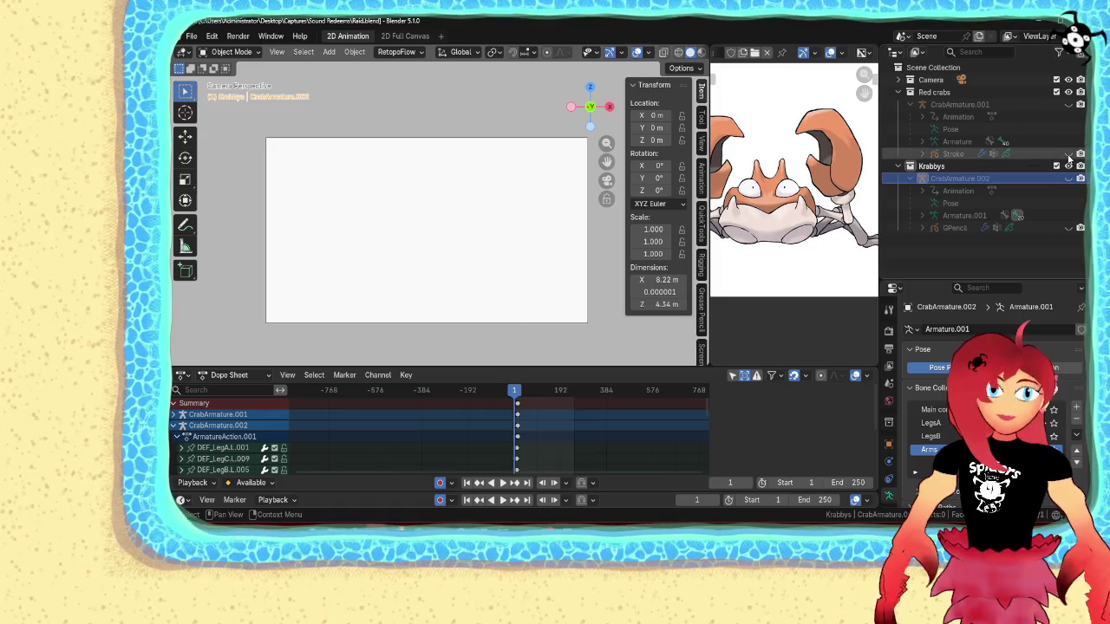
pyautogui.click(898, 165)
pyautogui.click(898, 92)
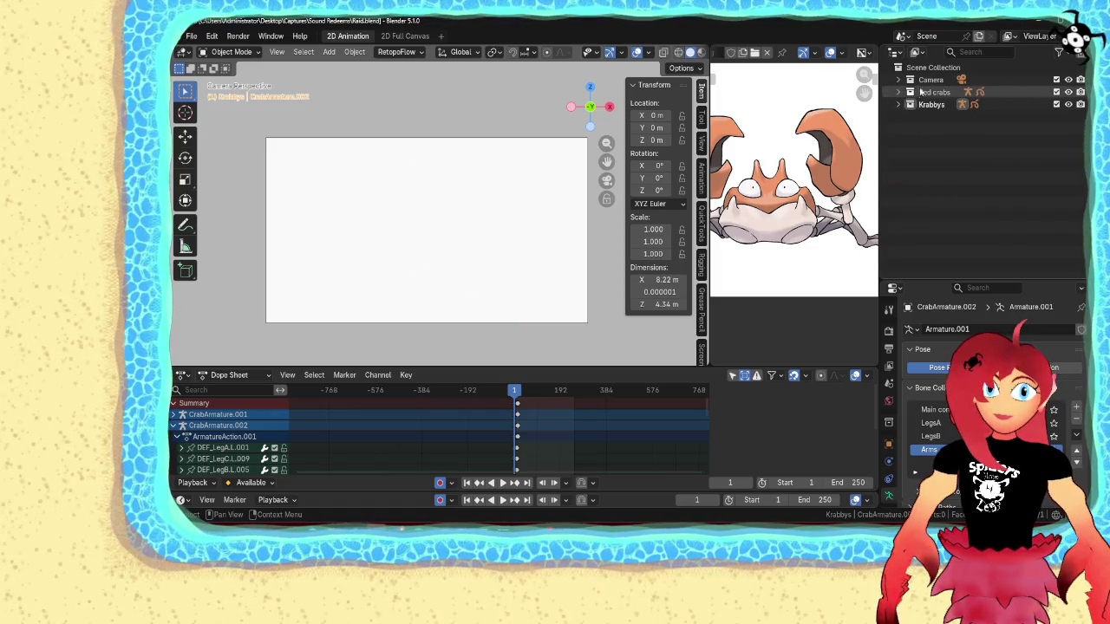
pyautogui.rightClick(934, 71)
pyautogui.click(935, 65)
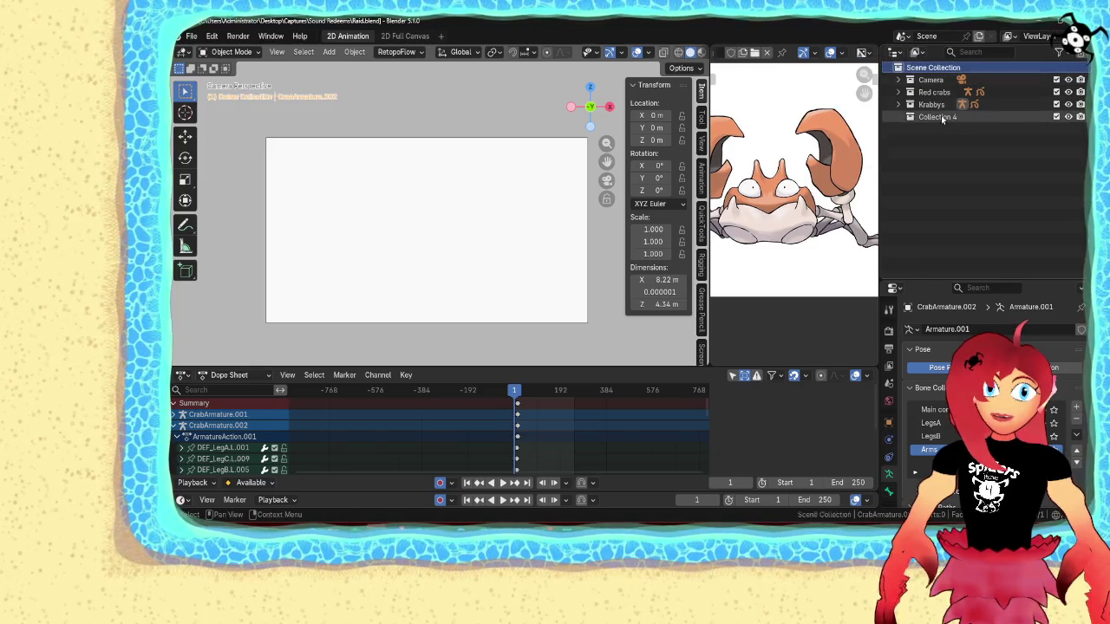
pyautogui.doubleClick(942, 116)
pyautogui.write('sky crab')
pyautogui.press('Return')
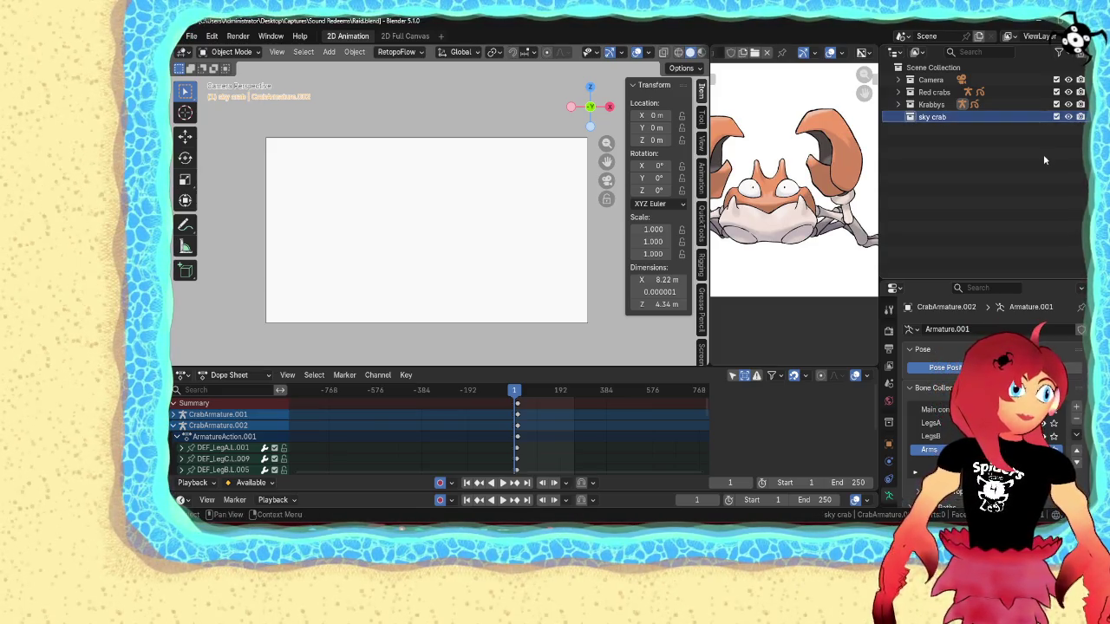
# - Add a second new collection named 'mr krabs' and reposition it in the outliner
pyautogui.rightClick(937, 68)
pyautogui.click(949, 75)
pyautogui.doubleClick(939, 131)
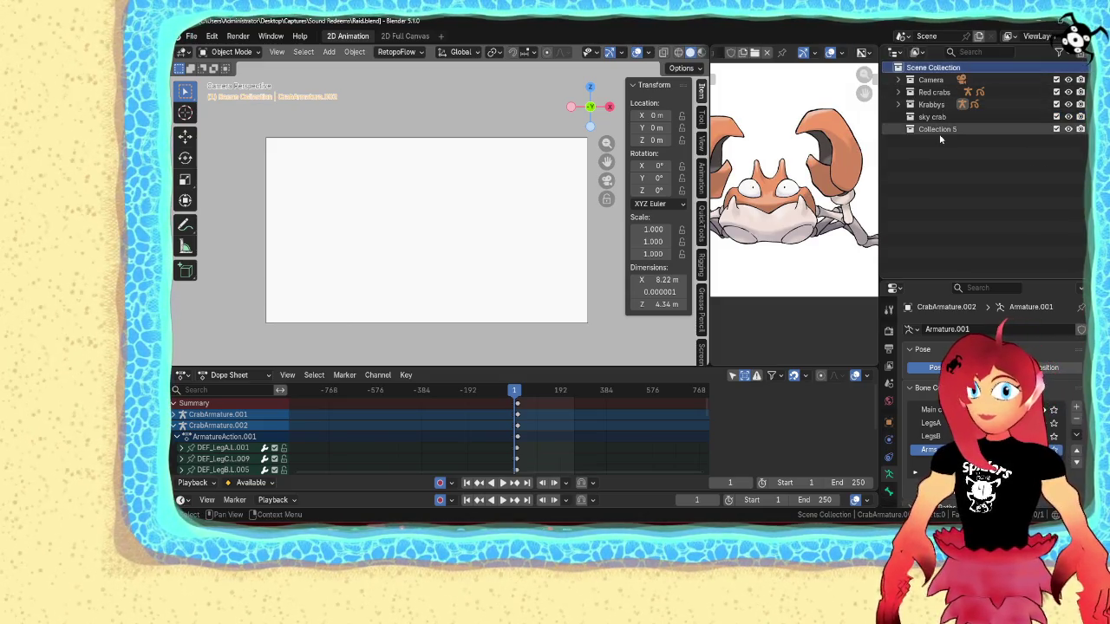
pyautogui.write('mr krabs')
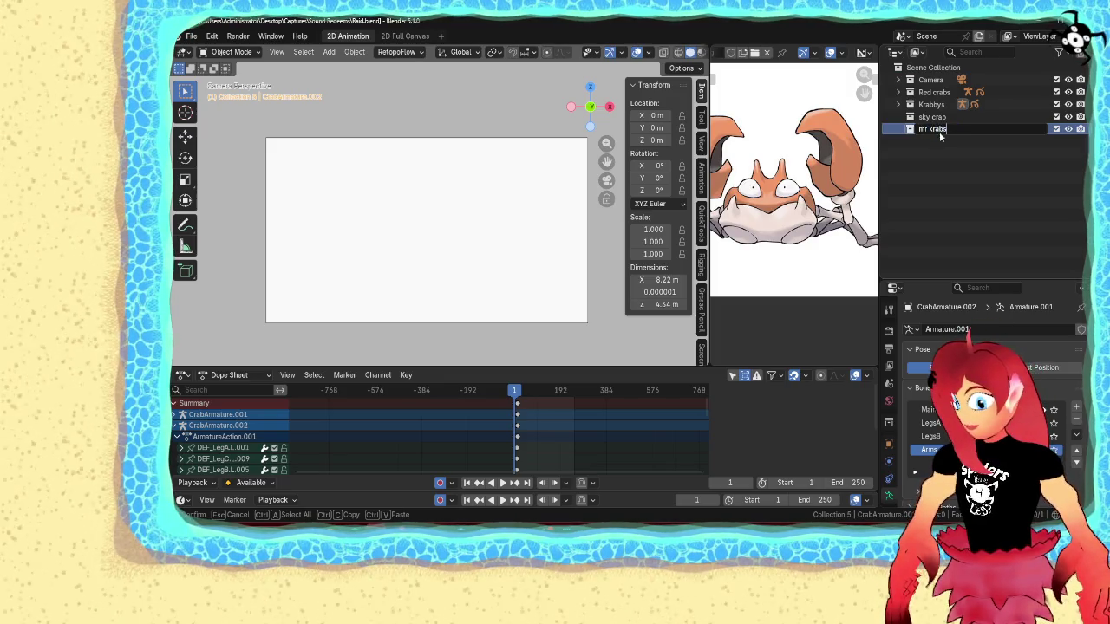
pyautogui.press('Return')
pyautogui.moveTo(939, 130); pyautogui.dragTo(952, 116)
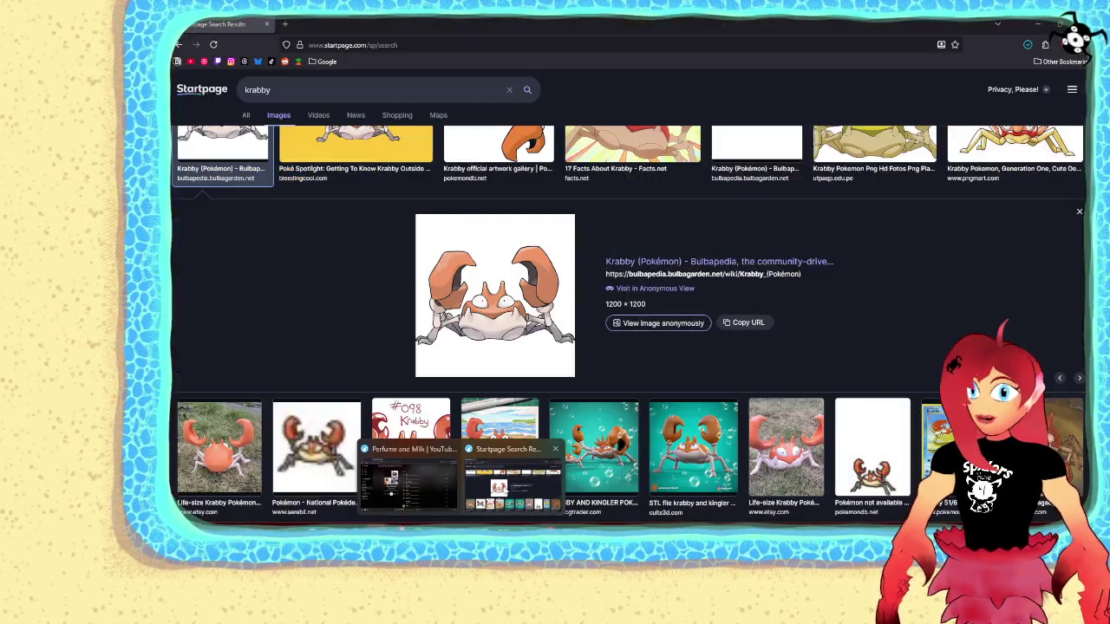
# - Search Startpage Images for 'mr crabs'
pyautogui.click(415, 480)
pyautogui.scroll(2, 476, 183)
pyautogui.doubleClick(314, 92)
pyautogui.write('mr')
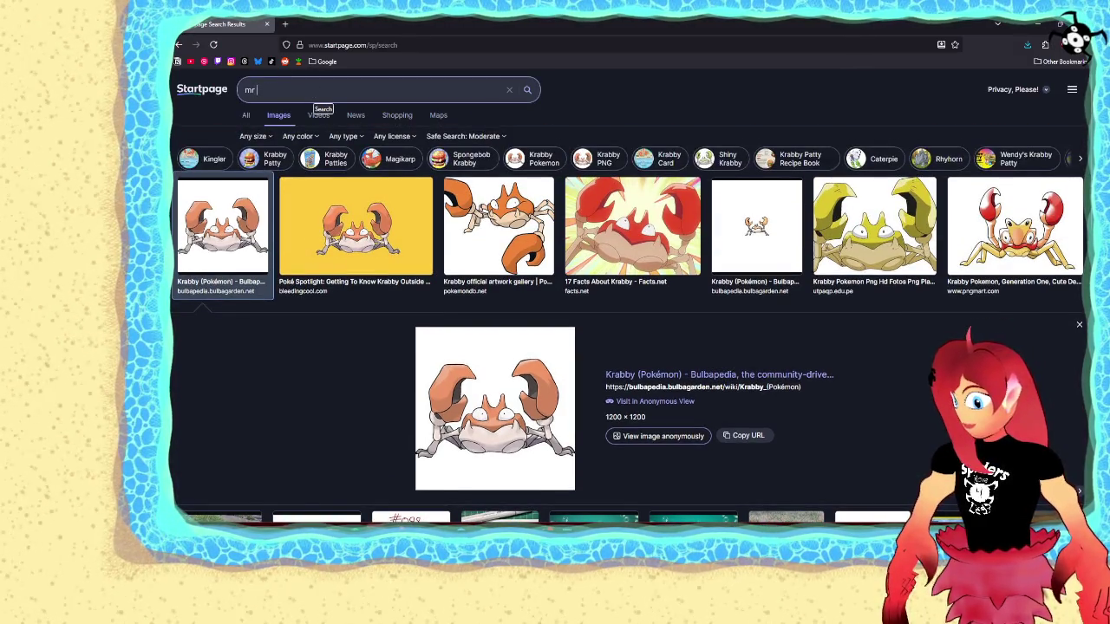
pyautogui.write('bs')
pyautogui.press('Return')
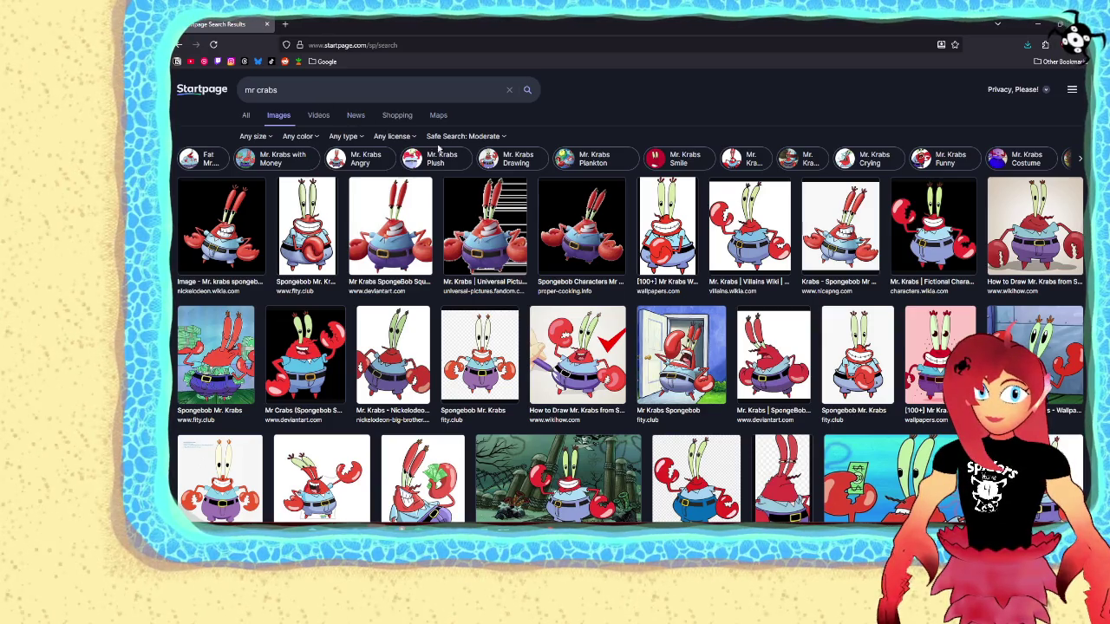
# - Save the Wallpapers.com Mr Krabs picture as a PNG into the temp\refs folder
pyautogui.click(646, 222)
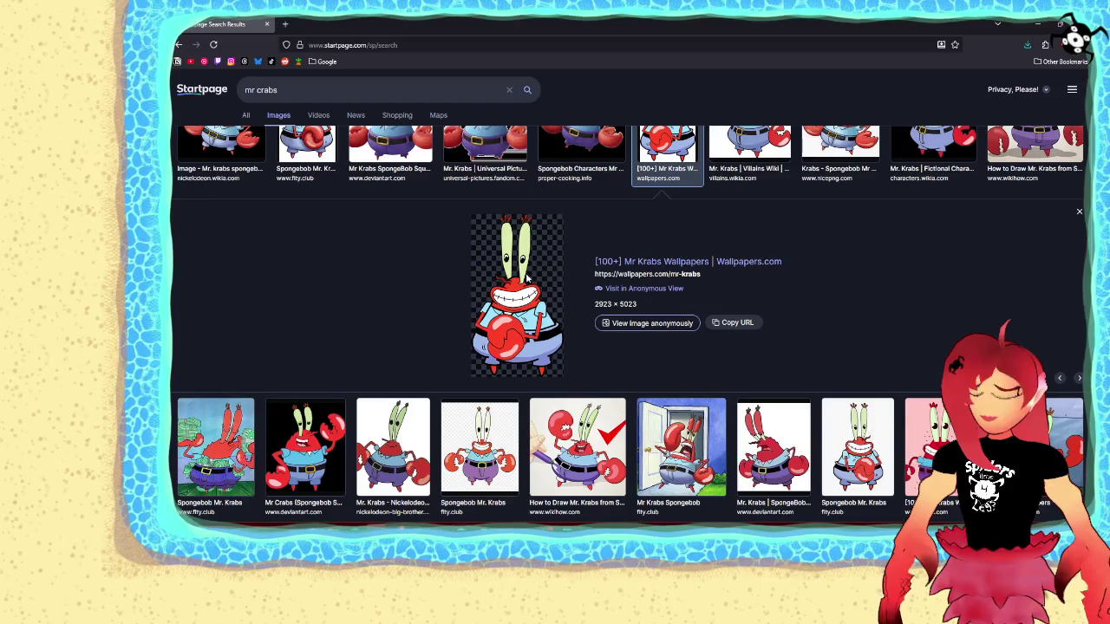
pyautogui.rightClick(510, 297)
pyautogui.click(535, 319)
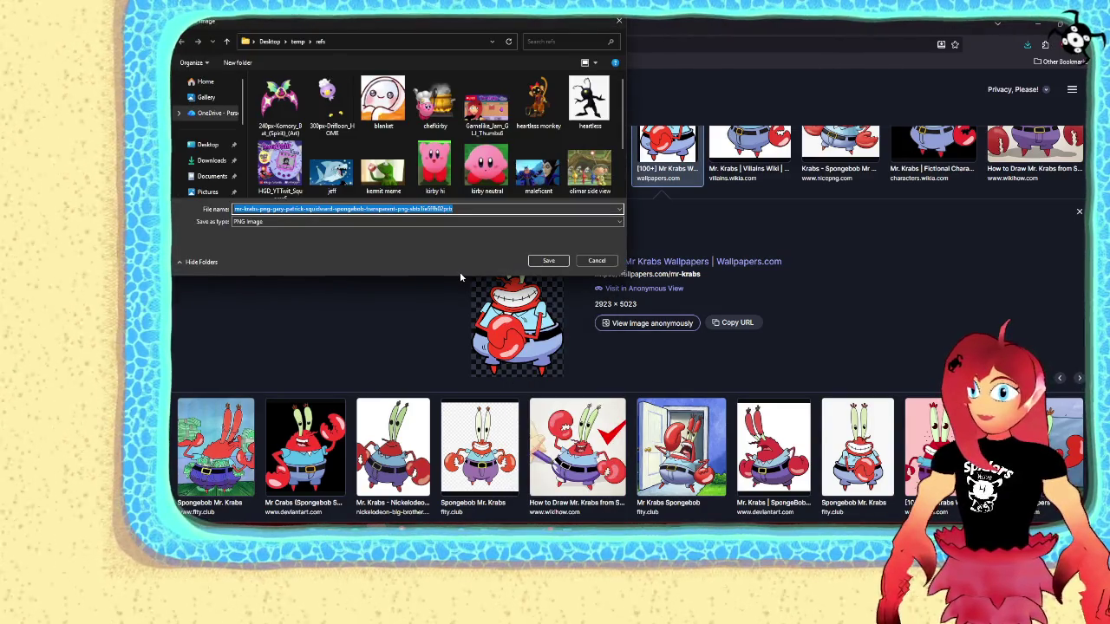
pyautogui.click(549, 261)
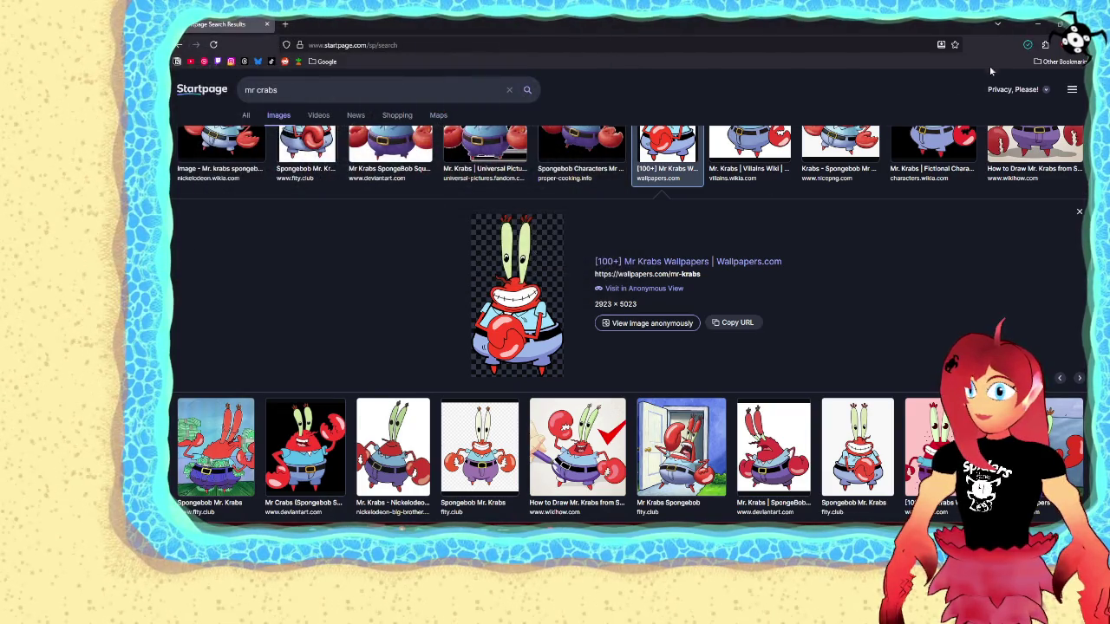
pyautogui.hotkey('alt', 'Tab')
pyautogui.scroll(-4, 778, 159)
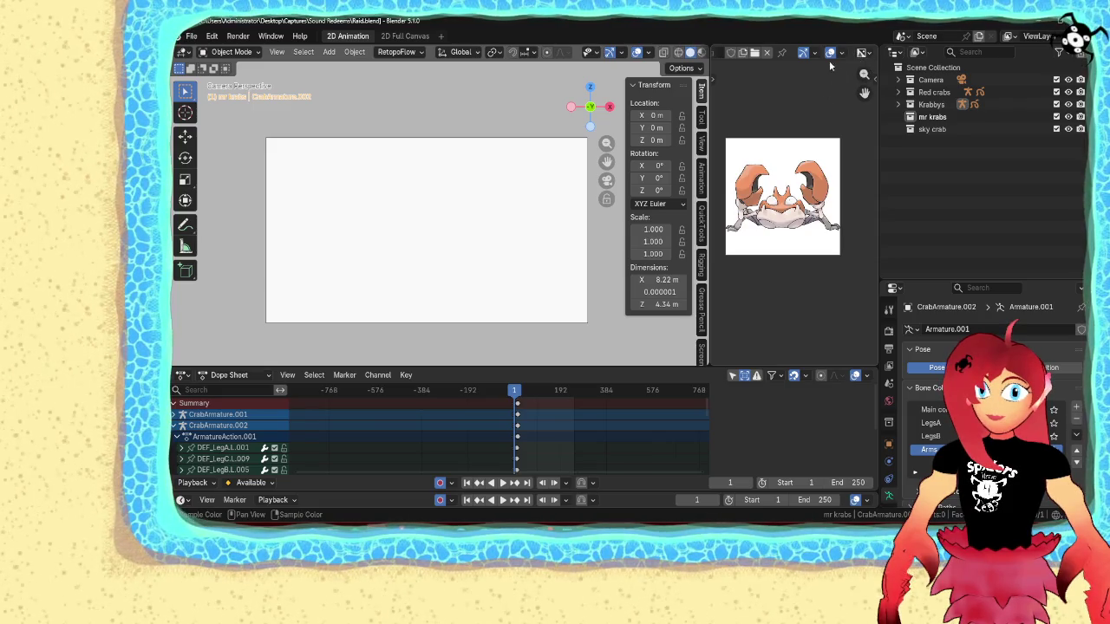
# - Load the mr-krabs PNG into the Image Editor and make the mr krabs collection active
pyautogui.scroll(5, 837, 54)
pyautogui.scroll(-4, 839, 54)
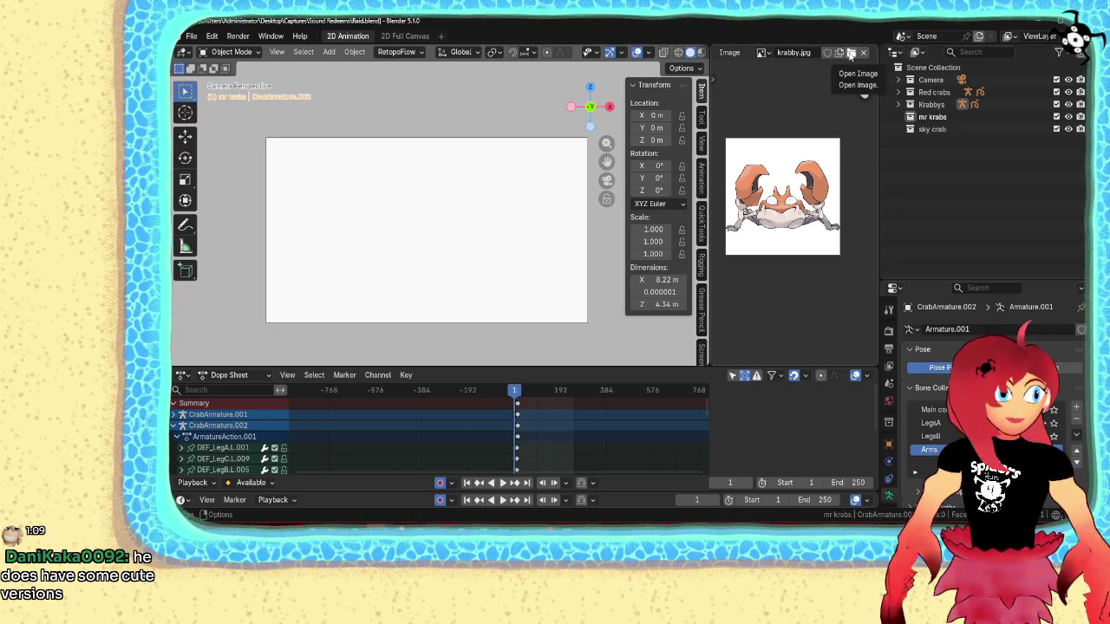
pyautogui.click(850, 53)
pyautogui.scroll(-2, 757, 231)
pyautogui.scroll(-2, 757, 231)
pyautogui.scroll(-2, 757, 230)
pyautogui.doubleClick(764, 245)
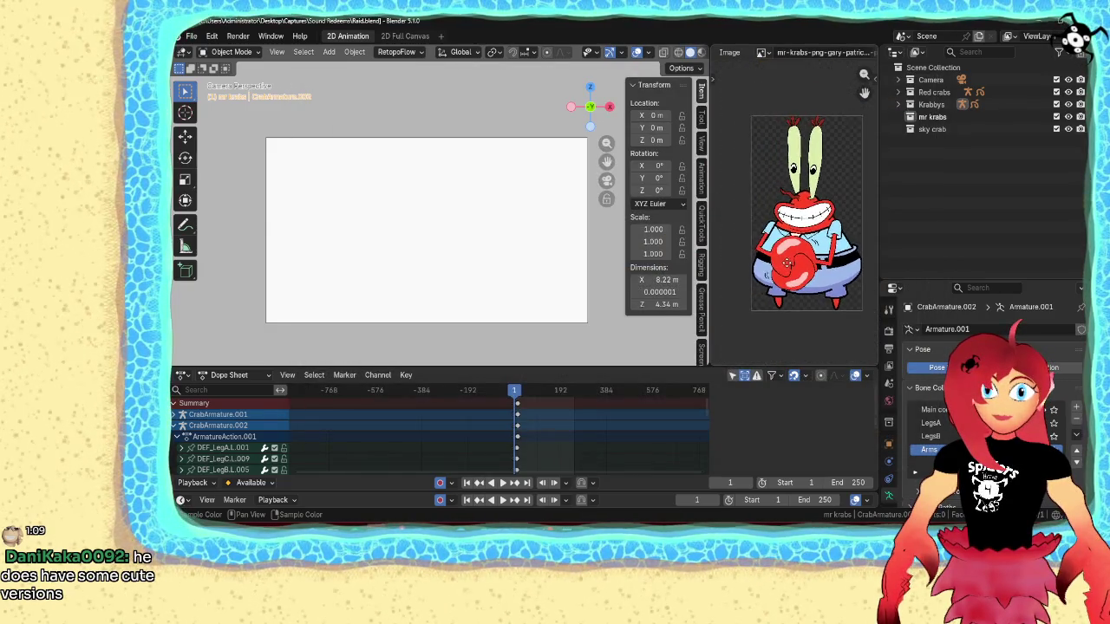
pyautogui.scroll(2, 791, 263)
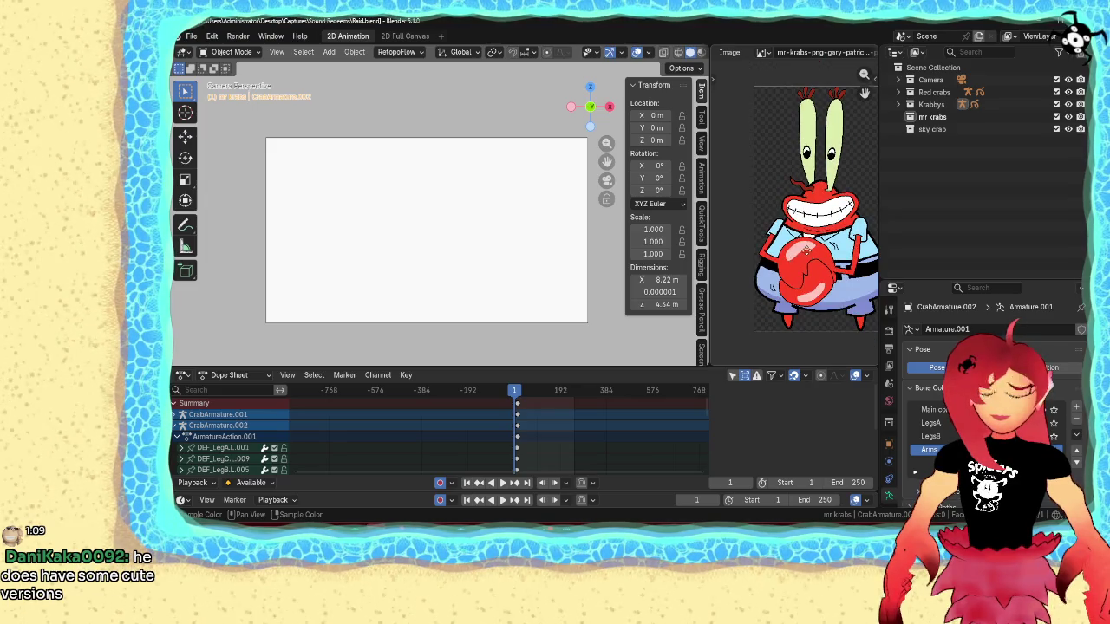
pyautogui.scroll(-1, 791, 263)
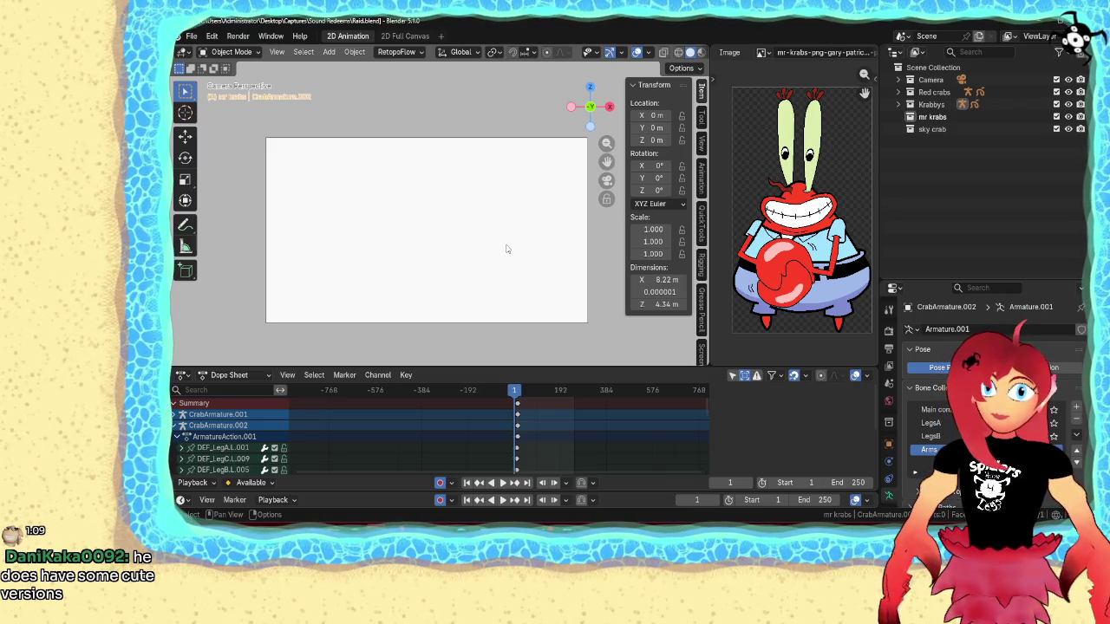
pyautogui.scroll(1, 416, 257)
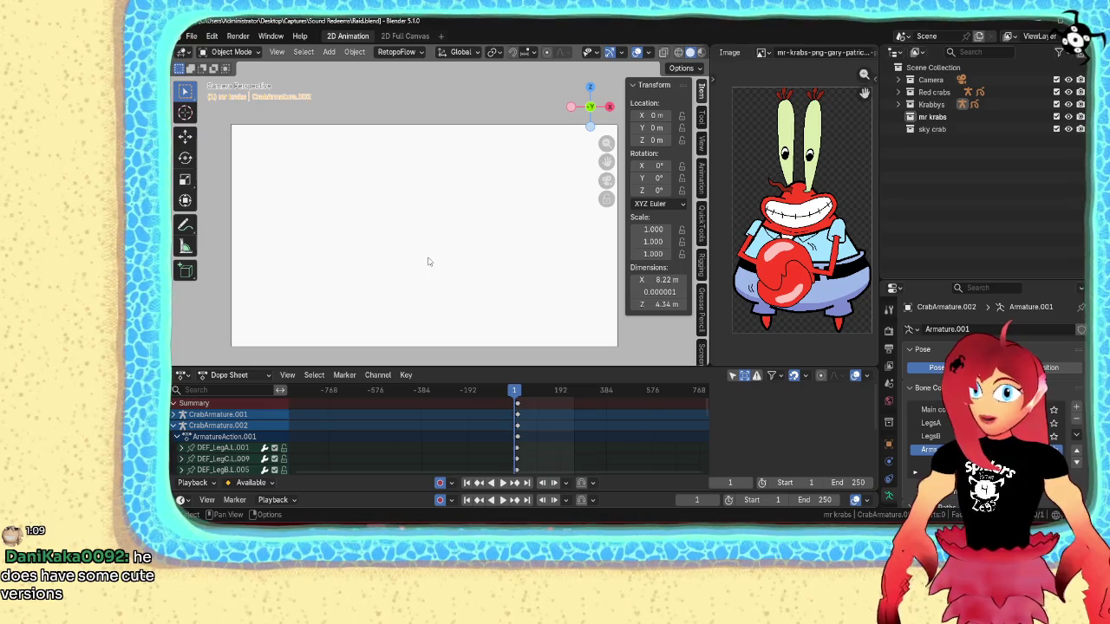
pyautogui.click(932, 116)
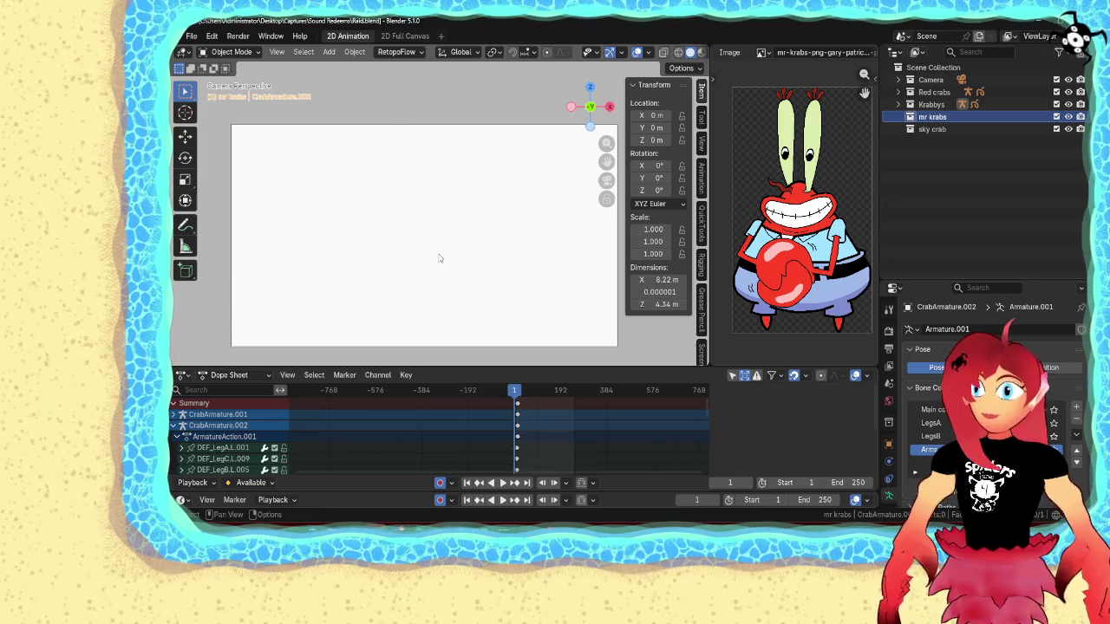
# - Add a blank Grease Pencil object and start drawing on it
pyautogui.hotkey('shift', 'a')
pyautogui.click(488, 253)
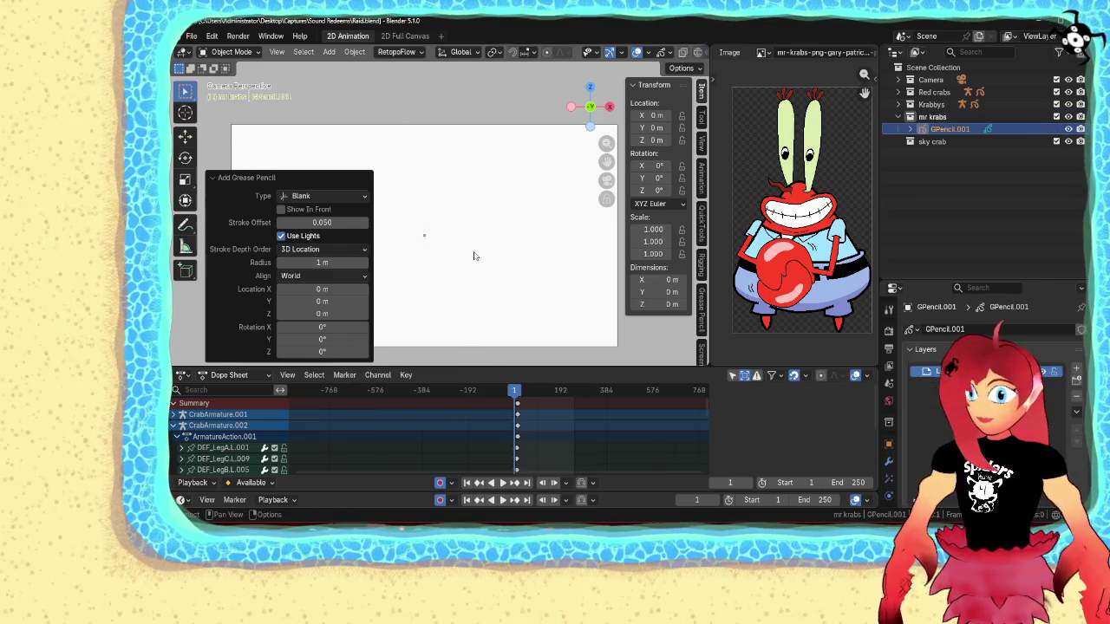
pyautogui.hotkey('ctrl', 'Tab')
pyautogui.click(506, 197)
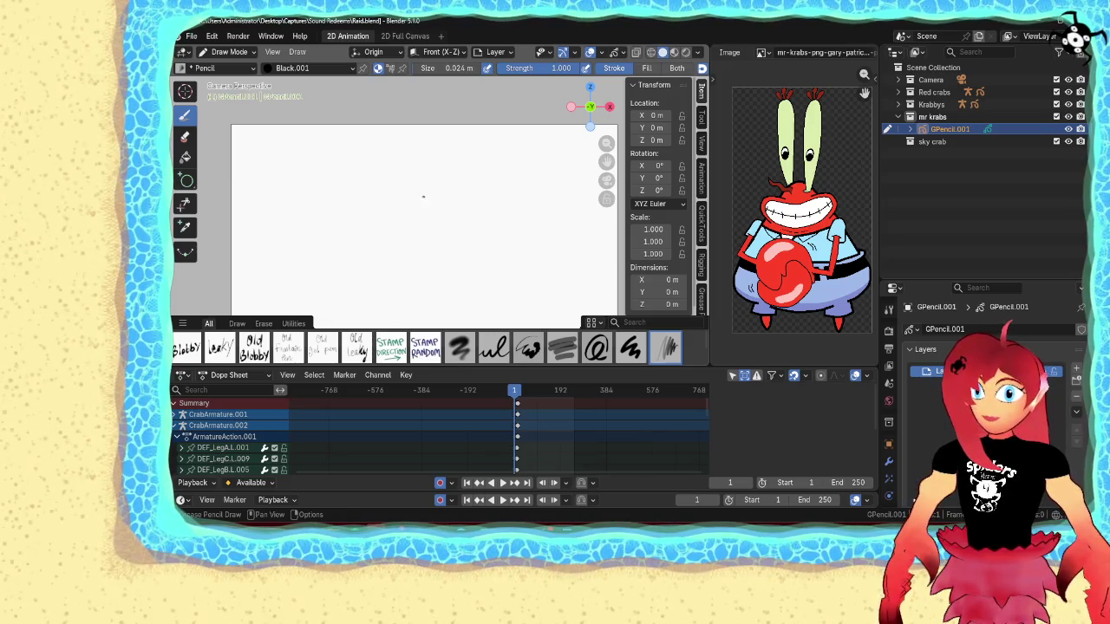
# - Draw the rounded triangular body outline, redrawing it once after an undo
pyautogui.moveTo(427, 198)
pyautogui.mouseDown()
pyautogui.moveTo(400, 253)
pyautogui.moveTo(448, 278)
pyautogui.mouseUp()
pyautogui.hotkey('ctrl', 'z')
pyautogui.moveTo(433, 195)
pyautogui.mouseDown()
pyautogui.moveTo(408, 247)
pyautogui.moveTo(415, 264)
pyautogui.moveTo(469, 276)
pyautogui.mouseUp()
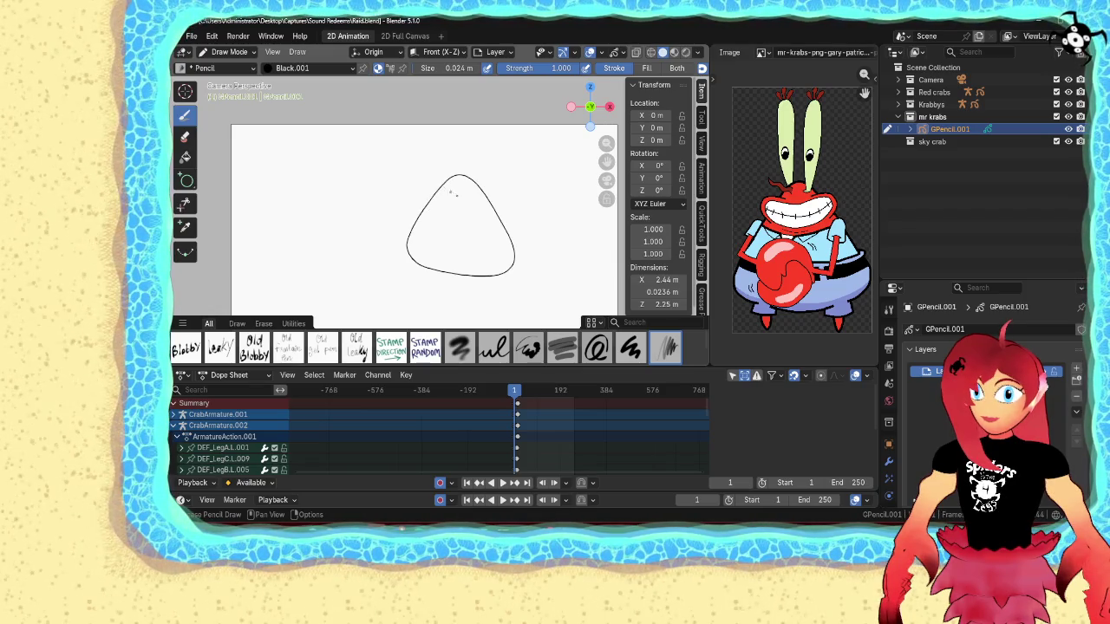
pyautogui.scroll(3, 422, 209)
pyautogui.hotkey('ctrl', 'Tab')
# - Enlarge the whole body outline and tilt it slightly
pyautogui.click(535, 208)
pyautogui.keyDown('shift'); pyautogui.moveTo(536, 208); pyautogui.dragTo(467, 198, button='middle'); pyautogui.keyUp('shift')
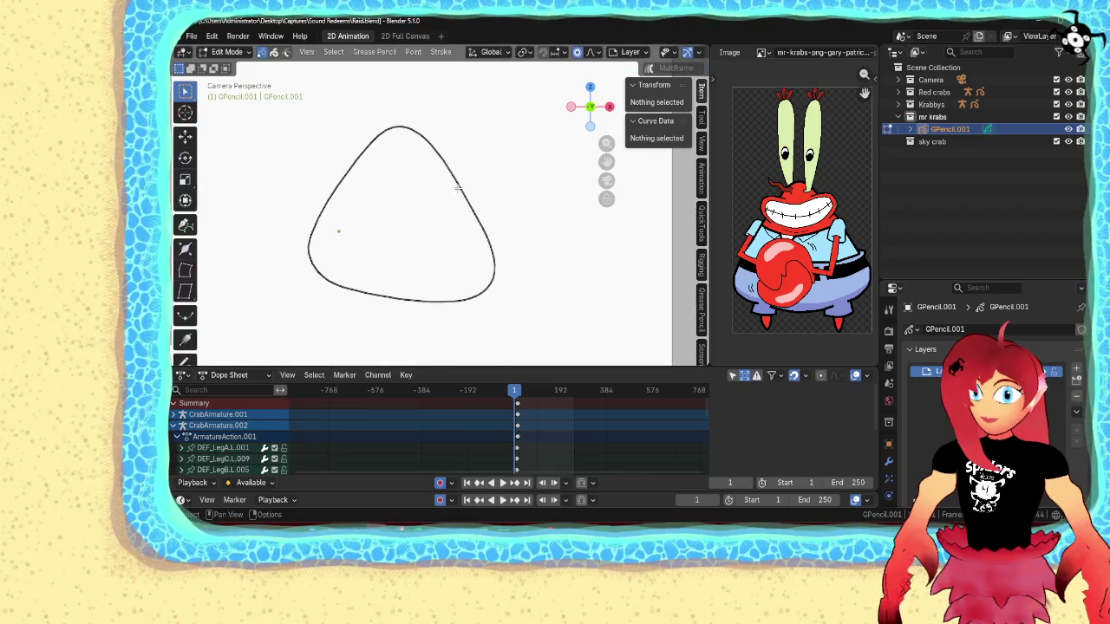
pyautogui.press('a')
pyautogui.press('s')
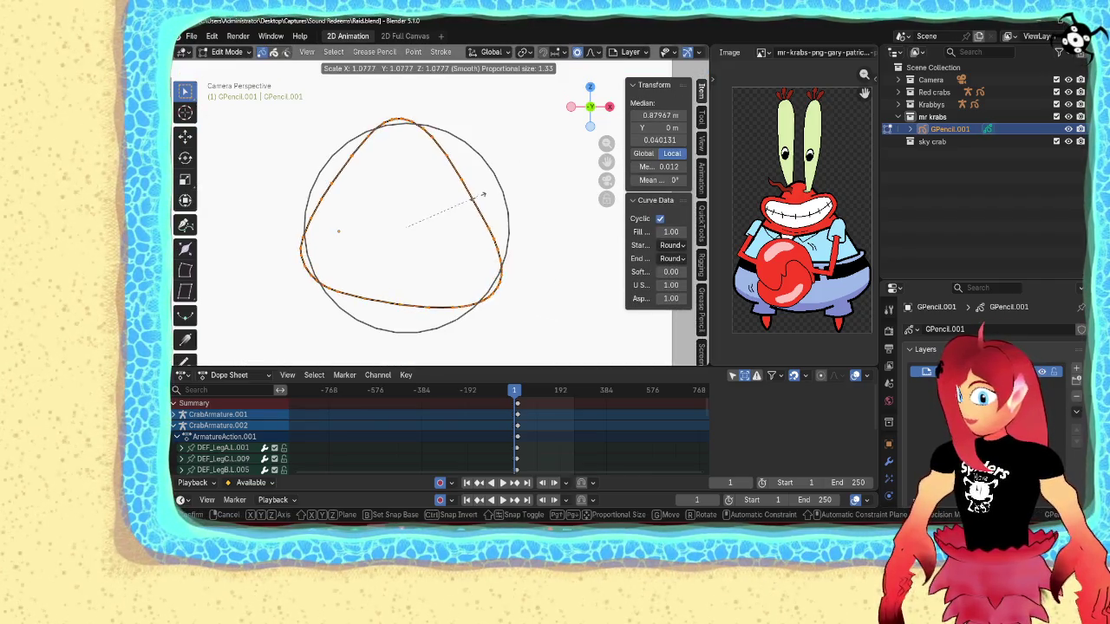
pyautogui.click(481, 196)
pyautogui.press('s')
pyautogui.press('r')
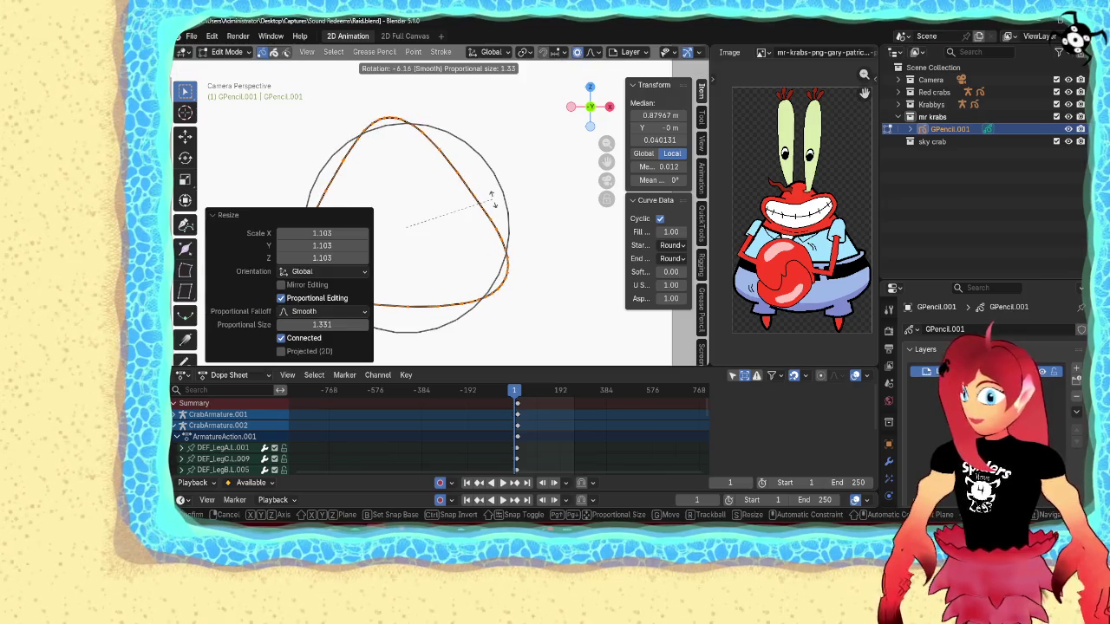
pyautogui.click(469, 211)
# - Reshape one side of the body by moving a point with proportional editing
pyautogui.keyDown('shift'); pyautogui.moveTo(469, 211); pyautogui.dragTo(553, 212, button='middle'); pyautogui.keyUp('shift')
pyautogui.scroll(-3, 553, 212)
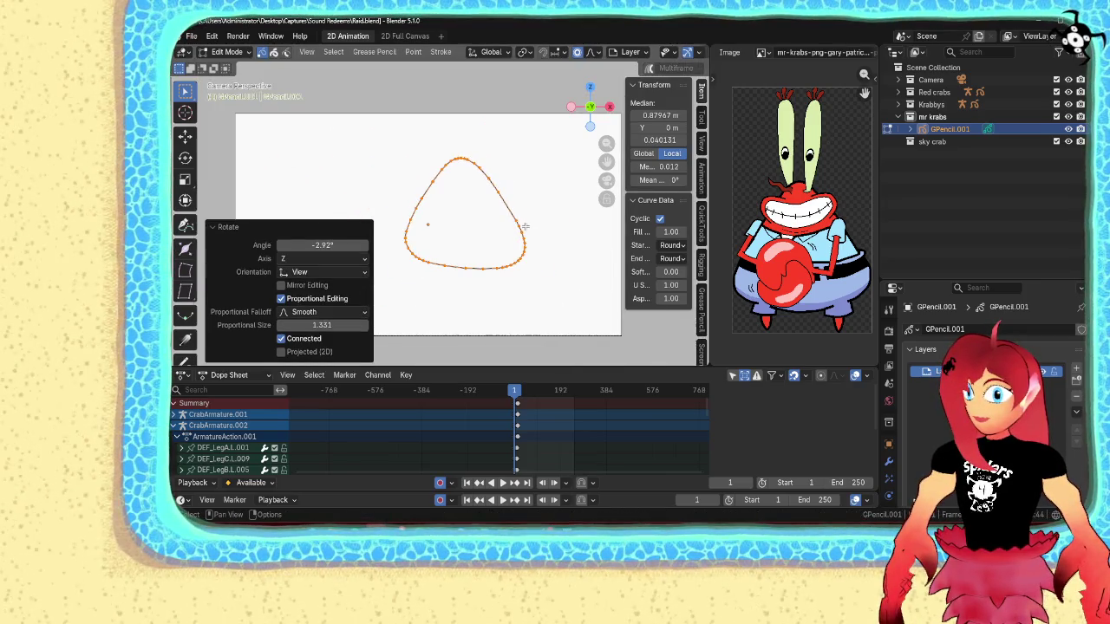
pyautogui.click(430, 271)
pyautogui.press('g')
pyautogui.scroll(-5, 445, 252)
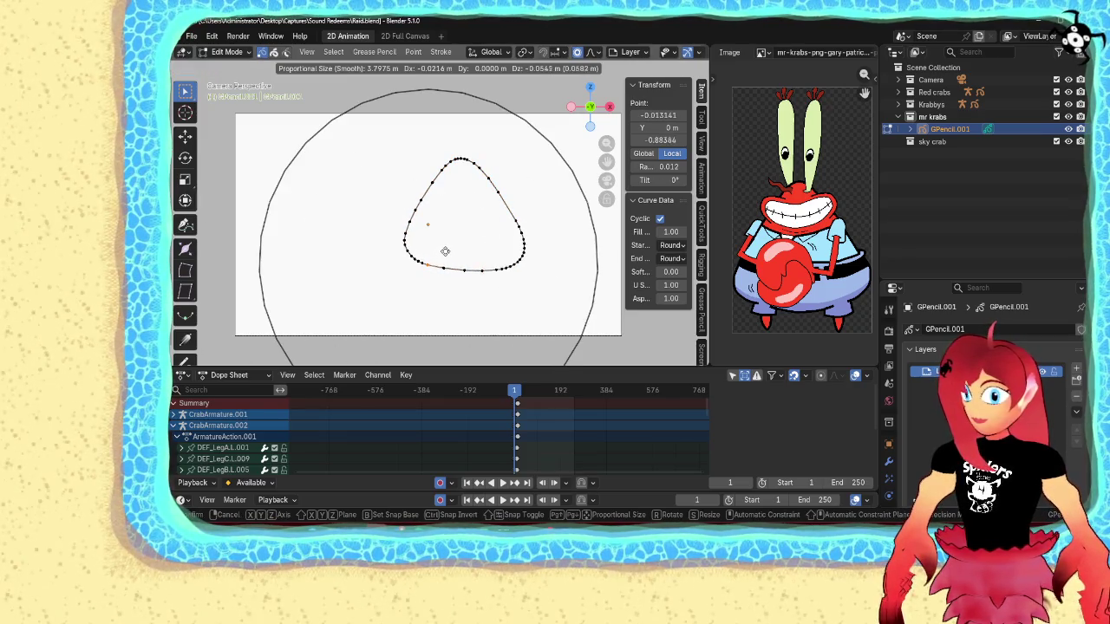
pyautogui.click(446, 256)
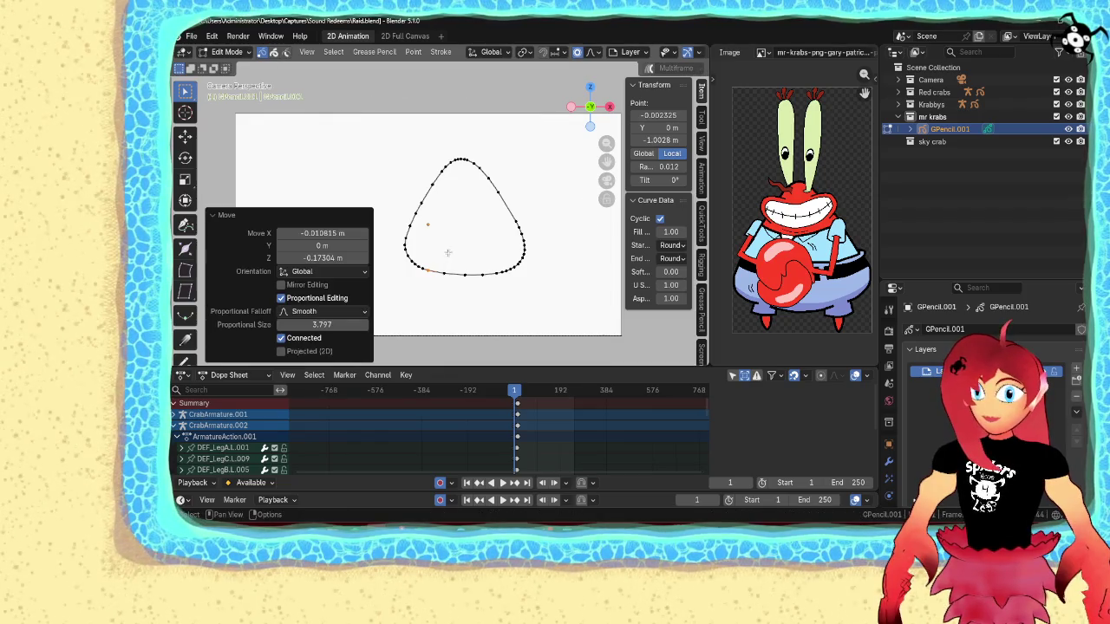
# - Move the whole body lower and left, then return to Draw Mode
pyautogui.press('a')
pyautogui.press('g')
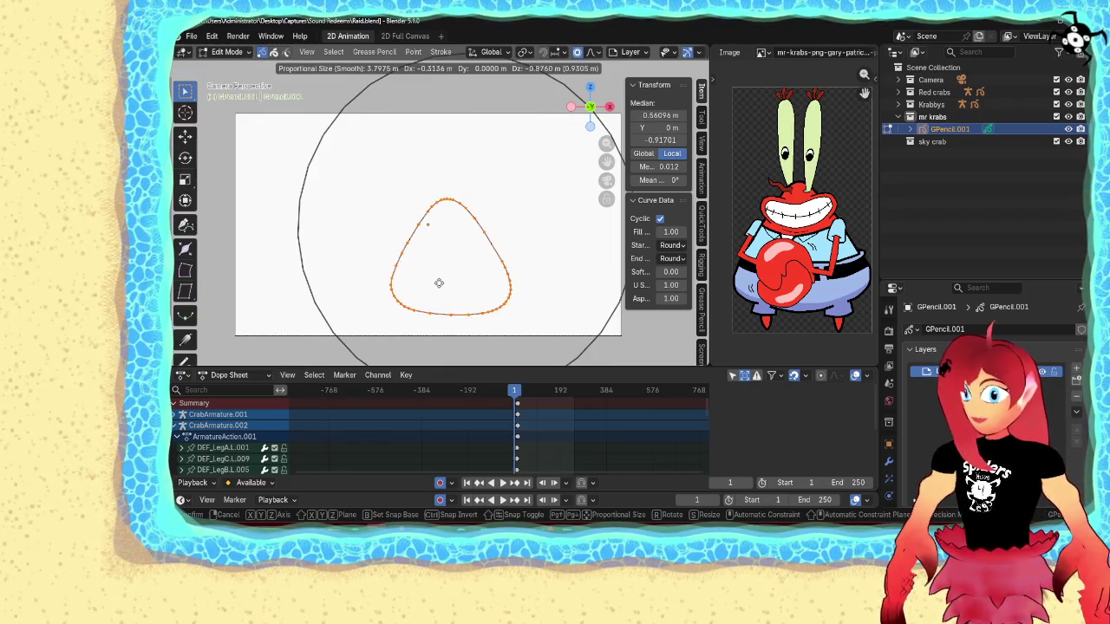
pyautogui.click(438, 288)
pyautogui.hotkey('ctrl', 'Tab')
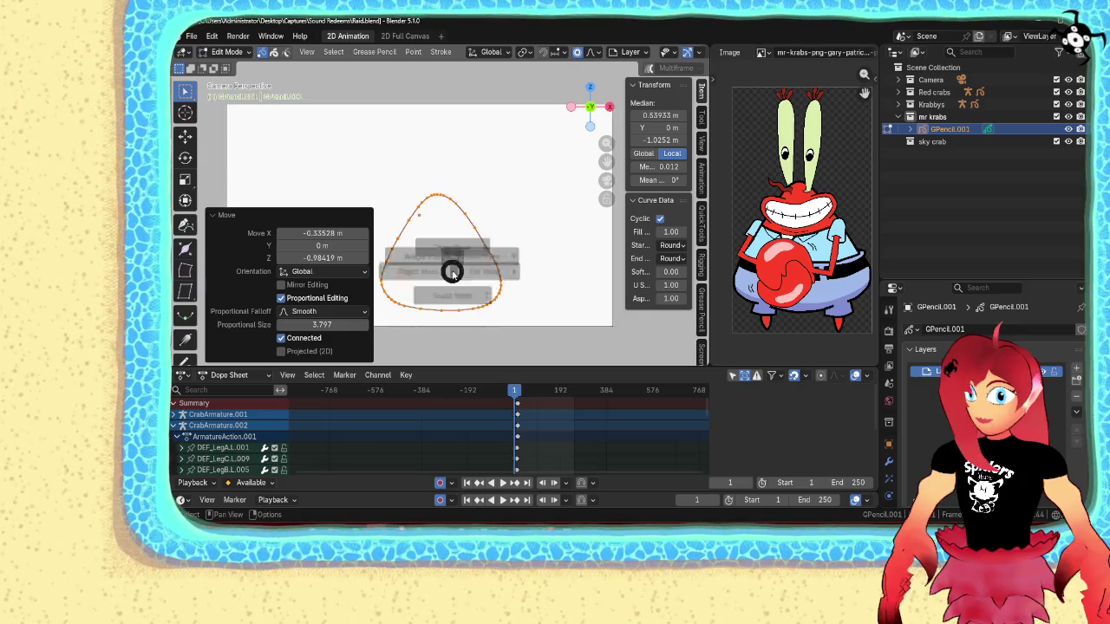
pyautogui.click(450, 208)
pyautogui.scroll(1, 470, 236)
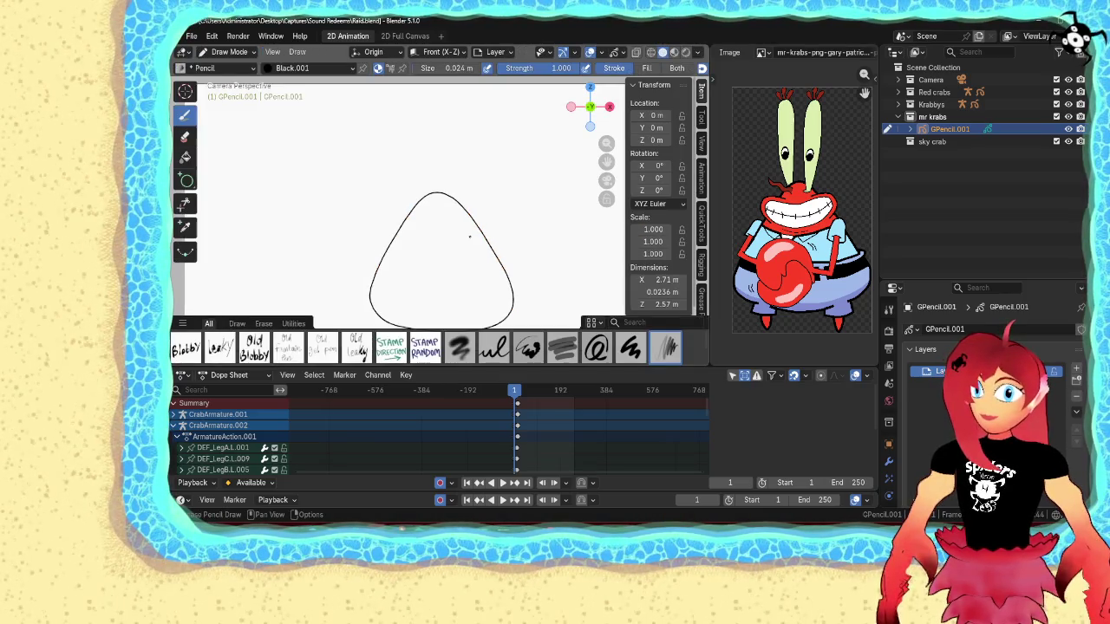
pyautogui.keyDown('shift'); pyautogui.moveTo(469, 236); pyautogui.dragTo(466, 192, button='middle'); pyautogui.keyUp('shift')
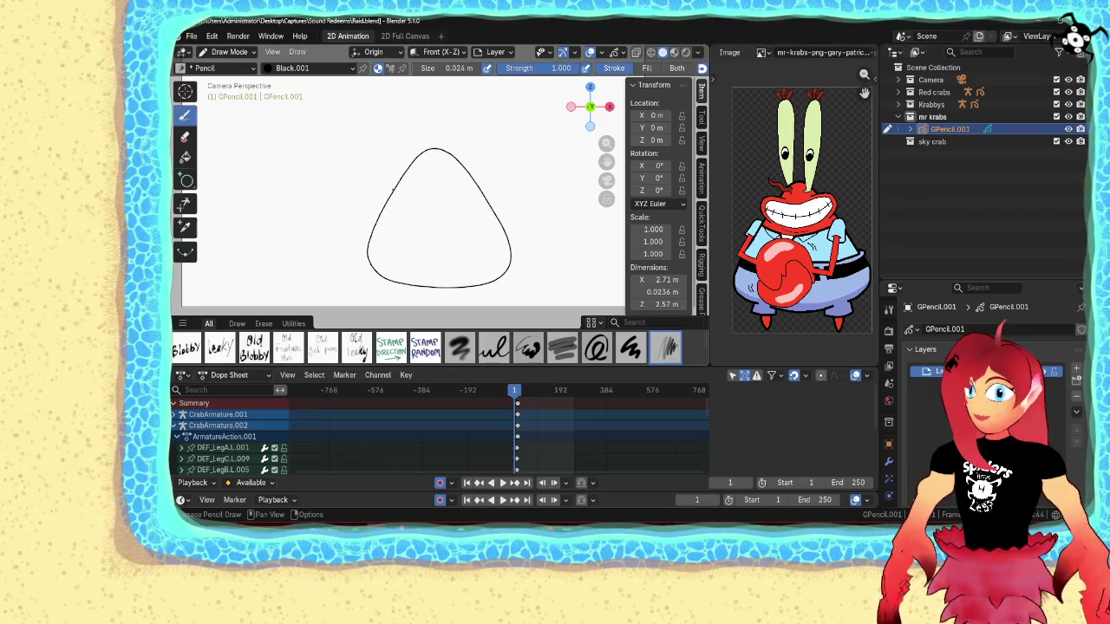
# - Draw the right and left eyestalk loops above the body, plus eyebrow and toothy mouth
pyautogui.keyDown('shift'); pyautogui.moveTo(458, 169); pyautogui.dragTo(461, 204, button='middle'); pyautogui.keyUp('shift')
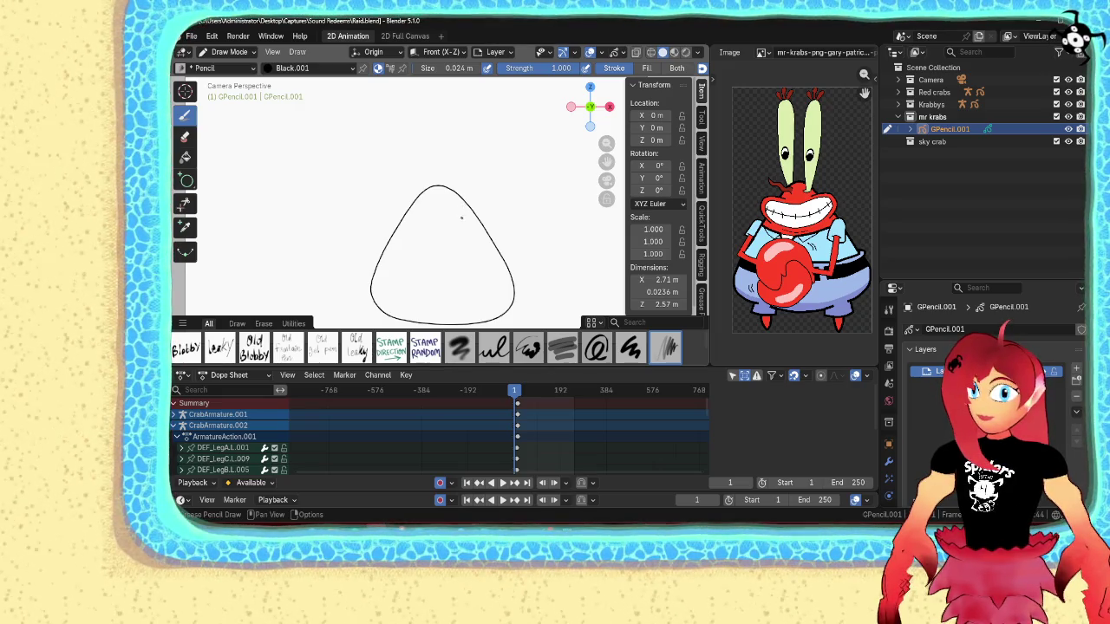
pyautogui.moveTo(457, 214); pyautogui.dragTo(464, 176)
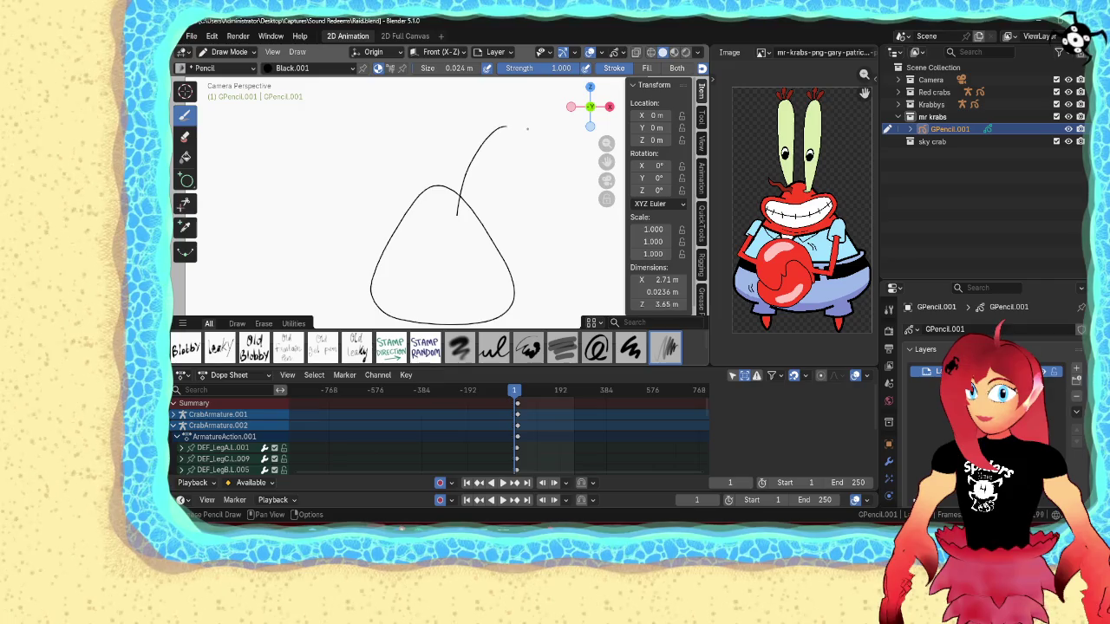
pyautogui.moveTo(469, 233); pyautogui.dragTo(456, 239)
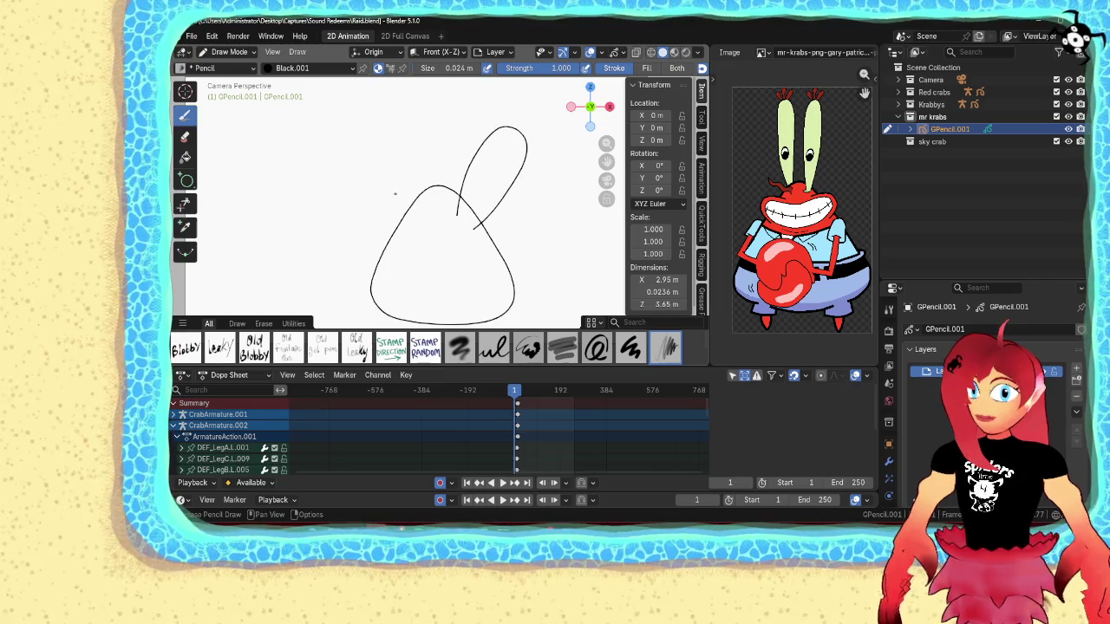
pyautogui.moveTo(411, 200); pyautogui.dragTo(401, 154)
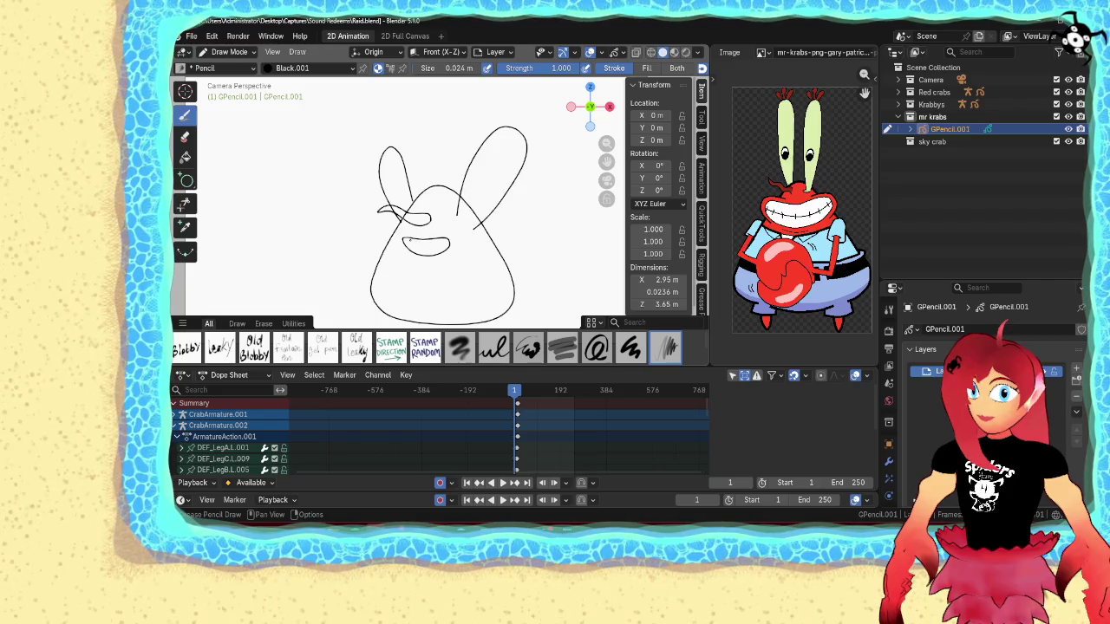
pyautogui.scroll(2, 426, 252)
pyautogui.scroll(1, 426, 252)
pyautogui.scroll(2, 426, 252)
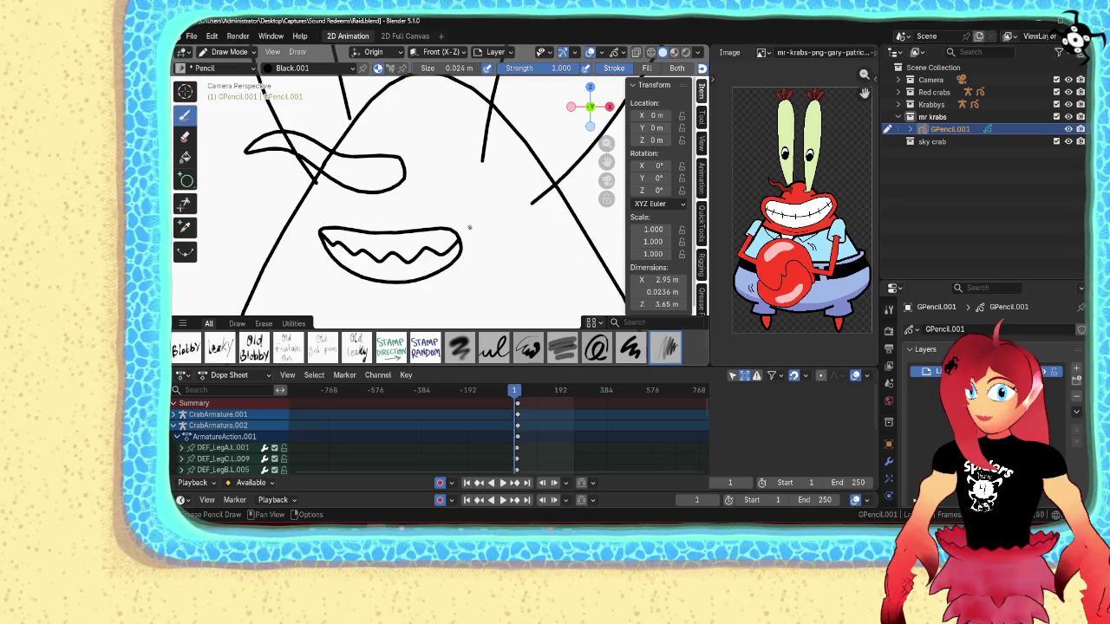
pyautogui.scroll(-8, 469, 228)
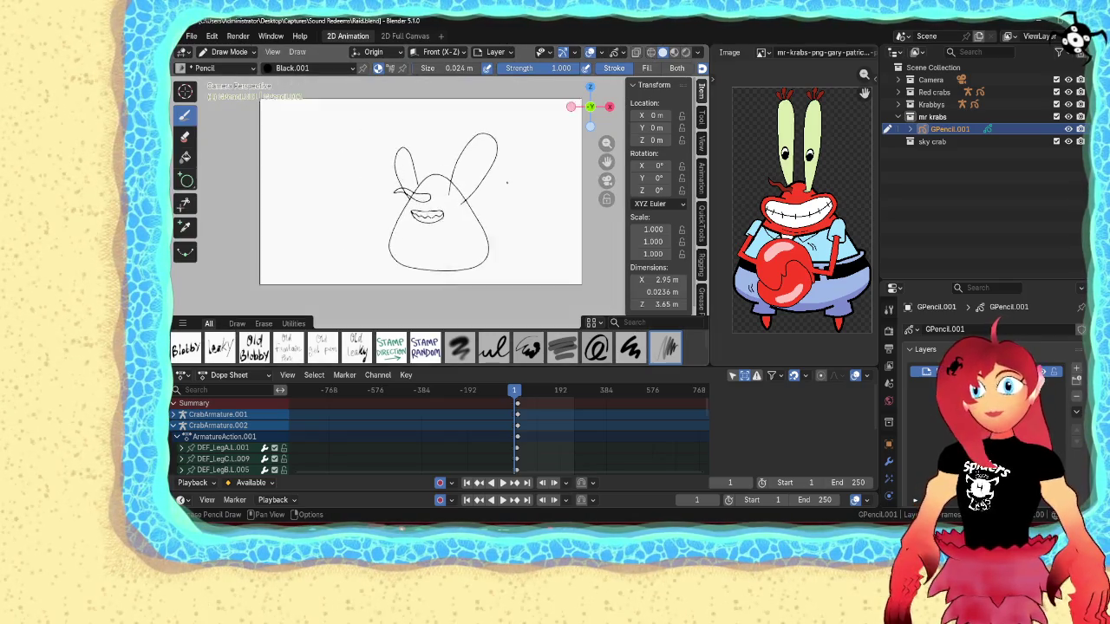
pyautogui.scroll(2, 507, 182)
pyautogui.press('Tab')
# - Smooth the right eyestalk, scale it to 0.824 and shift it left and down
pyautogui.press('l')
pyautogui.rightClick(499, 194)
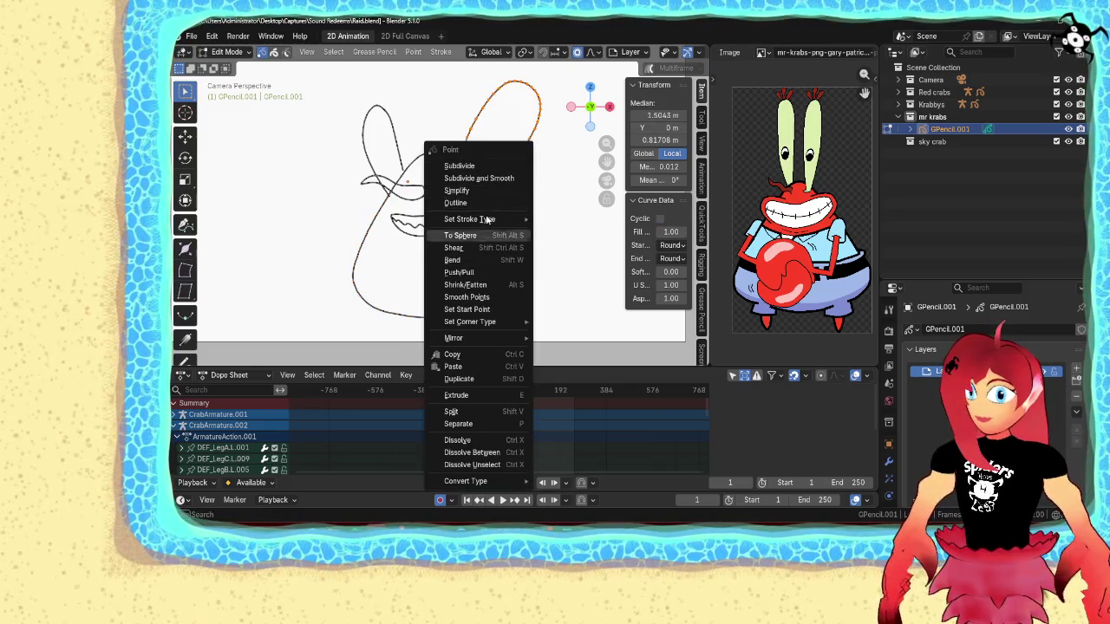
pyautogui.click(482, 178)
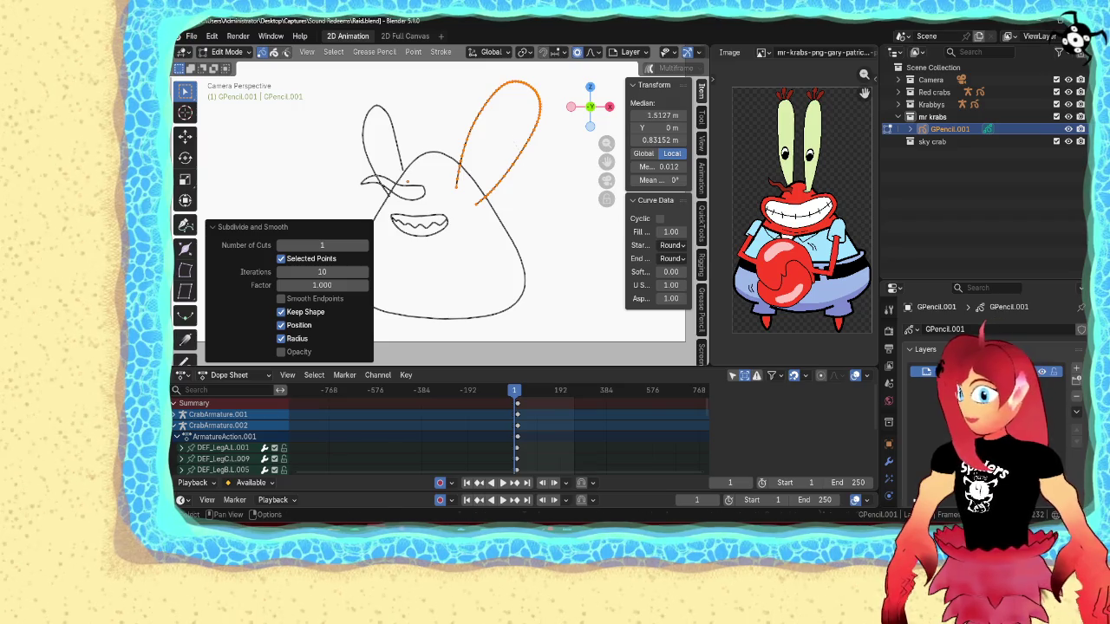
pyautogui.press('s')
pyautogui.click(515, 167)
pyautogui.press('g')
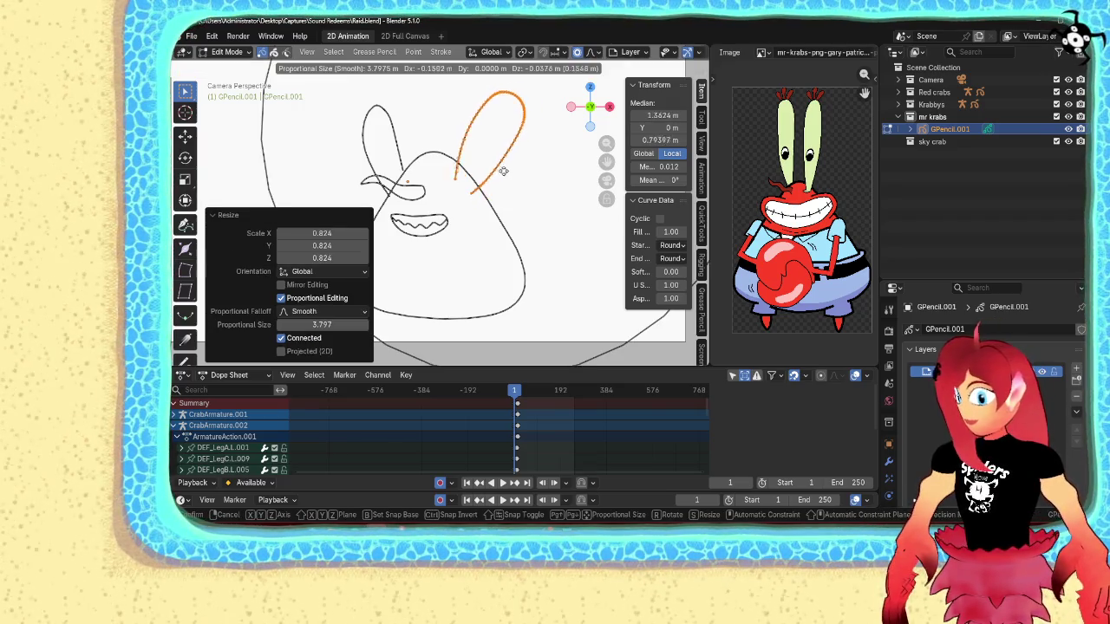
pyautogui.click(499, 174)
# - Reposition the whole left eyestalk stroke
pyautogui.click(394, 140)
pyautogui.press('l')
pyautogui.press('g')
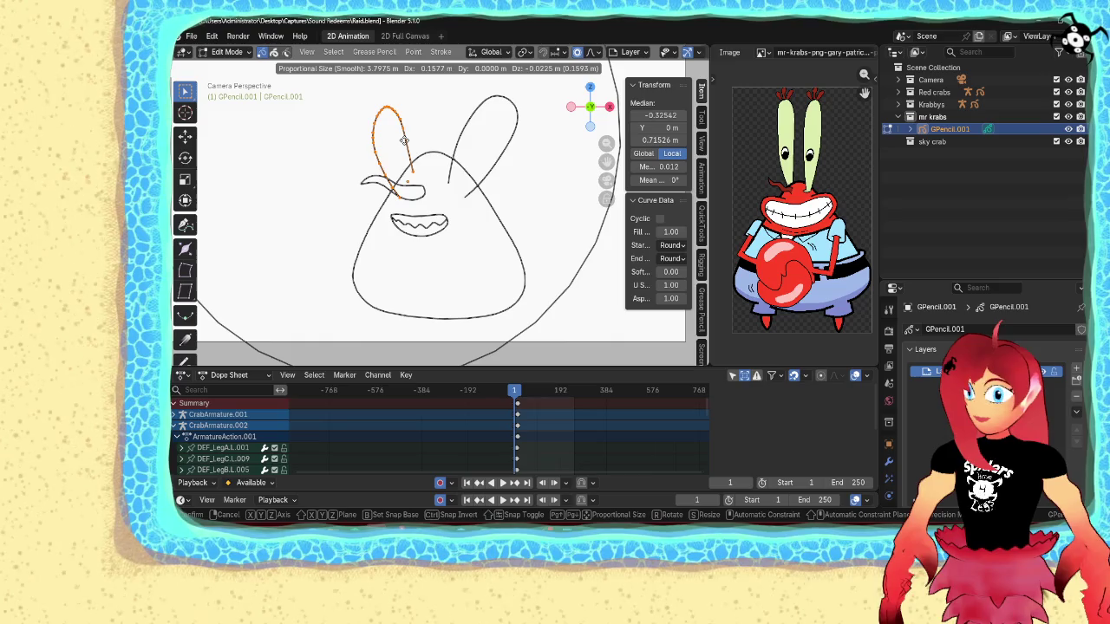
pyautogui.click(406, 137)
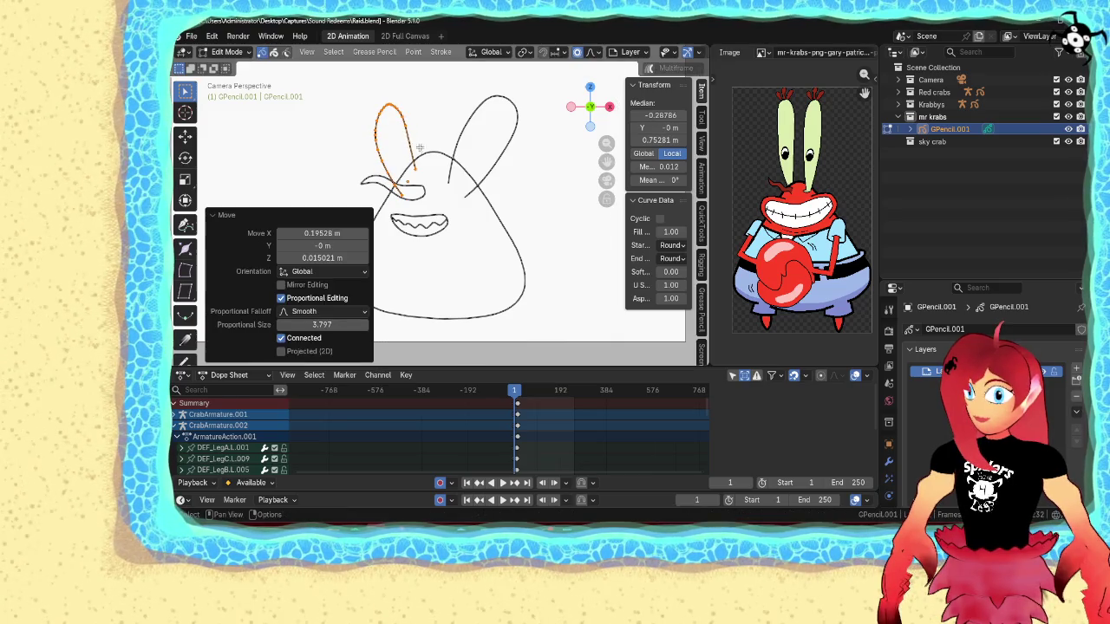
pyautogui.press('Tab')
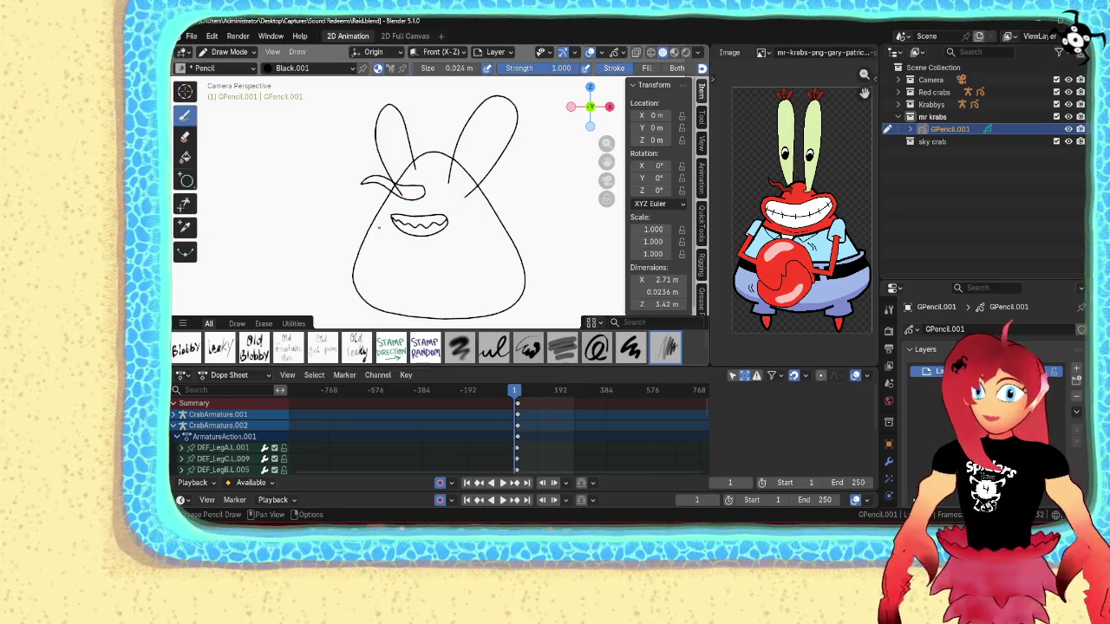
pyautogui.hotkey('ctrl', 'Tab')
pyautogui.click(436, 205)
# - Shrink the eyebrow to 0.583 scale and reposition it
pyautogui.click(426, 192)
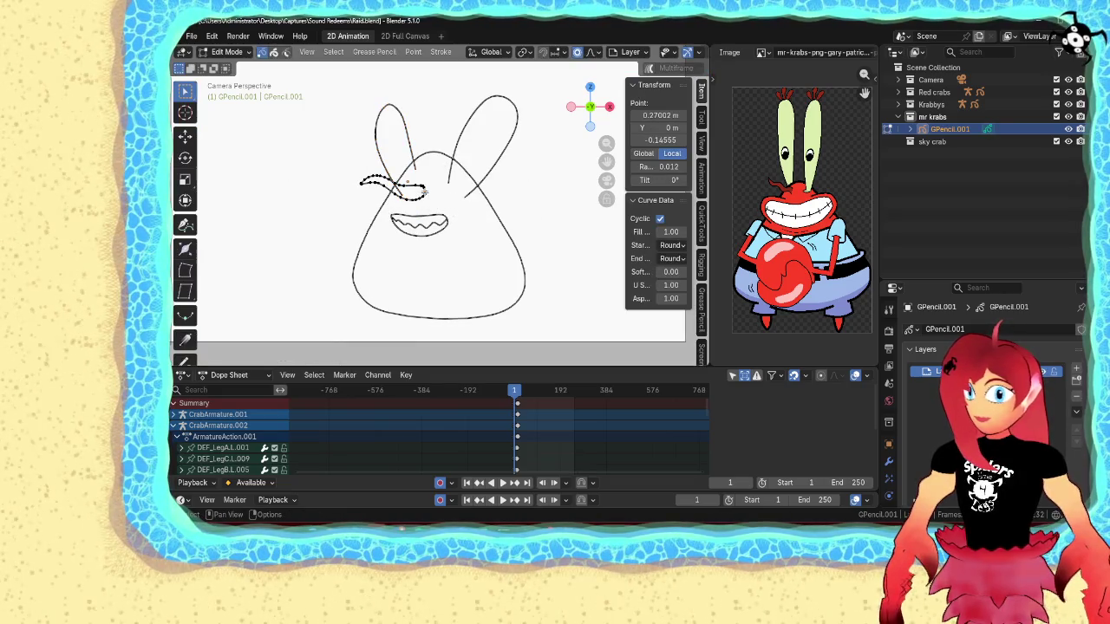
pyautogui.click(426, 192)
pyautogui.press('s')
pyautogui.click(414, 184)
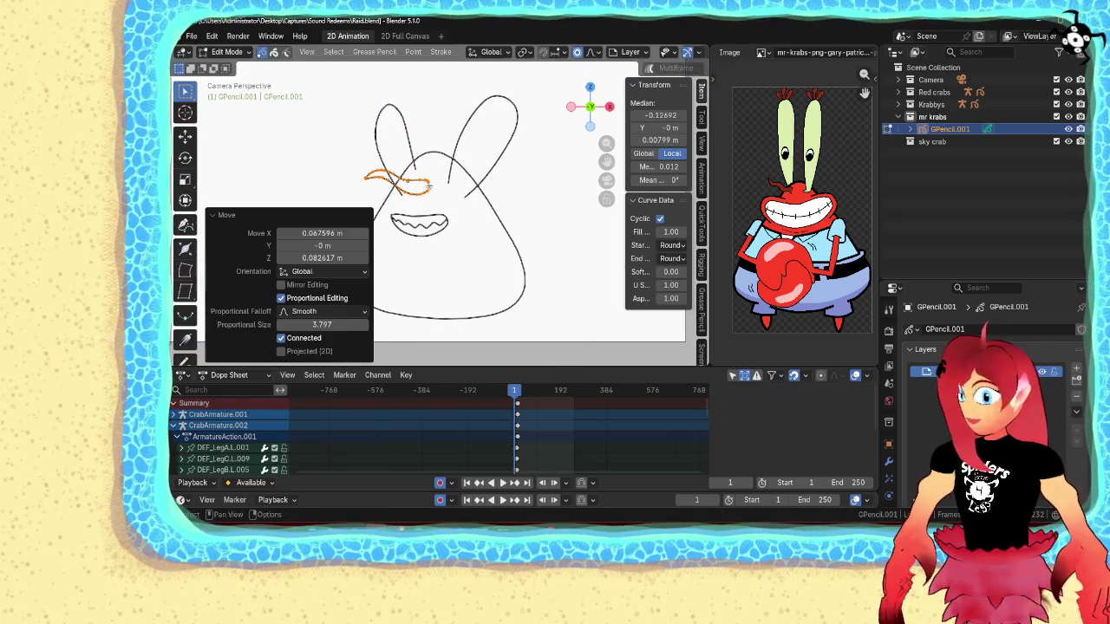
pyautogui.press('g')
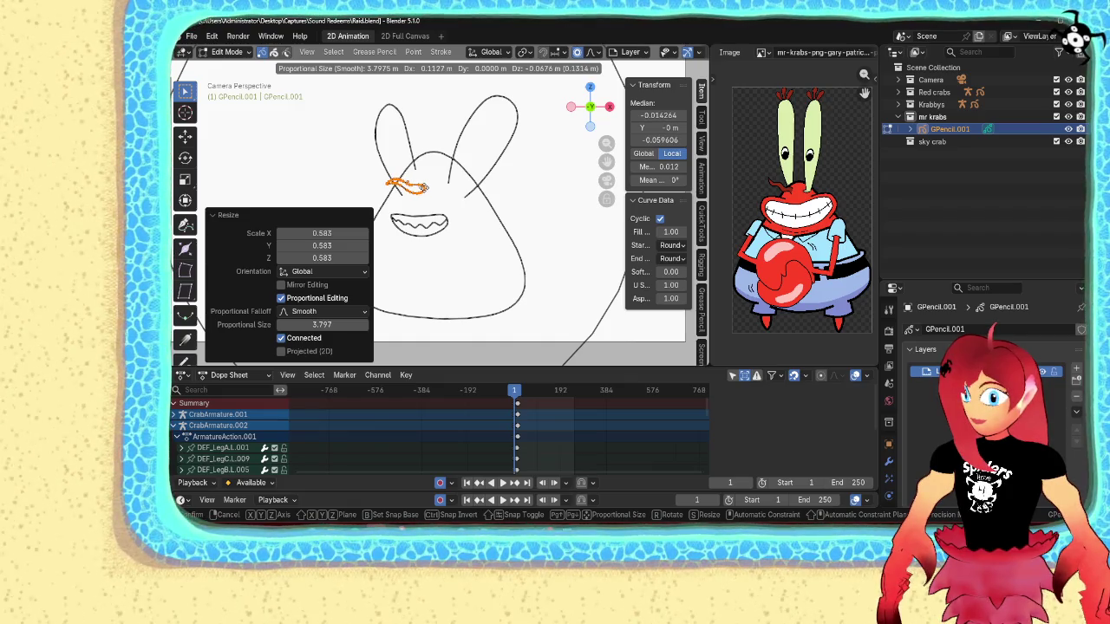
pyautogui.click(422, 188)
# - Move the mouth upward and shrink it to 0.732 scale in its final position
pyautogui.click(429, 219)
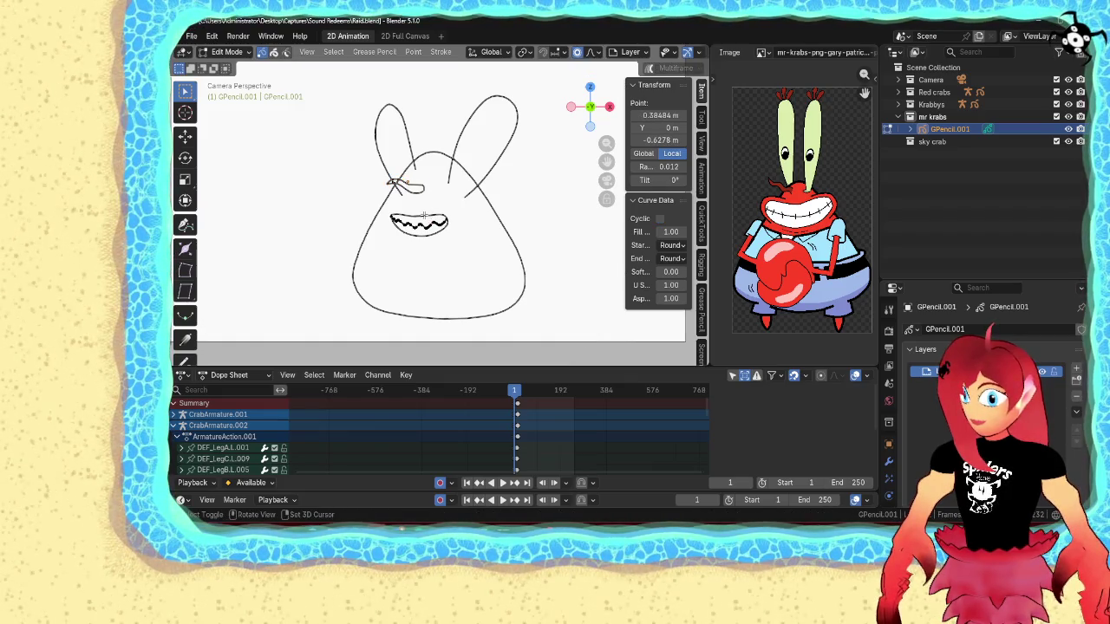
pyautogui.press('l')
pyautogui.press('g')
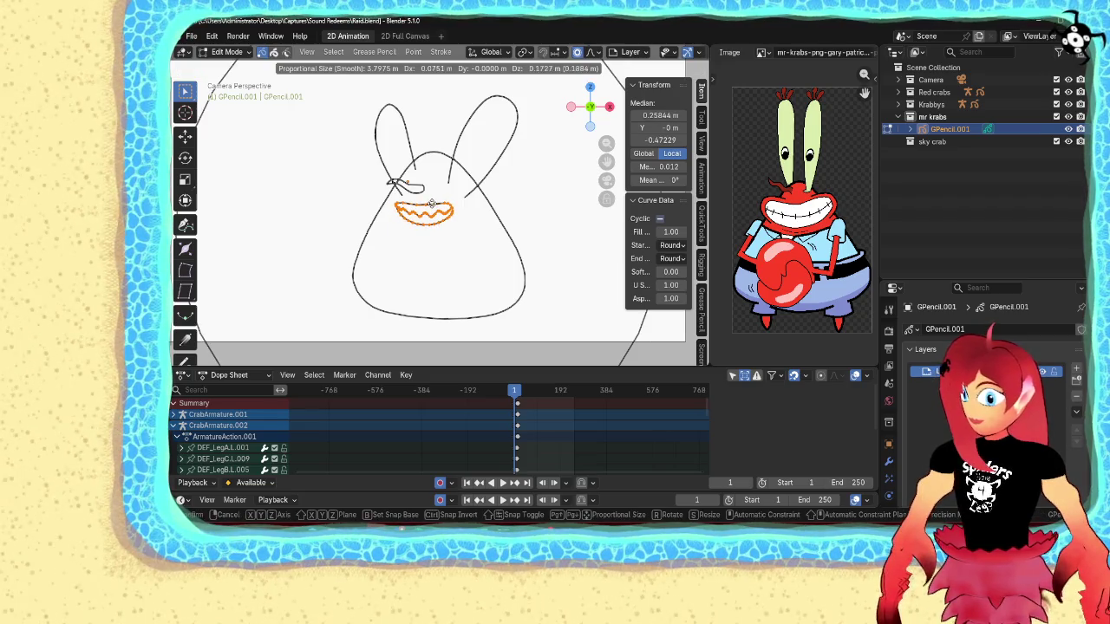
pyautogui.click(425, 213)
pyautogui.press('s')
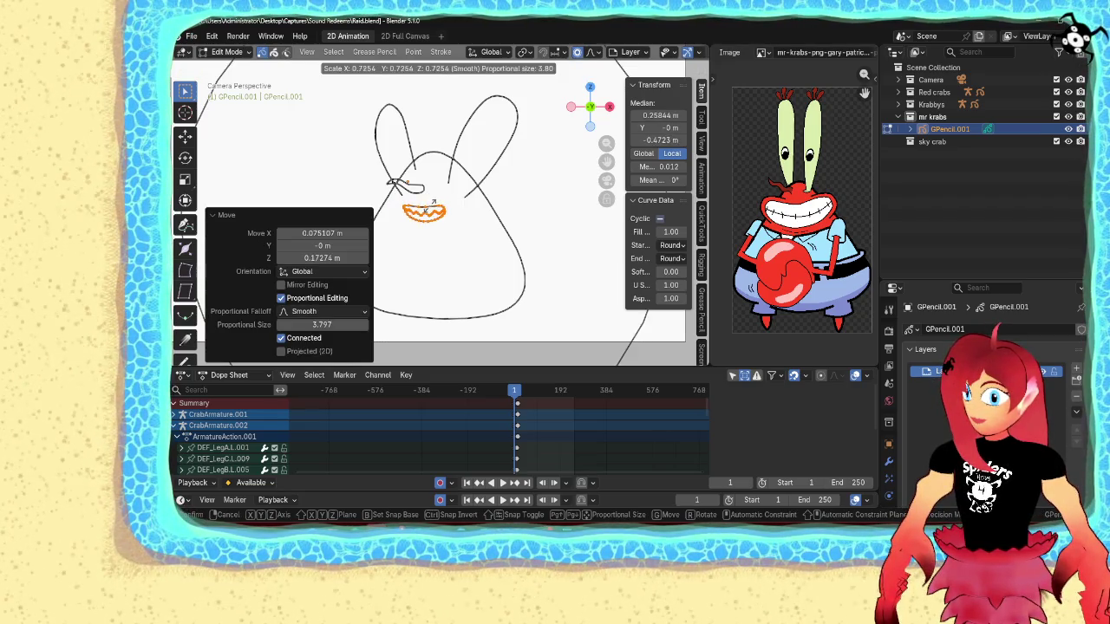
pyautogui.click(429, 207)
pyautogui.press('g')
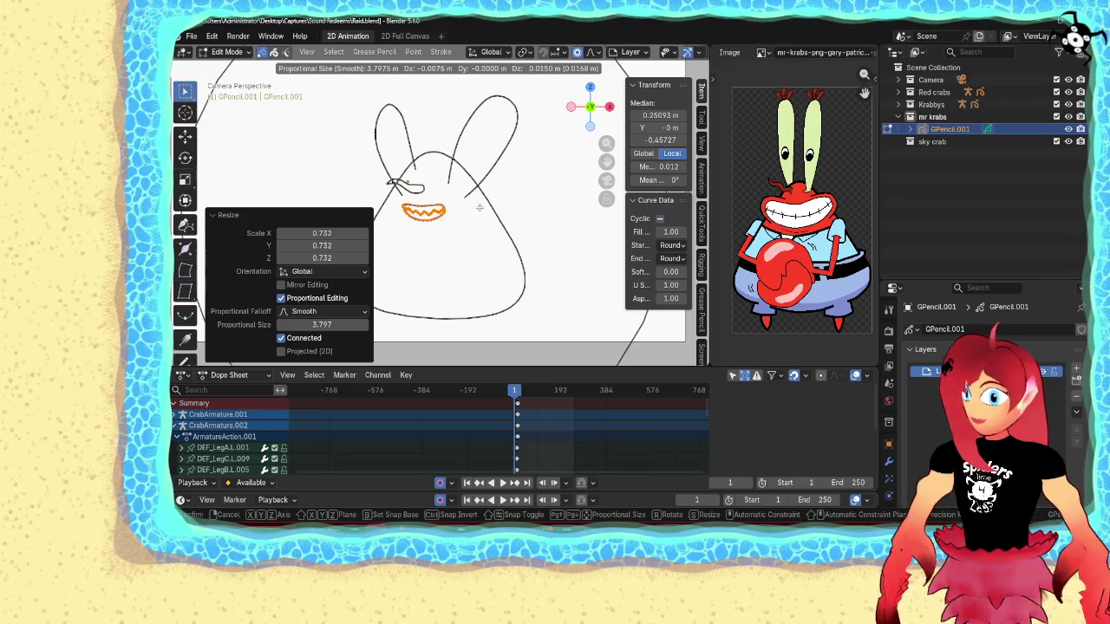
pyautogui.click(479, 209)
pyautogui.hotkey('ctrl', 'Tab')
pyautogui.click(466, 227)
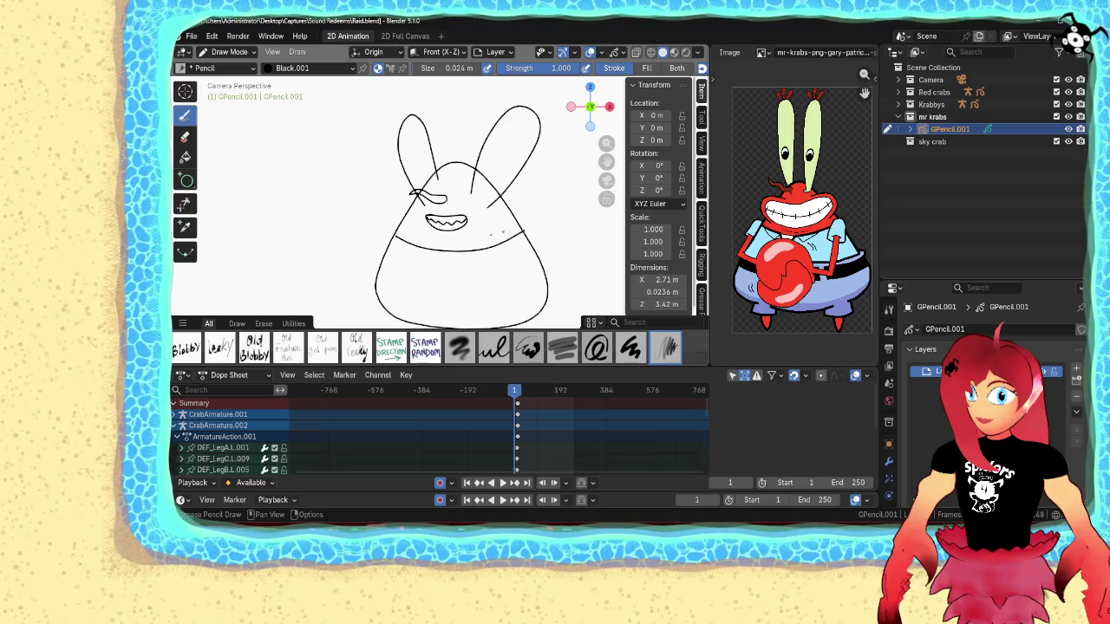
# - Curve the belt line under the mouth with proportional editing, then return to Draw Mode
pyautogui.press('Tab')
pyautogui.click(413, 250)
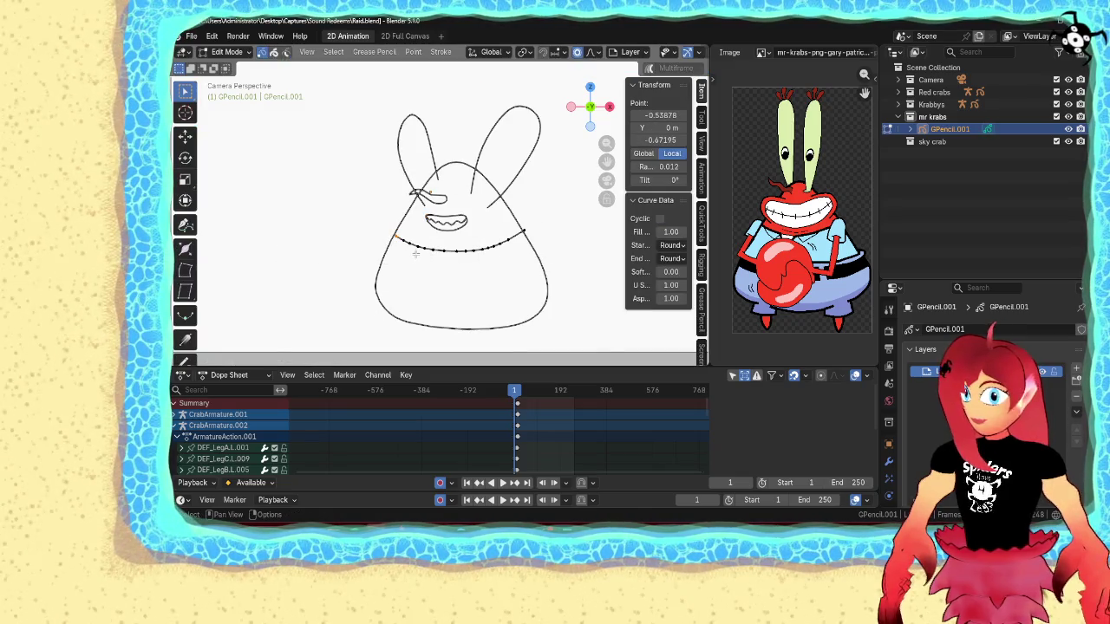
pyautogui.press('g')
pyautogui.scroll(2, 413, 252)
pyautogui.scroll(6, 413, 253)
pyautogui.click(413, 251)
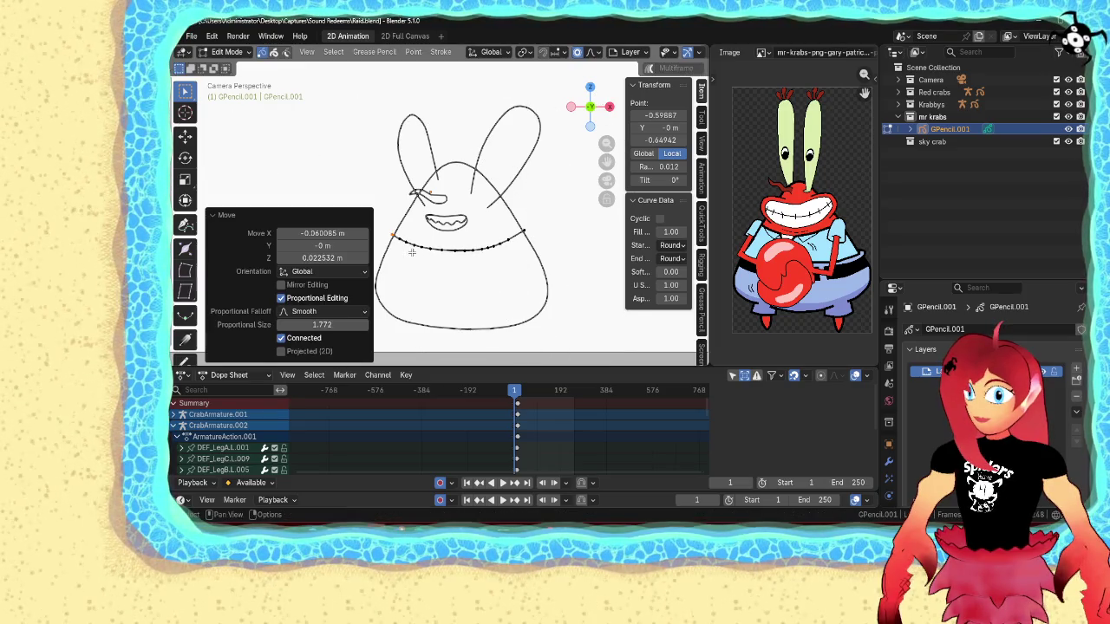
pyautogui.keyDown('shift'); pyautogui.moveTo(445, 270); pyautogui.dragTo(429, 241, button='middle'); pyautogui.keyUp('shift')
pyautogui.hotkey('ctrl', 'Tab')
pyautogui.click(434, 168)
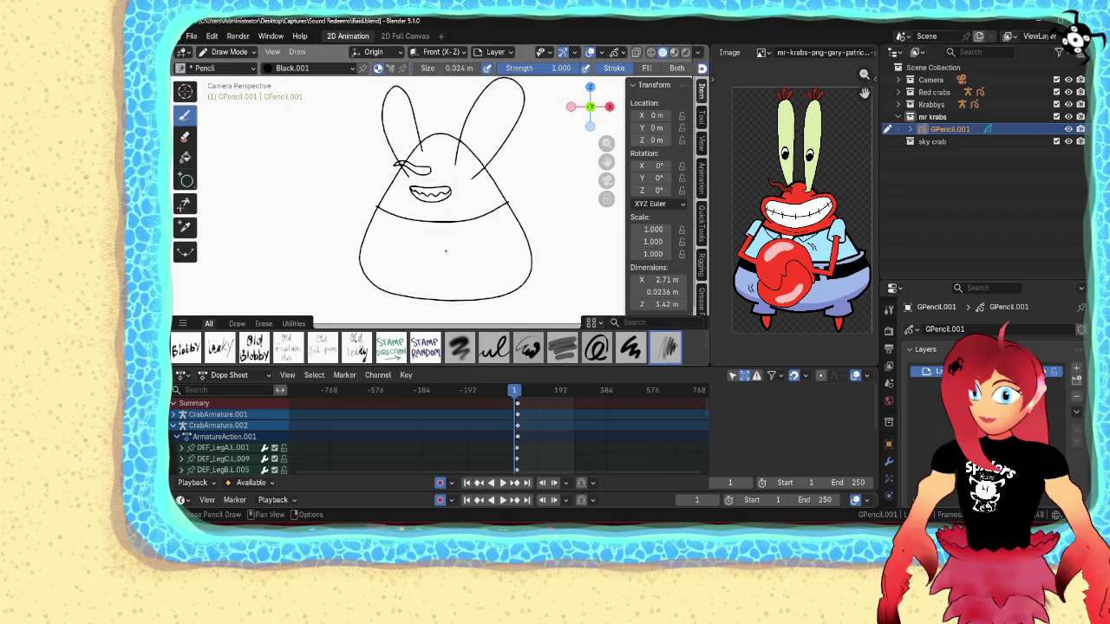
# - Add a lobe to the right claw and sketch left claw lobes, undoing the bumpy strokes
pyautogui.scroll(-3, 446, 250)
pyautogui.scroll(3, 446, 251)
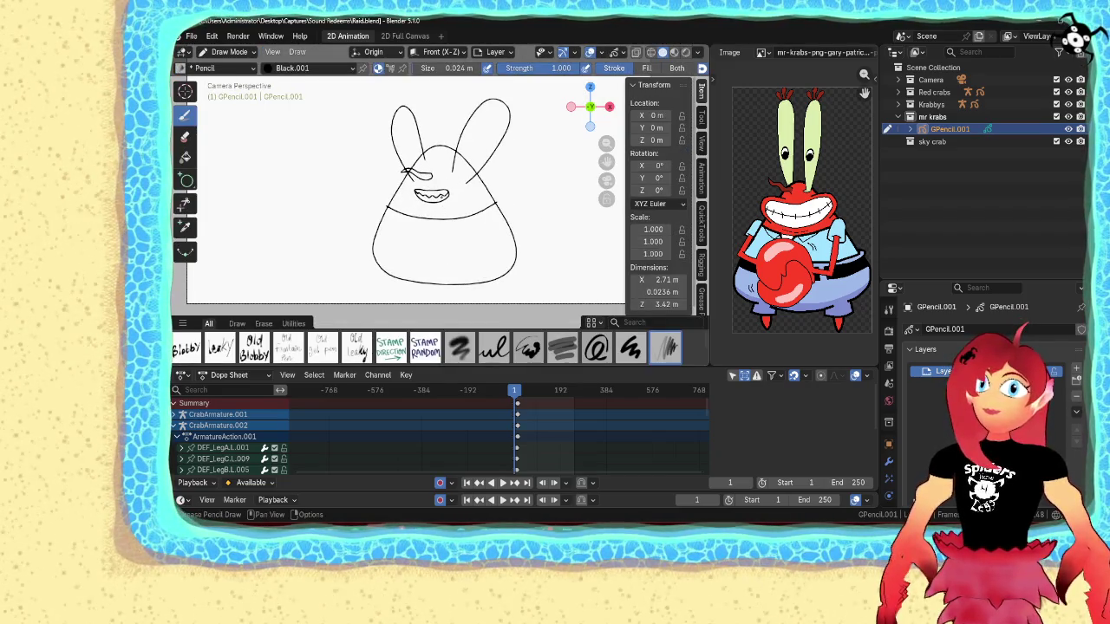
pyautogui.keyDown('shift'); pyautogui.moveTo(446, 251); pyautogui.dragTo(421, 323, button='middle'); pyautogui.keyUp('shift')
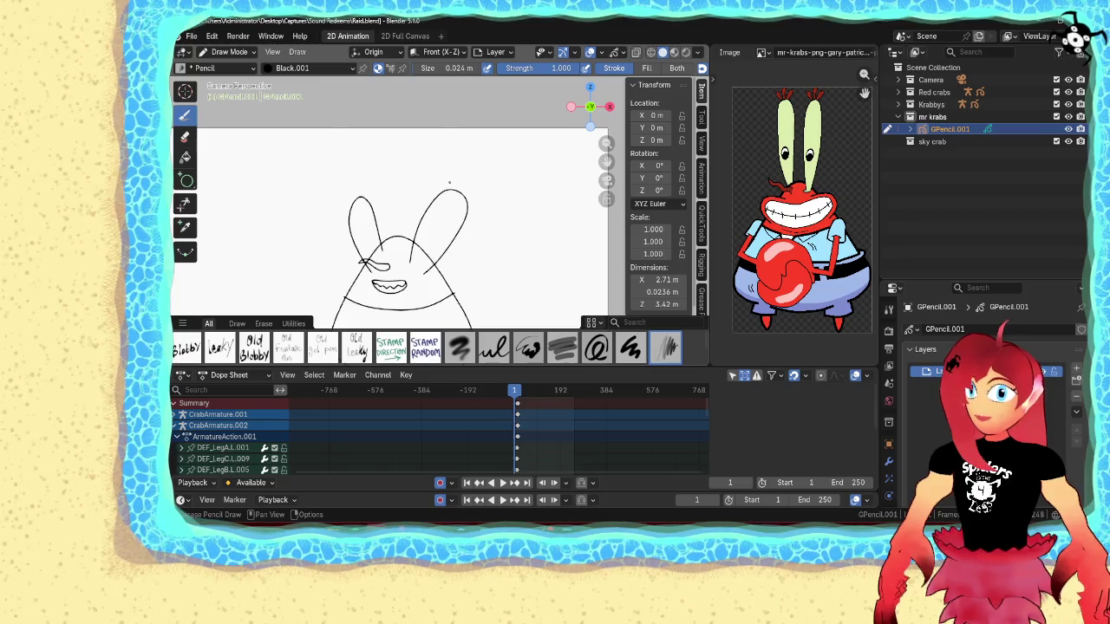
pyautogui.scroll(1, 449, 192)
pyautogui.scroll(1, 449, 192)
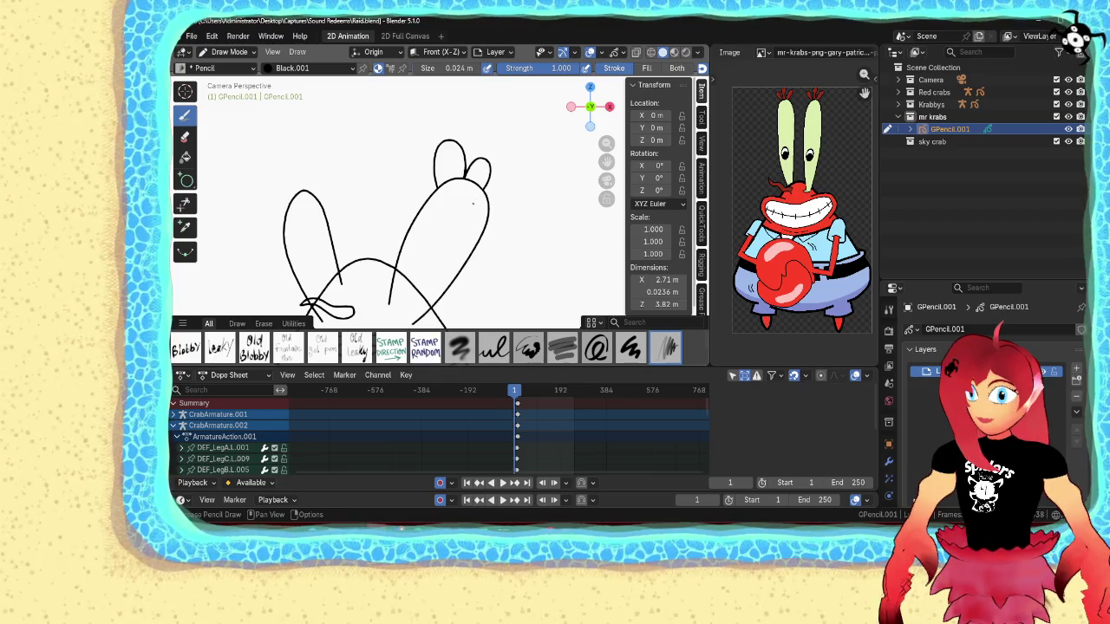
pyautogui.moveTo(483, 186); pyautogui.dragTo(509, 182)
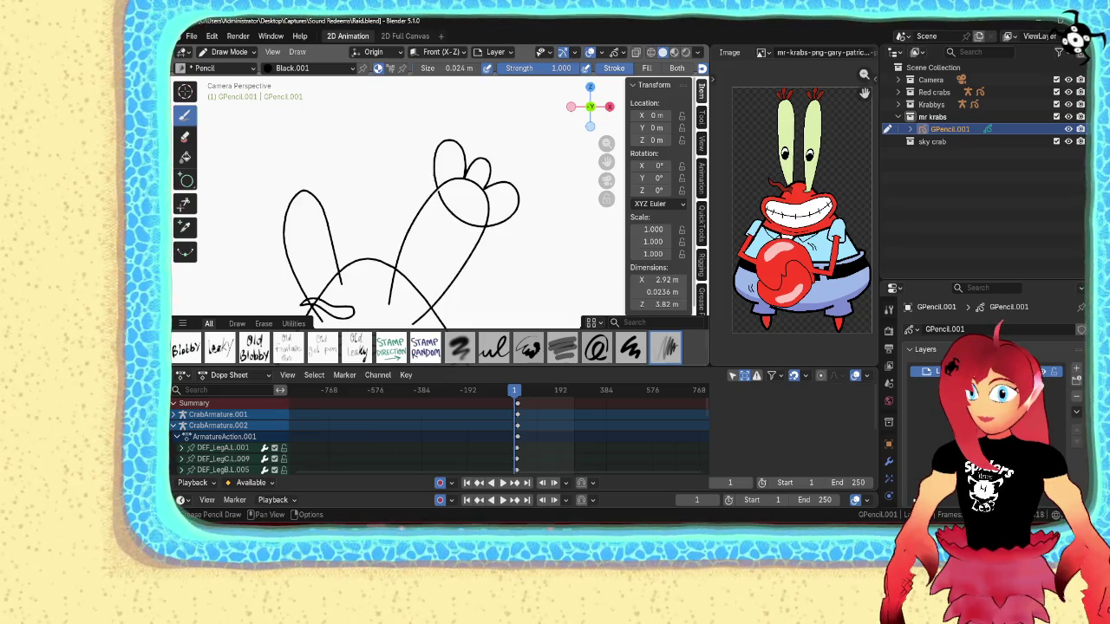
pyautogui.moveTo(340, 195); pyautogui.dragTo(414, 194, button='middle')
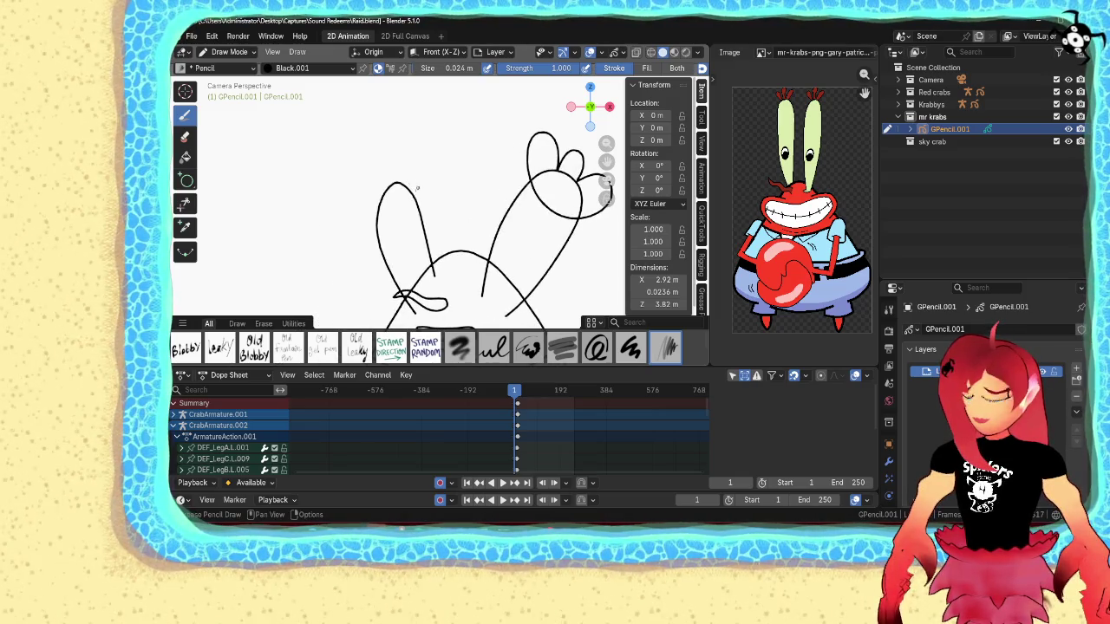
pyautogui.moveTo(415, 167); pyautogui.dragTo(400, 184)
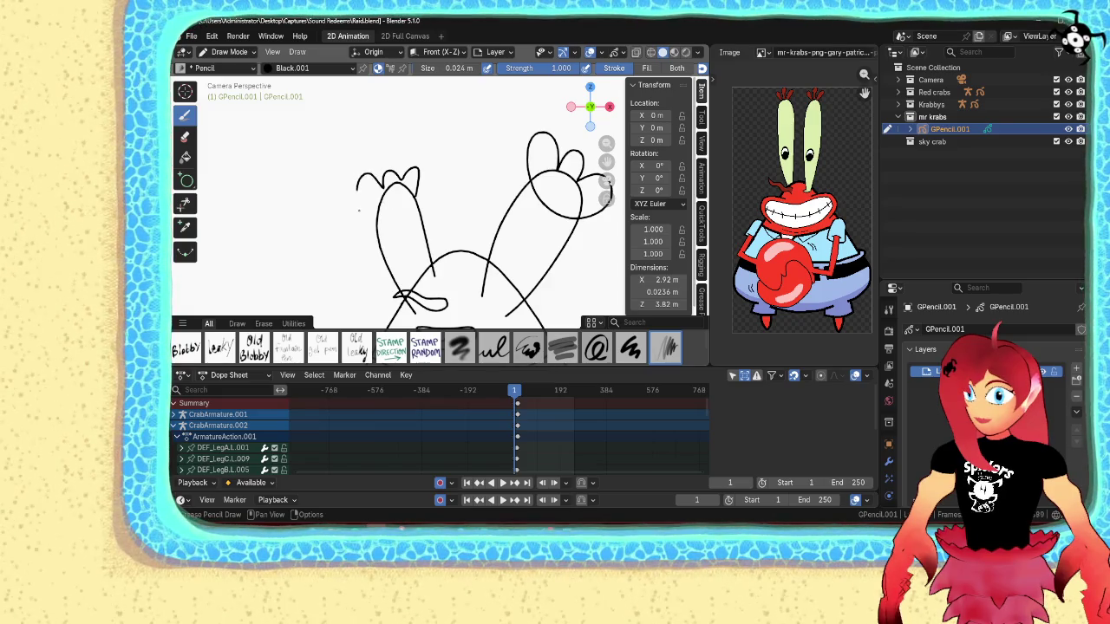
pyautogui.hotkey('ctrl', 'z')
pyautogui.hotkey('ctrl', 'z')
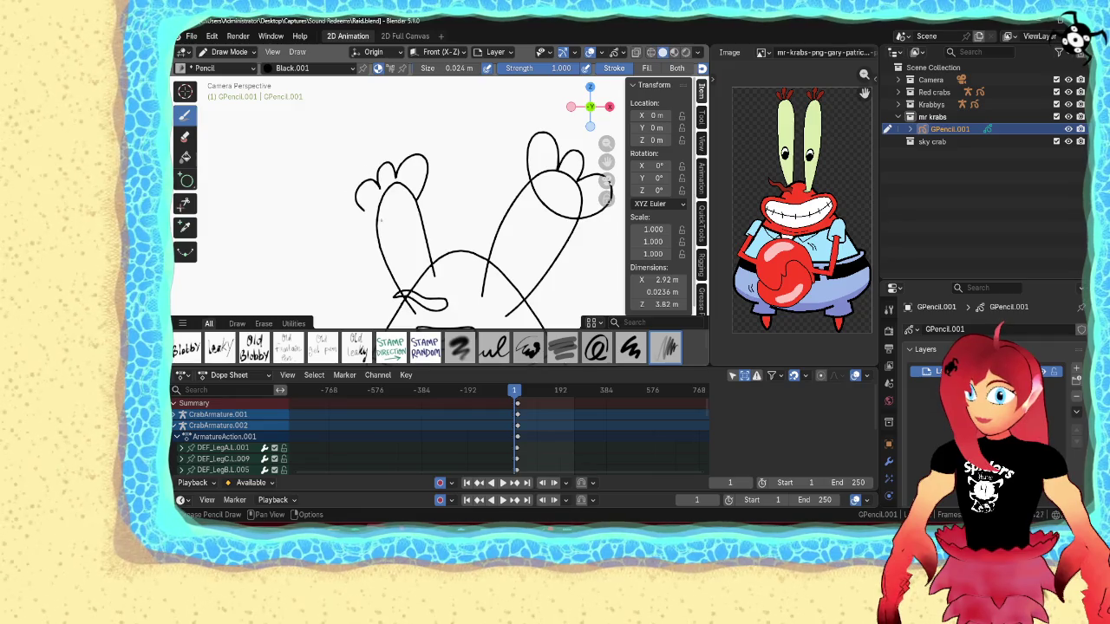
# - Draw an oval inside the right arm
pyautogui.scroll(-2, 427, 187)
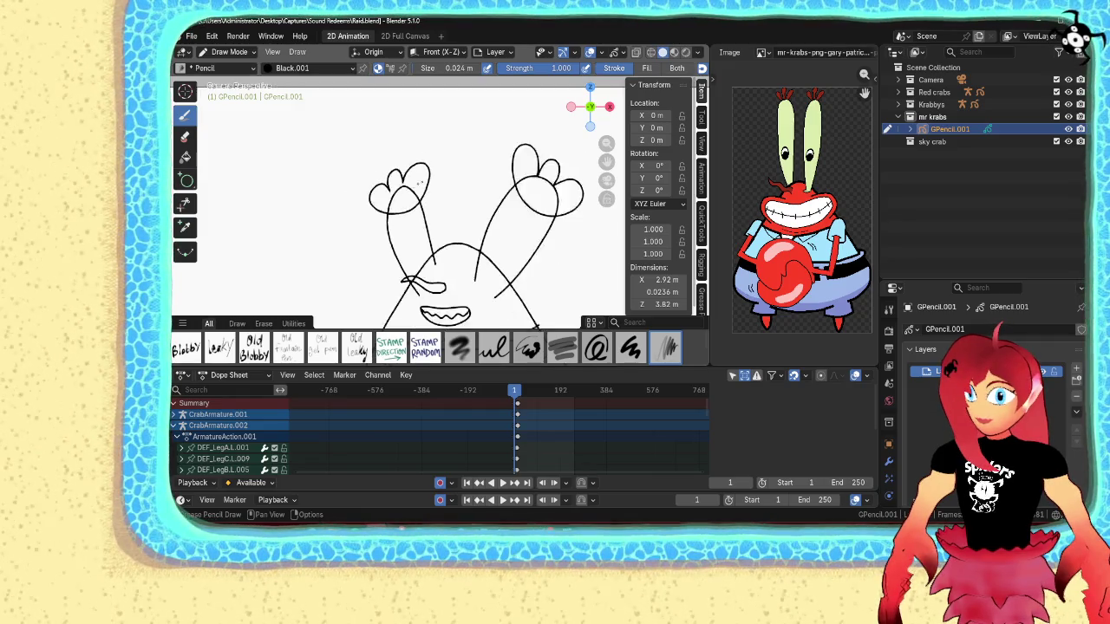
pyautogui.scroll(-3, 427, 186)
pyautogui.scroll(2, 374, 182)
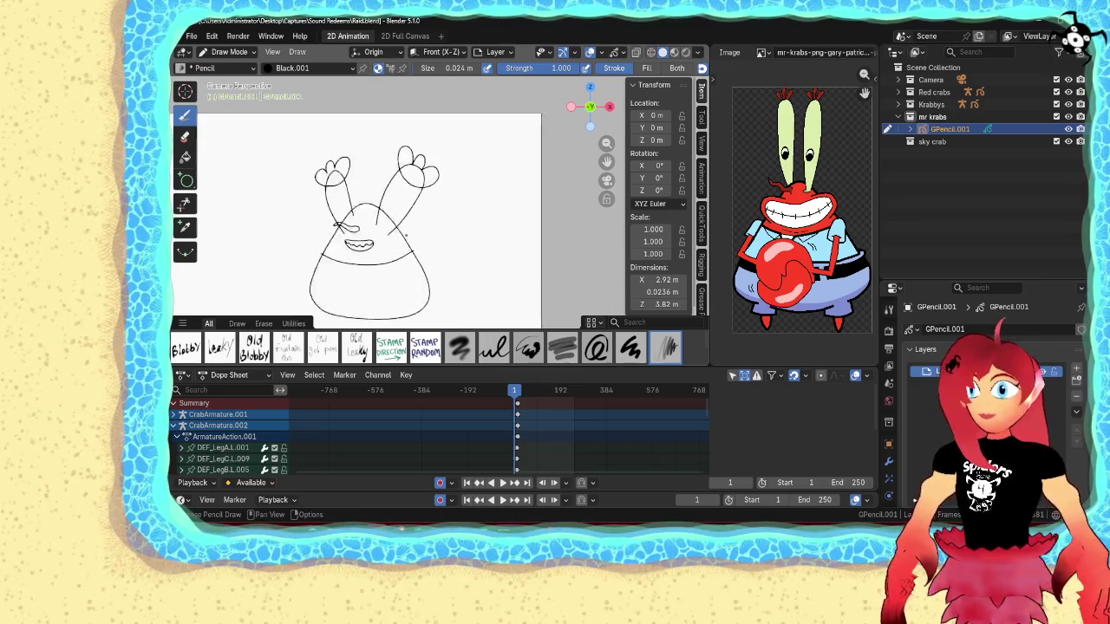
pyautogui.scroll(2, 374, 183)
pyautogui.scroll(-1, 374, 182)
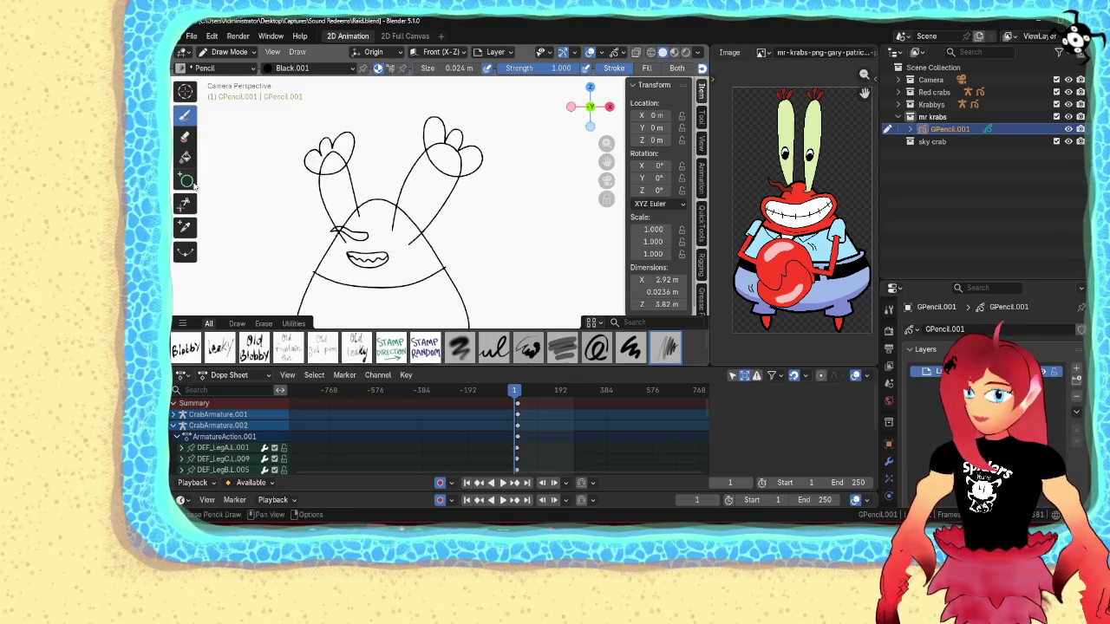
pyautogui.scroll(1, 429, 200)
pyautogui.scroll(1, 429, 200)
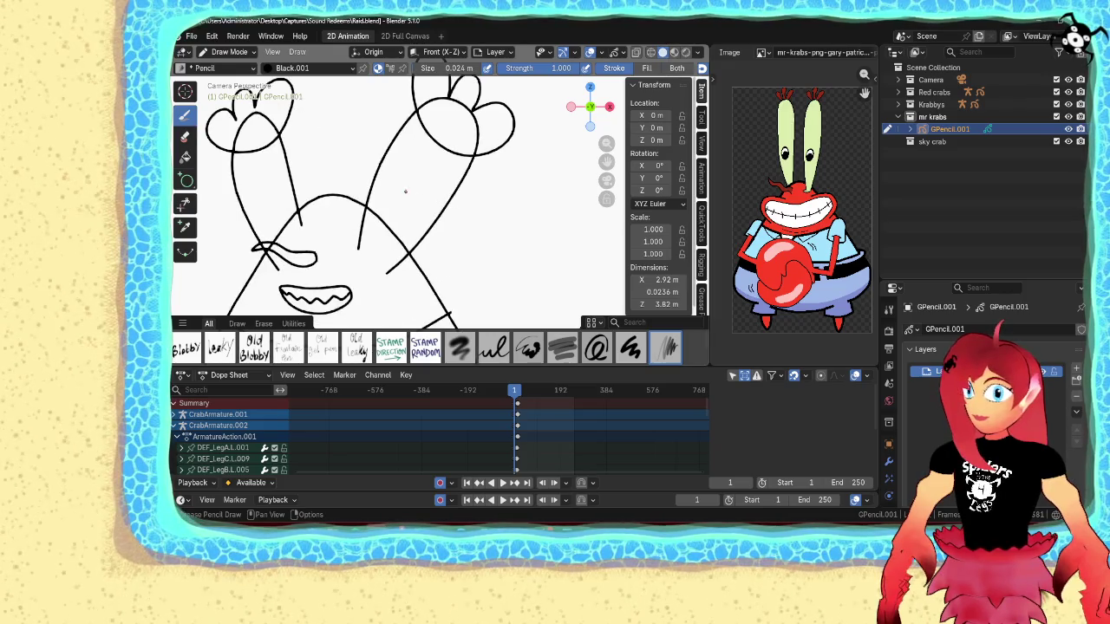
pyautogui.moveTo(394, 196); pyautogui.dragTo(401, 176)
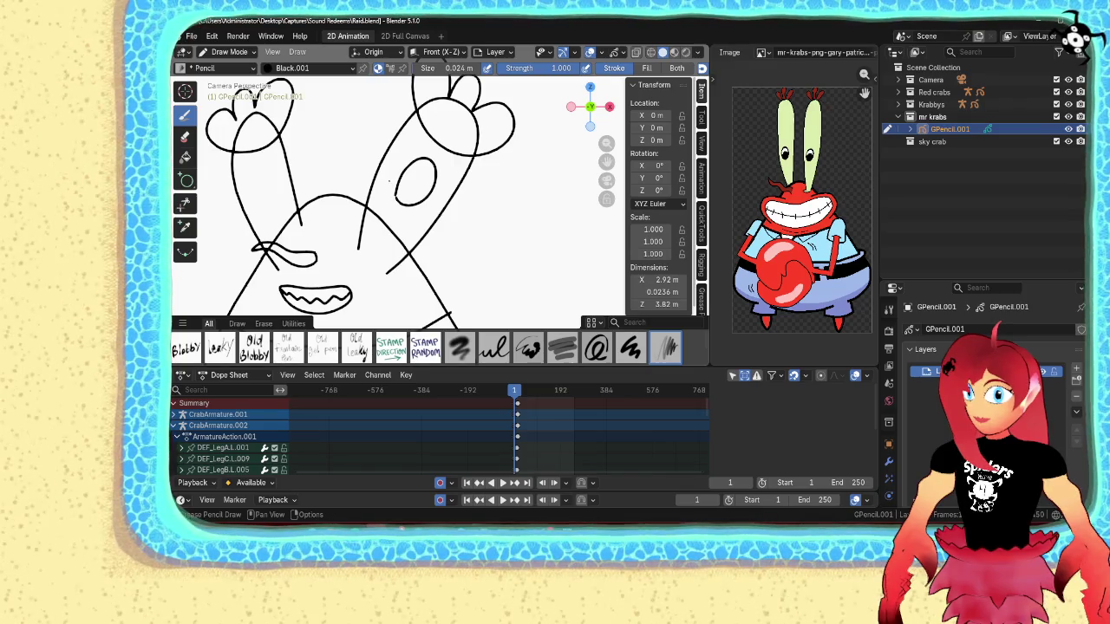
pyautogui.press('Tab')
# - Subdivide and smooth the oval with 10 iterations and Keep Shape off
pyautogui.rightClick(399, 179)
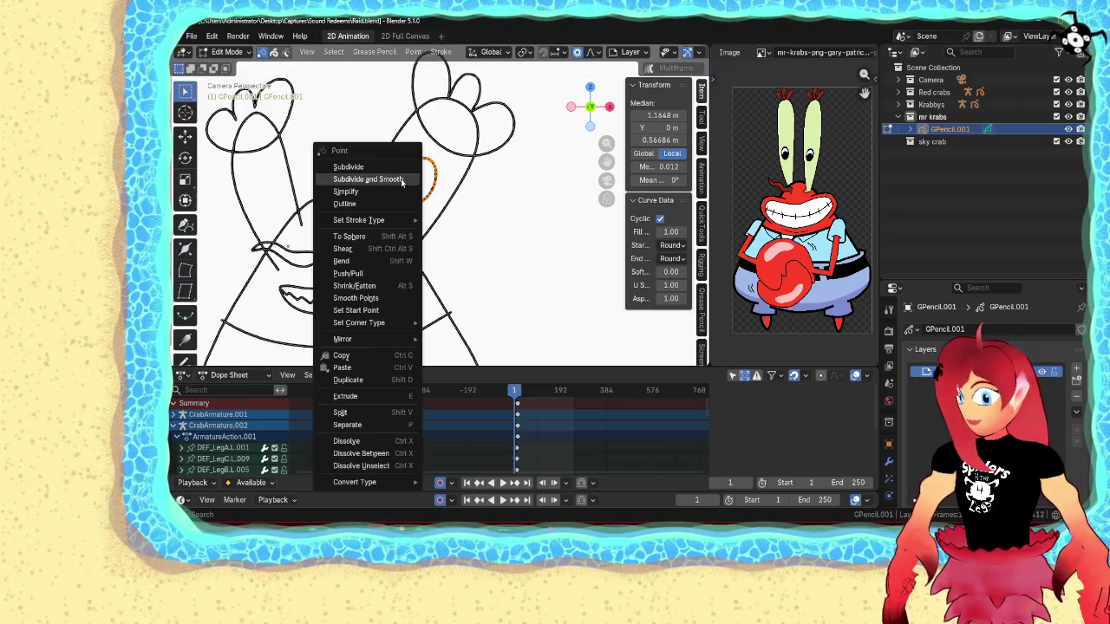
pyautogui.click(402, 180)
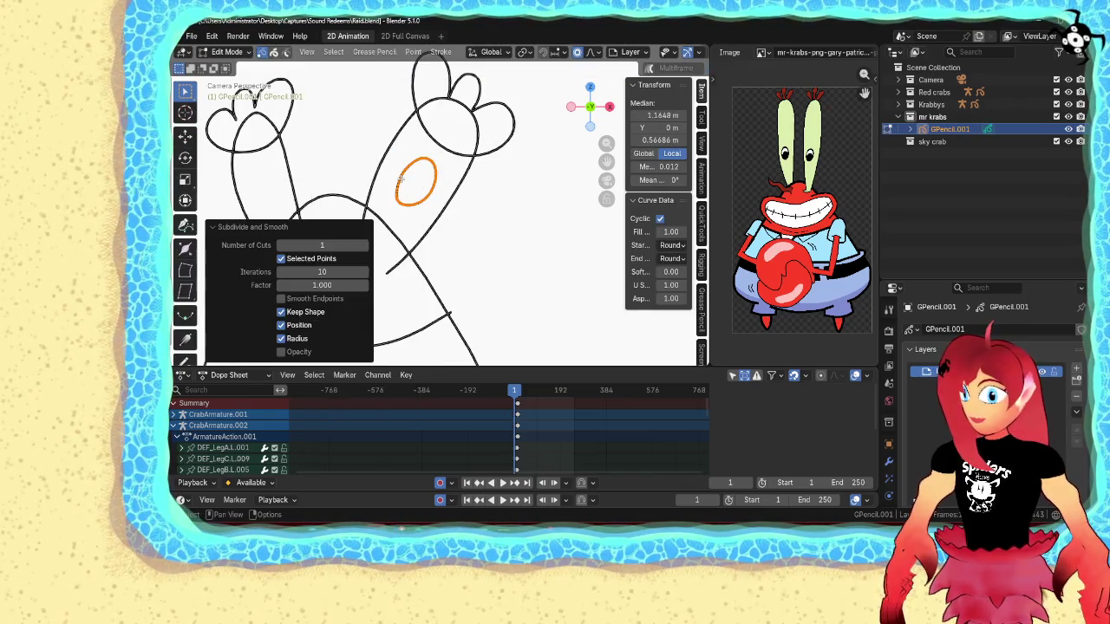
pyautogui.click(293, 273)
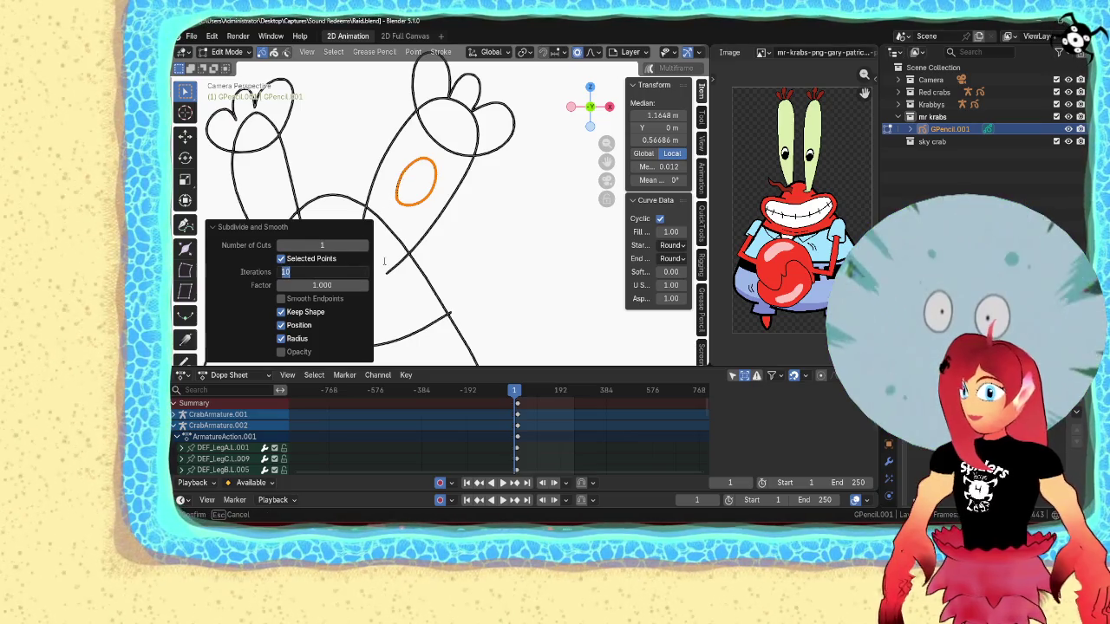
pyautogui.press('Return')
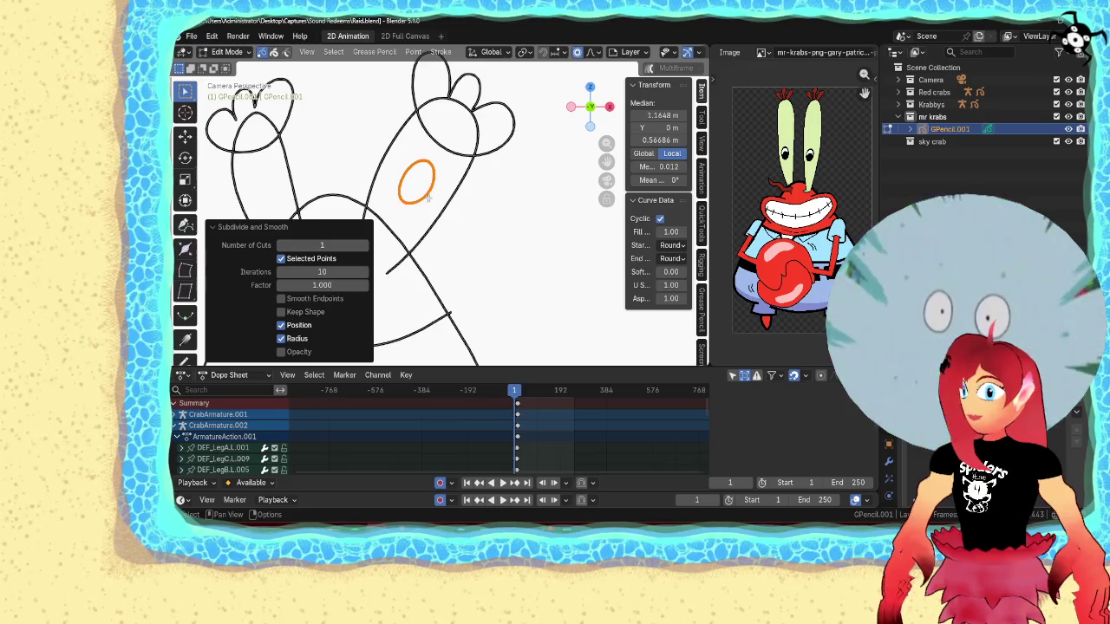
pyautogui.click(448, 216)
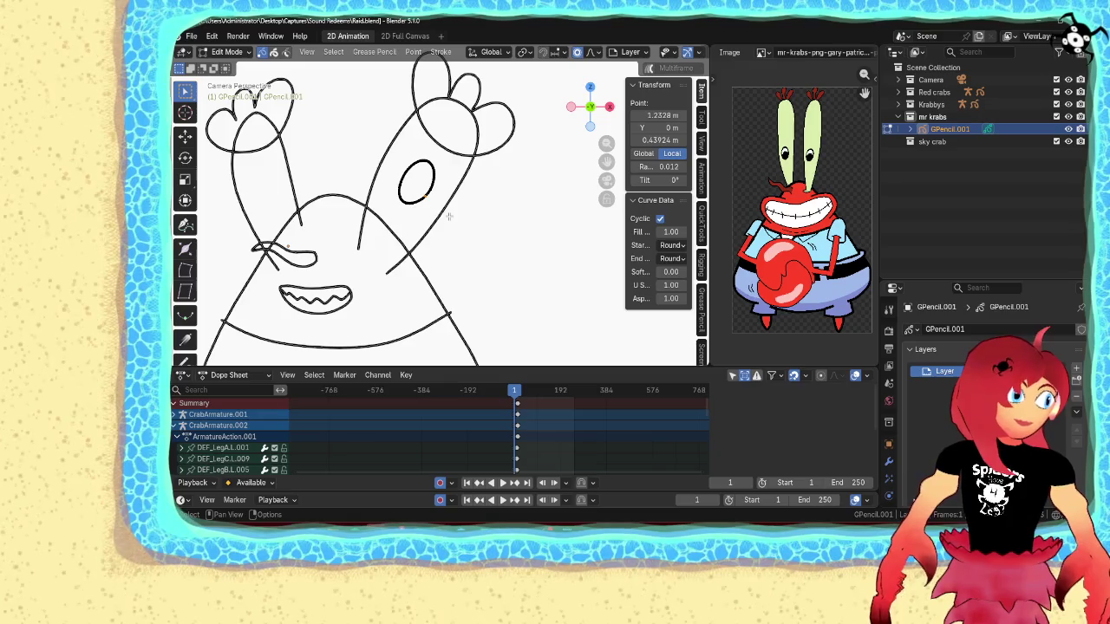
# - Duplicate the oval, mirror it with X scale -1, and slide it into the left arm
pyautogui.keyDown('shift'); pyautogui.moveTo(431, 209); pyautogui.dragTo(536, 178, button='middle'); pyautogui.keyUp('shift')
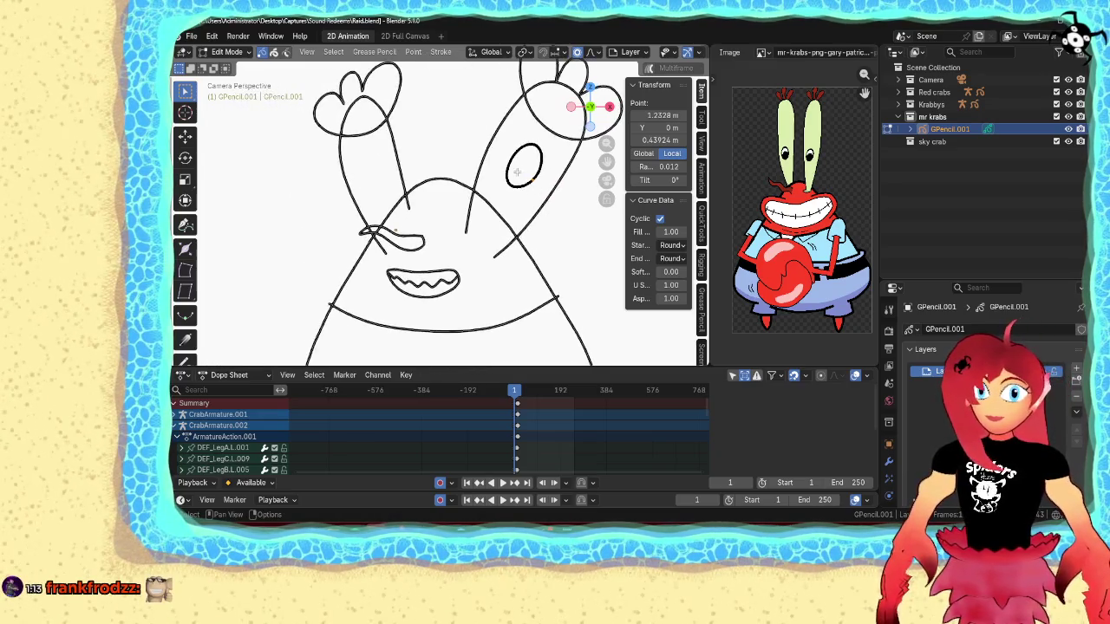
pyautogui.click(535, 178)
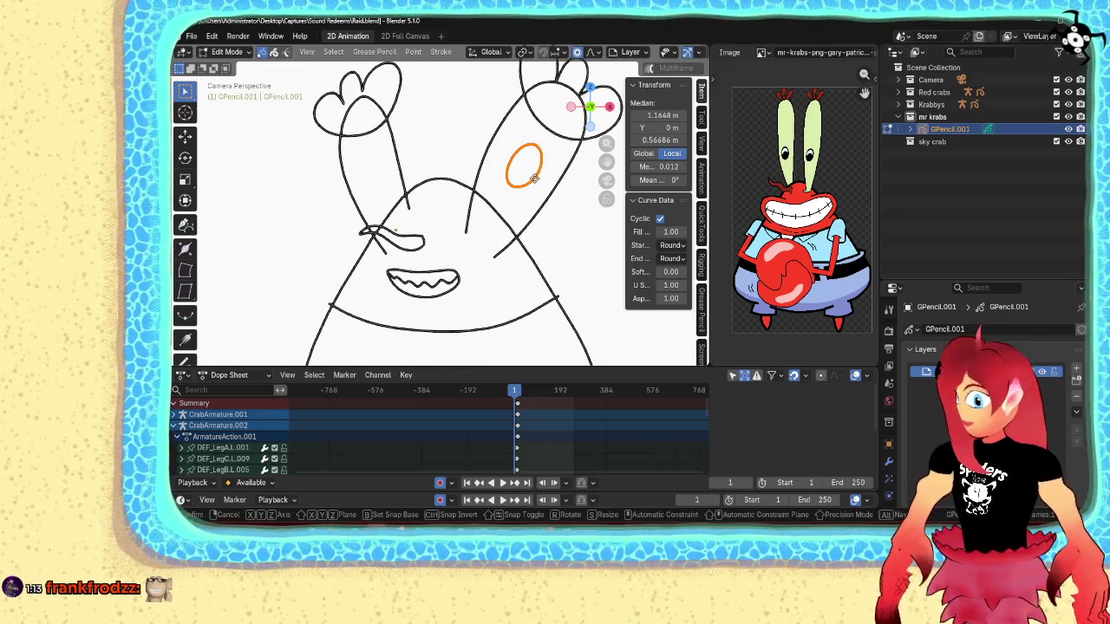
pyautogui.hotkey('shift', 'd')
pyautogui.click(429, 180)
pyautogui.write('sx-1')
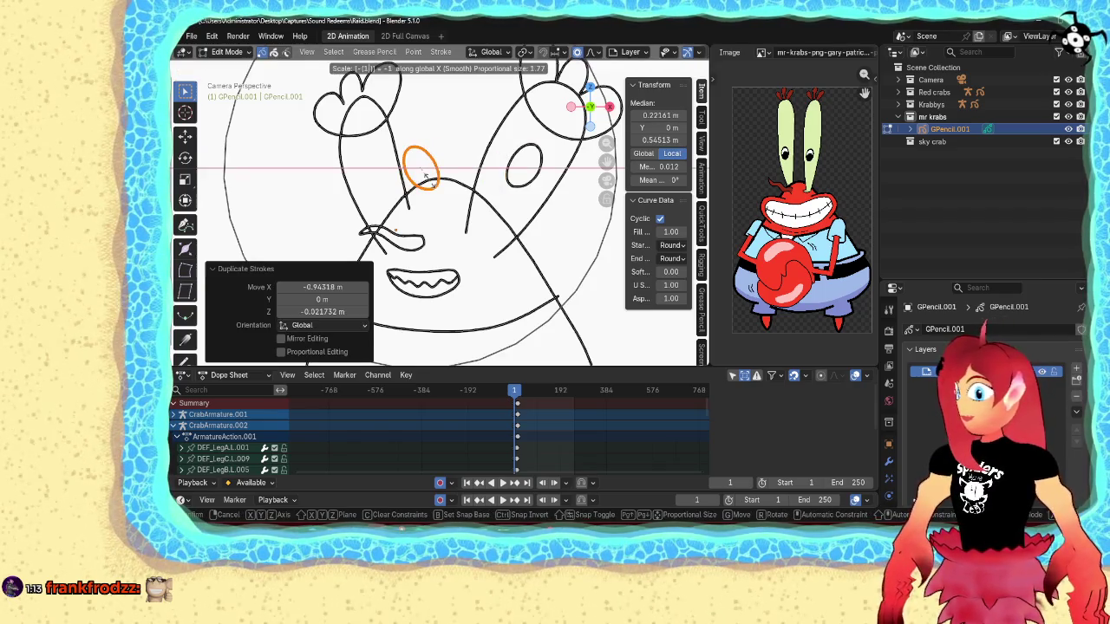
pyautogui.press('Return')
pyautogui.press('g')
pyautogui.press('x')
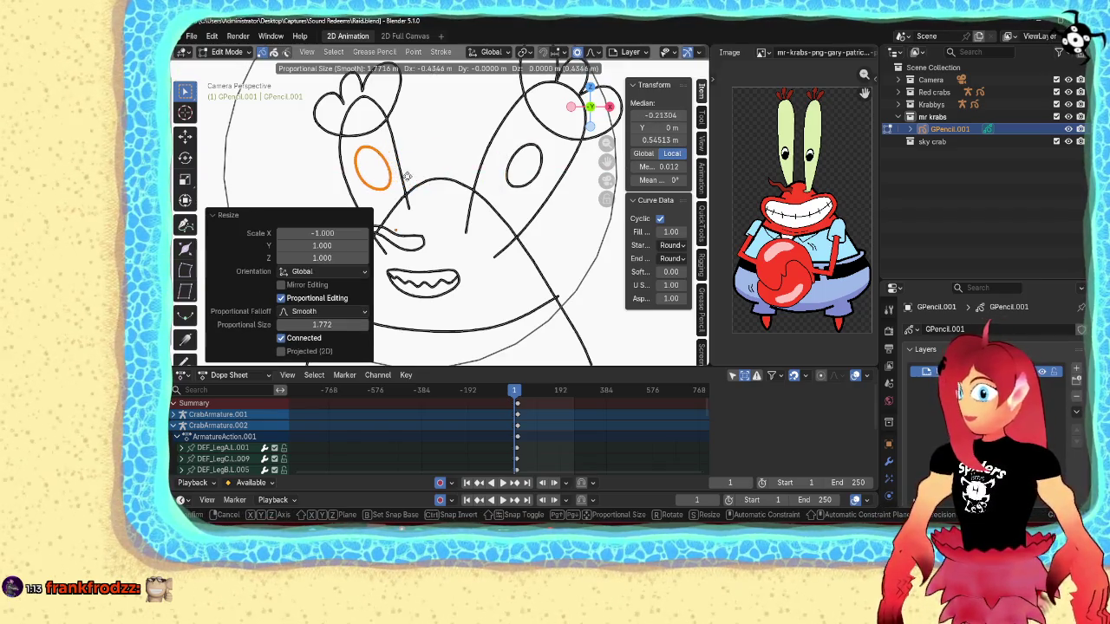
pyautogui.click(415, 179)
# - Make the mirrored oval copy slightly smaller
pyautogui.press('a')
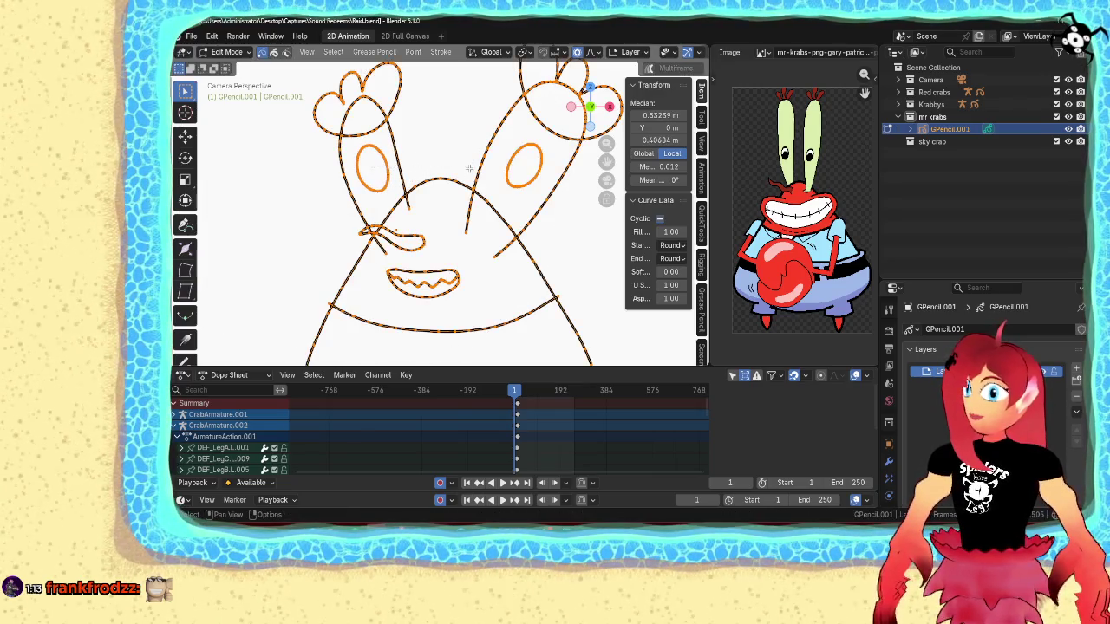
pyautogui.hotkey('ctrl', 'z')
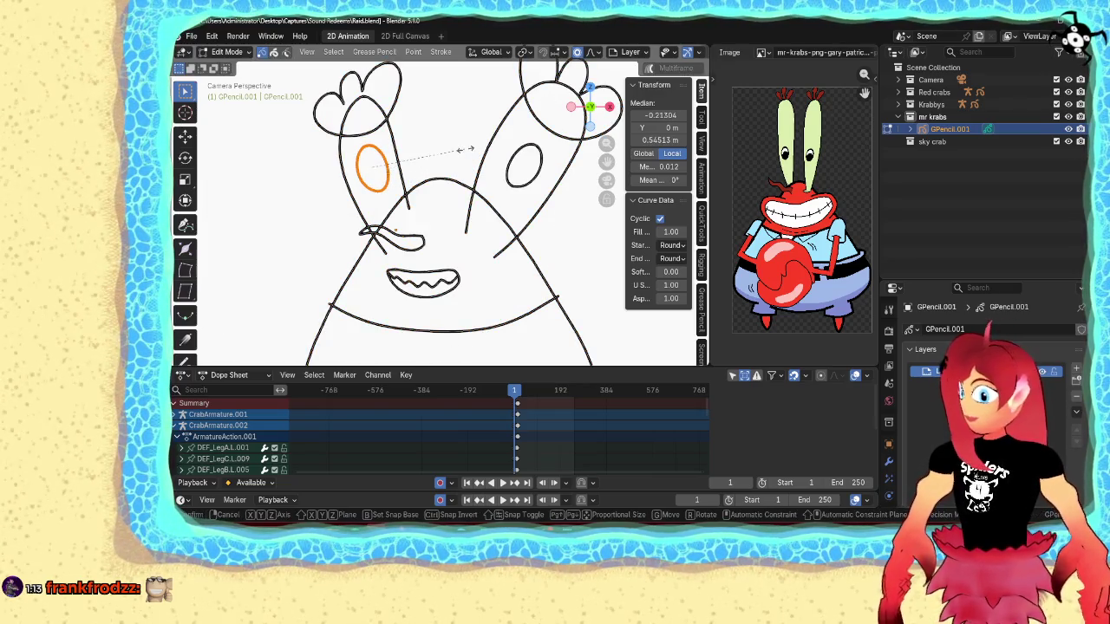
pyautogui.press('s')
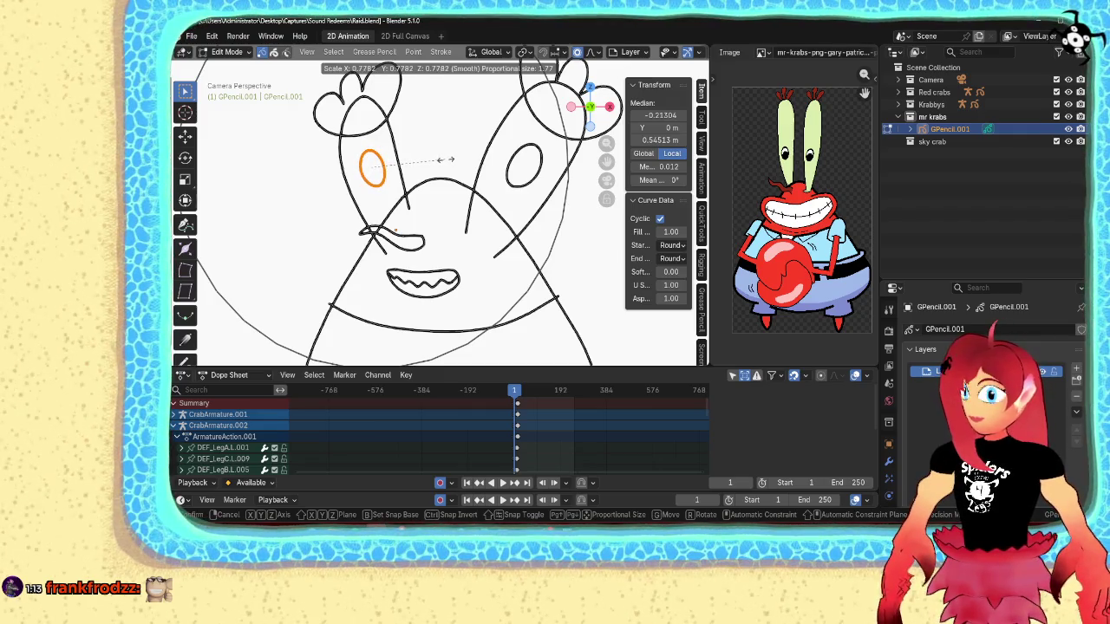
pyautogui.press('Return')
pyautogui.press('g')
pyautogui.hotkey('ctrl', 'Tab')
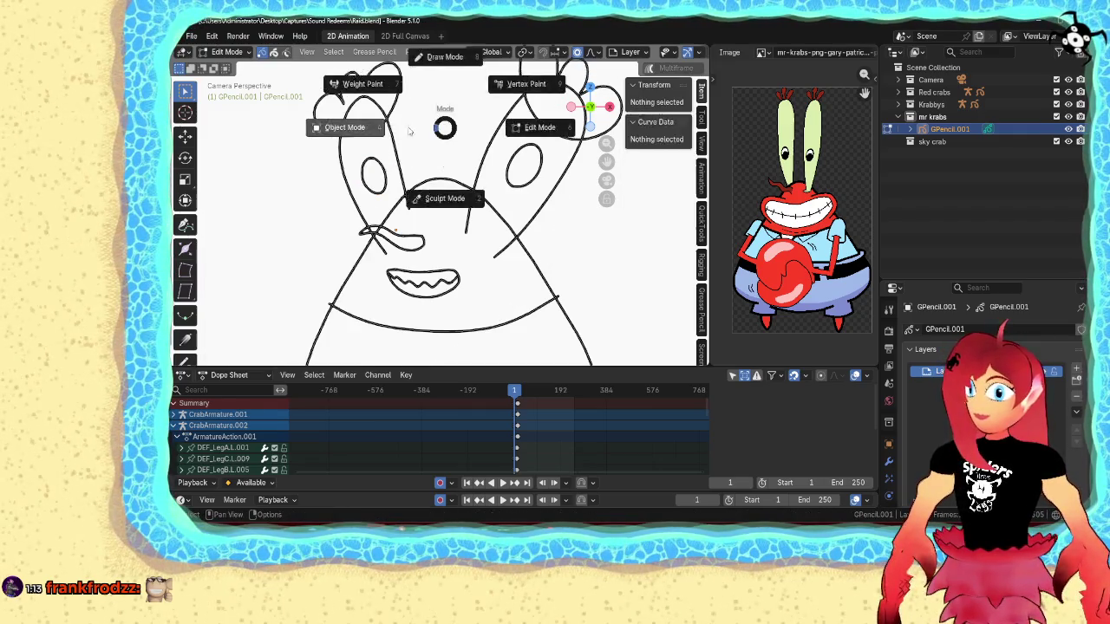
pyautogui.click(347, 129)
pyautogui.scroll(-5, 490, 225)
pyautogui.scroll(1, 490, 225)
pyautogui.scroll(1, 477, 242)
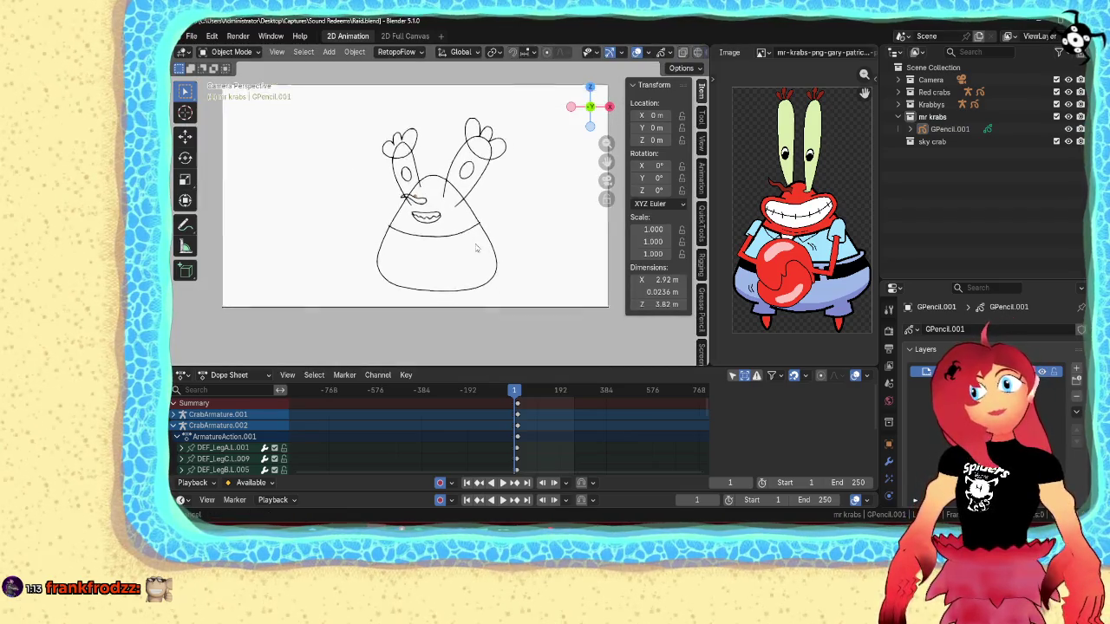
pyautogui.scroll(1, 475, 246)
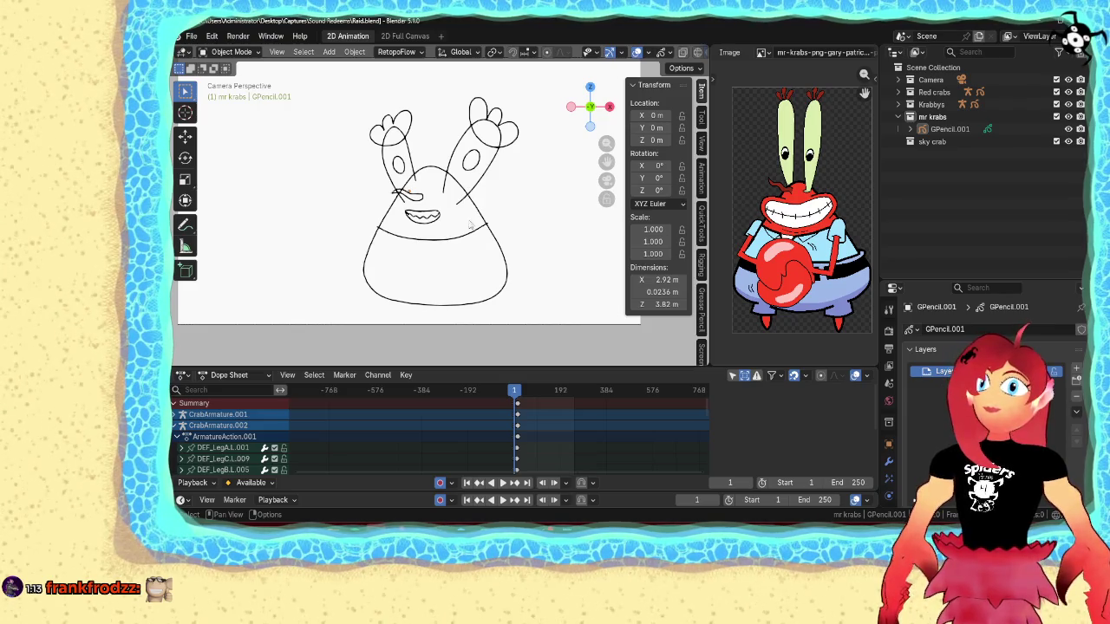
pyautogui.press('Tab')
pyautogui.click(494, 180)
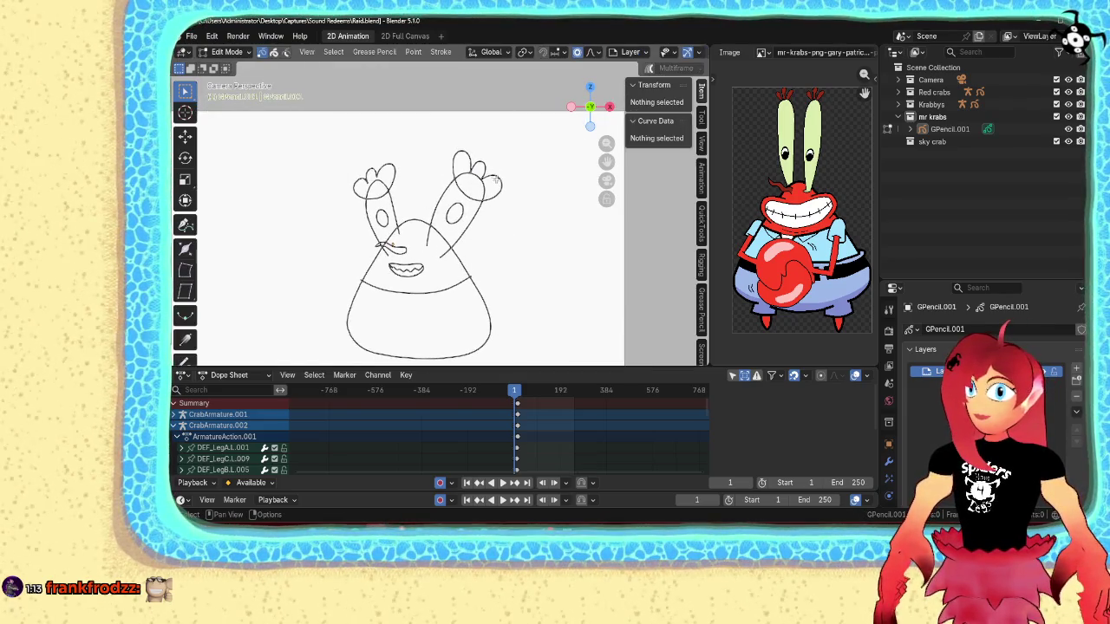
# - Shrink the right claw stroke to about 0.723 size and nudge it into place
pyautogui.press('l')
pyautogui.scroll(1, 523, 173)
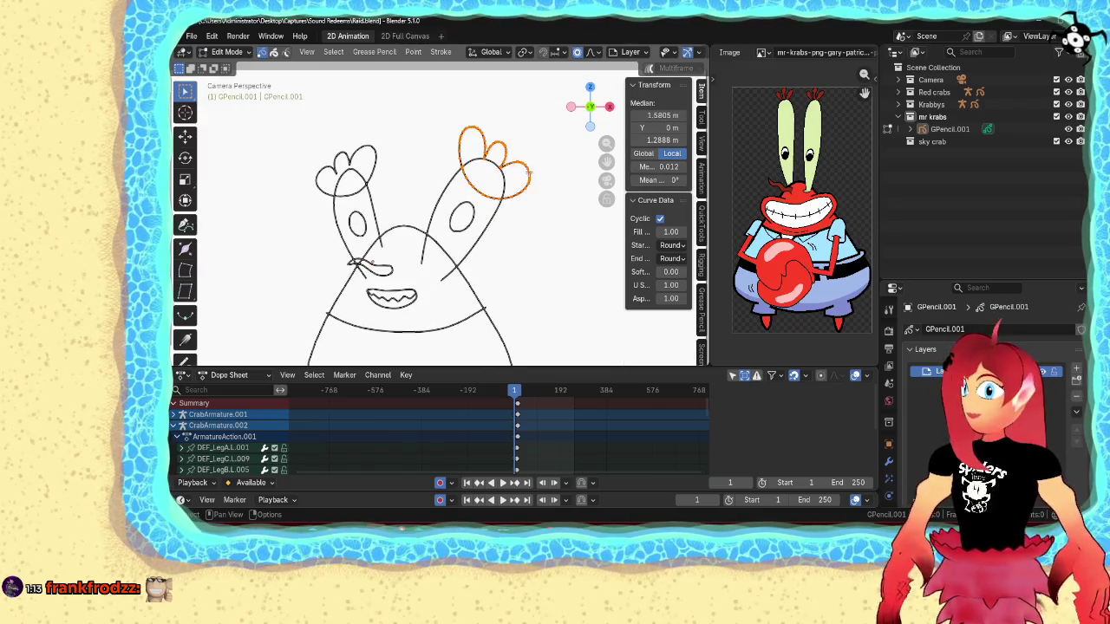
pyautogui.press('s')
pyautogui.click(537, 163)
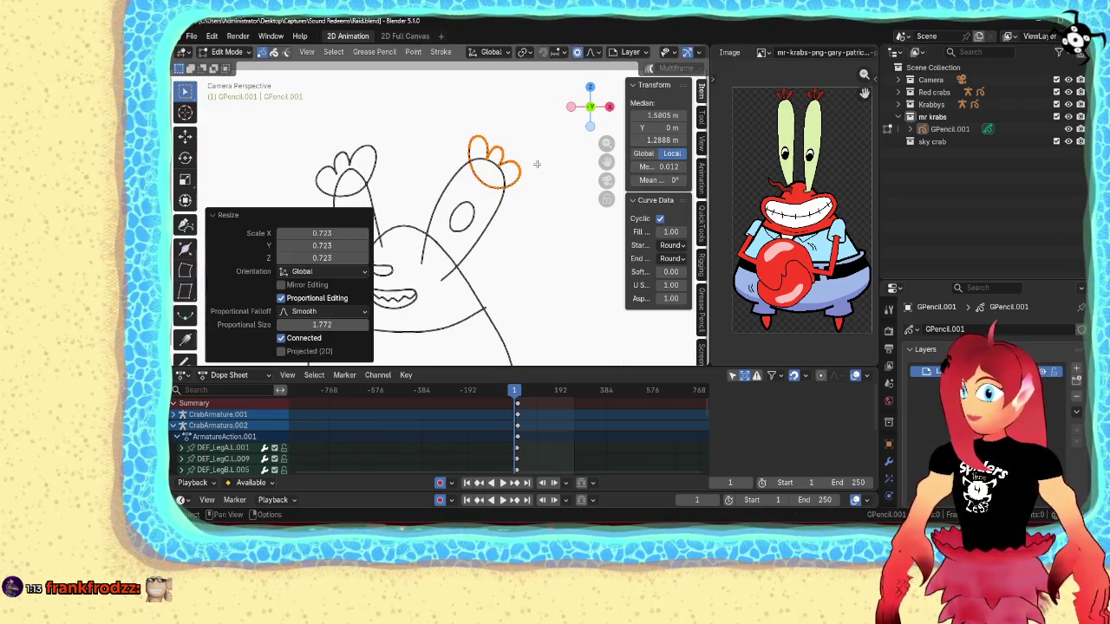
pyautogui.press('g')
pyautogui.click(540, 160)
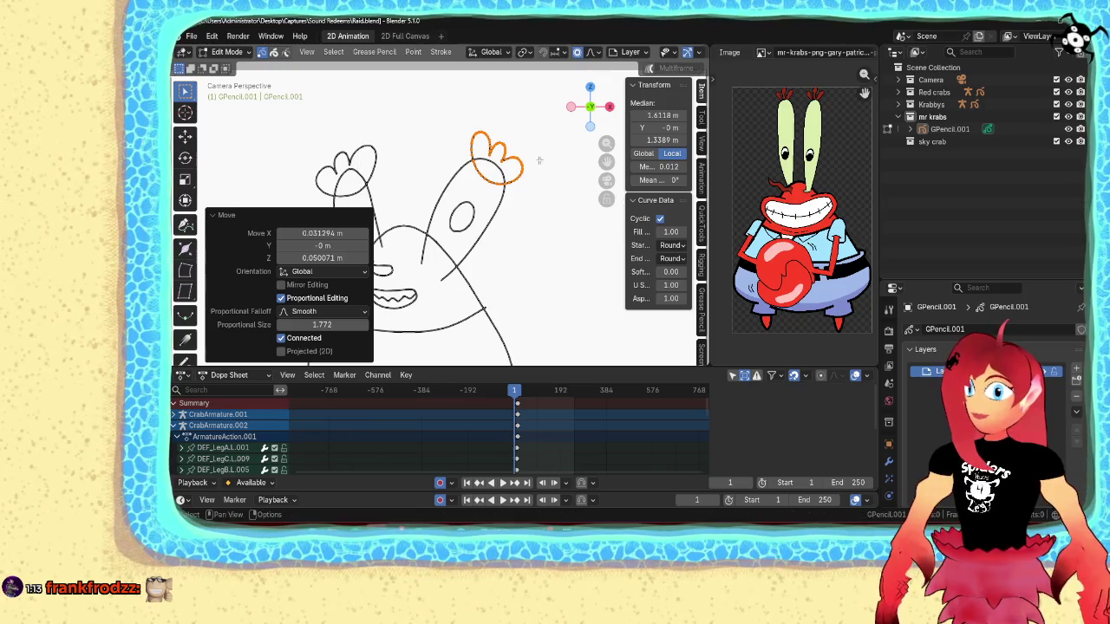
# - Scale the left stalk's three-lobed tip down to about 0.89, then return to Object Mode
pyautogui.click(365, 165)
pyautogui.press('l')
pyautogui.press('s')
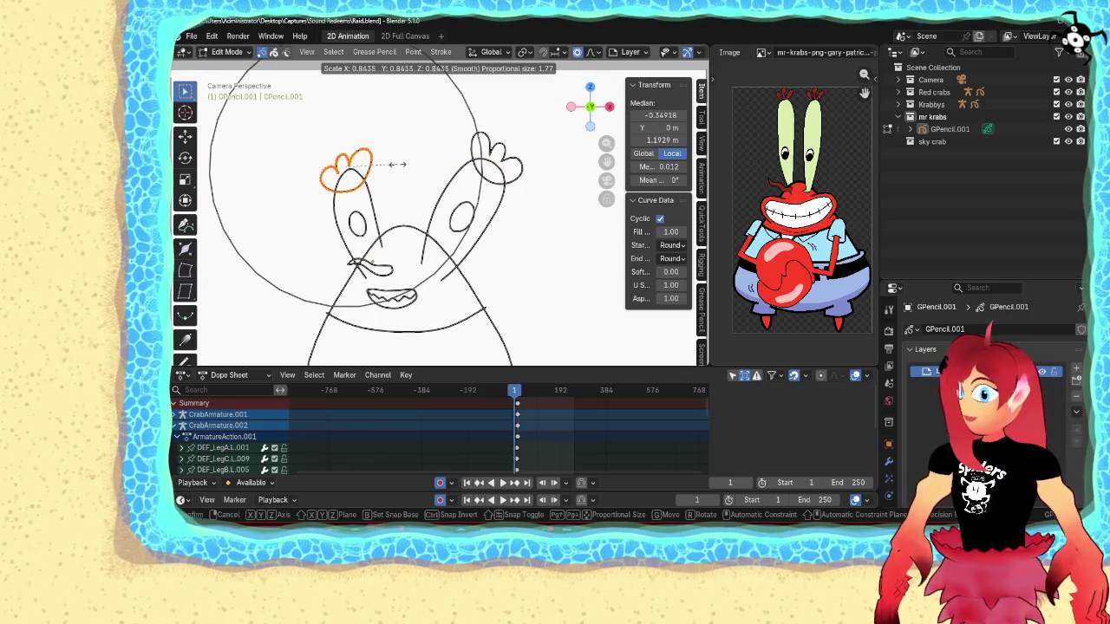
pyautogui.click(396, 164)
pyautogui.press('g')
pyautogui.press('Escape')
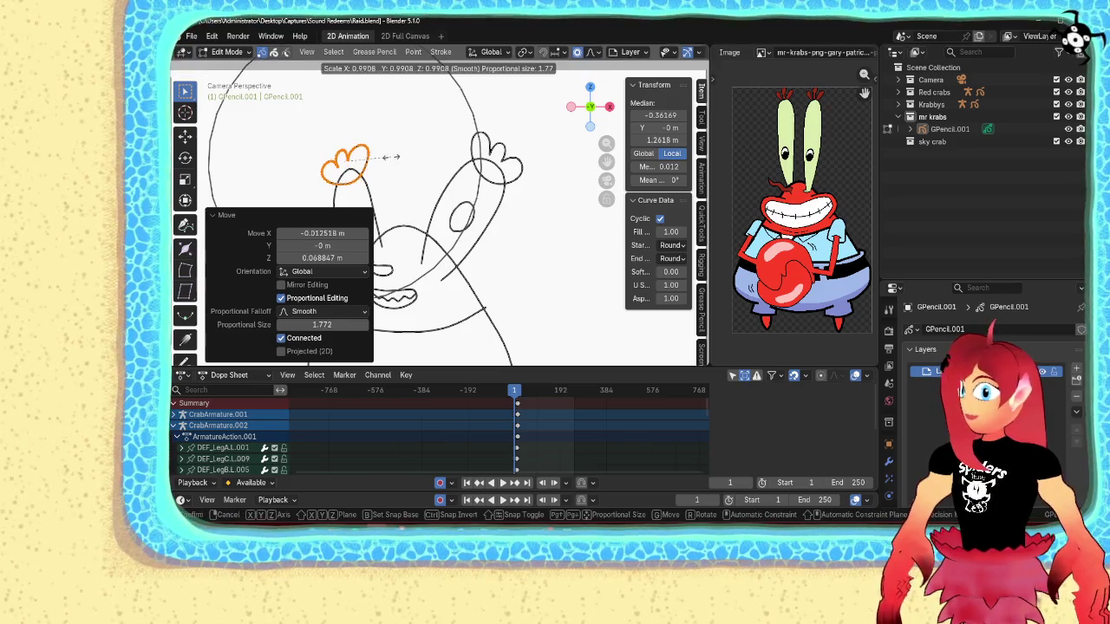
pyautogui.press('s')
pyautogui.click(387, 157)
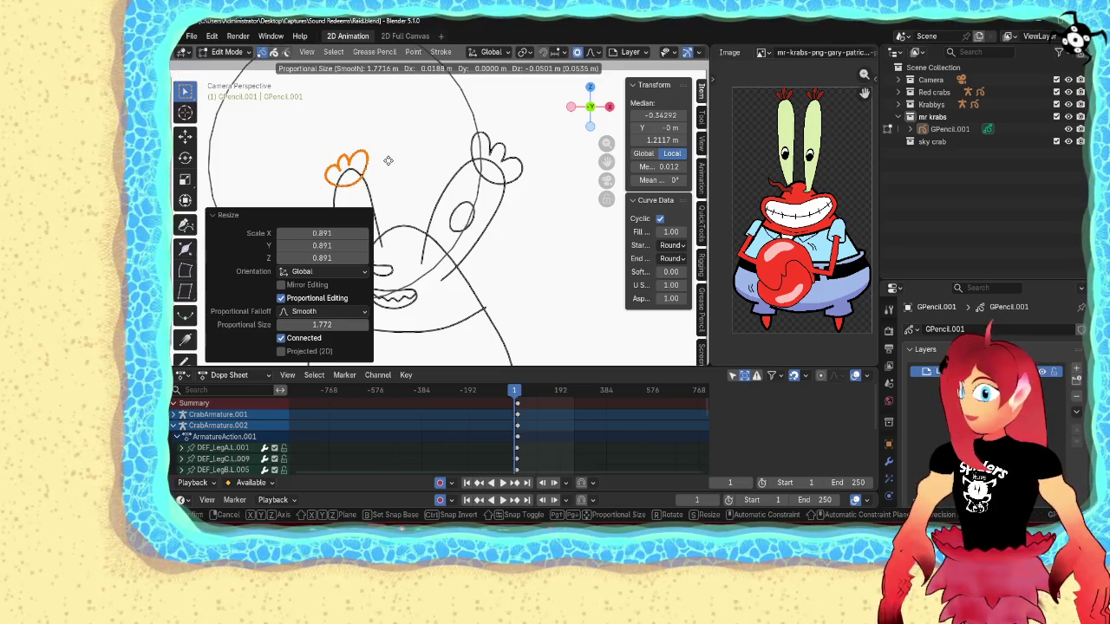
pyautogui.press('Tab')
pyautogui.scroll(-3, 423, 149)
pyautogui.scroll(-2, 423, 149)
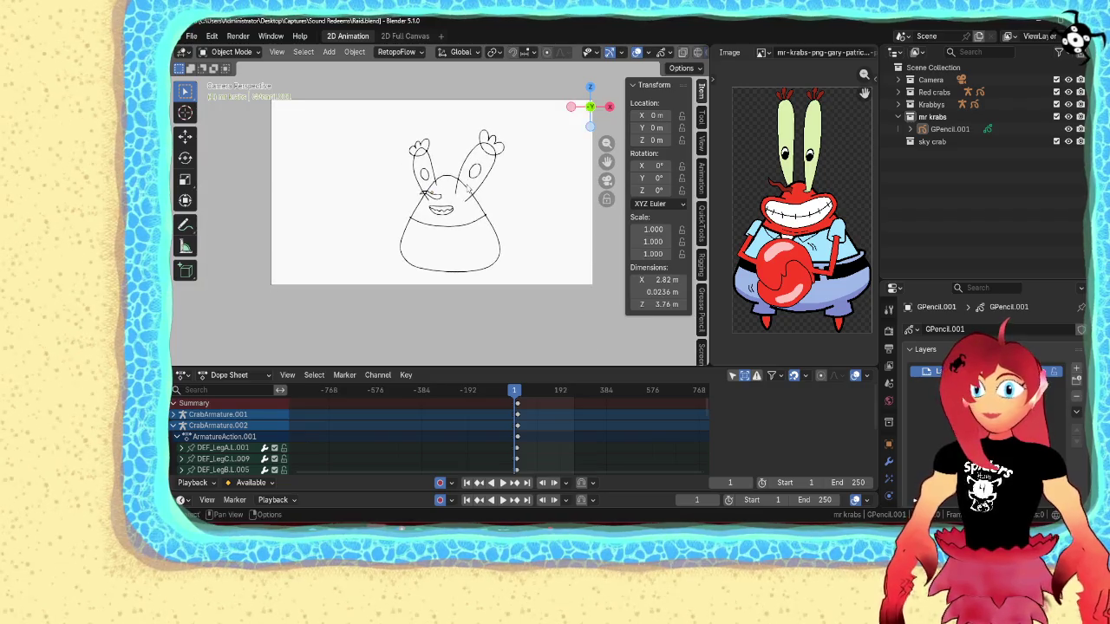
# - Switch GPencil.001 through Draw Mode into Edit Mode for stroke-point editing
pyautogui.scroll(3, 478, 217)
pyautogui.scroll(2, 478, 219)
pyautogui.scroll(-2, 478, 220)
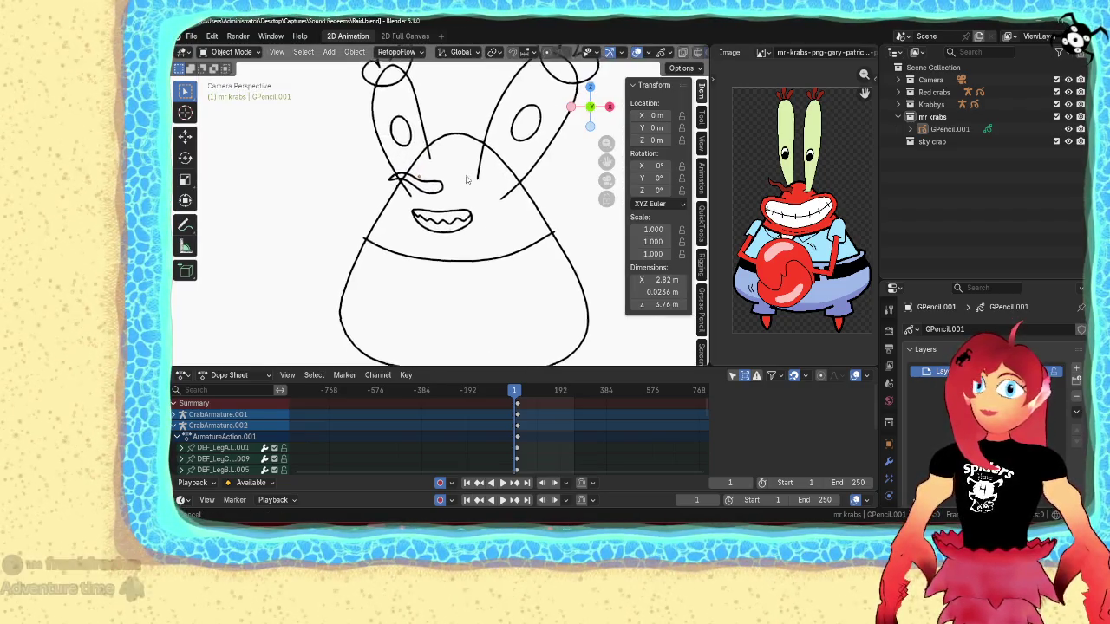
pyautogui.scroll(-2, 463, 184)
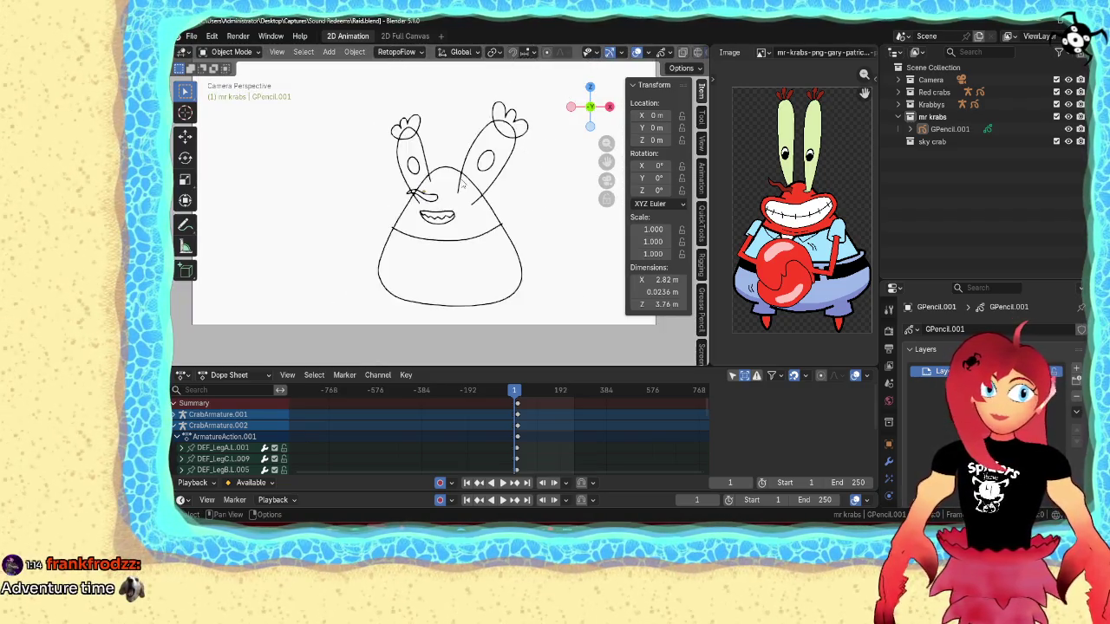
pyautogui.scroll(-1, 463, 184)
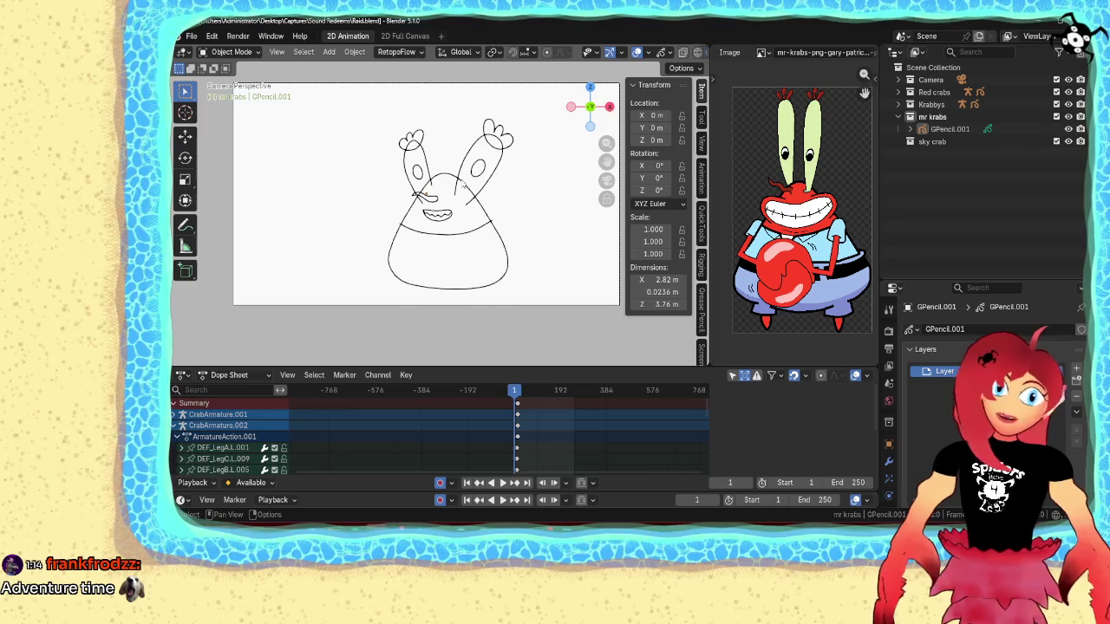
pyautogui.hotkey('ctrl', 'Tab')
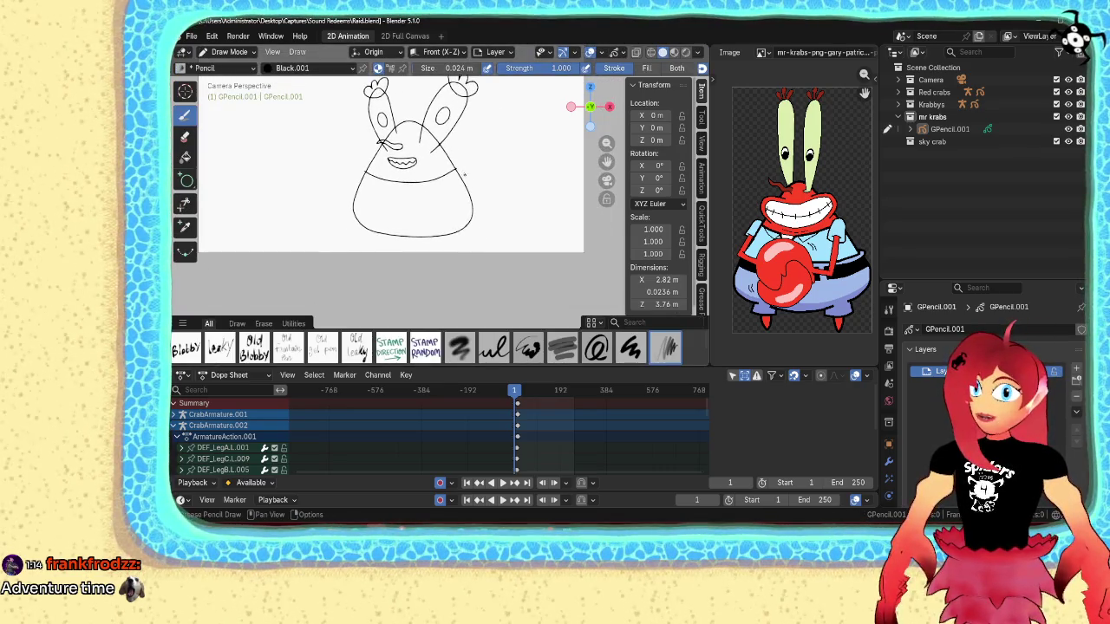
pyautogui.scroll(2, 464, 173)
pyautogui.scroll(2, 486, 165)
pyautogui.press('Tab')
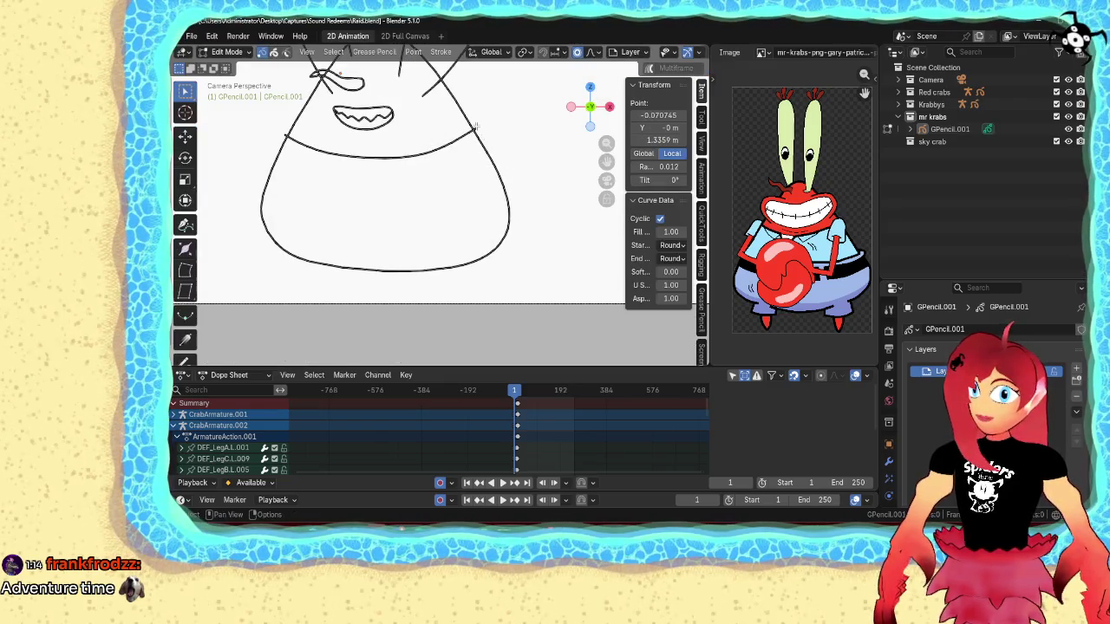
# - Extrude new points from the outline's end down the body's right side and around the bottom curve
pyautogui.press('e')
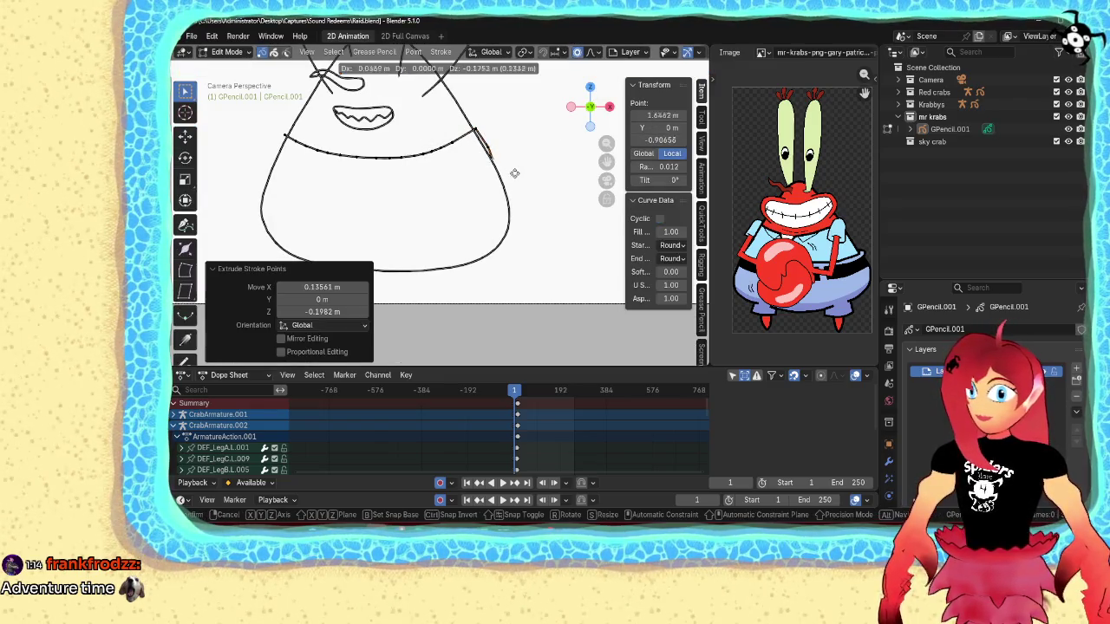
pyautogui.click(523, 194)
pyautogui.press('e')
pyautogui.click(531, 213)
pyautogui.press('e')
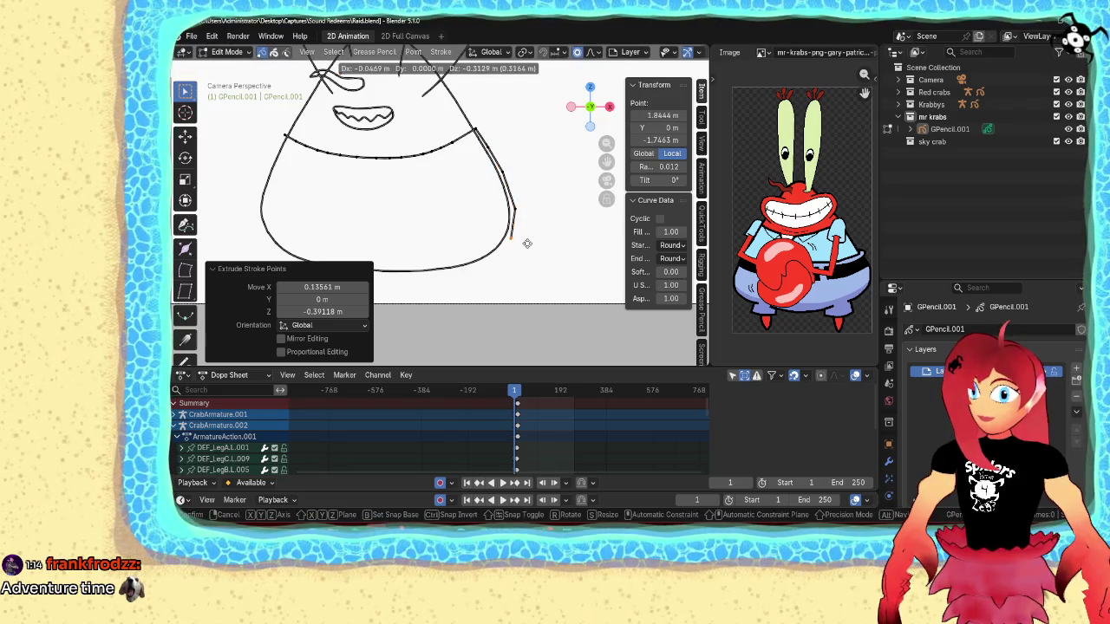
pyautogui.click(515, 254)
pyautogui.press('e')
pyautogui.click(501, 264)
# - Continue the extruded outline across the bottom and up the left side, then deselect it
pyautogui.press('e')
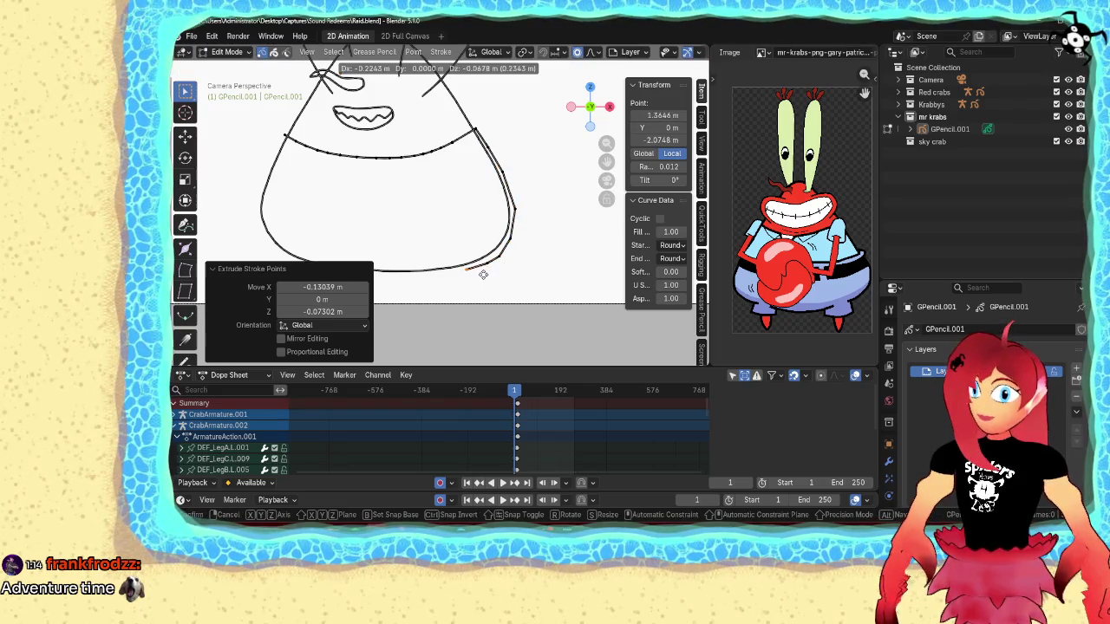
pyautogui.keyDown('ctrl'); pyautogui.scroll(-5, 483, 274); pyautogui.keyUp('ctrl')
pyautogui.click(464, 271)
pyautogui.press('e')
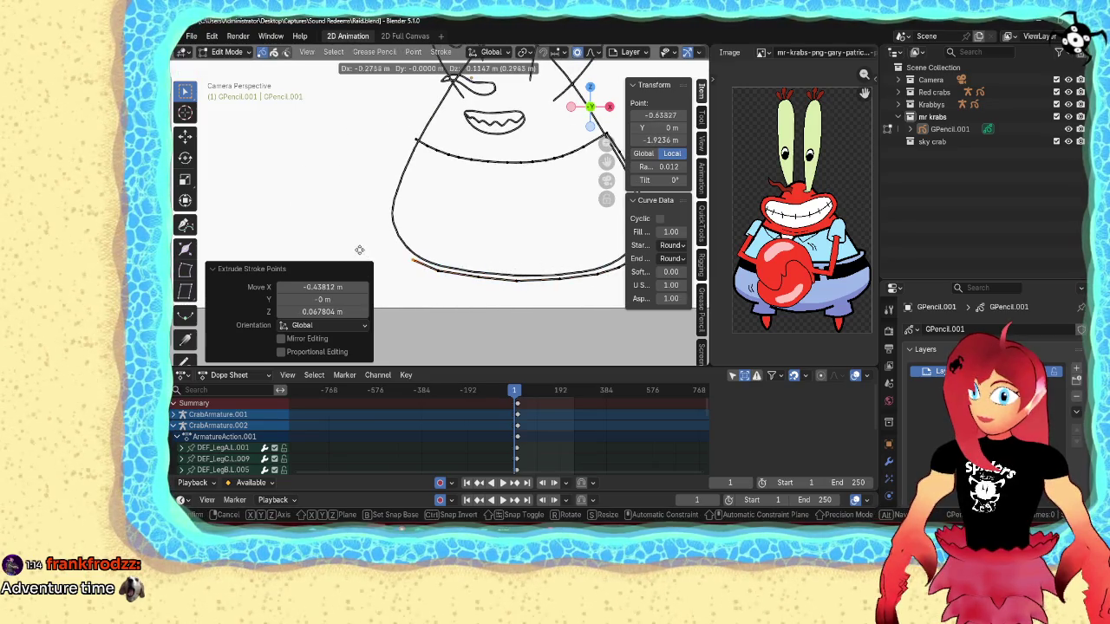
pyautogui.click(336, 199)
pyautogui.press('e')
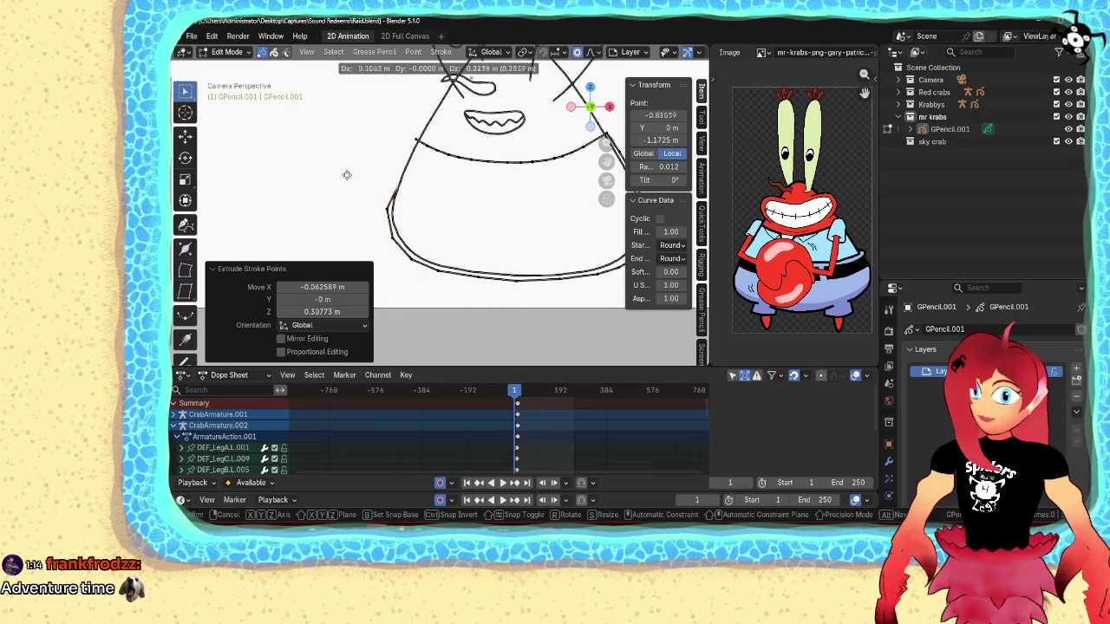
pyautogui.click(348, 156)
pyautogui.press('e')
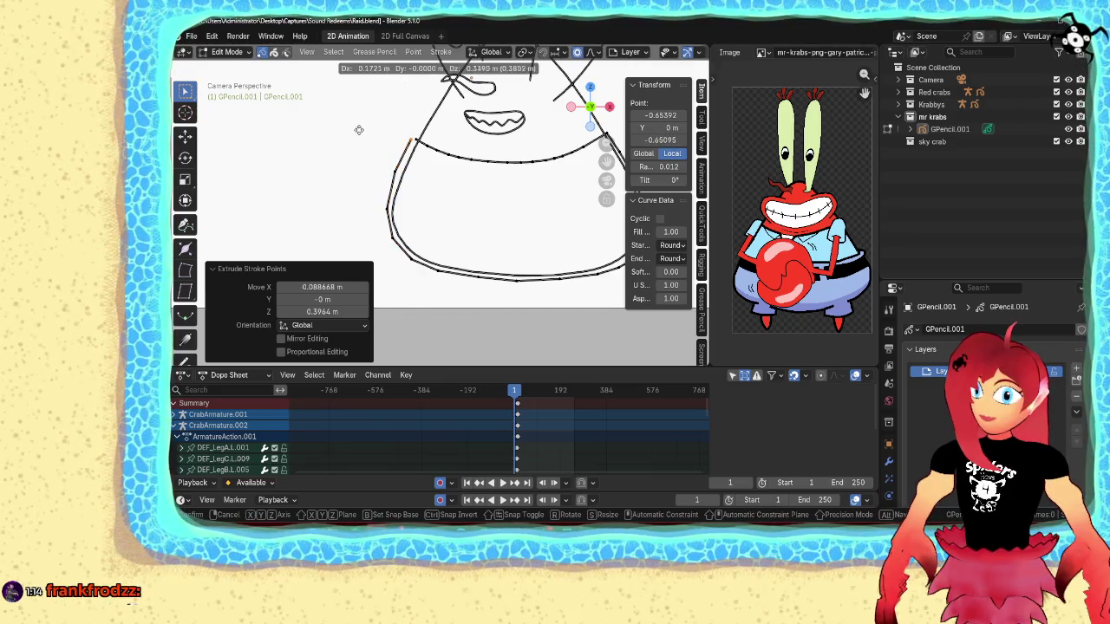
pyautogui.click(358, 130)
pyautogui.click(383, 111)
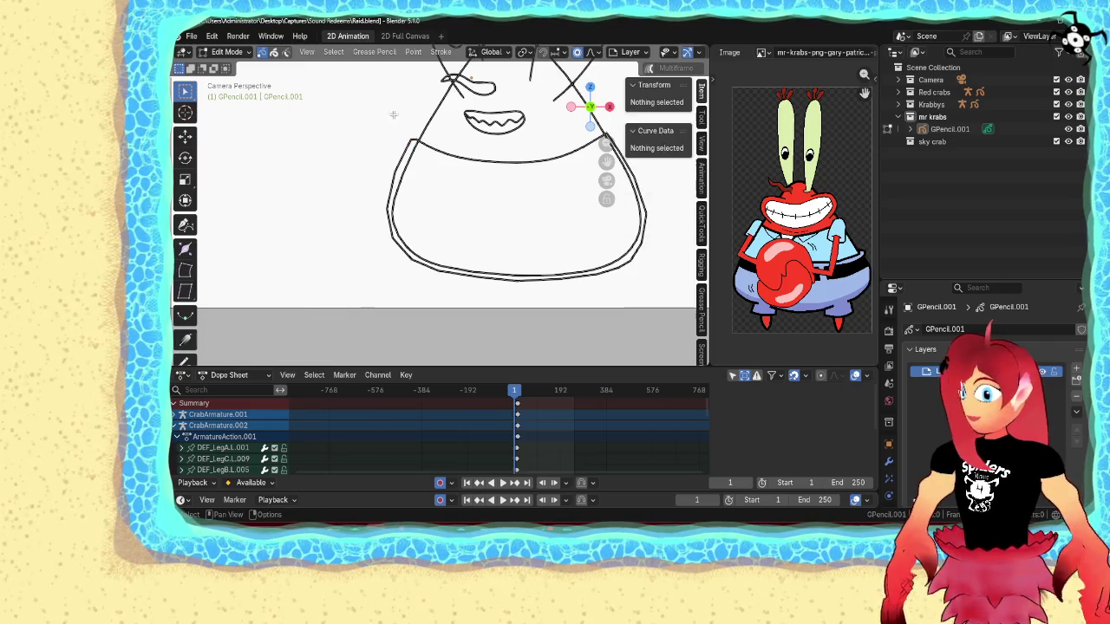
pyautogui.scroll(-3, 383, 110)
pyautogui.scroll(-2, 382, 111)
pyautogui.press('Tab')
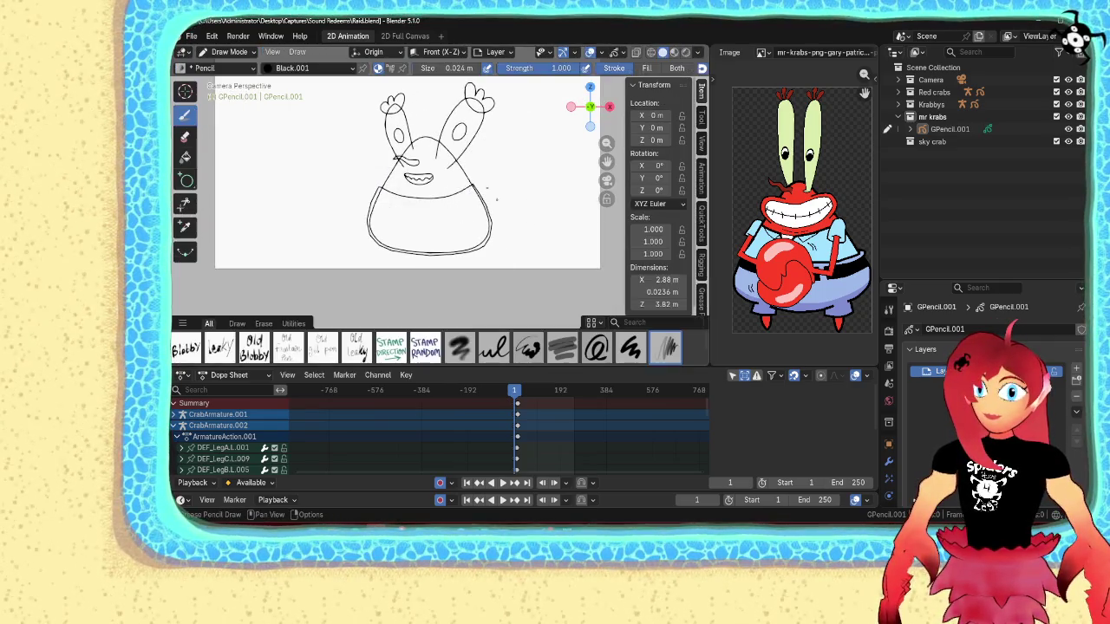
# - Draw a raised claw stroke rising from the right side of the body with the Pencil brush
pyautogui.scroll(2, 506, 203)
pyautogui.scroll(2, 507, 203)
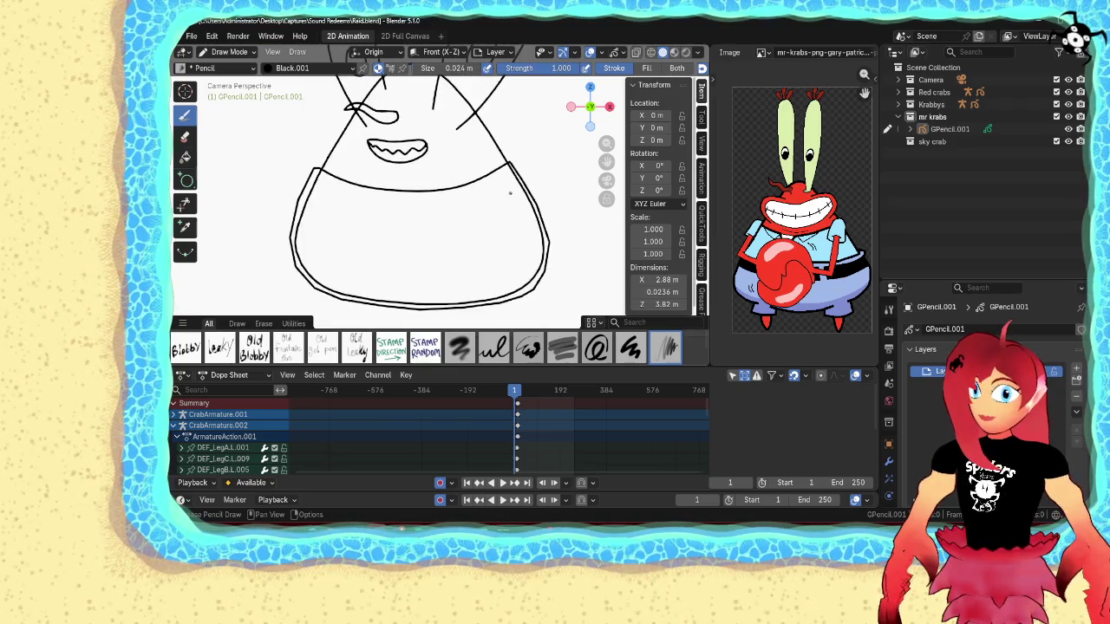
pyautogui.scroll(-2, 510, 194)
pyautogui.scroll(-1, 495, 203)
pyautogui.scroll(-1, 477, 212)
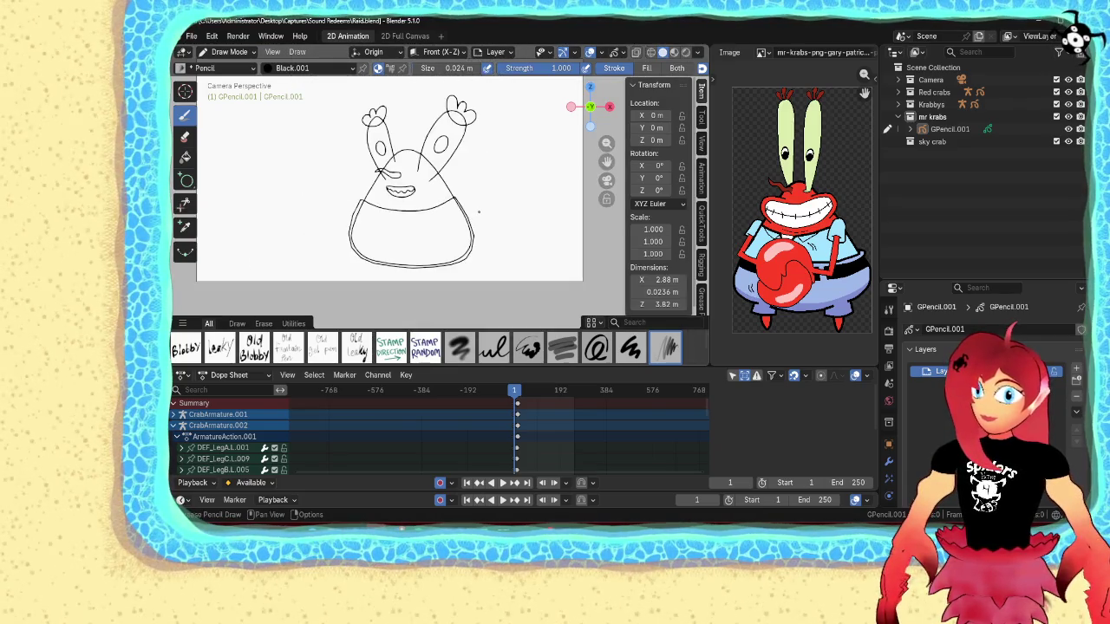
pyautogui.scroll(2, 478, 211)
pyautogui.scroll(2, 474, 197)
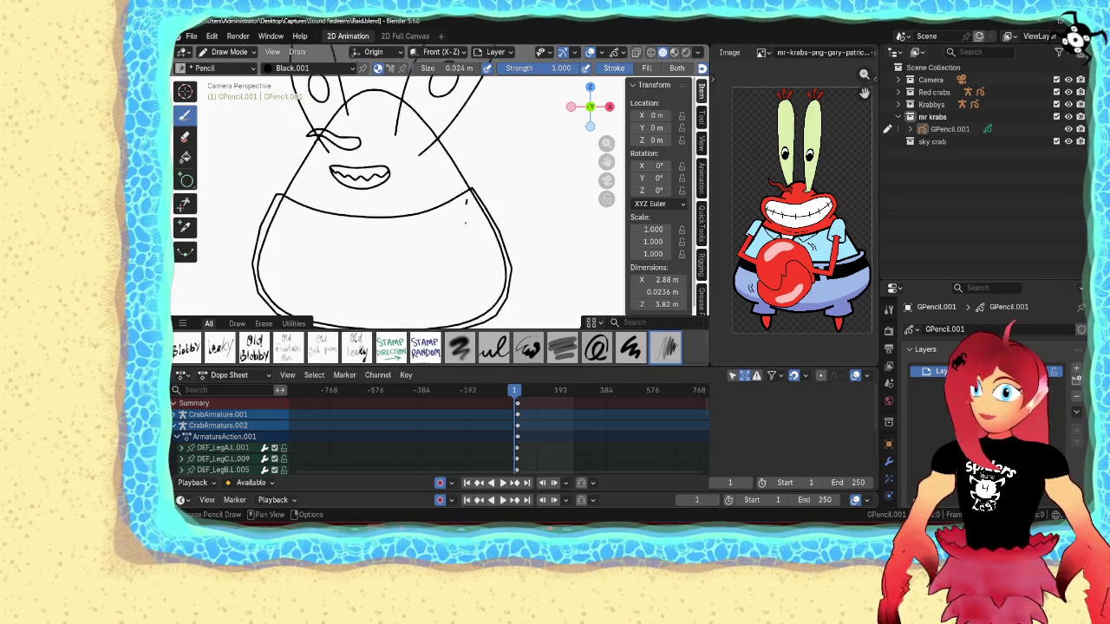
pyautogui.moveTo(482, 216); pyautogui.dragTo(505, 194)
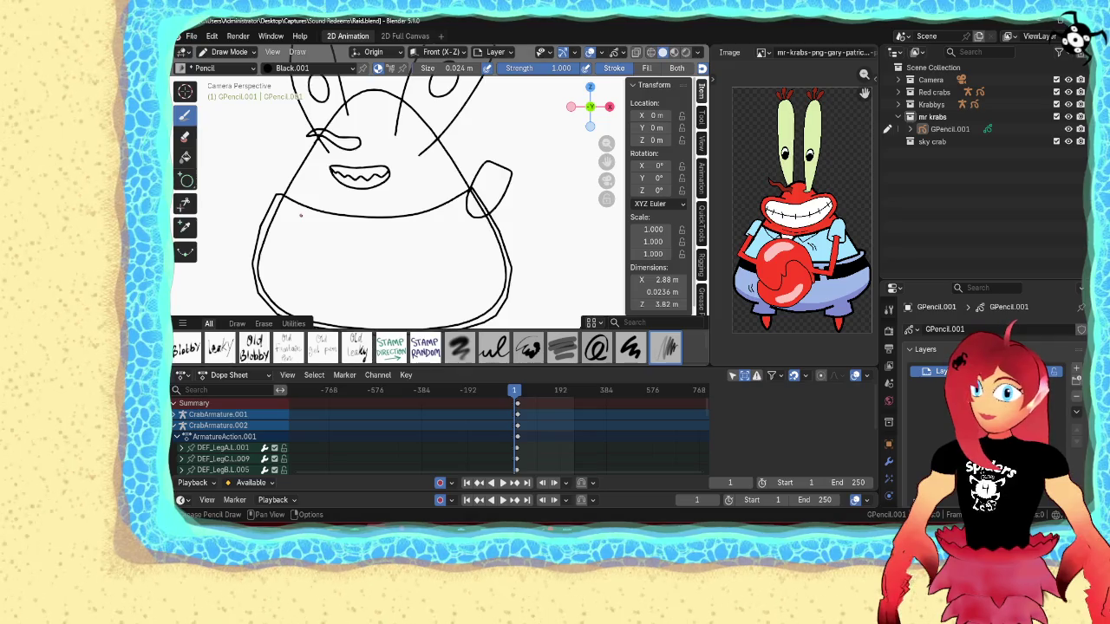
pyautogui.keyDown('shift'); pyautogui.moveTo(282, 210); pyautogui.dragTo(357, 228, button='middle'); pyautogui.keyUp('shift')
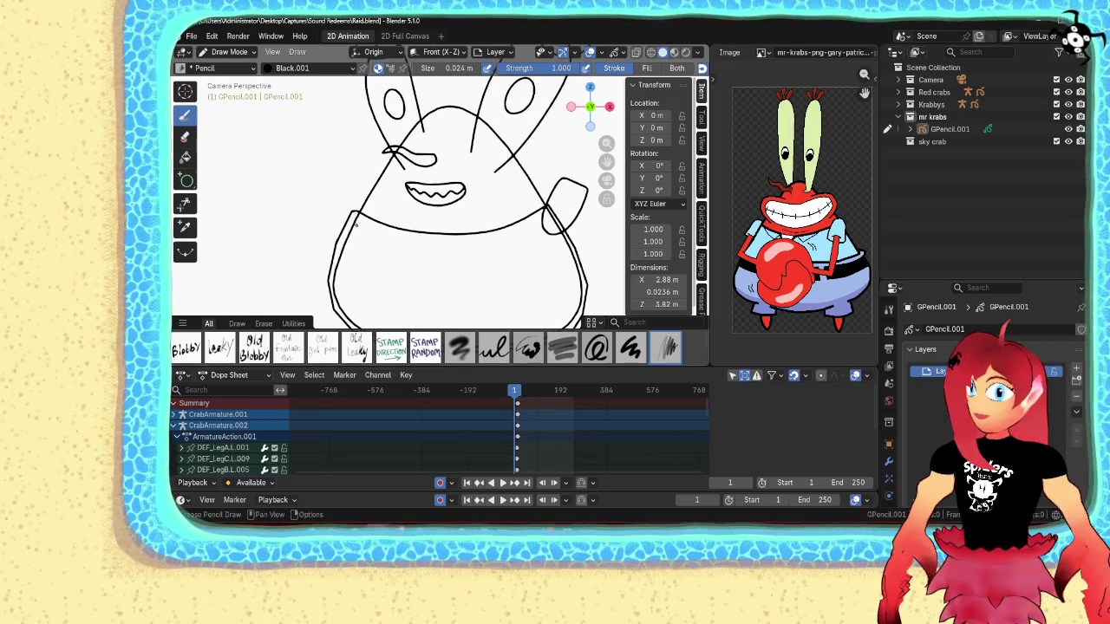
pyautogui.press('Tab')
# - Duplicate the right claw, move the copy left of the body and mirror it with S X -1
pyautogui.click(577, 183)
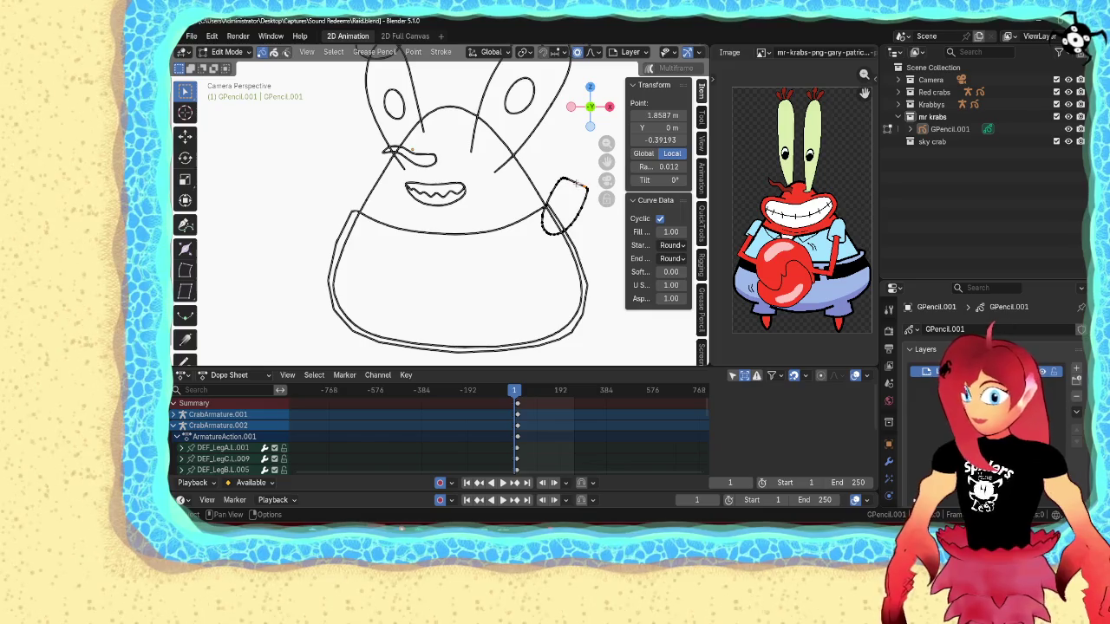
pyautogui.hotkey('shift', 'd')
pyautogui.press('x')
pyautogui.click(290, 203)
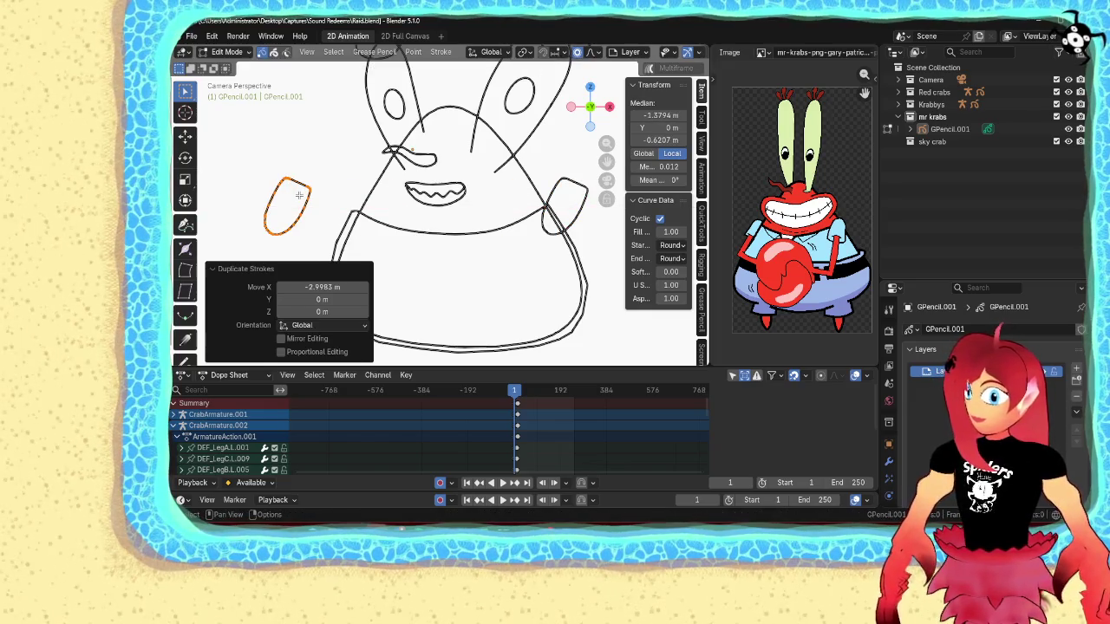
pyautogui.write('sx-1')
pyautogui.press('Return')
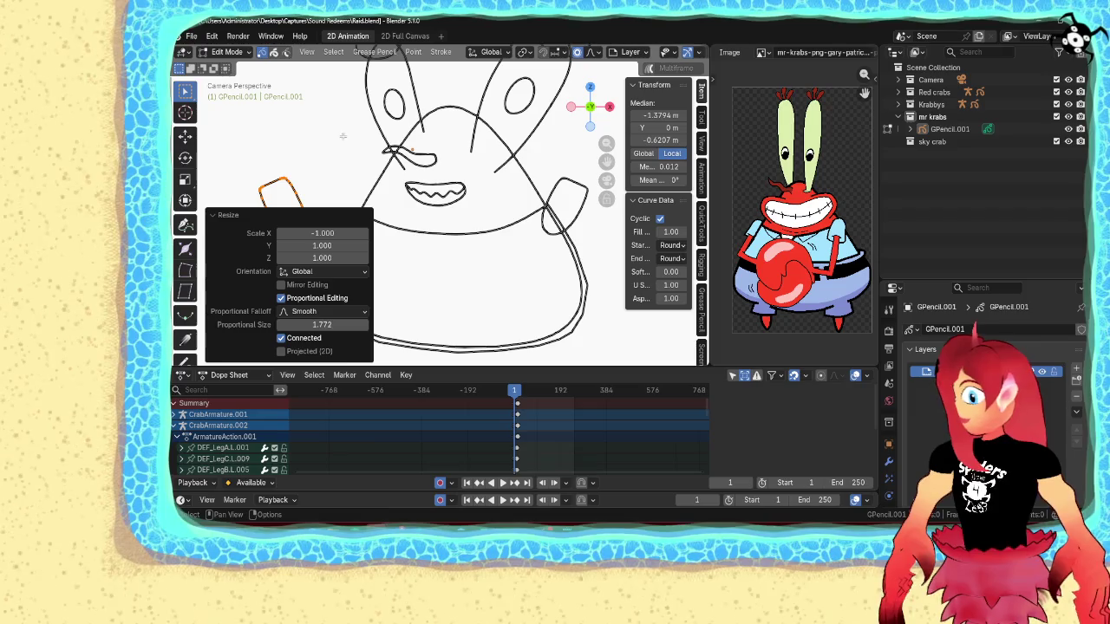
# - Resize the mirrored claw and undo an accidental point extrusion
pyautogui.press('s')
pyautogui.click(336, 152)
pyautogui.press('e')
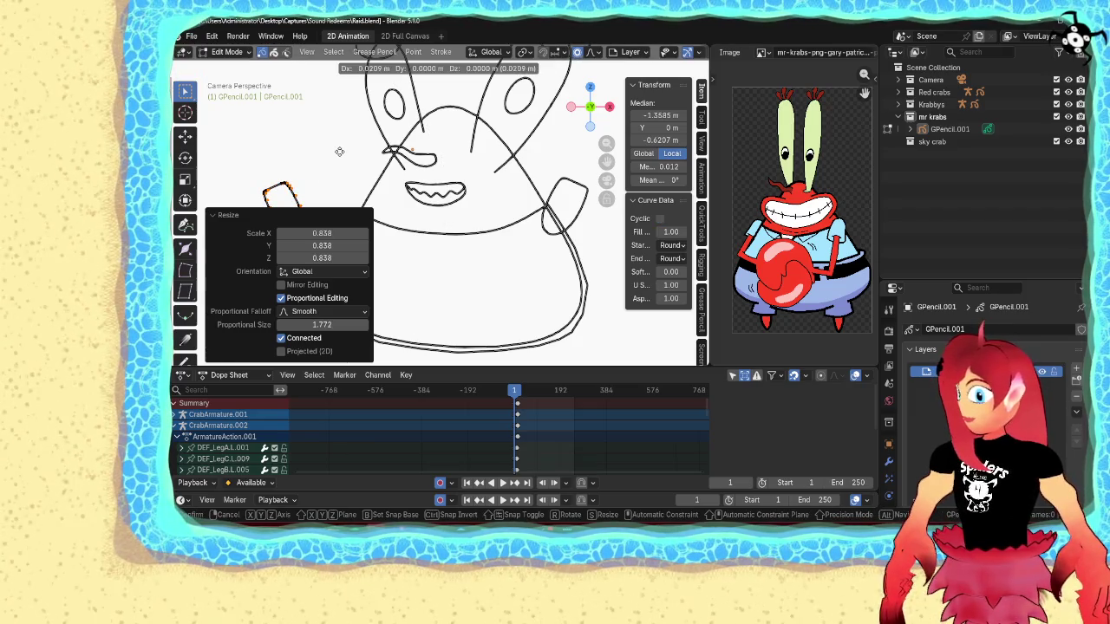
pyautogui.press('Escape')
pyautogui.hotkey('alt', 'c')
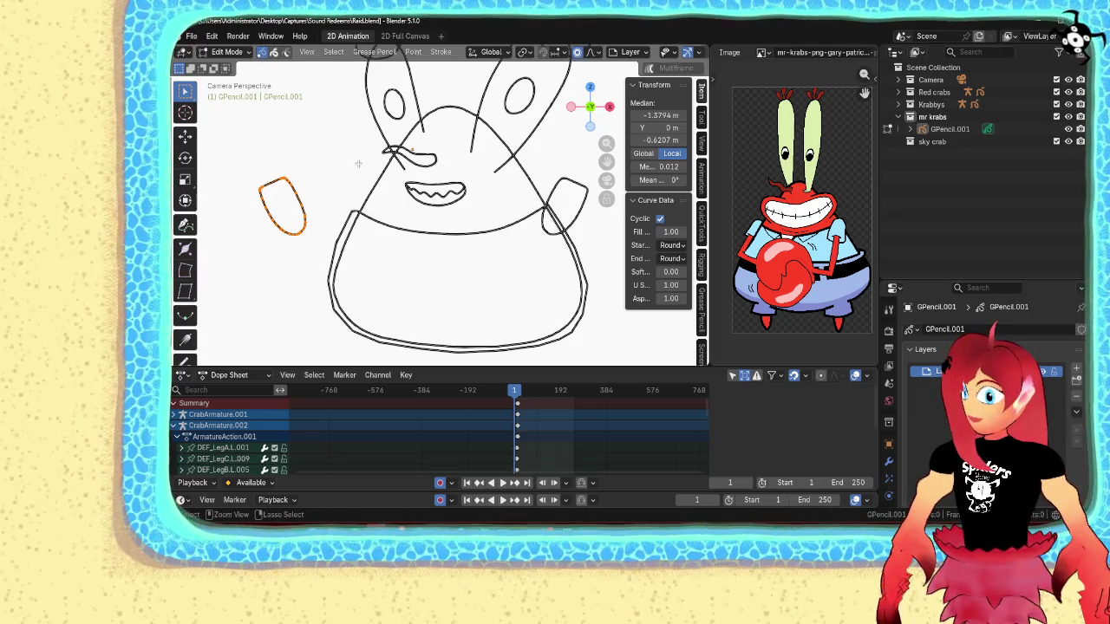
# - Move and tilt the mirrored claw into place on the left side of the body
pyautogui.press('g')
pyautogui.click(418, 173)
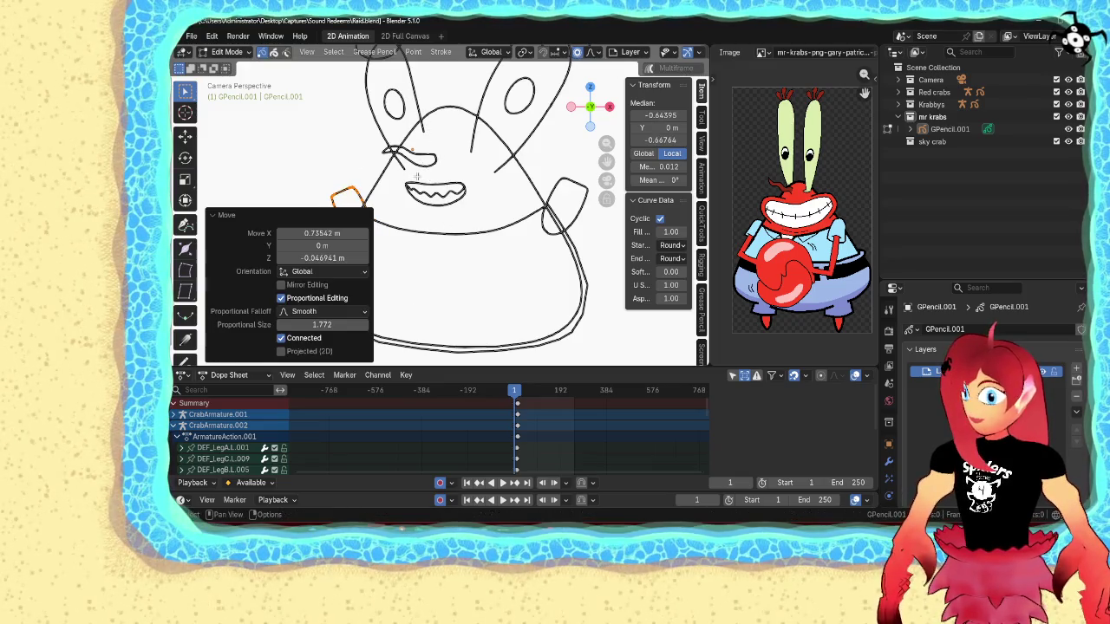
pyautogui.press('r')
pyautogui.click(425, 186)
pyautogui.press('g')
pyautogui.click(358, 193)
# - Return GPencil.001 to Object Mode
pyautogui.hotkey('ctrl', 'Tab')
pyautogui.click(295, 163)
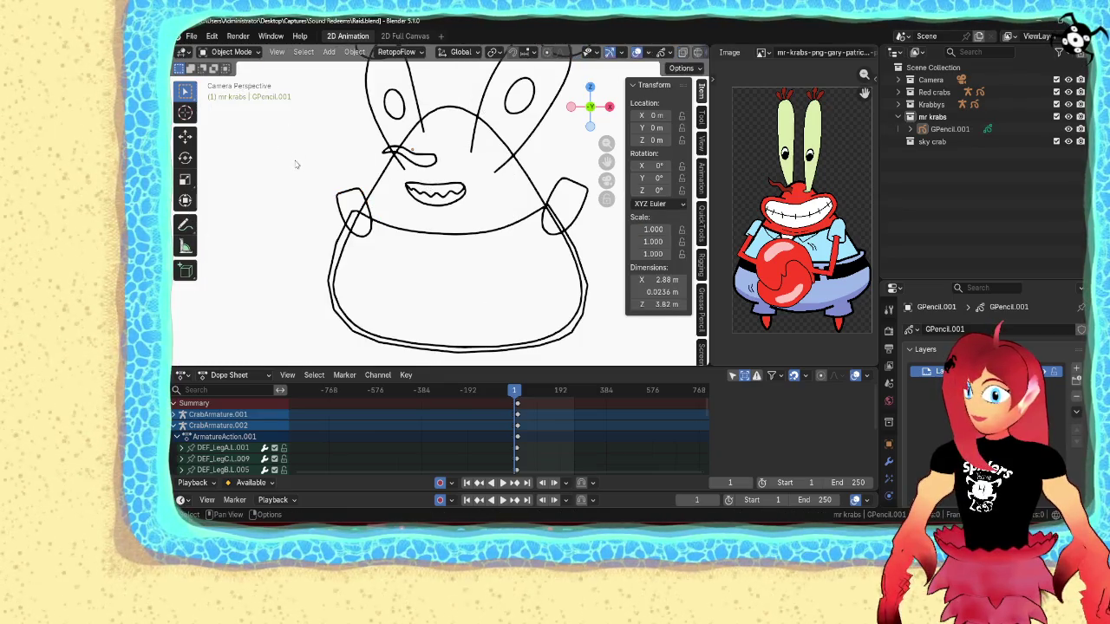
pyautogui.scroll(-2, 365, 182)
pyautogui.scroll(-2, 365, 182)
pyautogui.scroll(2, 427, 231)
pyautogui.scroll(2, 428, 232)
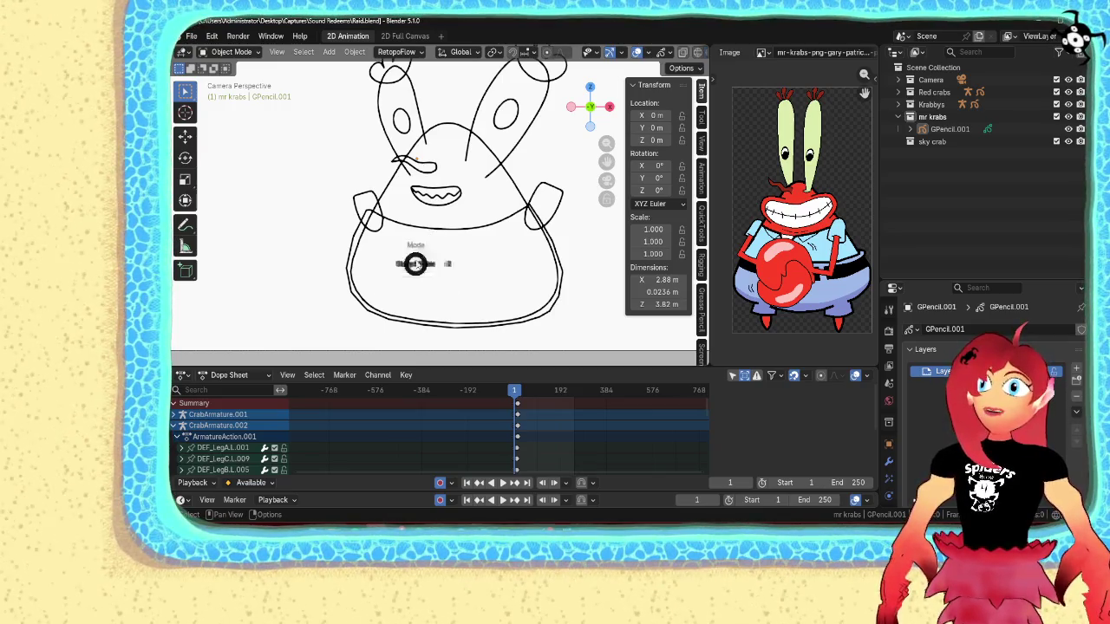
# - In Edit Mode, select the whole duplicated body outline and move it down below the belt
pyautogui.hotkey('ctrl', 'Tab')
pyautogui.click(428, 143)
pyautogui.press('Tab')
pyautogui.click(350, 246)
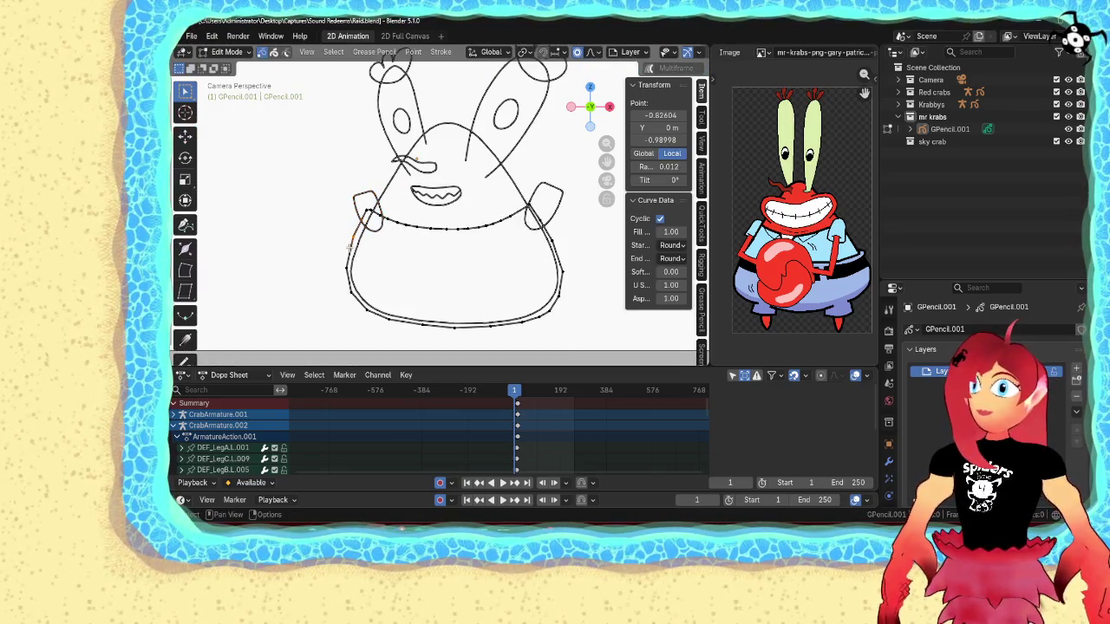
pyautogui.press('l')
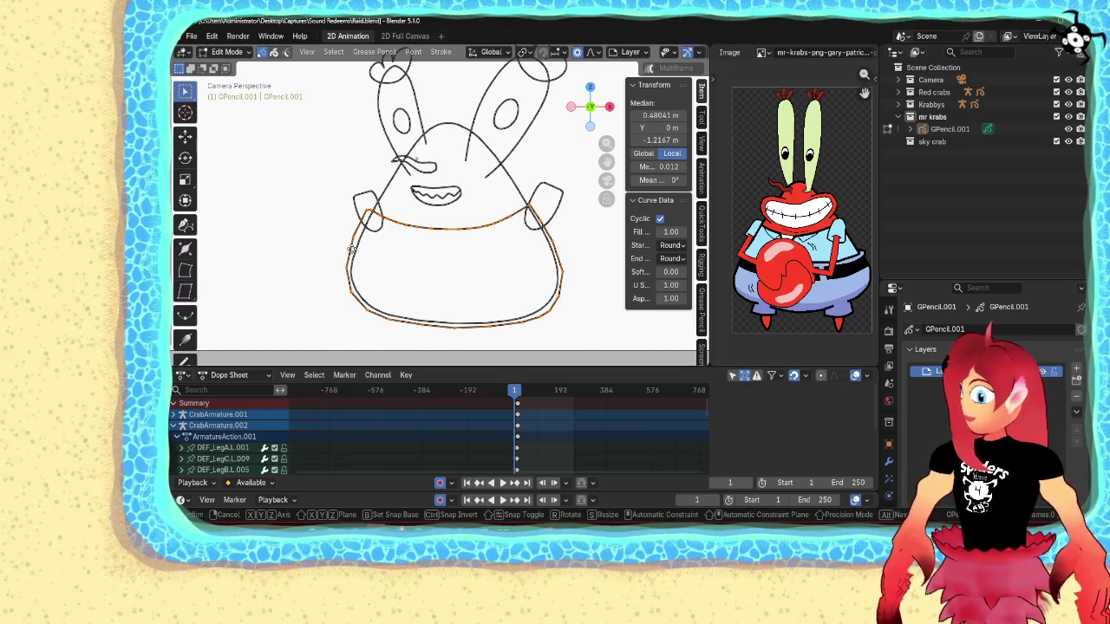
pyautogui.press('g')
pyautogui.click(350, 296)
# - Enlarge the moved stroke and bend it with proportional falloff into a pants outline
pyautogui.scroll(-3, 439, 263)
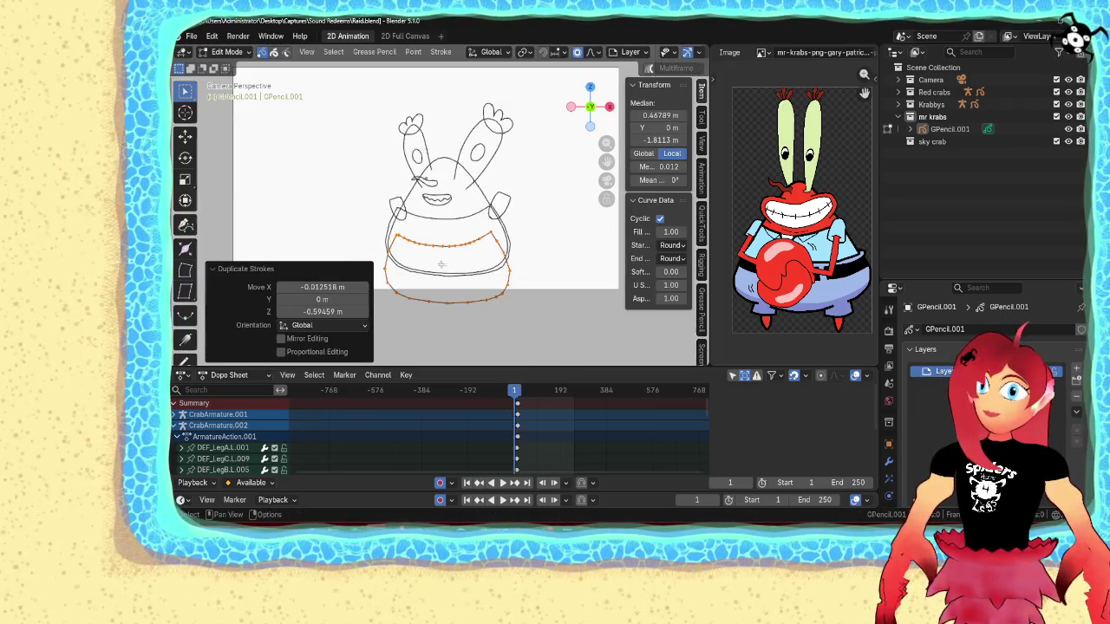
pyautogui.press('s')
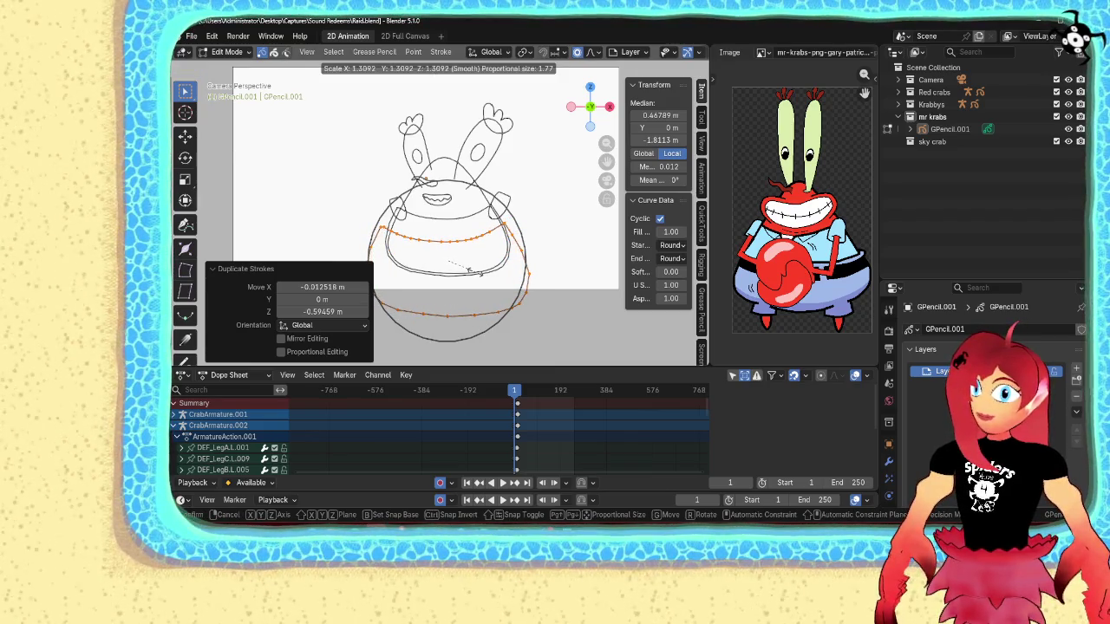
pyautogui.click(468, 271)
pyautogui.keyDown('shift'); pyautogui.moveTo(472, 269); pyautogui.dragTo(482, 242, button='middle'); pyautogui.keyUp('shift')
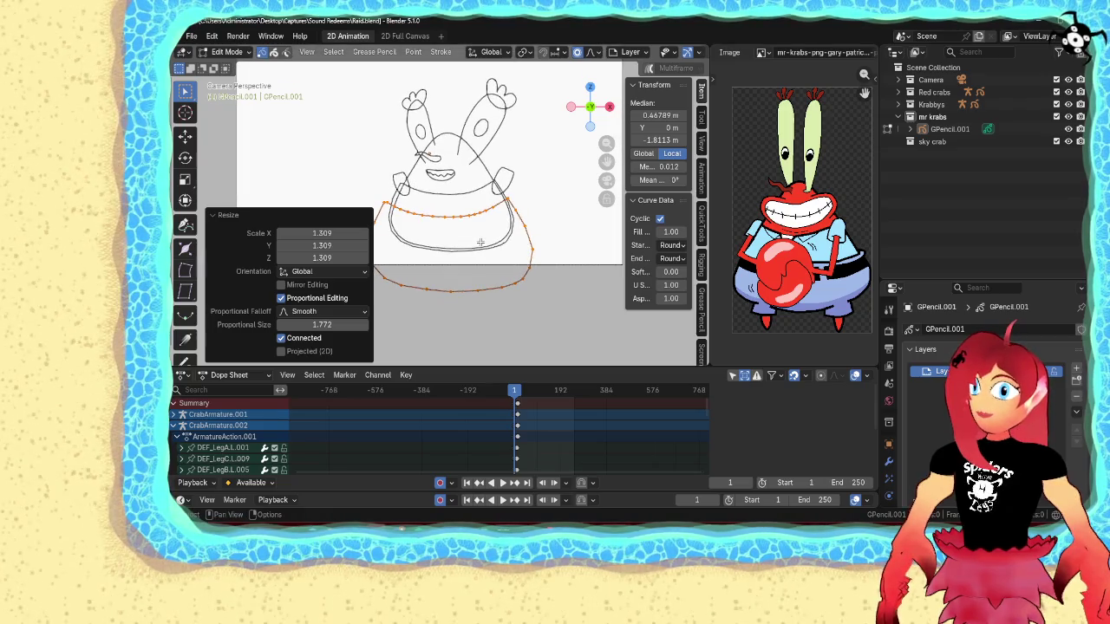
pyautogui.press('g')
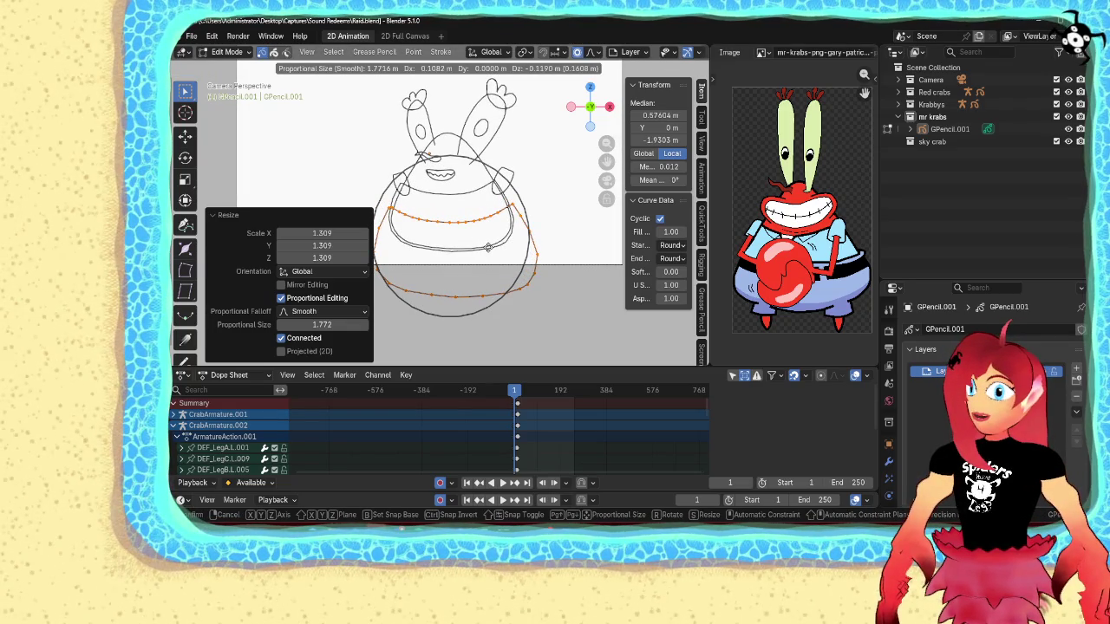
pyautogui.click(490, 248)
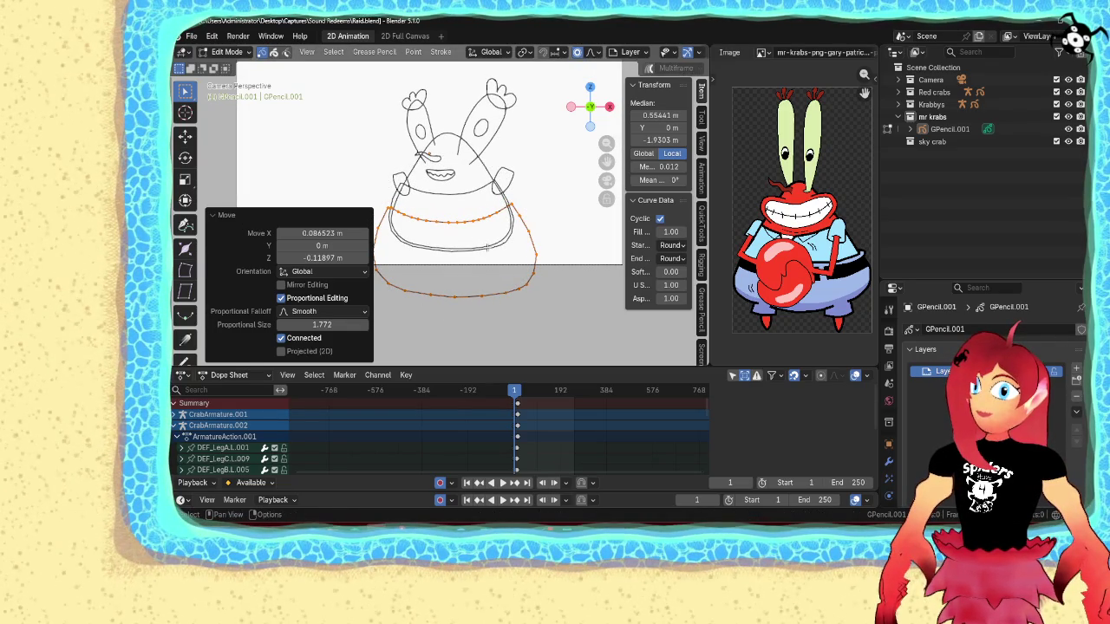
# - Drag one point on the pants outline to widen its shape
pyautogui.scroll(2, 504, 264)
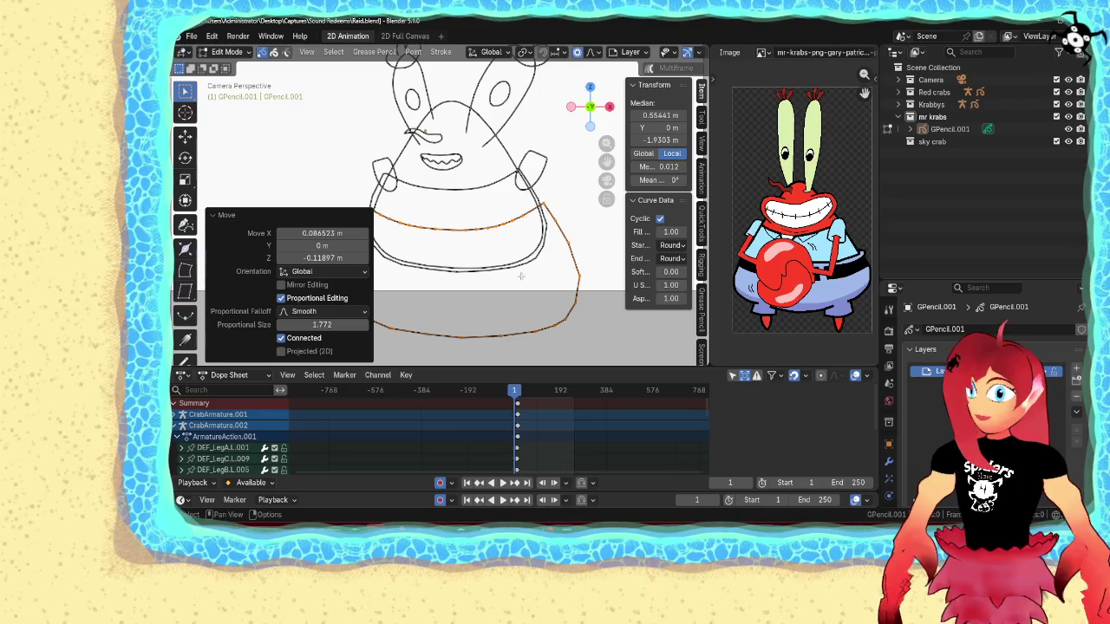
pyautogui.click(557, 325)
pyautogui.press('g')
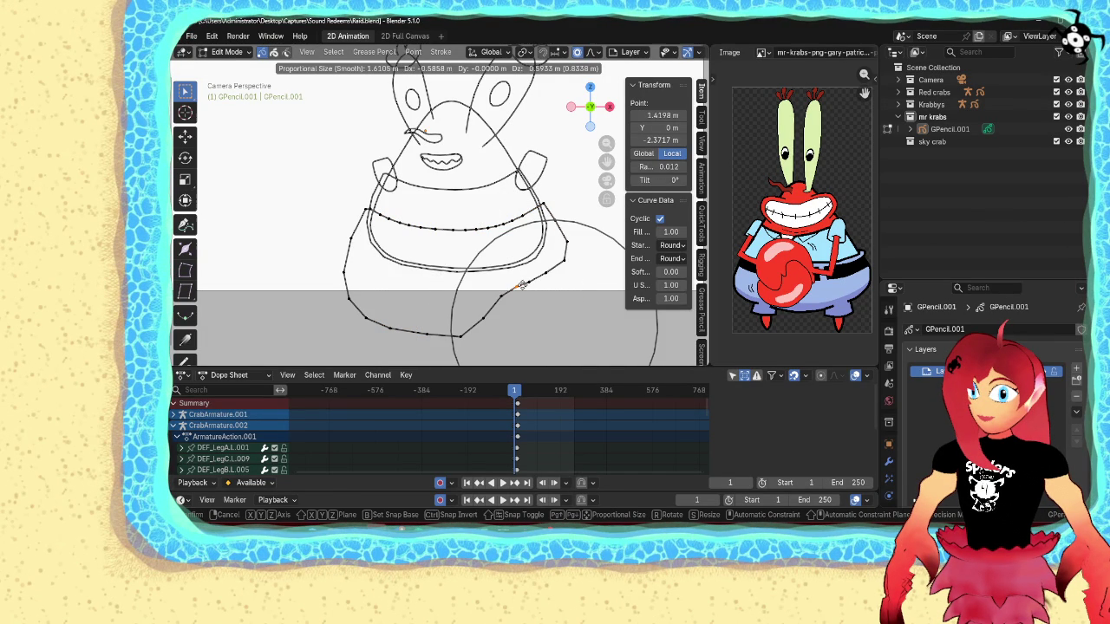
pyautogui.click(442, 301)
pyautogui.press('g')
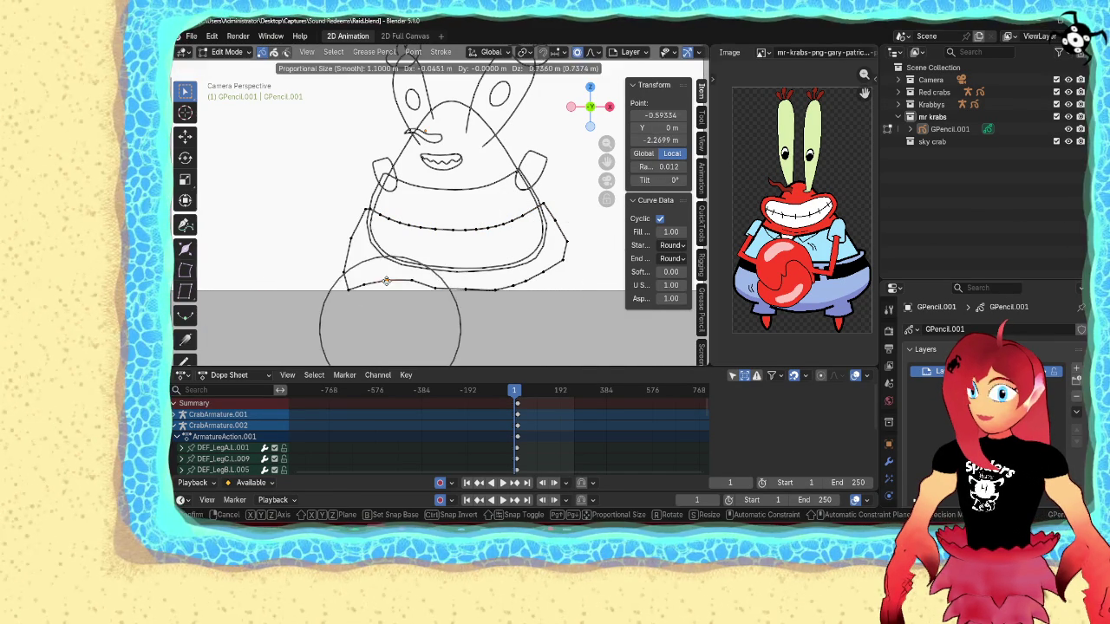
# - Adjust points on the outline's left side, then return to Object Mode
pyautogui.click(364, 292)
pyautogui.keyDown('shift'); pyautogui.moveTo(364, 293); pyautogui.dragTo(422, 293, button='middle'); pyautogui.keyUp('shift')
pyautogui.click(423, 291)
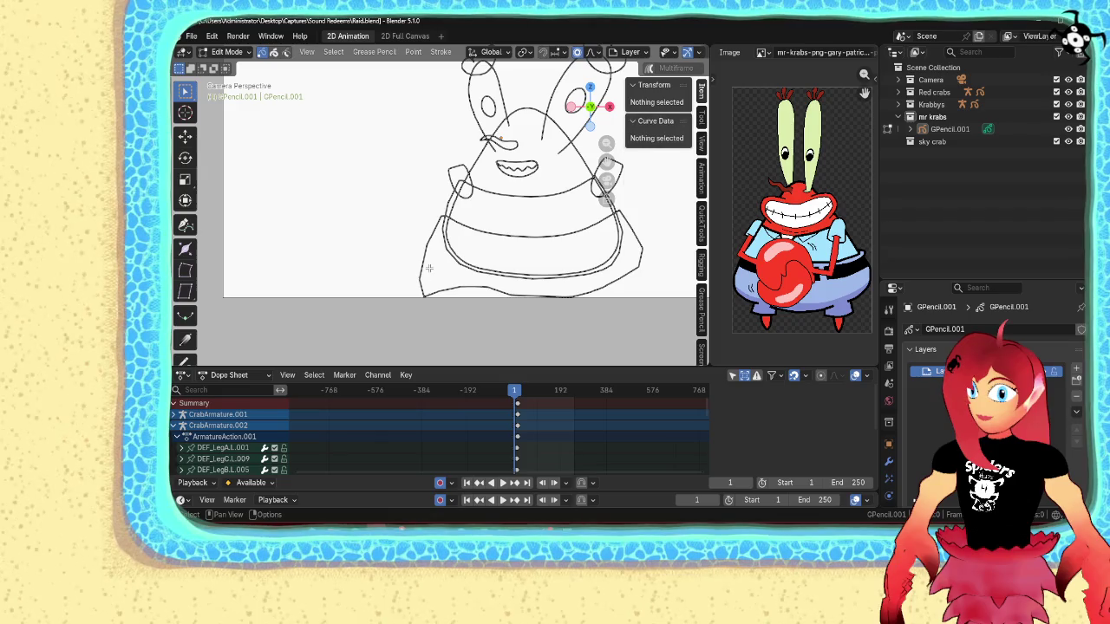
pyautogui.press('g')
pyautogui.click(432, 269)
pyautogui.click(427, 263)
pyautogui.press('g')
pyautogui.click(431, 258)
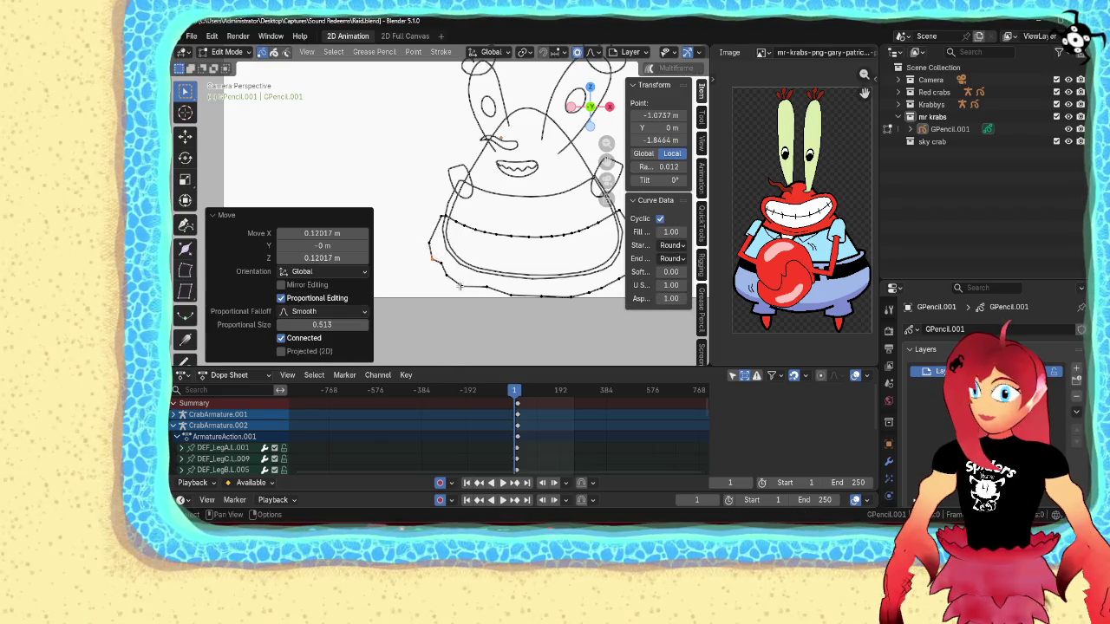
pyautogui.hotkey('ctrl', 'Tab')
pyautogui.click(413, 199)
pyautogui.scroll(-2, 413, 199)
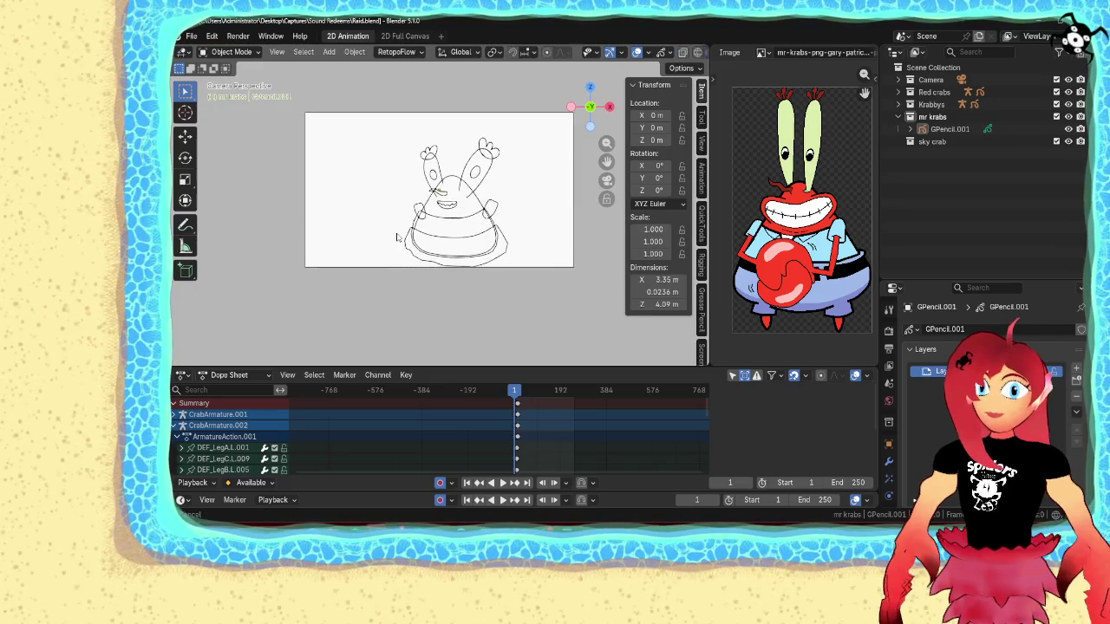
# - Pan to centre the drawing and switch GPencil.001 into Draw Mode
pyautogui.scroll(-1, 417, 217)
pyautogui.scroll(1, 451, 248)
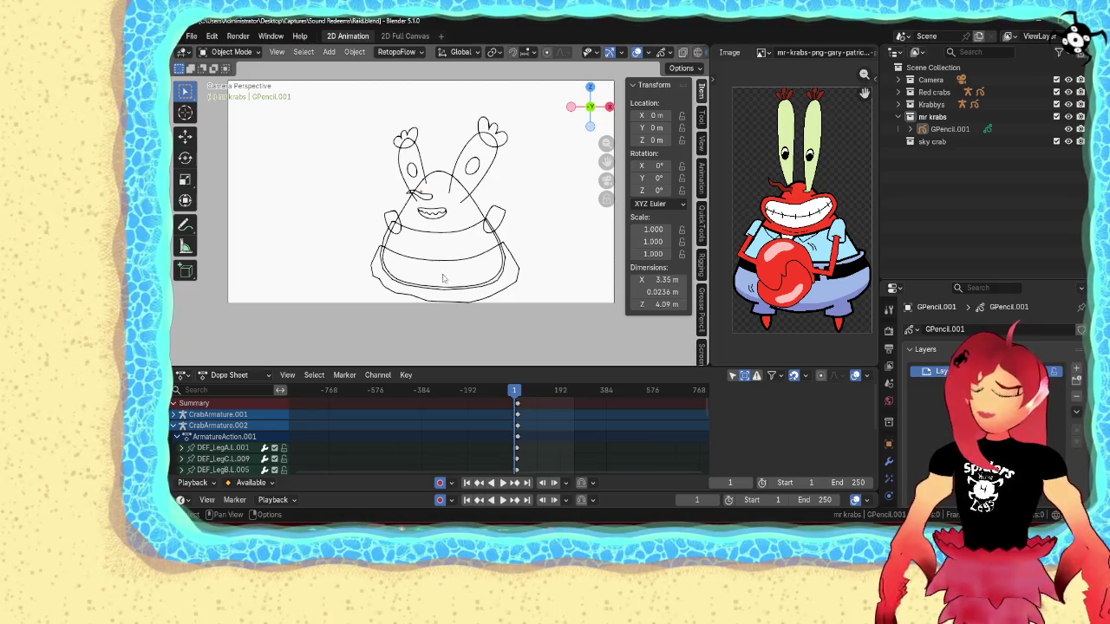
pyautogui.keyDown('shift'); pyautogui.moveTo(442, 277); pyautogui.dragTo(429, 259, button='middle'); pyautogui.keyUp('shift')
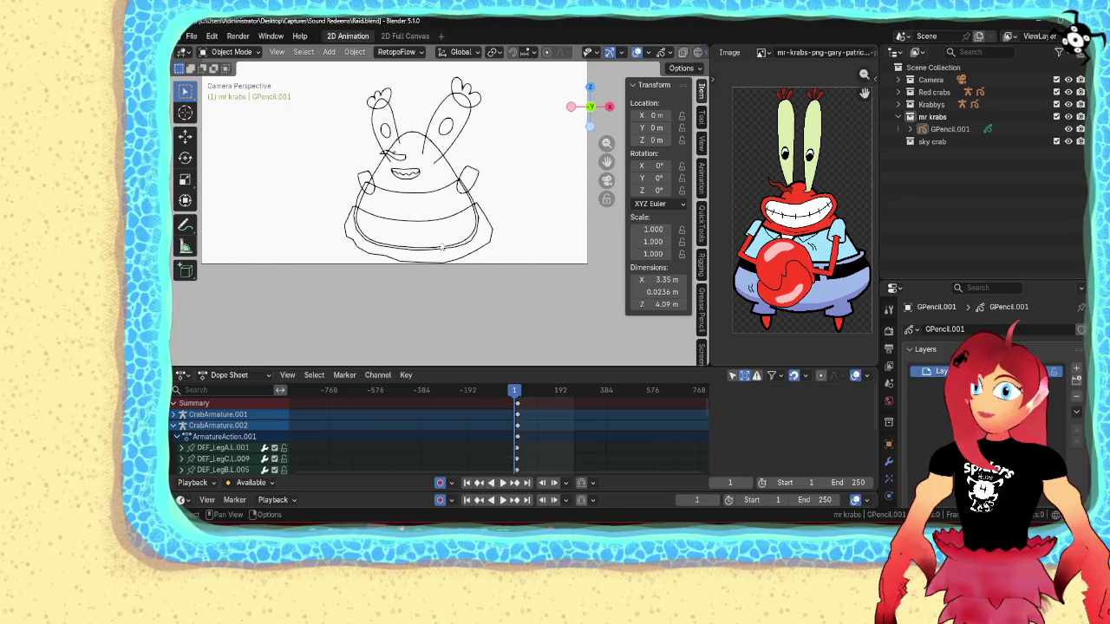
pyautogui.hotkey('ctrl', 'Tab')
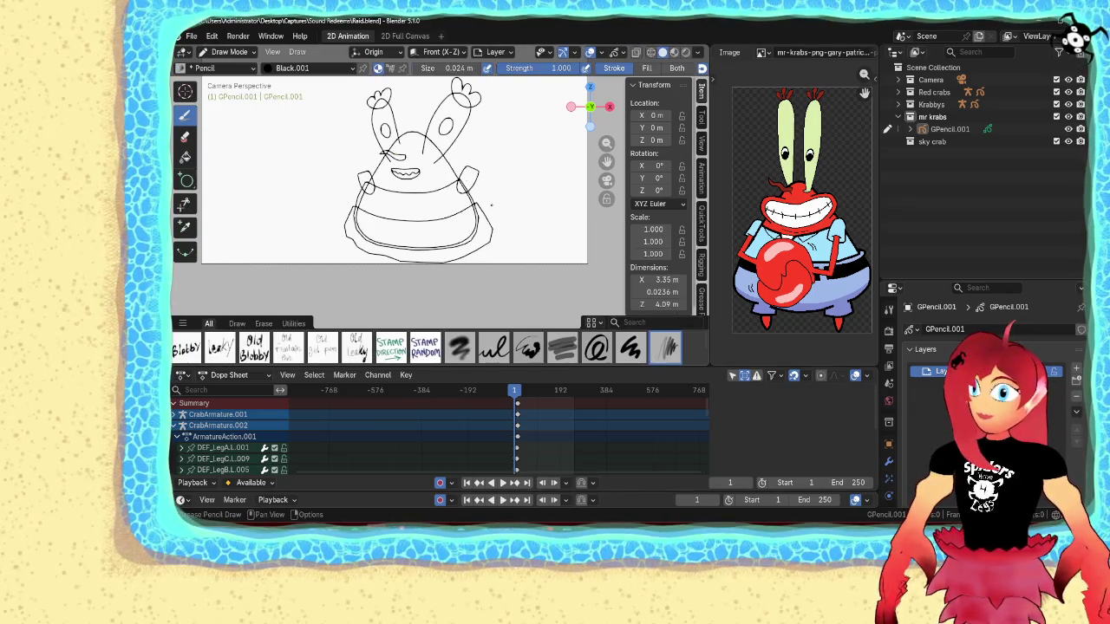
# - Draw the raised right arm and open pincer strokes upward from the right shoulder
pyautogui.keyDown('shift'); pyautogui.moveTo(492, 206); pyautogui.dragTo(459, 280, button='middle'); pyautogui.keyUp('shift')
pyautogui.scroll(3, 446, 230)
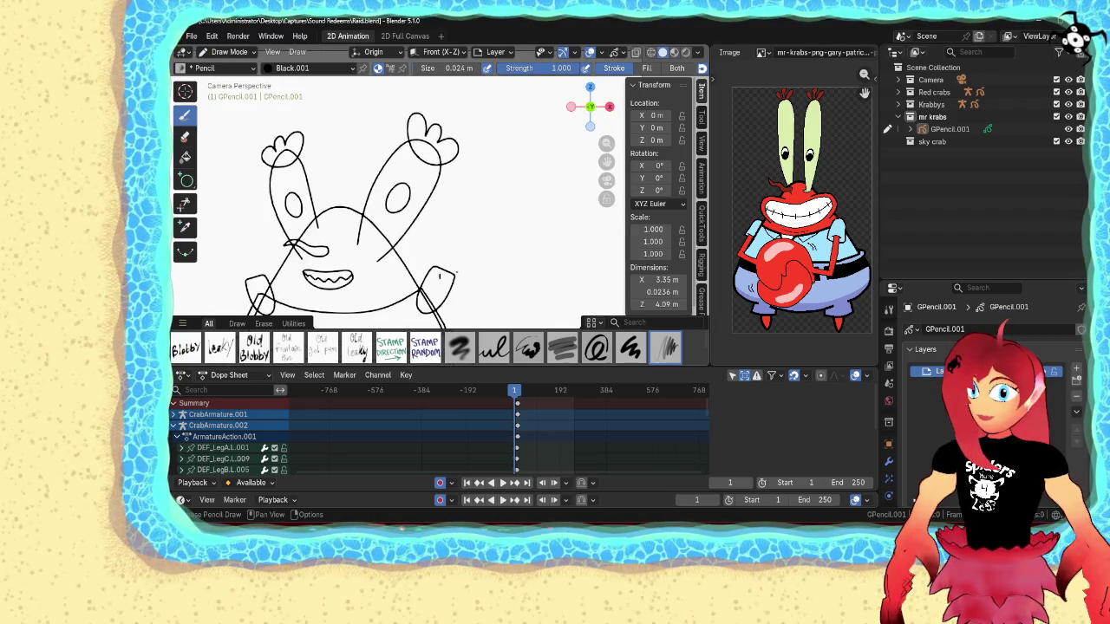
pyautogui.moveTo(461, 227); pyautogui.dragTo(454, 251)
pyautogui.moveTo(493, 198); pyautogui.dragTo(524, 159)
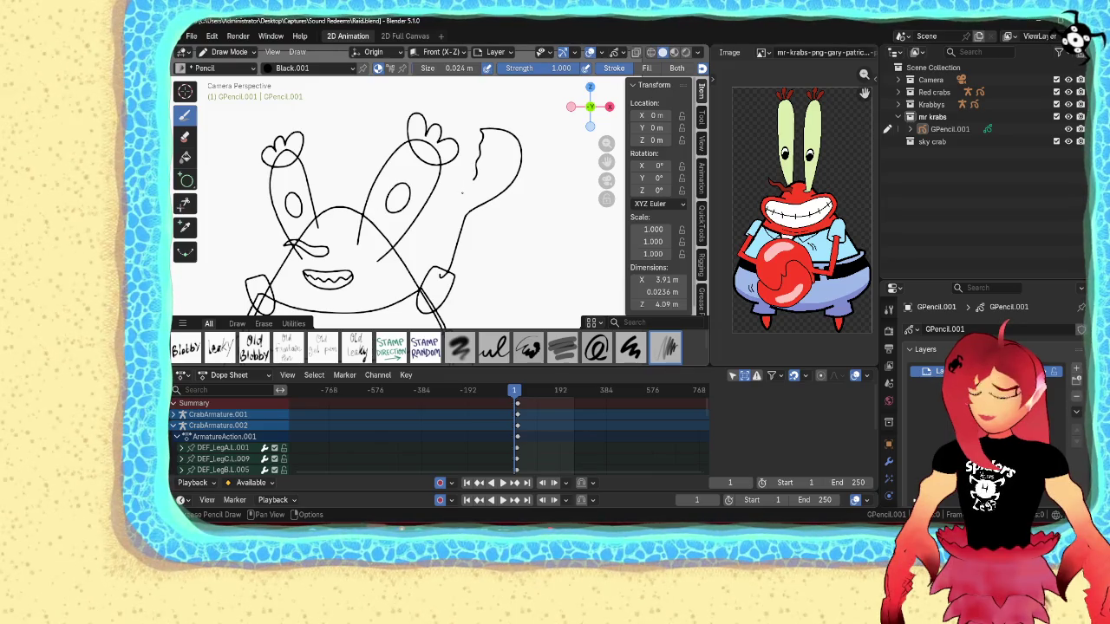
pyautogui.moveTo(477, 156); pyautogui.dragTo(474, 178)
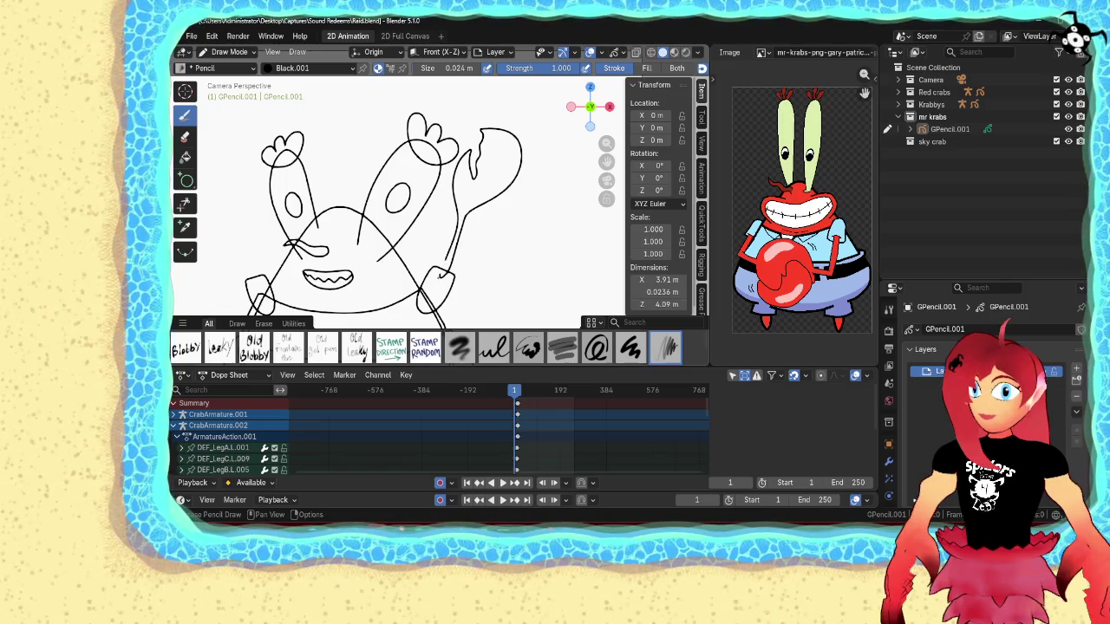
pyautogui.keyDown('shift'); pyautogui.moveTo(432, 293); pyautogui.dragTo(532, 249, button='middle'); pyautogui.keyUp('shift')
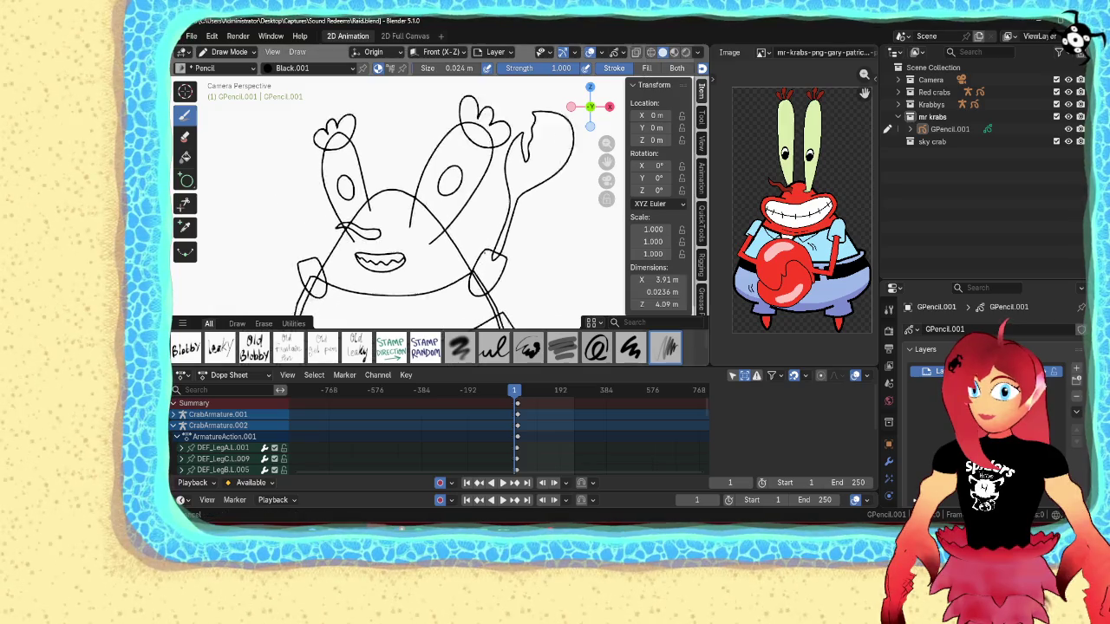
pyautogui.scroll(-2, 399, 200)
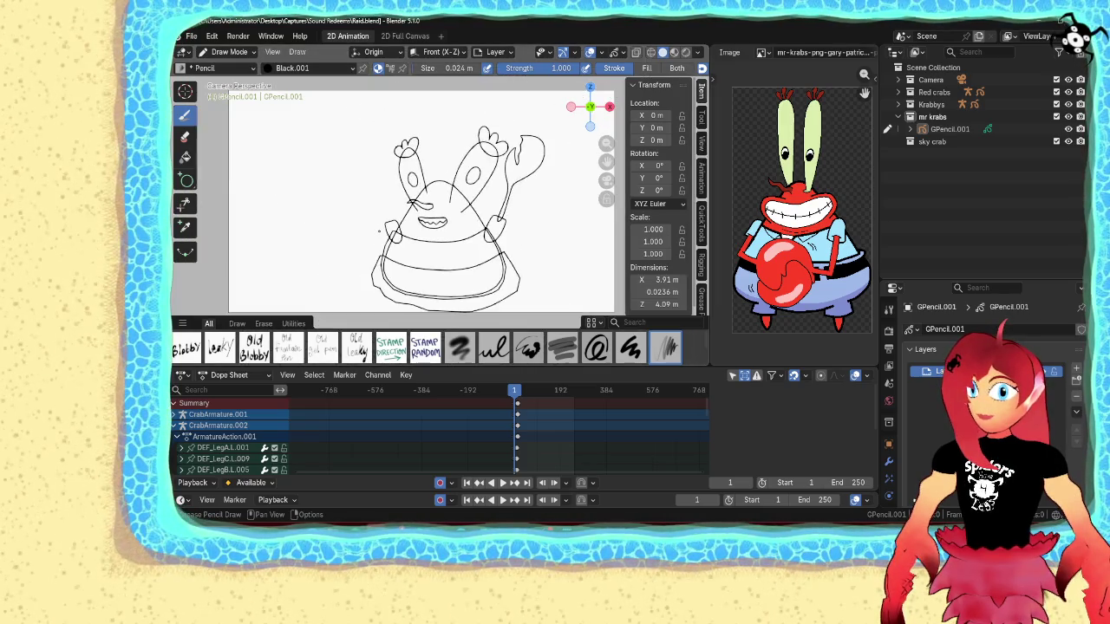
pyautogui.scroll(3, 399, 199)
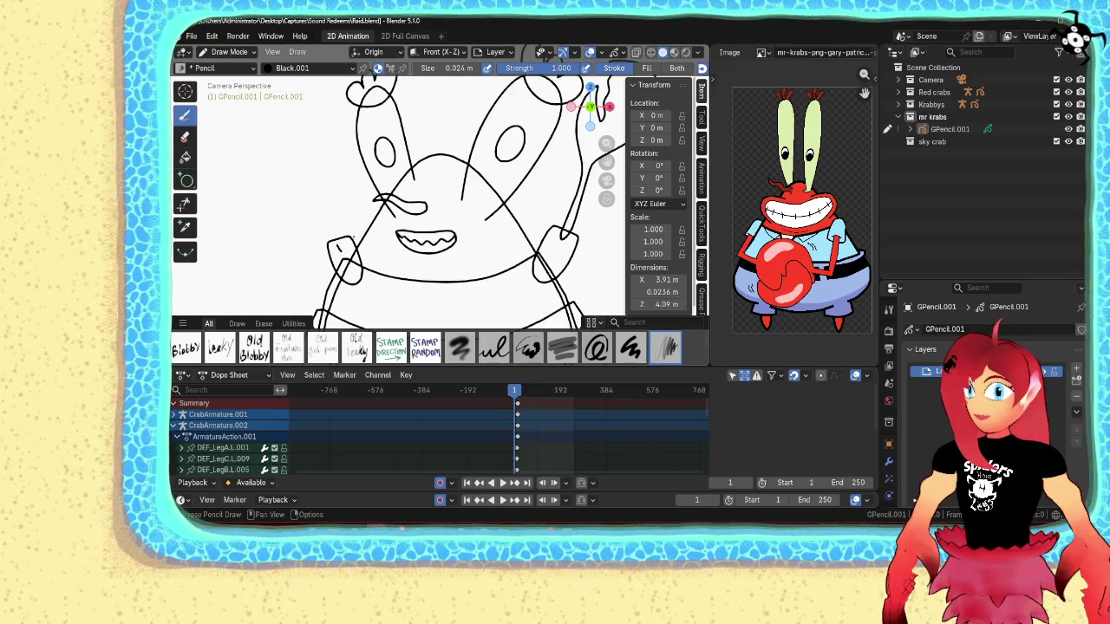
pyautogui.scroll(-4, 399, 217)
pyautogui.press('Tab')
# - Duplicate the raised claw, move it left along X, and mirror it with scale X -1
pyautogui.click(524, 195)
pyautogui.press('l')
pyautogui.press('g')
pyautogui.press('x')
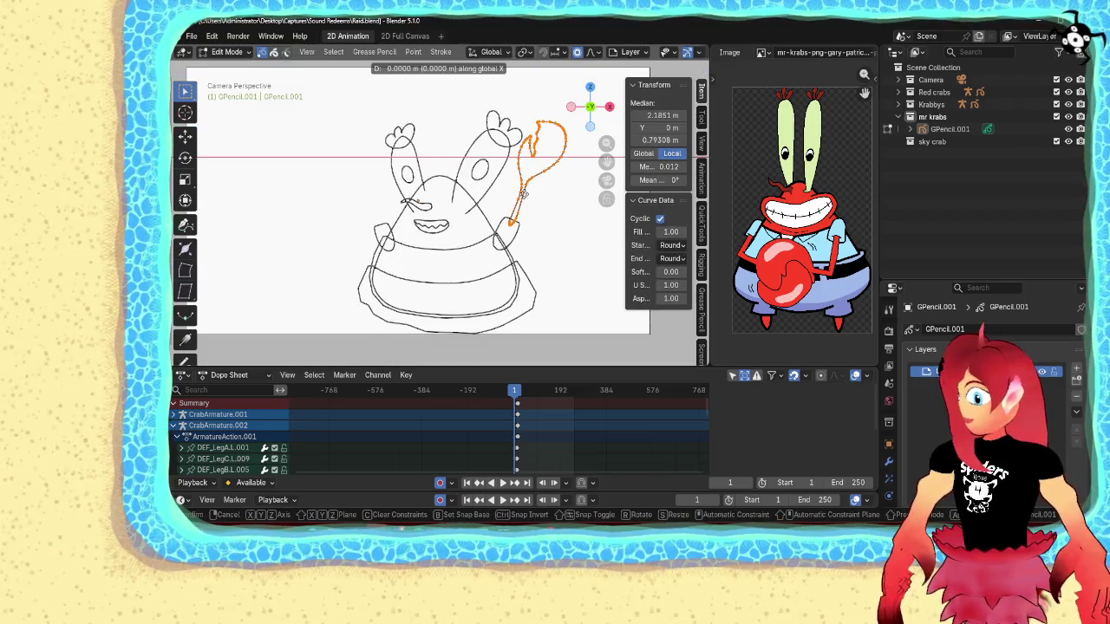
pyautogui.click(304, 178)
pyautogui.press('s')
pyautogui.press('x')
pyautogui.press('o')
pyautogui.press('-')
pyautogui.press('1')
pyautogui.click(305, 179)
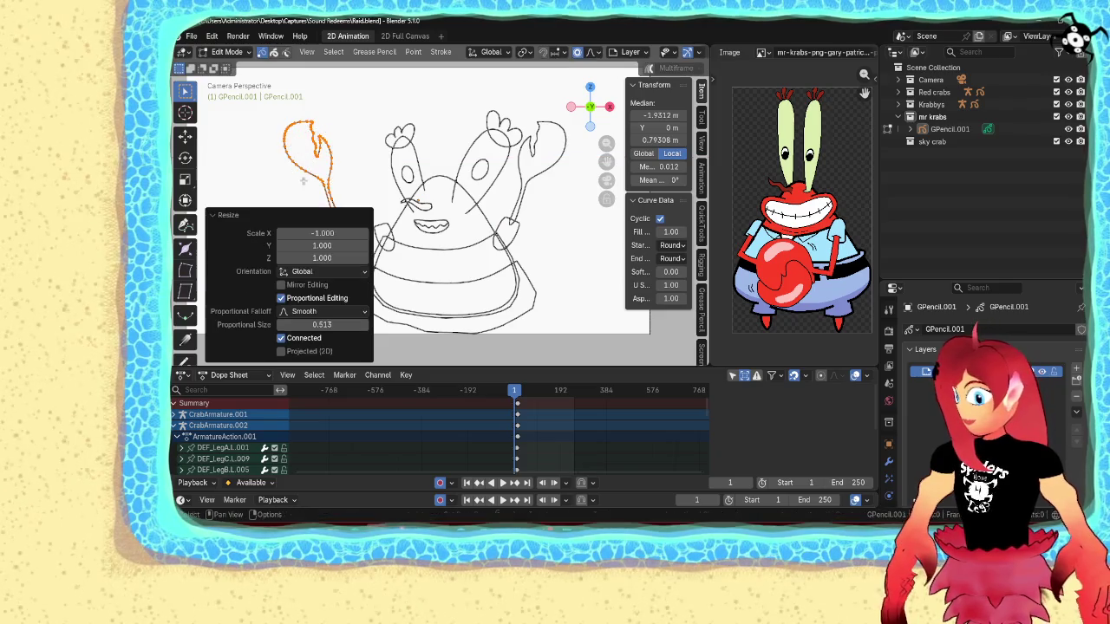
# - Shear the mirrored claw, shrink it to 0.76, and position it atop the left arm
pyautogui.rightClick(304, 151)
pyautogui.click(280, 222)
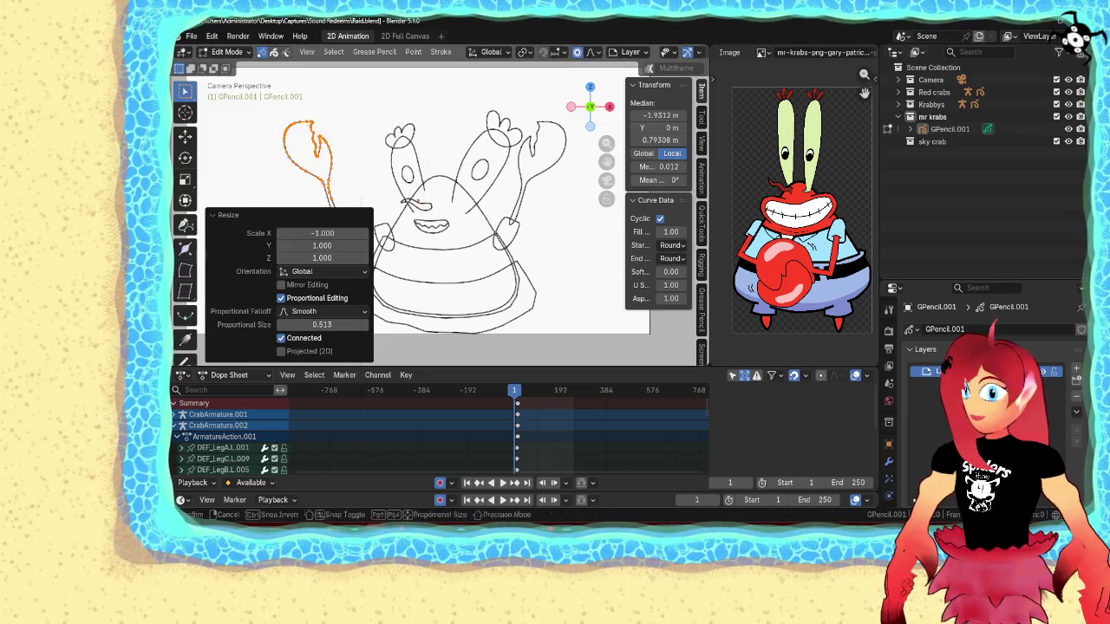
pyautogui.click(343, 178)
pyautogui.press('s')
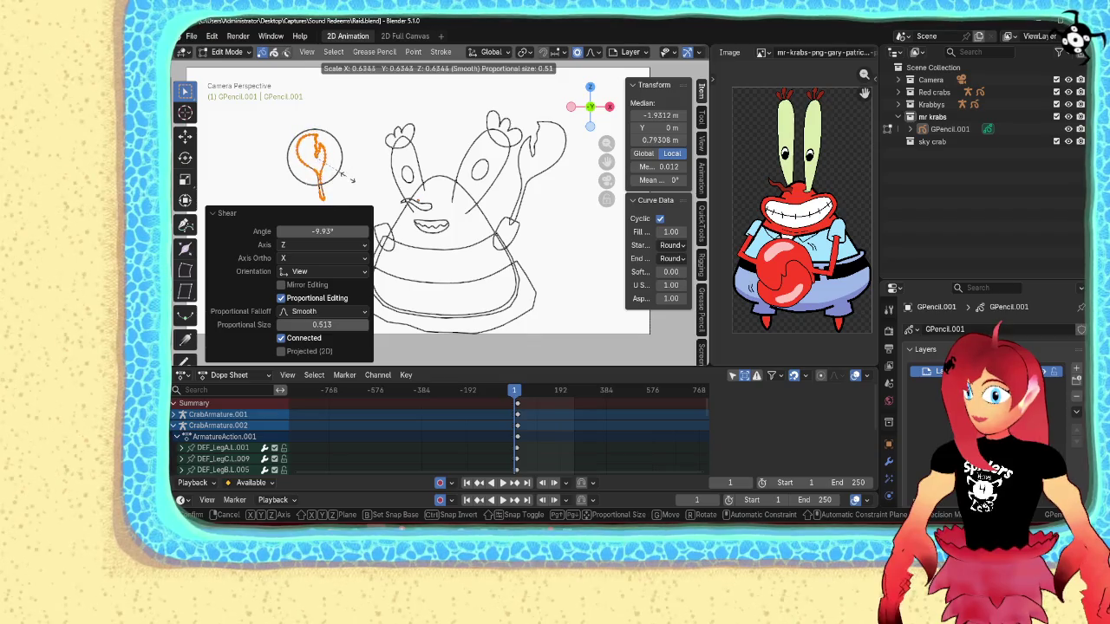
pyautogui.click(352, 180)
pyautogui.keyDown('shift'); pyautogui.moveTo(352, 179); pyautogui.dragTo(443, 179, button='middle'); pyautogui.keyUp('shift')
pyautogui.press('g')
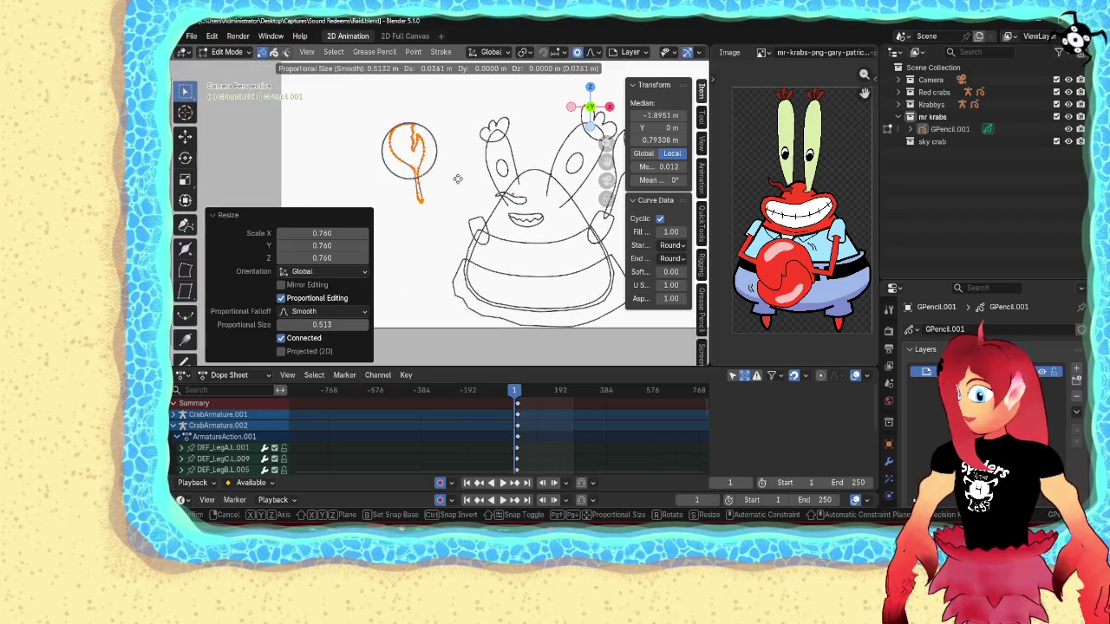
pyautogui.click(505, 192)
pyautogui.press('r')
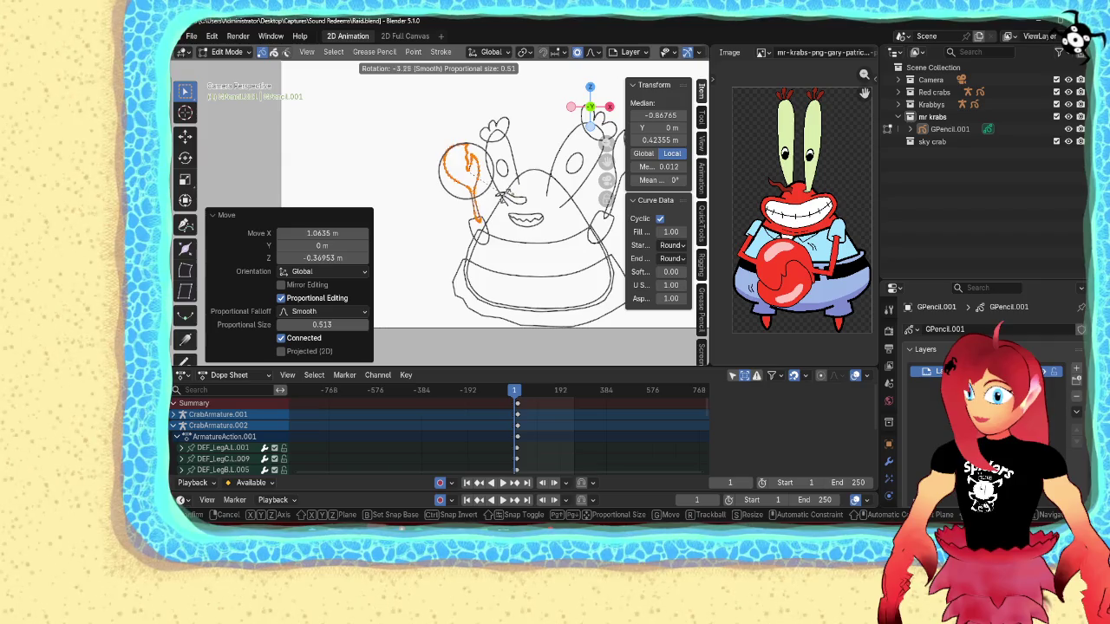
pyautogui.press('g')
pyautogui.click(435, 192)
# - Return GPencil.001 to Object Mode and zoom out
pyautogui.hotkey('ctrl', 'Tab')
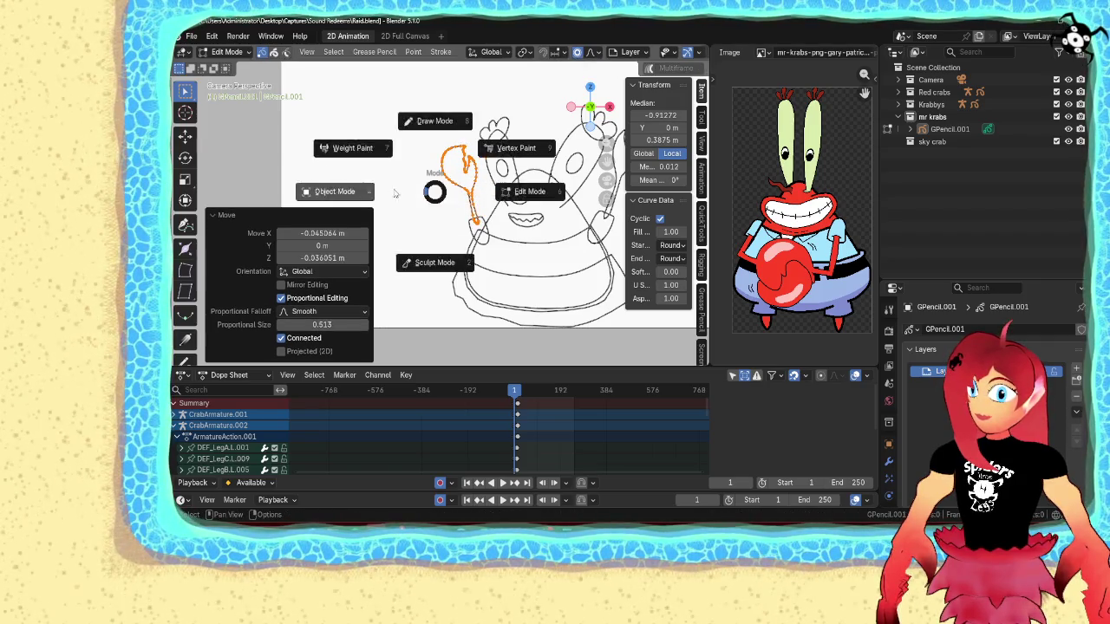
pyautogui.click(405, 193)
pyautogui.scroll(-1, 483, 246)
pyautogui.scroll(-1, 483, 246)
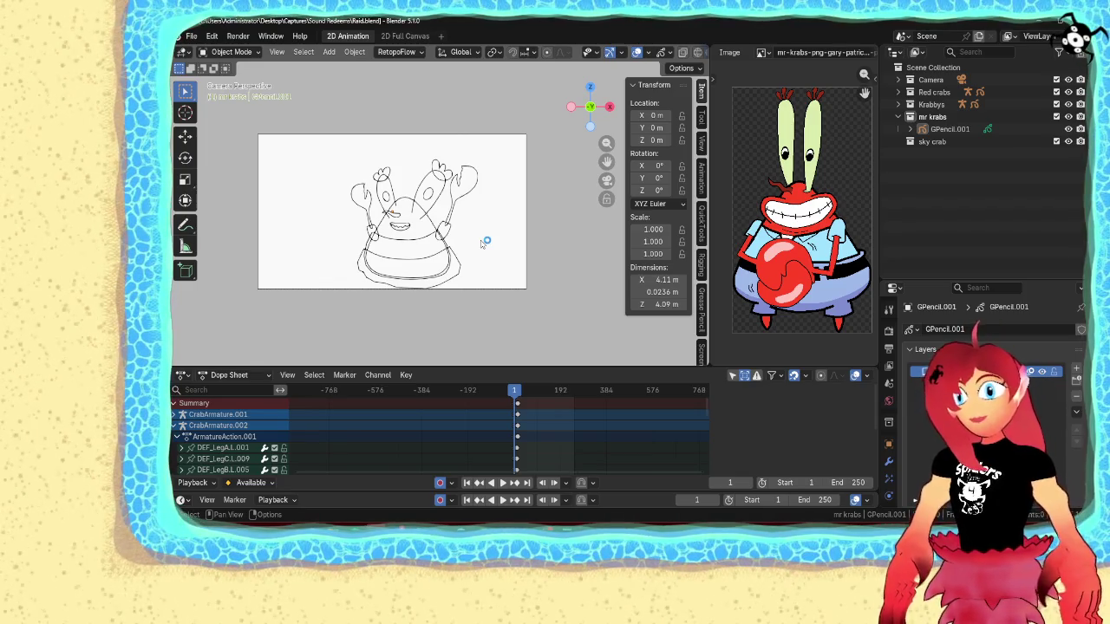
# - In Draw Mode, sketch a short angled stroke at the lower-left pants edge, then enter Edit Mode
pyautogui.scroll(1, 436, 275)
pyautogui.hotkey('ctrl', 'Tab')
pyautogui.click(416, 208)
pyautogui.keyDown('shift'); pyautogui.moveTo(416, 208); pyautogui.dragTo(446, 133, button='middle'); pyautogui.keyUp('shift')
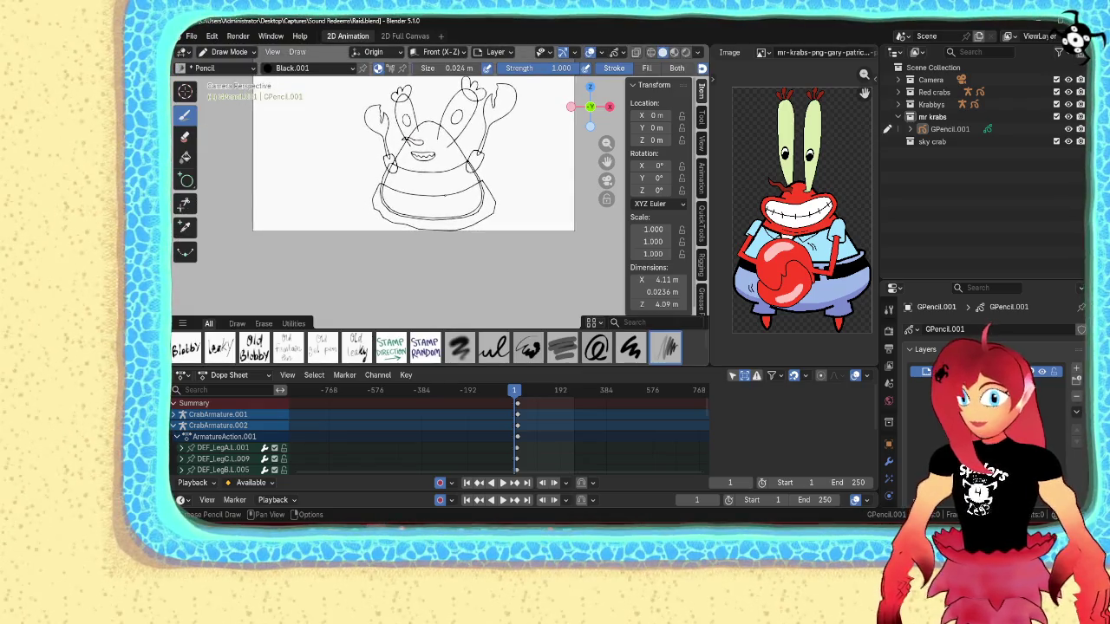
pyautogui.scroll(2, 437, 202)
pyautogui.scroll(1, 437, 202)
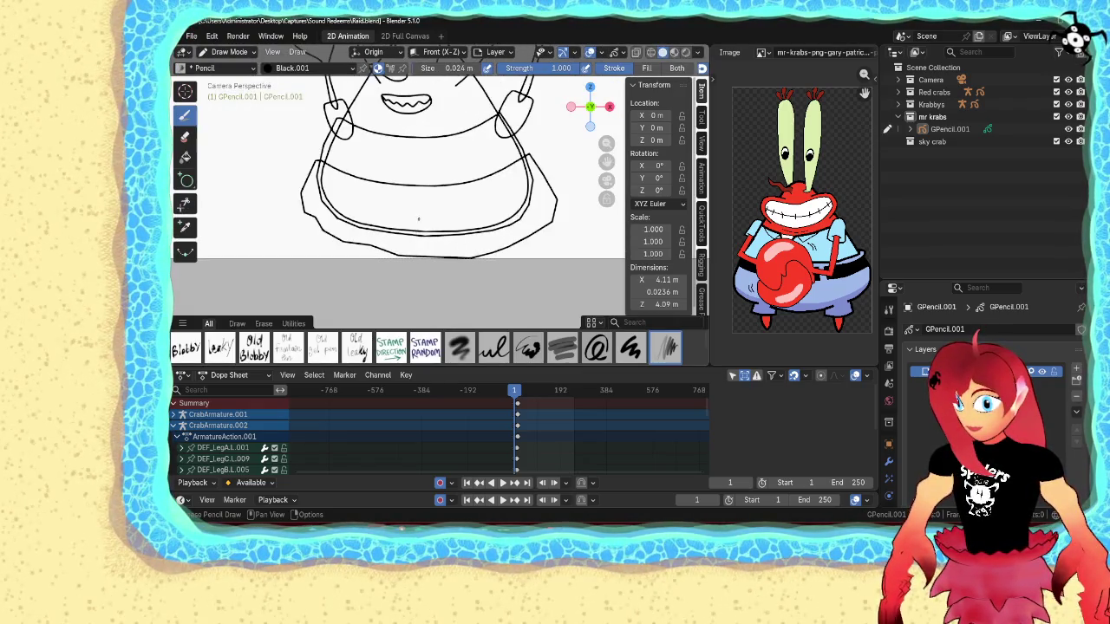
pyautogui.keyDown('shift'); pyautogui.moveTo(360, 221); pyautogui.dragTo(388, 219, button='middle'); pyautogui.keyUp('shift')
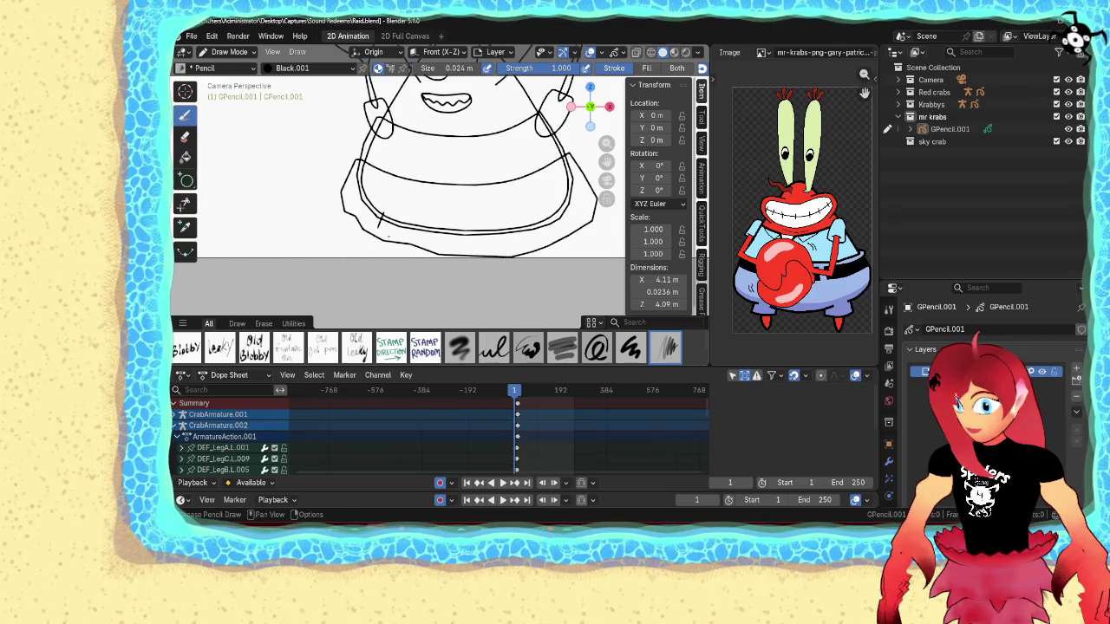
pyautogui.moveTo(382, 222); pyautogui.dragTo(421, 230)
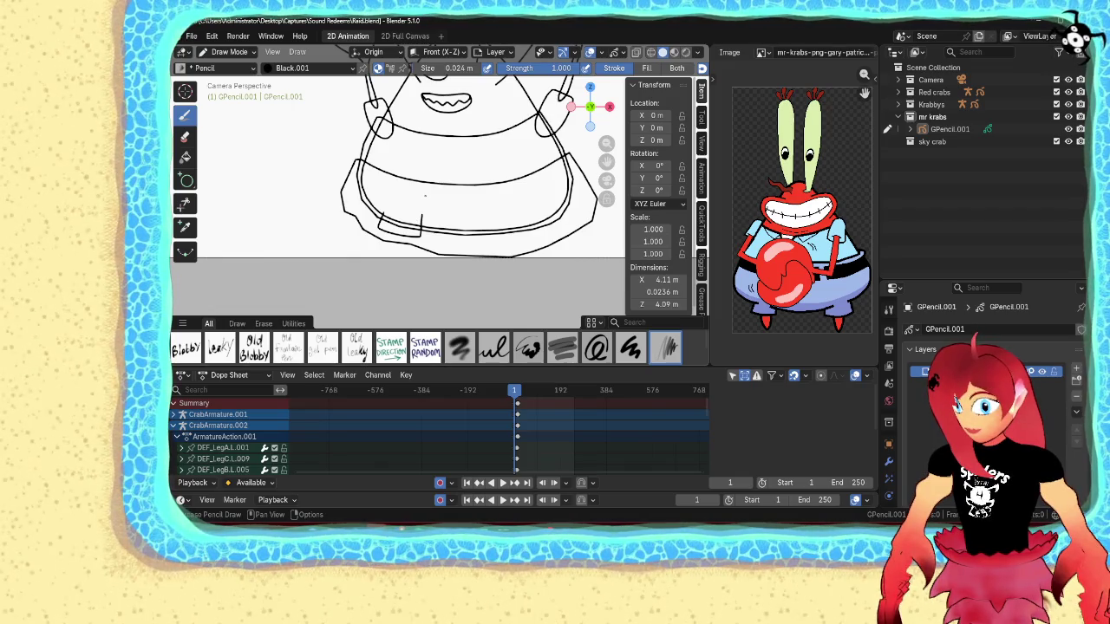
pyautogui.press('Tab')
# - Extend the short pants stroke with a new end point and move the whole stroke
pyautogui.scroll(3, 381, 217)
pyautogui.click(326, 218)
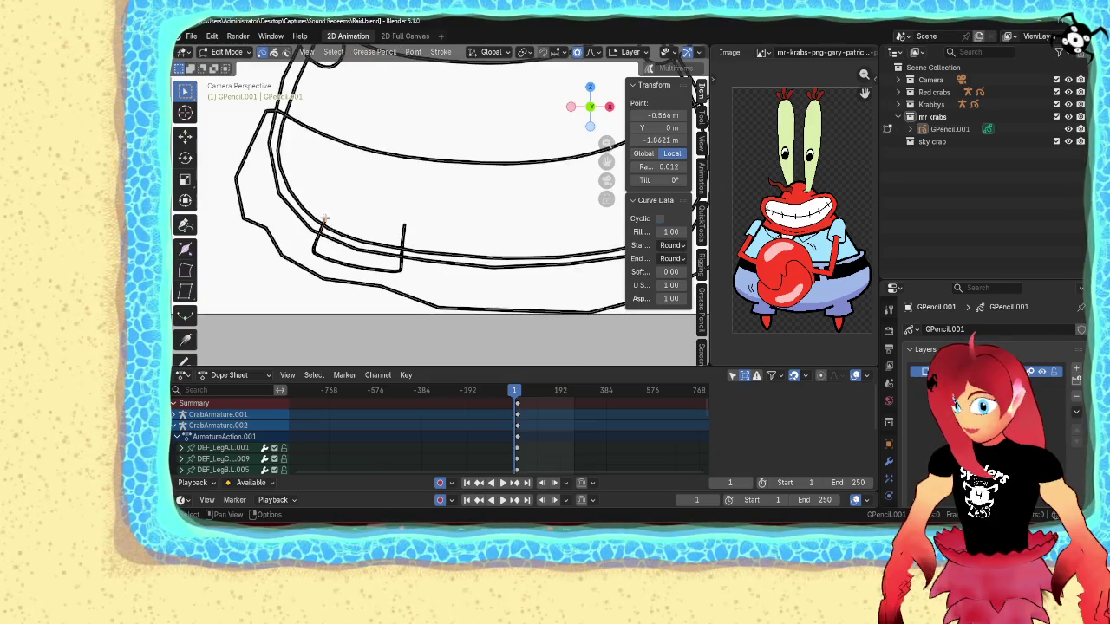
pyautogui.press('g')
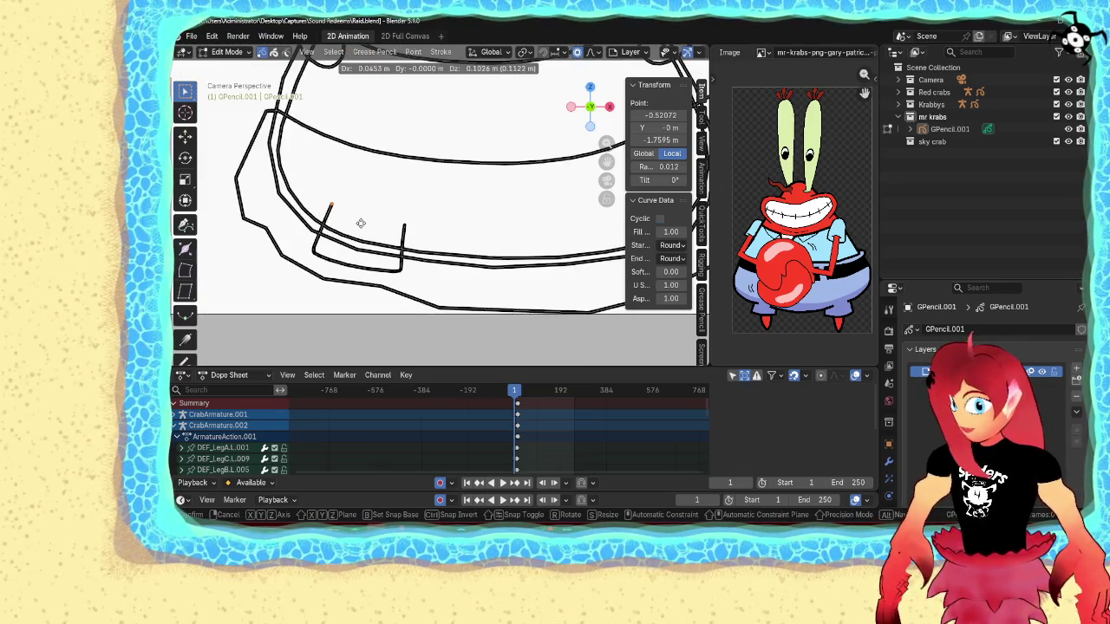
pyautogui.click(360, 223)
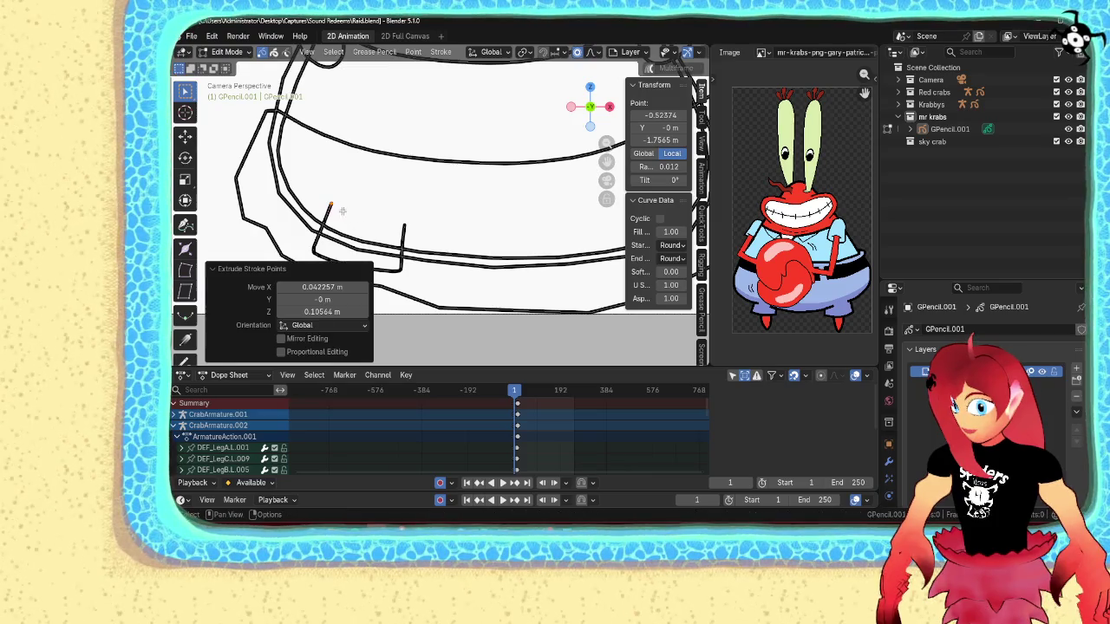
pyautogui.press('l')
pyautogui.scroll(-4, 385, 215)
pyautogui.keyDown('ctrl'); pyautogui.scroll(-3, 384, 215); pyautogui.keyUp('ctrl')
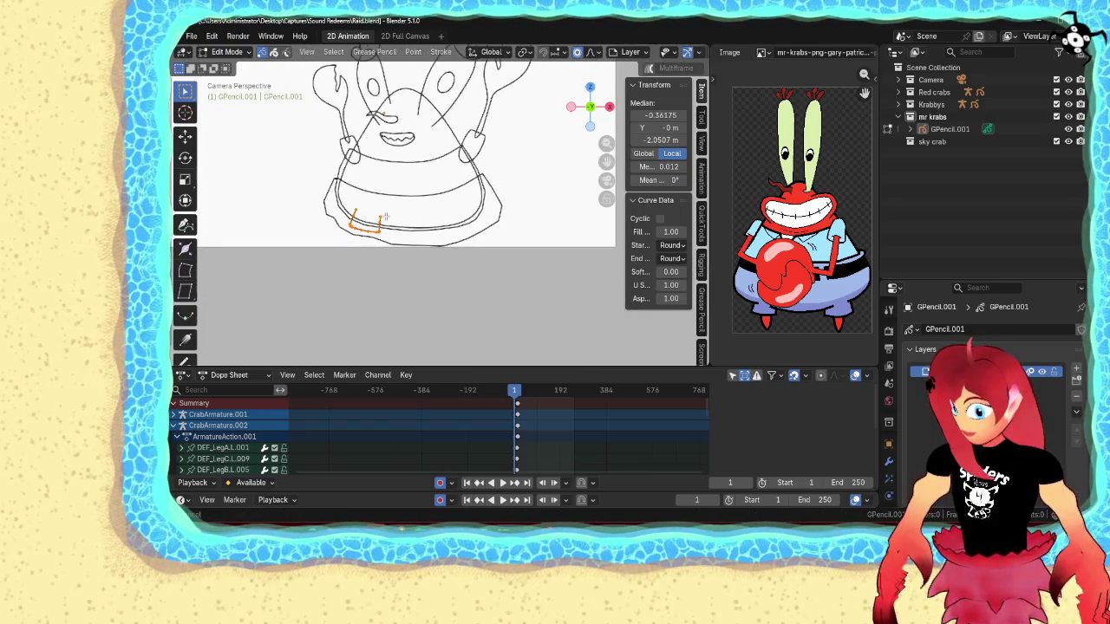
pyautogui.press('g')
pyautogui.click(432, 216)
# - Mirror the pant-leg stroke horizontally and place it along the pants bottom
pyautogui.hotkey('ctrl', 'm')
pyautogui.press('x')
pyautogui.click(433, 215)
pyautogui.press('g')
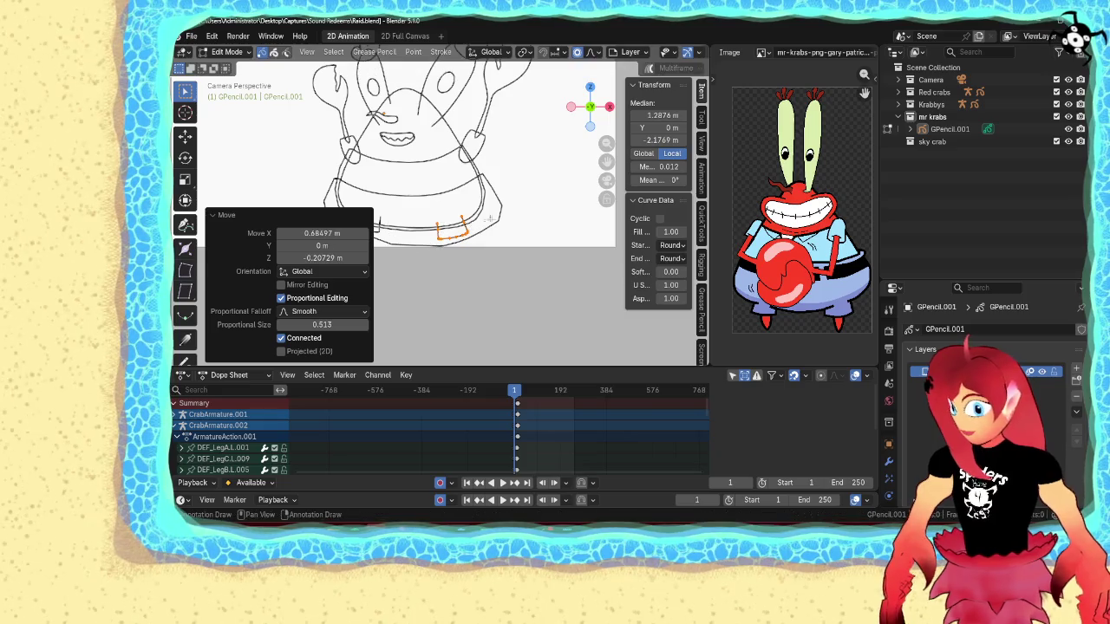
pyautogui.click(470, 225)
pyautogui.click(534, 179)
pyautogui.press('Tab')
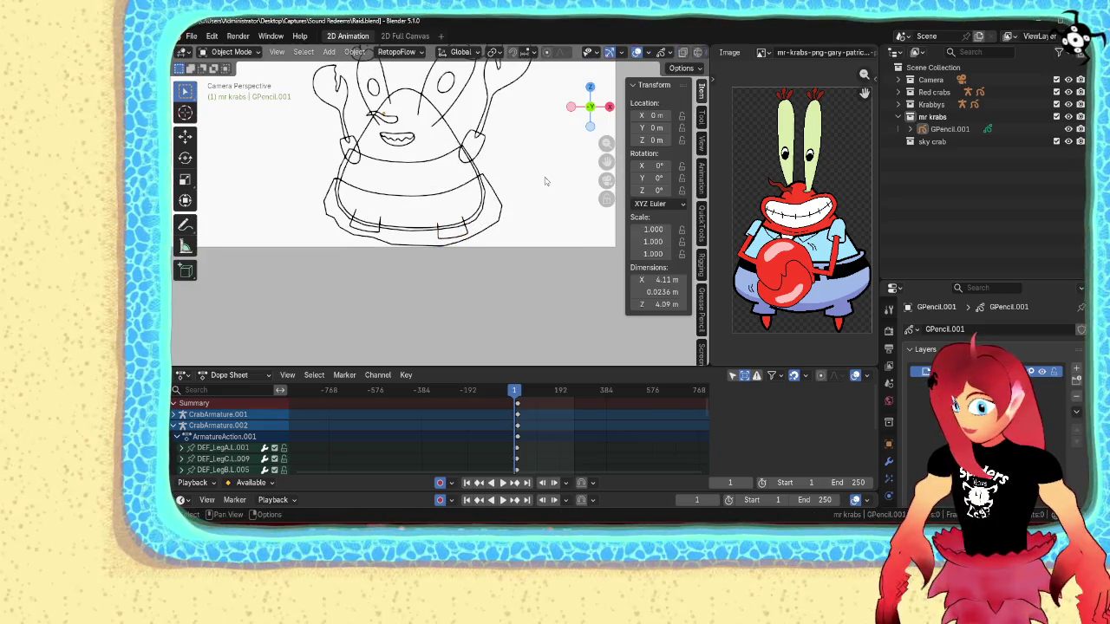
# - Reposition the right pant-leg stroke under the trousers
pyautogui.scroll(-4, 516, 204)
pyautogui.scroll(4, 473, 226)
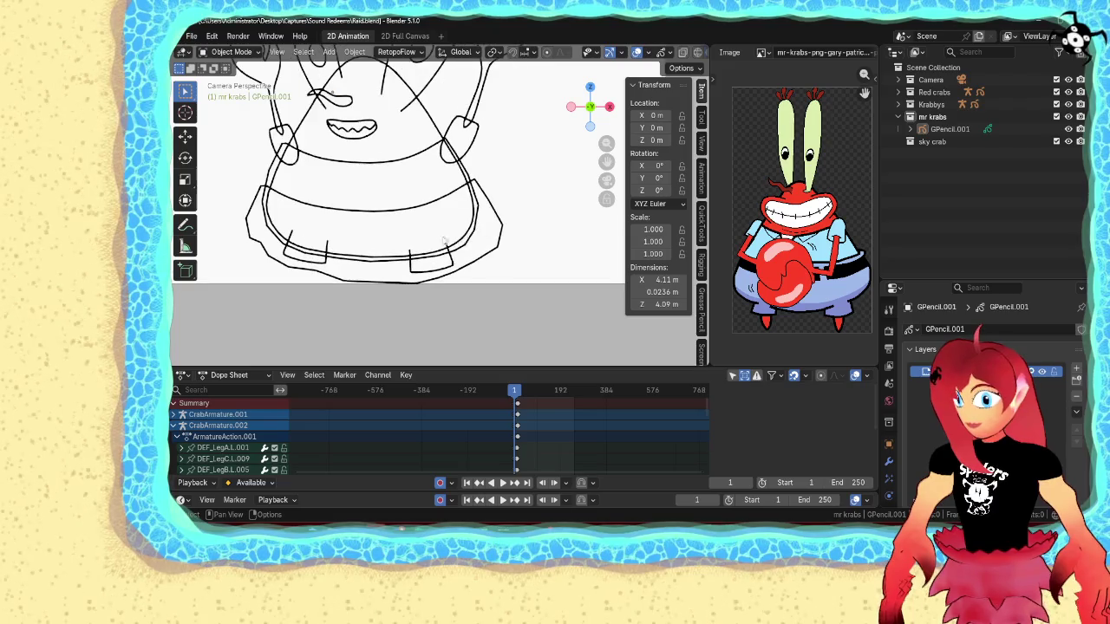
pyautogui.click(450, 259)
pyautogui.press('Tab')
pyautogui.click(451, 258)
pyautogui.hotkey('ctrl', 'l')
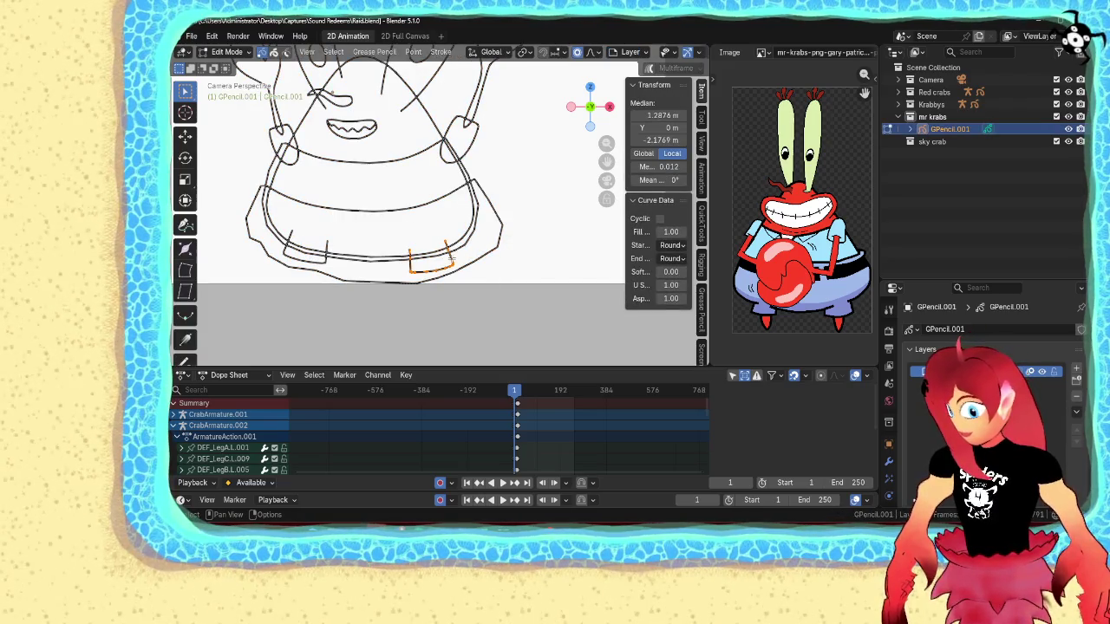
pyautogui.press('g')
pyautogui.click(429, 256)
pyautogui.click(444, 254)
pyautogui.press('g')
pyautogui.click(449, 251)
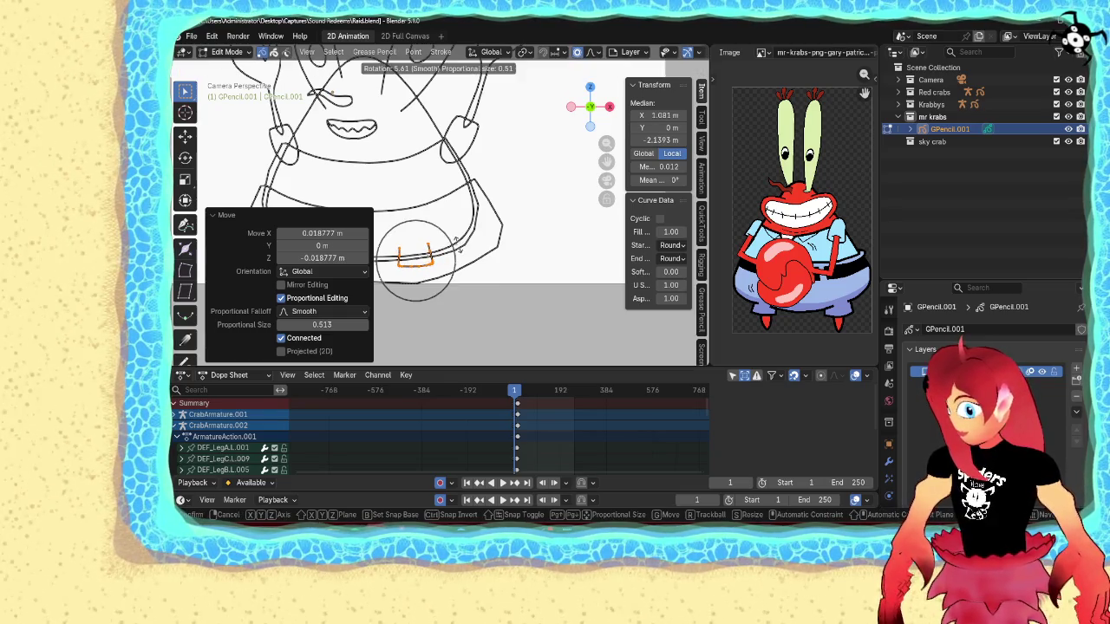
# - Move the other pant-leg stroke and tilt it by -5.1°
pyautogui.keyDown('shift'); pyautogui.moveTo(328, 245); pyautogui.dragTo(419, 234, button='middle'); pyautogui.keyUp('shift')
pyautogui.click(419, 234)
pyautogui.hotkey('ctrl', 'l')
pyautogui.press('g')
pyautogui.click(443, 239)
pyautogui.press('s')
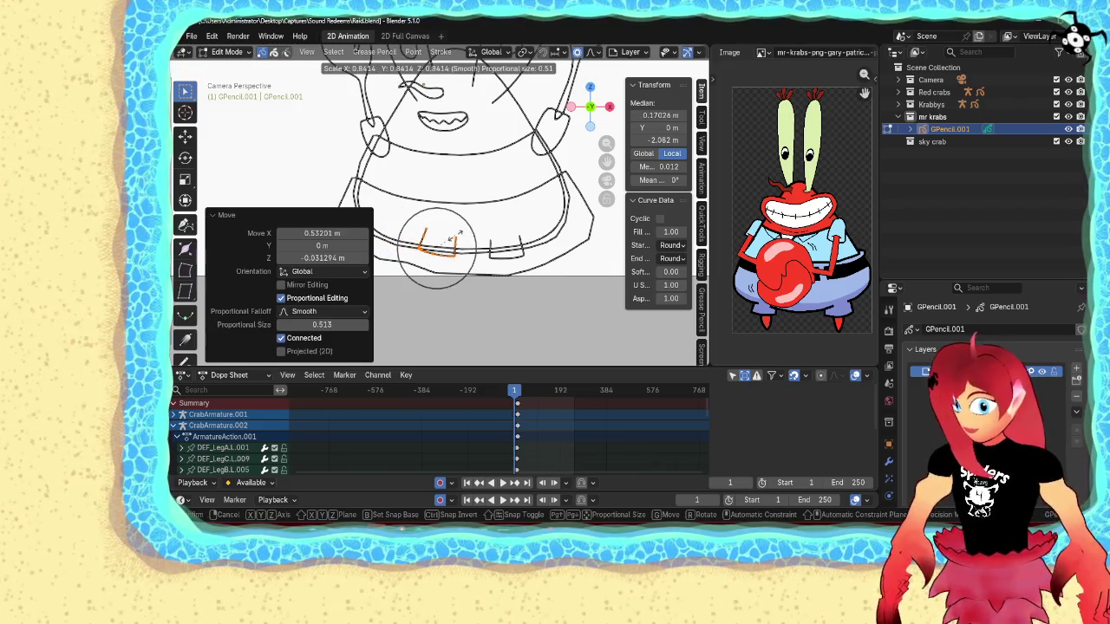
pyautogui.press('Escape')
pyautogui.press('r')
pyautogui.click(464, 236)
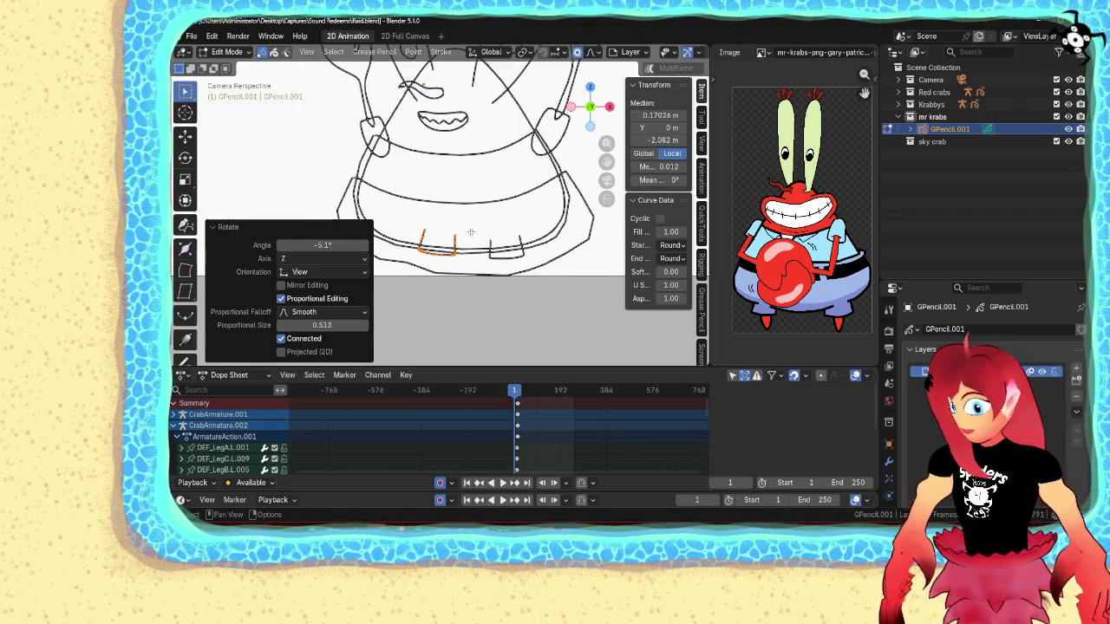
pyautogui.press('g')
pyautogui.click(469, 235)
# - Shift both pant-leg strokes along X to even their spacing, then return to Object Mode
pyautogui.press('Tab')
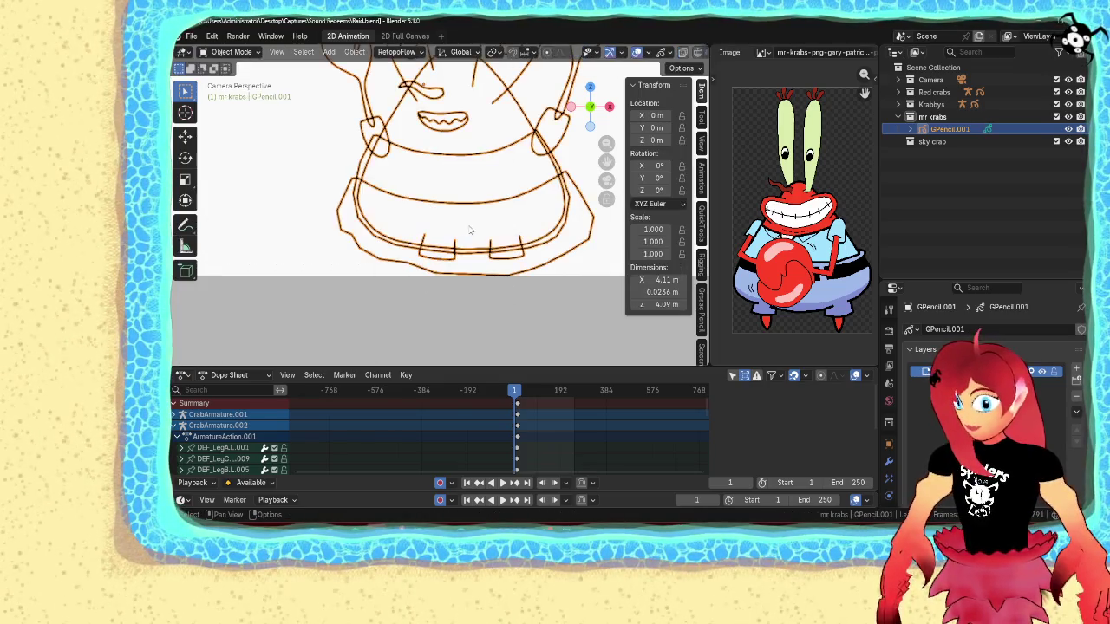
pyautogui.press('Home')
pyautogui.click(524, 219)
pyautogui.press('Tab')
pyautogui.scroll(4, 468, 229)
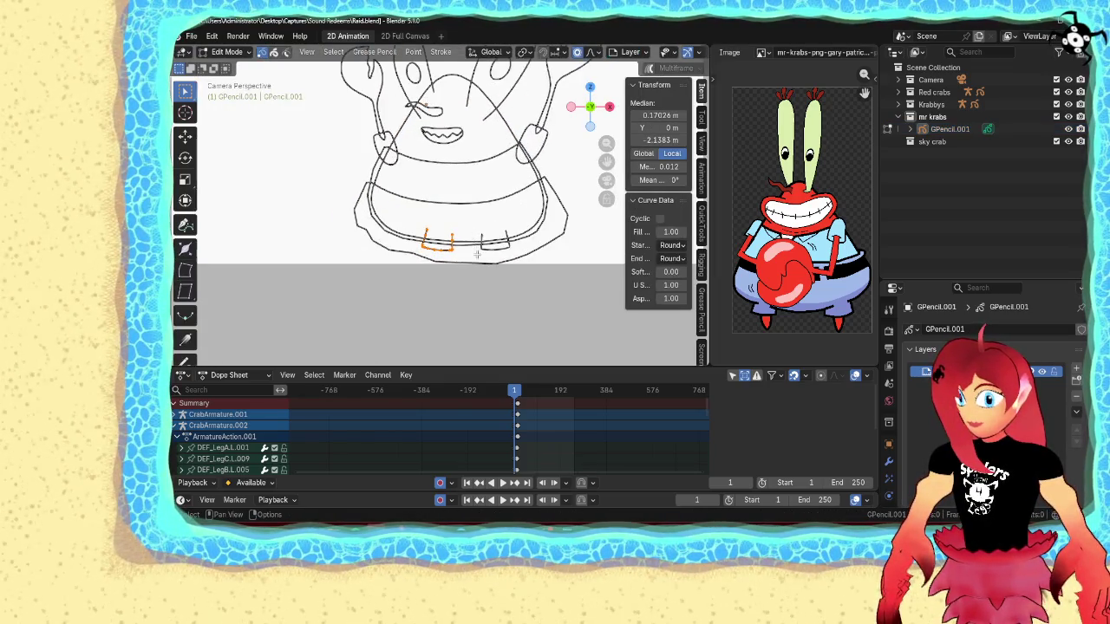
pyautogui.keyDown('shift'); pyautogui.click(490, 246); pyautogui.keyUp('shift')
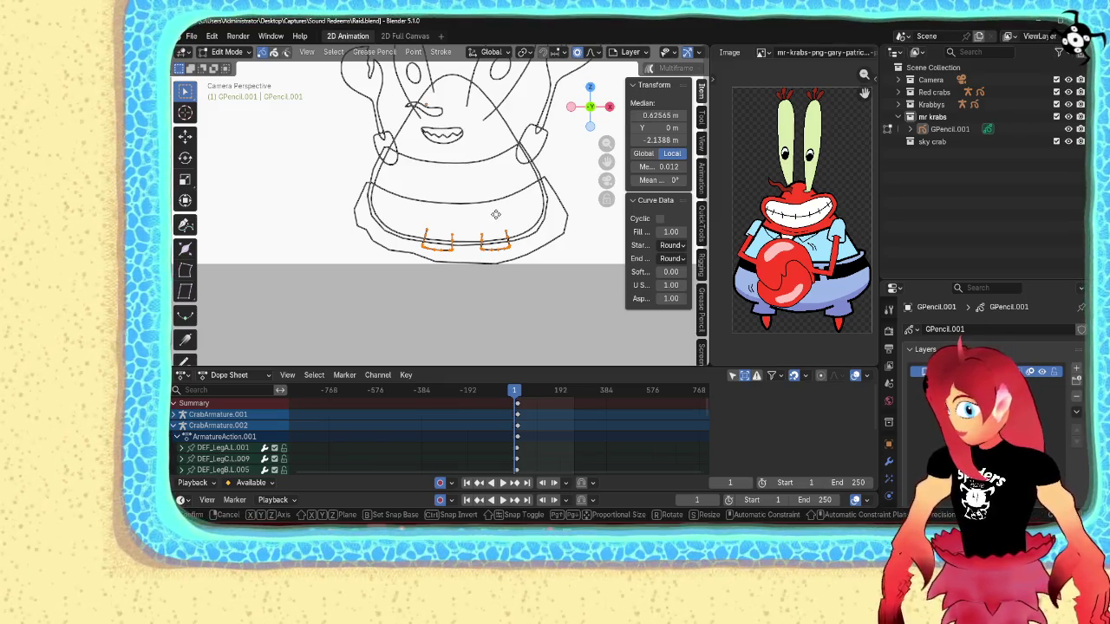
pyautogui.press('g')
pyautogui.press('x')
pyautogui.click(487, 216)
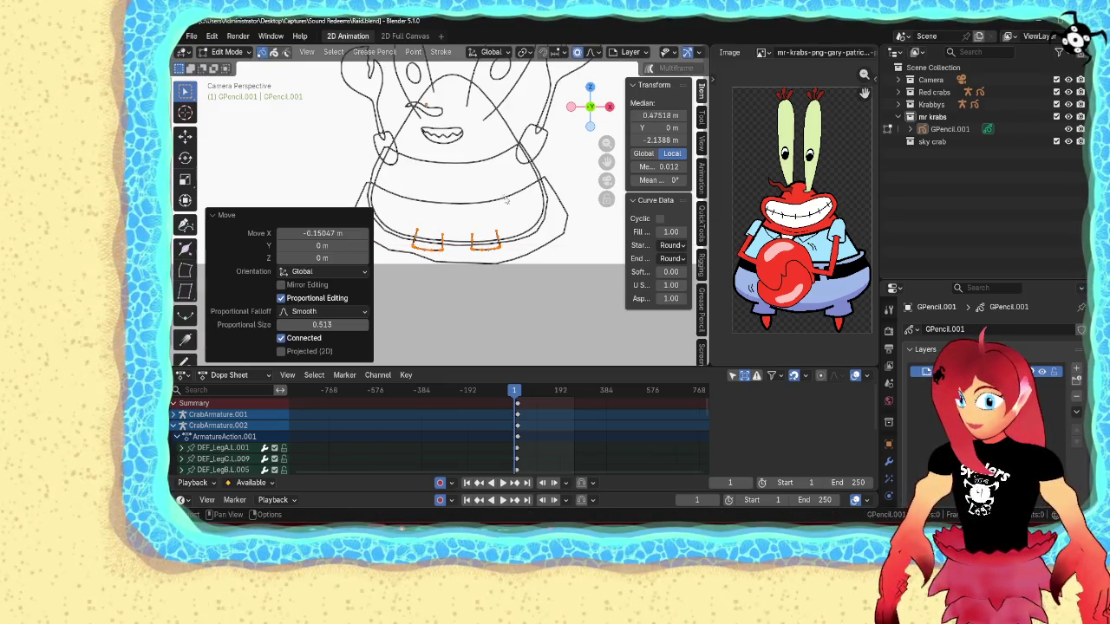
pyautogui.press('Tab')
pyautogui.scroll(-4, 549, 213)
pyautogui.keyDown('shift'); pyautogui.moveTo(523, 227); pyautogui.dragTo(511, 254, button='middle'); pyautogui.keyUp('shift')
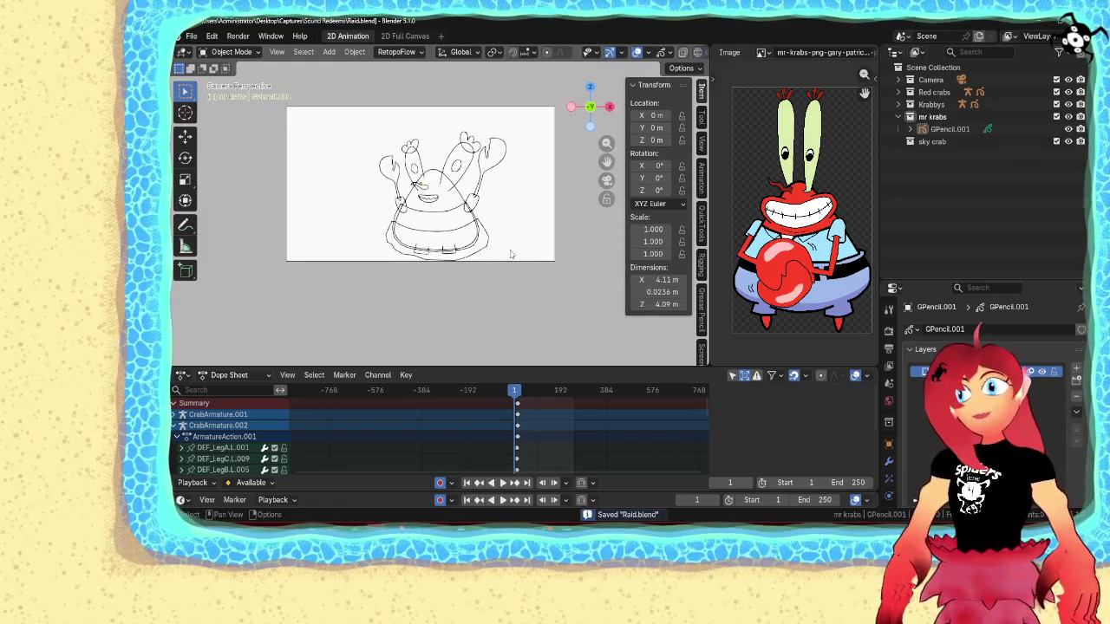
# - Zoom in and draw an oval foot stroke in Draw Mode
pyautogui.scroll(1, 511, 255)
pyautogui.scroll(1, 503, 256)
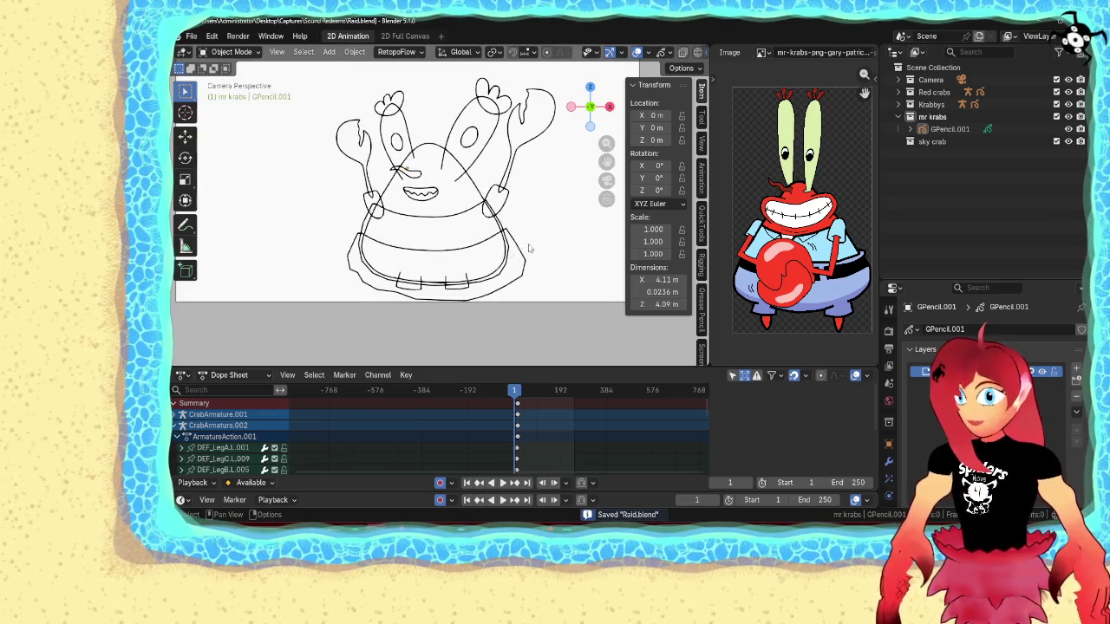
pyautogui.scroll(1, 491, 259)
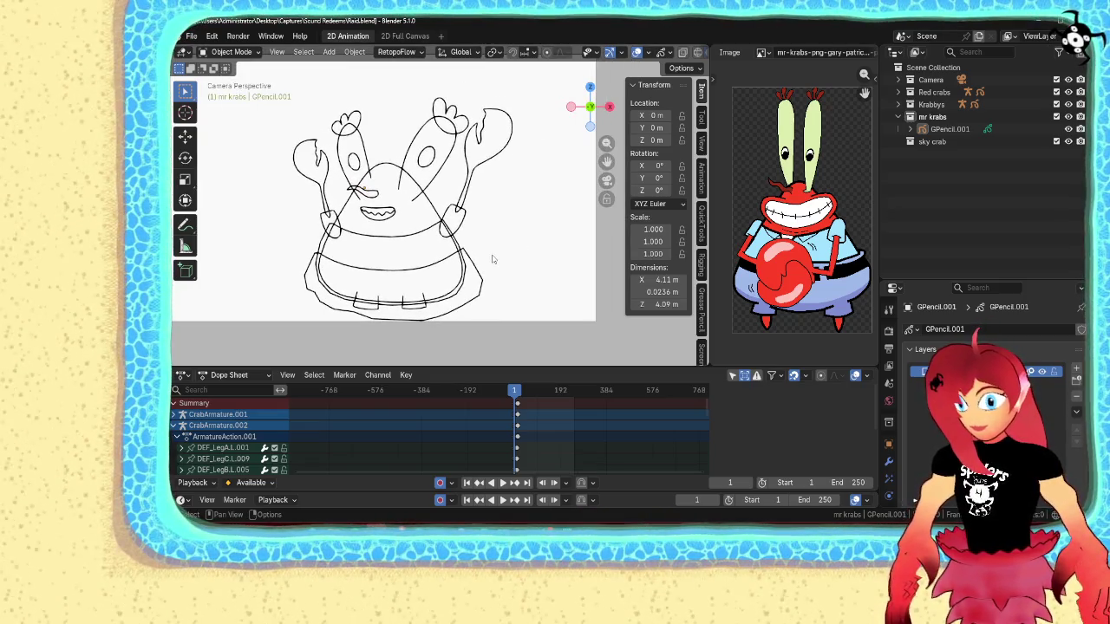
pyautogui.press('Tab')
pyautogui.scroll(2, 492, 259)
pyautogui.hotkey('ctrl', 'Tab')
pyautogui.scroll(2, 407, 257)
pyautogui.scroll(1, 410, 259)
pyautogui.scroll(1, 412, 262)
pyautogui.scroll(1, 416, 266)
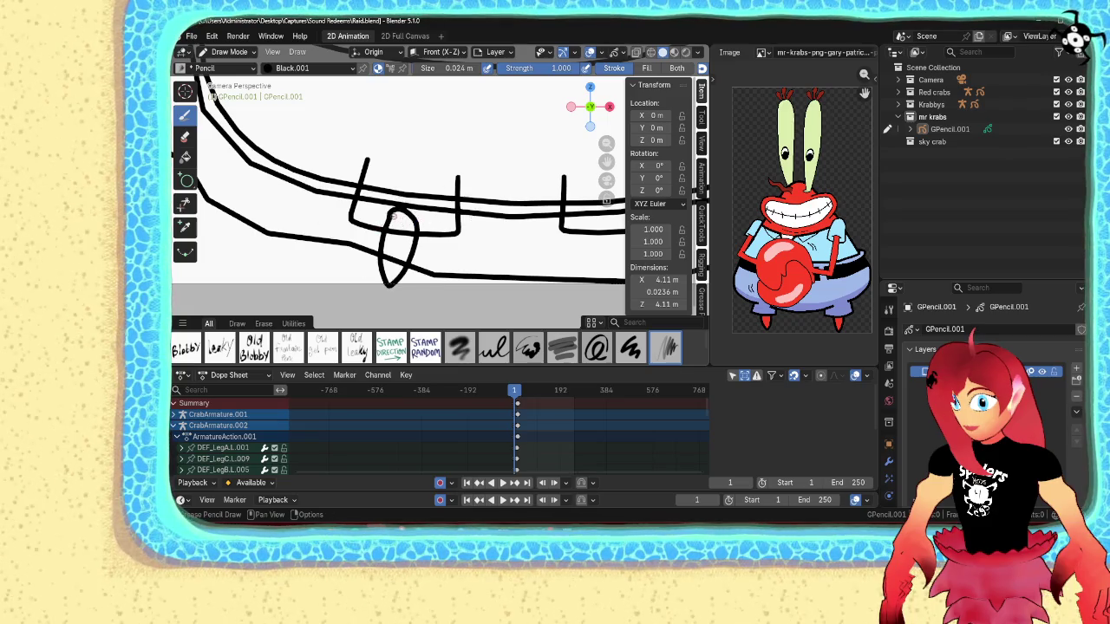
# - In Edit Mode, subdivide and smooth the oval foot stroke
pyautogui.press('Tab')
pyautogui.hotkey('alt', 'a')
pyautogui.click(392, 216)
pyautogui.rightClick(391, 215)
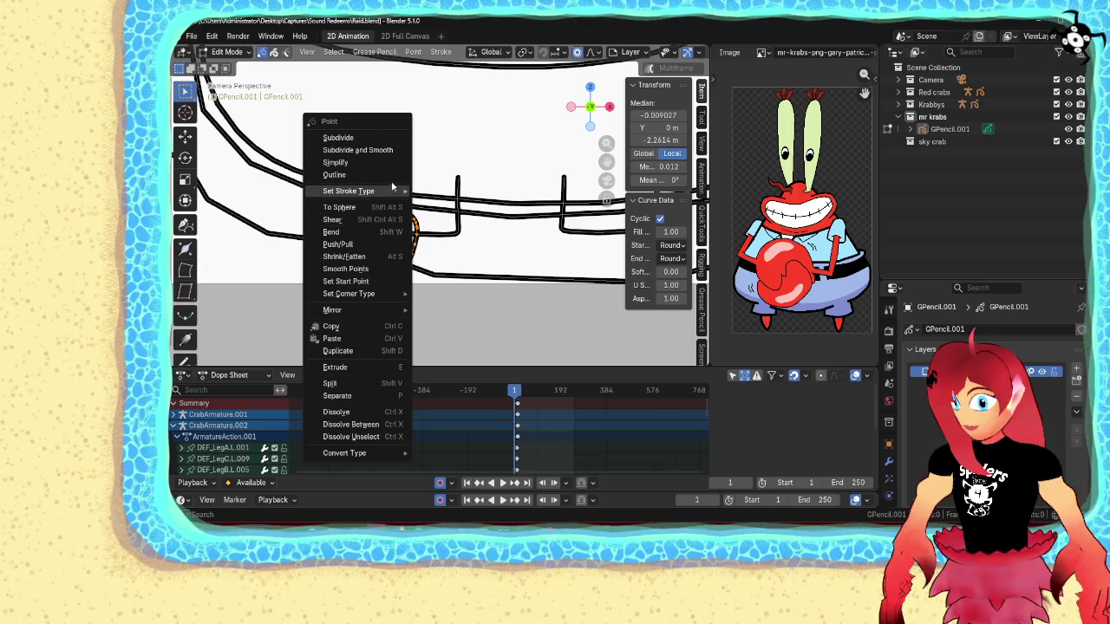
pyautogui.click(391, 153)
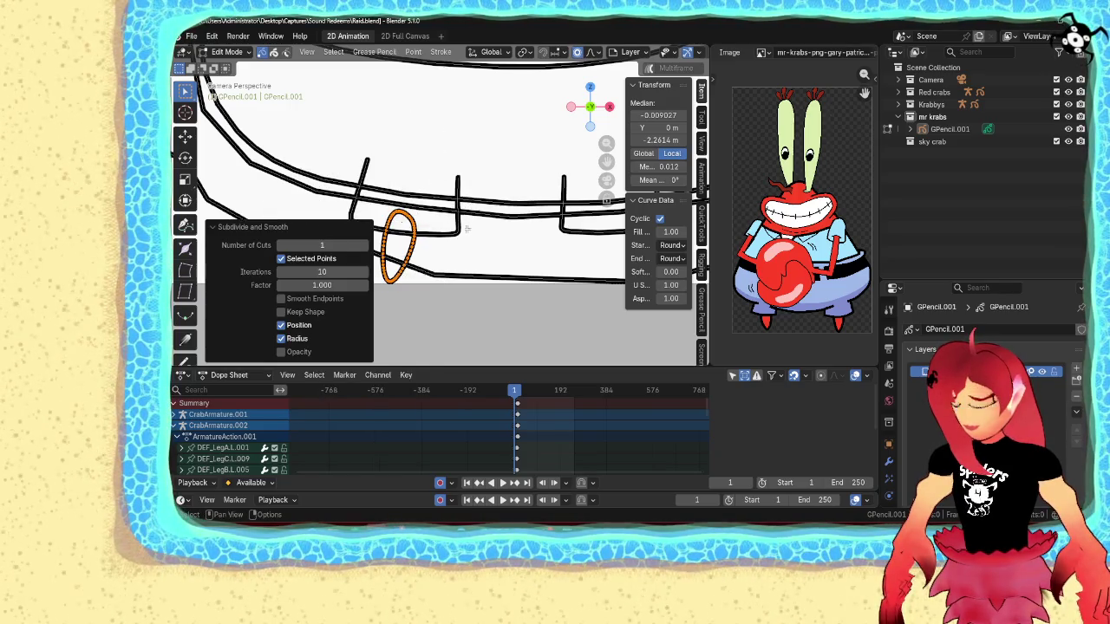
# - Scale the oval to 1.312, tilt it, and place it under the left pant leg
pyautogui.click(411, 253)
pyautogui.press('l')
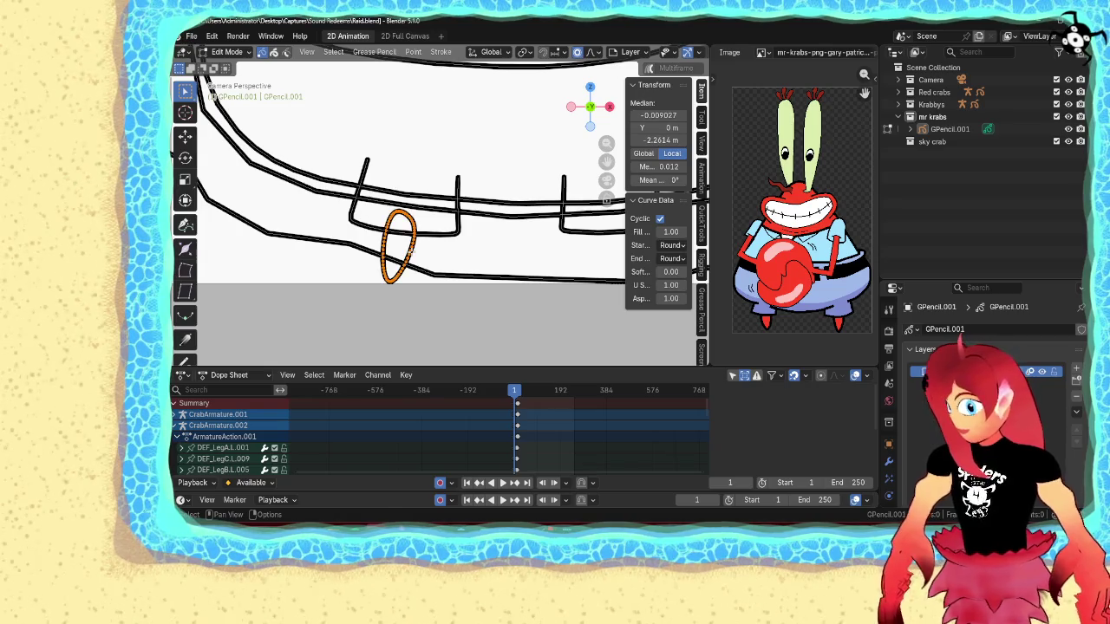
pyautogui.press('s')
pyautogui.click(418, 254)
pyautogui.press('r')
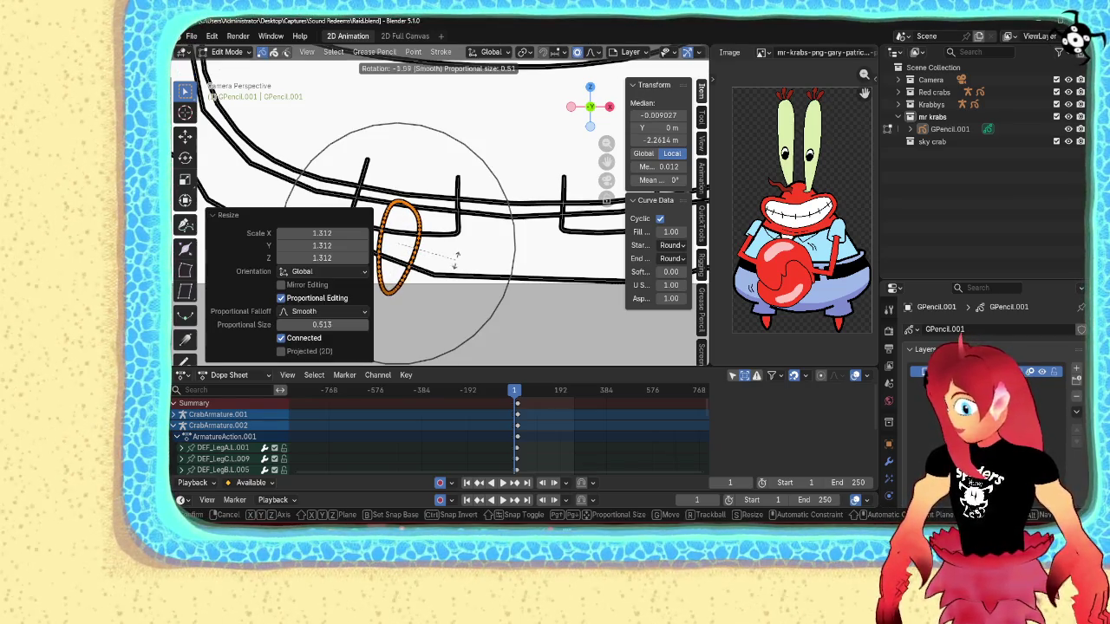
pyautogui.click(459, 262)
pyautogui.press('g')
pyautogui.click(461, 260)
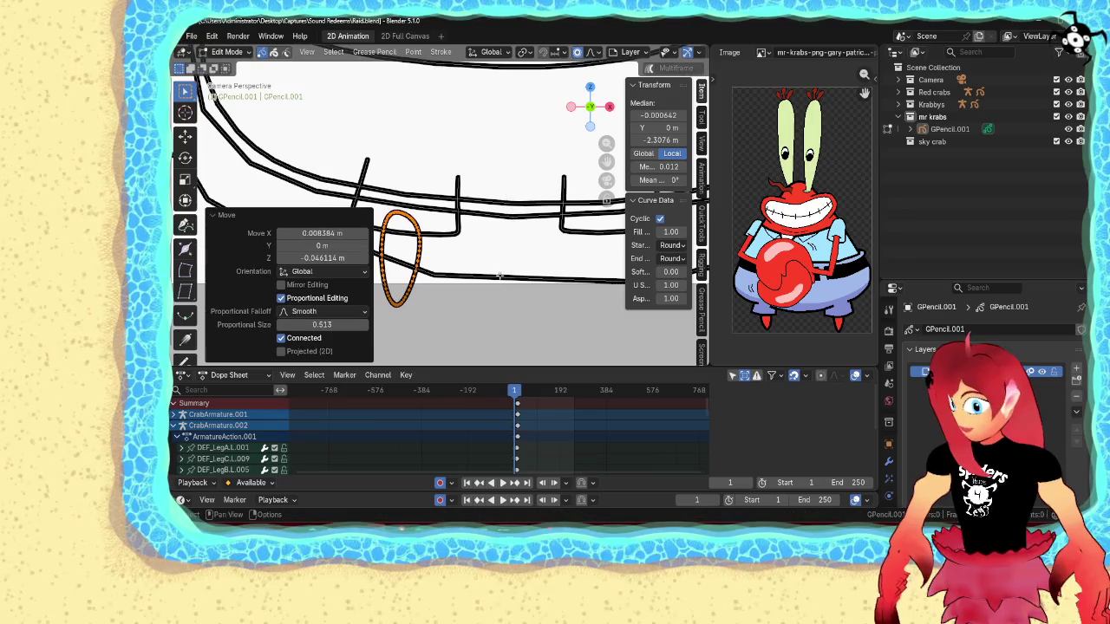
# - Duplicate the oval along X under the right leg, mirror it with S X -1, and return to Object Mode
pyautogui.hotkey('shift', 'd')
pyautogui.press('x')
pyautogui.click(473, 227)
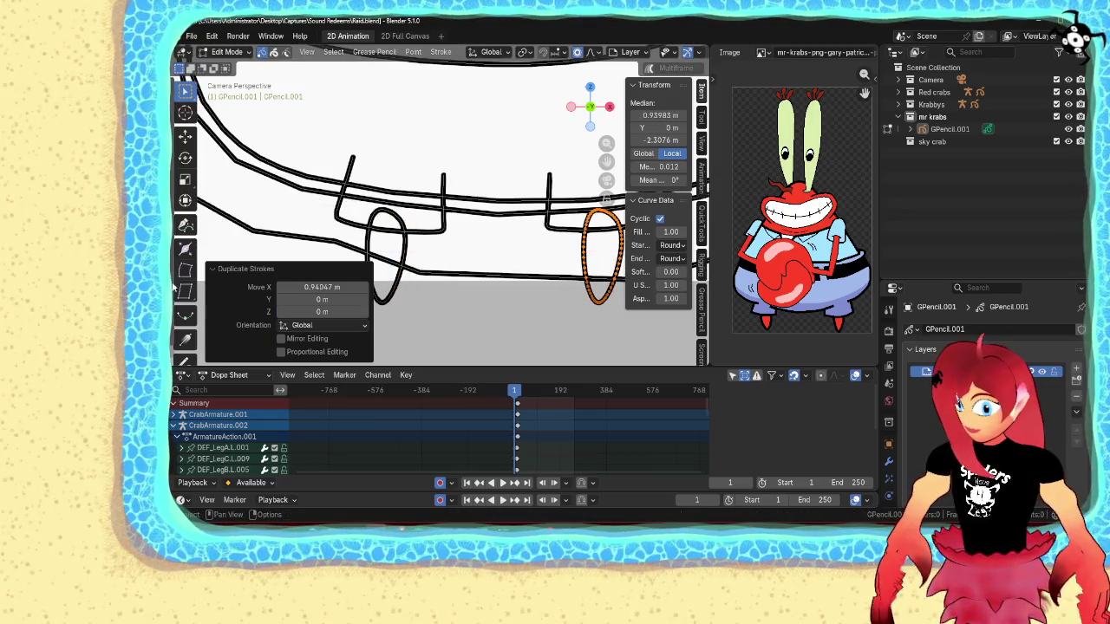
pyautogui.moveTo(473, 227); pyautogui.dragTo(509, 203, button='middle')
pyautogui.write('sx-1')
pyautogui.press('Return')
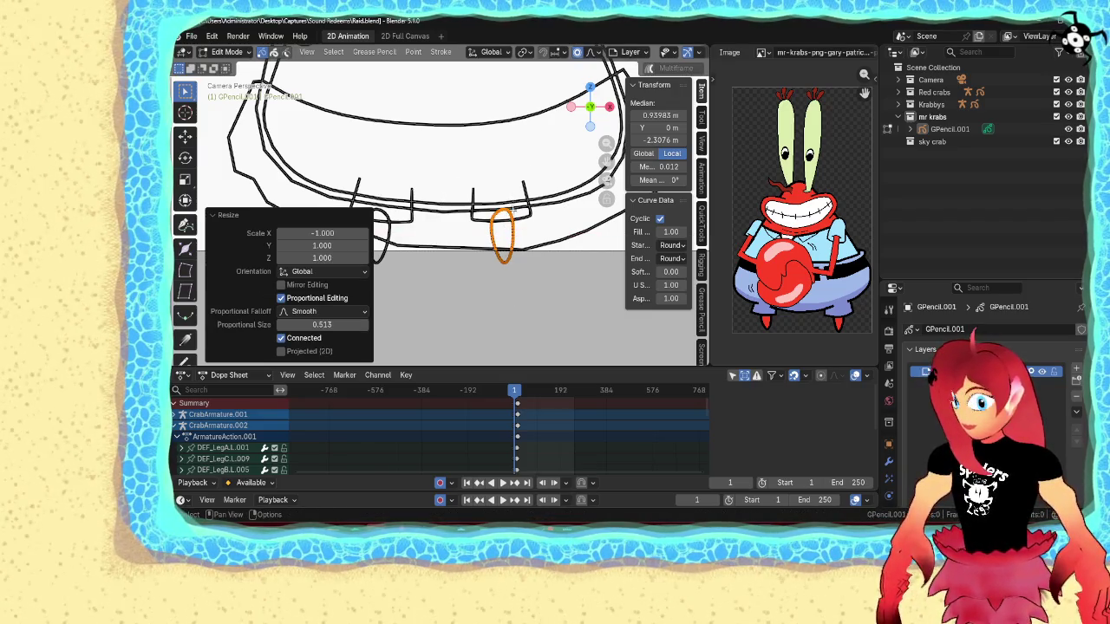
pyautogui.hotkey('ctrl', 'Tab')
pyautogui.click(533, 304)
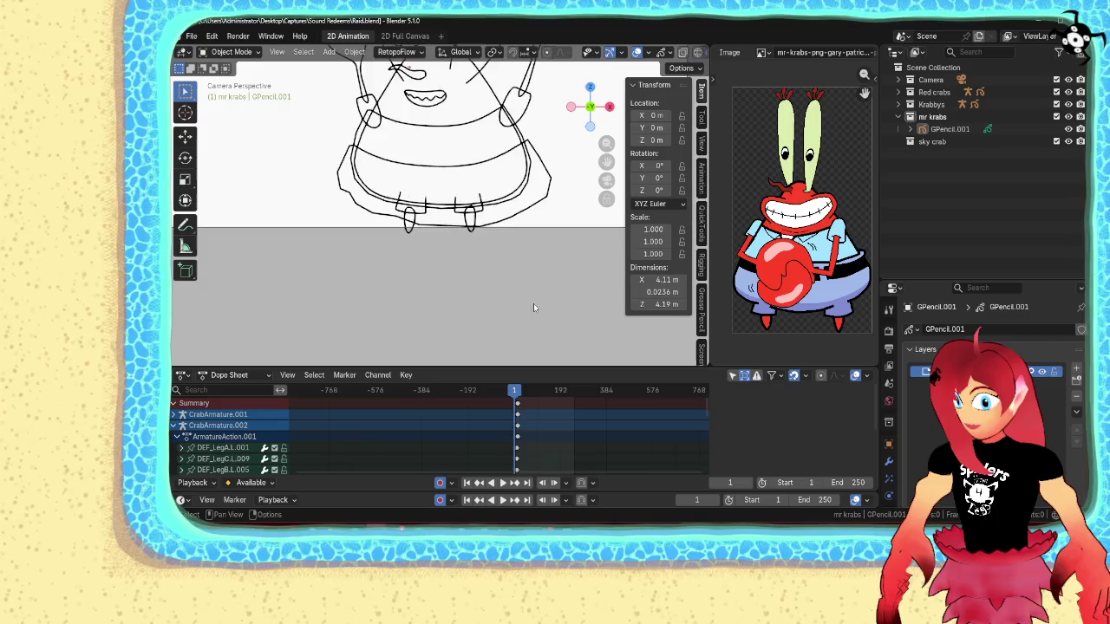
pyautogui.scroll(-4, 529, 297)
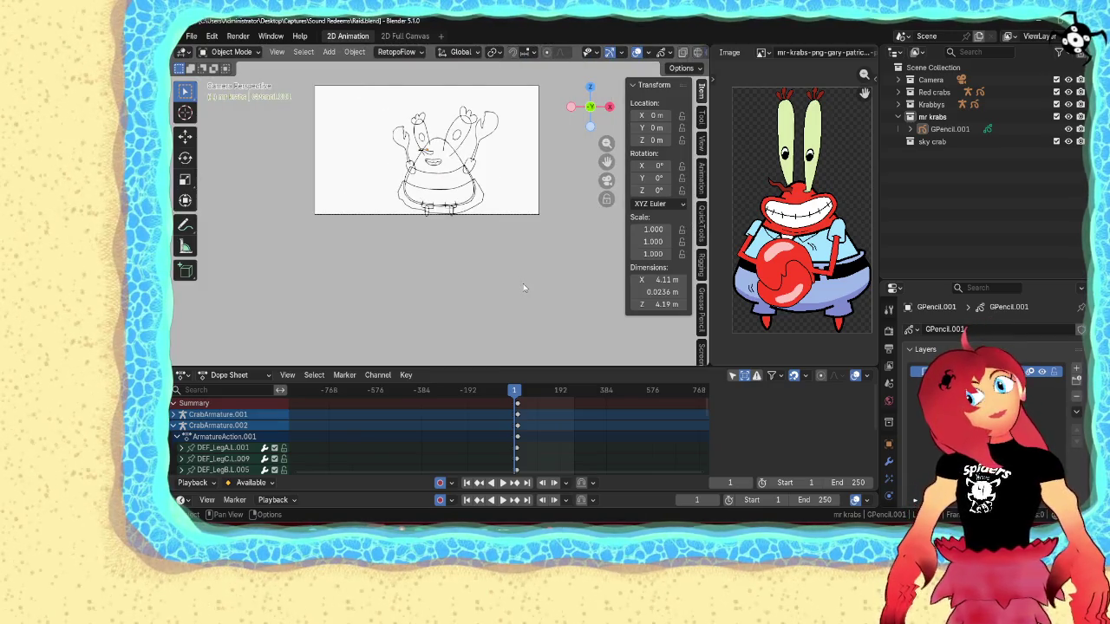
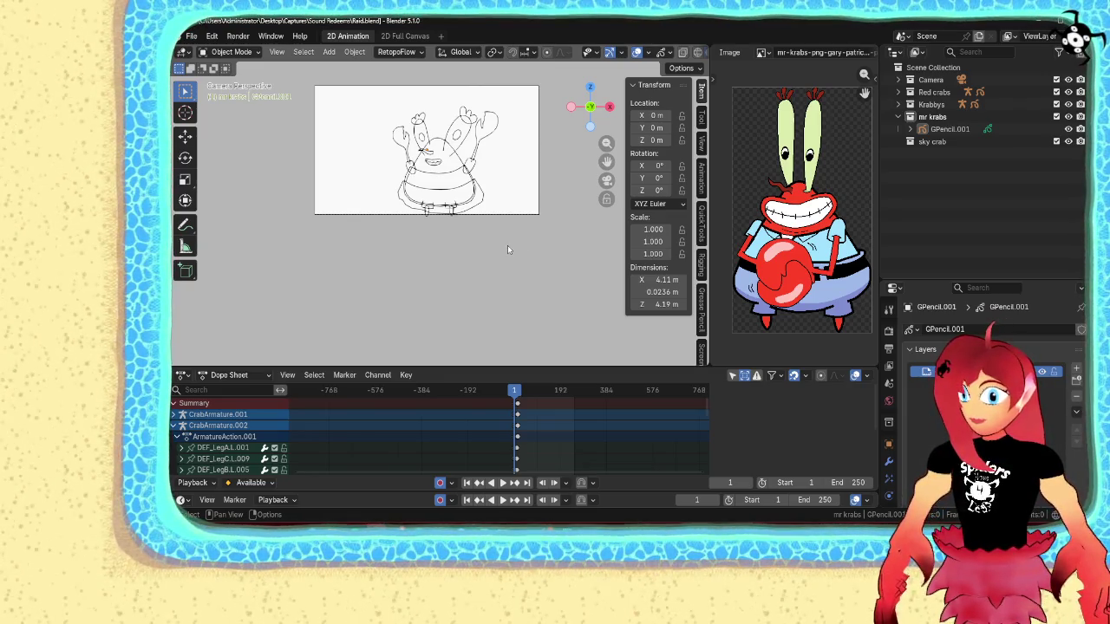
# - Close Mr. Krabs' V-shaped collar stroke into a triangle
pyautogui.scroll(2, 507, 246)
pyautogui.scroll(2, 497, 219)
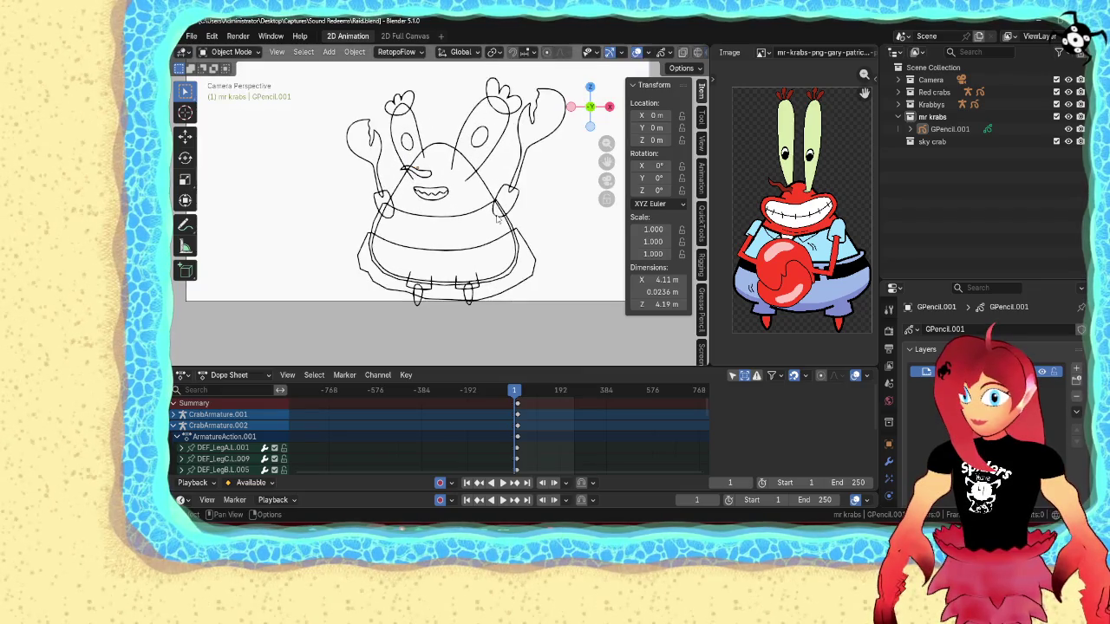
pyautogui.scroll(1, 496, 220)
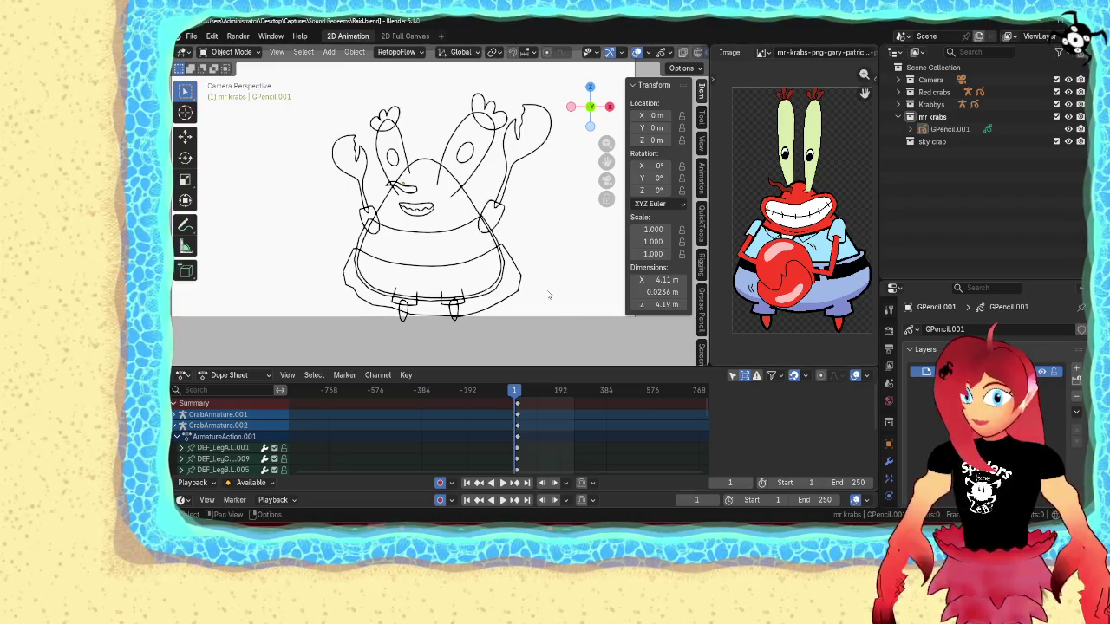
pyautogui.hotkey('ctrl', 'Tab')
pyautogui.click(469, 169)
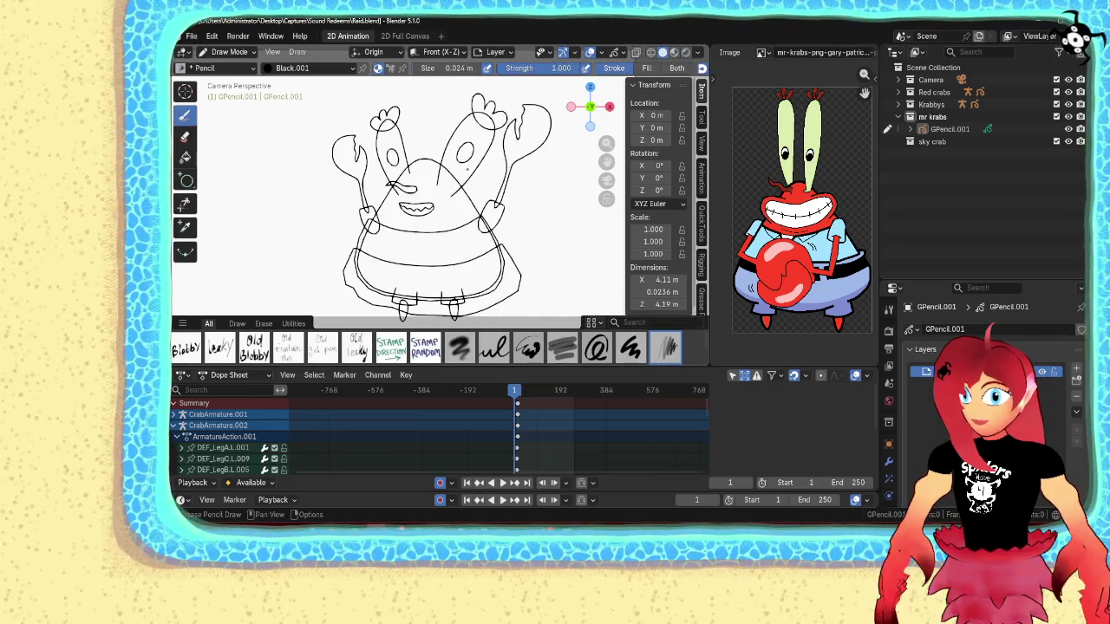
pyautogui.scroll(5, 438, 234)
pyautogui.scroll(-1, 416, 221)
pyautogui.scroll(1, 390, 210)
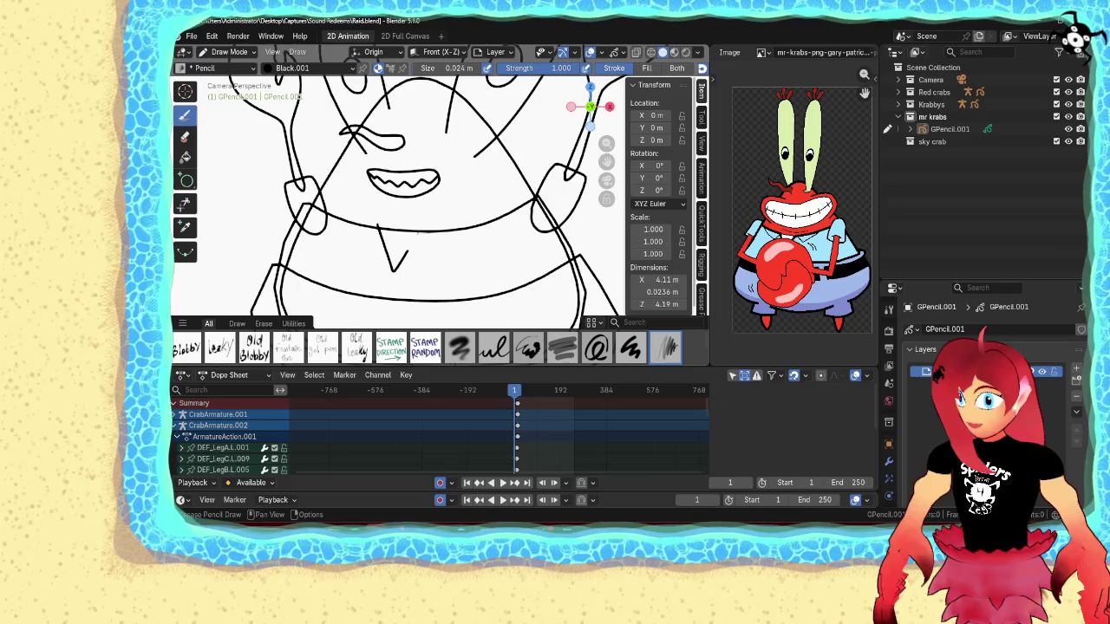
pyautogui.press('Tab')
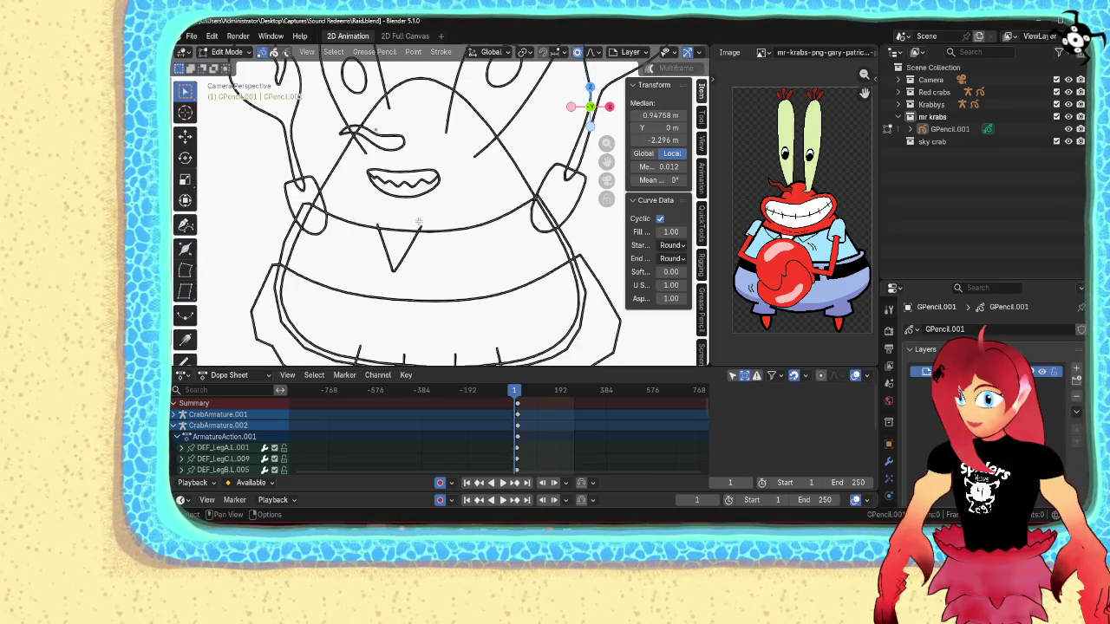
pyautogui.click(420, 225)
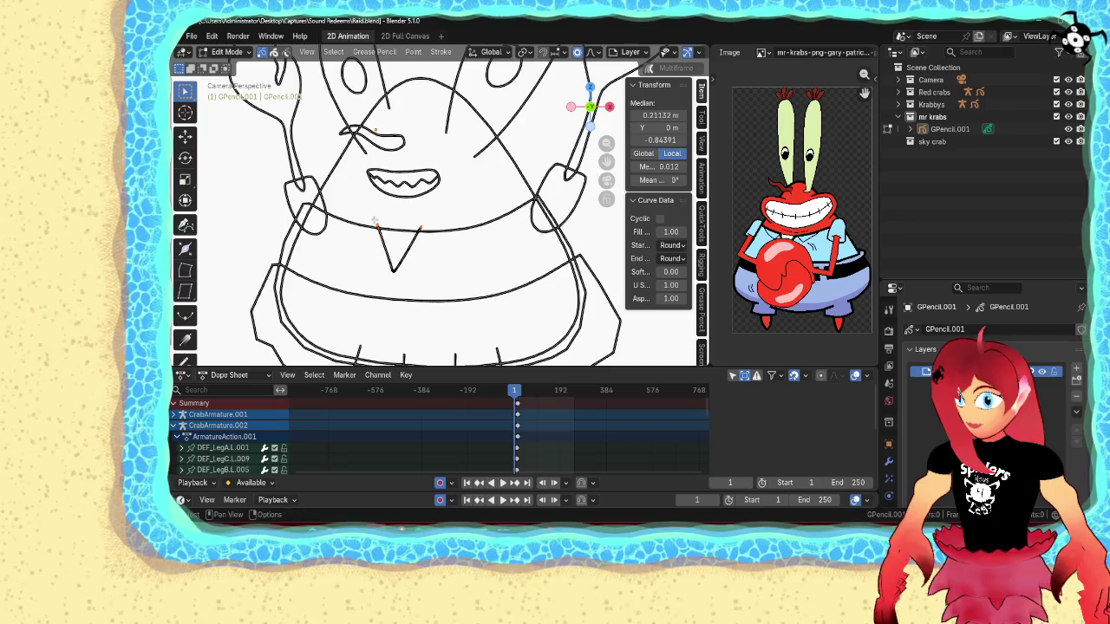
pyautogui.press('f')
pyautogui.hotkey('ctrl', 'Tab')
# - Reposition the right oval on Mr. Krabs' waistband
pyautogui.scroll(-5, 506, 249)
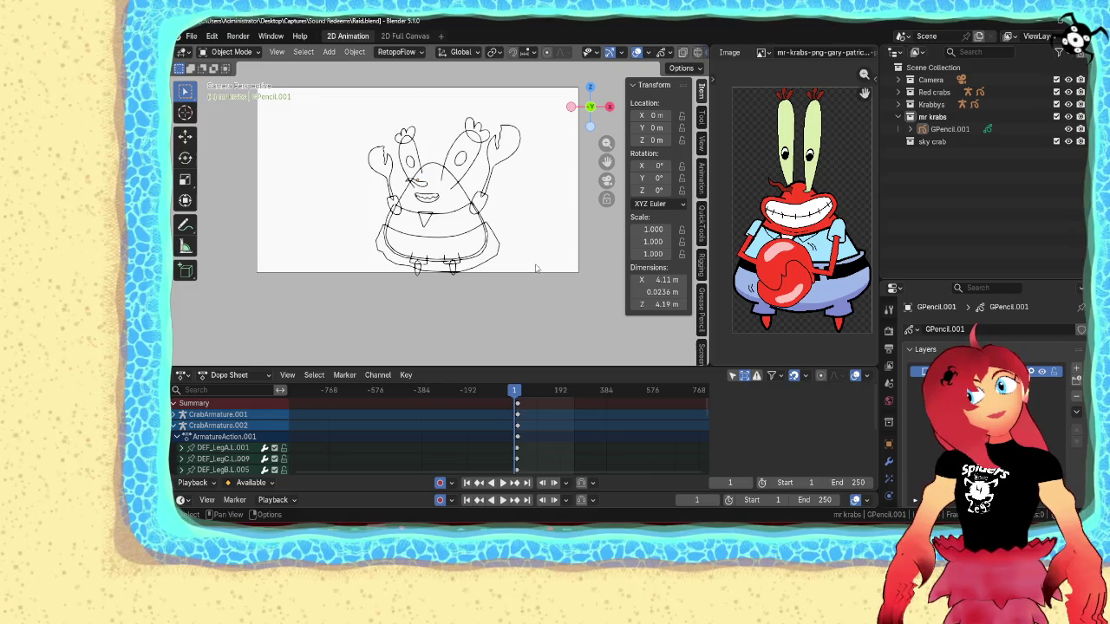
pyautogui.scroll(2, 501, 275)
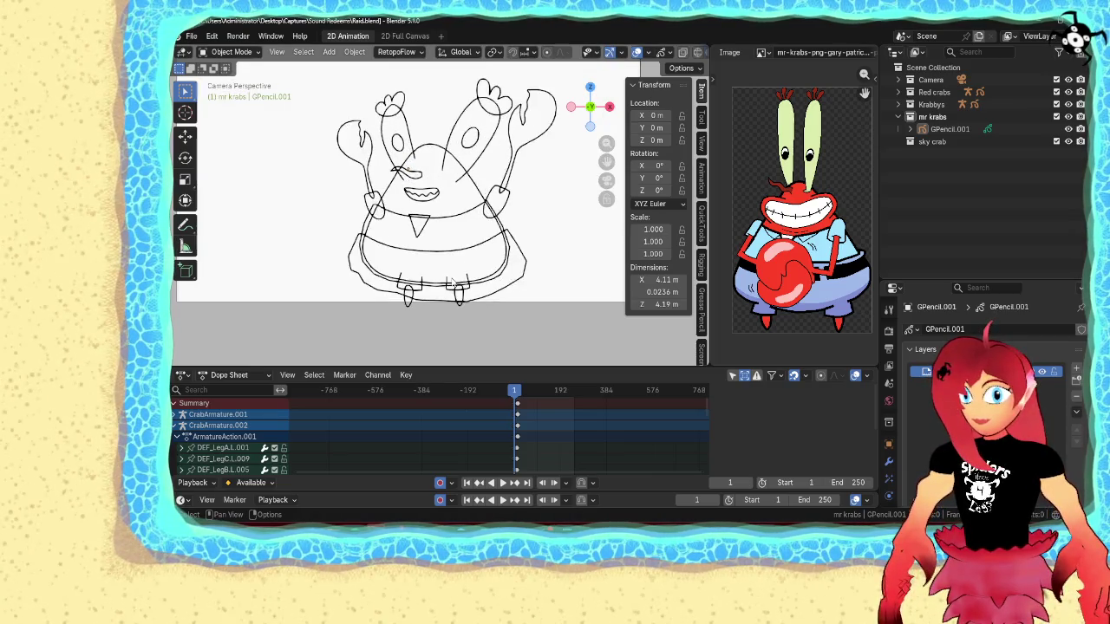
pyautogui.scroll(1, 477, 279)
pyautogui.scroll(2, 453, 282)
pyautogui.keyDown('shift'); pyautogui.moveTo(453, 287); pyautogui.dragTo(440, 266, button='middle'); pyautogui.keyUp('shift')
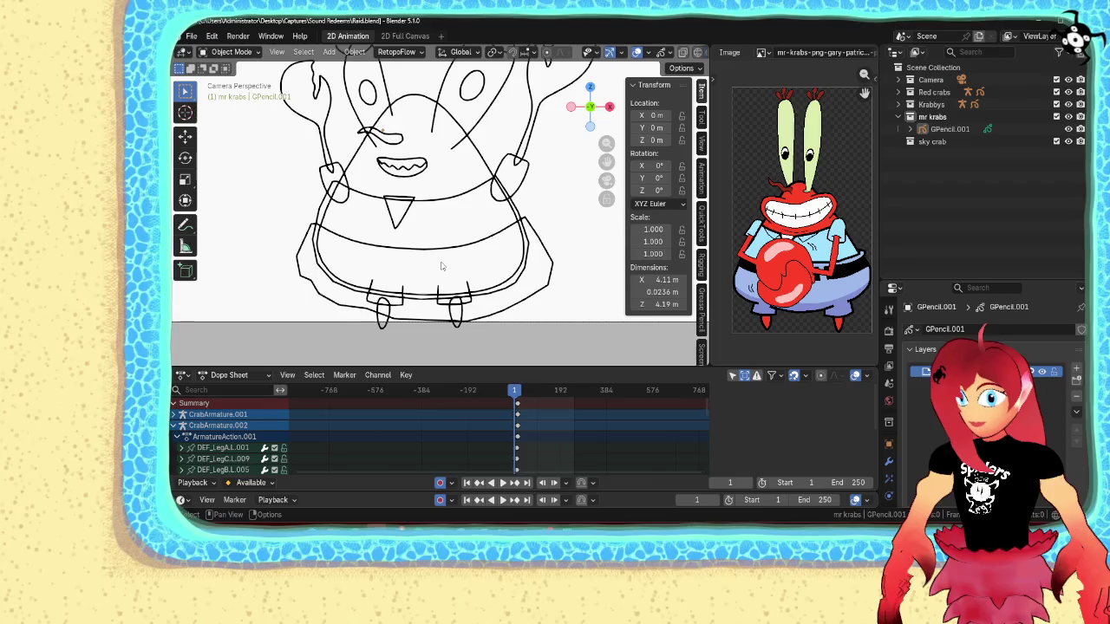
pyautogui.hotkey('ctrl', 'Tab')
pyautogui.click(438, 199)
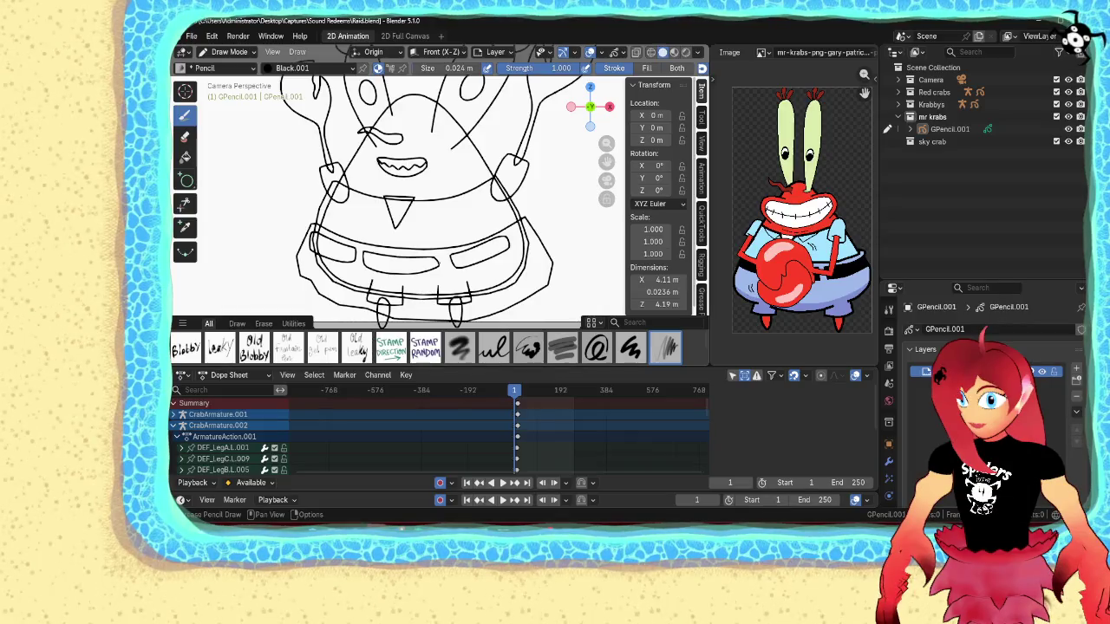
pyautogui.click(509, 264)
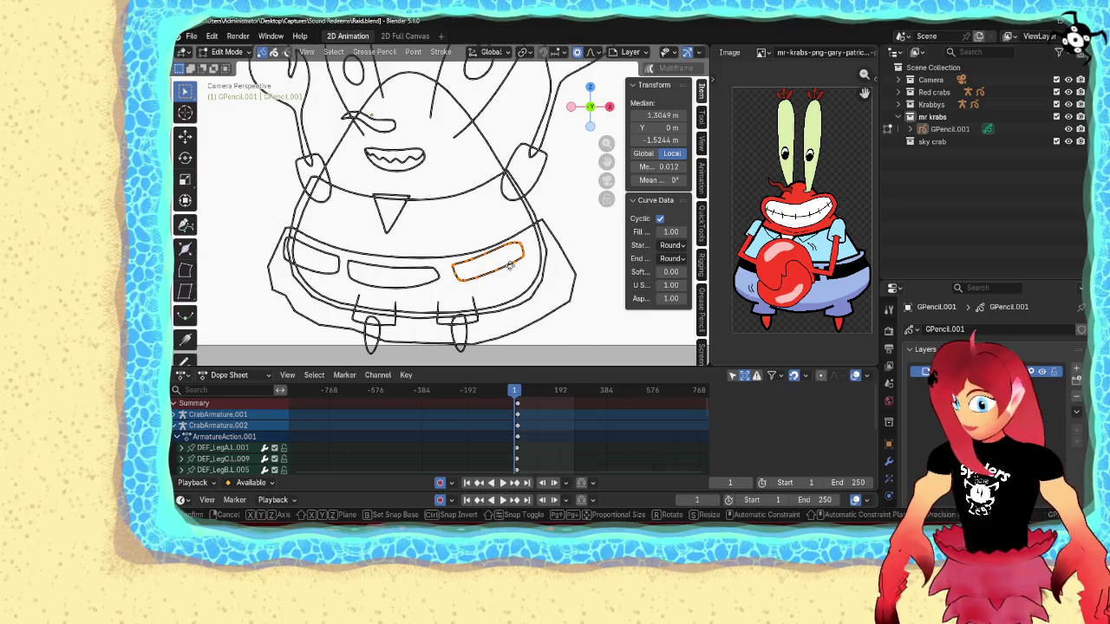
pyautogui.press('g')
pyautogui.click(511, 264)
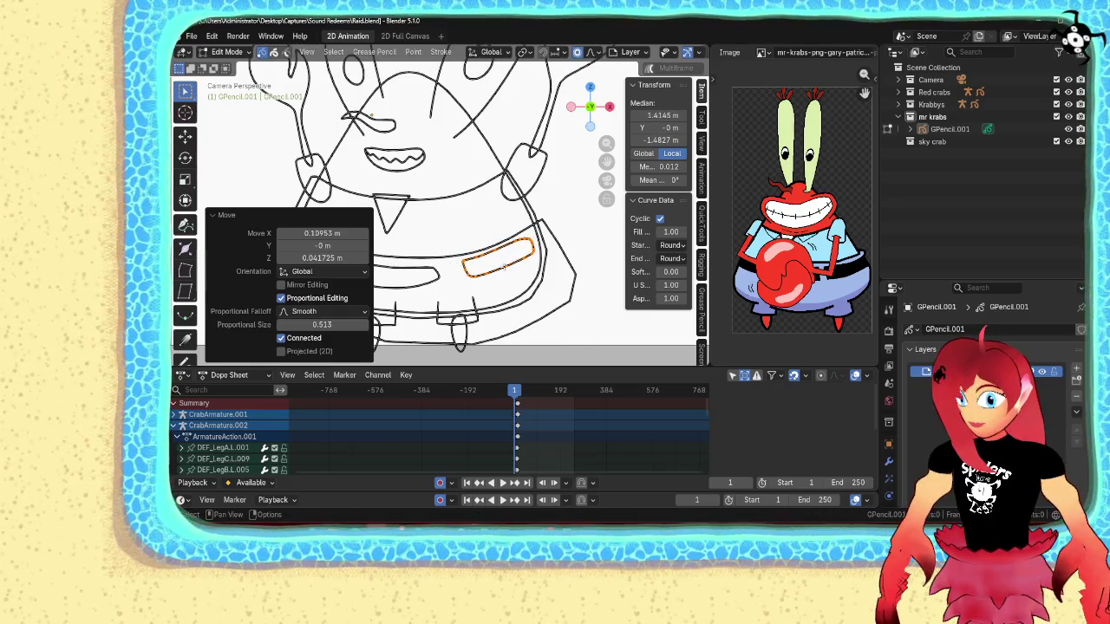
# - Move and rotate the centre waistband oval to straighten it
pyautogui.click(431, 271)
pyautogui.click(436, 271)
pyautogui.press('g')
pyautogui.click(442, 271)
pyautogui.press('r')
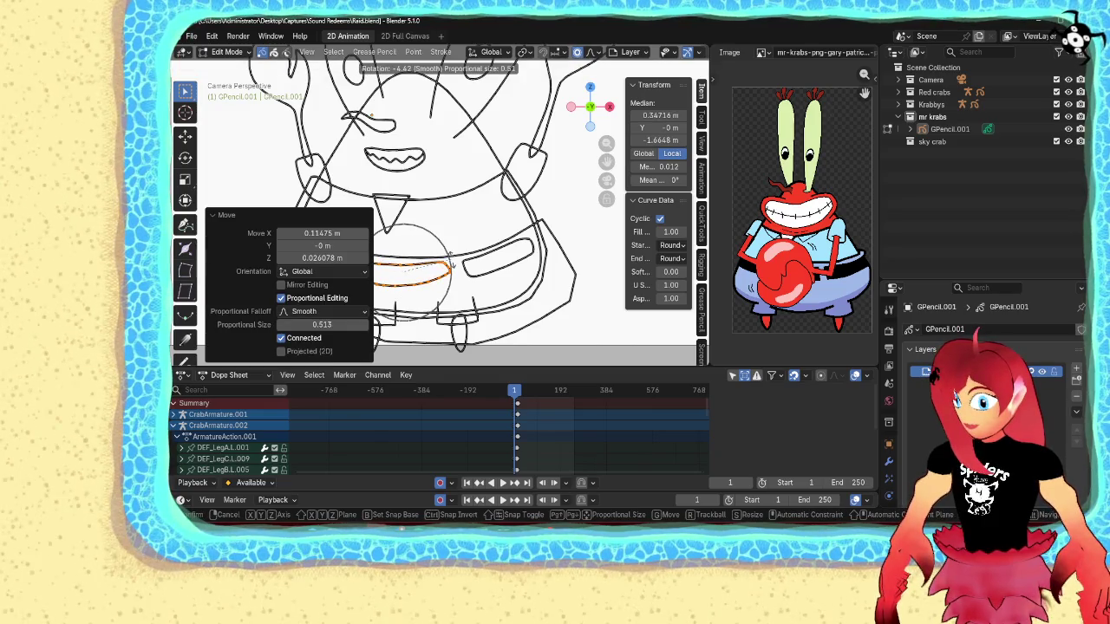
pyautogui.click(453, 262)
pyautogui.press('g')
pyautogui.click(454, 262)
pyautogui.press('r')
pyautogui.click(455, 262)
pyautogui.press('g')
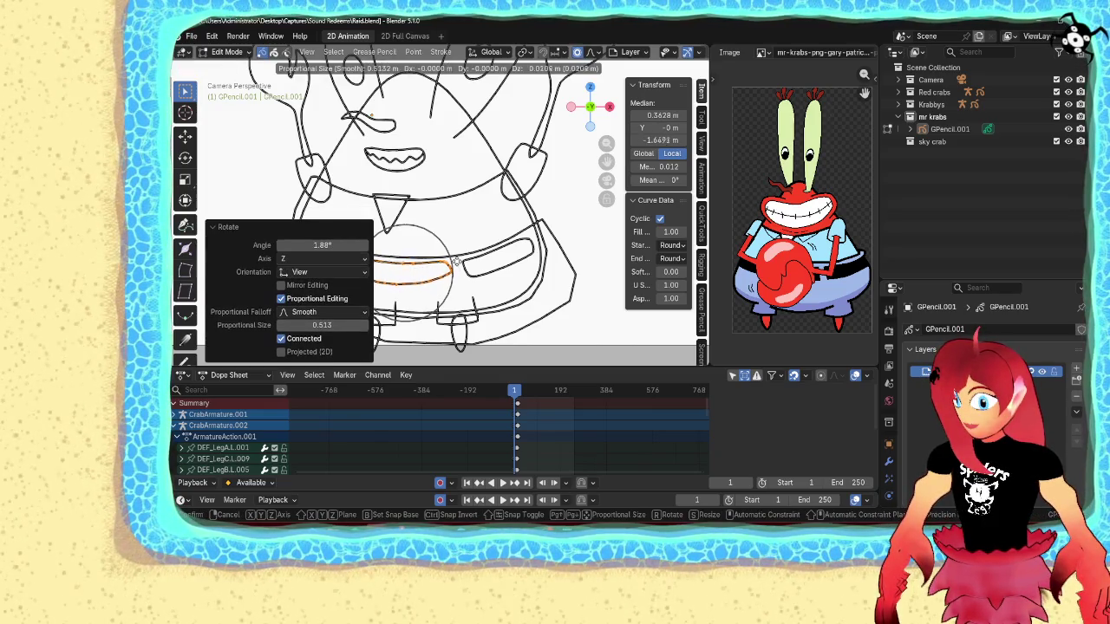
pyautogui.click(457, 262)
# - Widen the centre waistband oval along X, slide it horizontally, and return to Object Mode
pyautogui.scroll(-1, 457, 262)
pyautogui.click(427, 246)
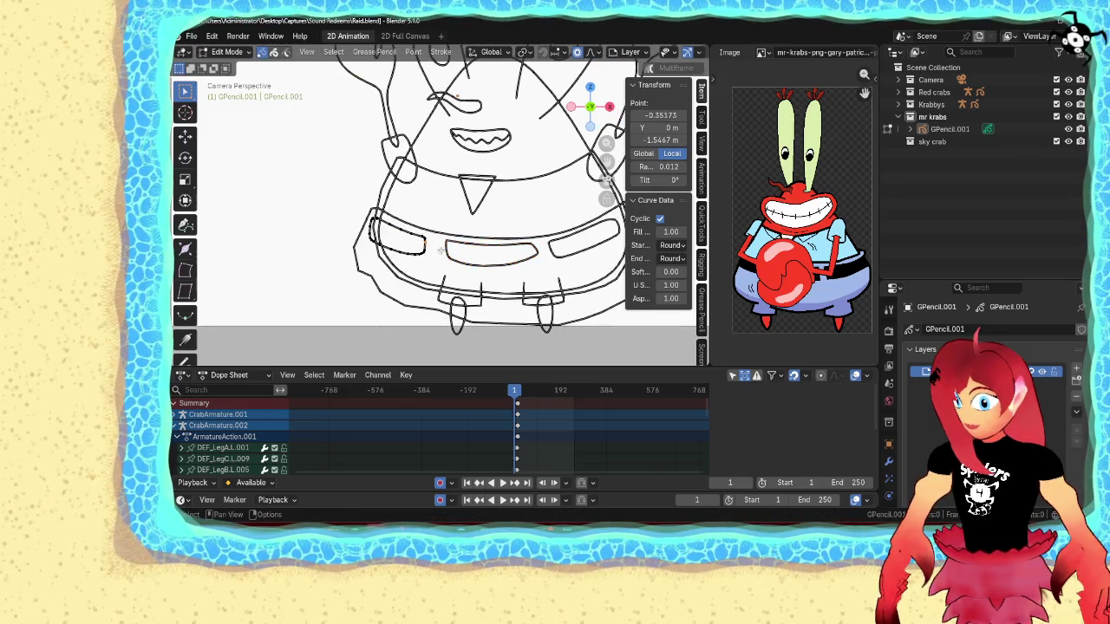
pyautogui.scroll(-2, 440, 249)
pyautogui.scroll(4, 464, 249)
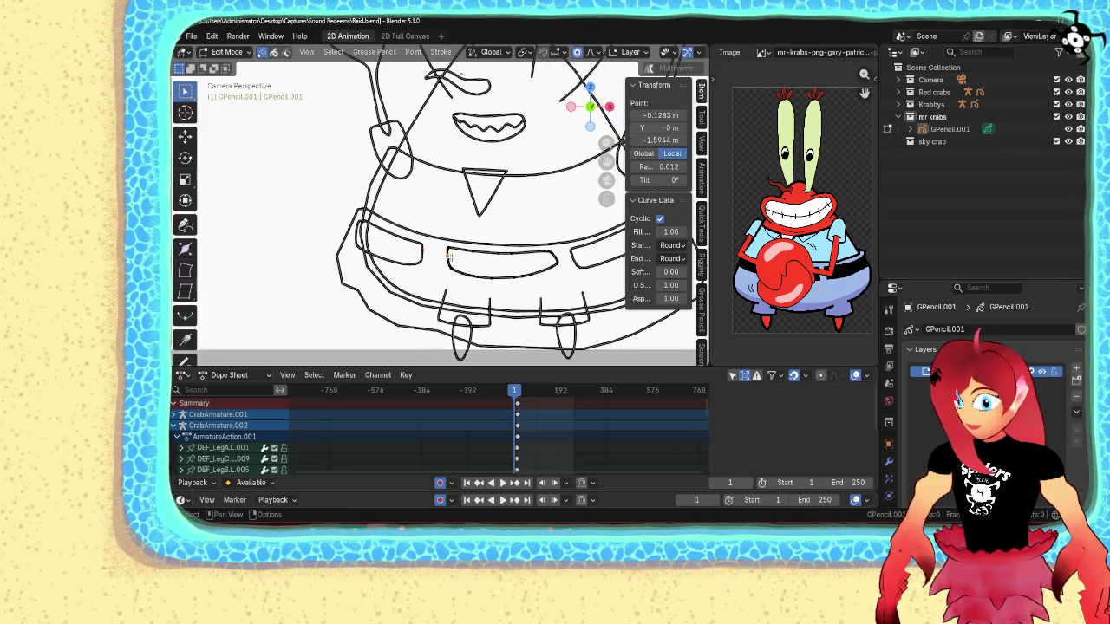
pyautogui.click(450, 256)
pyautogui.press('s')
pyautogui.press('x')
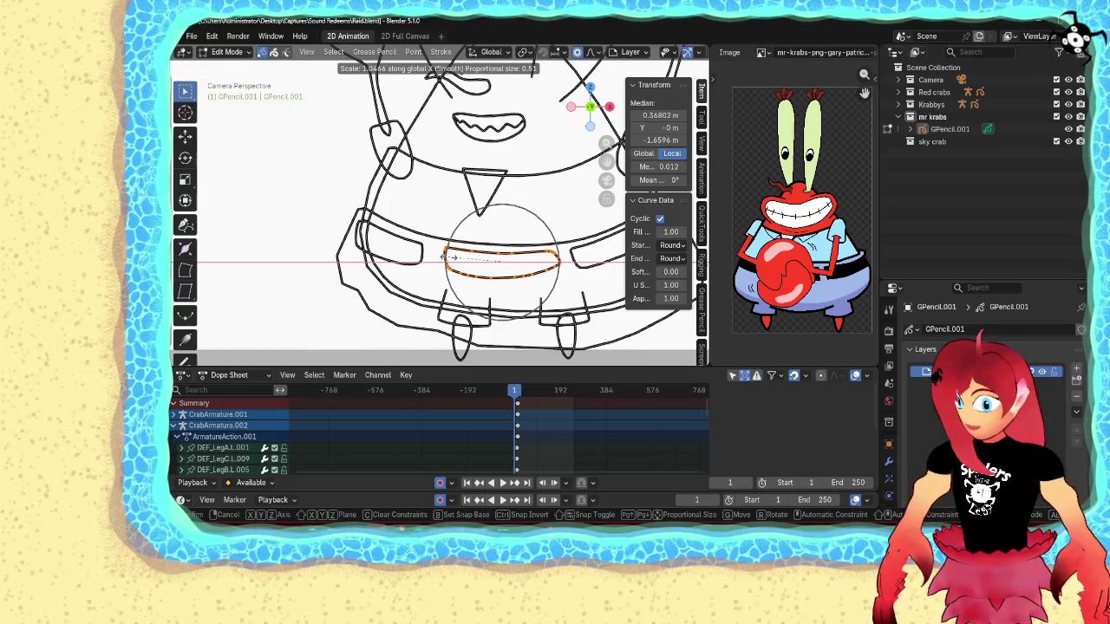
pyautogui.click(442, 256)
pyautogui.press('g')
pyautogui.press('x')
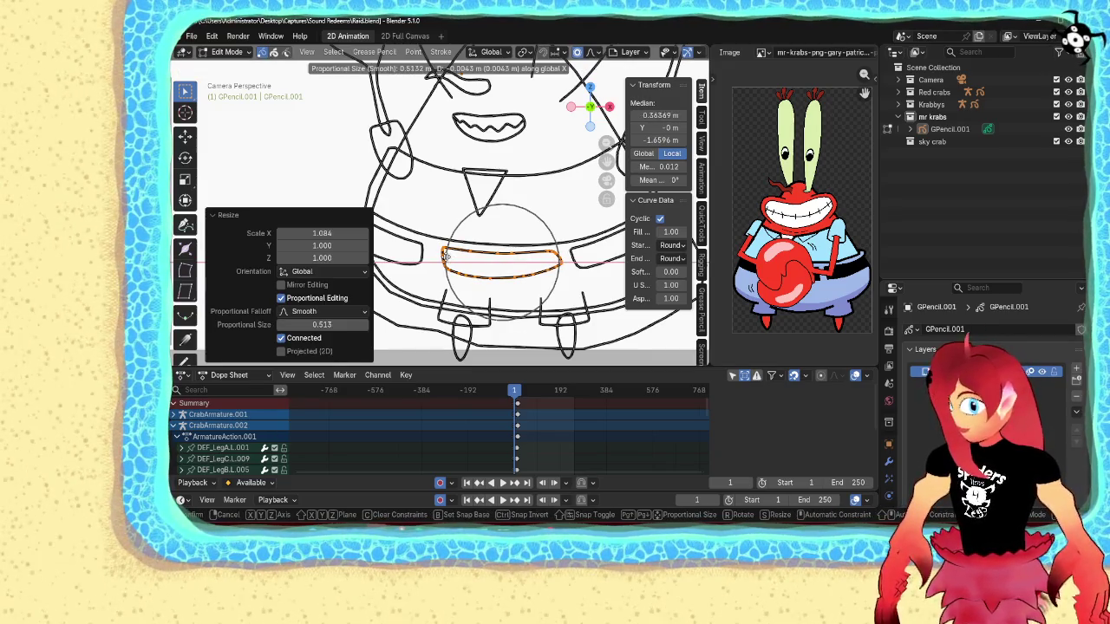
pyautogui.click(427, 244)
pyautogui.click(361, 174)
pyautogui.press('Tab')
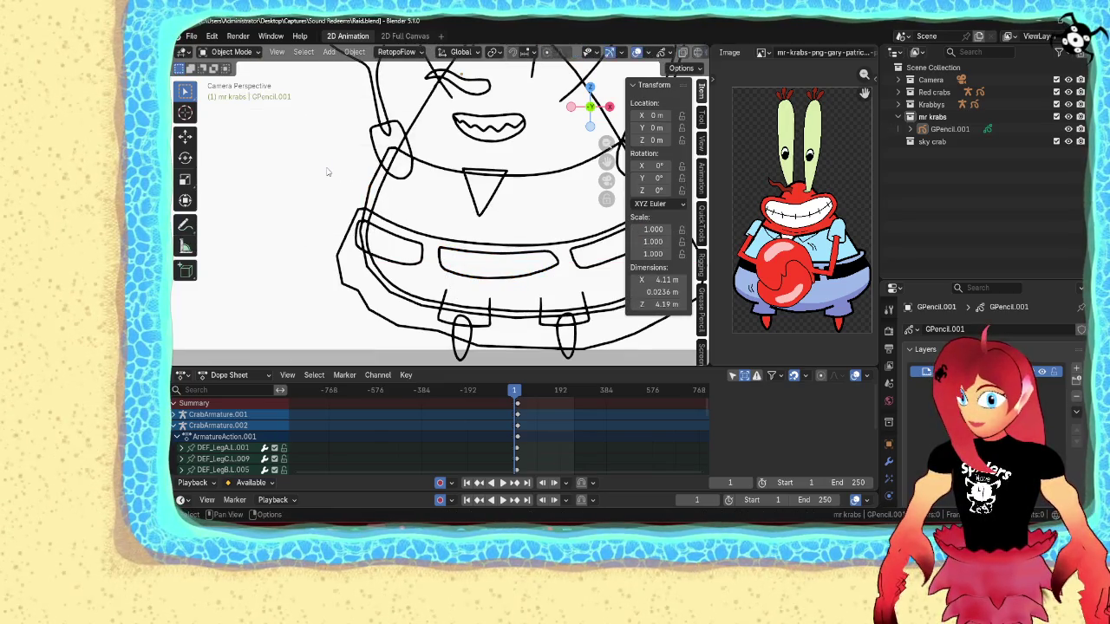
pyautogui.scroll(-4, 328, 208)
pyautogui.scroll(-1, 327, 208)
pyautogui.keyDown('shift'); pyautogui.moveTo(454, 208); pyautogui.dragTo(389, 249, button='middle'); pyautogui.keyUp('shift')
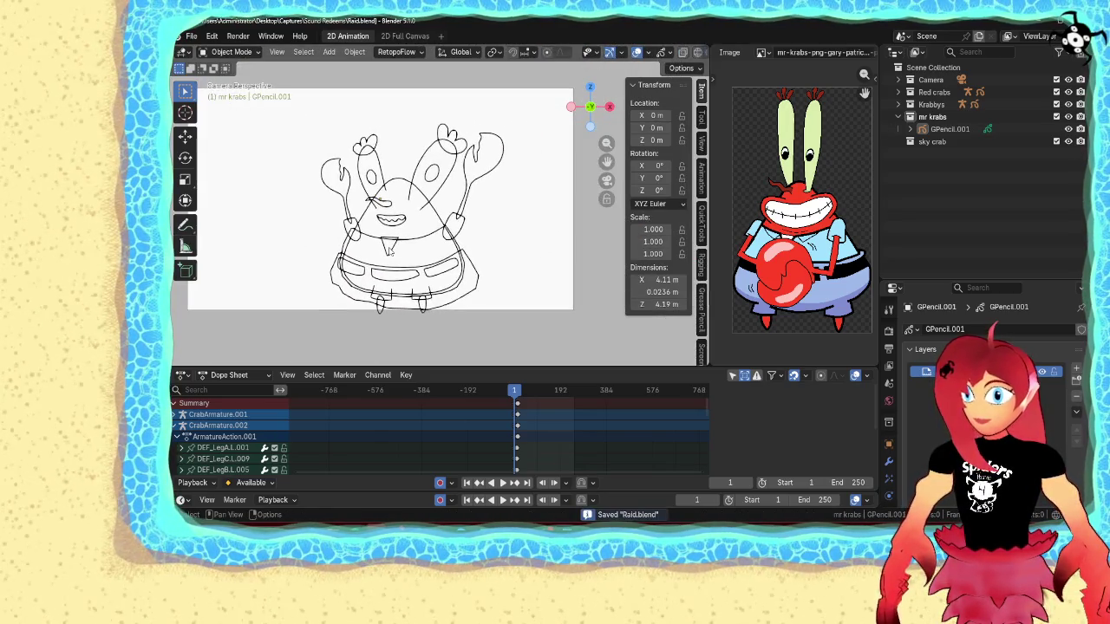
# - Put the Mr. Krabs Grease Pencil drawing into stroke Edit Mode
pyautogui.hotkey('ctrl', 'Tab')
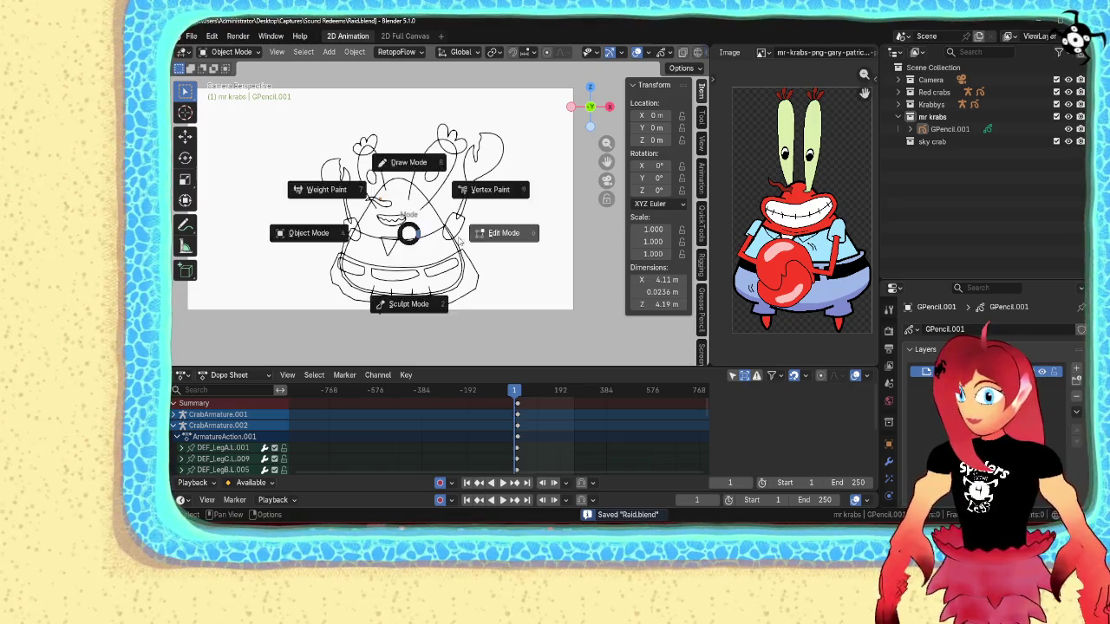
pyautogui.click(445, 243)
pyautogui.hotkey('ctrl', 'z')
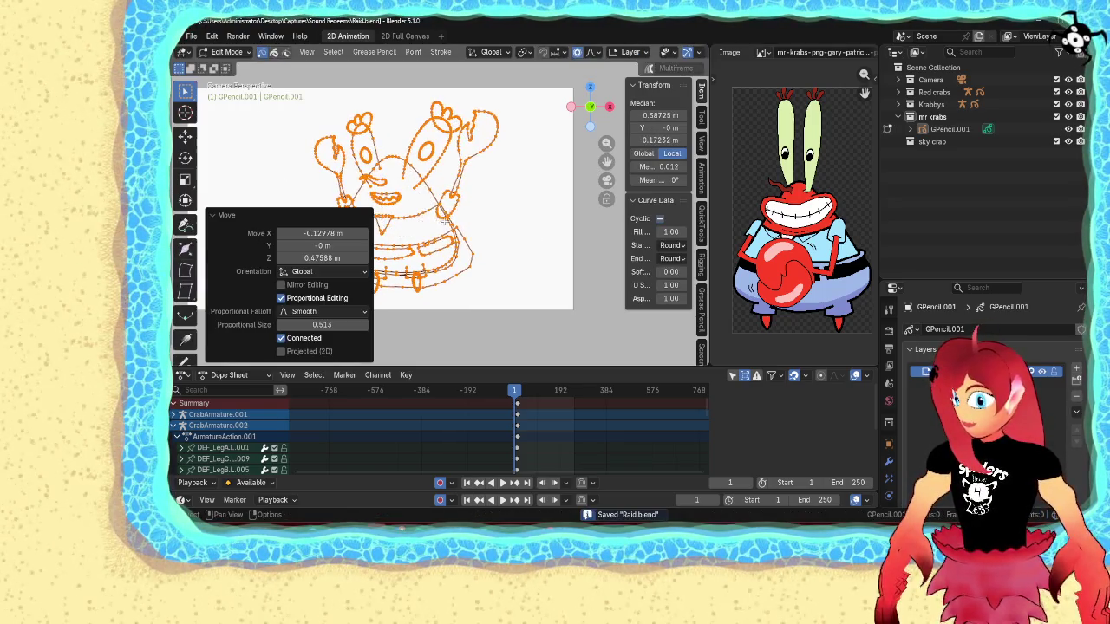
pyautogui.hotkey('ctrl', 'z')
pyautogui.hotkey('ctrl', 'z')
pyautogui.keyDown('shift'); pyautogui.moveTo(475, 255); pyautogui.dragTo(497, 275, button='middle'); pyautogui.keyUp('shift')
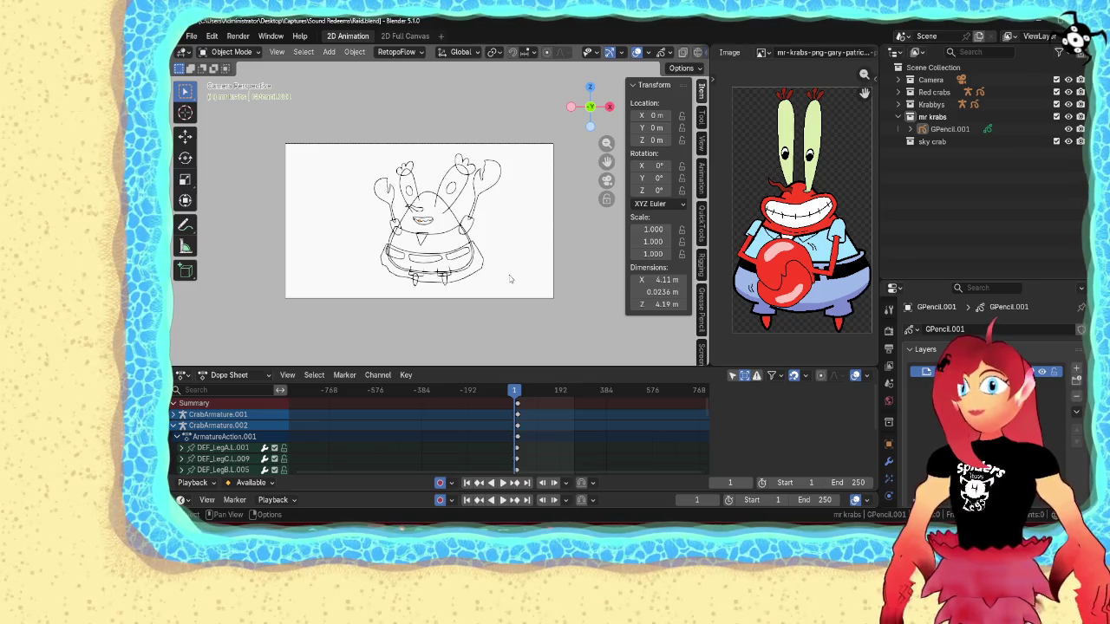
pyautogui.hotkey('ctrl', 'Tab')
pyautogui.scroll(2, 485, 251)
pyautogui.press('Tab')
pyautogui.scroll(1, 470, 224)
# - Deselect all strokes, select the body outline, and show its material settings
pyautogui.hotkey('alt', 'a')
pyautogui.click(468, 222)
pyautogui.keyDown('shift'); pyautogui.moveTo(487, 272); pyautogui.dragTo(465, 238, button='middle'); pyautogui.keyUp('shift')
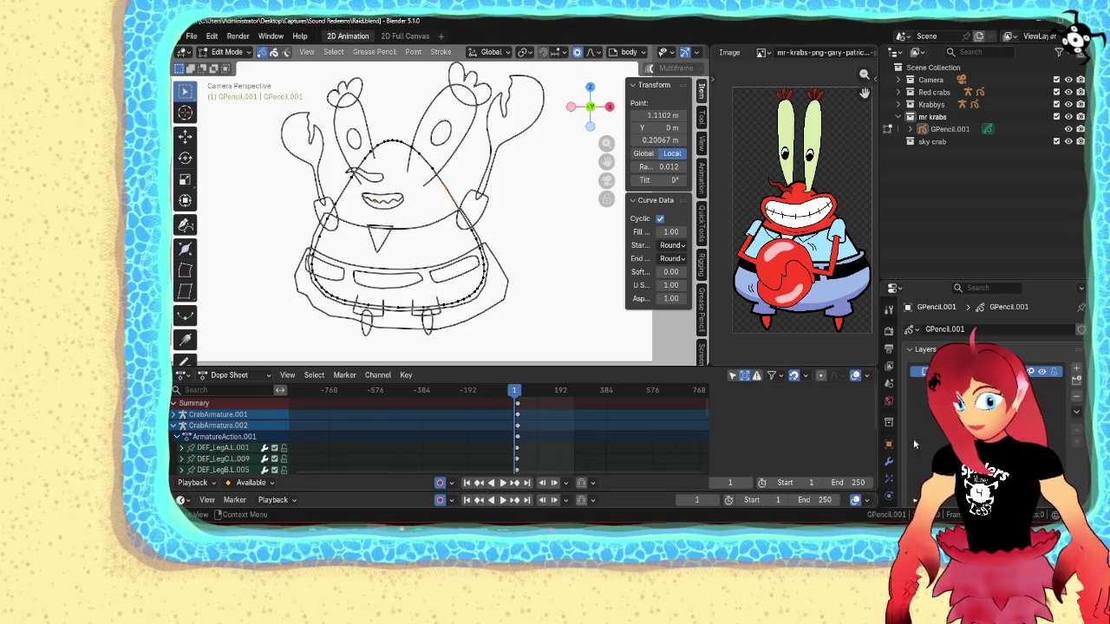
pyautogui.click(888, 478)
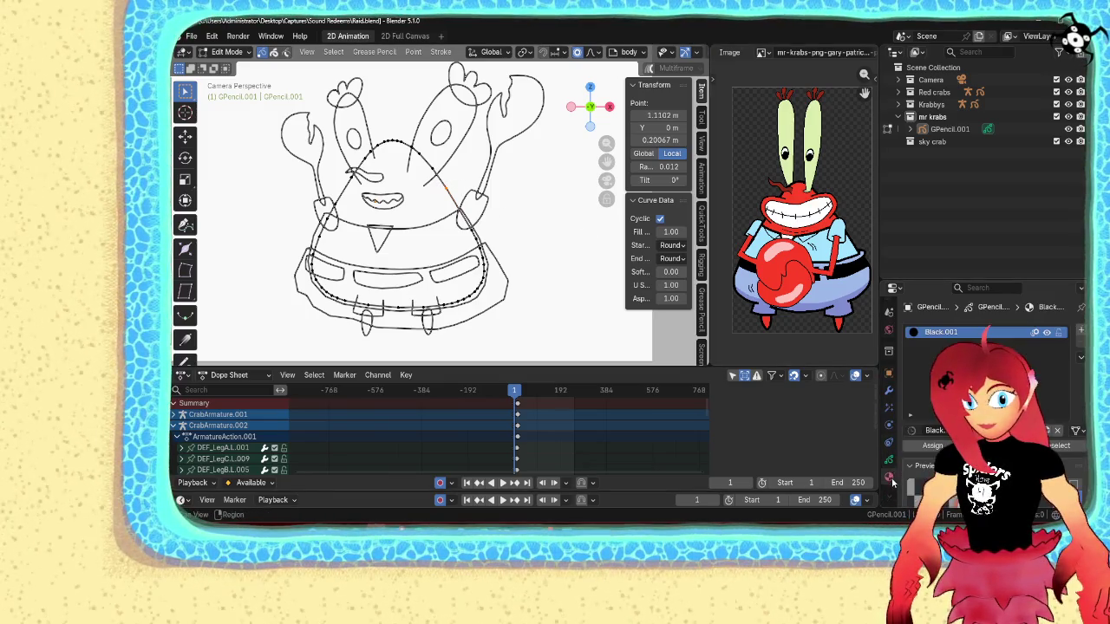
# - Add a new material slot and material, sampling the red fill colour with the eyedropper
pyautogui.click(1080, 330)
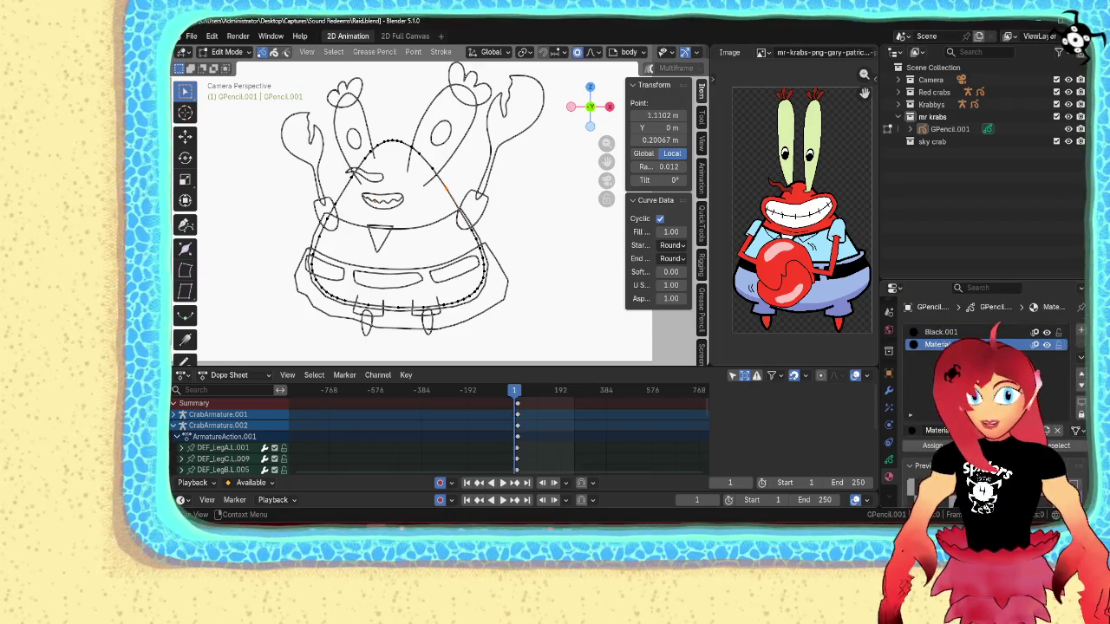
pyautogui.click(989, 461)
pyautogui.scroll(-2, 989, 390)
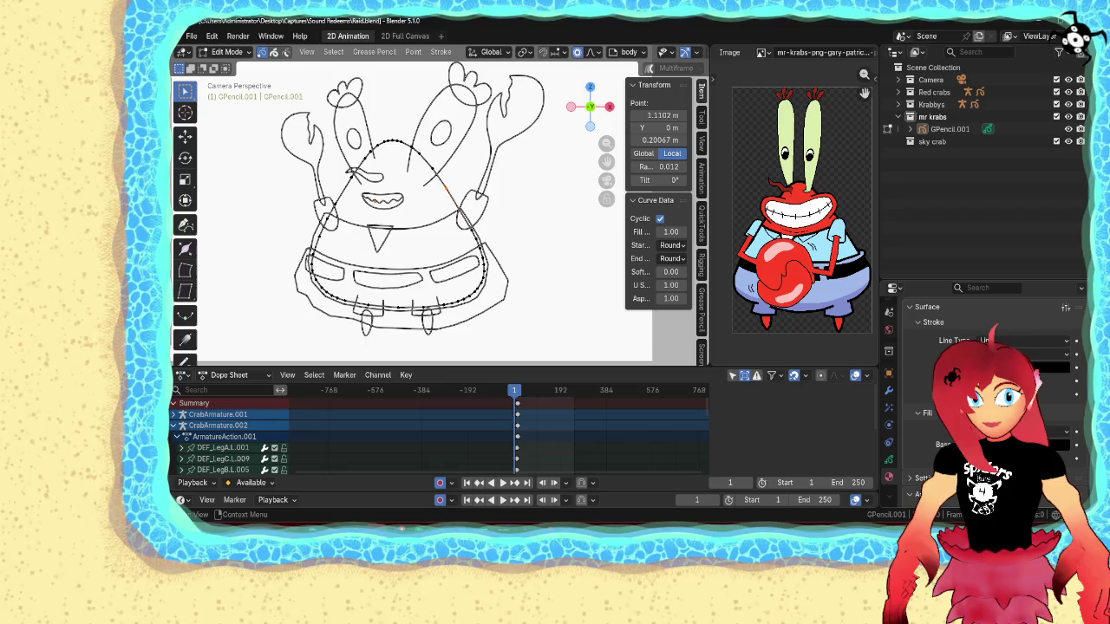
pyautogui.click(1041, 367)
pyautogui.moveTo(1060, 329); pyautogui.dragTo(1060, 232)
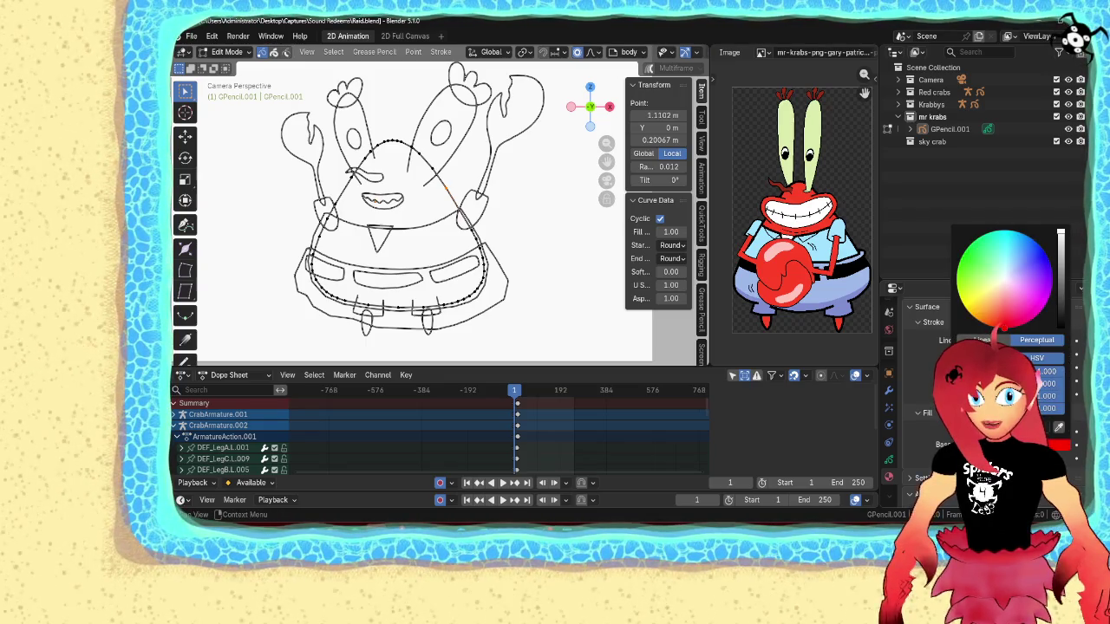
pyautogui.click(1060, 429)
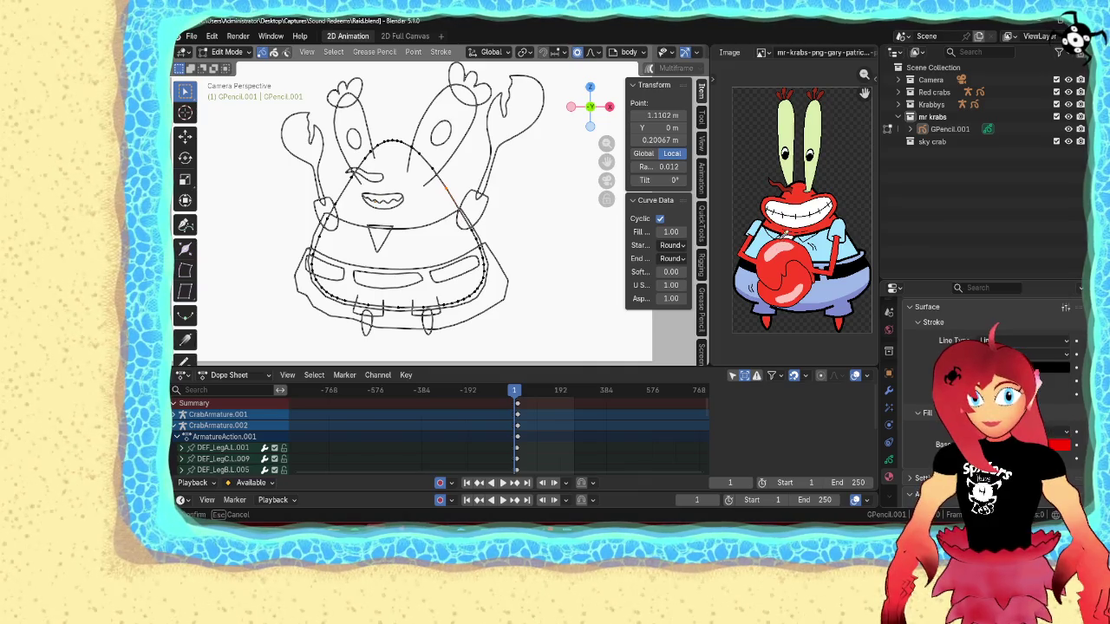
pyautogui.click(775, 227)
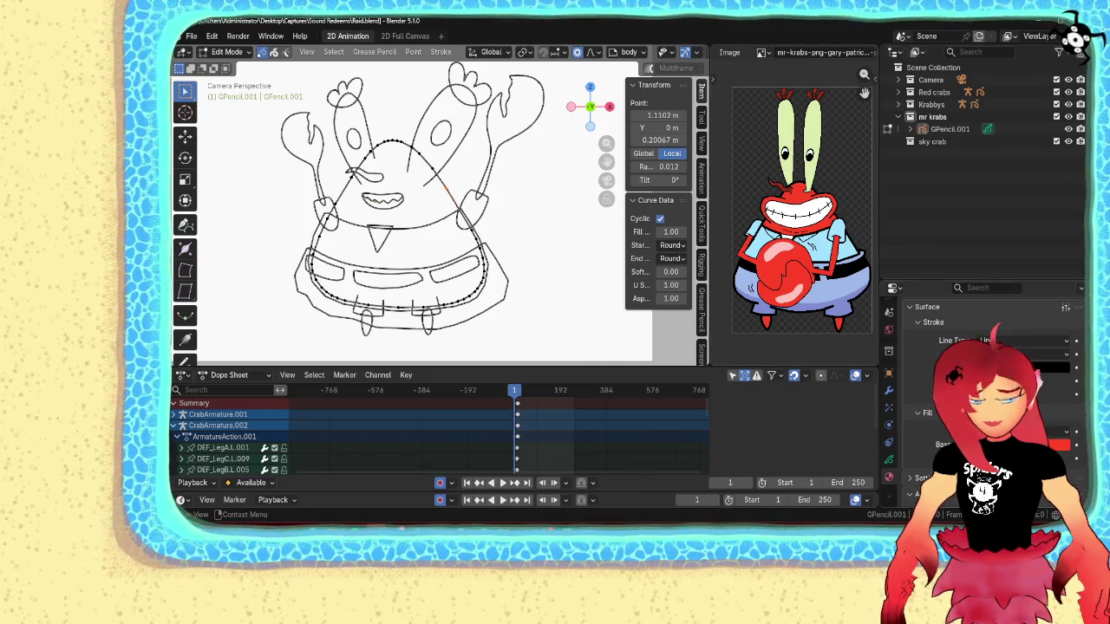
# - Paste the fill red onto the stroke colour and select the whole body outline stroke
pyautogui.click(1058, 444)
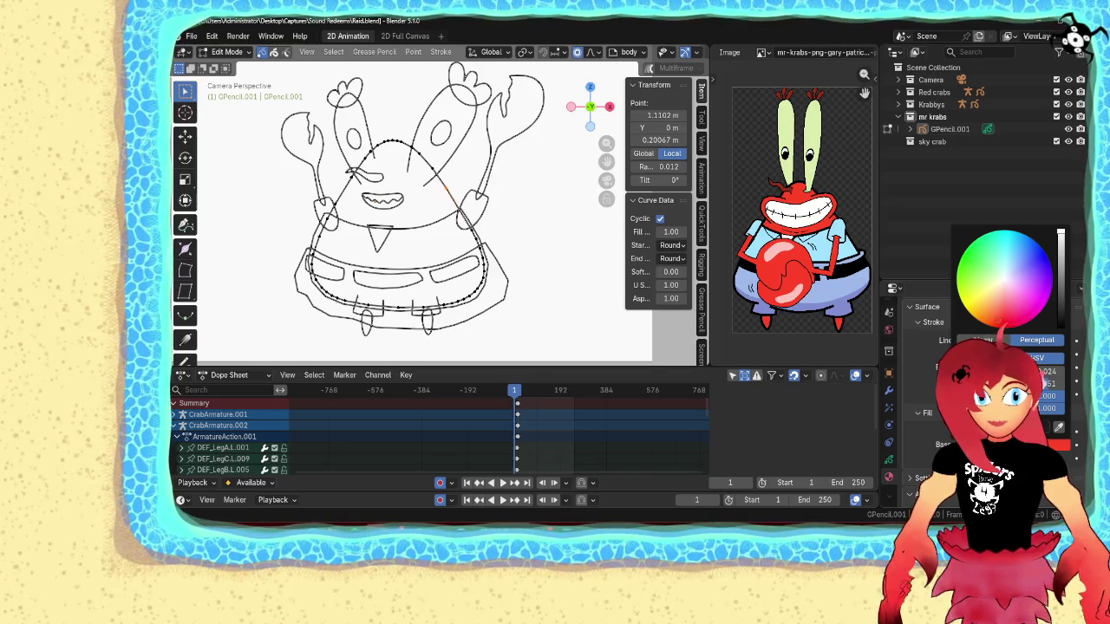
pyautogui.scroll(4, 980, 390)
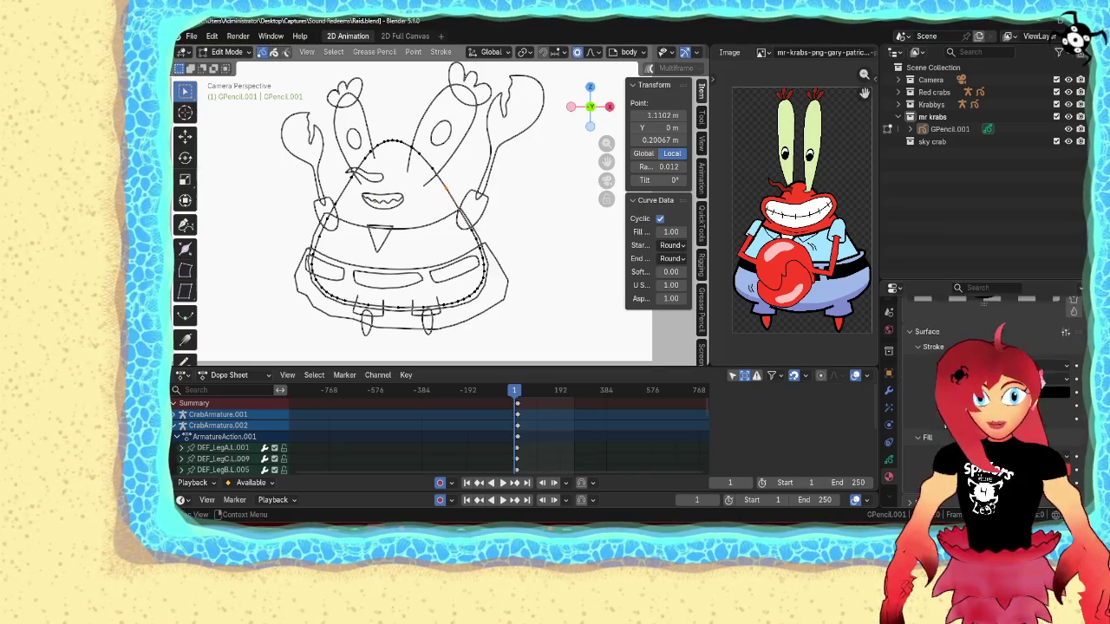
pyautogui.scroll(2, 980, 390)
pyautogui.scroll(2, 980, 390)
pyautogui.scroll(1, 980, 391)
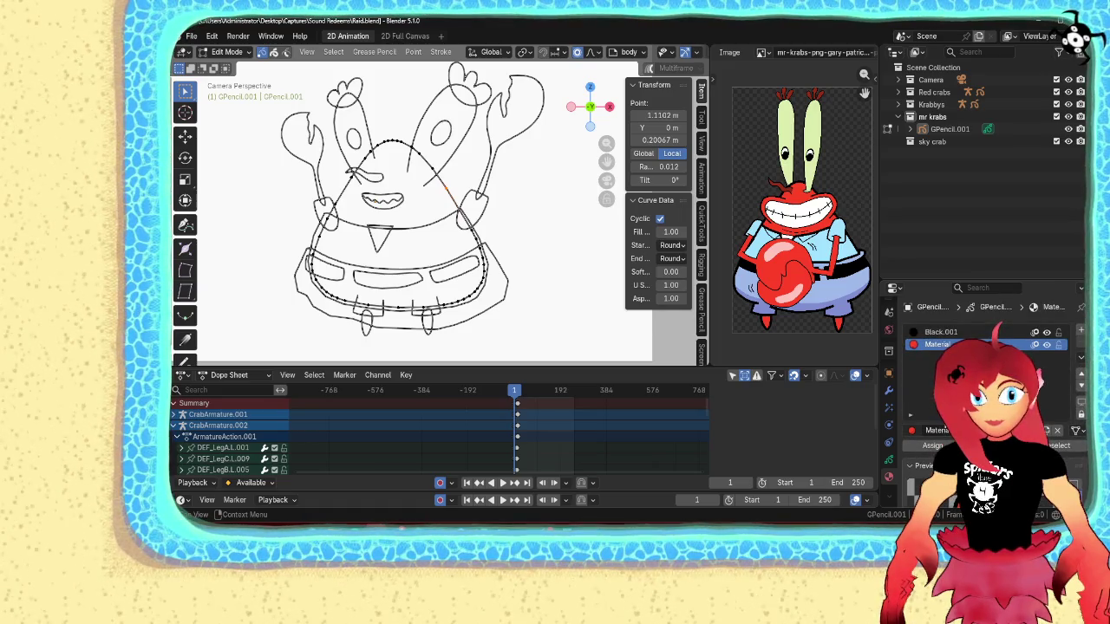
pyautogui.scroll(-3, 980, 390)
pyautogui.scroll(-2, 980, 391)
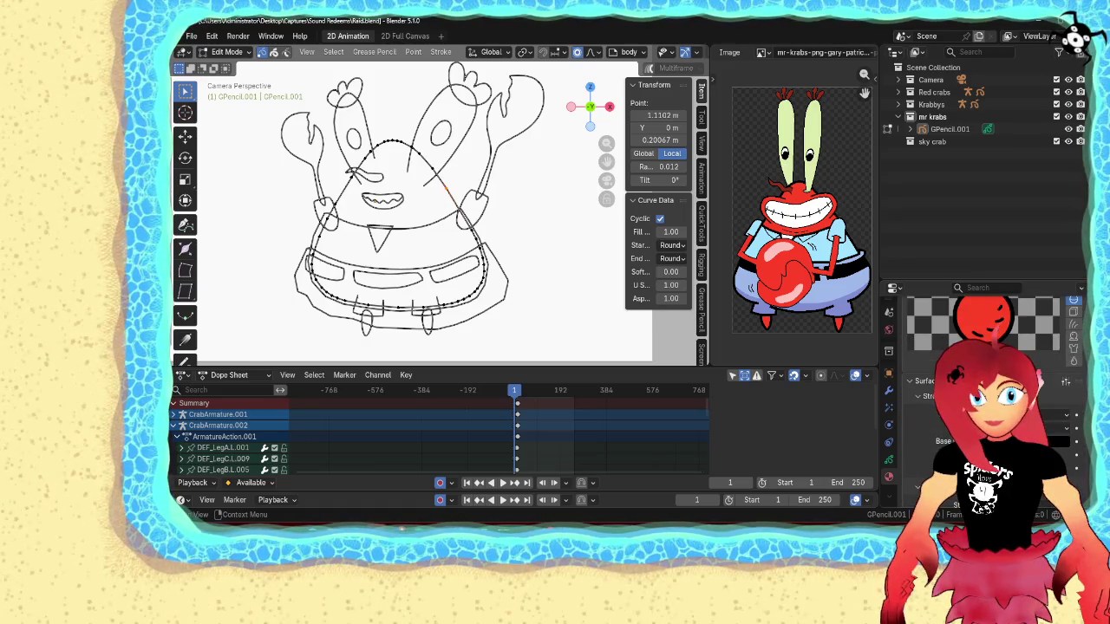
pyautogui.scroll(-2, 980, 391)
pyautogui.hotkey('ctrl', 'v')
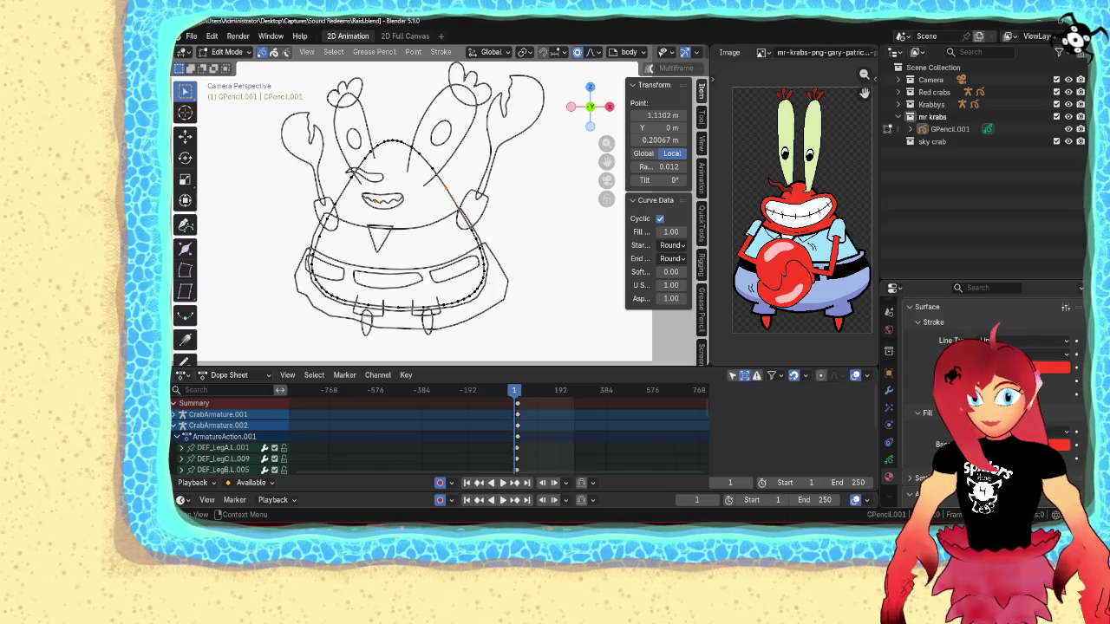
pyautogui.press('l')
pyautogui.scroll(5, 988, 399)
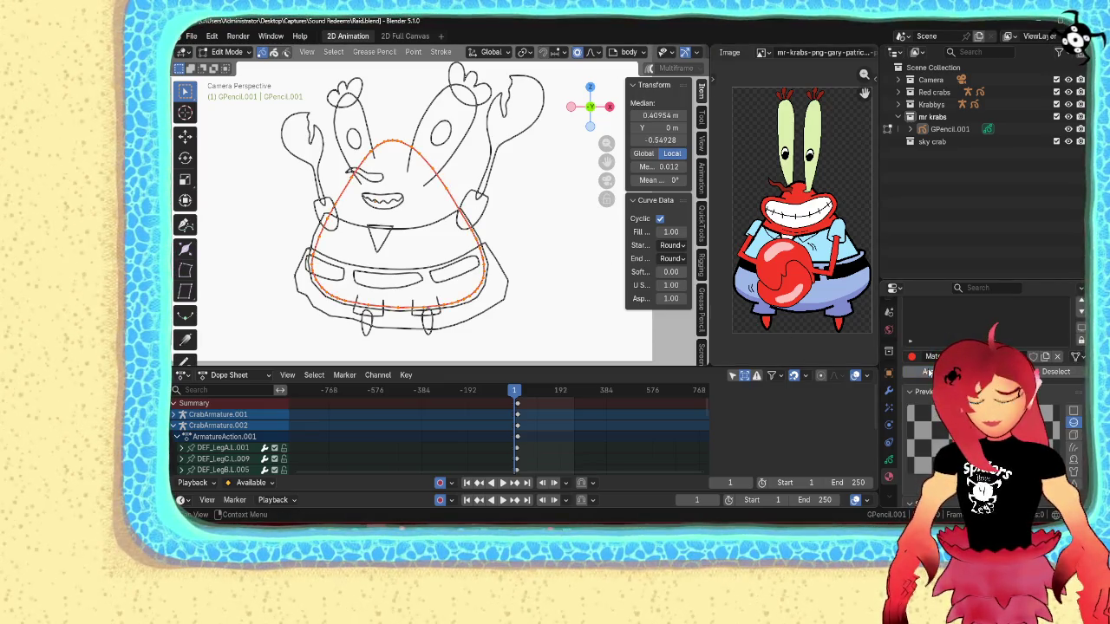
# - Convert the body outline to a red fill and rename its material mrkrabs
pyautogui.press('q')
pyautogui.click(446, 156)
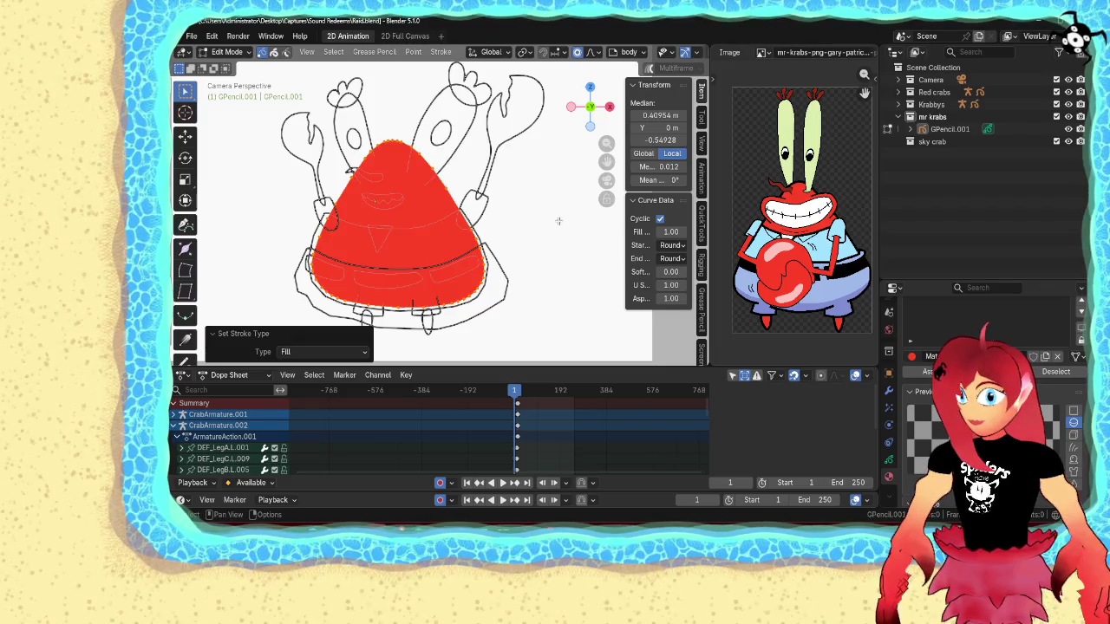
pyautogui.click(559, 221)
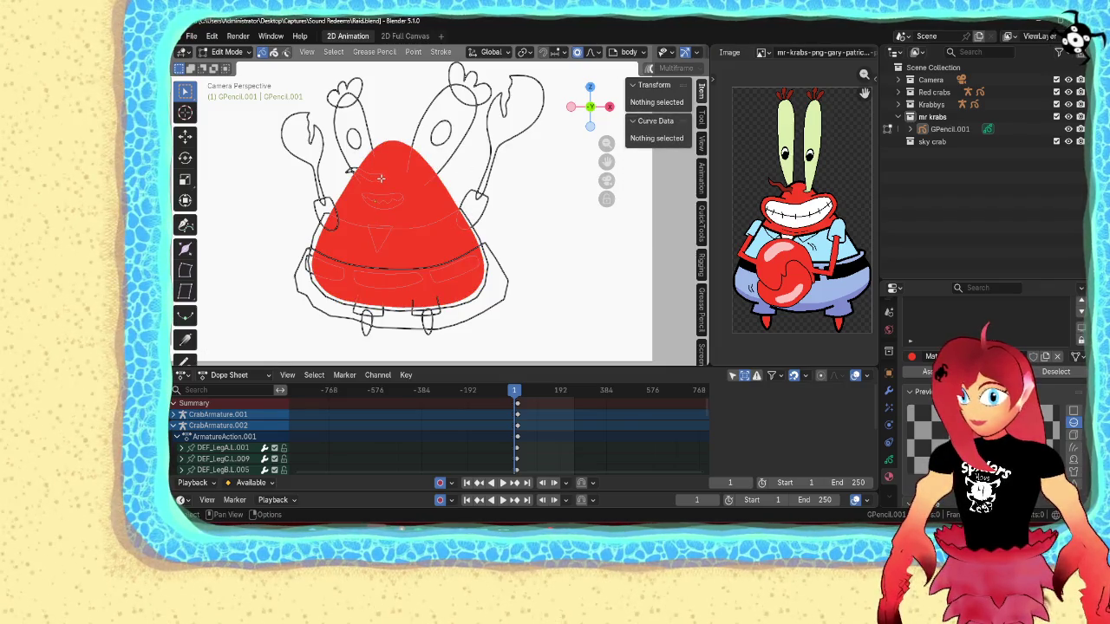
pyautogui.scroll(3, 980, 382)
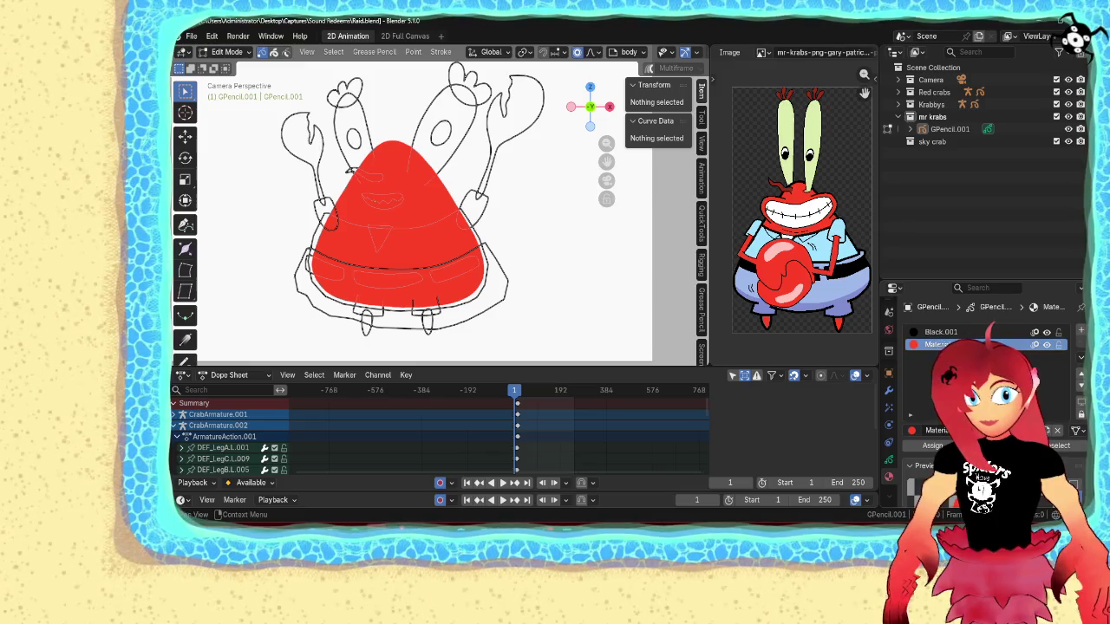
pyautogui.doubleClick(941, 345)
pyautogui.write('mrk')
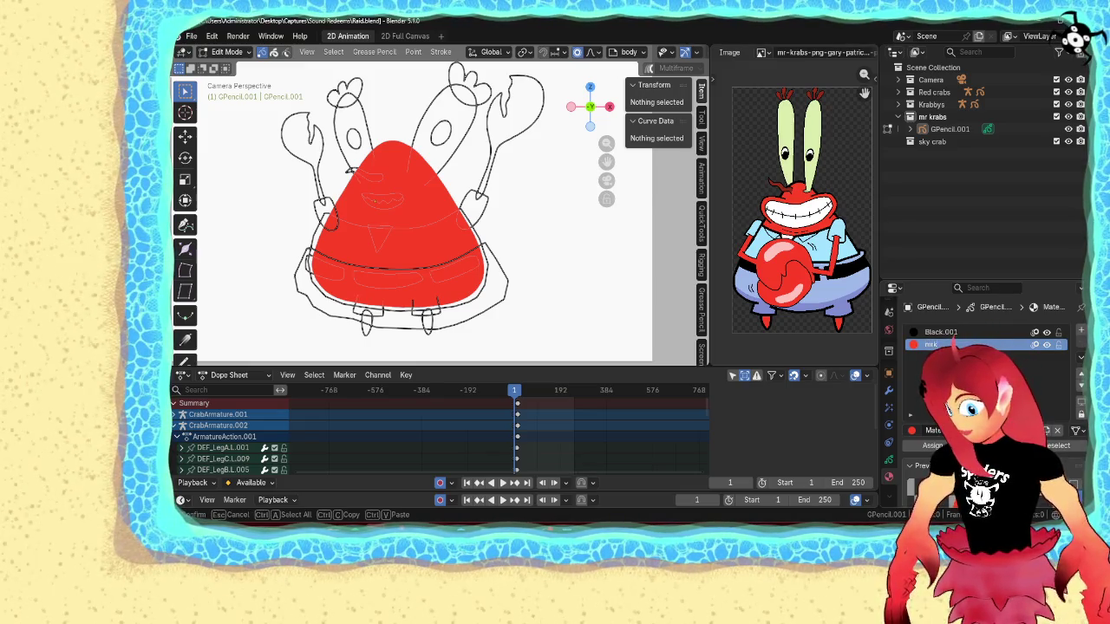
pyautogui.write('rab')
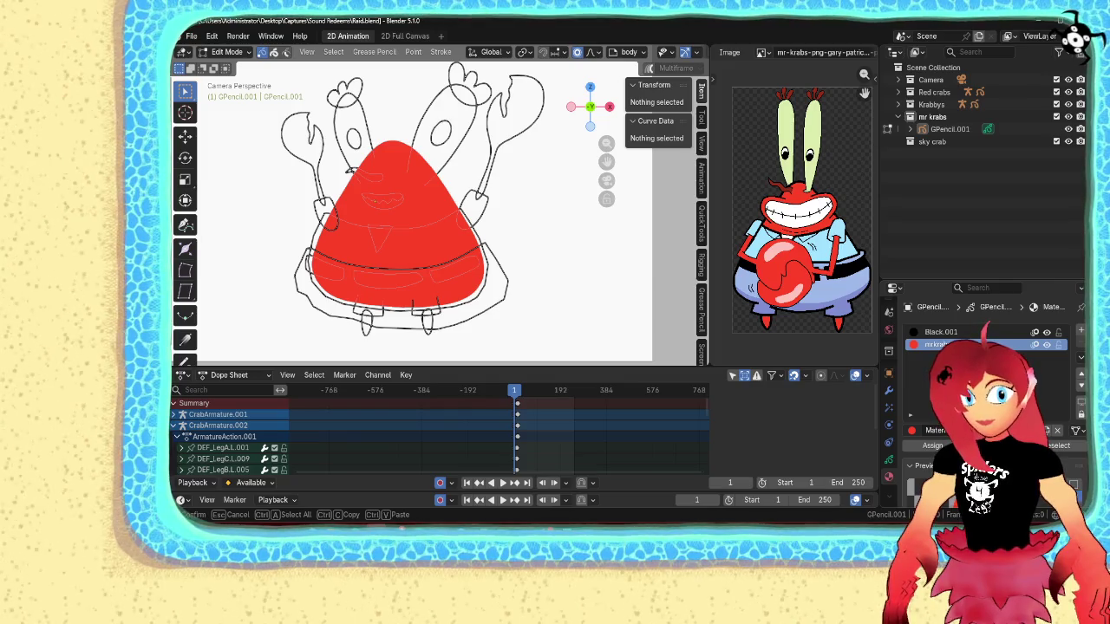
pyautogui.write('s')
pyautogui.press('Return')
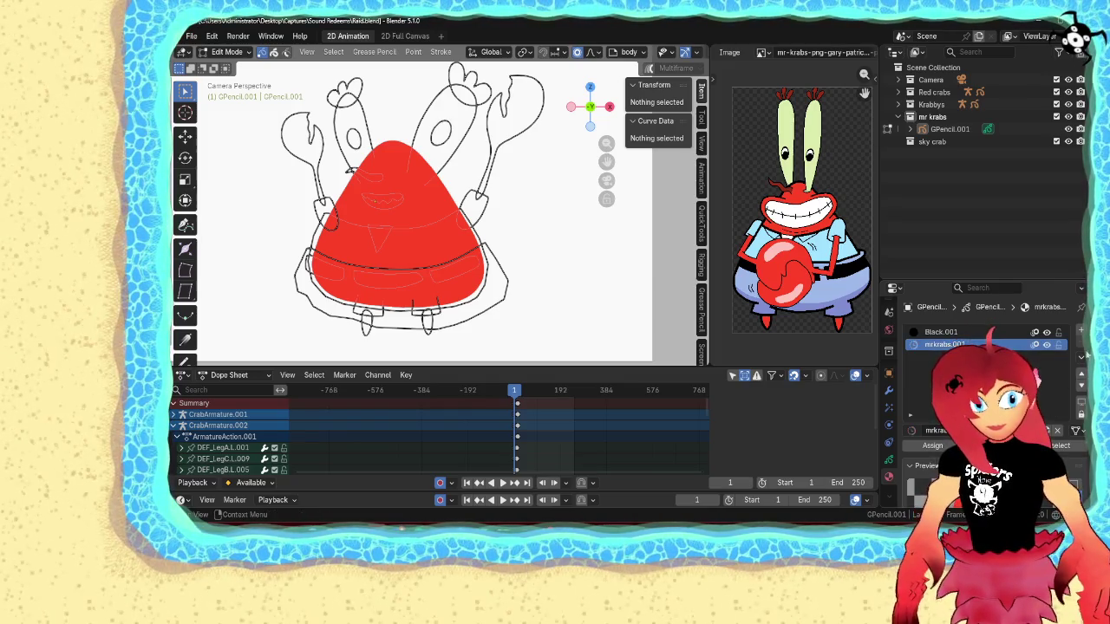
# - Add a new material slot holding a mrkrabs material copy and adjust its colour
pyautogui.click(1079, 330)
pyautogui.click(911, 431)
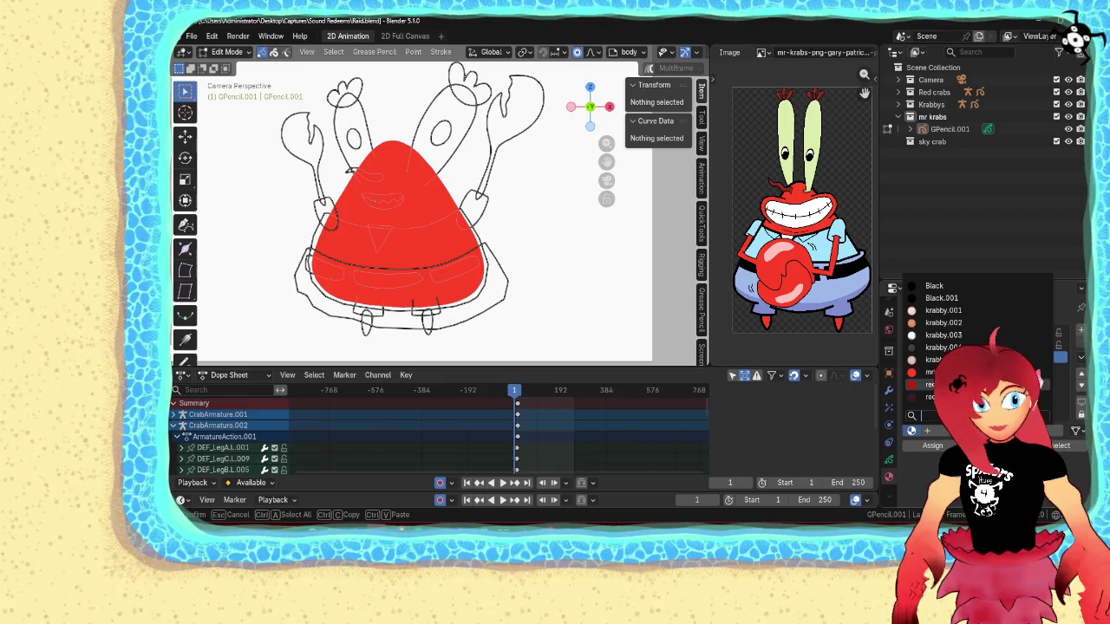
pyautogui.click(930, 372)
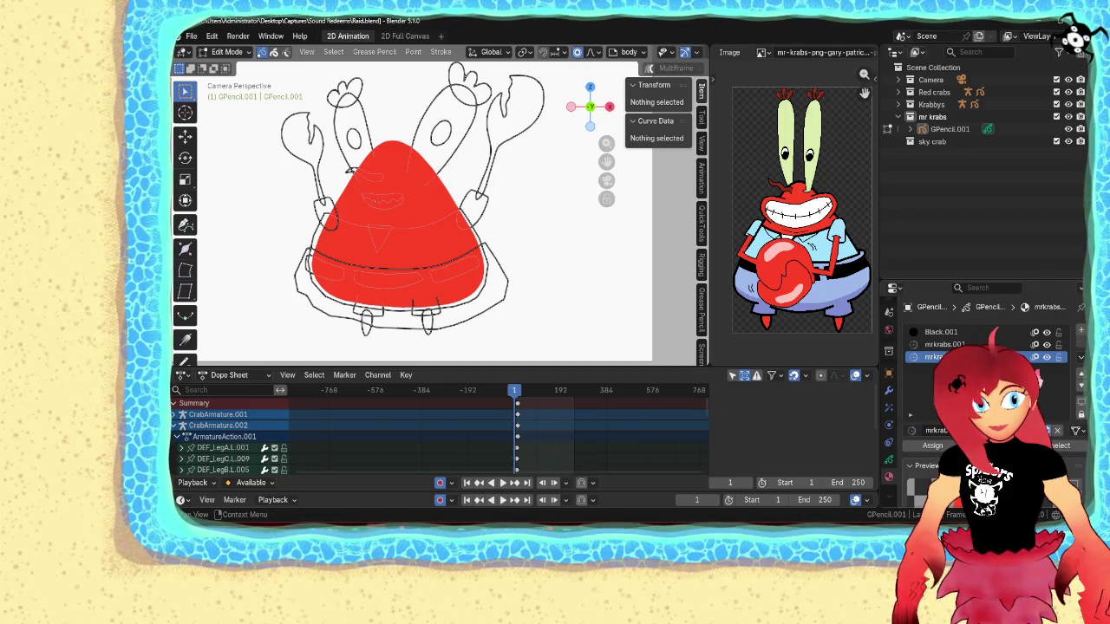
pyautogui.scroll(-3, 984, 390)
pyautogui.scroll(-2, 985, 391)
pyautogui.click(997, 468)
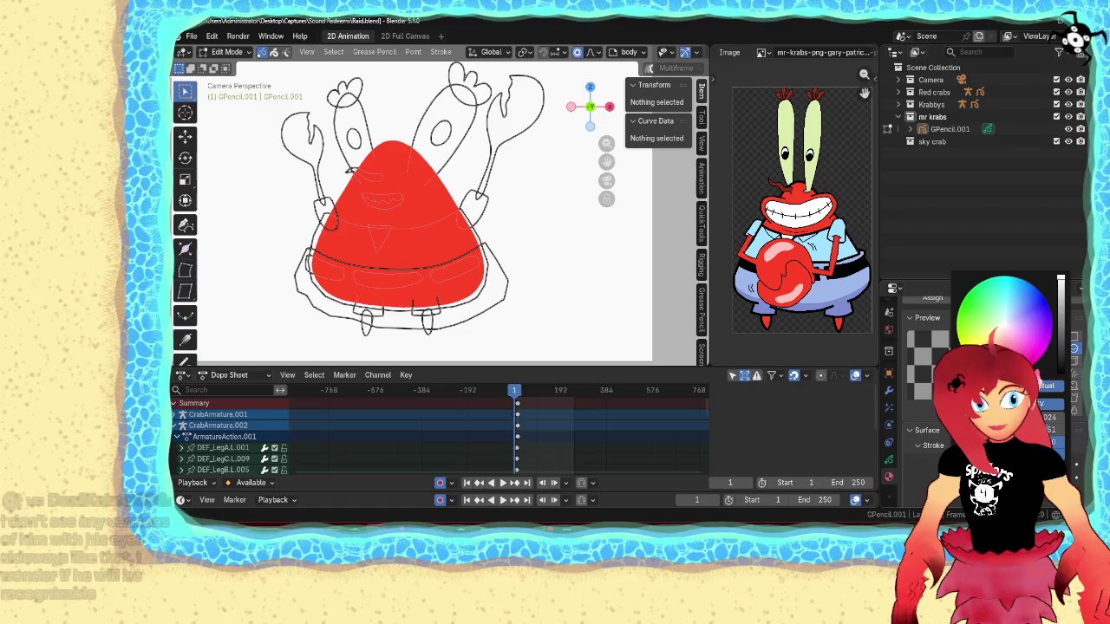
pyautogui.scroll(-3, 984, 390)
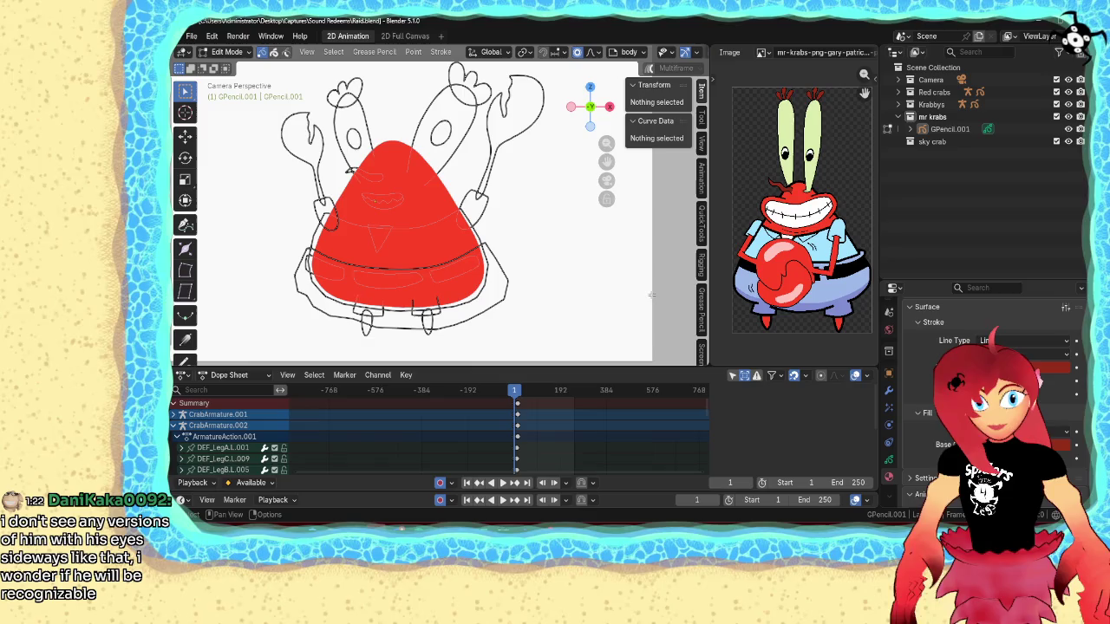
# - Turn the small stroke at the body's upper left into a filled shape
pyautogui.click(371, 176)
pyautogui.press('l')
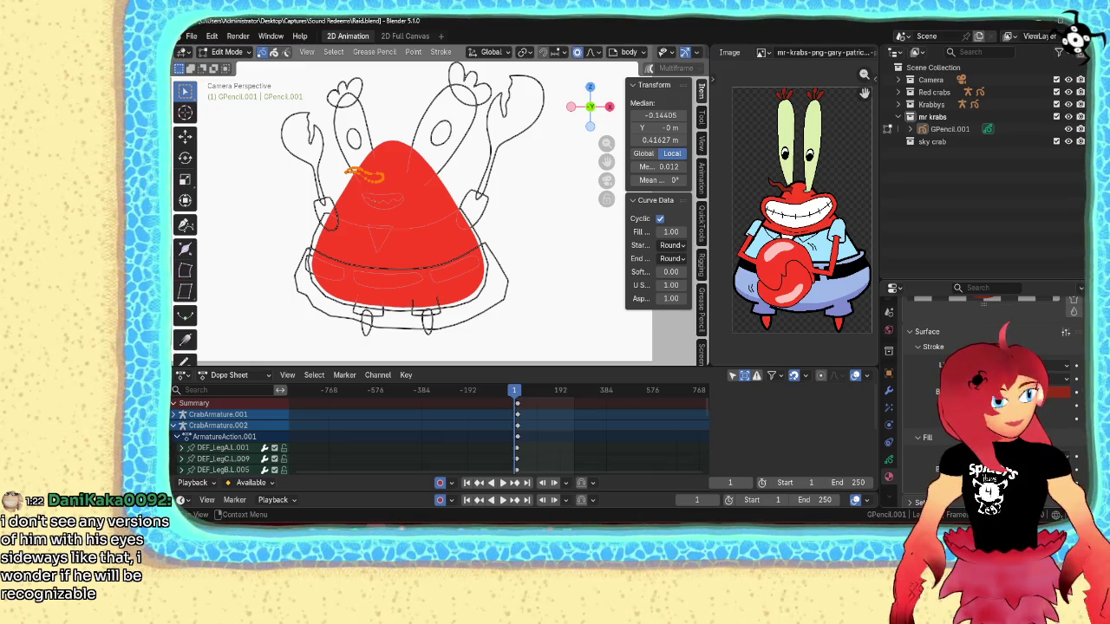
pyautogui.scroll(5, 944, 328)
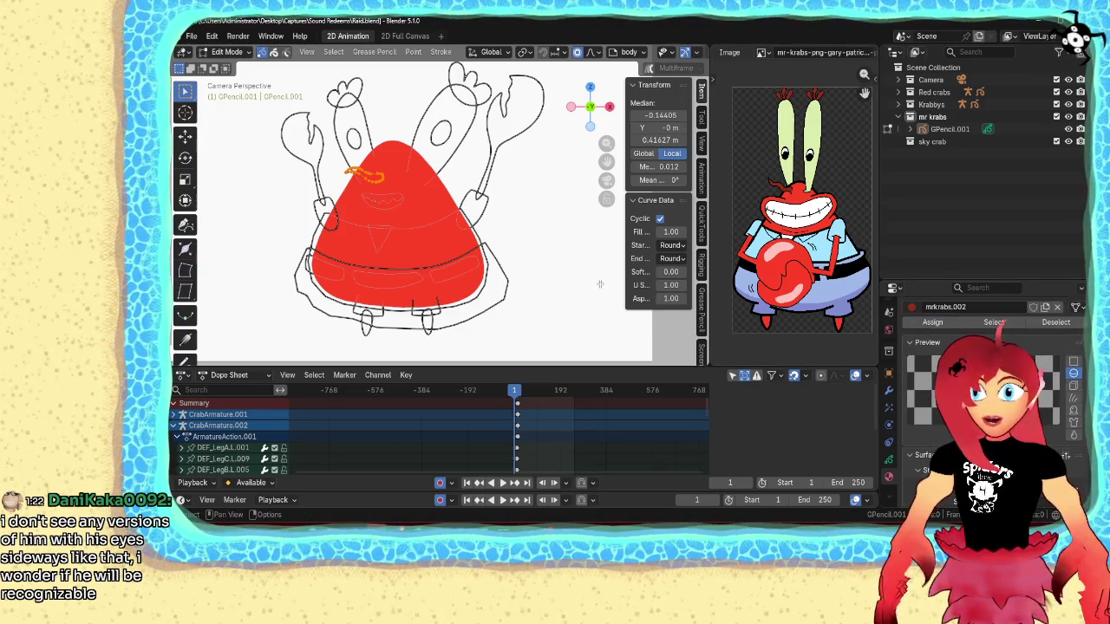
pyautogui.press('q')
pyautogui.click(527, 247)
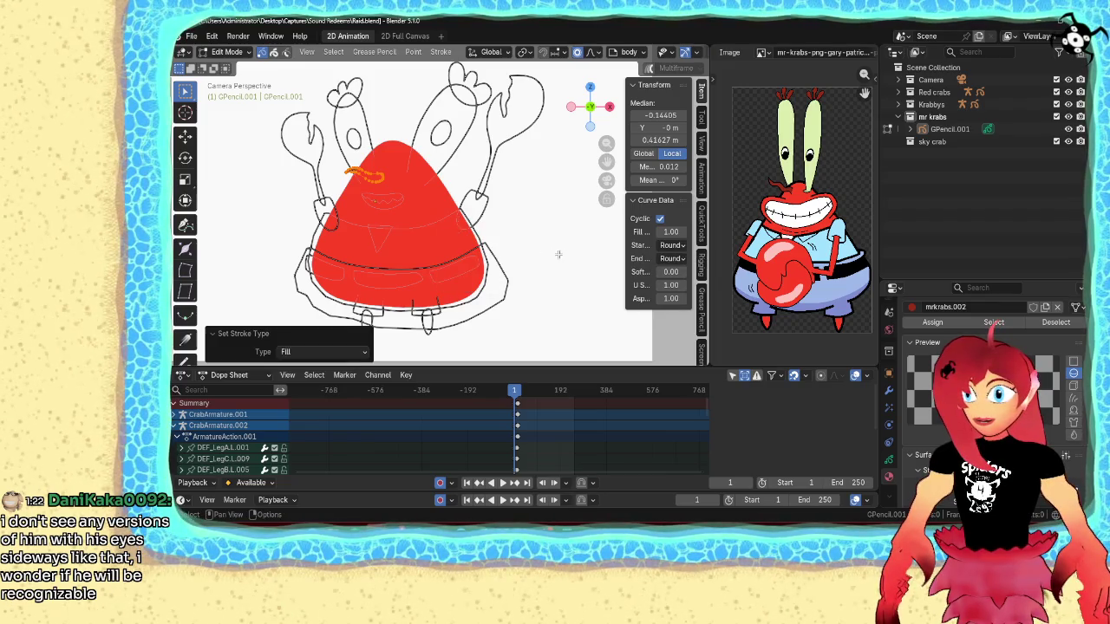
# - Bring the small filled shape to the front and return to Object Mode
pyautogui.press('Tab')
pyautogui.click(351, 179)
pyautogui.press('Tab')
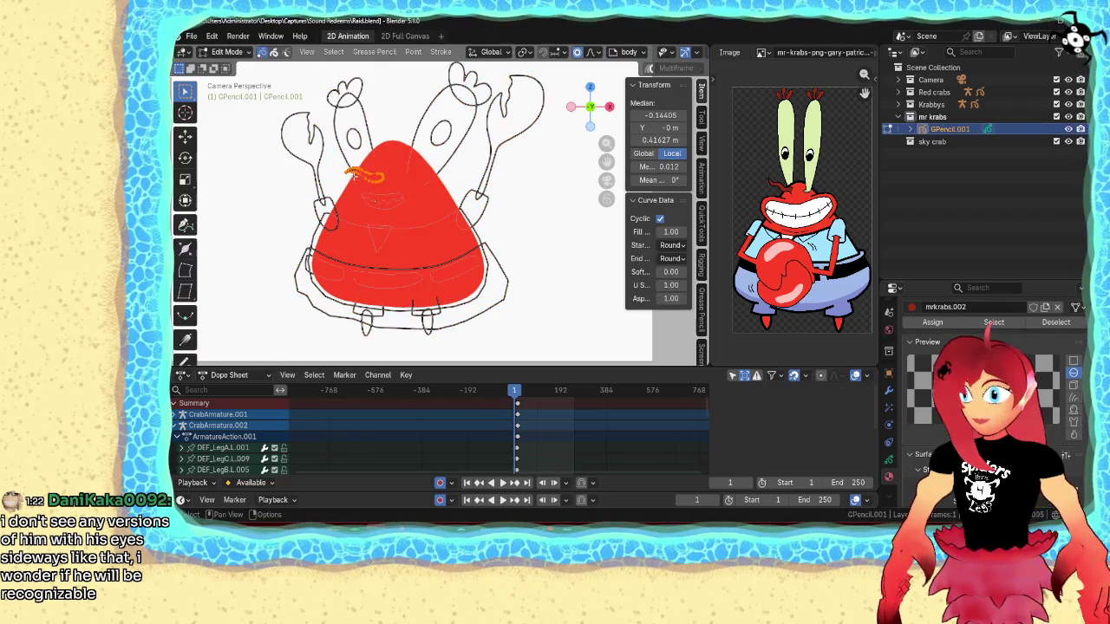
pyautogui.press('q')
pyautogui.click(347, 173)
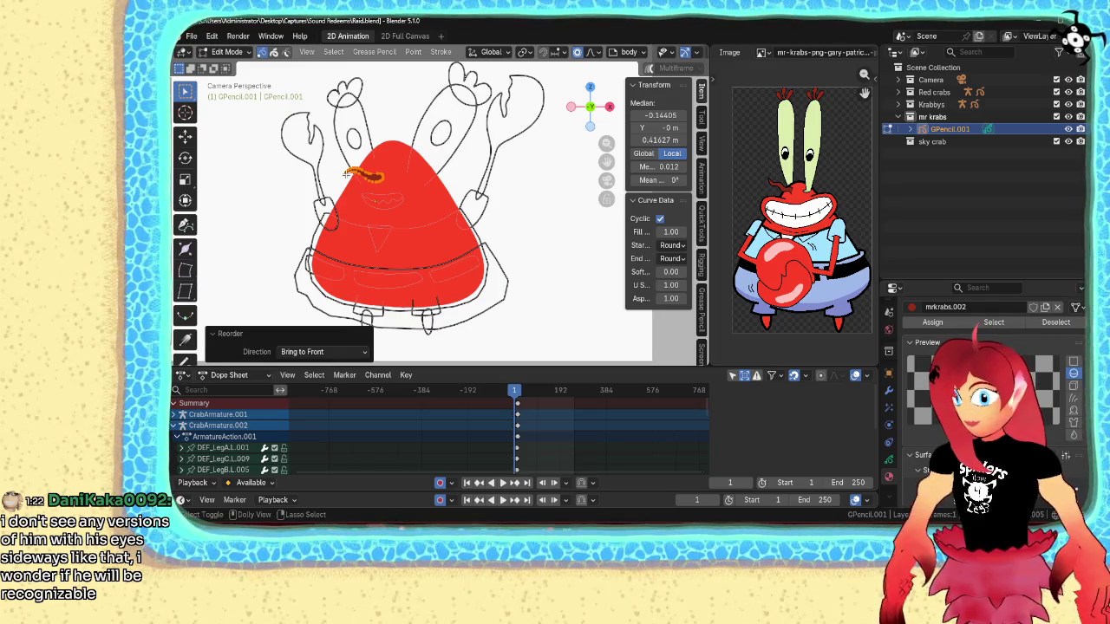
pyautogui.press('Tab')
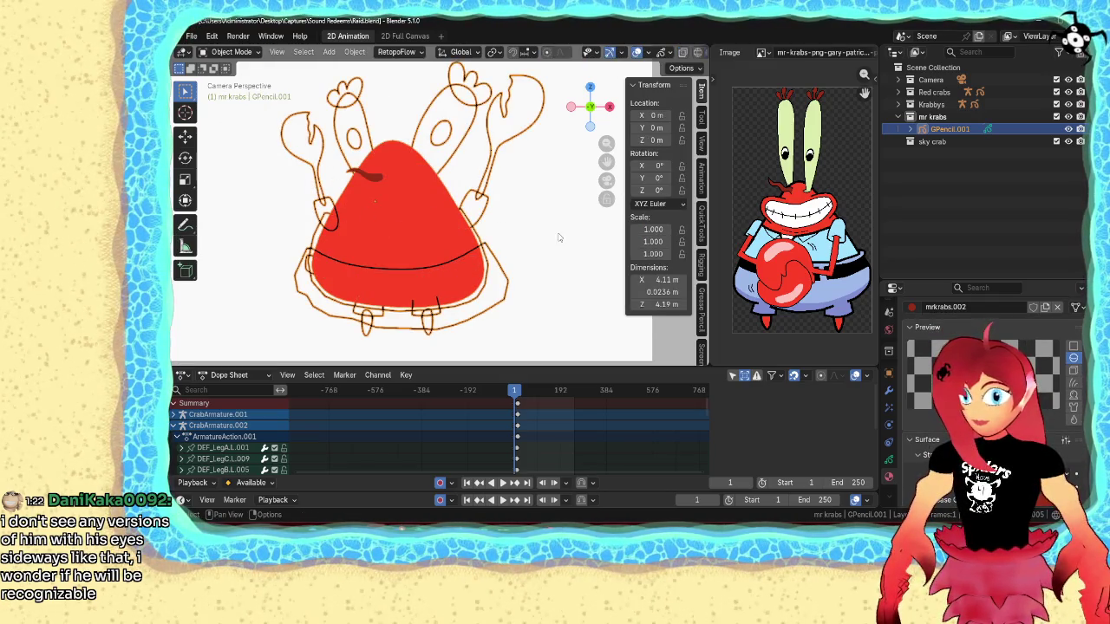
pyautogui.scroll(-1, 564, 272)
pyautogui.scroll(-1, 563, 272)
pyautogui.scroll(-2, 564, 272)
pyautogui.click(537, 271)
pyautogui.scroll(1, 537, 272)
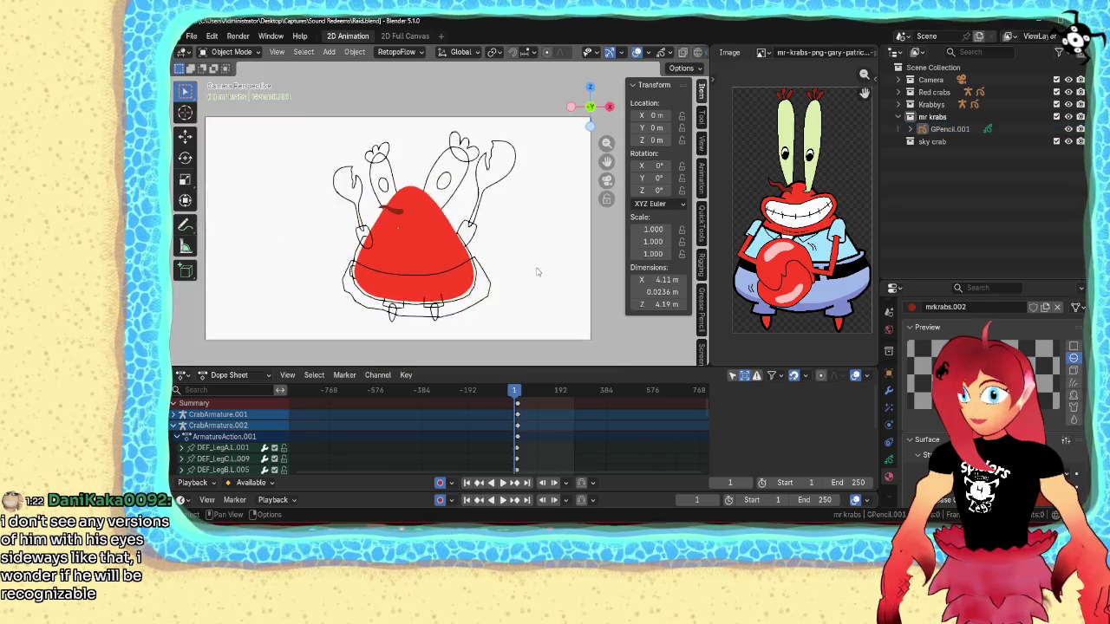
pyautogui.scroll(1, 537, 272)
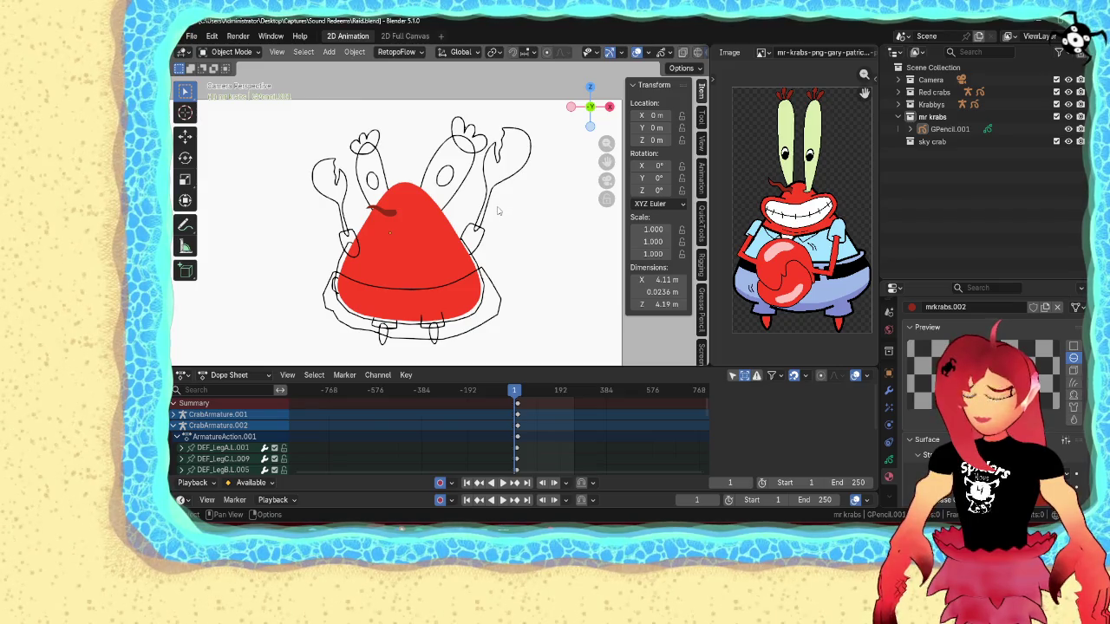
pyautogui.scroll(3, 509, 212)
pyautogui.scroll(-2, 509, 212)
pyautogui.click(452, 196)
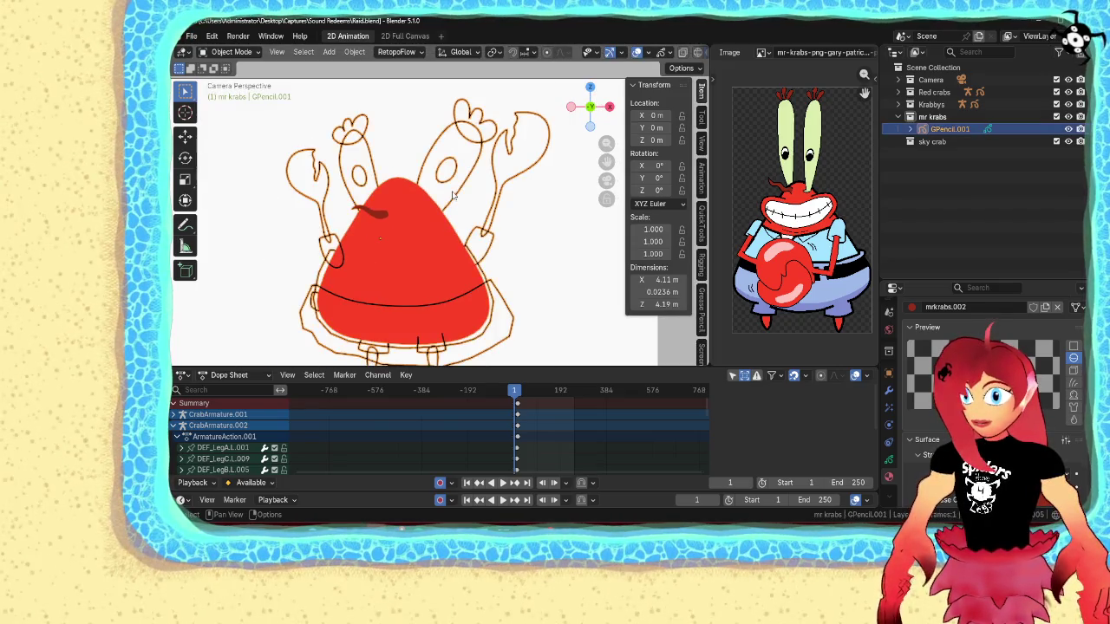
# - Add a material slot holding a mrkrabs material and sample the eye stalks' light green from the reference
pyautogui.scroll(3, 980, 382)
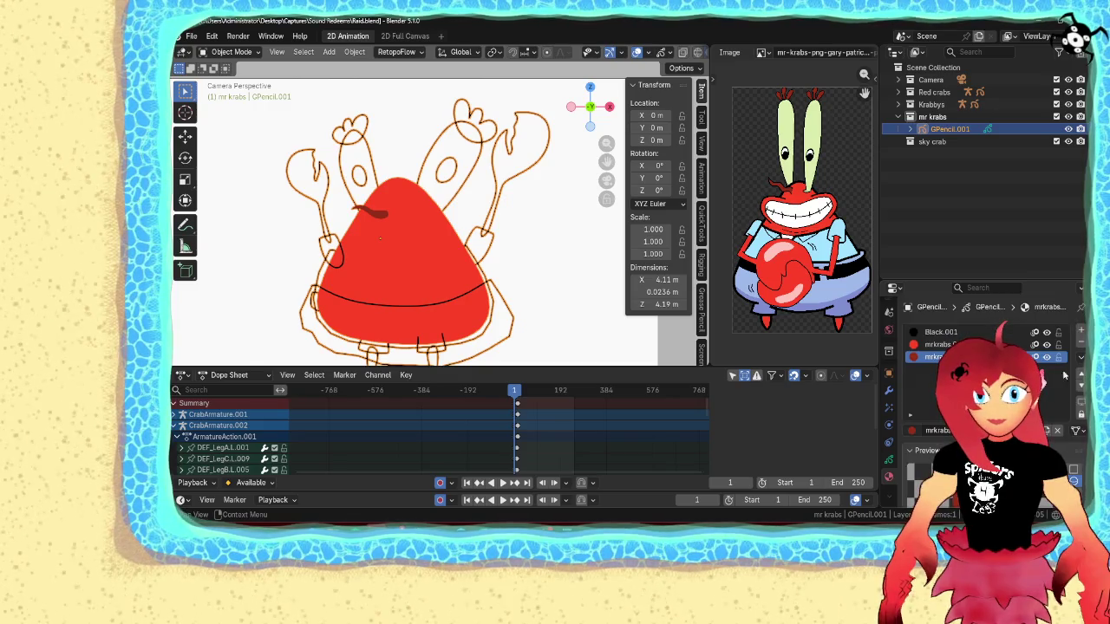
pyautogui.click(1080, 330)
pyautogui.click(912, 431)
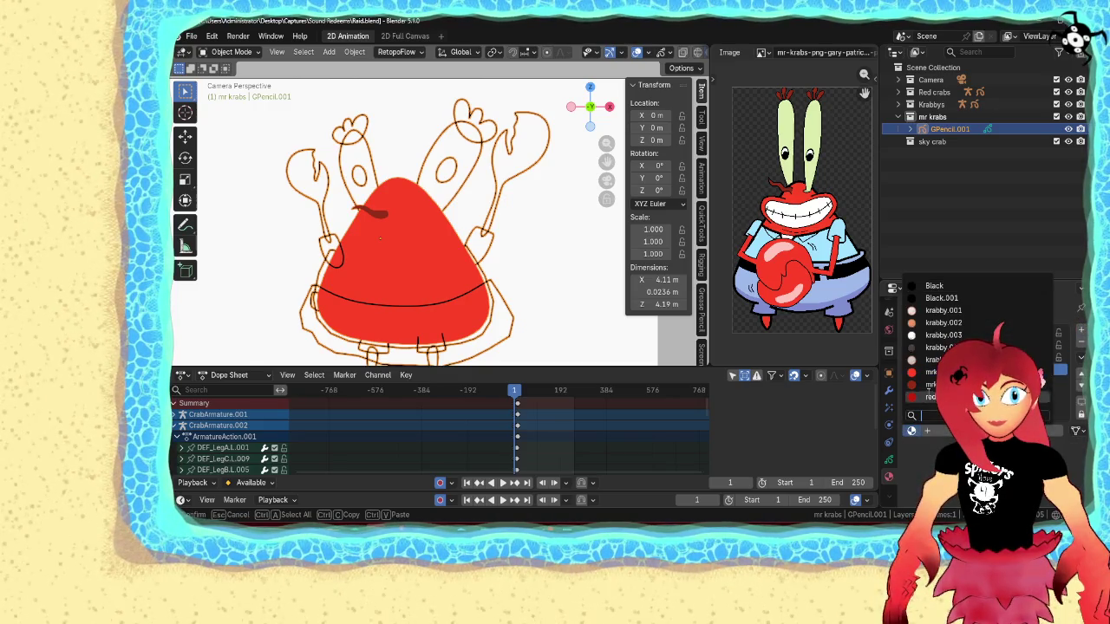
pyautogui.click(928, 395)
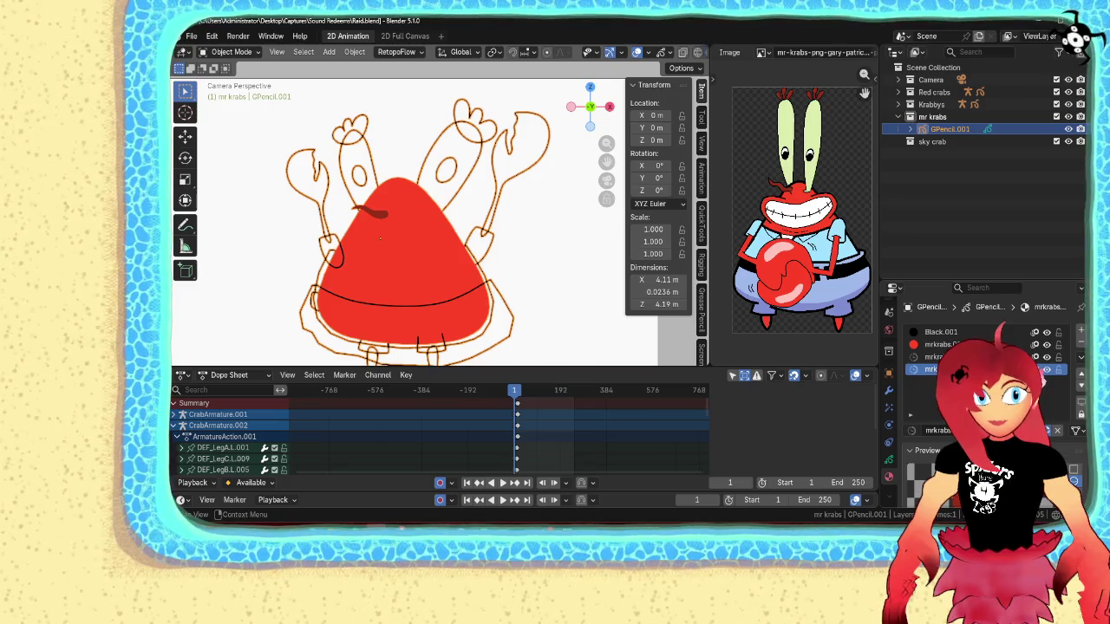
pyautogui.scroll(-4, 980, 390)
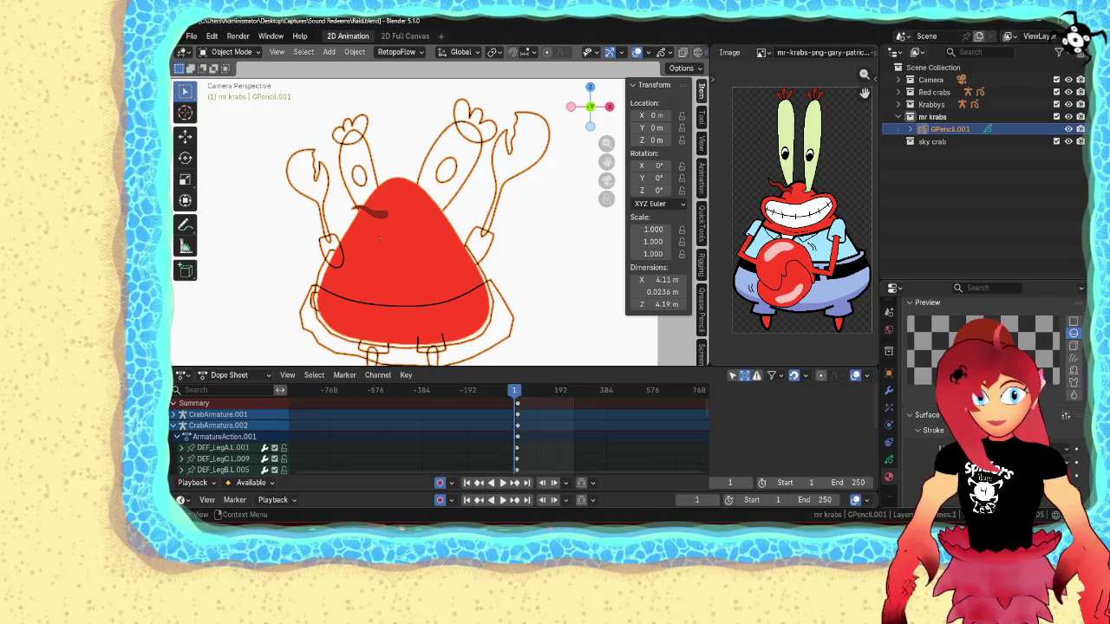
pyautogui.click(1032, 450)
pyautogui.click(1079, 432)
pyautogui.click(810, 143)
pyautogui.scroll(-3, 980, 390)
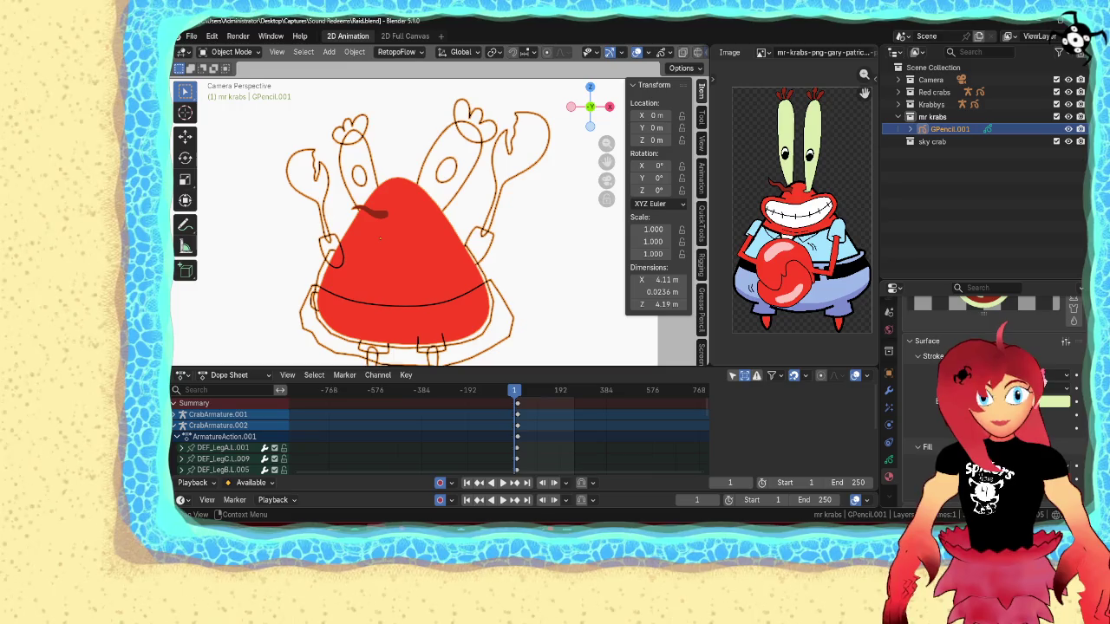
# - Select both eye-stalk outlines in stroke editing and close them into cyclic shapes
pyautogui.hotkey('ctrl', 'Tab')
pyautogui.click(469, 185)
pyautogui.keyDown('shift'); pyautogui.click(464, 184); pyautogui.keyUp('shift')
pyautogui.keyDown('shift'); pyautogui.click(371, 154); pyautogui.keyUp('shift')
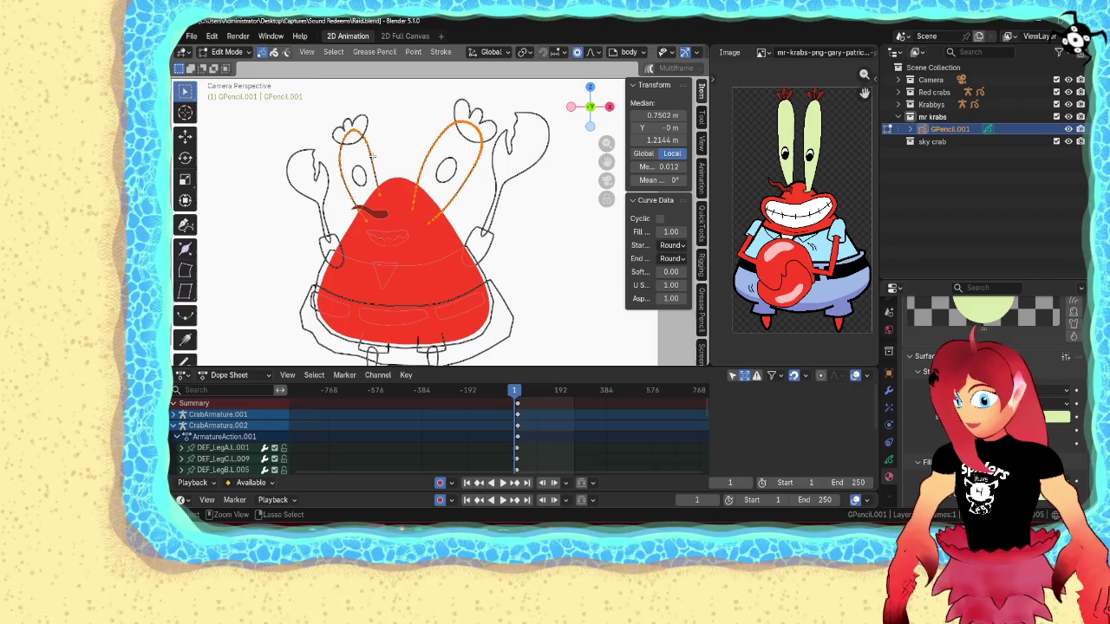
pyautogui.scroll(2, 905, 399)
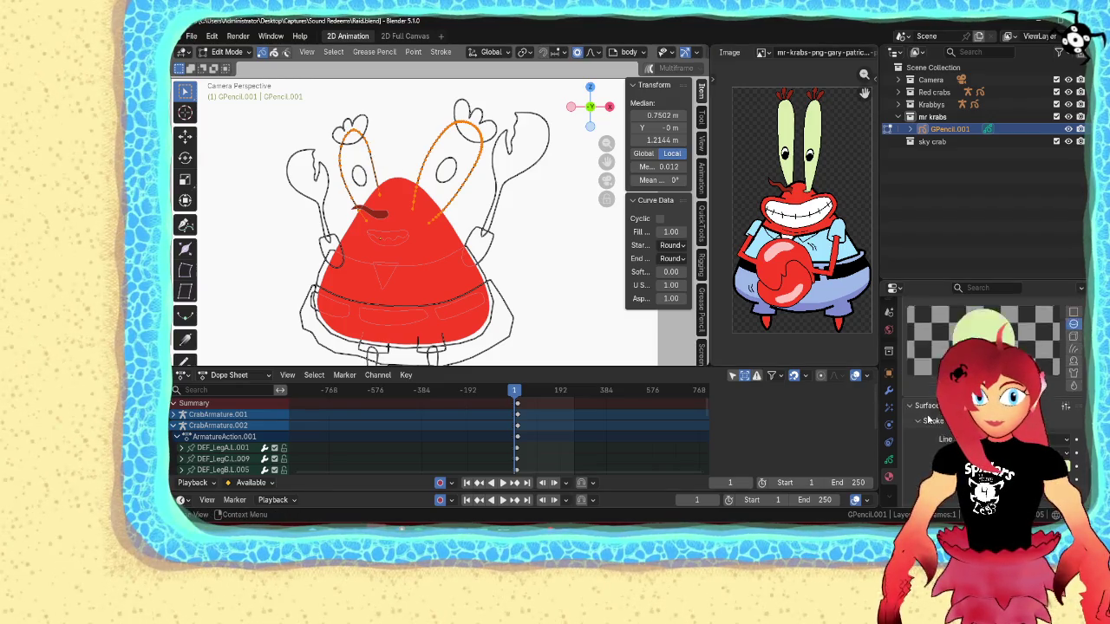
pyautogui.scroll(3, 928, 420)
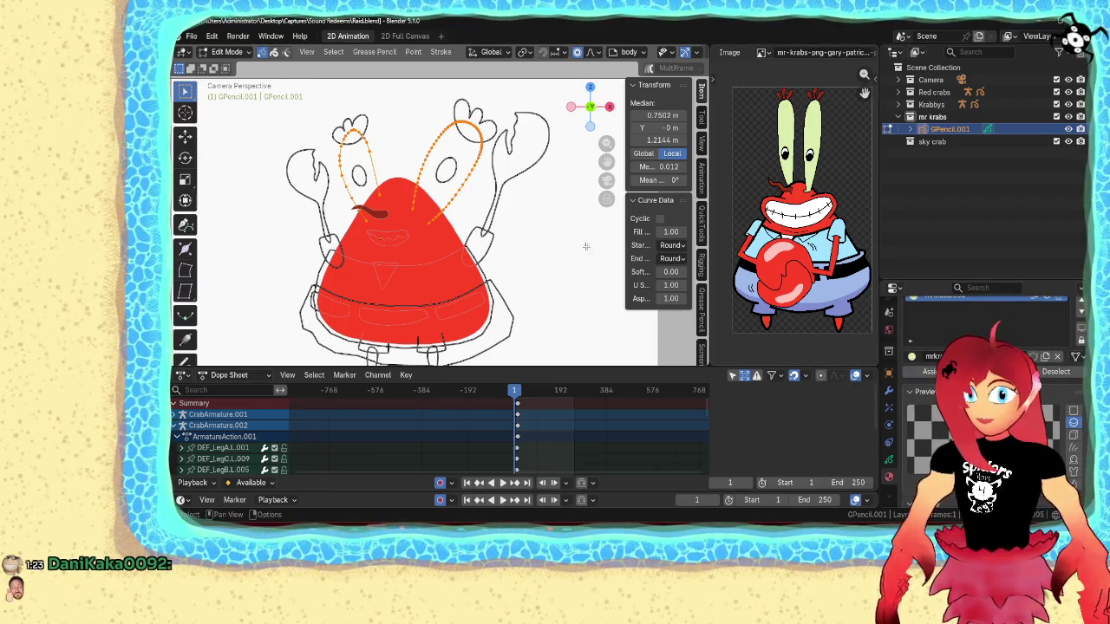
pyautogui.hotkey('alt', 'c')
# - Select both eye-top tufts and turn them into dark red fills
pyautogui.click(408, 208)
pyautogui.click(472, 112)
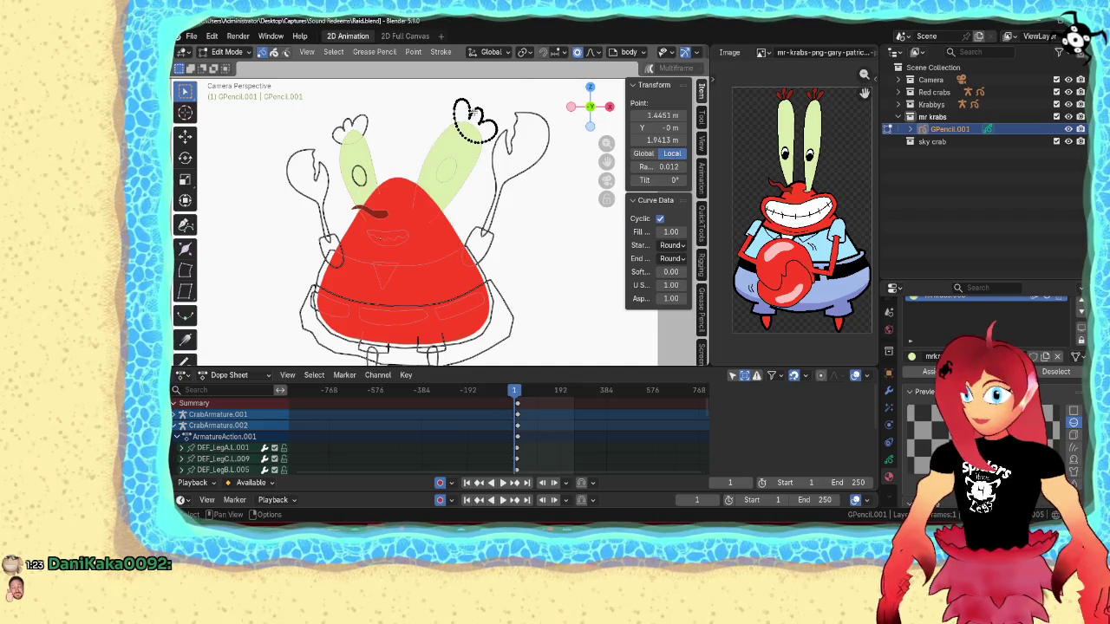
pyautogui.keyDown('shift'); pyautogui.click(357, 121); pyautogui.keyUp('shift')
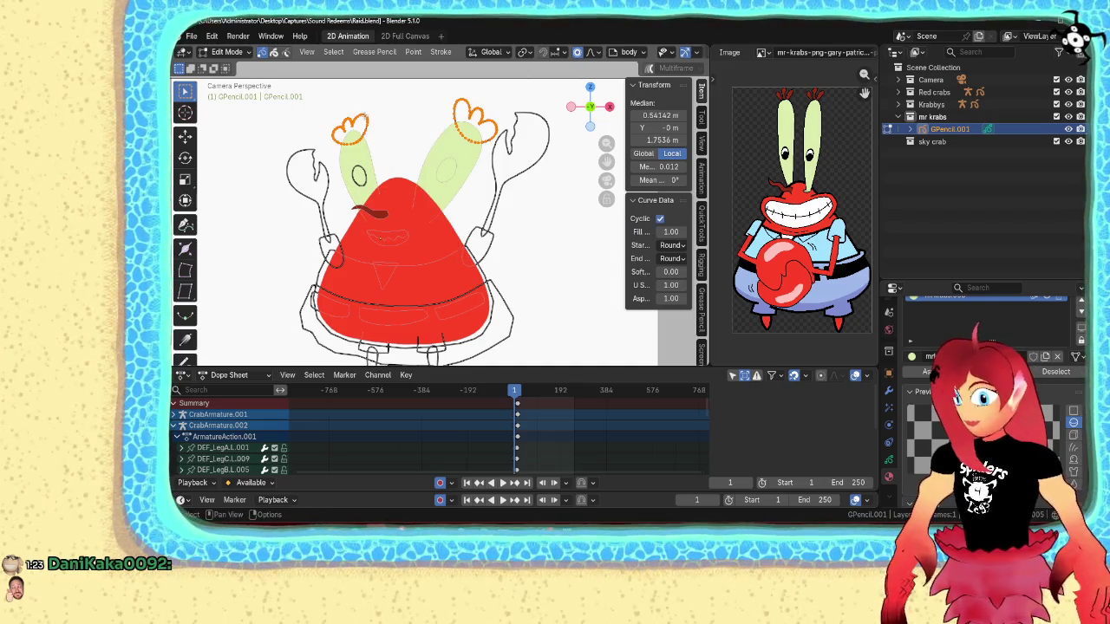
pyautogui.scroll(3, 984, 356)
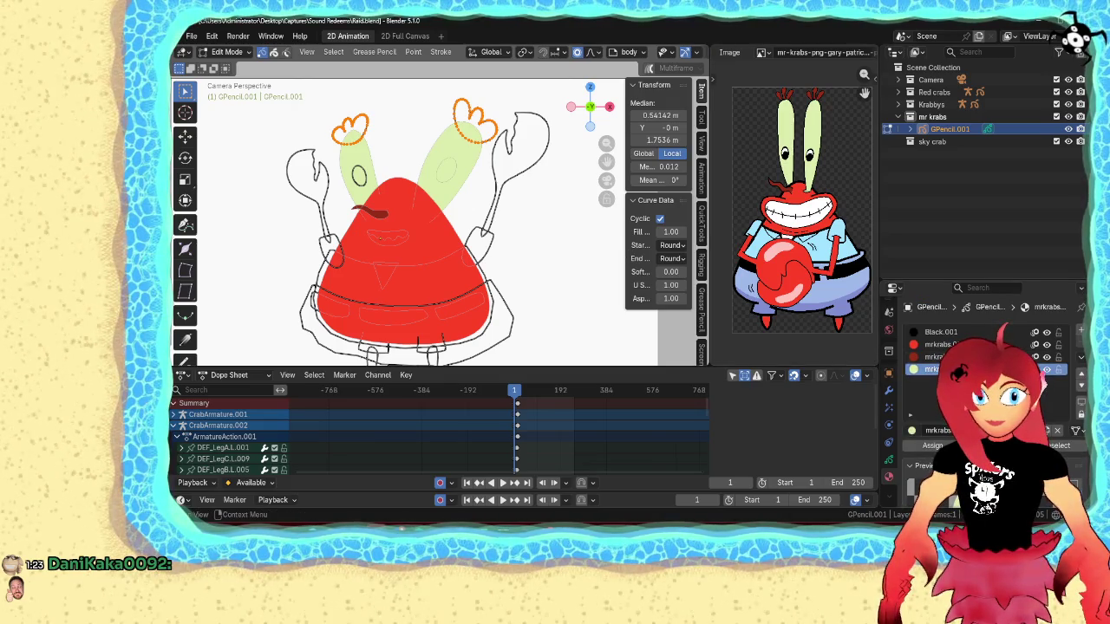
pyautogui.click(932, 356)
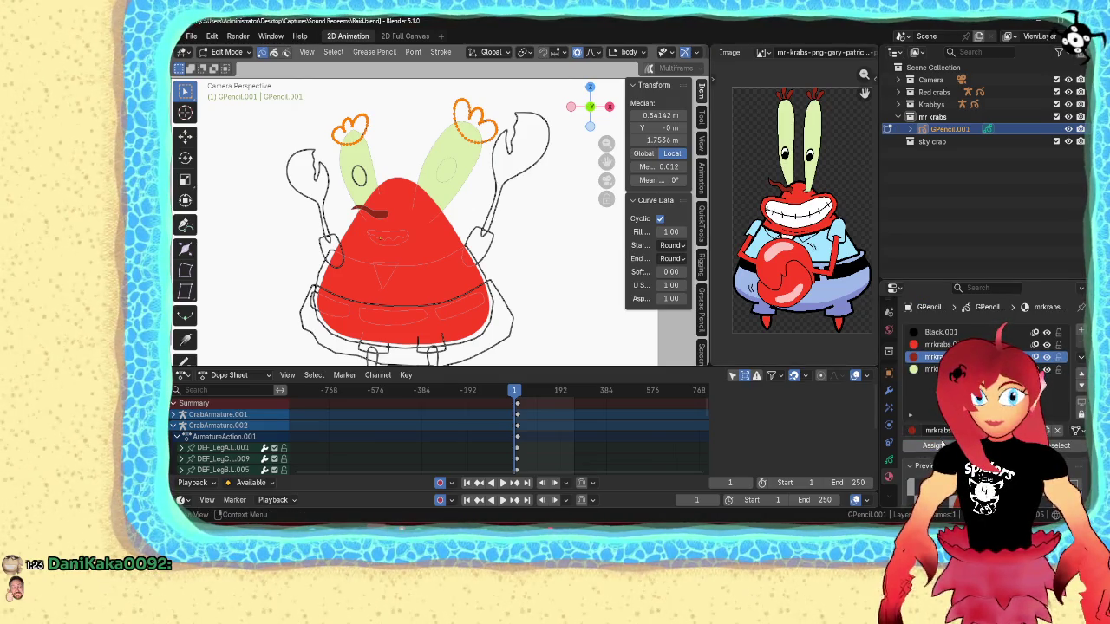
pyautogui.press('q')
pyautogui.click(433, 240)
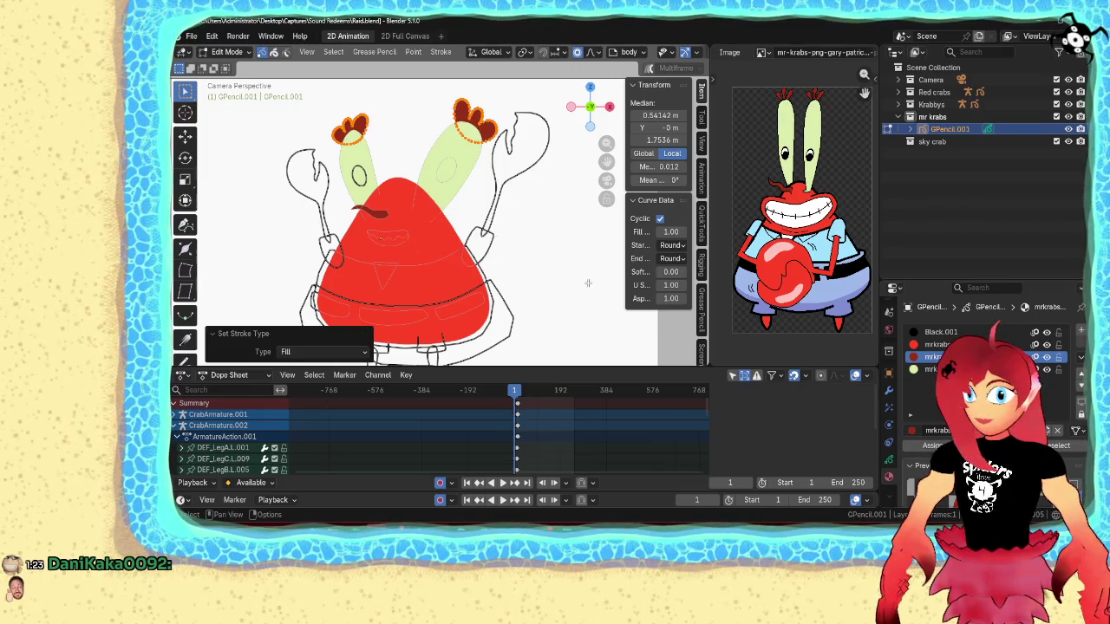
# - Return to Object Mode, frame the camera view, then re-enter stroke editing on the Mr. Krabs drawing
pyautogui.press('Tab')
pyautogui.press('Home')
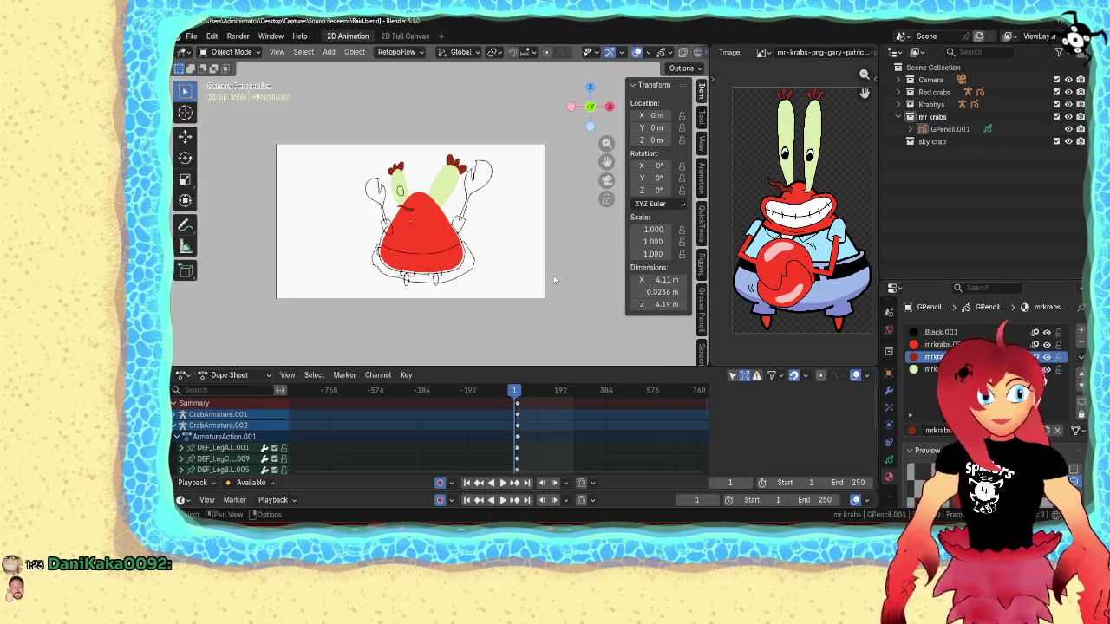
pyautogui.scroll(2, 555, 280)
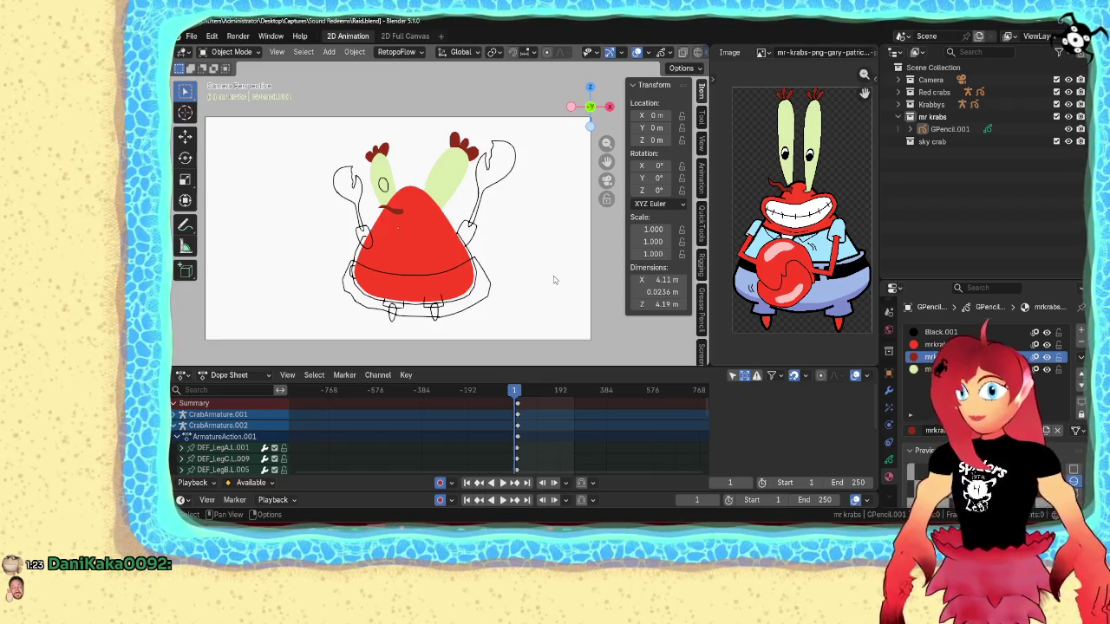
pyautogui.click(424, 234)
pyautogui.hotkey('ctrl', 'Tab')
pyautogui.click(520, 235)
pyautogui.scroll(3, 388, 246)
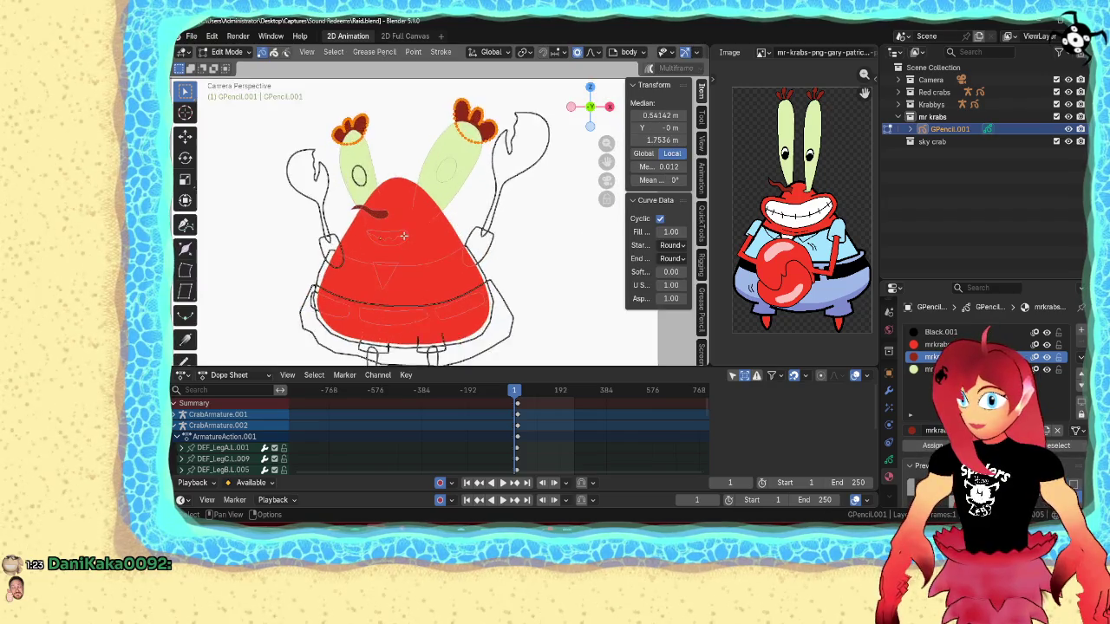
# - Turn the mouth stroke into a white filled shape brought to the front
pyautogui.scroll(2, 388, 246)
pyautogui.click(377, 250)
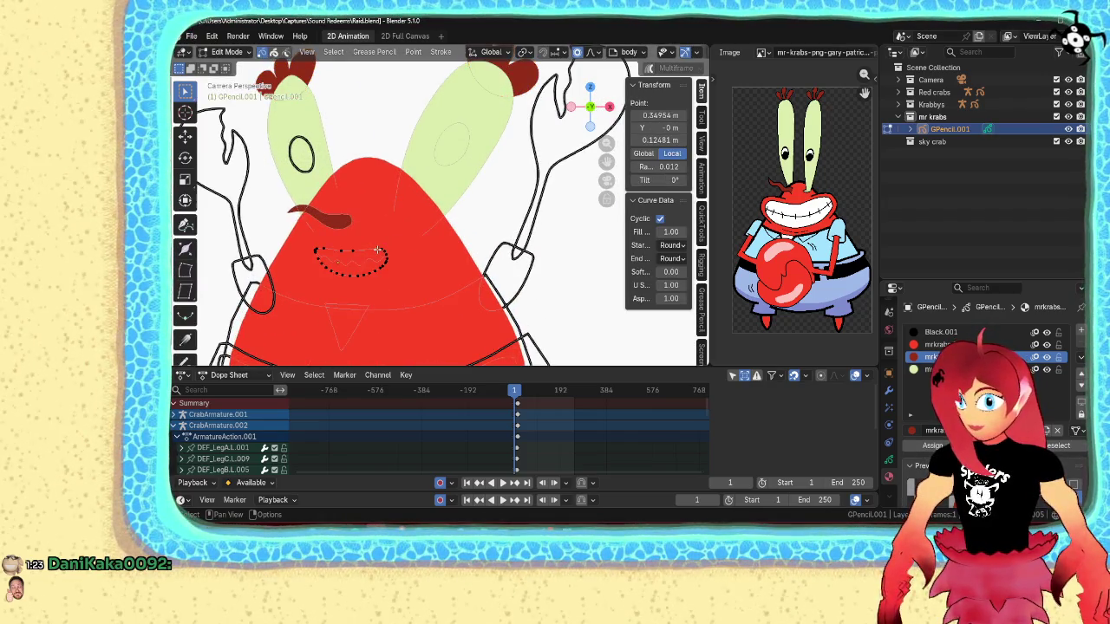
pyautogui.press('l')
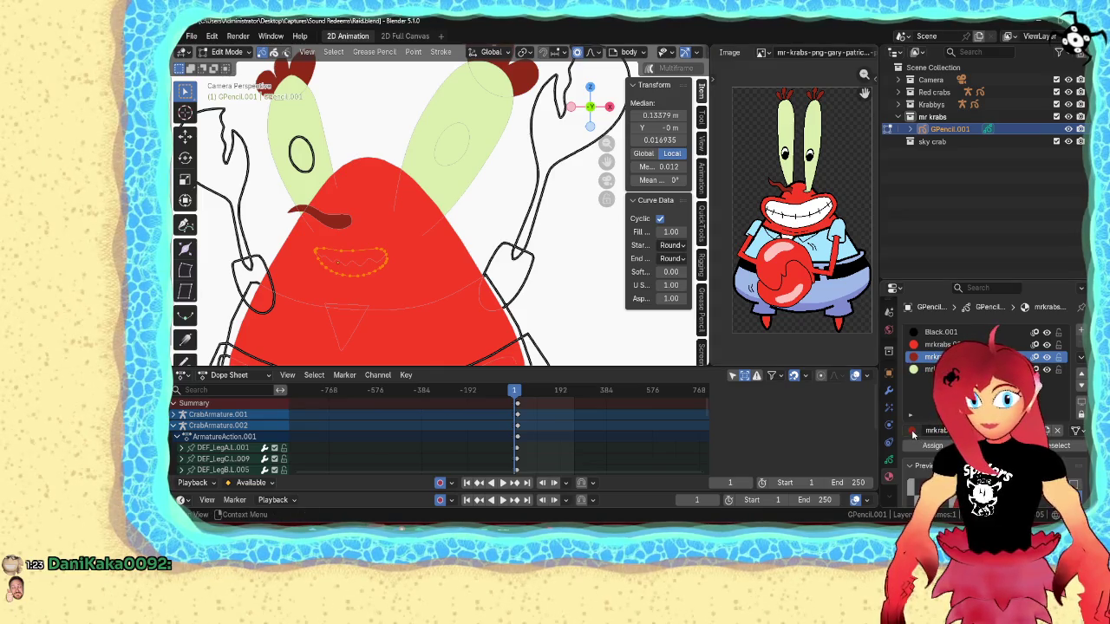
pyautogui.click(912, 430)
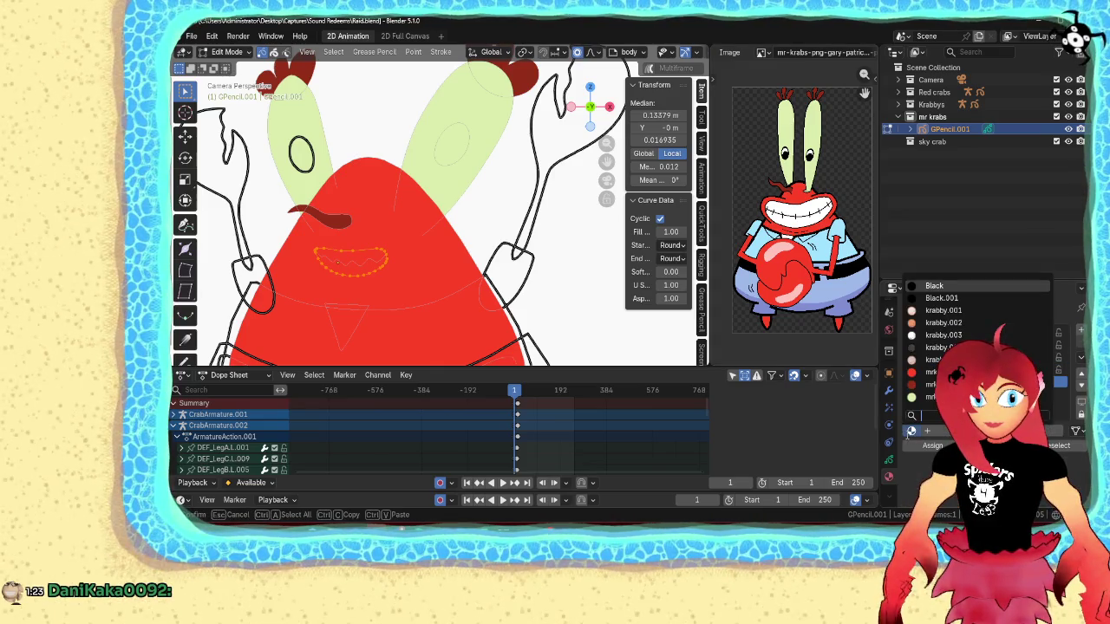
pyautogui.scroll(-3, 943, 344)
pyautogui.scroll(-3, 944, 345)
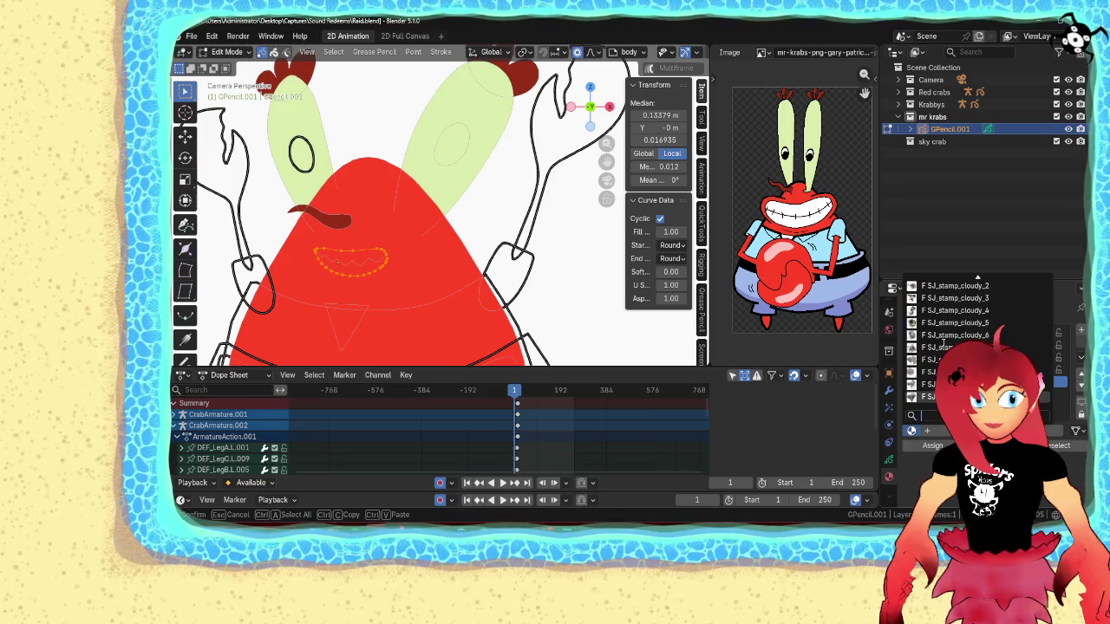
pyautogui.scroll(-1, 943, 344)
pyautogui.scroll(-5, 944, 345)
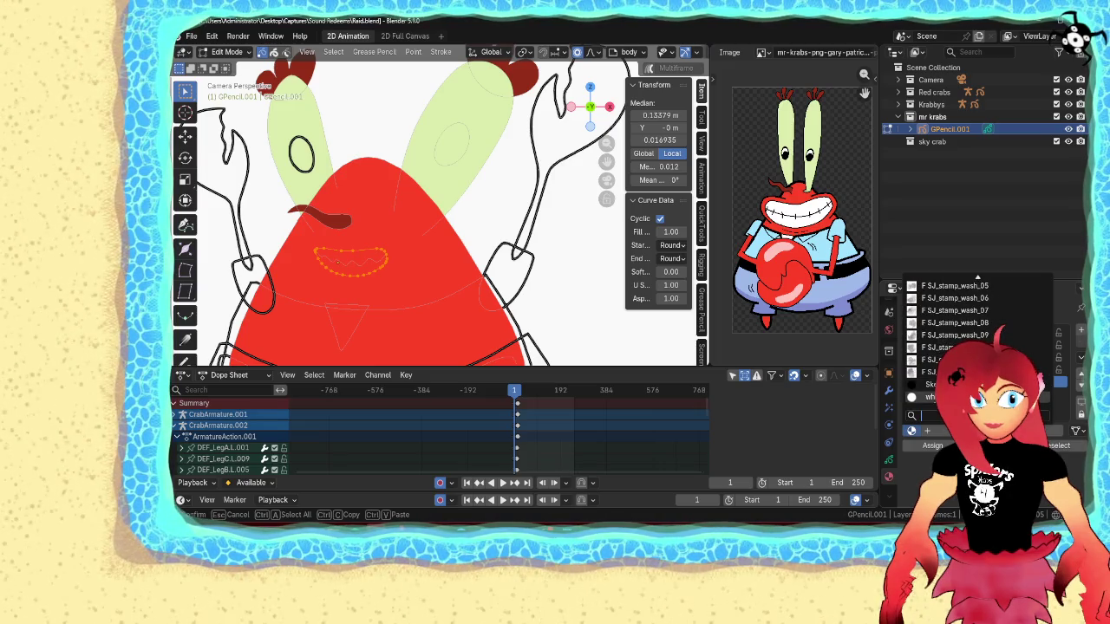
pyautogui.click(929, 396)
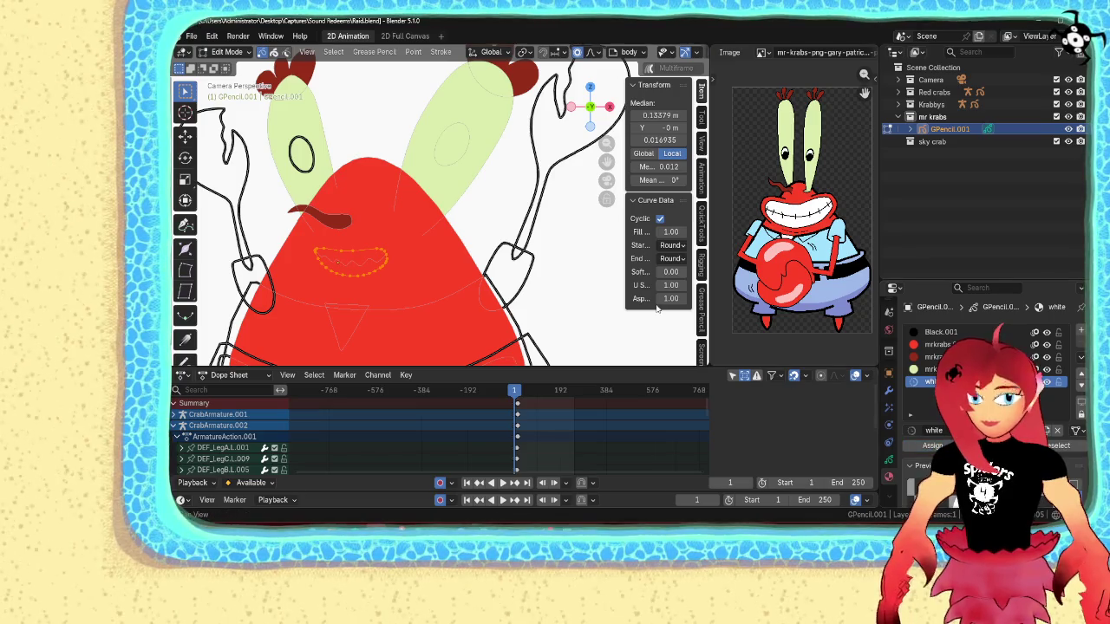
pyautogui.press('q')
pyautogui.click(507, 254)
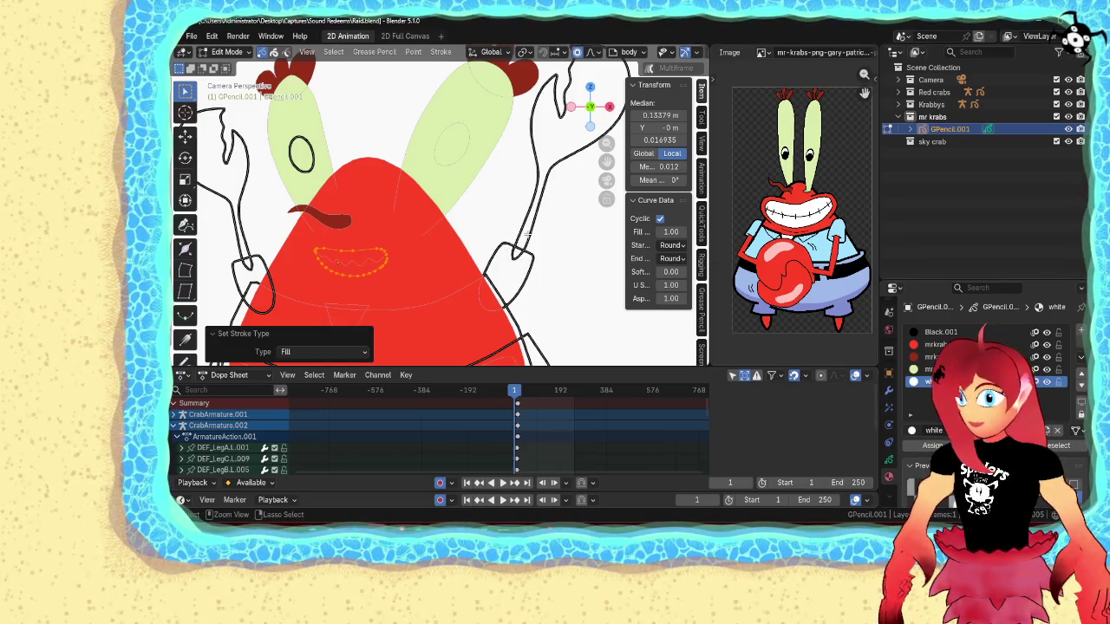
pyautogui.hotkey('ctrl', 'shift', 'Up')
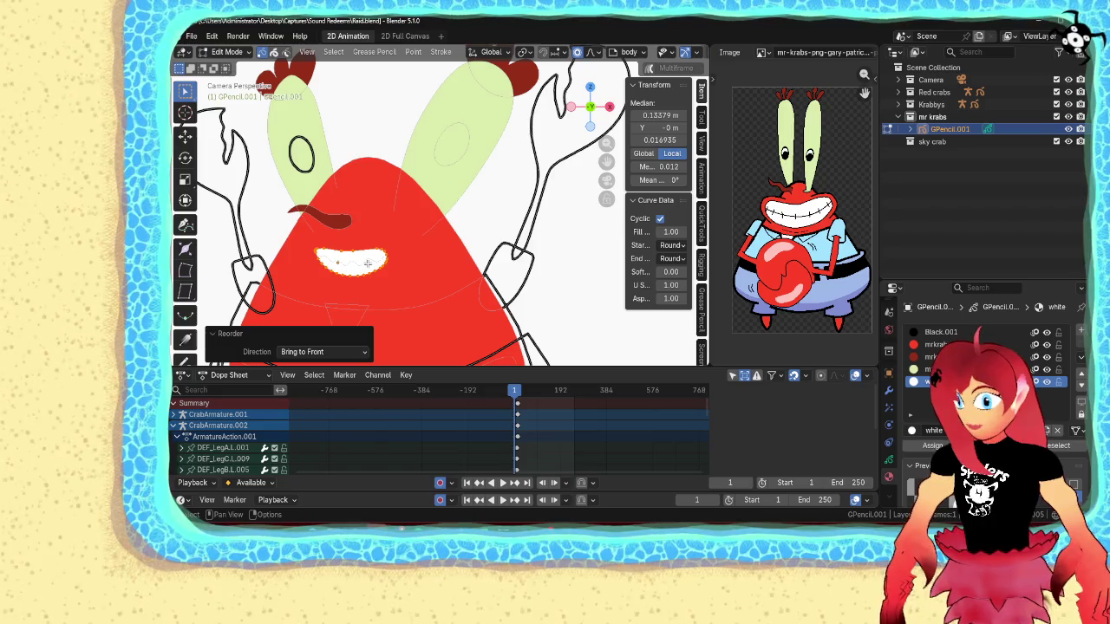
# - Bring the black zigzag teeth line (Black.001) in front of the mouth, then leave editing and deselect
pyautogui.click(366, 262)
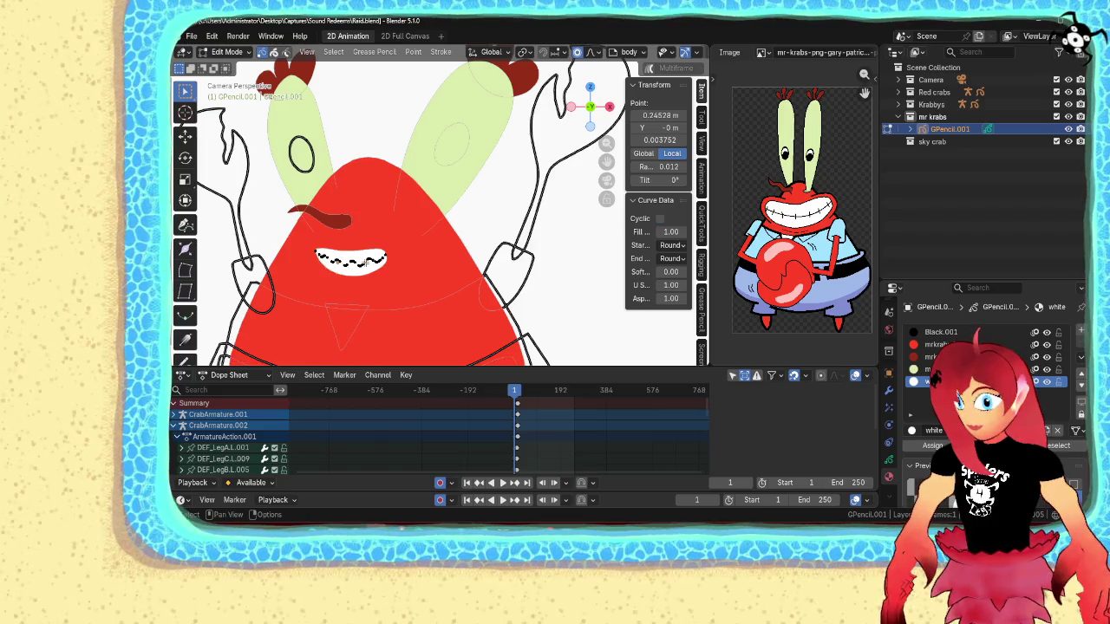
pyautogui.click(965, 333)
pyautogui.hotkey('ctrl', 'shift', 'Up')
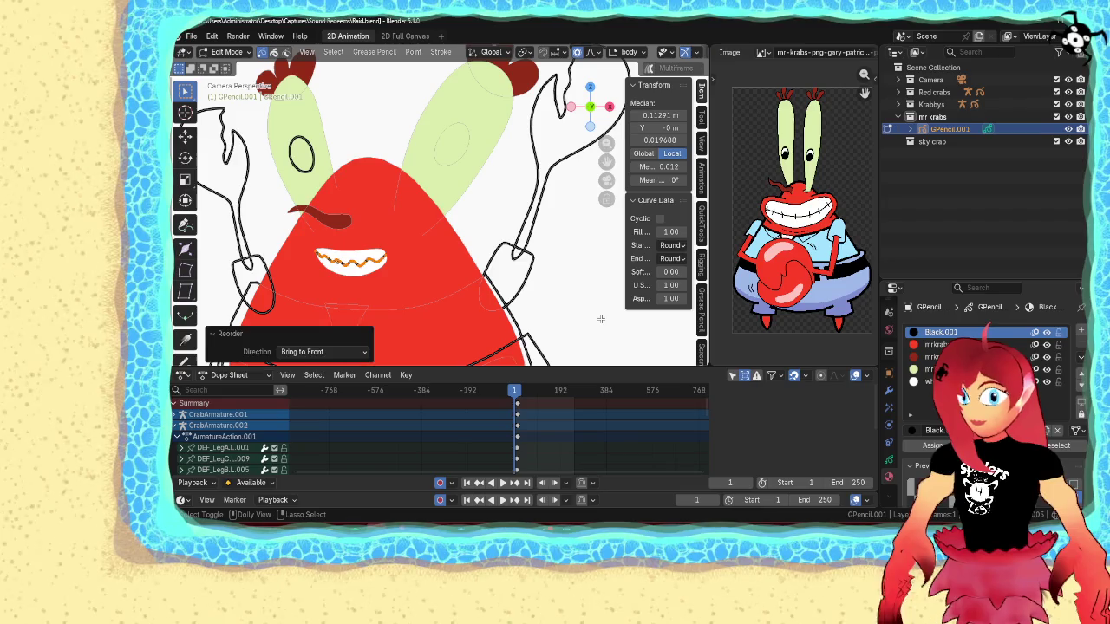
pyautogui.press('Tab')
pyautogui.click(573, 317)
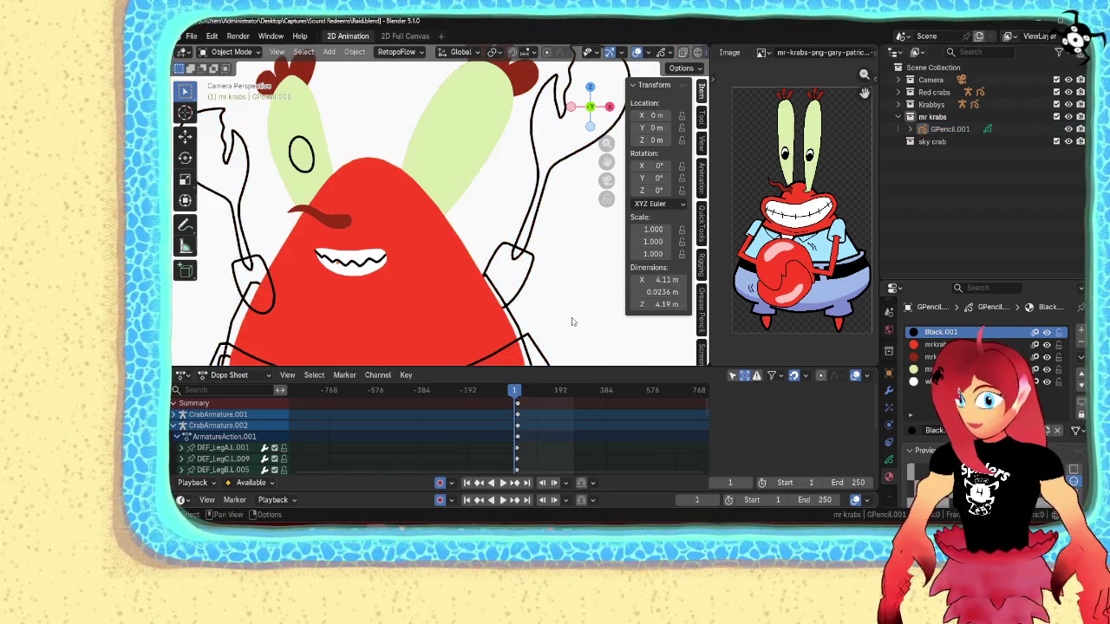
# - Frame the camera view and enter Edit Mode on the GPencil.001 drawing
pyautogui.press('Home')
pyautogui.scroll(2, 556, 315)
pyautogui.scroll(3, 550, 314)
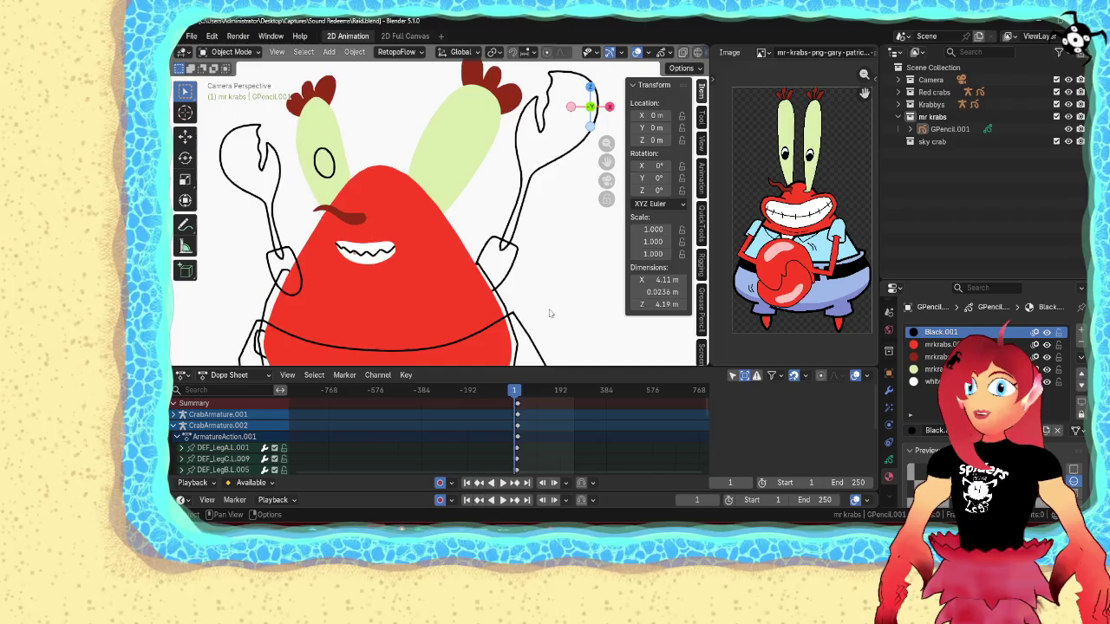
pyautogui.click(335, 159)
pyautogui.press('Tab')
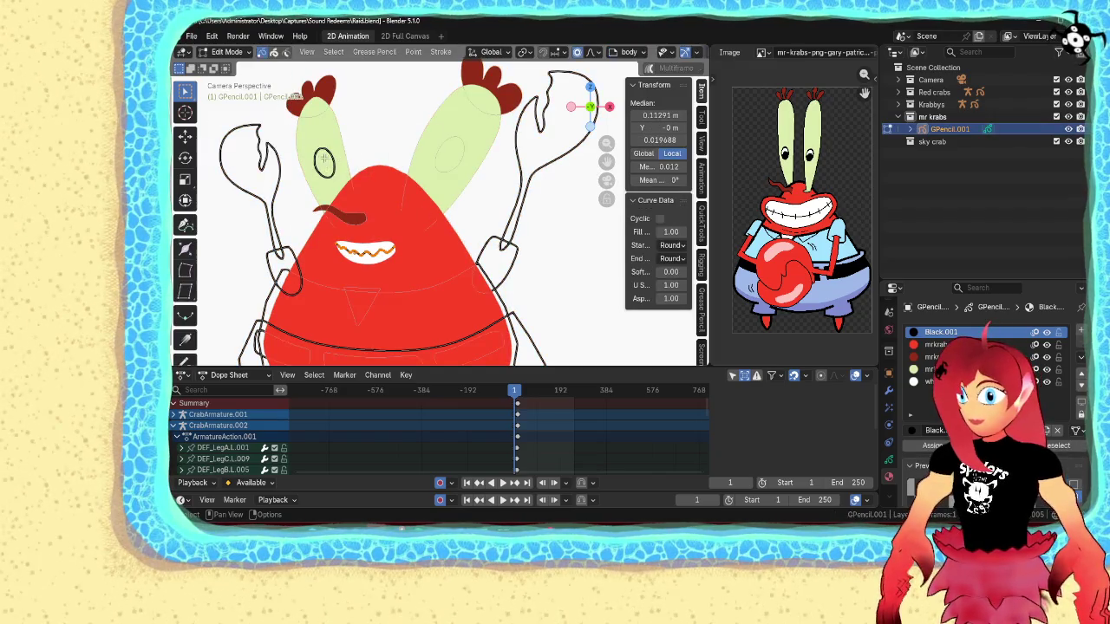
# - Duplicate the left pupil circle onto the right eyestalk and give the pupils black fills in front
pyautogui.click(329, 158)
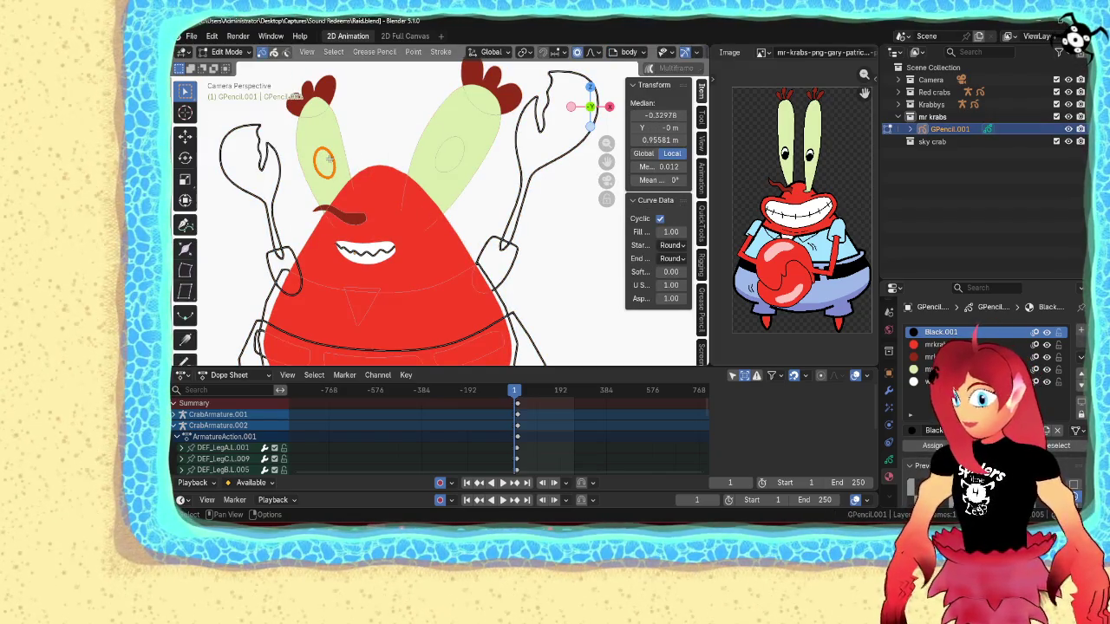
pyautogui.hotkey('shift', 'd')
pyautogui.click(437, 154)
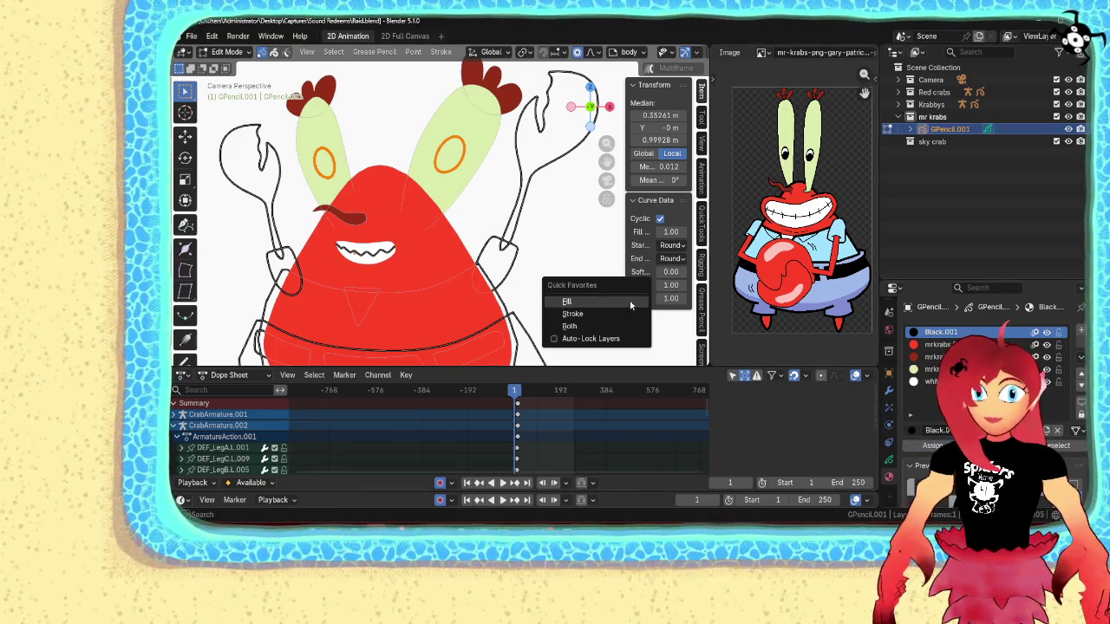
pyautogui.click(598, 306)
pyautogui.press('pageup')
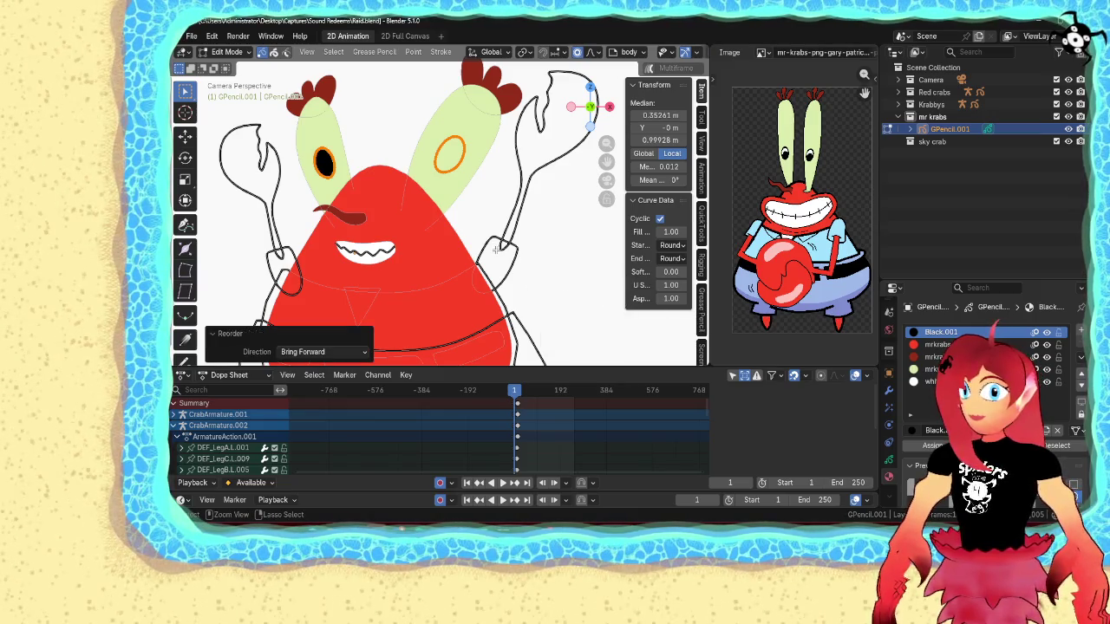
pyautogui.press('pageup')
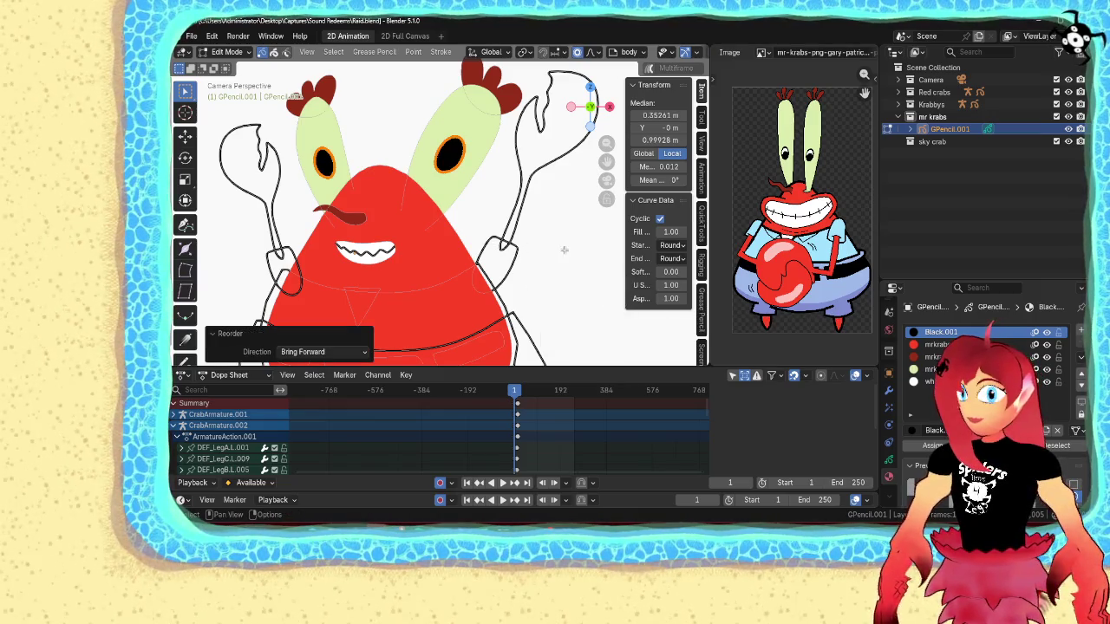
# - Leave Edit Mode, then reselect the Mr. Krabs drawing and re-enter editing its stroke points
pyautogui.press('Tab')
pyautogui.scroll(-3, 552, 267)
pyautogui.scroll(-2, 544, 285)
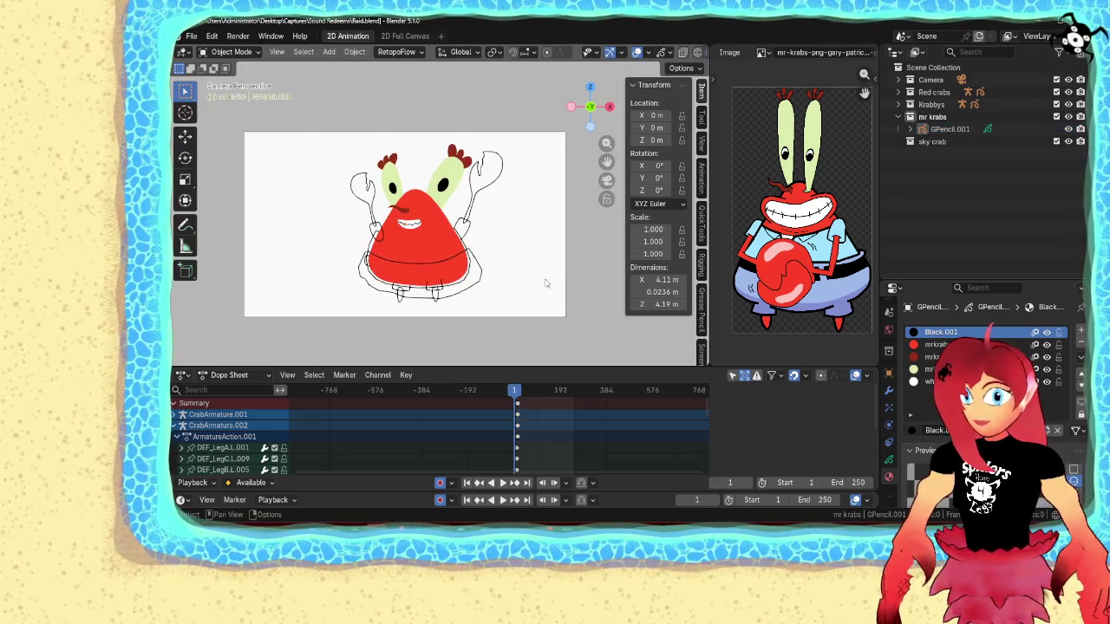
pyautogui.scroll(3, 546, 284)
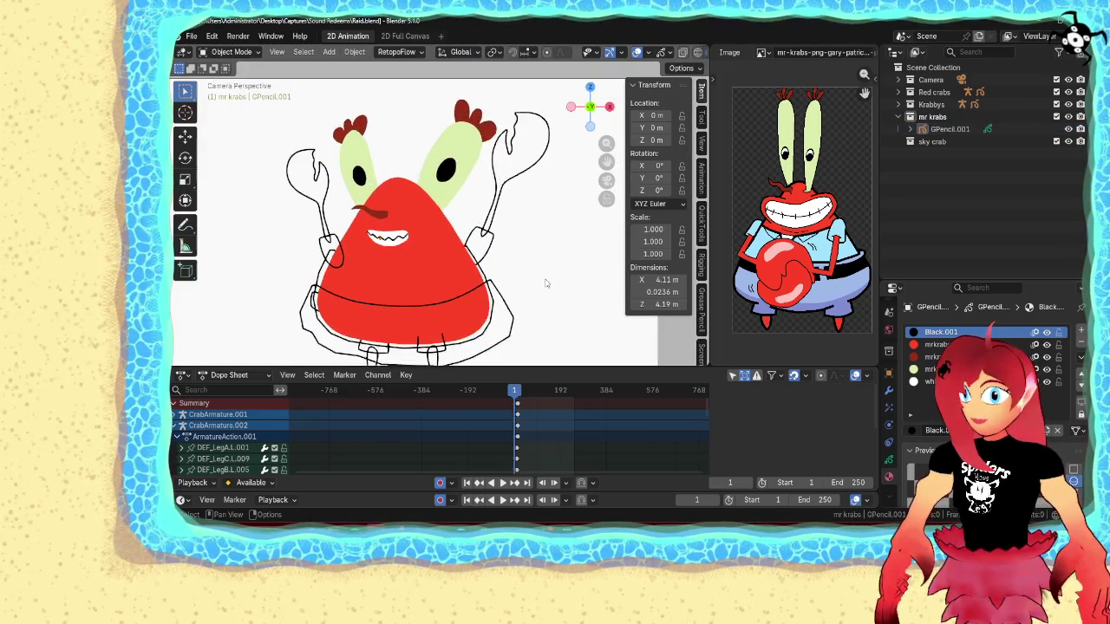
pyautogui.click(502, 208)
pyautogui.press('Tab')
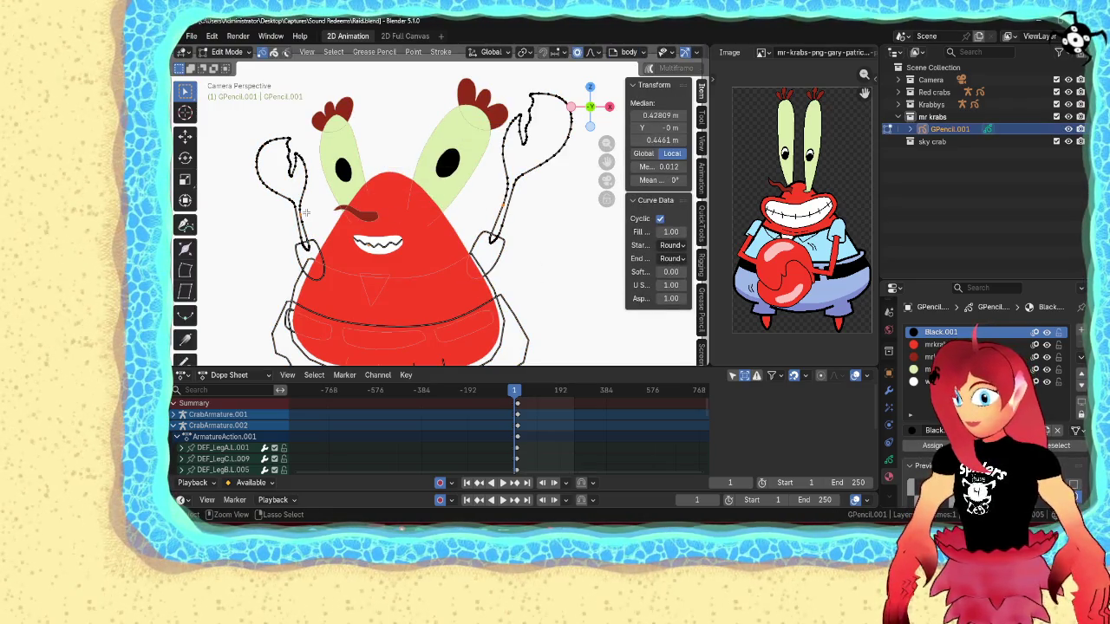
# - Give both arm strokes the red mrkrabs material as solid fills
pyautogui.hotkey('ctrl', 'l')
pyautogui.click(937, 344)
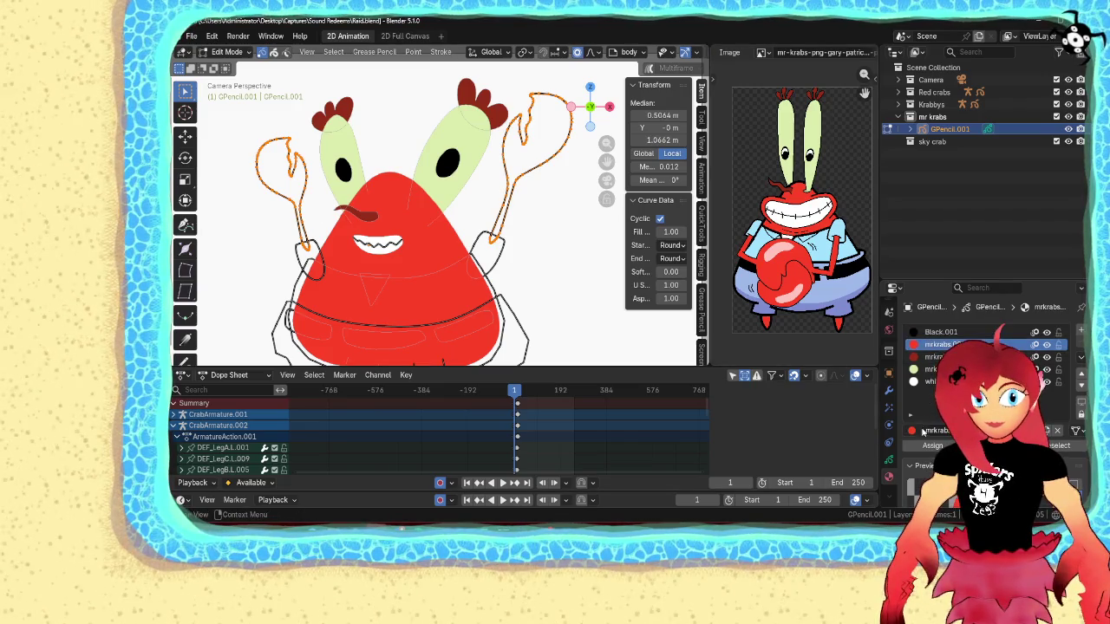
pyautogui.click(932, 445)
pyautogui.hotkey('alt', 'c')
pyautogui.click(578, 281)
# - Leave point editing to check the red claws, then return to editing stroke points
pyautogui.hotkey('ctrl', 'Tab')
pyautogui.click(532, 285)
pyautogui.scroll(-3, 527, 279)
pyautogui.scroll(2, 527, 279)
pyautogui.scroll(1, 520, 273)
pyautogui.click(503, 263)
pyautogui.hotkey('ctrl', 'Tab')
pyautogui.click(577, 255)
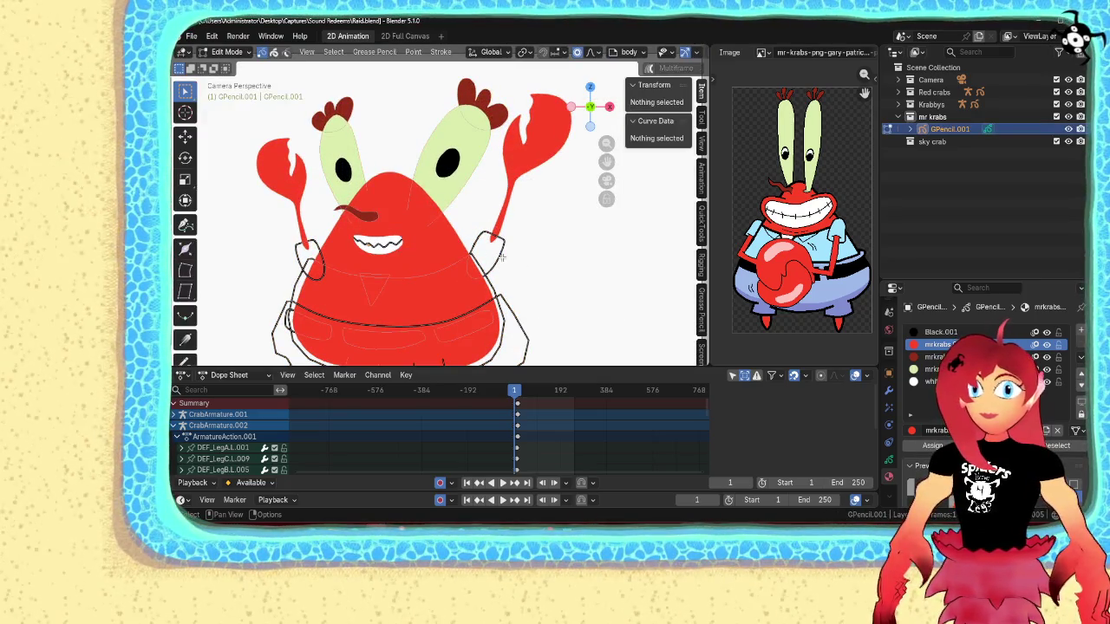
# - Add the left arm stroke to the selection and create a new material slot holding mrkrabs
pyautogui.keyDown('shift'); pyautogui.click(319, 246); pyautogui.keyUp('shift')
pyautogui.click(1080, 331)
pyautogui.click(911, 430)
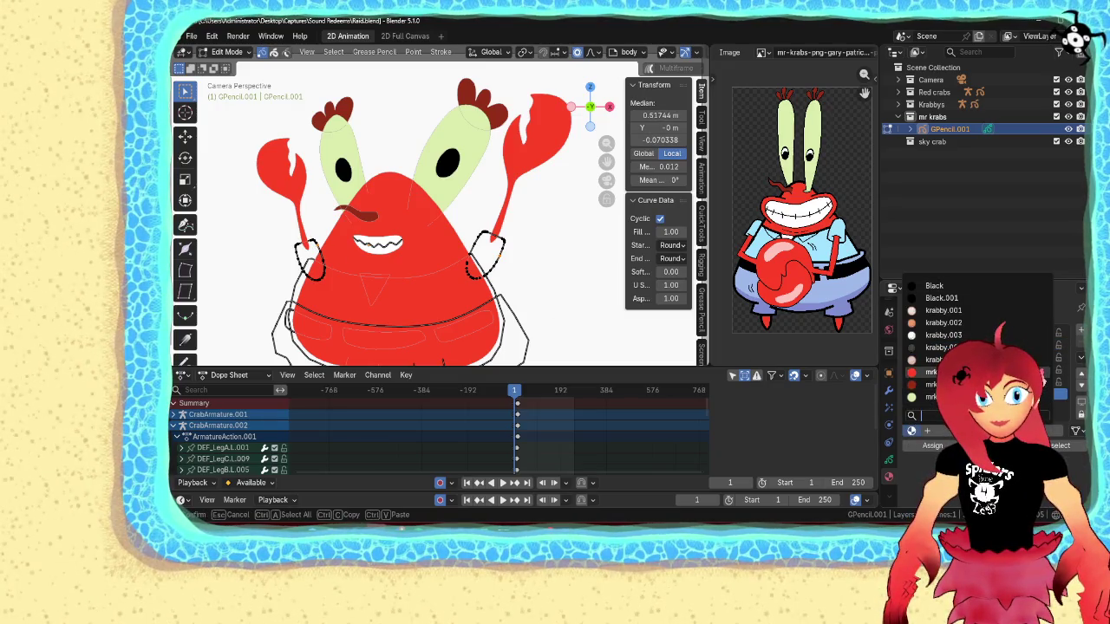
pyautogui.click(932, 372)
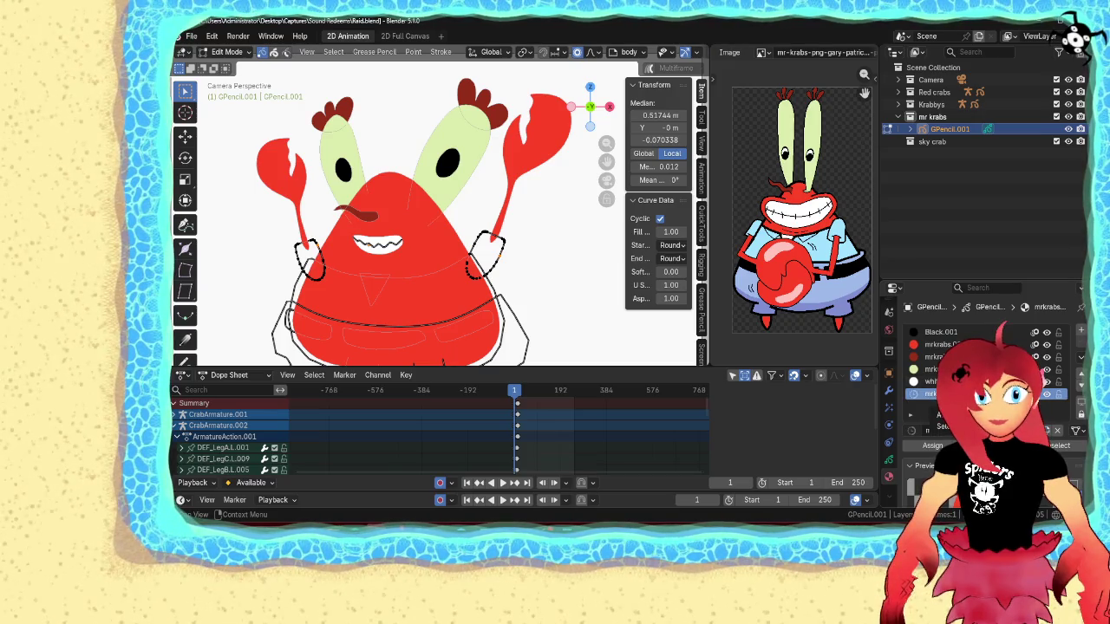
pyautogui.scroll(-3, 989, 381)
pyautogui.scroll(-3, 989, 381)
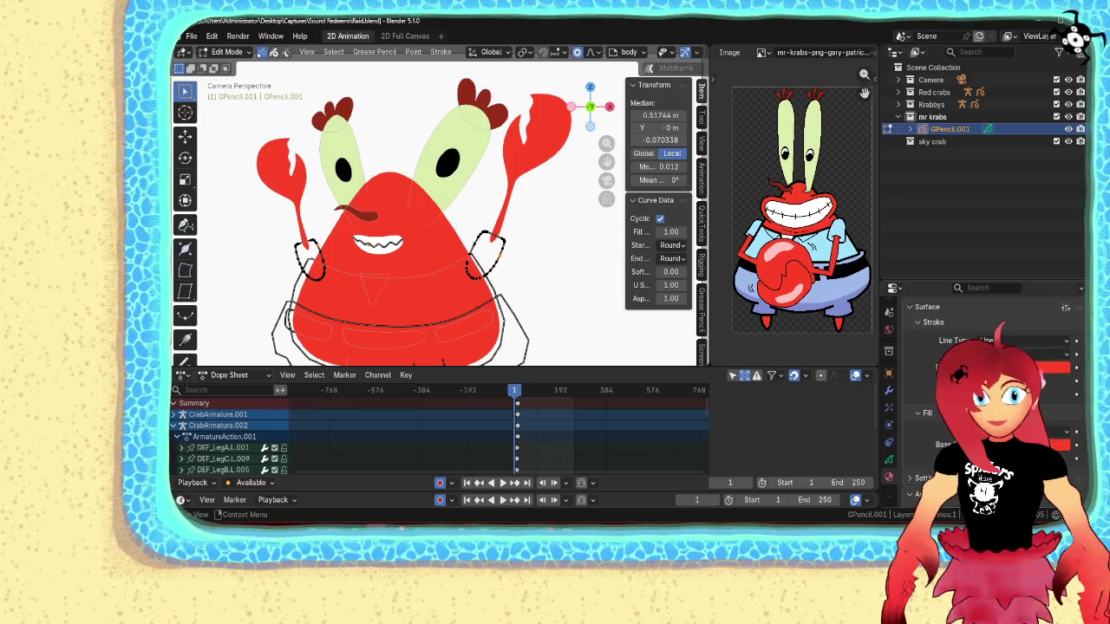
# - Set the new material colour to light blue sampled from the reference shirt and select the shirt strokes
pyautogui.click(1056, 367)
pyautogui.click(1058, 429)
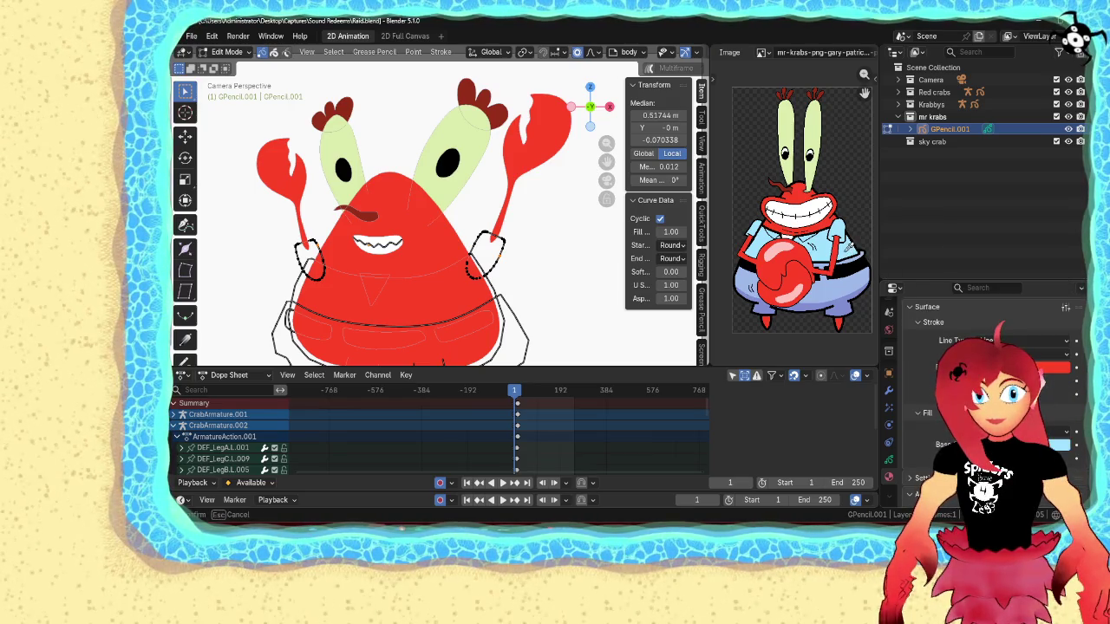
pyautogui.hotkey('ctrl', 'z')
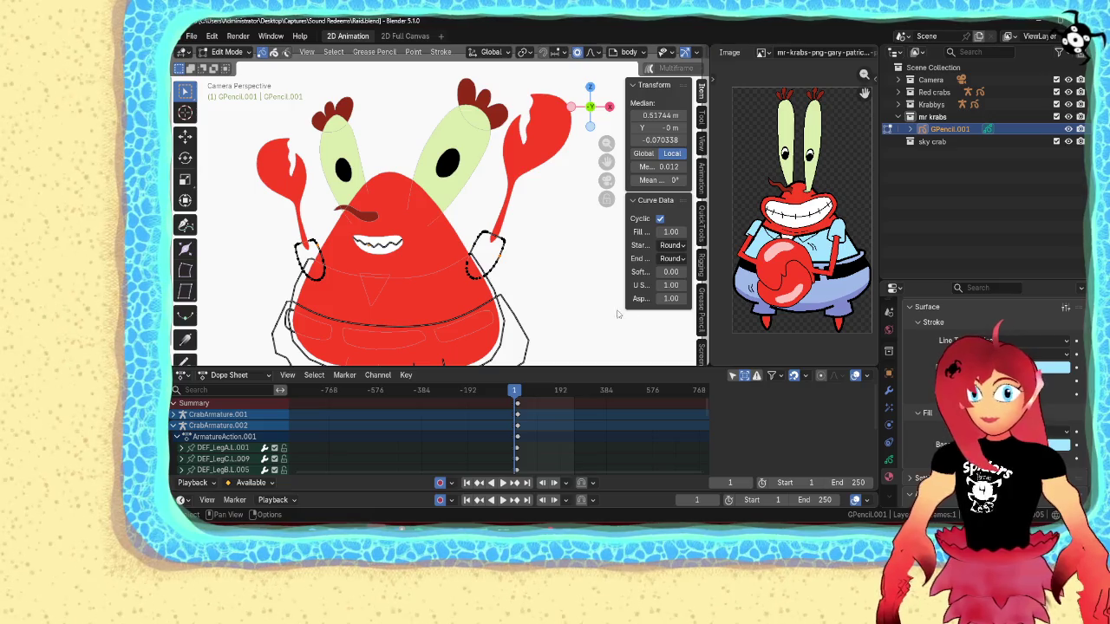
pyautogui.click(487, 276)
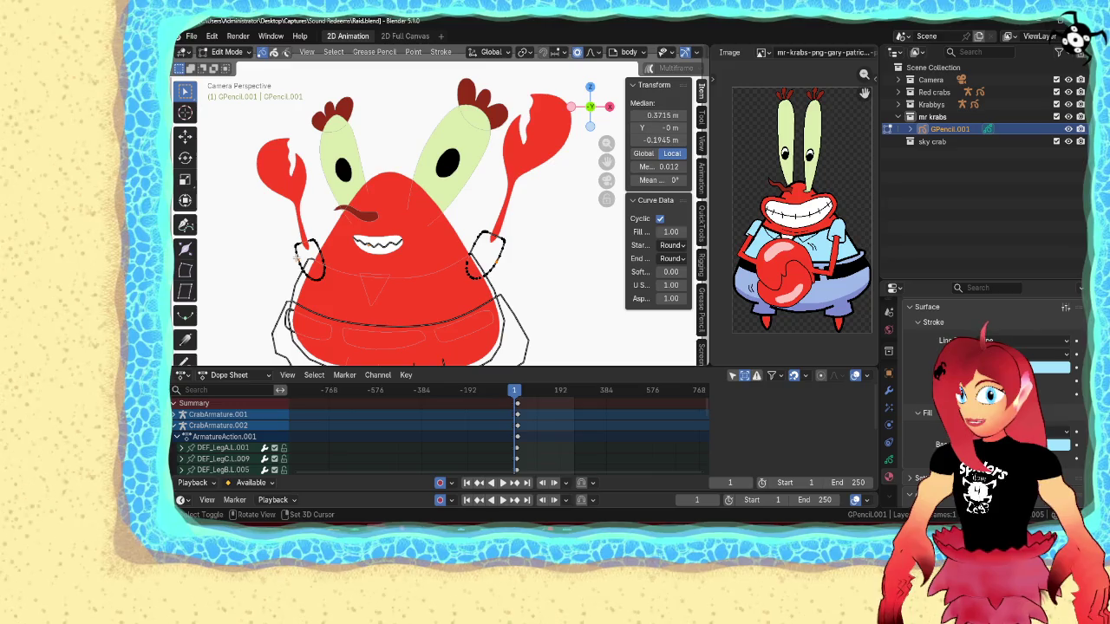
pyautogui.click(361, 285)
pyautogui.keyDown('shift'); pyautogui.moveTo(361, 284); pyautogui.dragTo(427, 228, button='middle'); pyautogui.keyUp('shift')
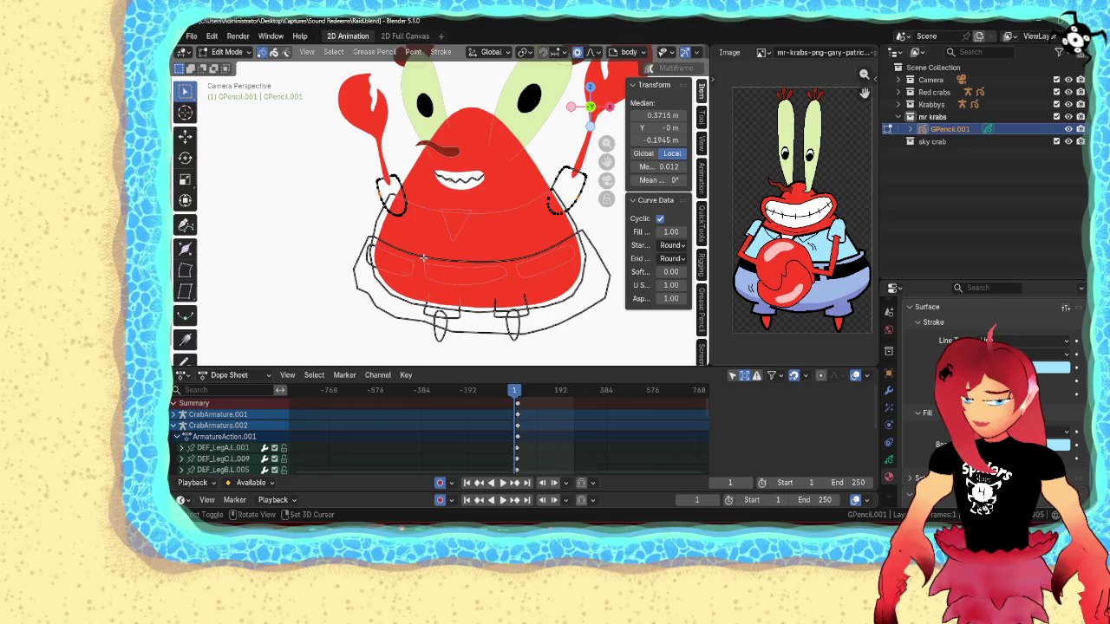
pyautogui.click(392, 206)
pyautogui.press('a')
# - Fill the shirt strokes with the light-blue material and bring the shirt in front of the body
pyautogui.scroll(4, 932, 305)
pyautogui.click(932, 302)
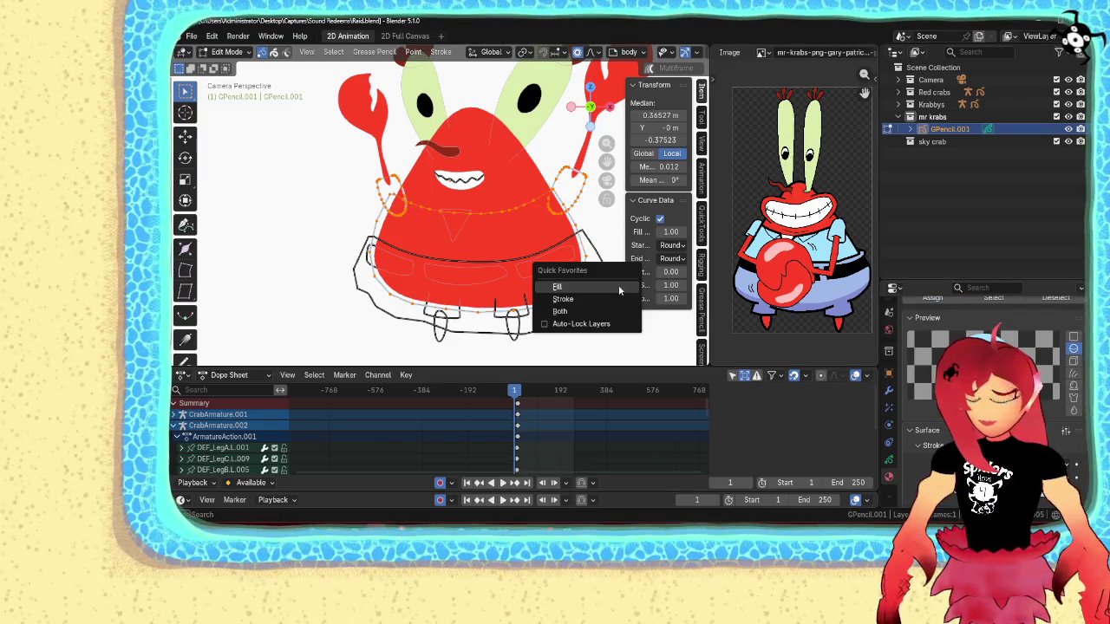
pyautogui.click(618, 286)
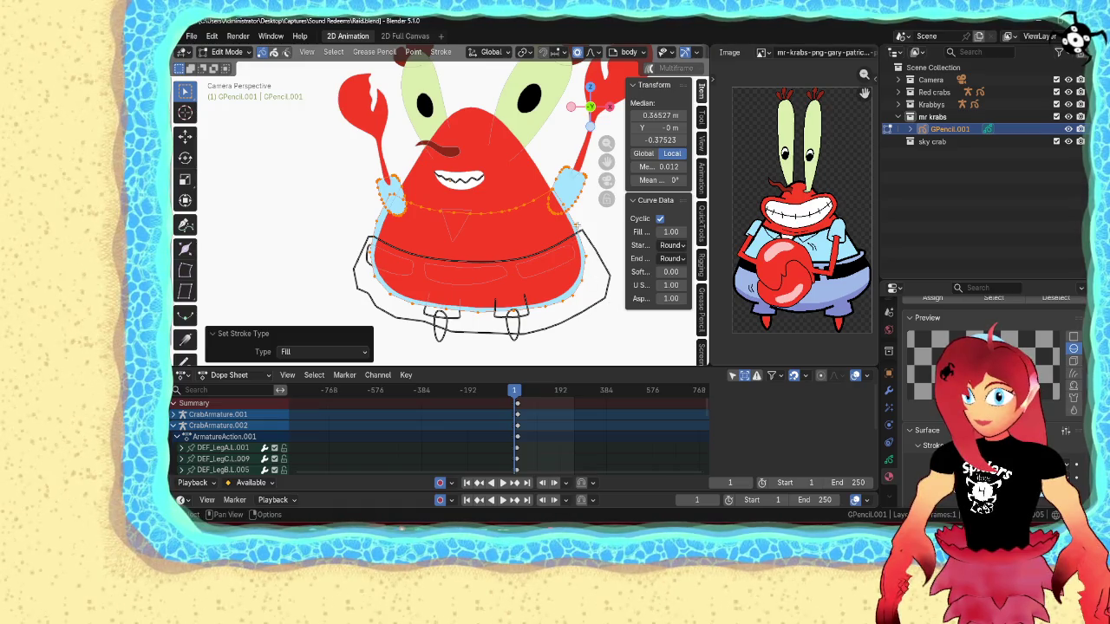
pyautogui.click(392, 193)
pyautogui.hotkey('ctrl', 'Up')
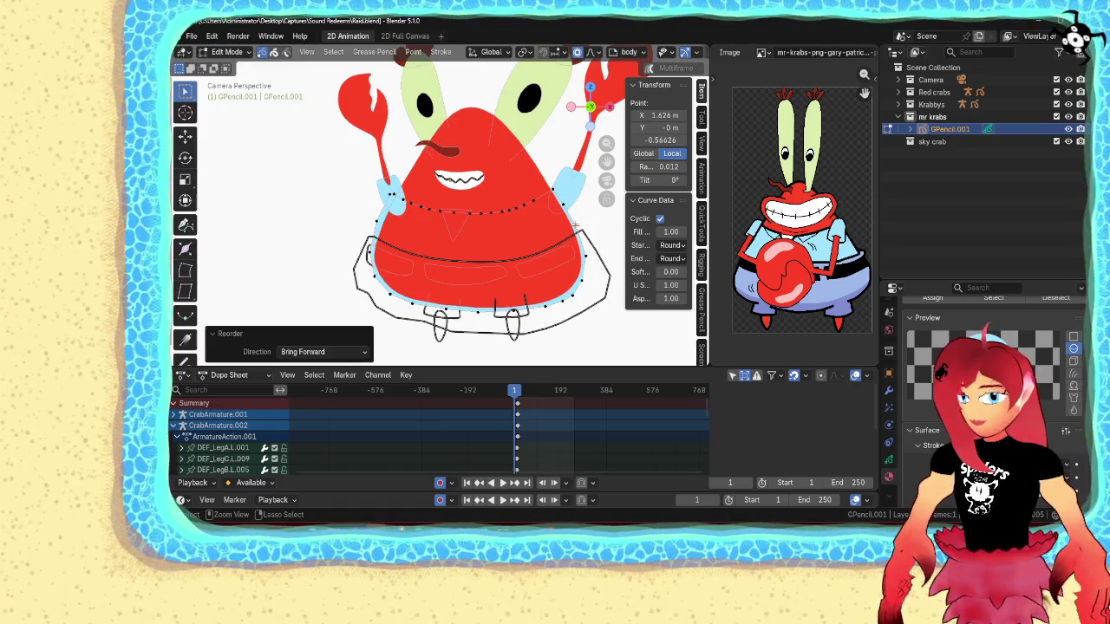
pyautogui.hotkey('ctrl', 'Up')
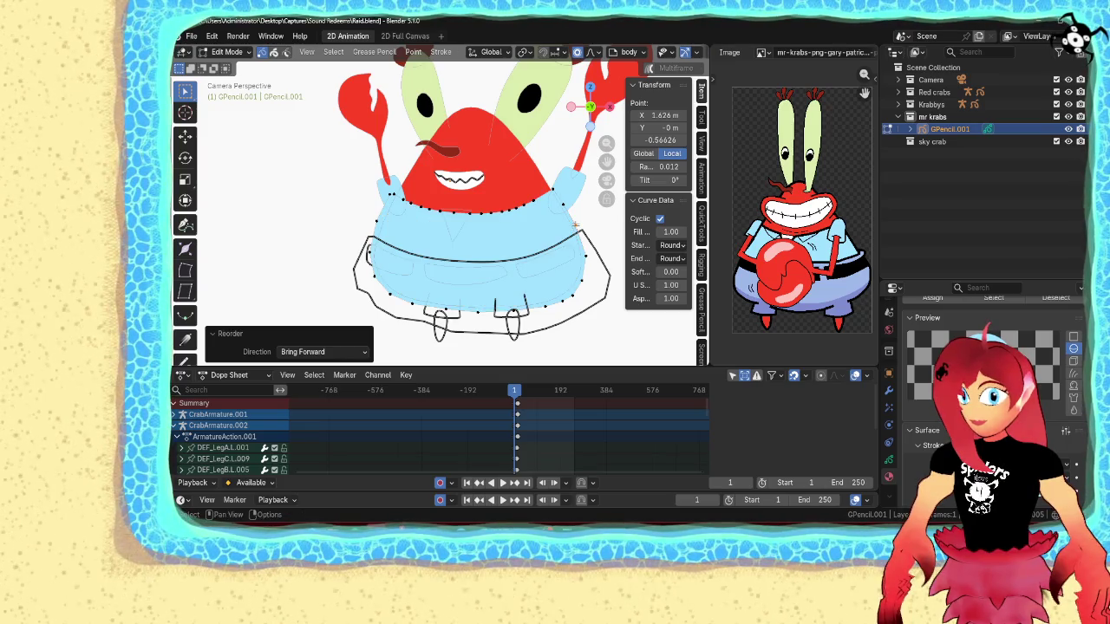
# - Make the collar triangle a white fill brought forward, then return to Object Mode and frame the camera
pyautogui.click(467, 209)
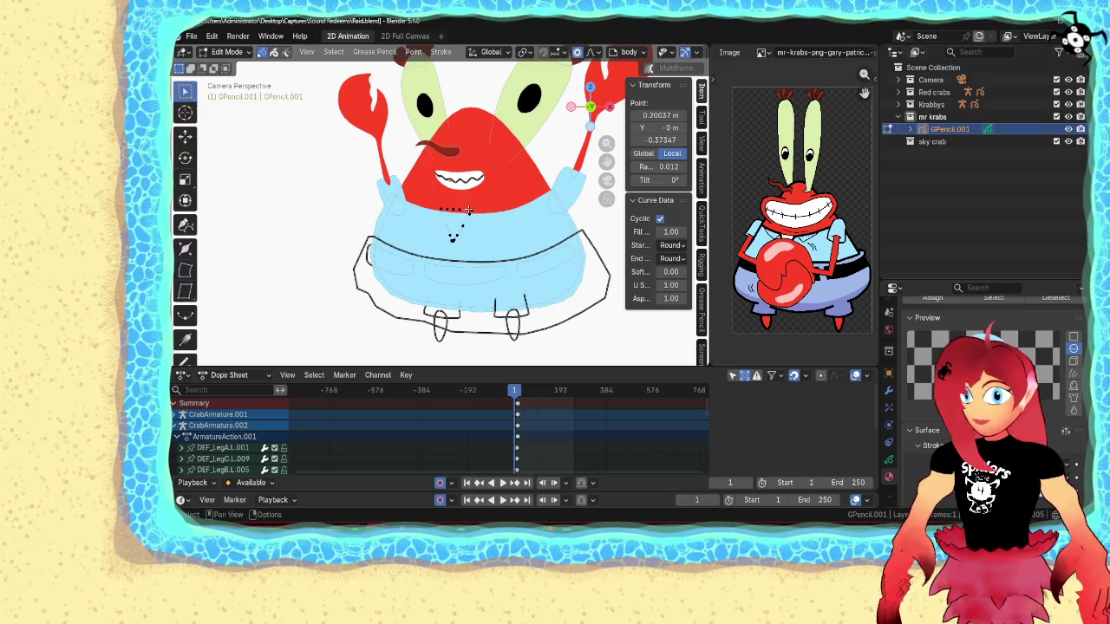
pyautogui.press('l')
pyautogui.scroll(4, 933, 441)
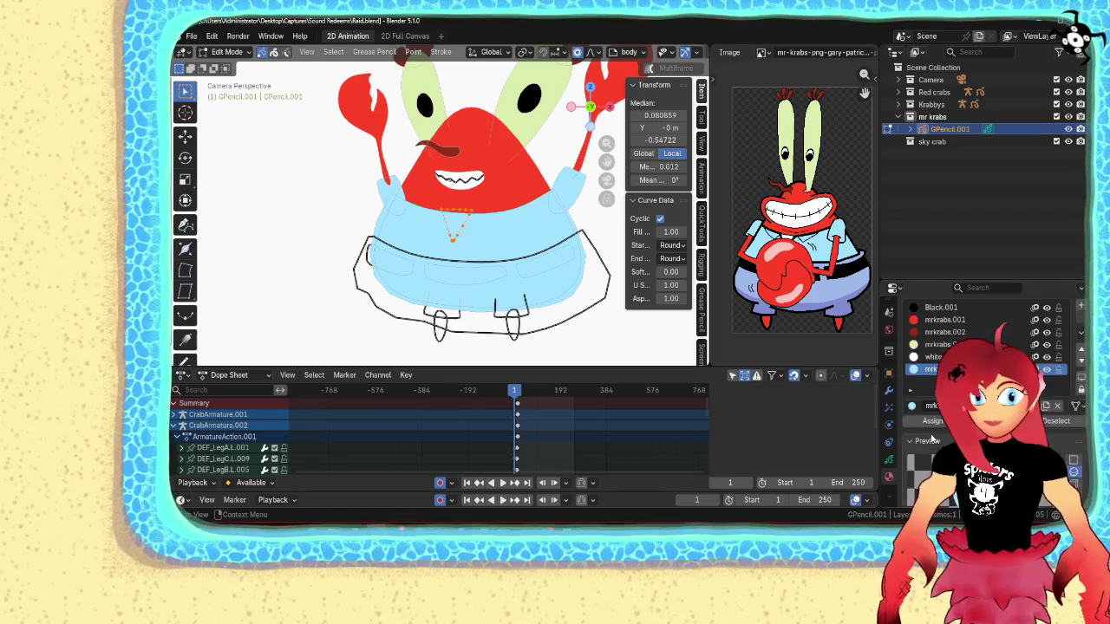
pyautogui.scroll(1, 933, 441)
pyautogui.click(933, 381)
pyautogui.hotkey('shift', 'f')
pyautogui.click(541, 244)
pyautogui.hotkey('ctrl', 'Up')
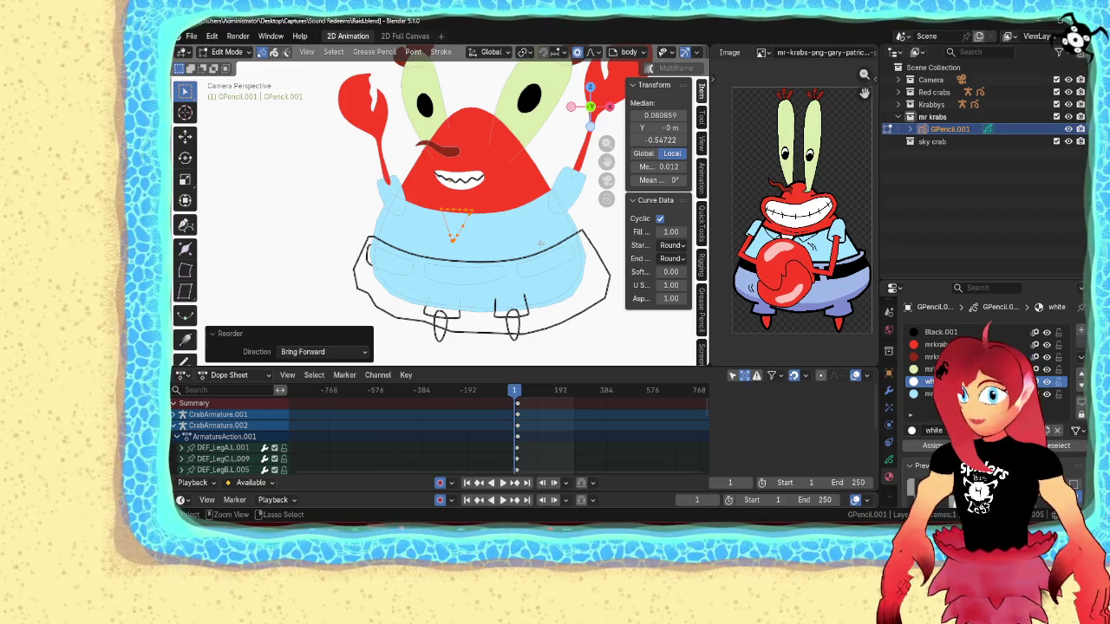
pyautogui.hotkey('ctrl', 'Up')
pyautogui.hotkey('ctrl', 'Tab')
pyautogui.click(408, 246)
pyautogui.press('Home')
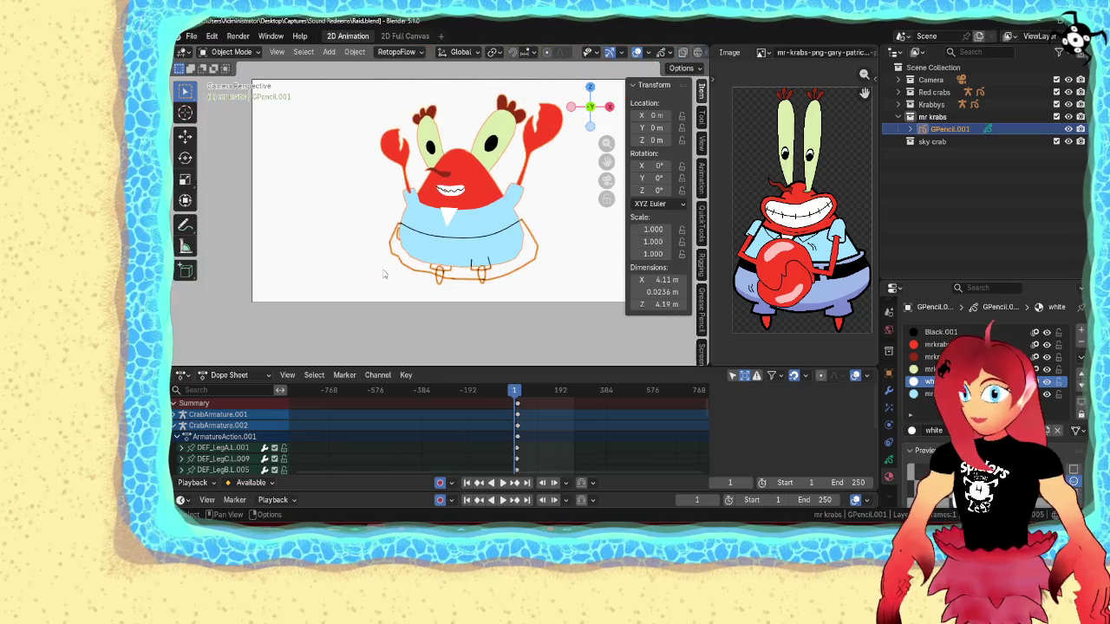
# - Reselect the Mr. Krabs drawing in Edit Mode and select the whole trousers outline stroke
pyautogui.click(385, 274)
pyautogui.scroll(3, 367, 232)
pyautogui.scroll(2, 382, 242)
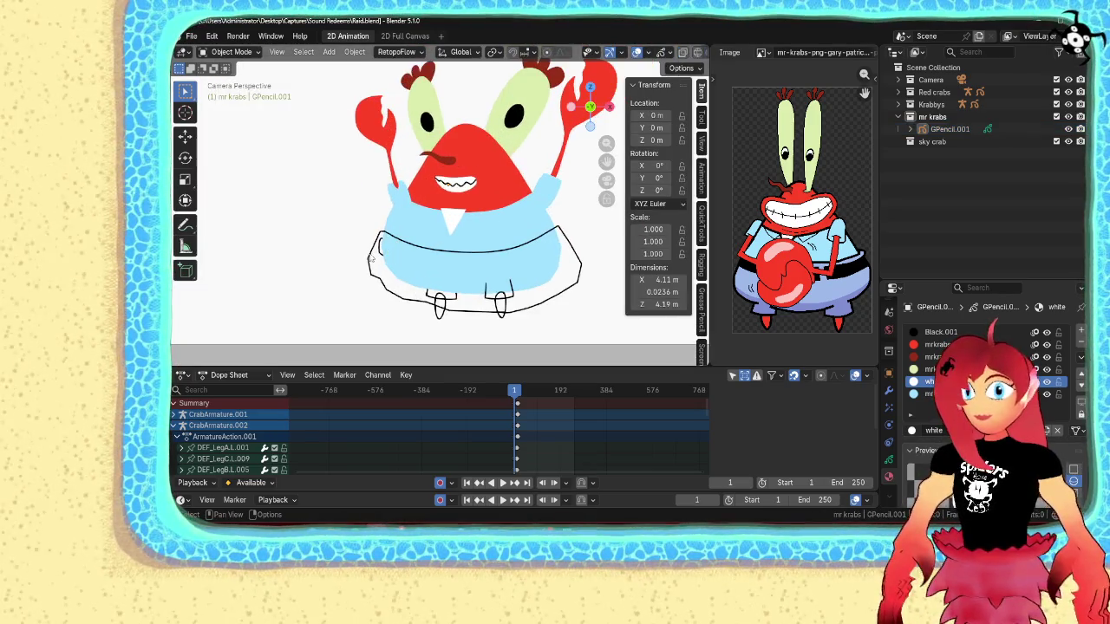
pyautogui.click(395, 255)
pyautogui.press('Tab')
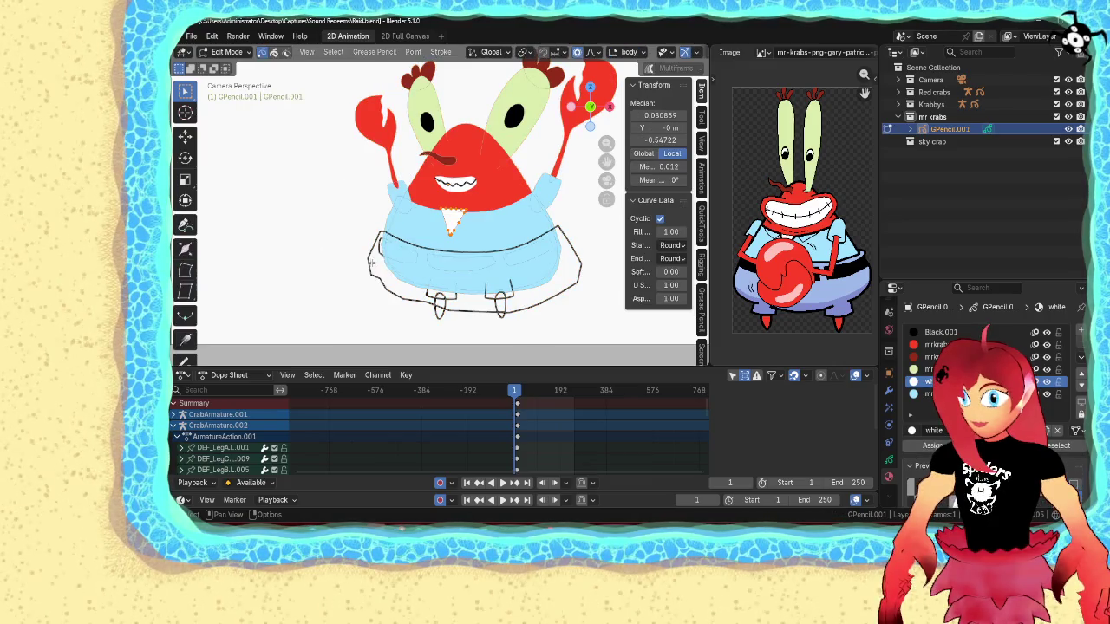
pyautogui.hotkey('ctrl', 'l')
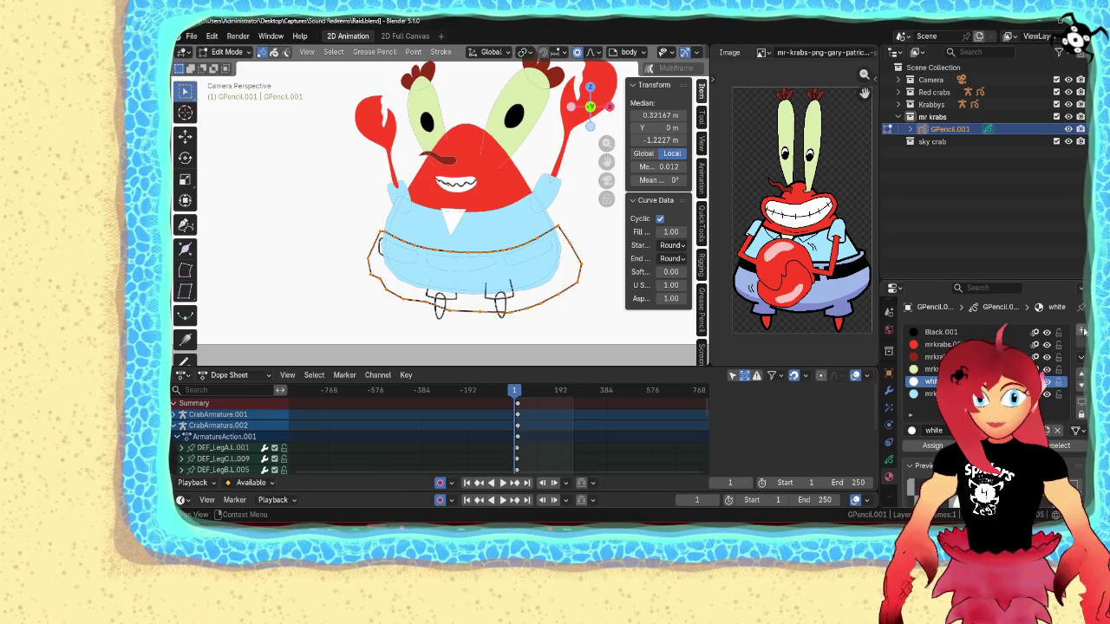
# - Set up a material whose base colour is sampled from the reference image's trousers
pyautogui.click(912, 431)
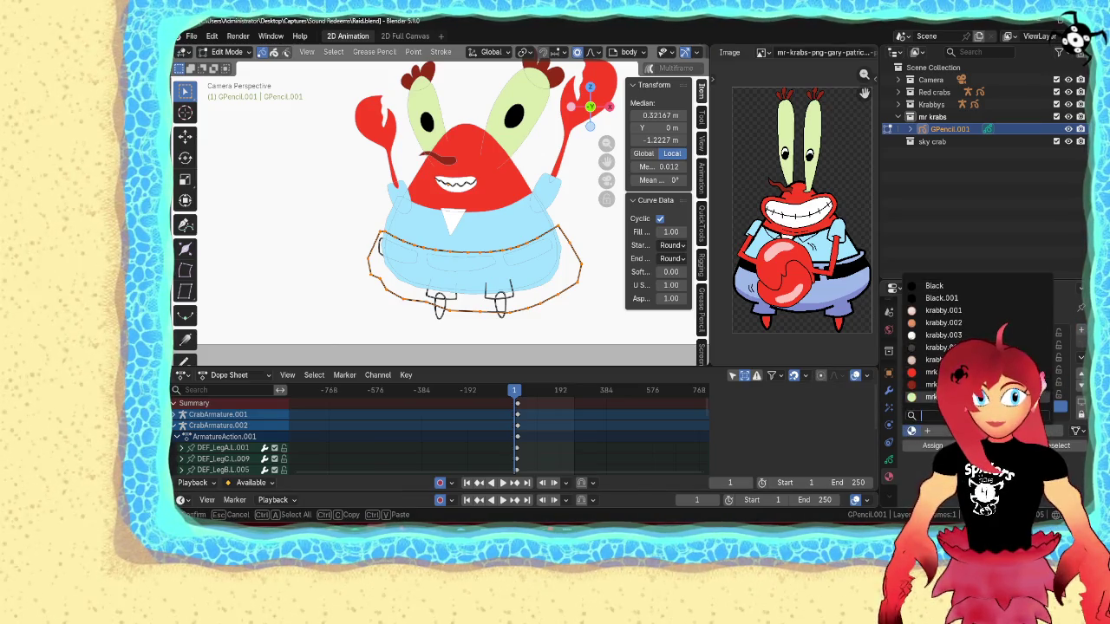
pyautogui.click(941, 359)
pyautogui.click(912, 430)
pyautogui.click(1048, 436)
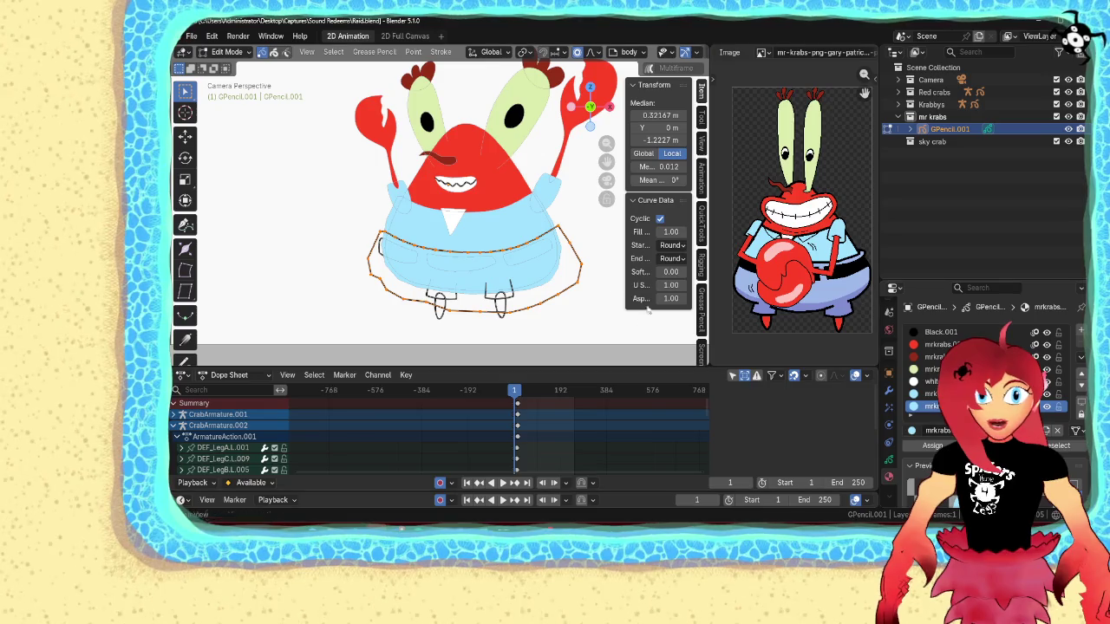
pyautogui.scroll(-3, 980, 390)
pyautogui.scroll(-2, 980, 390)
pyautogui.click(1010, 334)
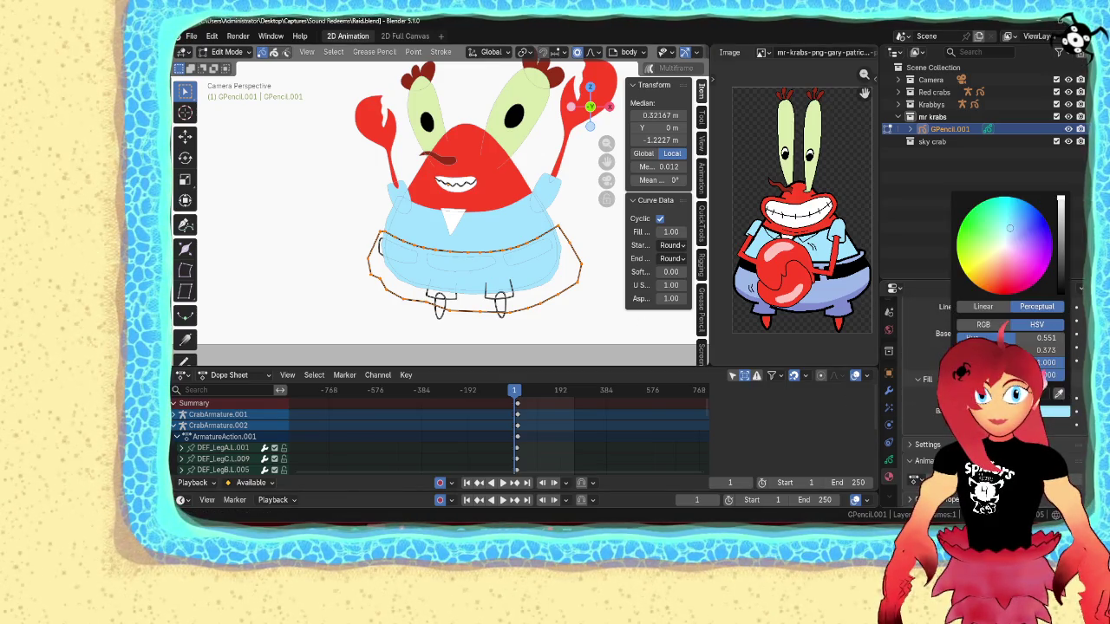
pyautogui.click(1058, 394)
pyautogui.click(831, 295)
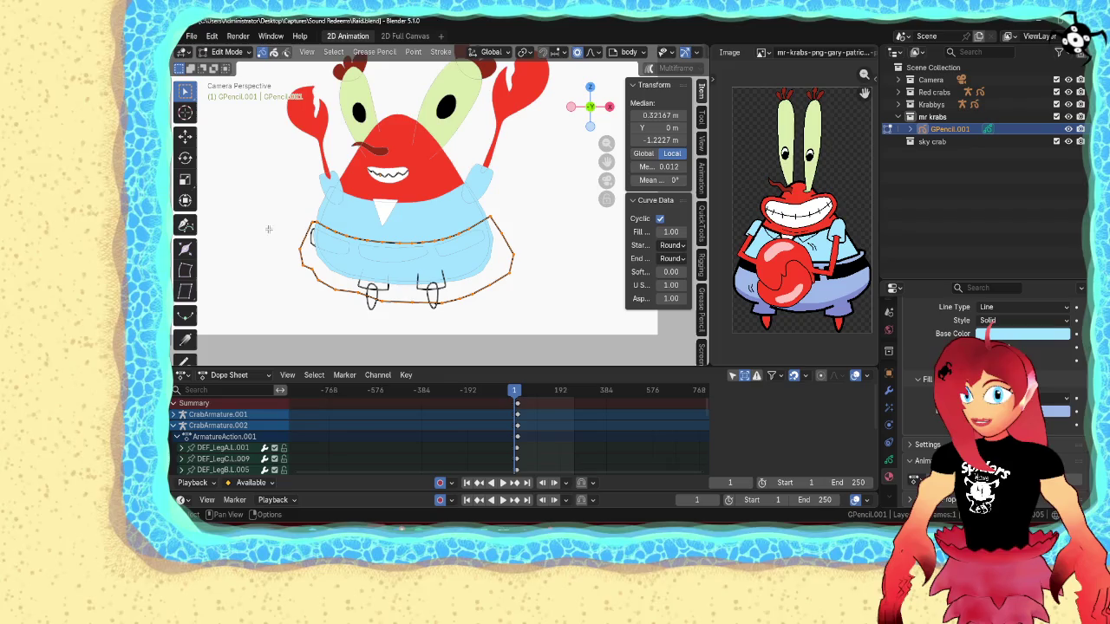
# - Make the trousers outline a lavender-blue fill and return to Object Mode
pyautogui.press('q')
pyautogui.click(505, 305)
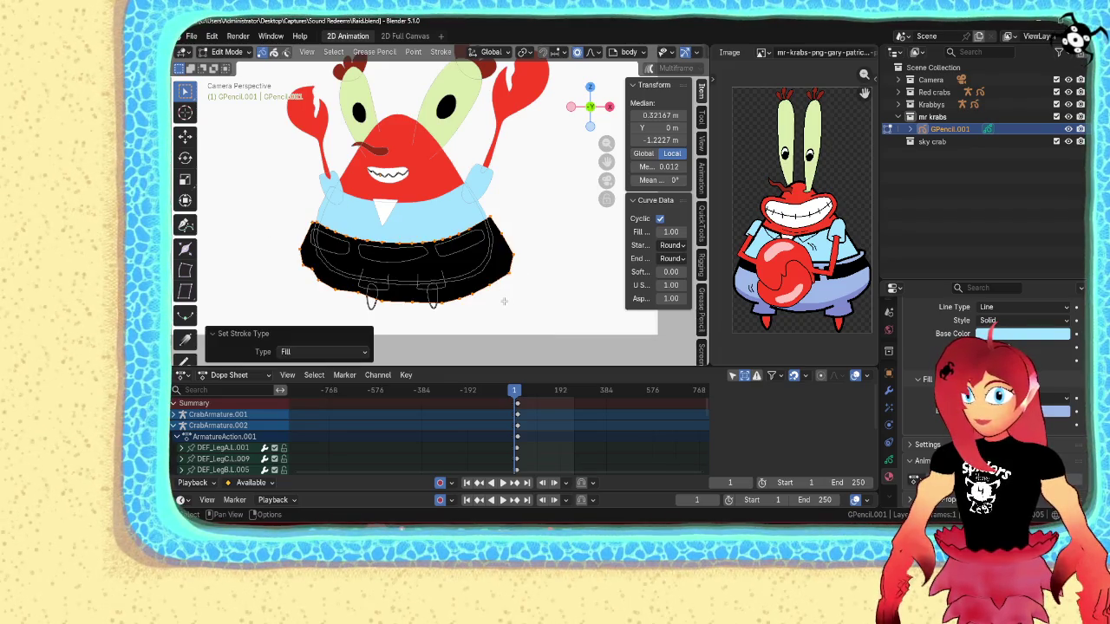
pyautogui.scroll(5, 988, 365)
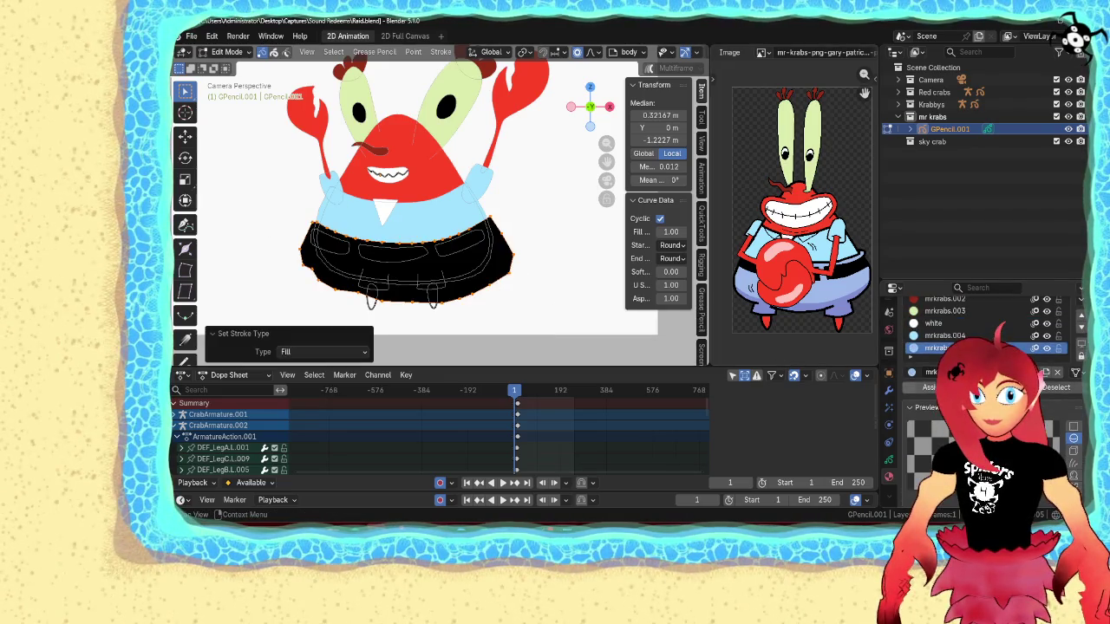
pyautogui.click(932, 338)
pyautogui.scroll(-5, 989, 364)
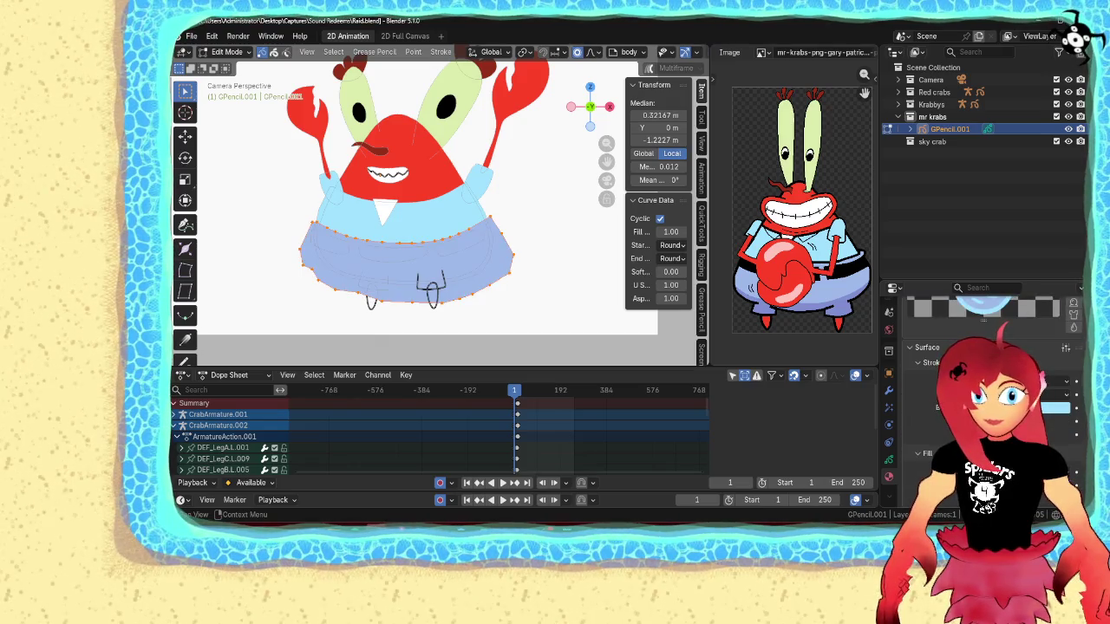
pyautogui.press('Tab')
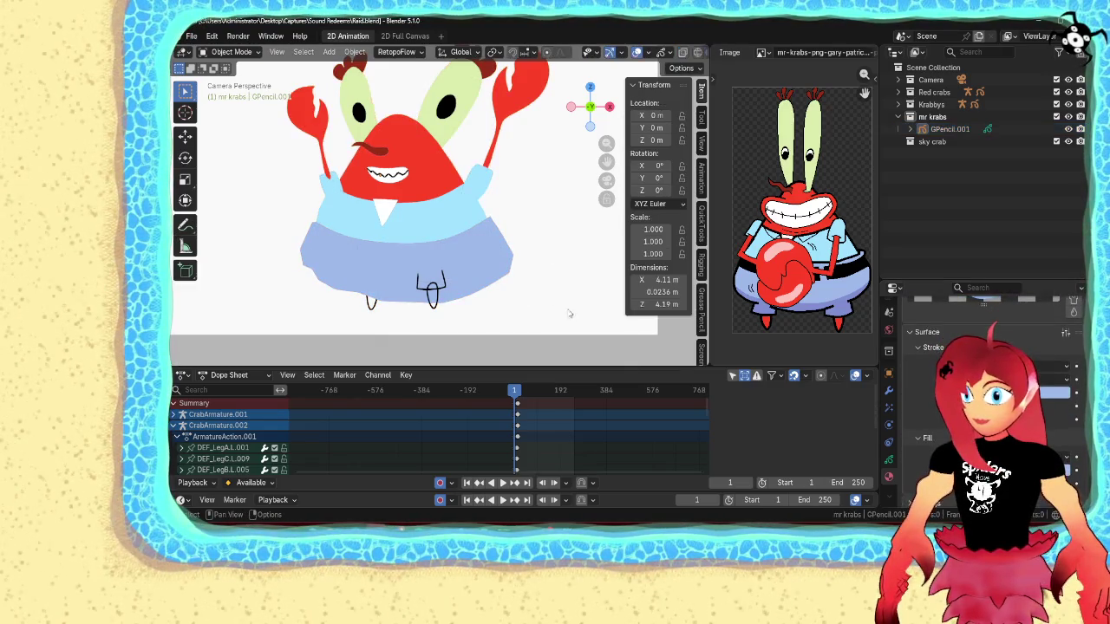
# - Give the three belt outline strokes the Black.001 material and make them filled shapes
pyautogui.scroll(3, 548, 318)
pyautogui.click(462, 267)
pyautogui.press('Tab')
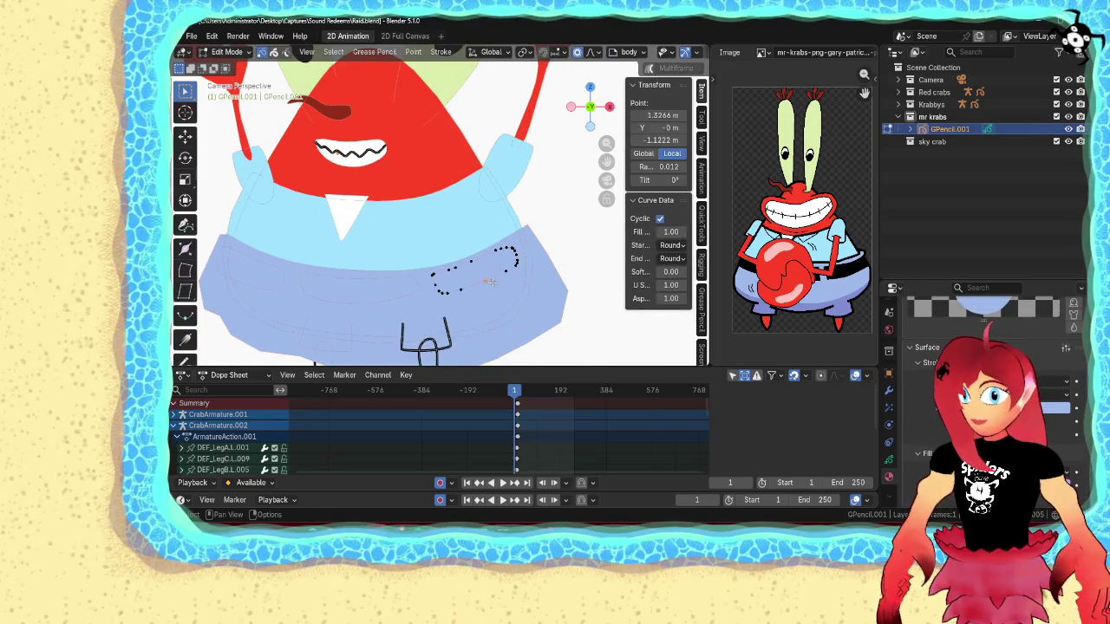
pyautogui.hotkey('alt', 'h')
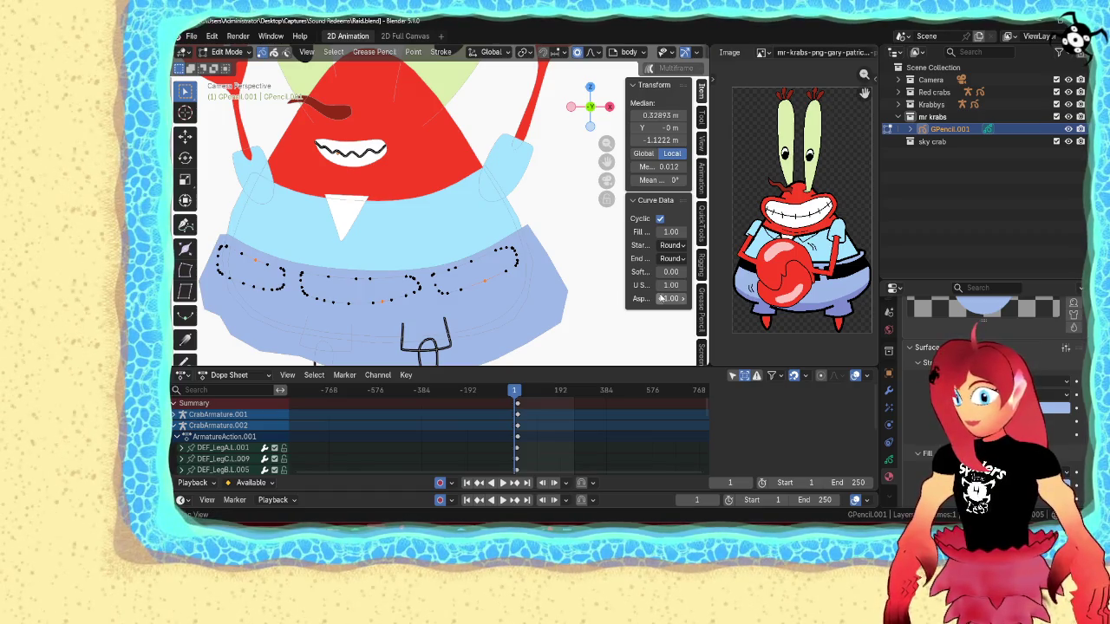
pyautogui.press('a')
pyautogui.scroll(3, 989, 390)
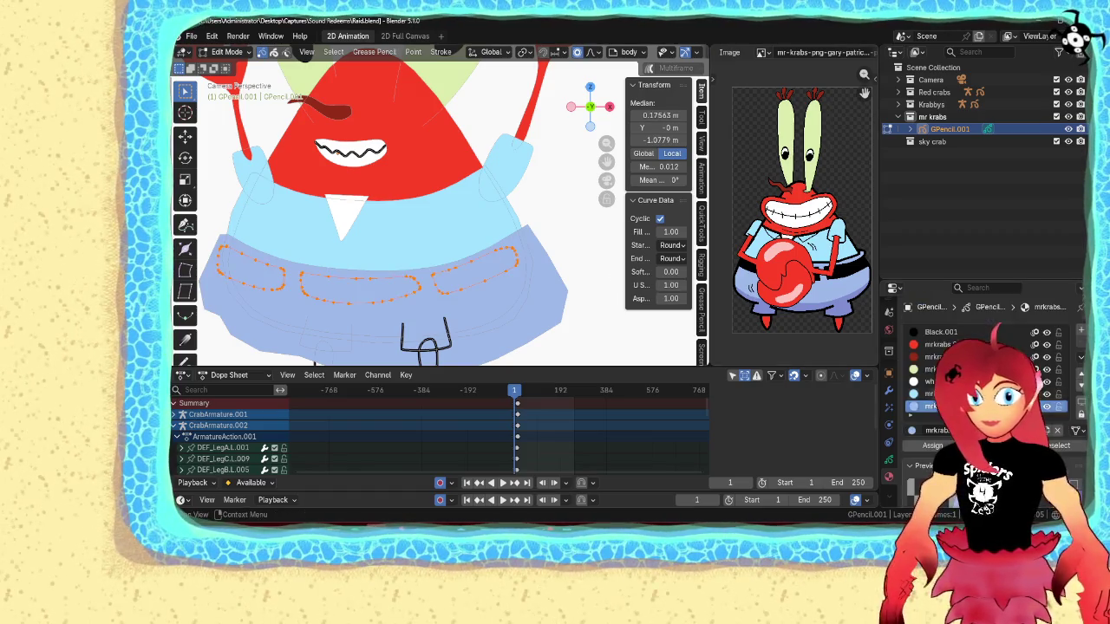
pyautogui.click(941, 332)
pyautogui.press('q')
pyautogui.click(548, 297)
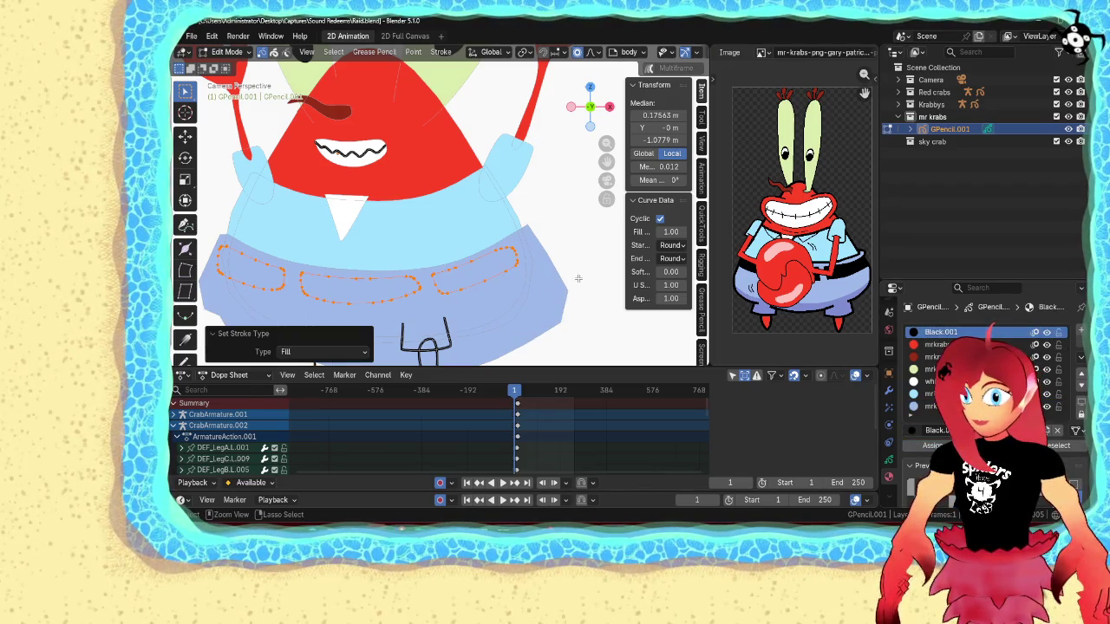
pyautogui.hotkey('ctrl', 'Tab')
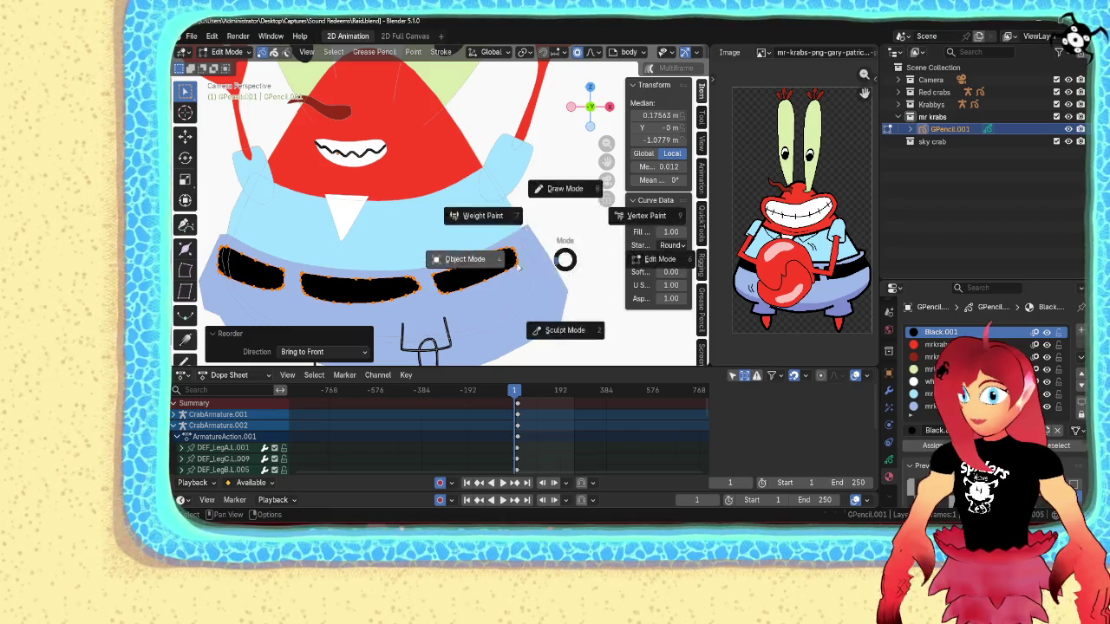
# - Re-enter Edit Mode on the drawing and select the two small dashed pants strokes
pyautogui.scroll(-6, 564, 261)
pyautogui.scroll(2, 533, 292)
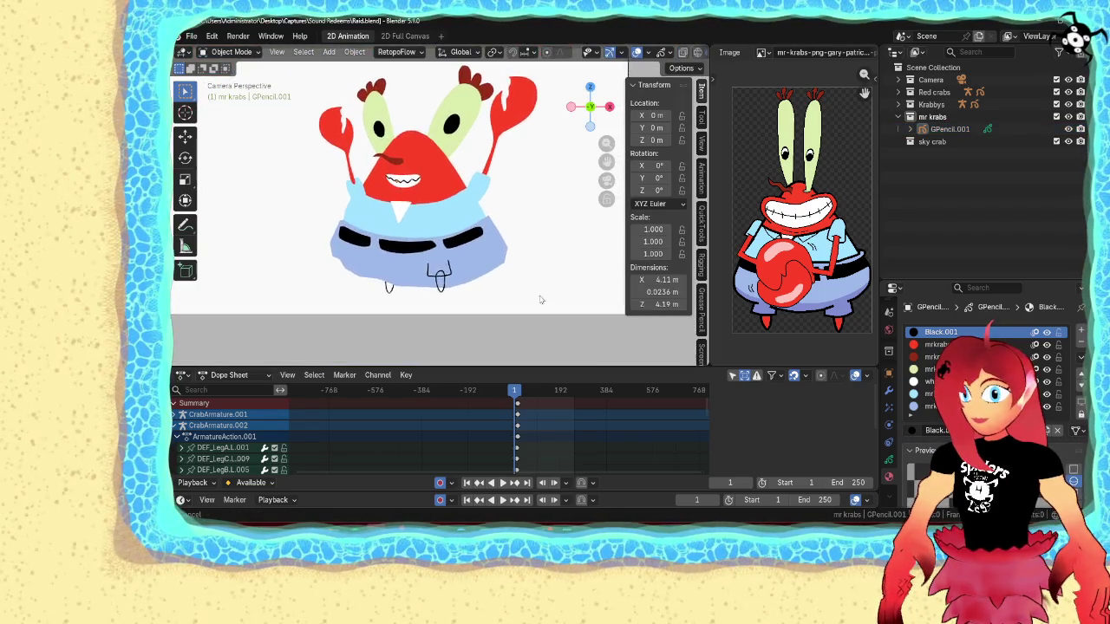
pyautogui.scroll(-1, 511, 286)
pyautogui.click(482, 268)
pyautogui.press('Tab')
pyautogui.click(425, 258)
pyautogui.keyDown('shift'); pyautogui.click(457, 262); pyautogui.keyUp('shift')
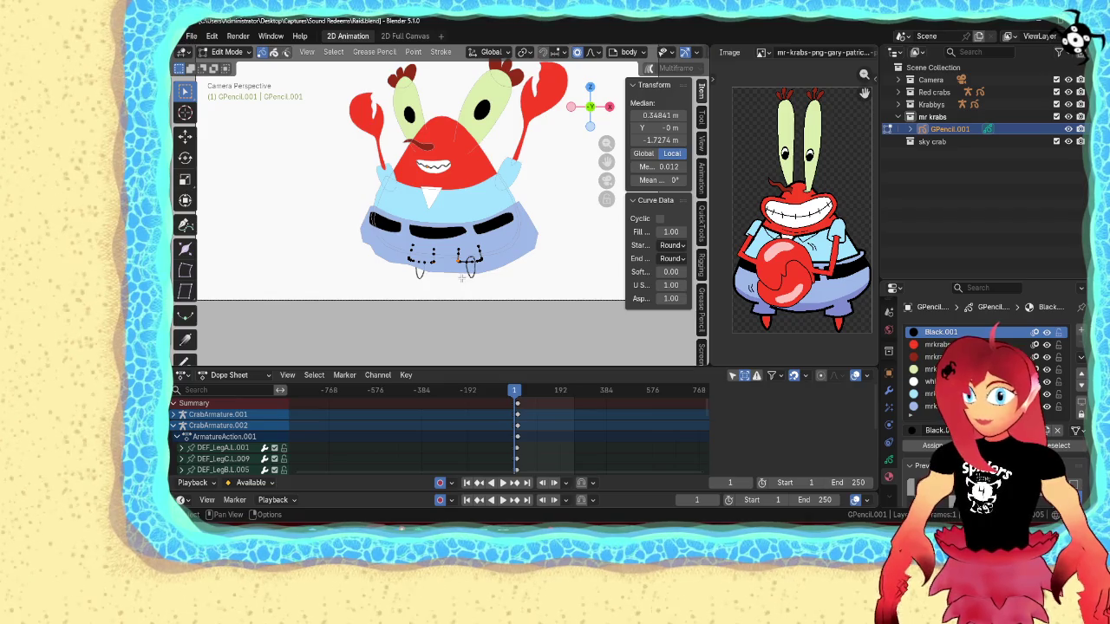
# - Bring the pants dashes to the front, assign the light blue material and fill them
pyautogui.scroll(2, 462, 278)
pyautogui.scroll(1, 463, 278)
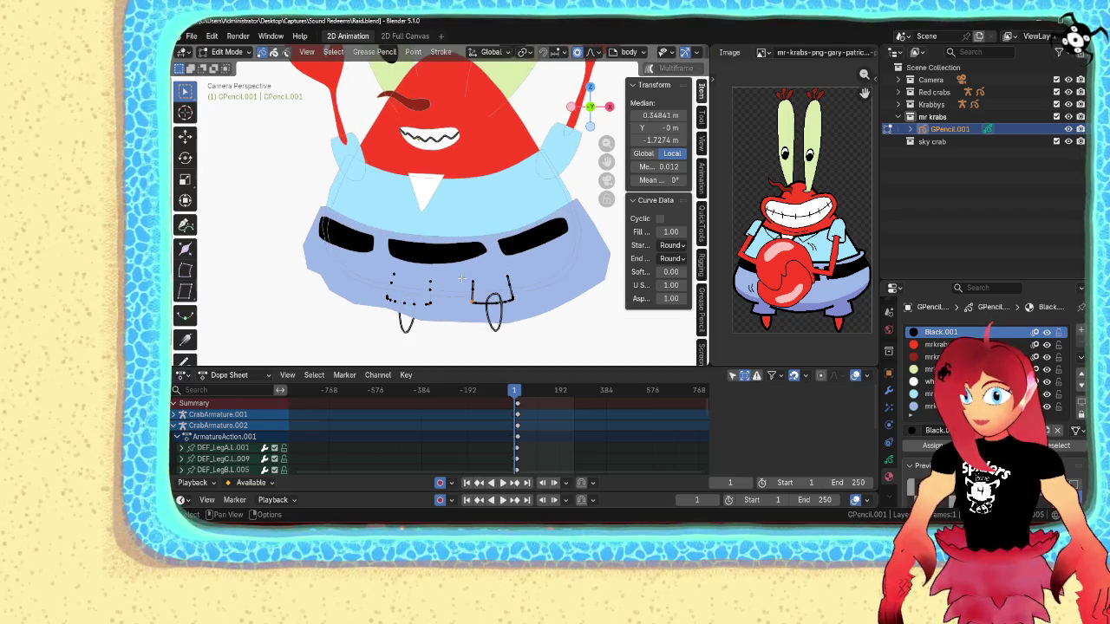
pyautogui.hotkey('ctrl', 'l')
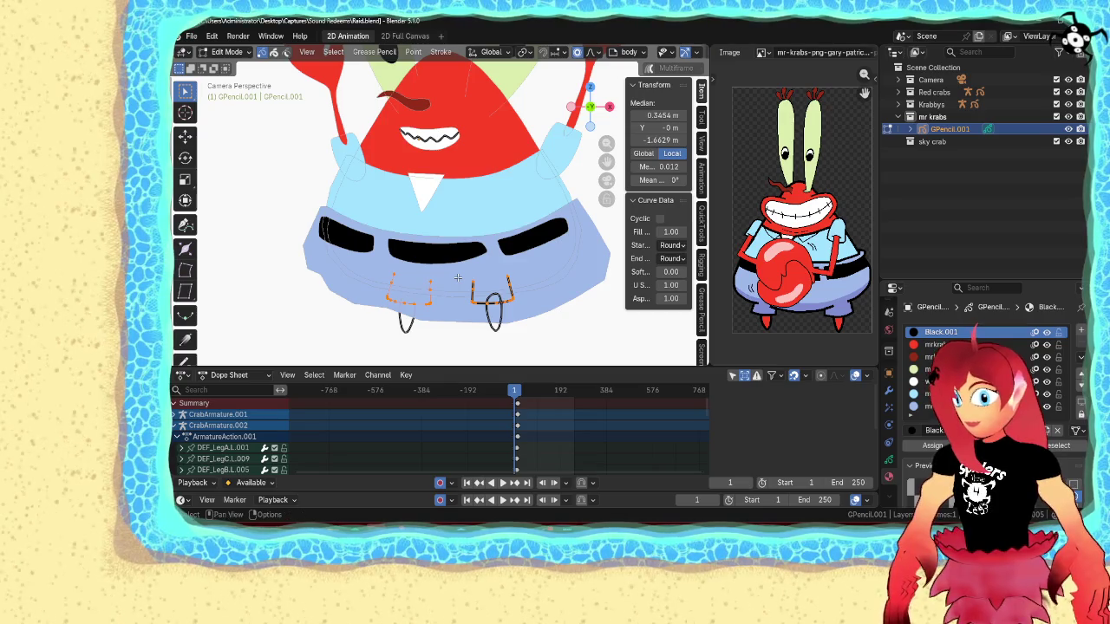
pyautogui.hotkey('shift', 'pageup')
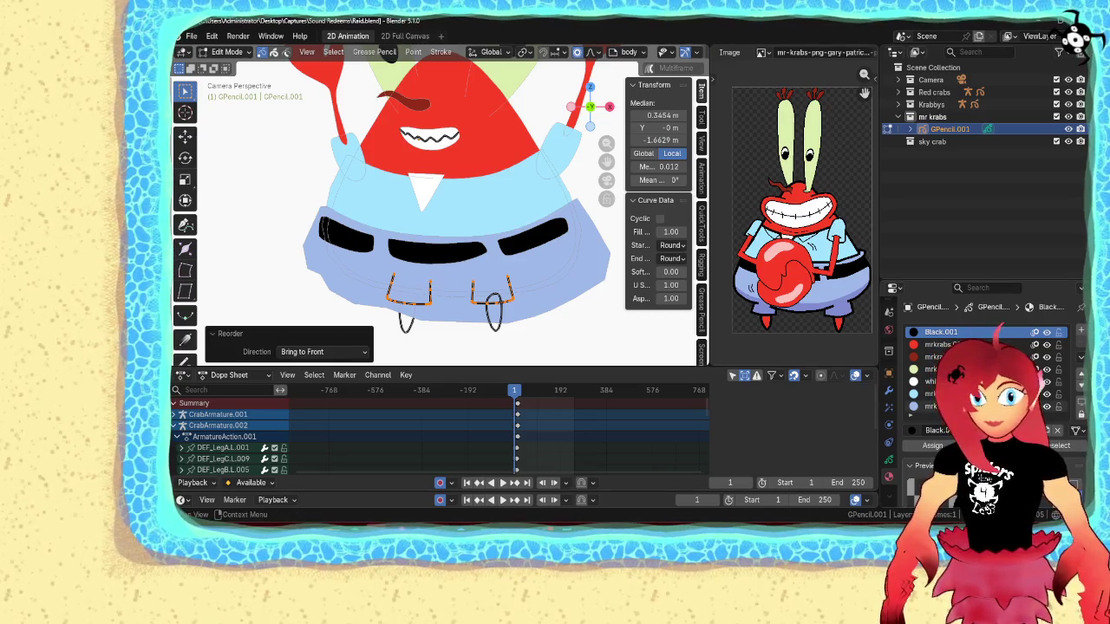
pyautogui.click(927, 405)
pyautogui.click(933, 445)
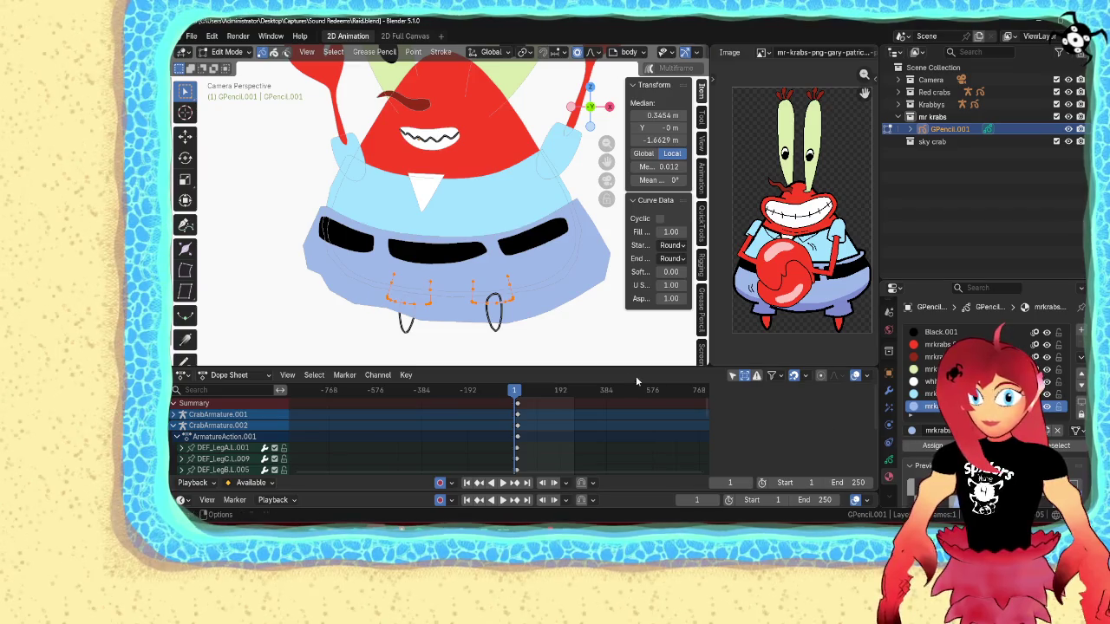
pyautogui.hotkey('alt', 't')
pyautogui.click(600, 335)
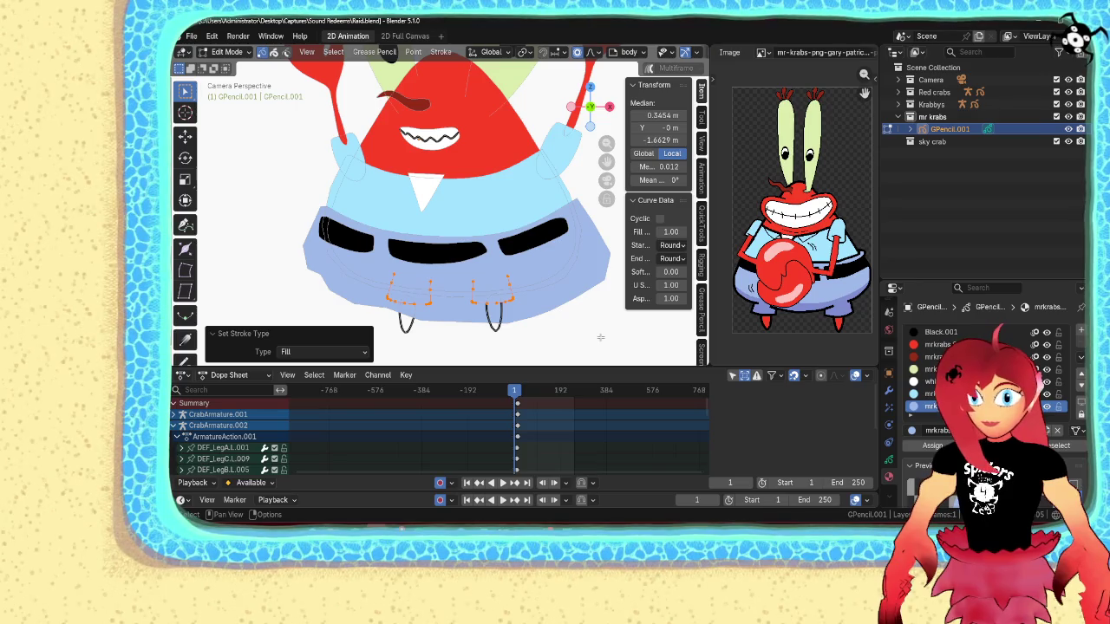
# - Give both leg strokes the red mrkrabs.001 material as filled shapes
pyautogui.scroll(-2, 980, 399)
pyautogui.moveTo(988, 341); pyautogui.dragTo(989, 390)
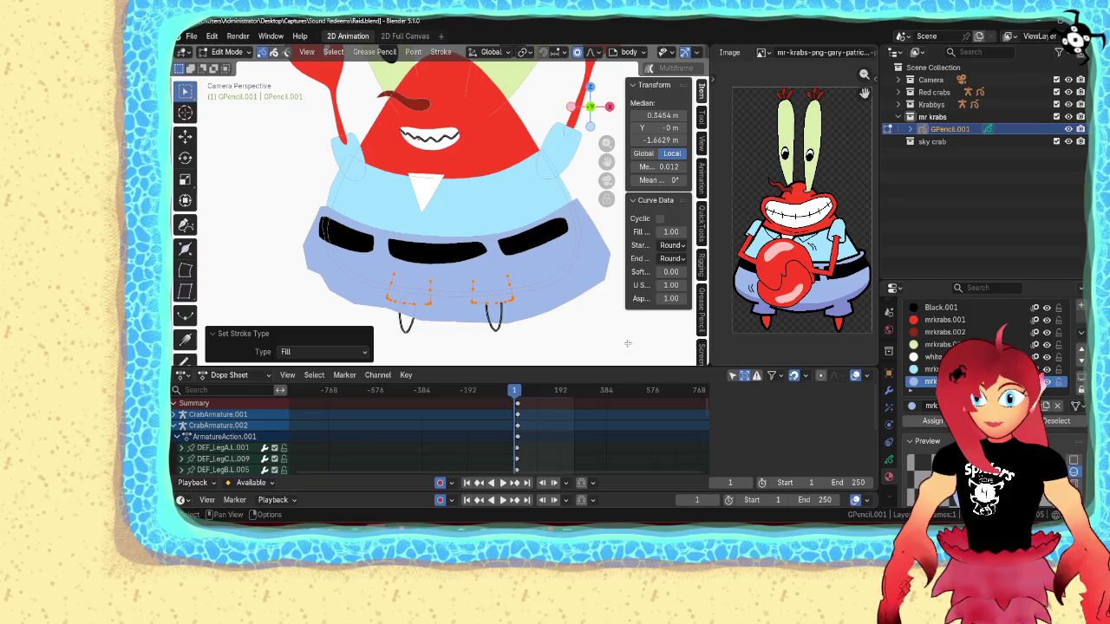
pyautogui.click(501, 329)
pyautogui.keyDown('shift'); pyautogui.click(405, 327); pyautogui.keyUp('shift')
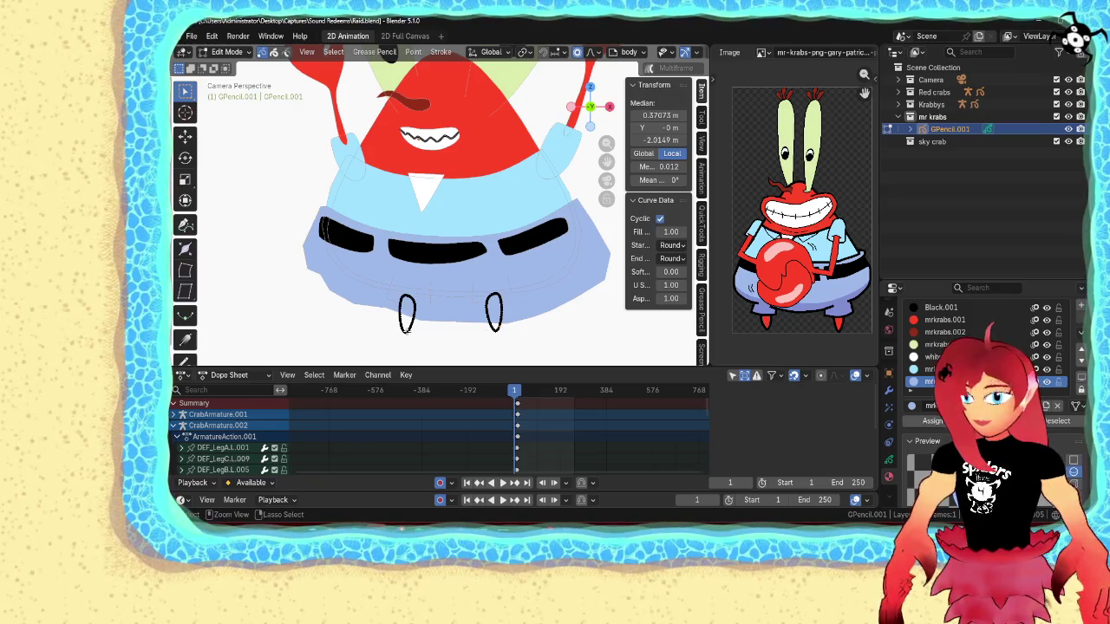
pyautogui.click(945, 320)
pyautogui.click(932, 420)
pyautogui.press('q')
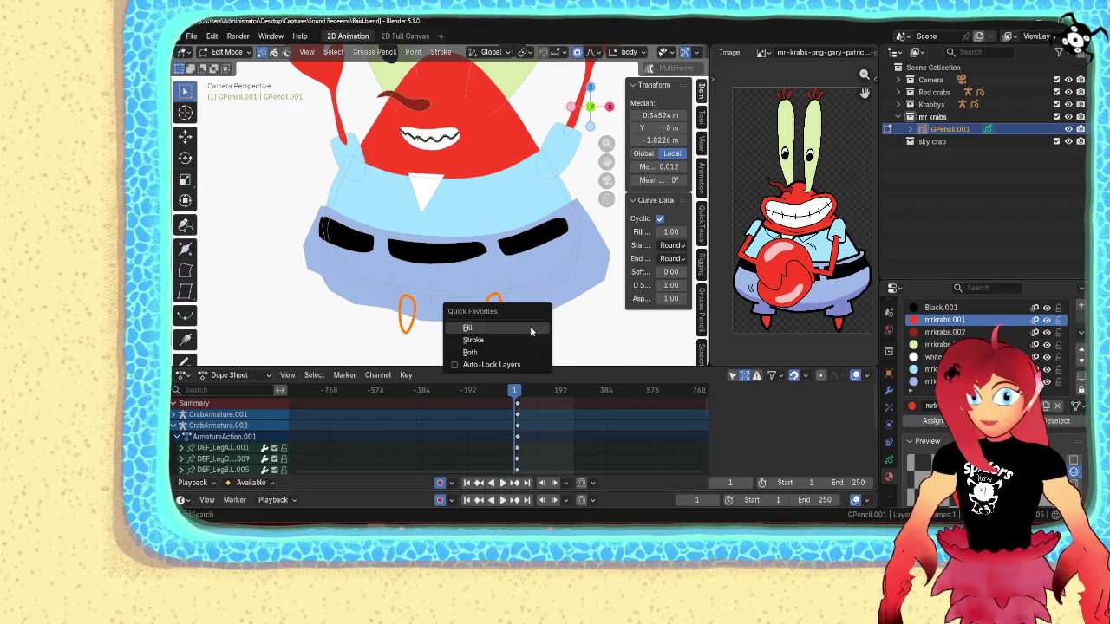
pyautogui.click(530, 326)
# - Bring the leg strokes to the front and return to Object Mode
pyautogui.hotkey('ctrl', 'shift', 'Up')
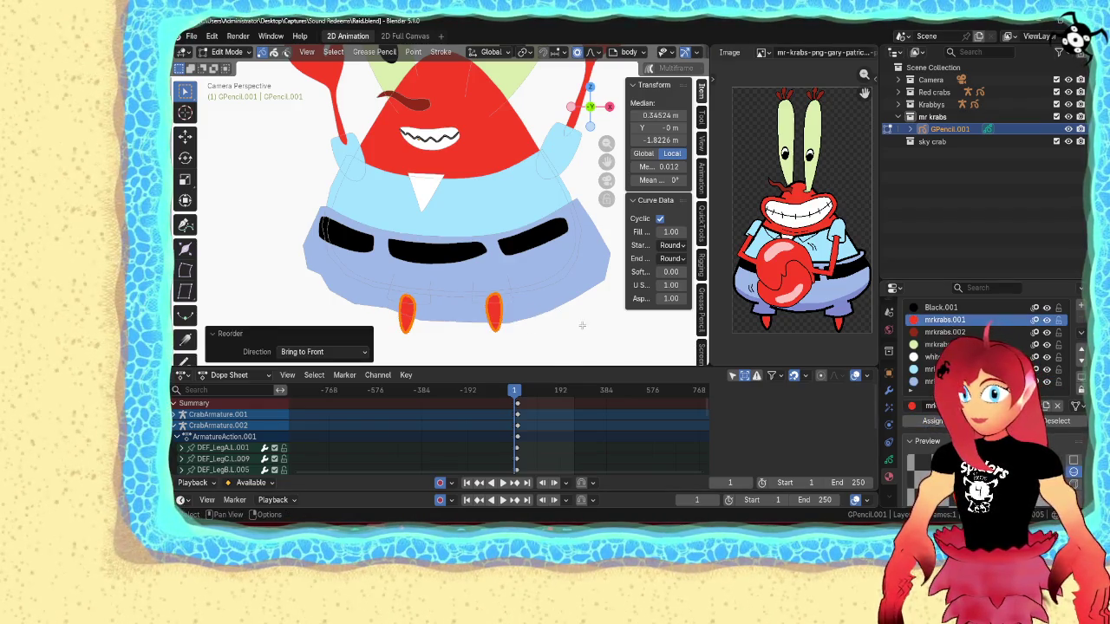
pyautogui.press('Tab')
pyautogui.press('Tab')
pyautogui.click(512, 298)
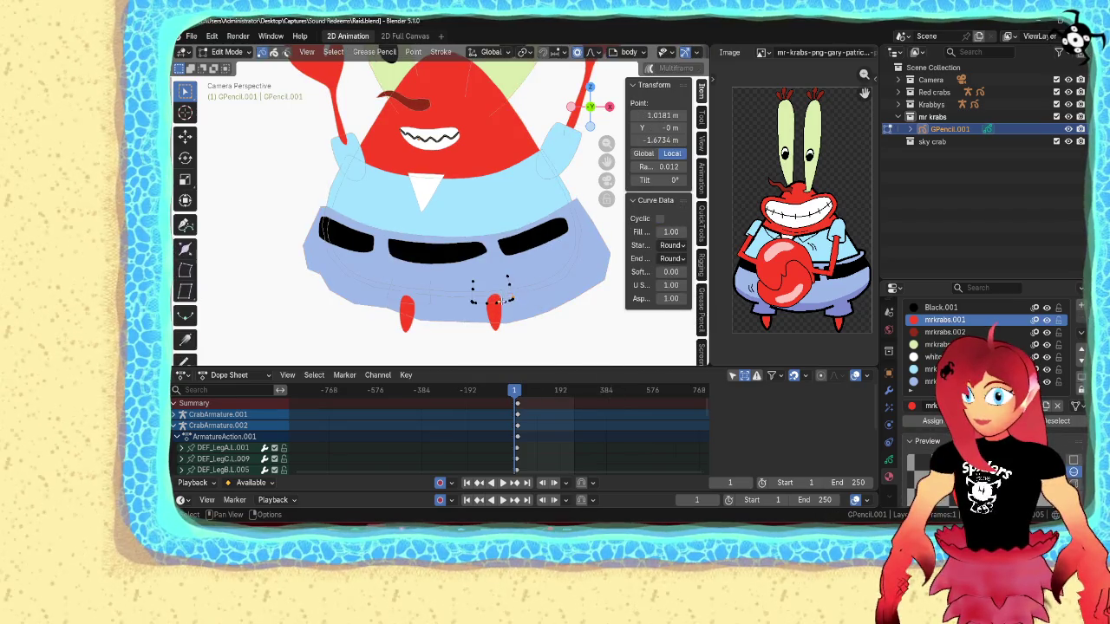
pyautogui.hotkey('ctrl', 'shift', 'Up')
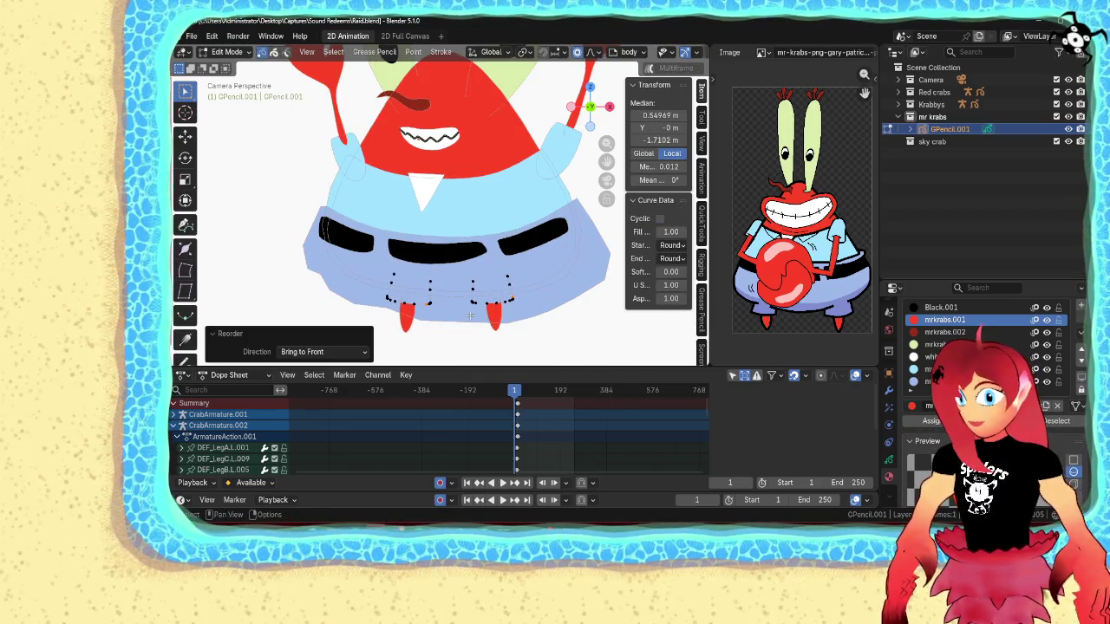
pyautogui.press('Tab')
pyautogui.scroll(-4, 581, 338)
pyautogui.scroll(-3, 566, 314)
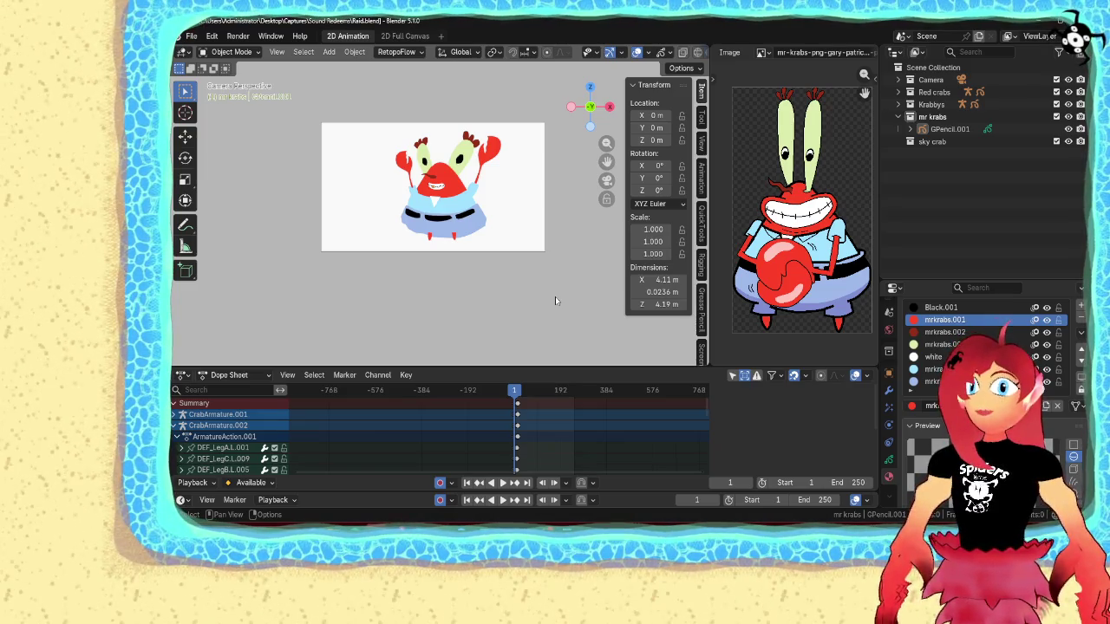
# - Enter Edit Mode on the drawing and select the shirt outline stroke
pyautogui.scroll(2, 555, 297)
pyautogui.scroll(2, 555, 297)
pyautogui.scroll(2, 555, 298)
pyautogui.scroll(2, 556, 301)
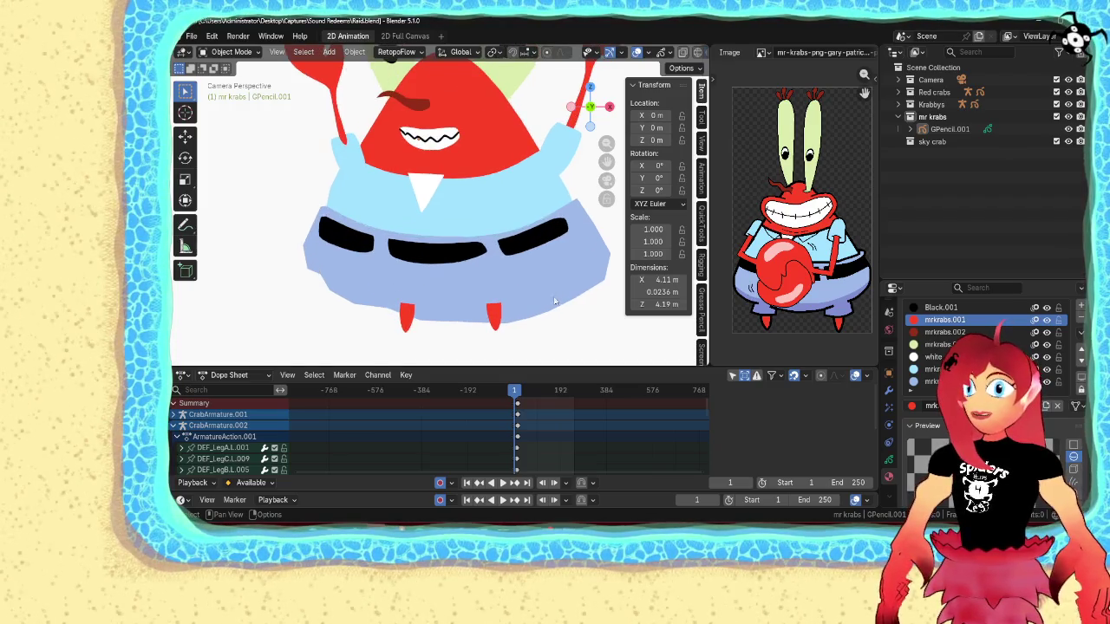
pyautogui.hotkey('ctrl', 'Tab')
pyautogui.click(573, 276)
pyautogui.click(549, 282)
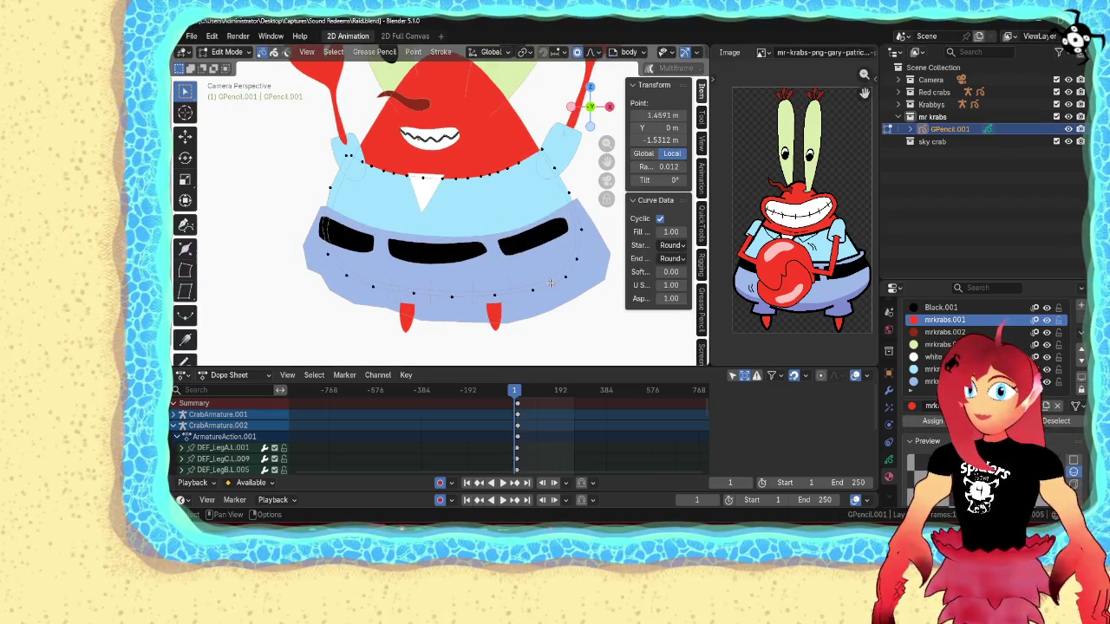
pyautogui.scroll(-5, 553, 290)
# - Return to Object Mode, make the camera active and save Raid.blend
pyautogui.hotkey('ctrl', 'Tab')
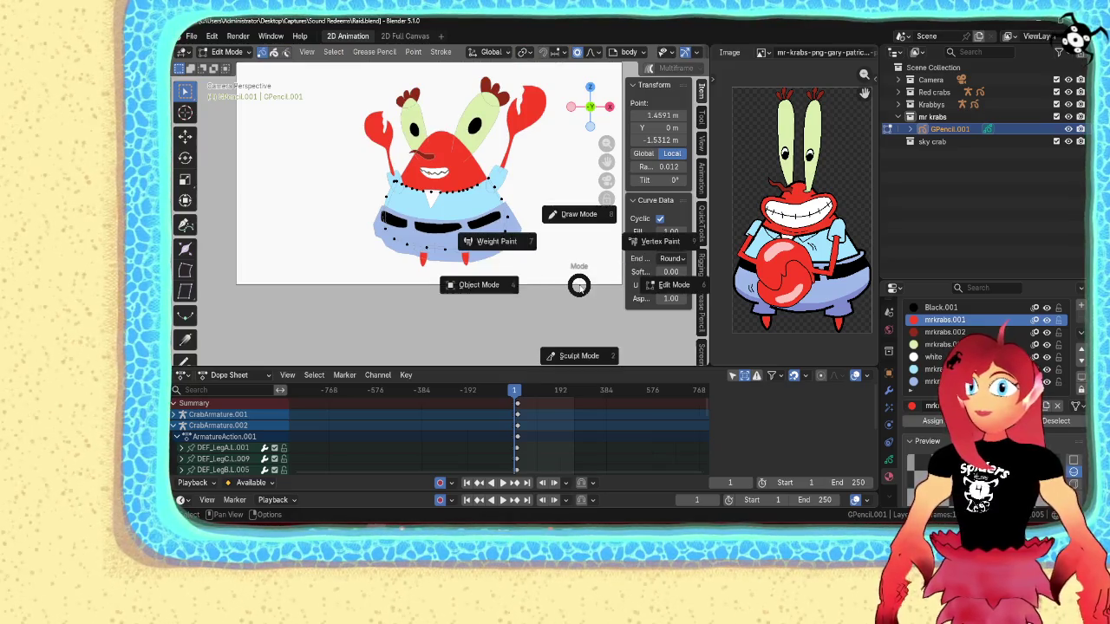
pyautogui.click(510, 283)
pyautogui.click(558, 283)
pyautogui.keyDown('shift'); pyautogui.moveTo(557, 280); pyautogui.dragTo(511, 328, button='middle'); pyautogui.keyUp('shift')
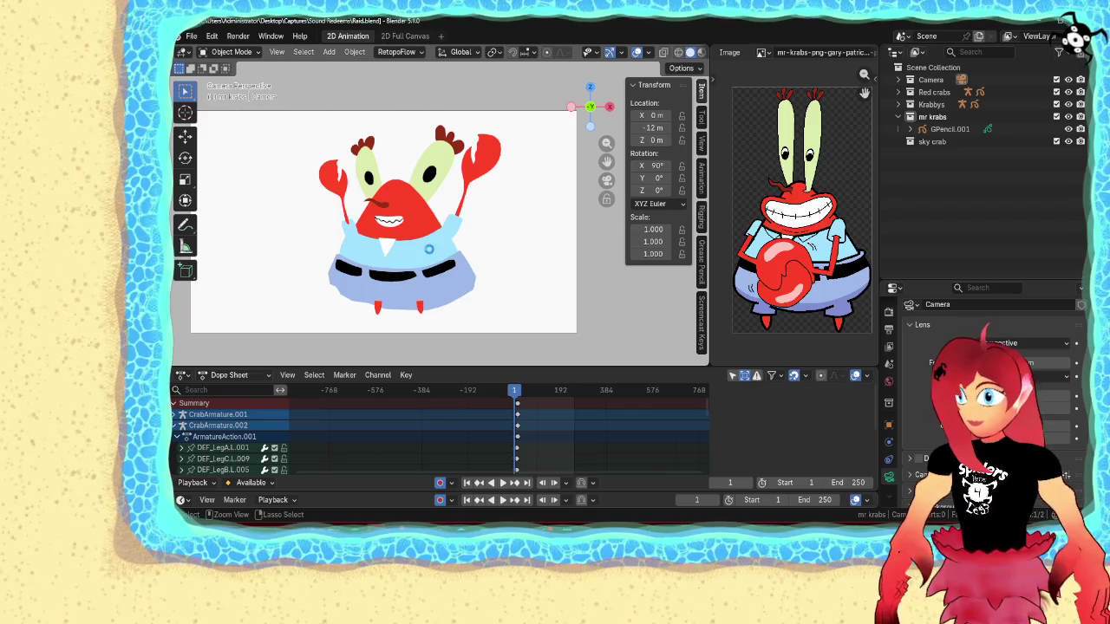
pyautogui.hotkey('ctrl', 's')
pyautogui.scroll(-3, 462, 279)
pyautogui.scroll(5, 450, 275)
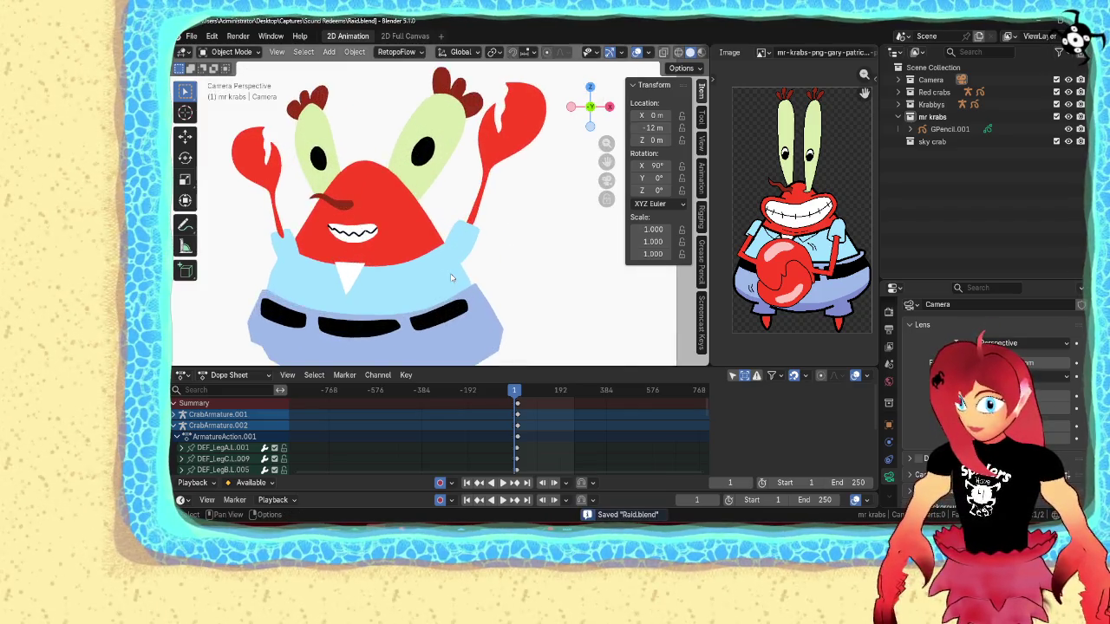
pyautogui.scroll(2, 459, 273)
pyautogui.scroll(-3, 468, 270)
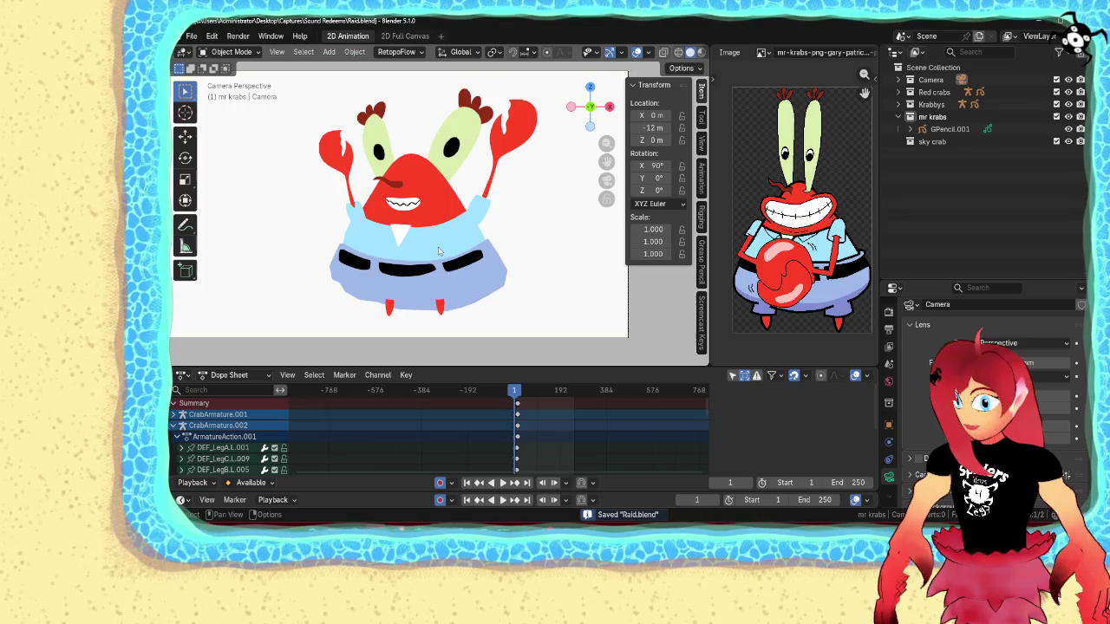
# - Put GPencil.001 in Edit Mode and show its Object Data layer settings
pyautogui.click(441, 252)
pyautogui.hotkey('ctrl', 'Tab')
pyautogui.click(503, 250)
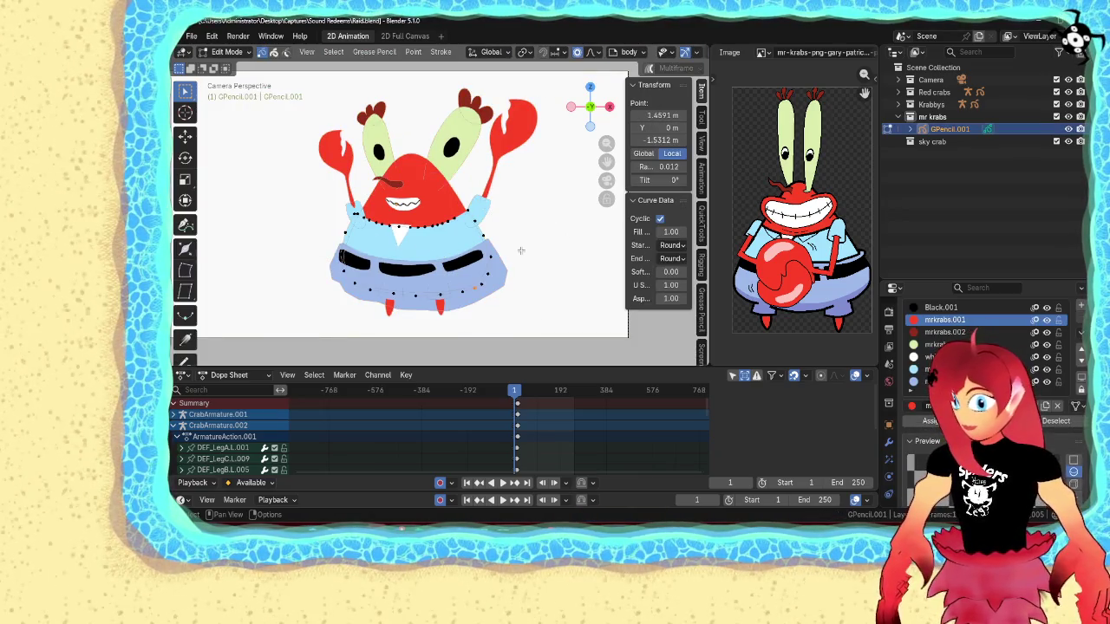
pyautogui.scroll(3, 520, 251)
pyautogui.hotkey('ctrl', 'Tab')
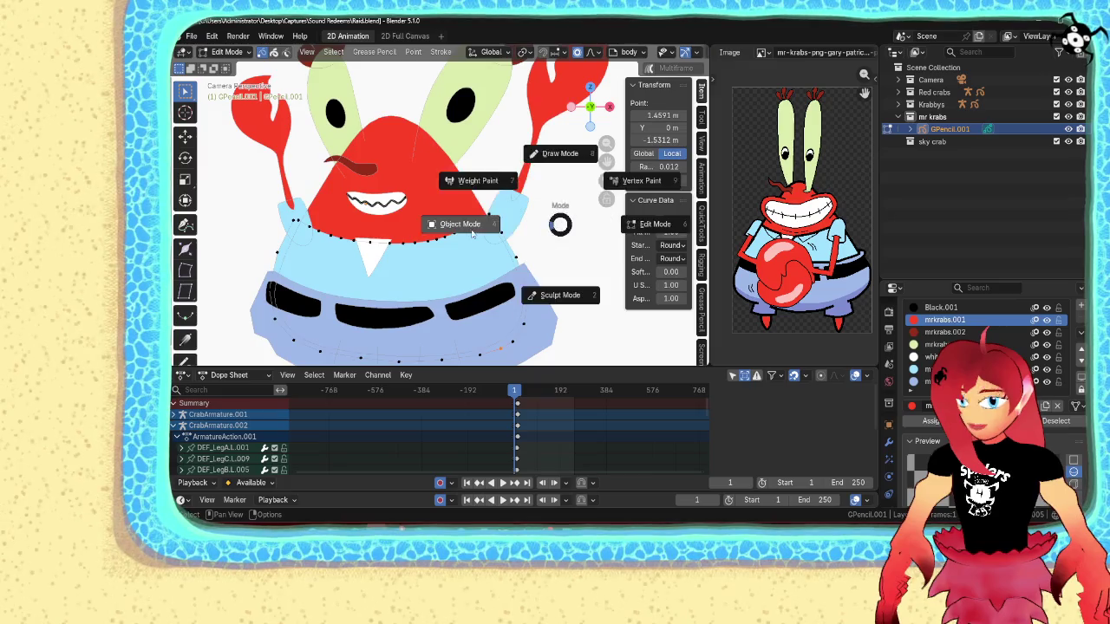
pyautogui.click(516, 276)
pyautogui.scroll(-3, 513, 270)
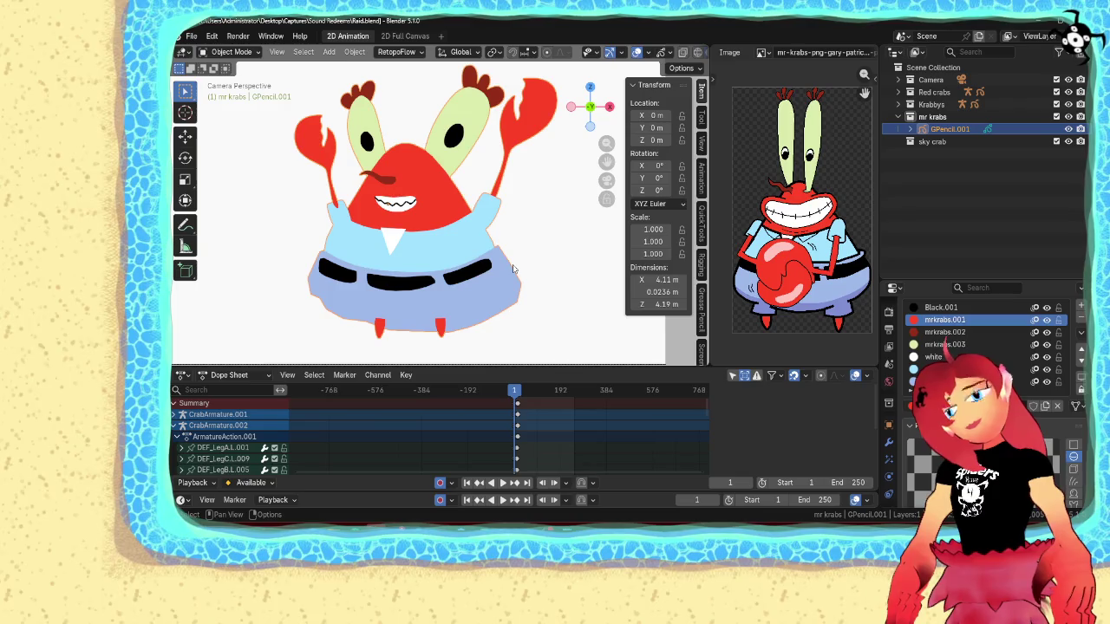
pyautogui.press('Tab')
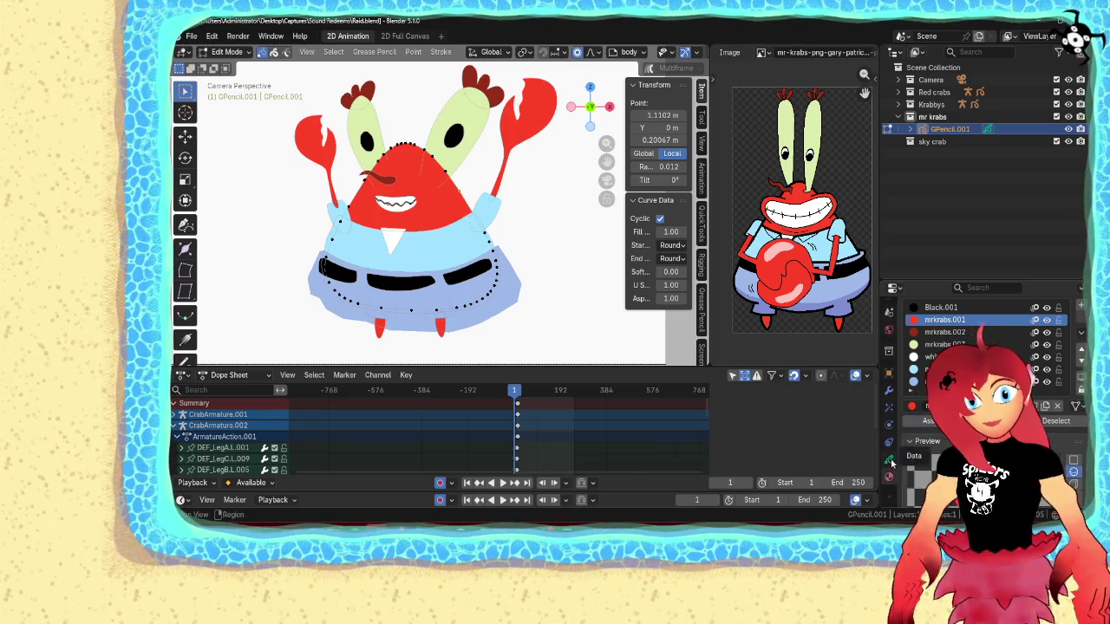
pyautogui.click(891, 462)
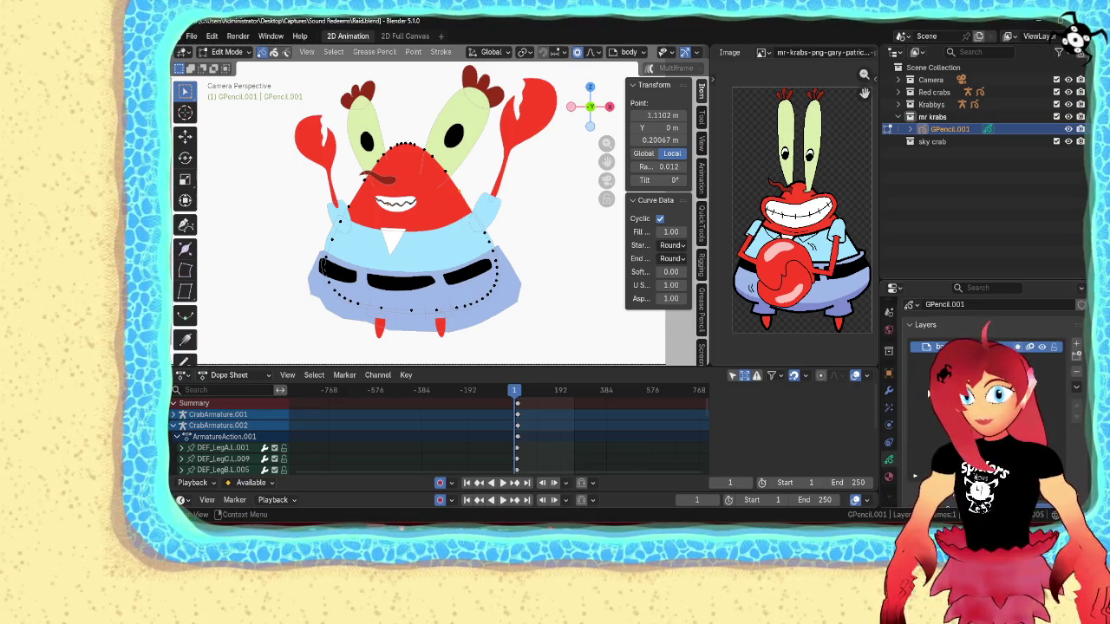
# - Add a new Grease Pencil layer named 'clothes'
pyautogui.click(1077, 346)
pyautogui.doubleClick(934, 346)
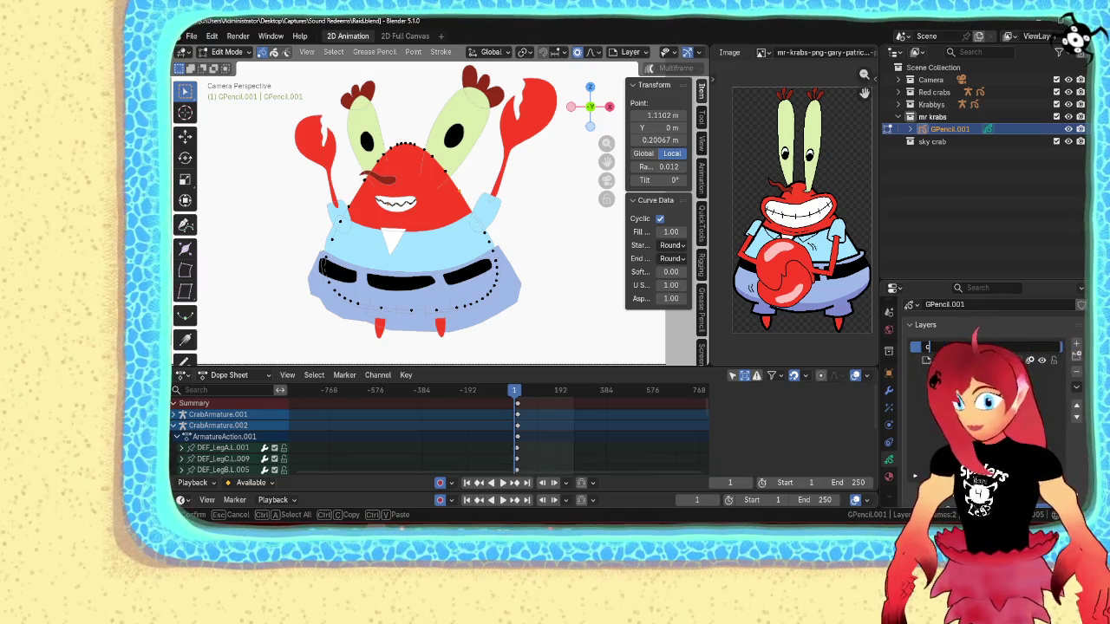
pyautogui.write('clothes')
pyautogui.press('Return')
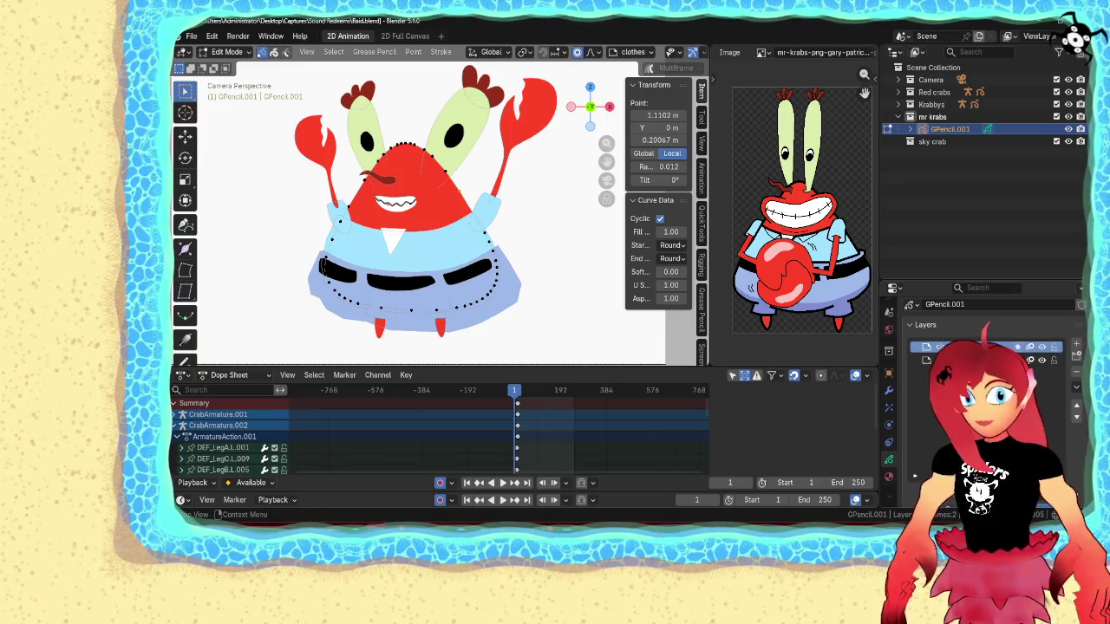
pyautogui.scroll(-5, 914, 428)
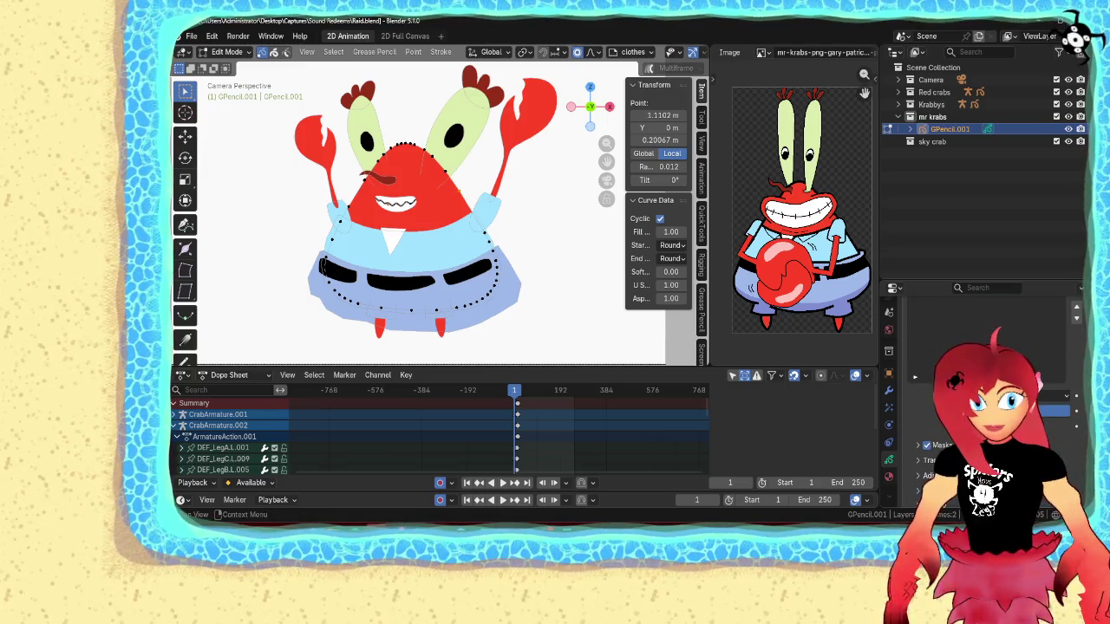
pyautogui.click(917, 420)
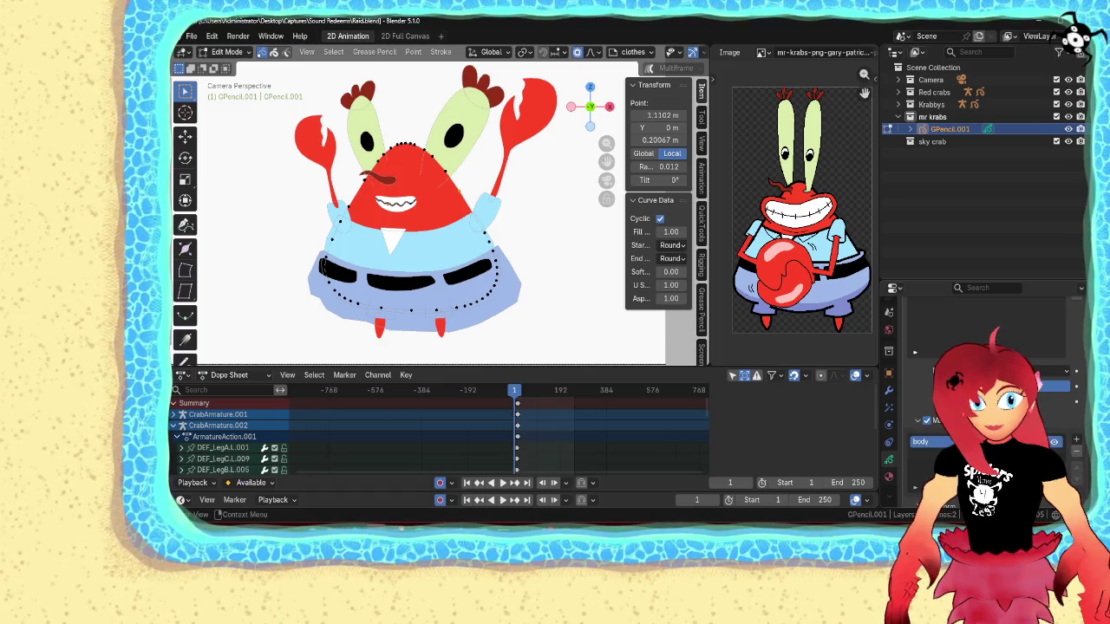
pyautogui.scroll(4, 603, 318)
pyautogui.scroll(-3, 501, 260)
# - Move the shirt, trousers and belt strokes onto the clothes layer, then return to Object Mode
pyautogui.click(502, 246)
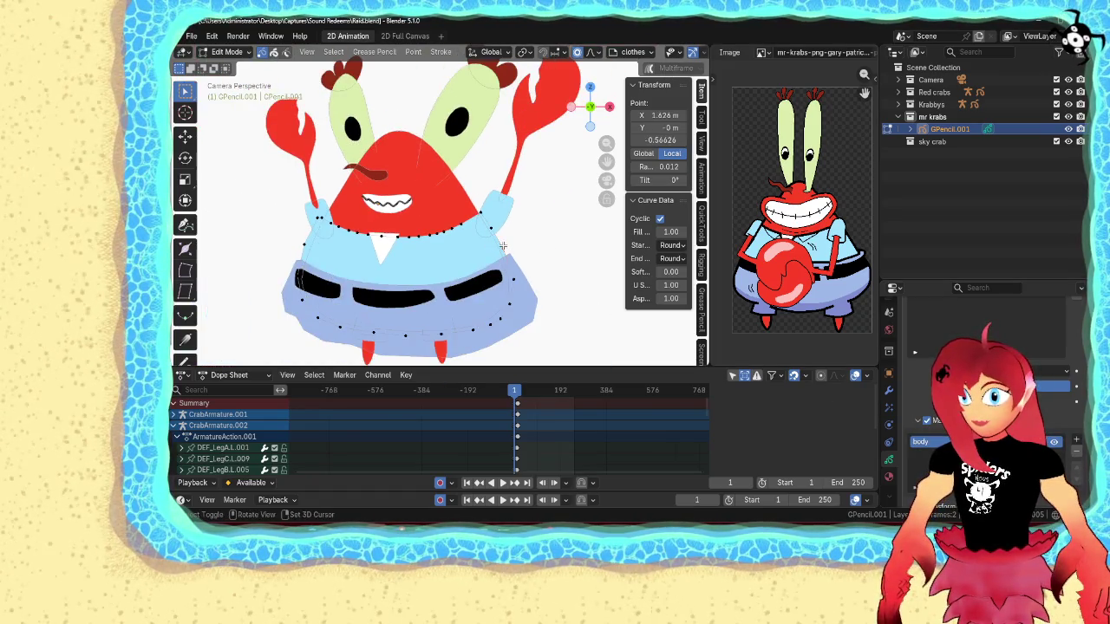
pyautogui.press('l')
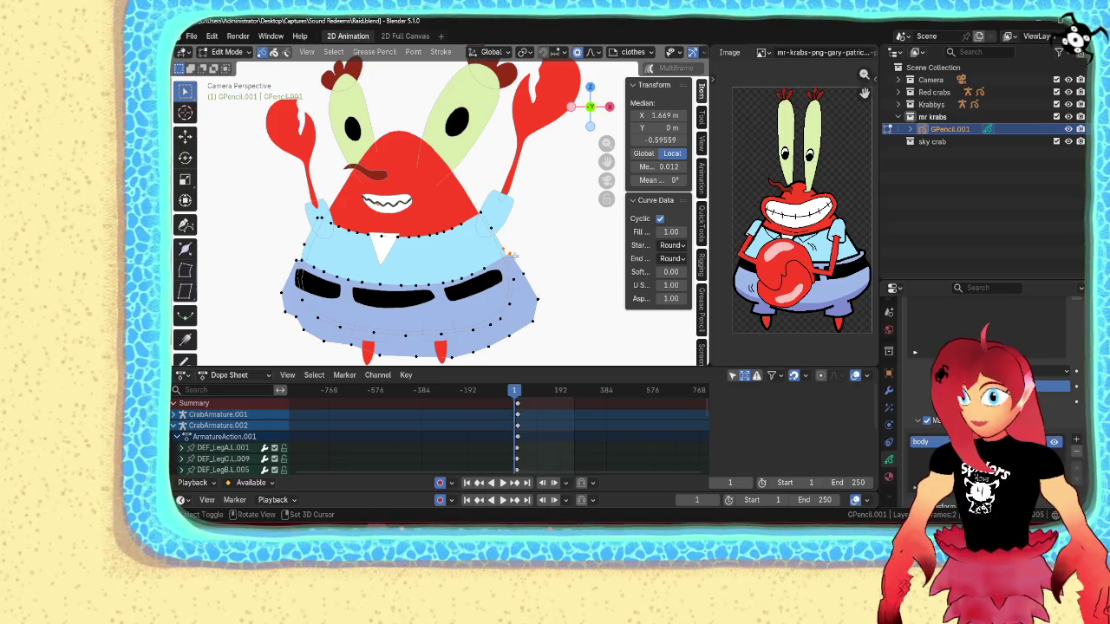
pyautogui.click(291, 304)
pyautogui.click(325, 297)
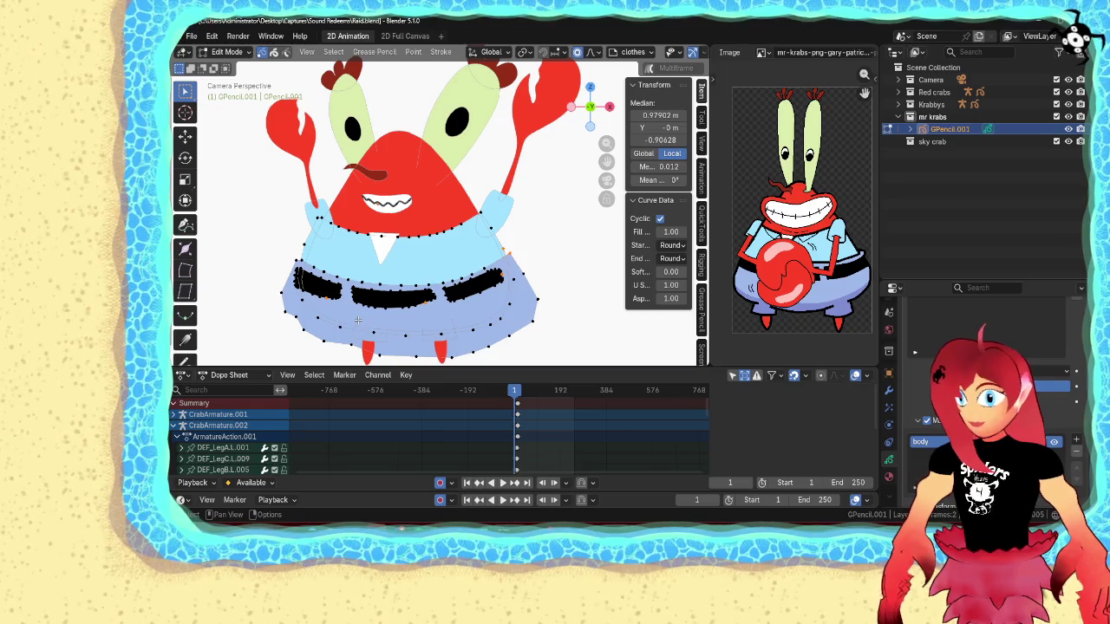
pyautogui.press('a')
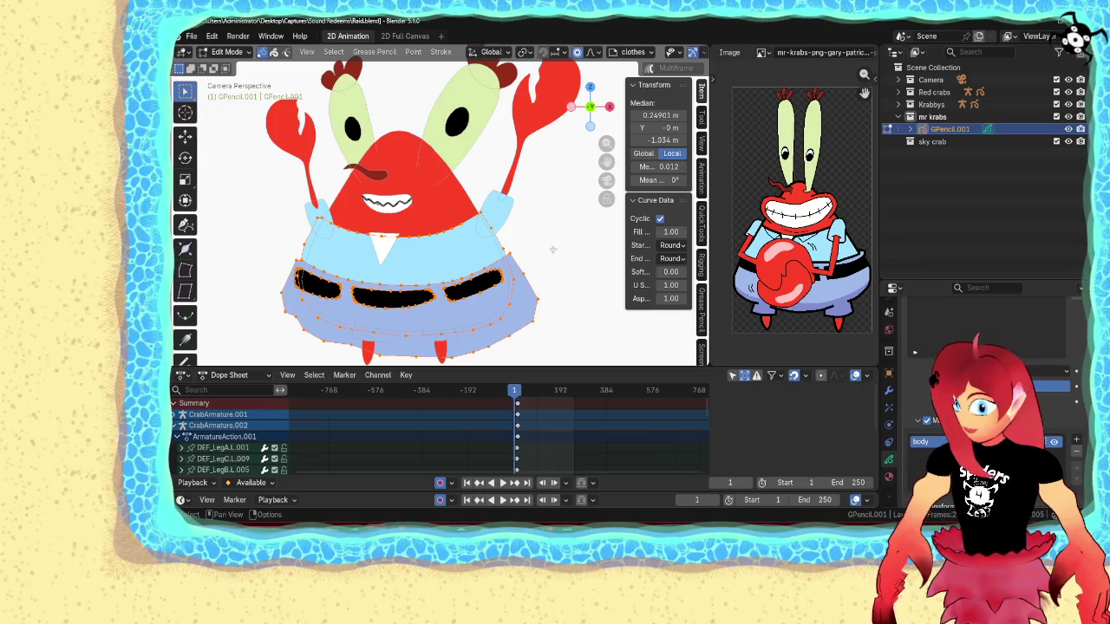
pyautogui.hotkey('ctrl', 'c')
pyautogui.press('Delete')
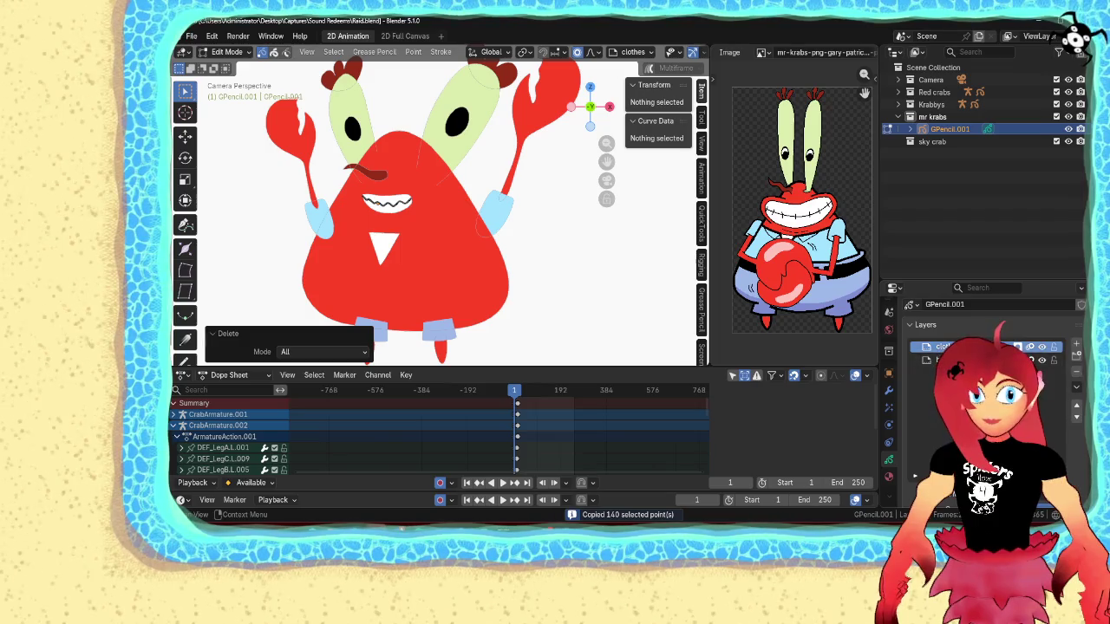
pyautogui.hotkey('ctrl', 'v')
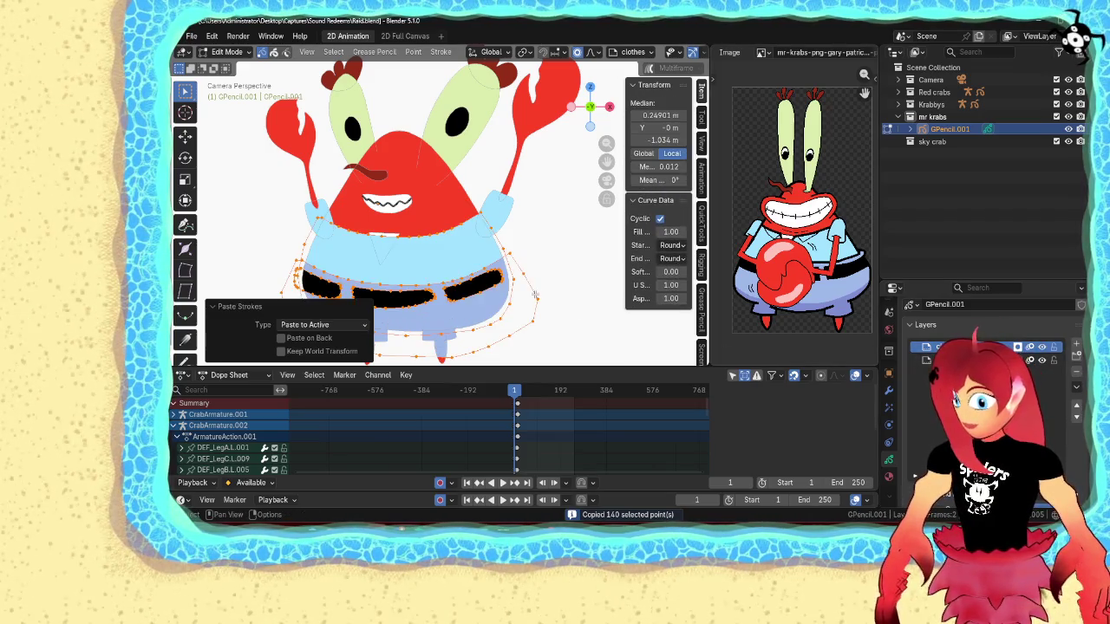
pyautogui.click(565, 266)
pyautogui.press('Tab')
pyautogui.scroll(-1, 557, 281)
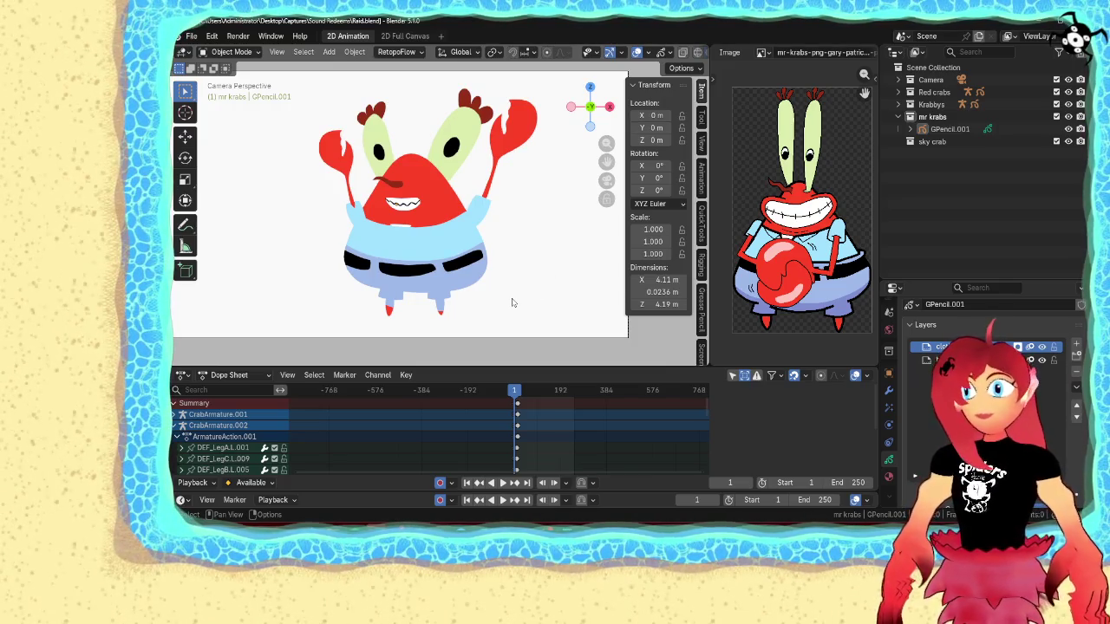
pyautogui.scroll(2, 508, 308)
# - Enter Edit Mode on the Mr. Krabs drawing and select the right pant-leg stroke
pyautogui.scroll(1, 505, 260)
pyautogui.click(503, 255)
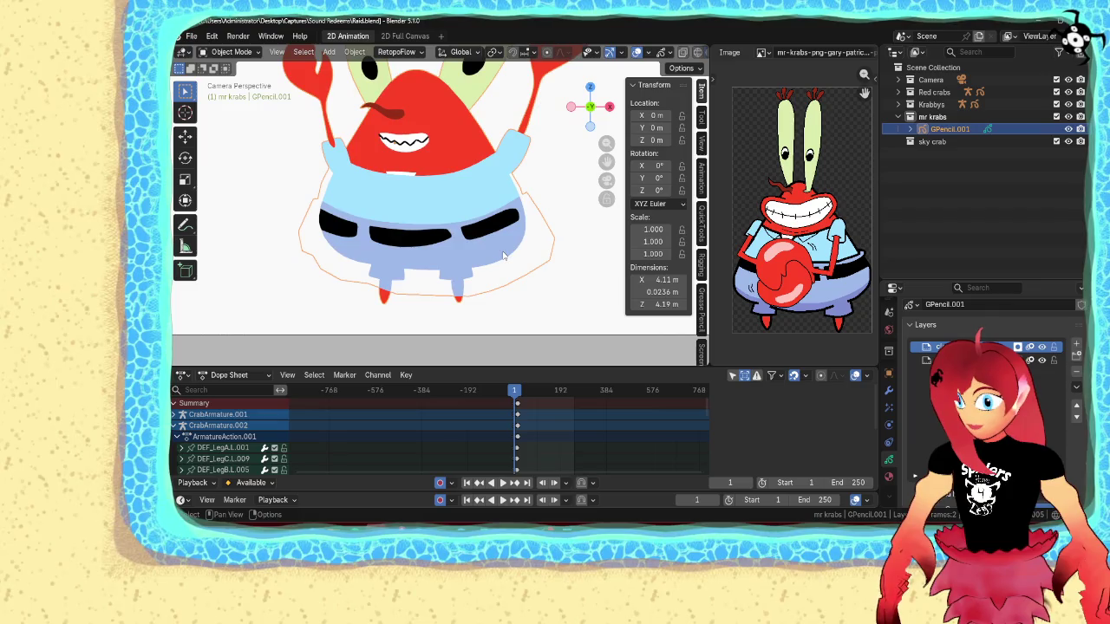
pyautogui.hotkey('ctrl', 'Tab')
pyautogui.click(549, 256)
pyautogui.click(462, 298)
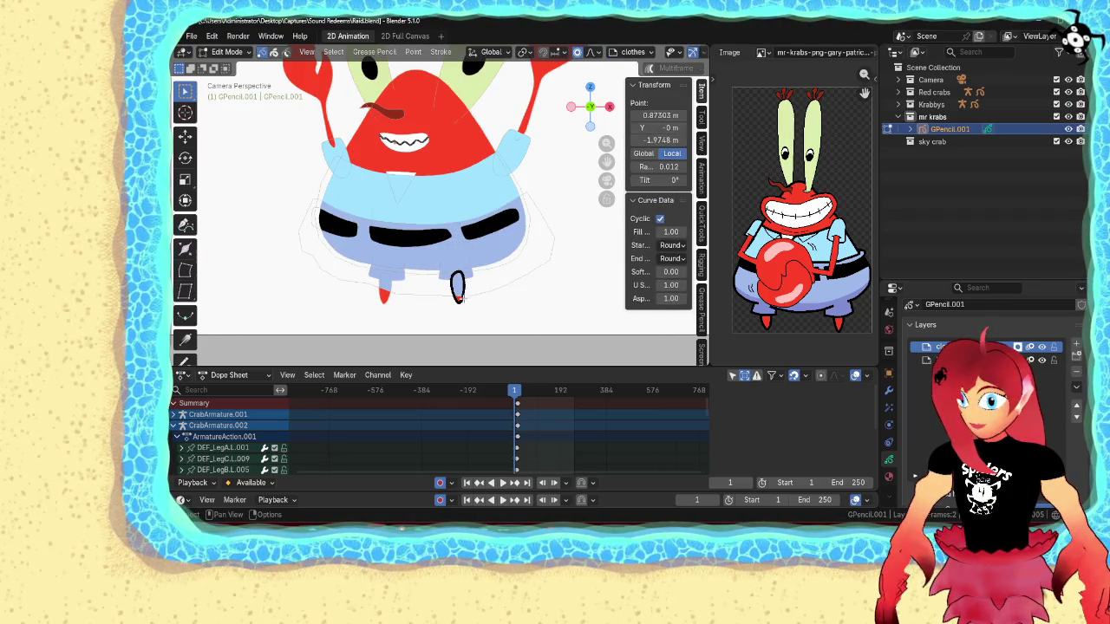
pyautogui.press('l')
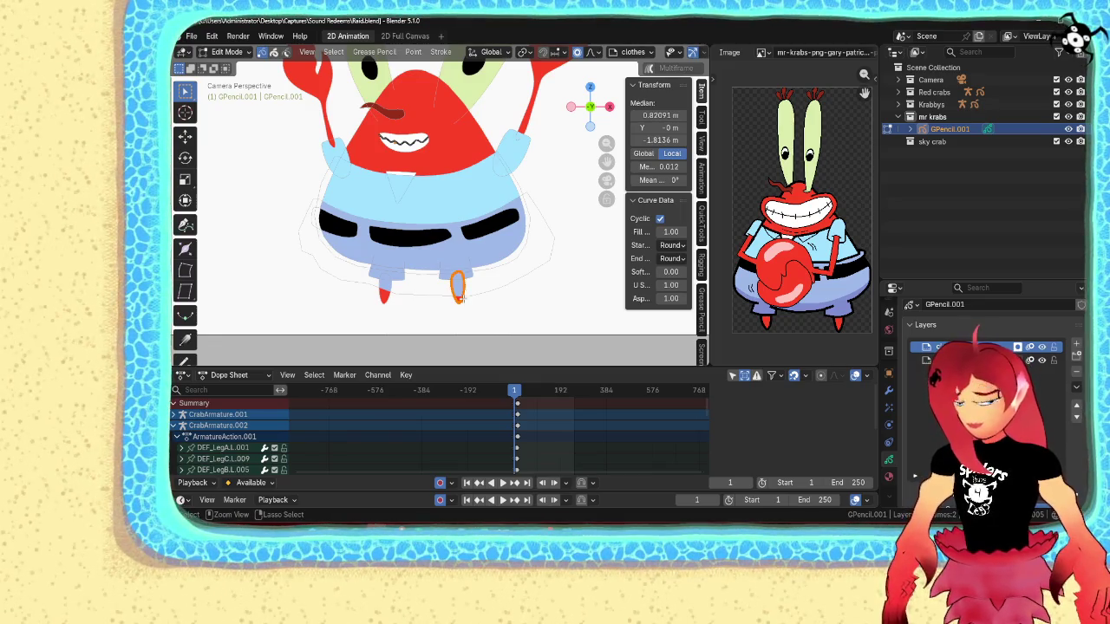
pyautogui.press('Tab')
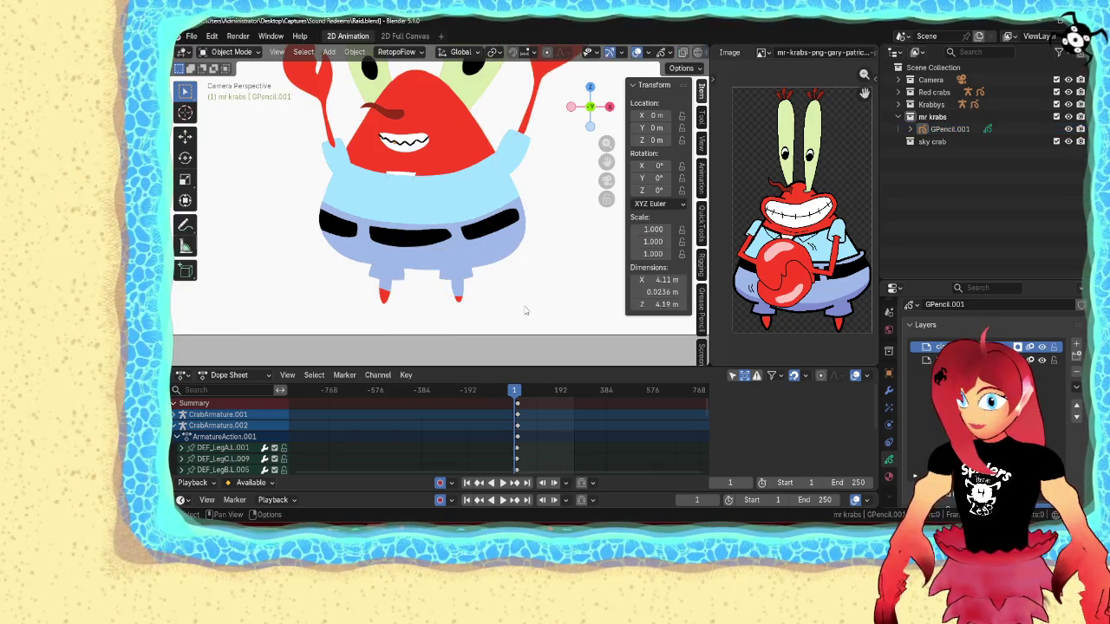
pyautogui.press('Tab')
# - Select both pant-leg strokes fully, copy them and delete the points
pyautogui.click(472, 277)
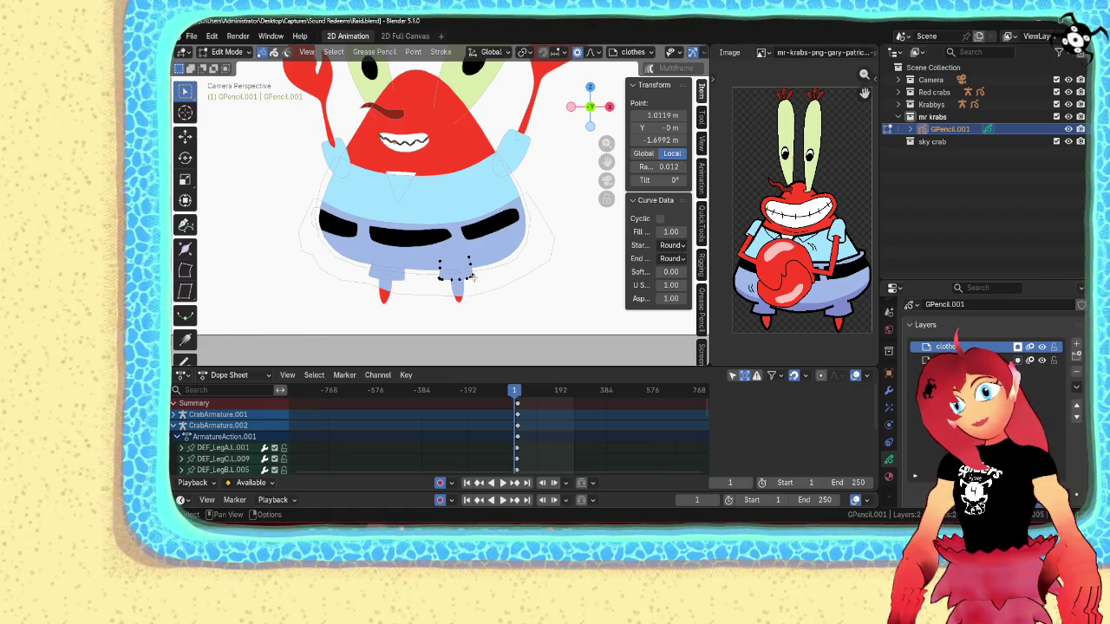
pyautogui.click(387, 297)
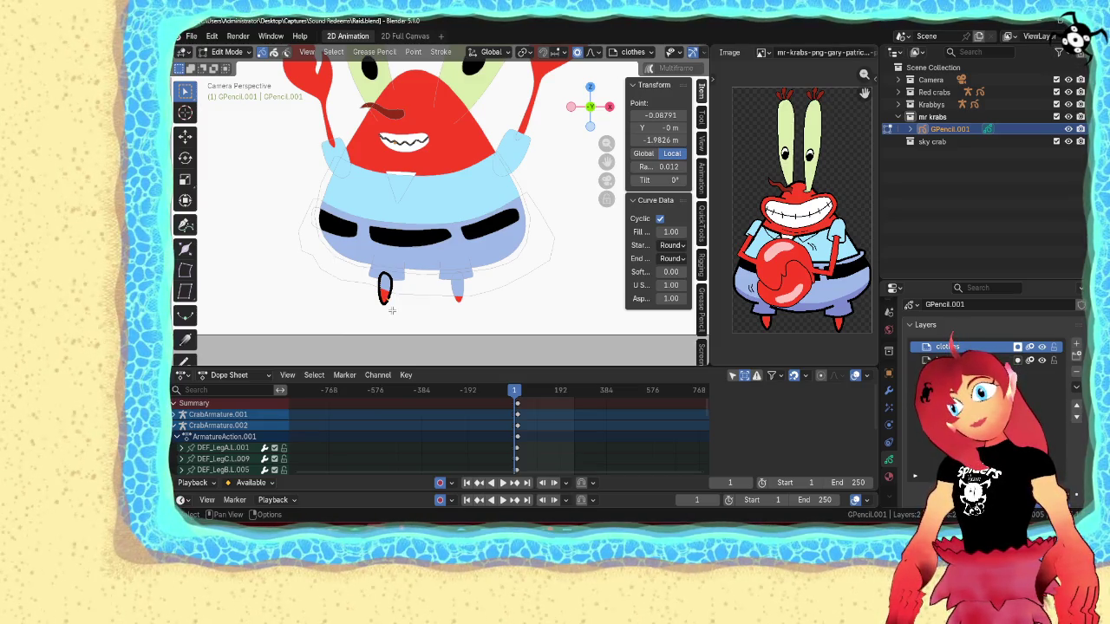
pyautogui.click(402, 314)
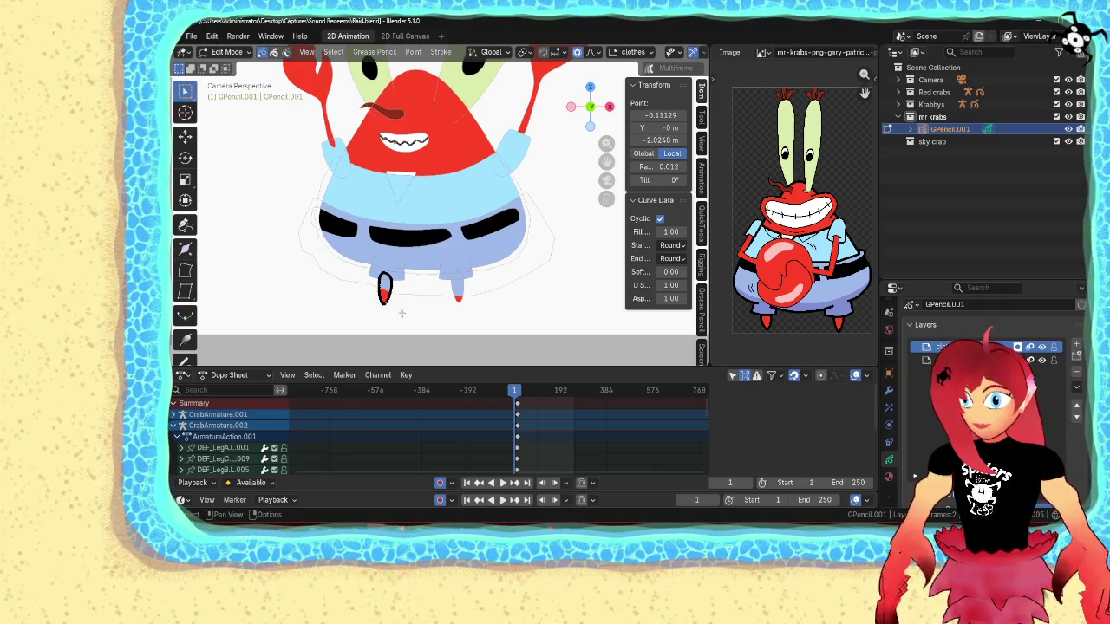
pyautogui.click(405, 272)
pyautogui.hotkey('ctrl', 'l')
pyautogui.hotkey('ctrl', 'l')
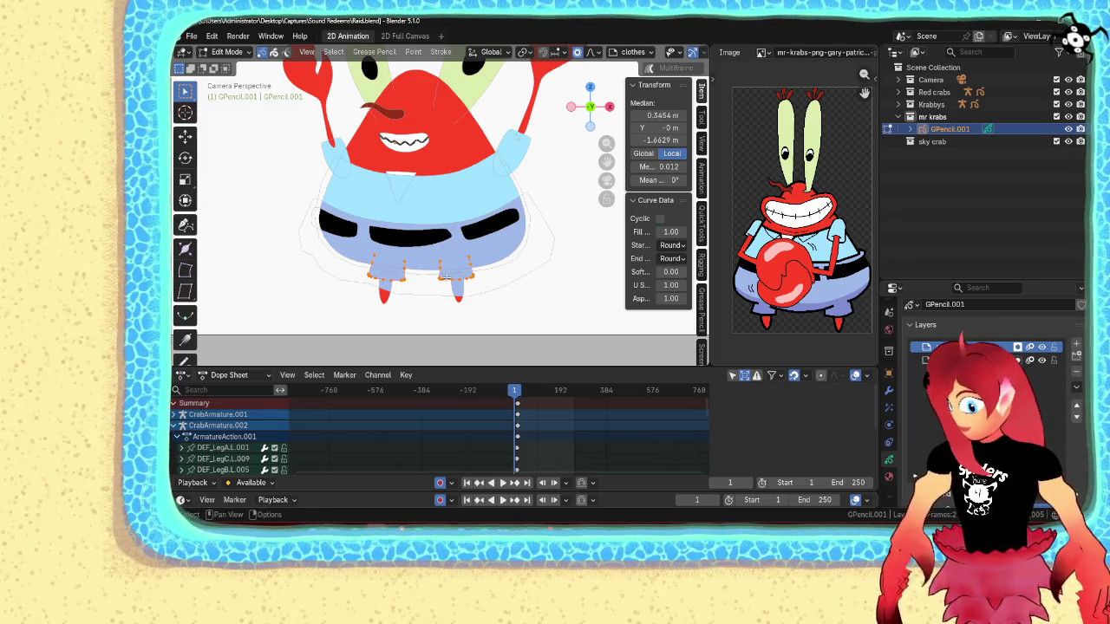
pyautogui.hotkey('ctrl', 'c')
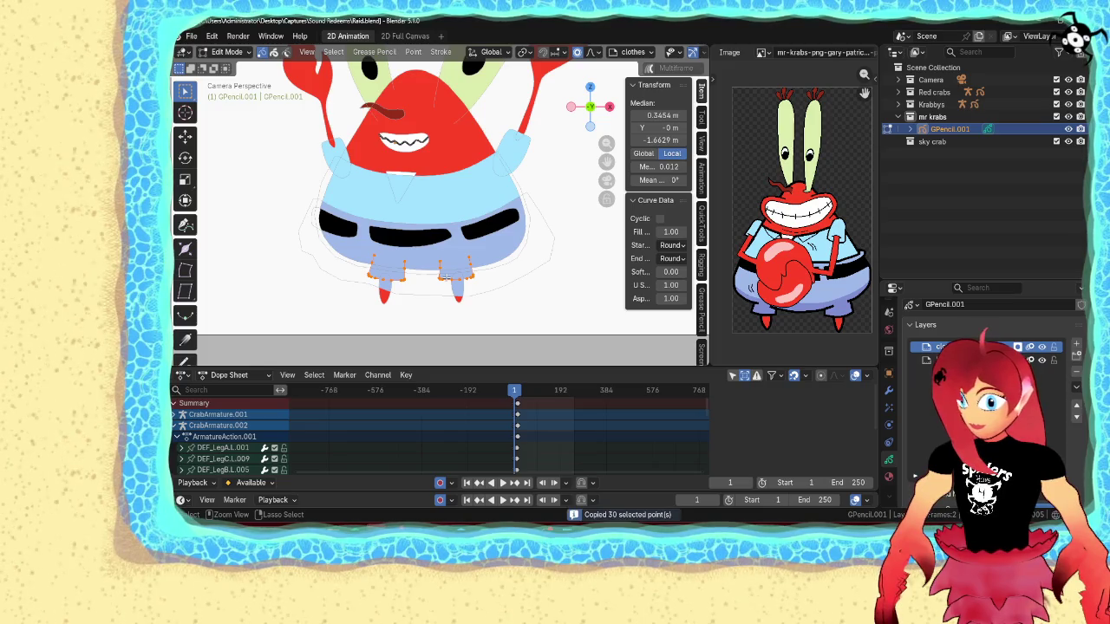
pyautogui.press('x')
pyautogui.click(448, 280)
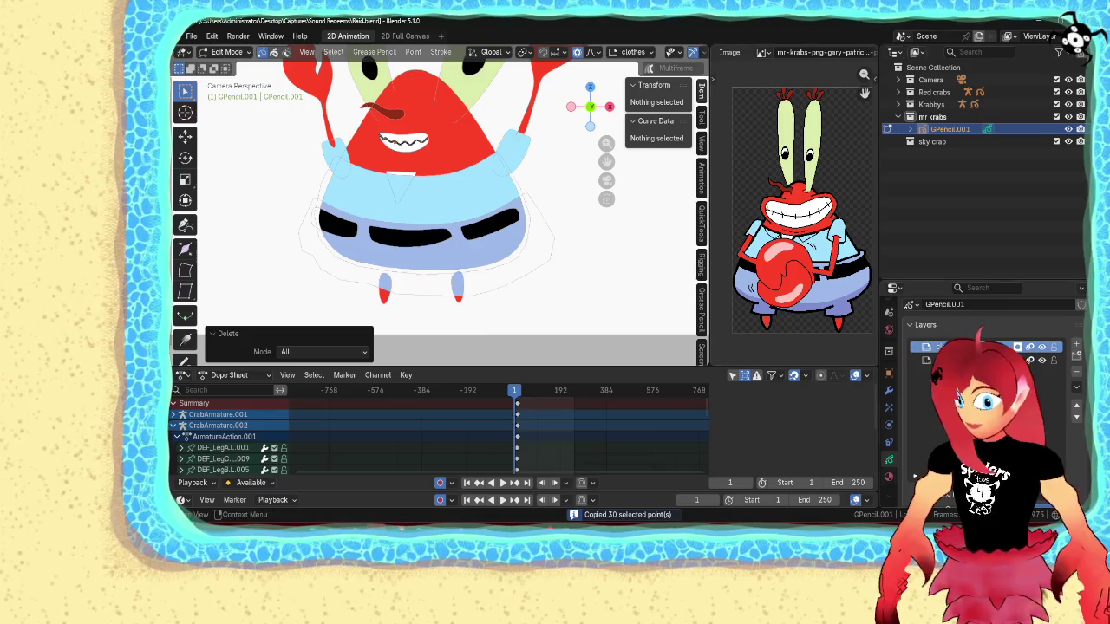
# - Paste the pant-leg strokes into the body layer, then copy and delete them again
pyautogui.click(989, 359)
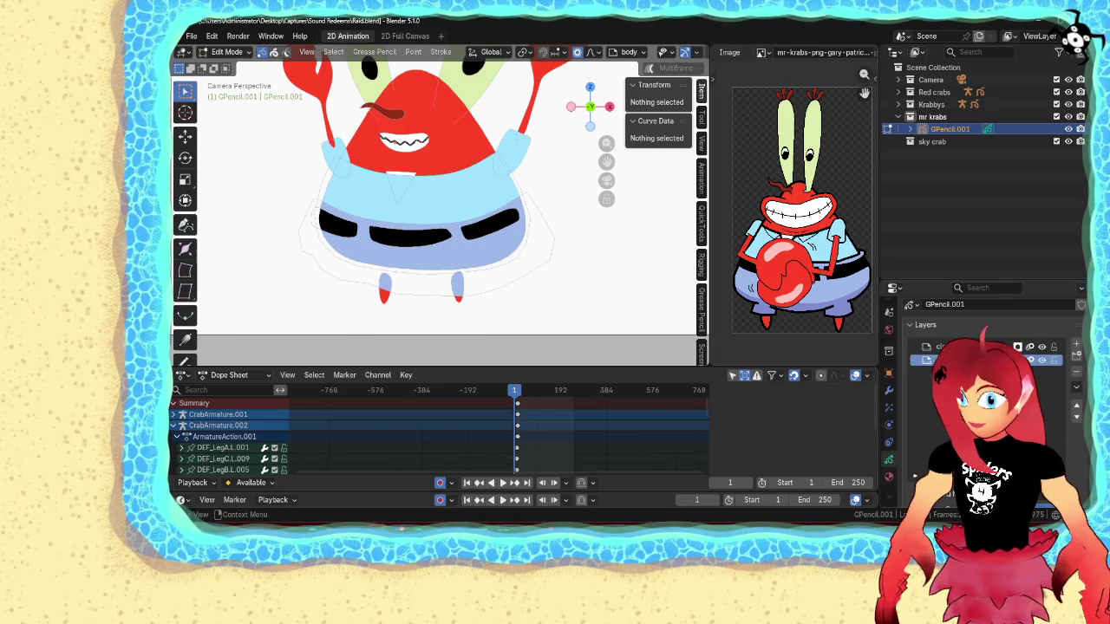
pyautogui.hotkey('ctrl', 'v')
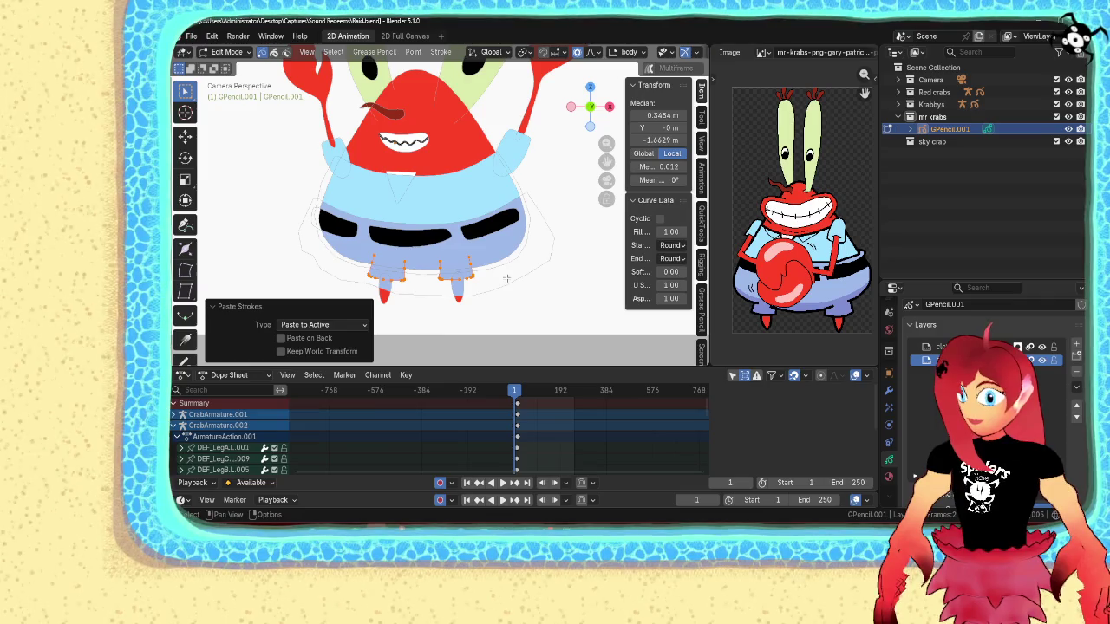
pyautogui.click(458, 302)
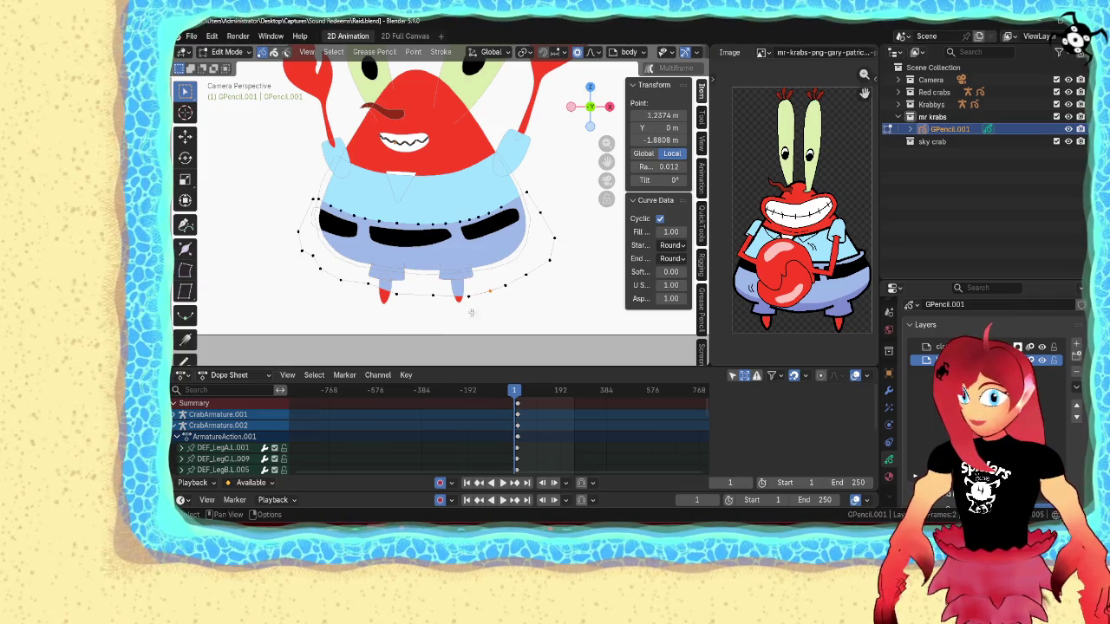
pyautogui.keyDown('shift'); pyautogui.click(386, 299); pyautogui.keyUp('shift')
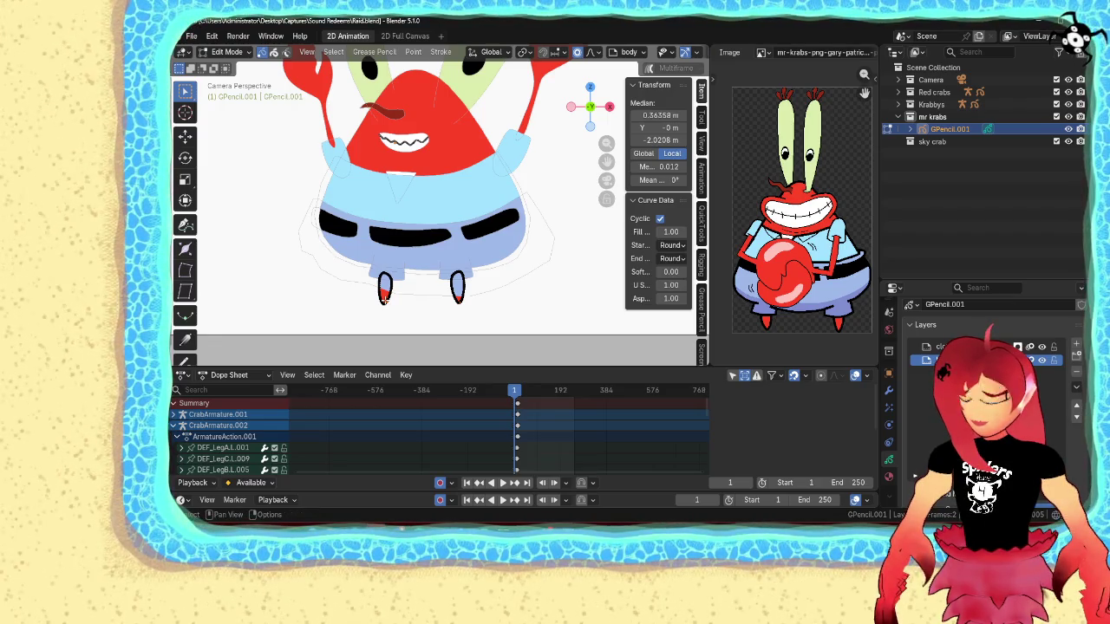
pyautogui.hotkey('ctrl', 'l')
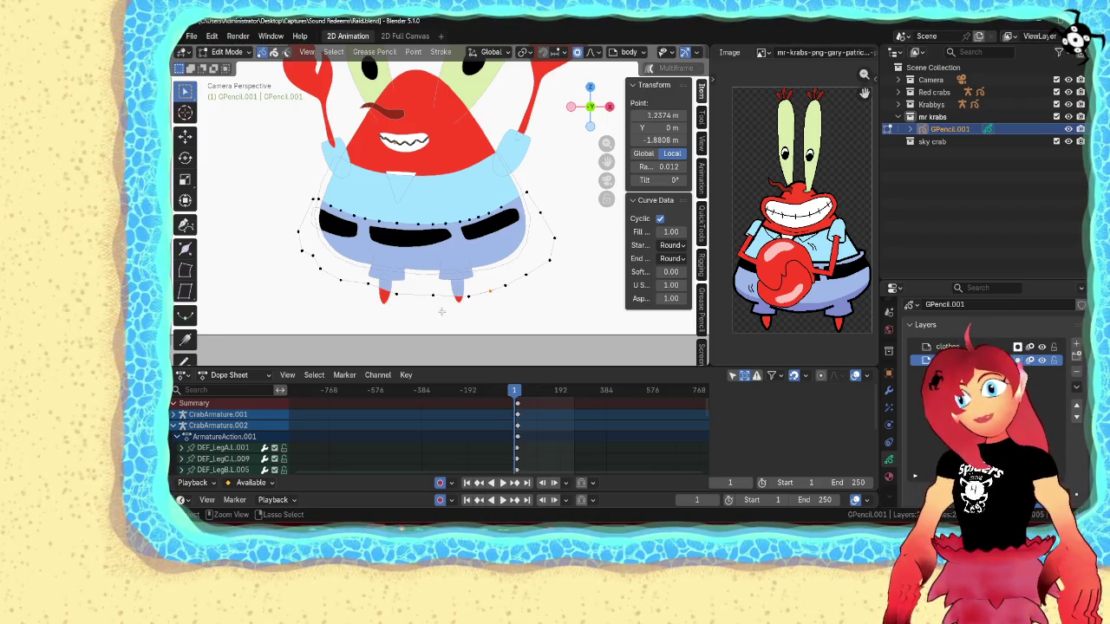
pyautogui.hotkey('ctrl', 'c')
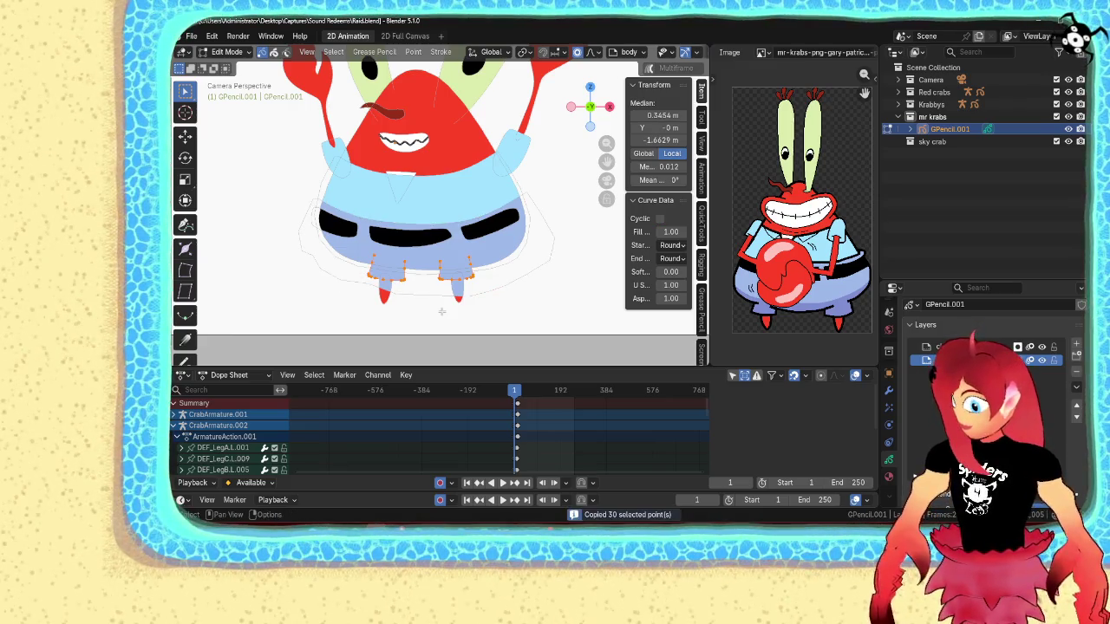
pyautogui.press('x')
pyautogui.click(441, 310)
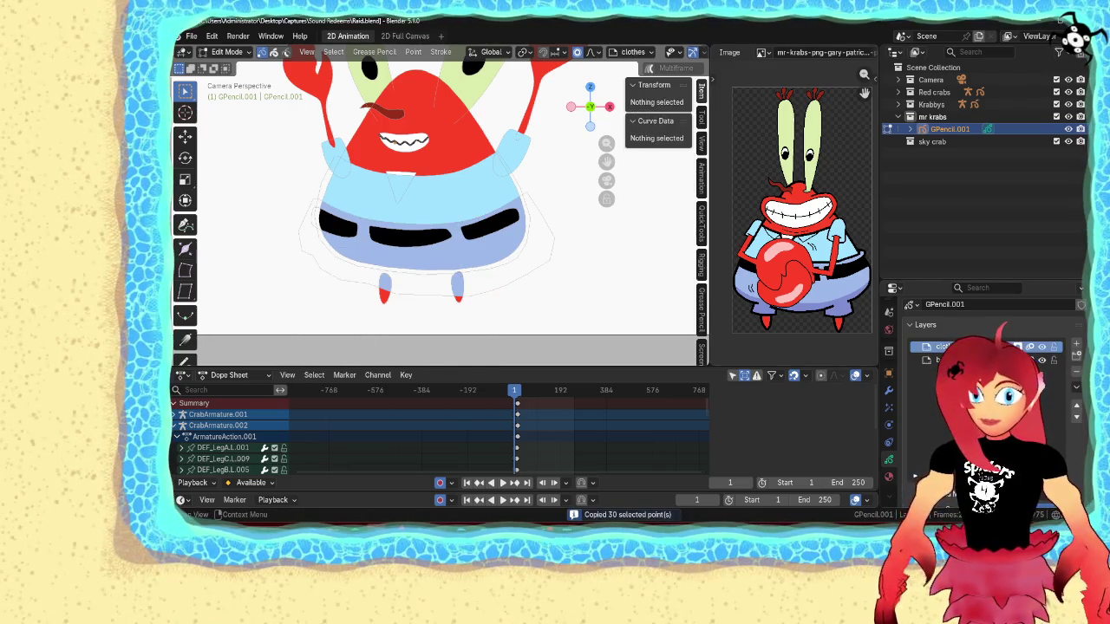
pyautogui.click(1076, 344)
# - Name the new layer 'legs' and paste the copied leg strokes onto it
pyautogui.doubleClick(935, 346)
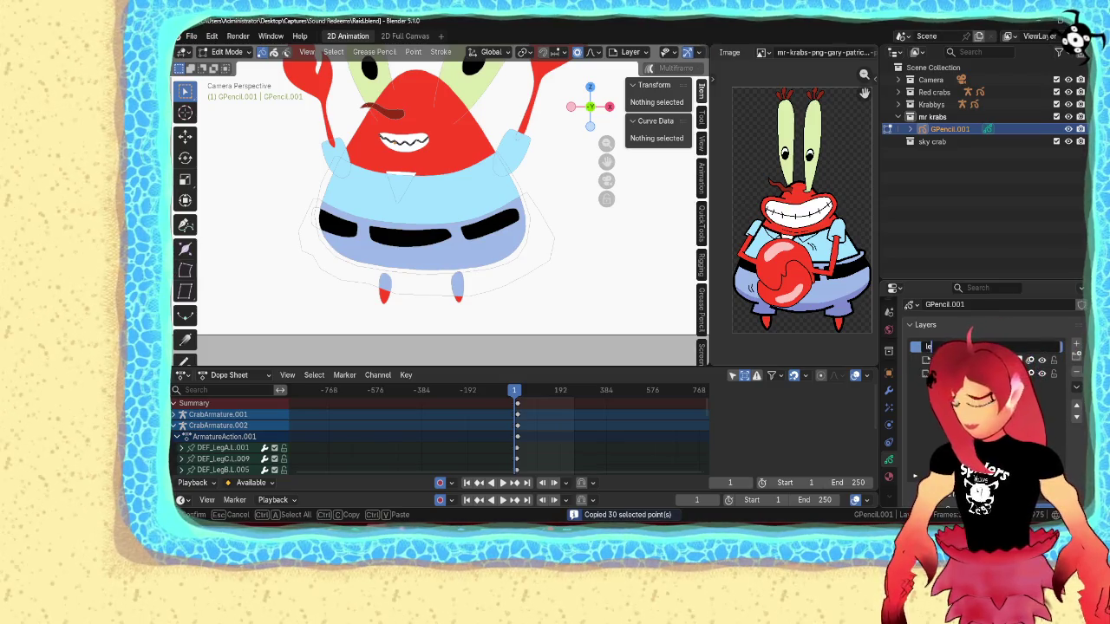
pyautogui.write('gs')
pyautogui.press('Return')
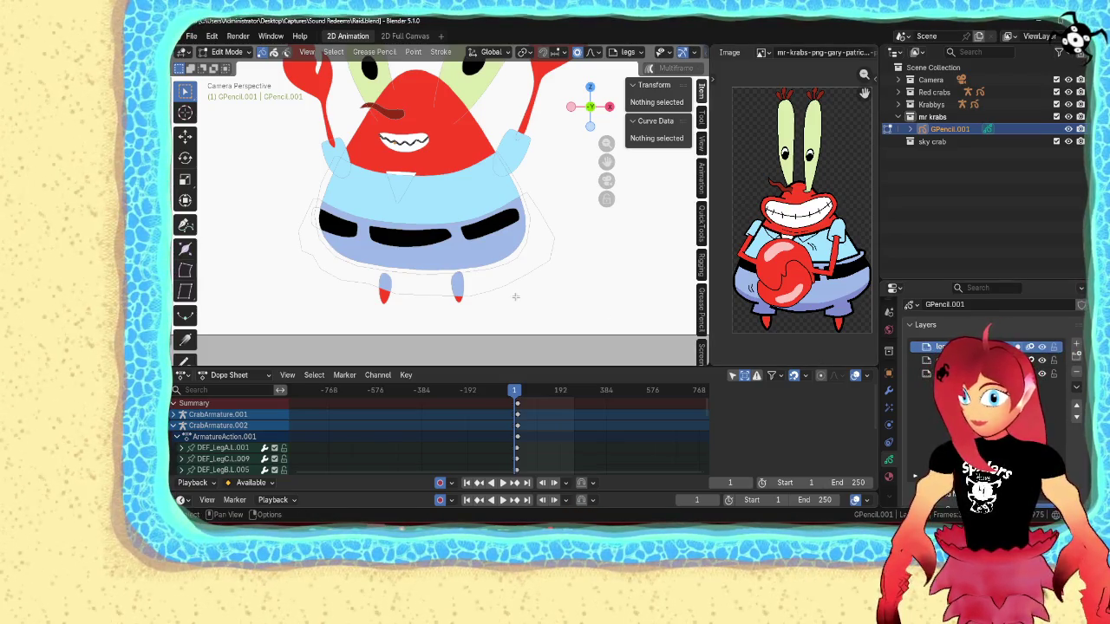
pyautogui.hotkey('ctrl', 'v')
# - Re-copy both leg strokes onto the legs layer, deleting the originals, then return to Object Mode
pyautogui.click(458, 298)
pyautogui.keyDown('shift'); pyautogui.click(382, 302); pyautogui.keyUp('shift')
pyautogui.hotkey('ctrl', 'l')
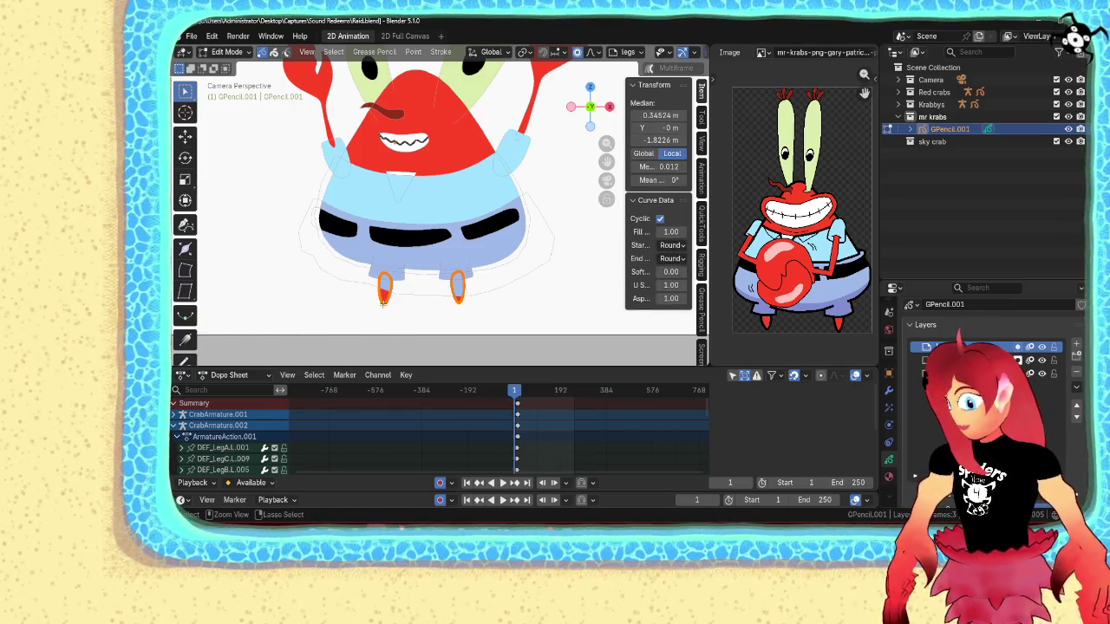
pyautogui.hotkey('ctrl', 'c')
pyautogui.press('x')
pyautogui.click(383, 302)
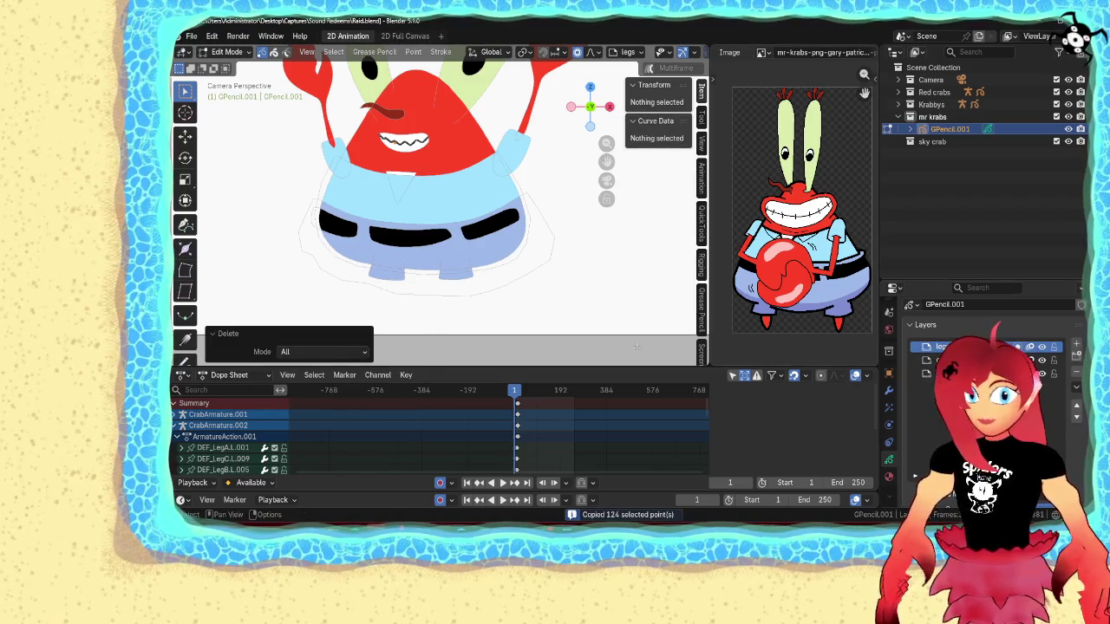
pyautogui.hotkey('ctrl', 'v')
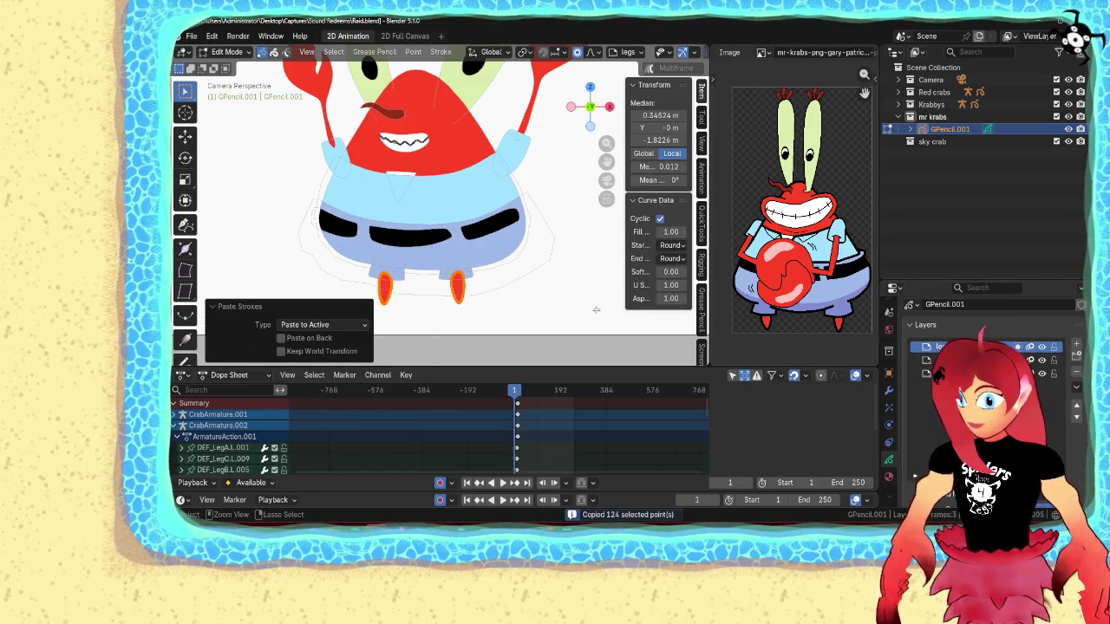
pyautogui.hotkey('ctrl', 'Tab')
pyautogui.click(523, 273)
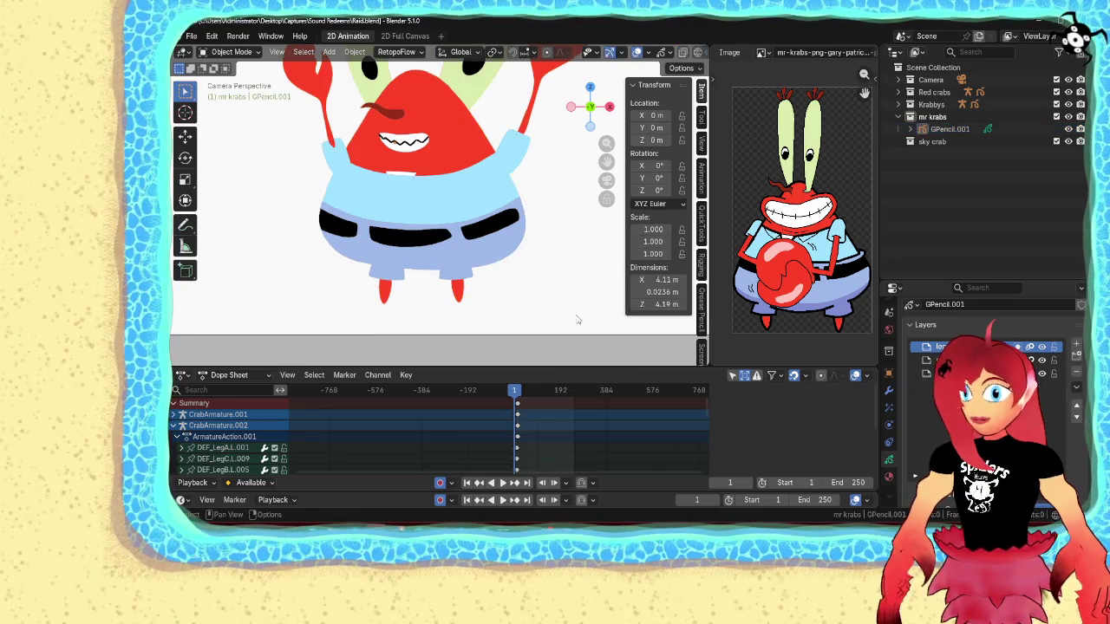
pyautogui.scroll(2, 523, 287)
pyautogui.scroll(-3, 523, 319)
pyautogui.scroll(3, 523, 319)
# - Bring the white chest stroke to front, cut it and paste it onto the clothes layer
pyautogui.click(423, 237)
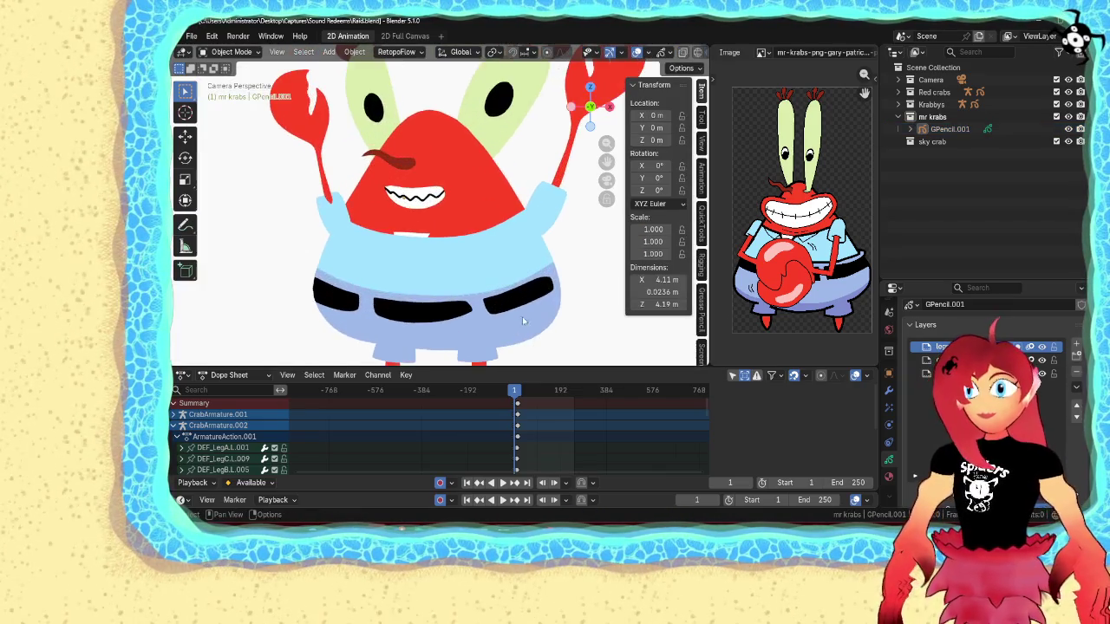
pyautogui.press('Tab')
pyautogui.click(426, 232)
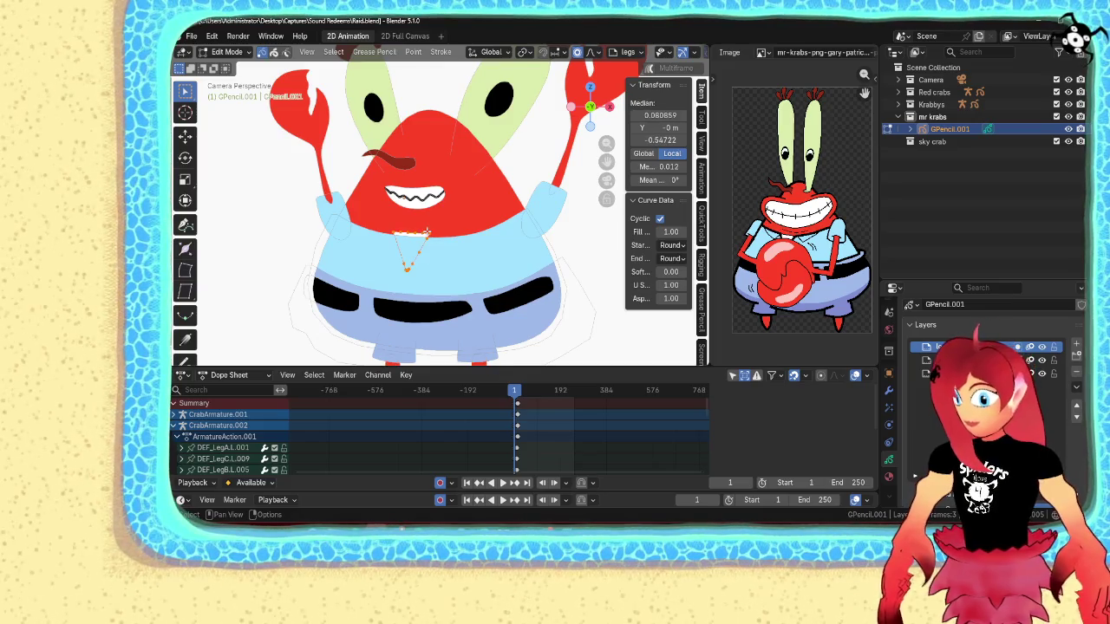
pyautogui.hotkey('ctrl', 'shift', 'Up')
pyautogui.hotkey('ctrl', 'c')
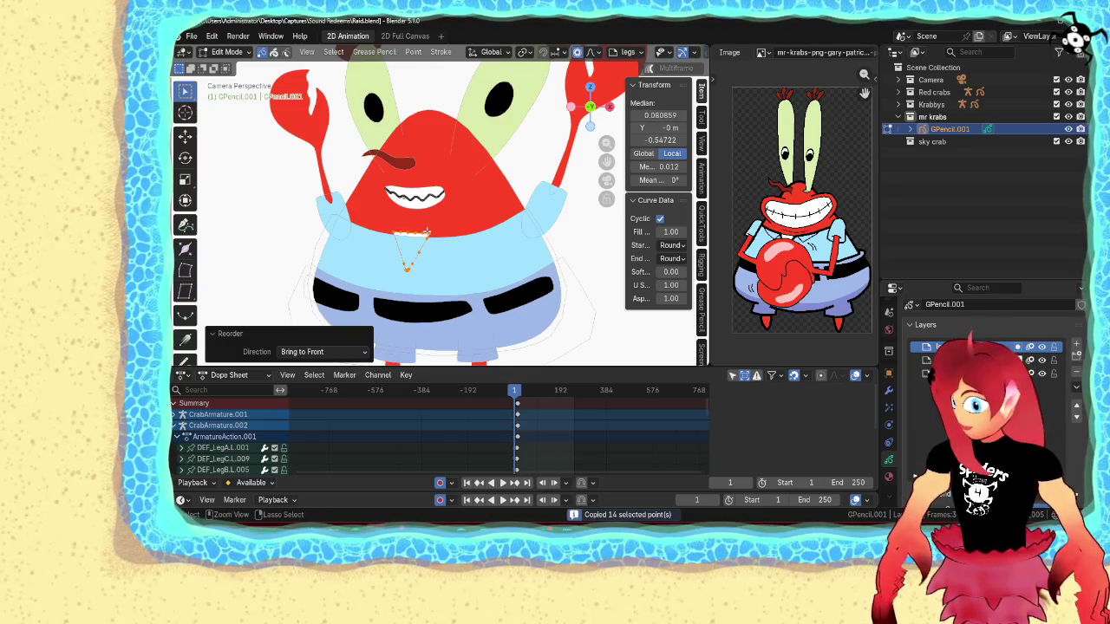
pyautogui.press('x')
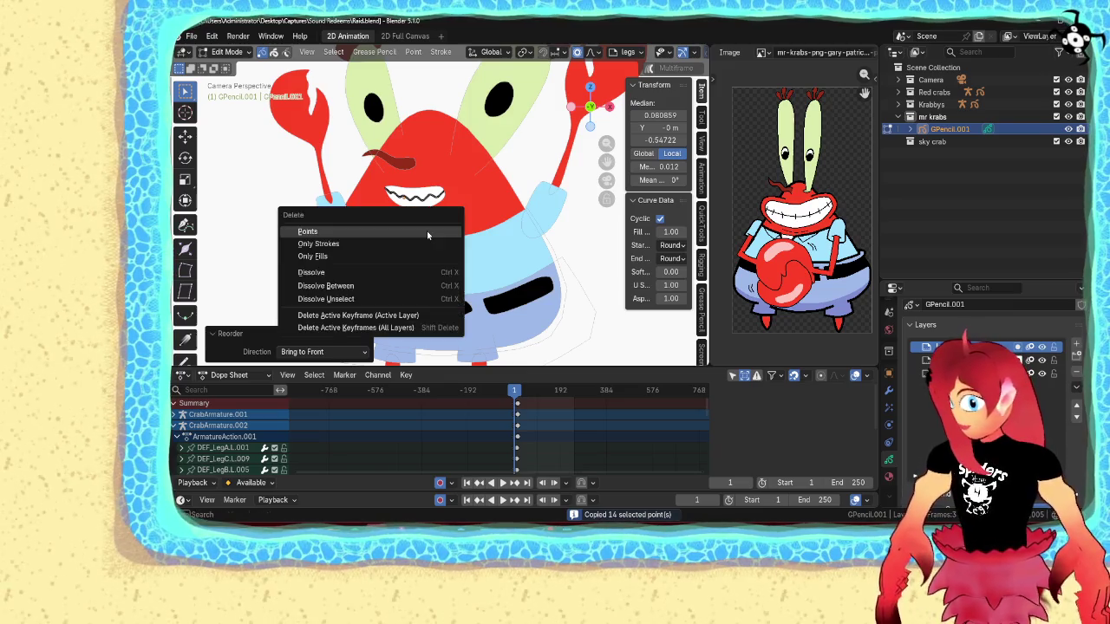
pyautogui.click(427, 232)
pyautogui.click(963, 360)
pyautogui.hotkey('ctrl', 'v')
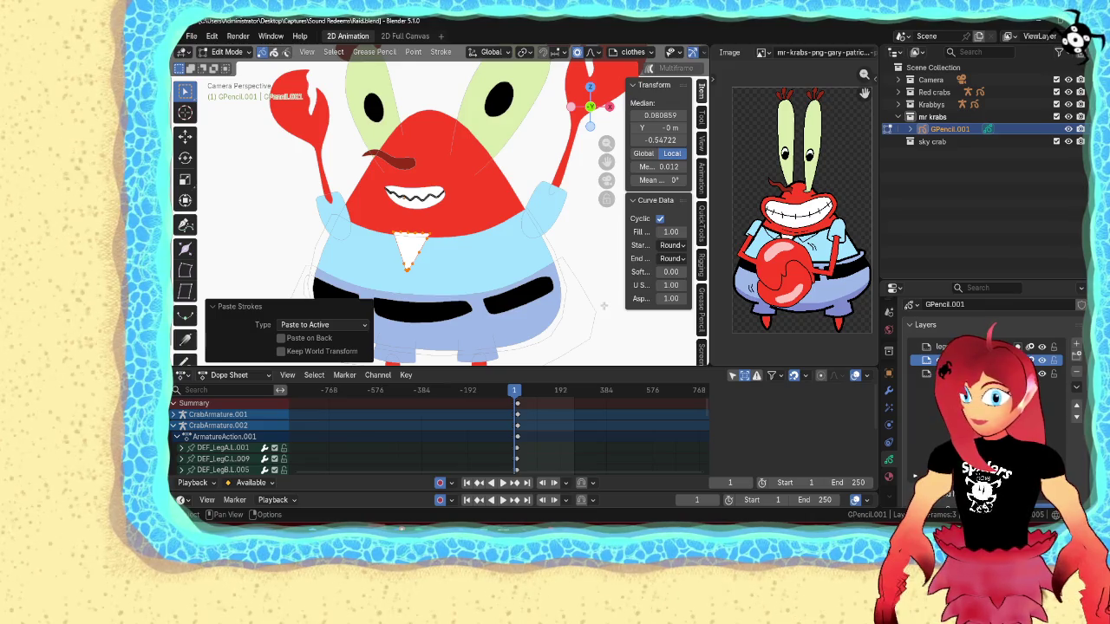
# - Select all points of the pasted triangle and move it into a new shape
pyautogui.press('Tab')
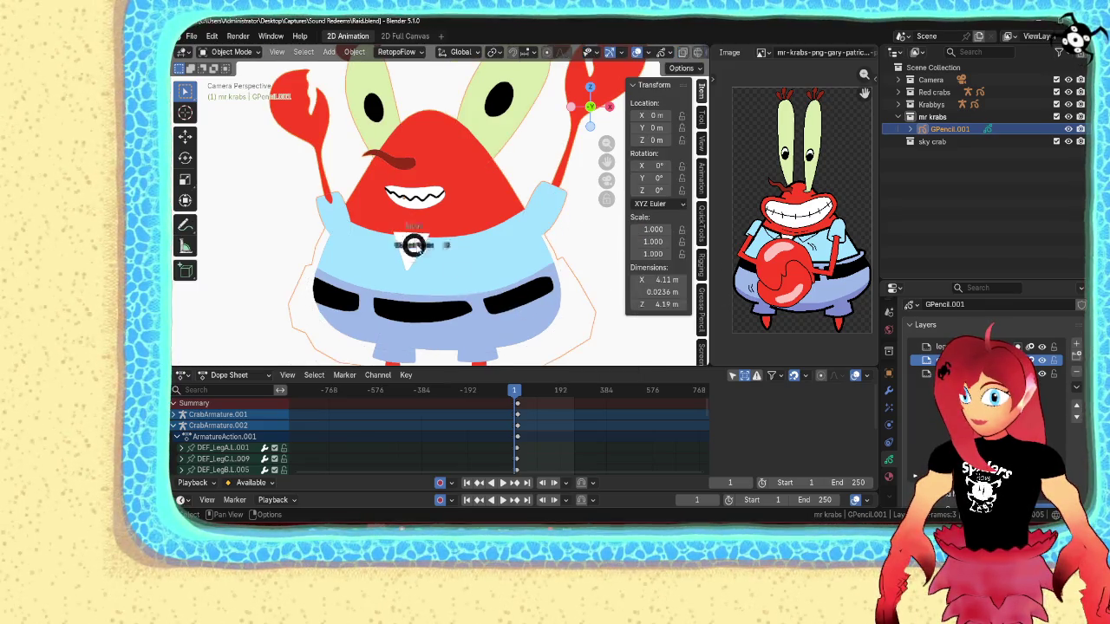
pyautogui.press('Tab')
pyautogui.press('a')
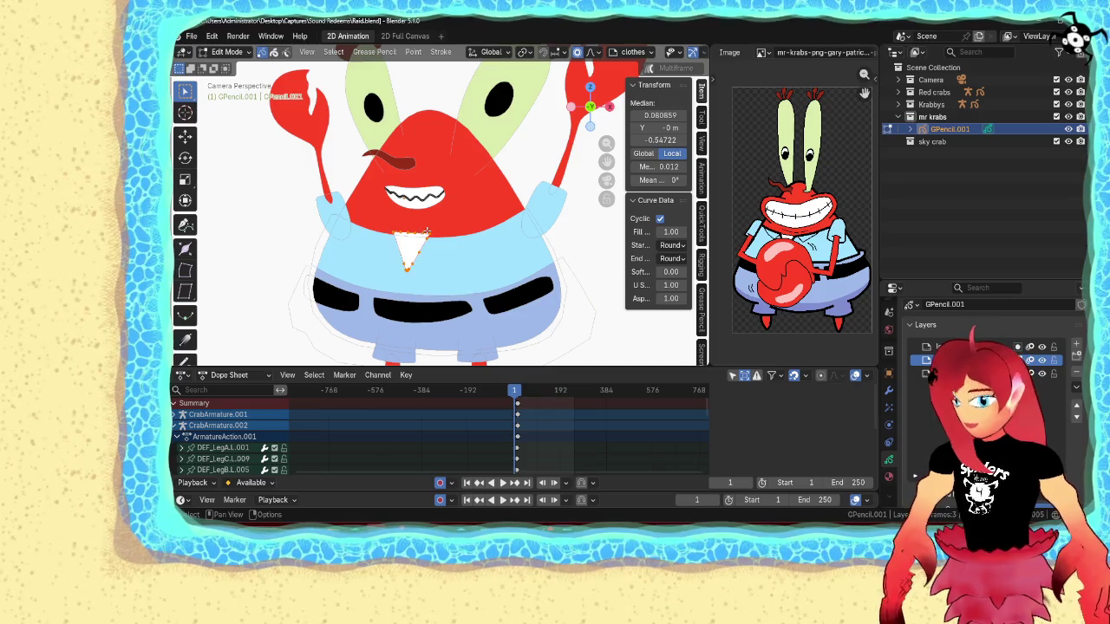
pyautogui.scroll(3, 434, 243)
pyautogui.press('g')
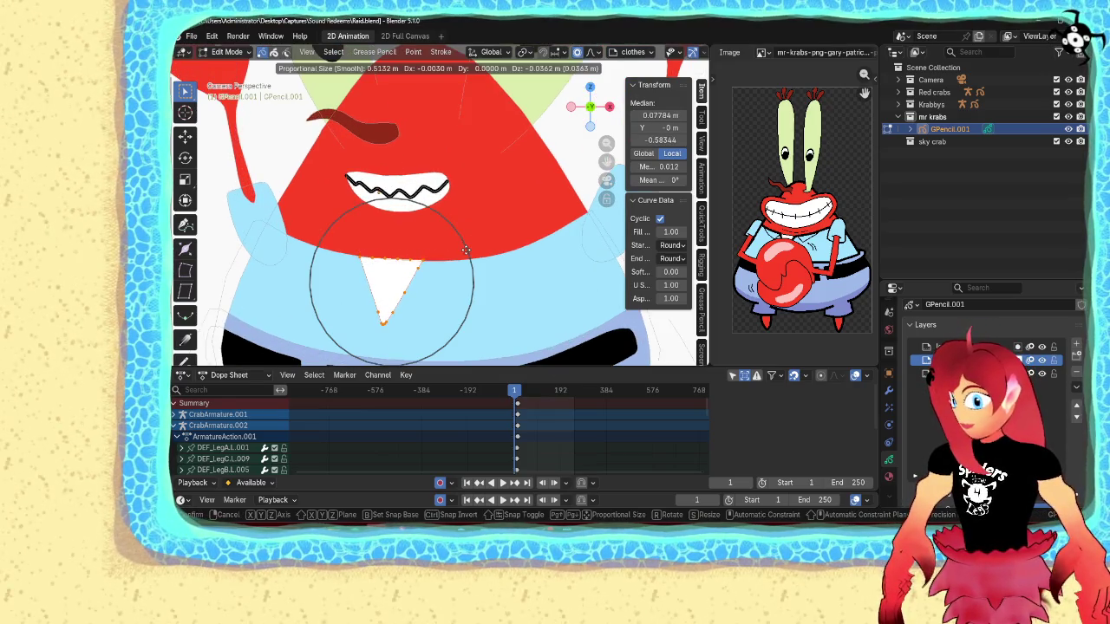
pyautogui.click(472, 250)
pyautogui.scroll(1, 473, 251)
pyautogui.scroll(1, 473, 250)
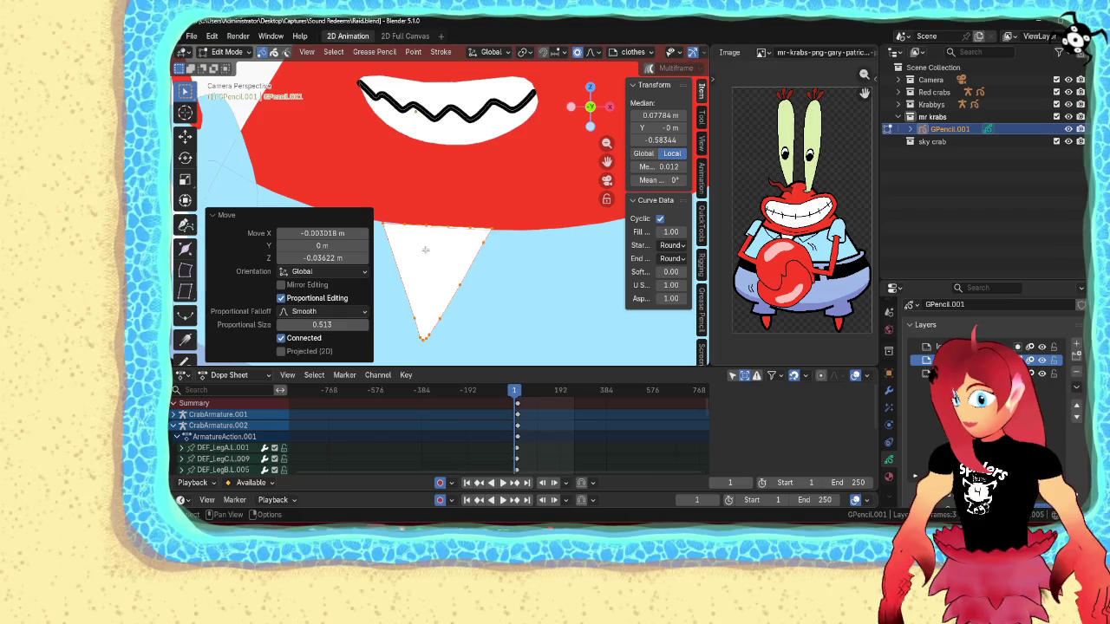
# - Nudge the first top-edge points of the triangle against the red body
pyautogui.keyDown('shift'); pyautogui.moveTo(424, 250); pyautogui.dragTo(427, 245, button='middle'); pyautogui.keyUp('shift')
pyautogui.click(358, 232)
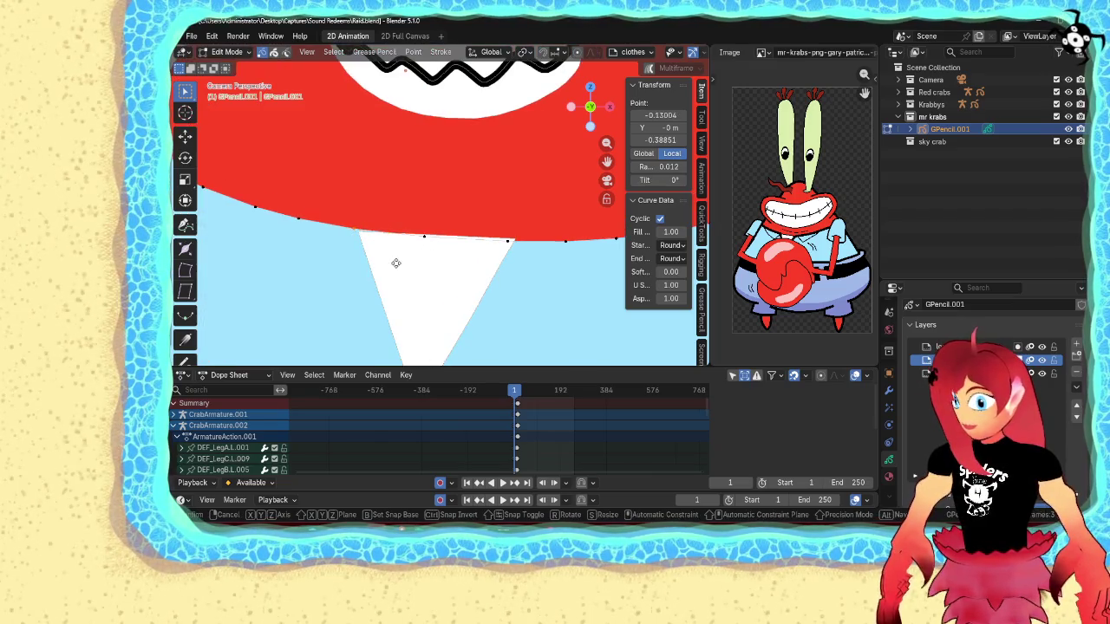
pyautogui.press('g')
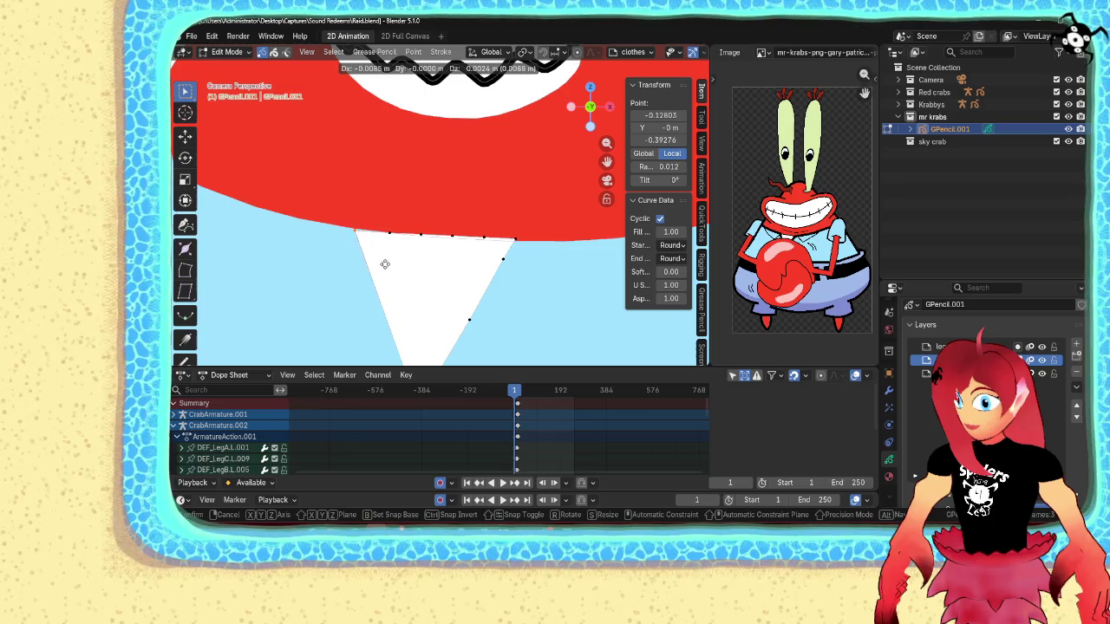
pyautogui.click(385, 263)
pyautogui.press('g')
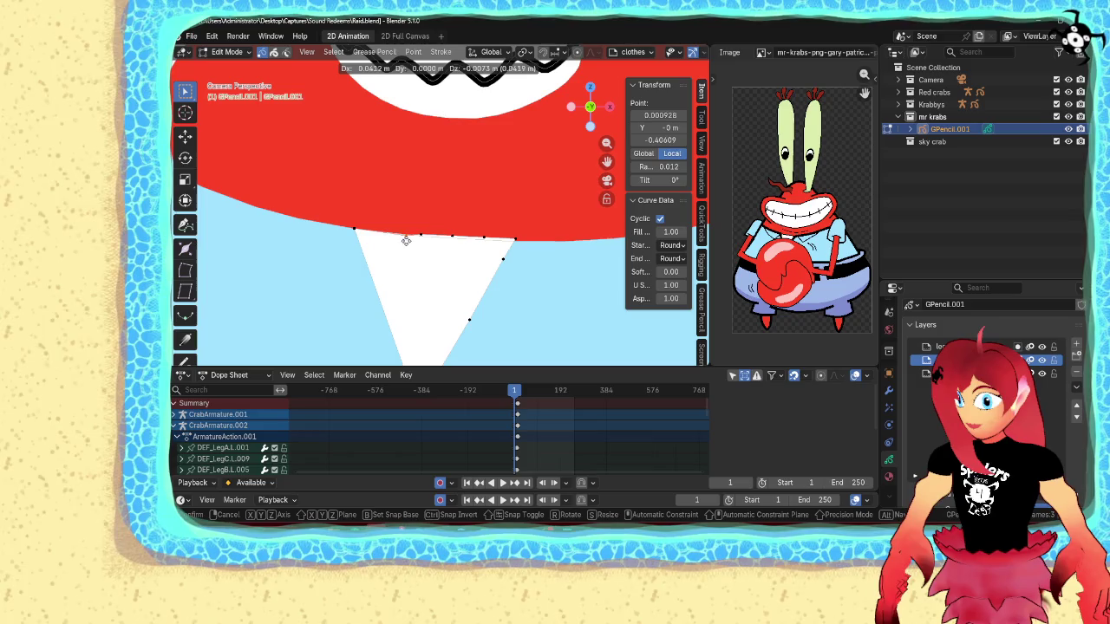
pyautogui.click(406, 241)
pyautogui.press('g')
pyautogui.click(388, 208)
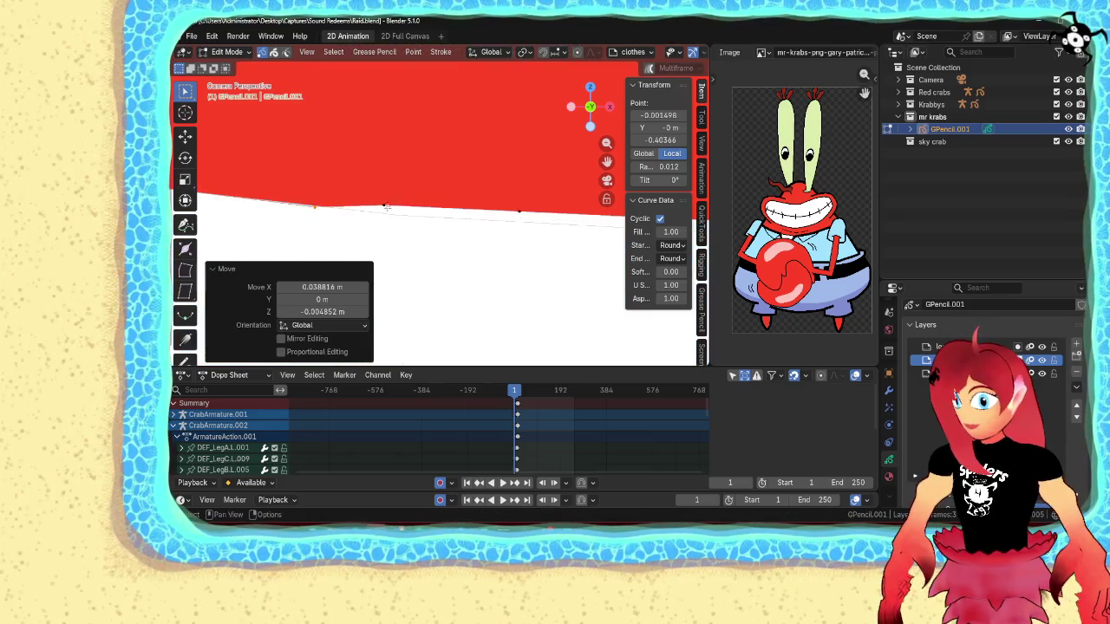
pyautogui.press('g')
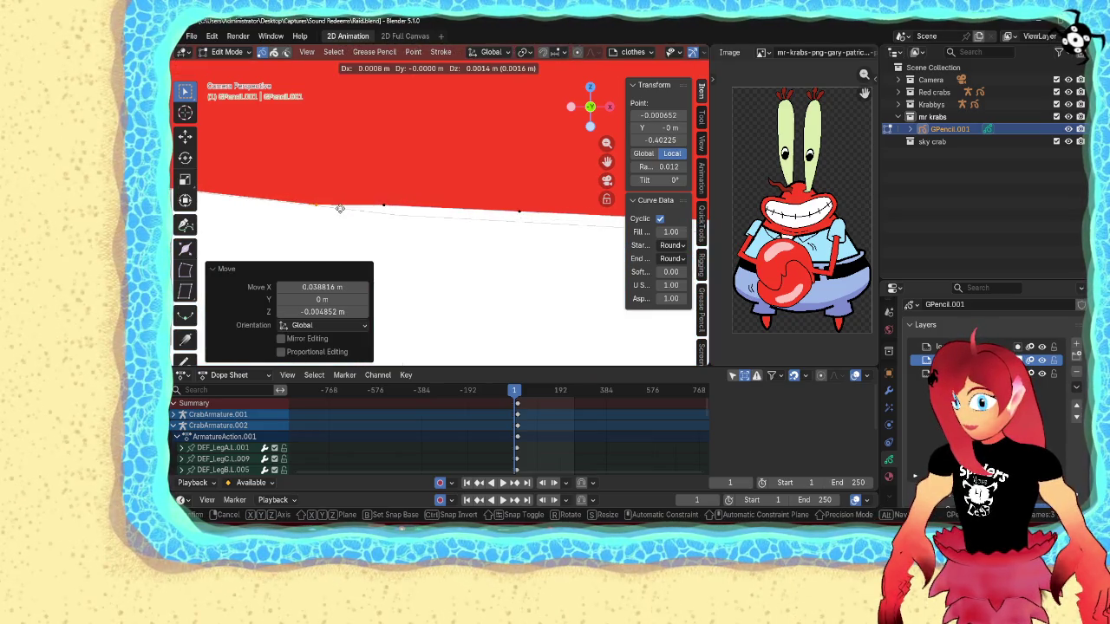
pyautogui.click(341, 210)
# - Straighten the remaining top-edge points and right corner, then return to Object Mode
pyautogui.press('g')
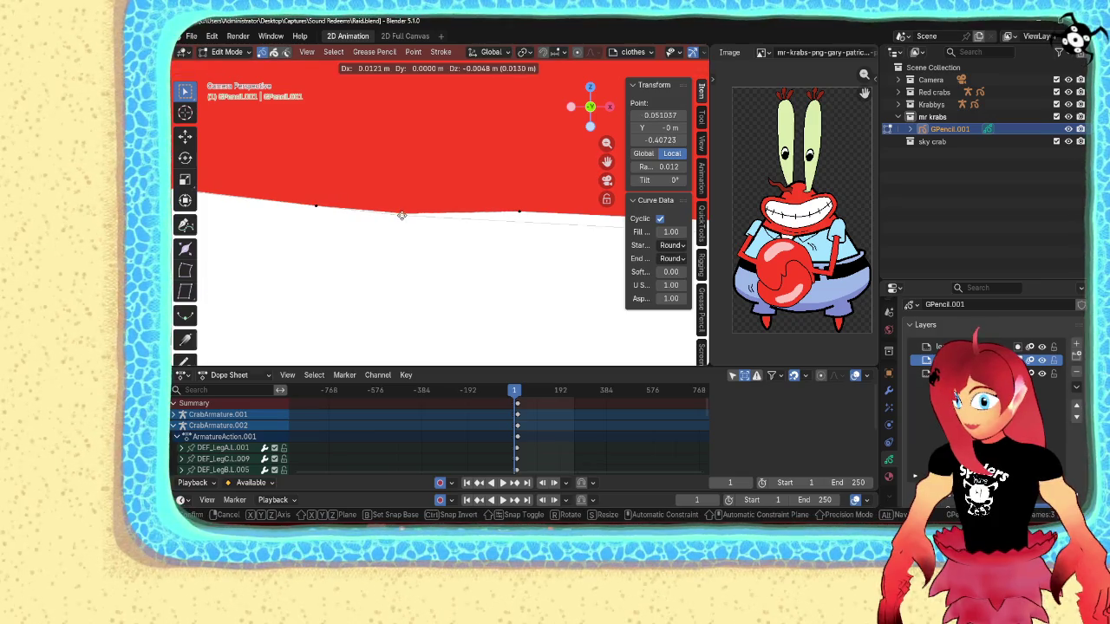
pyautogui.click(537, 214)
pyautogui.press('g')
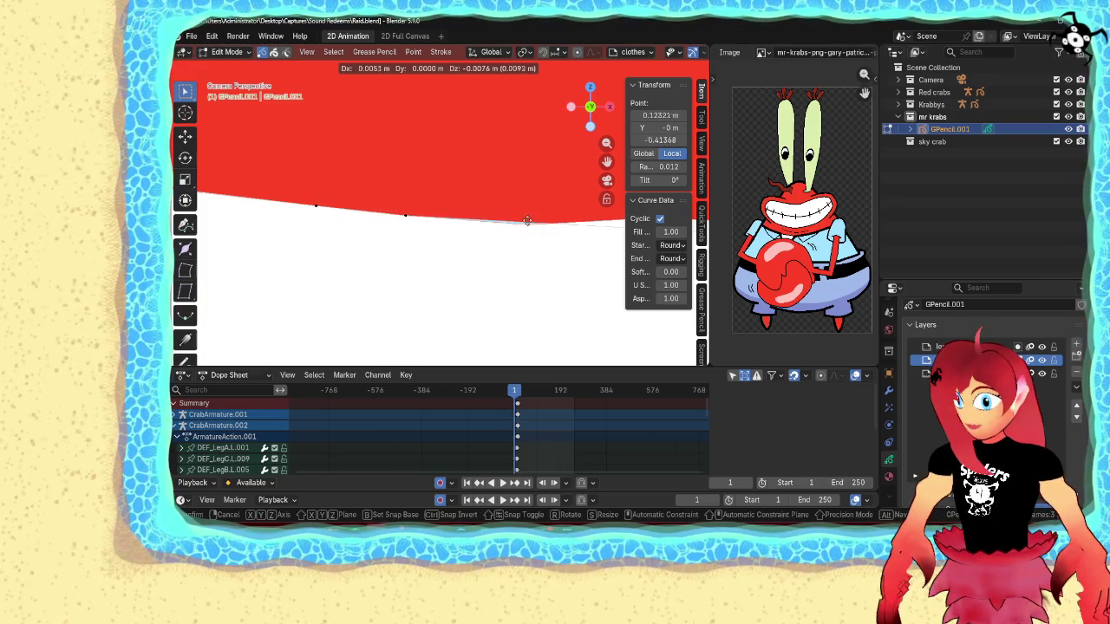
pyautogui.click(427, 255)
pyautogui.click(454, 217)
pyautogui.press('g')
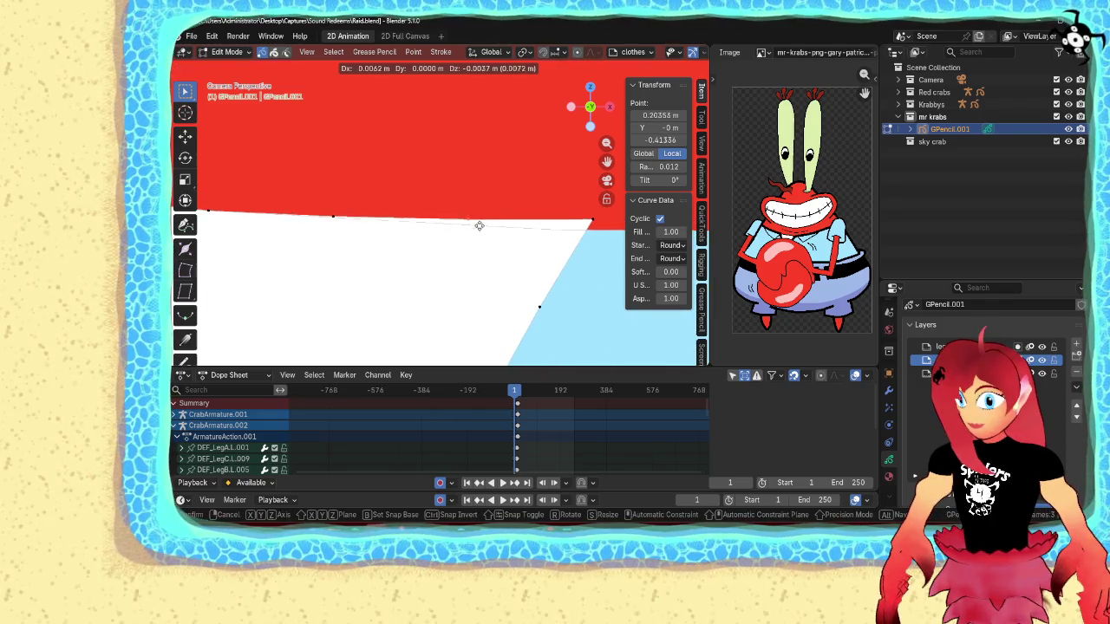
pyautogui.click(483, 226)
pyautogui.click(592, 224)
pyautogui.press('g')
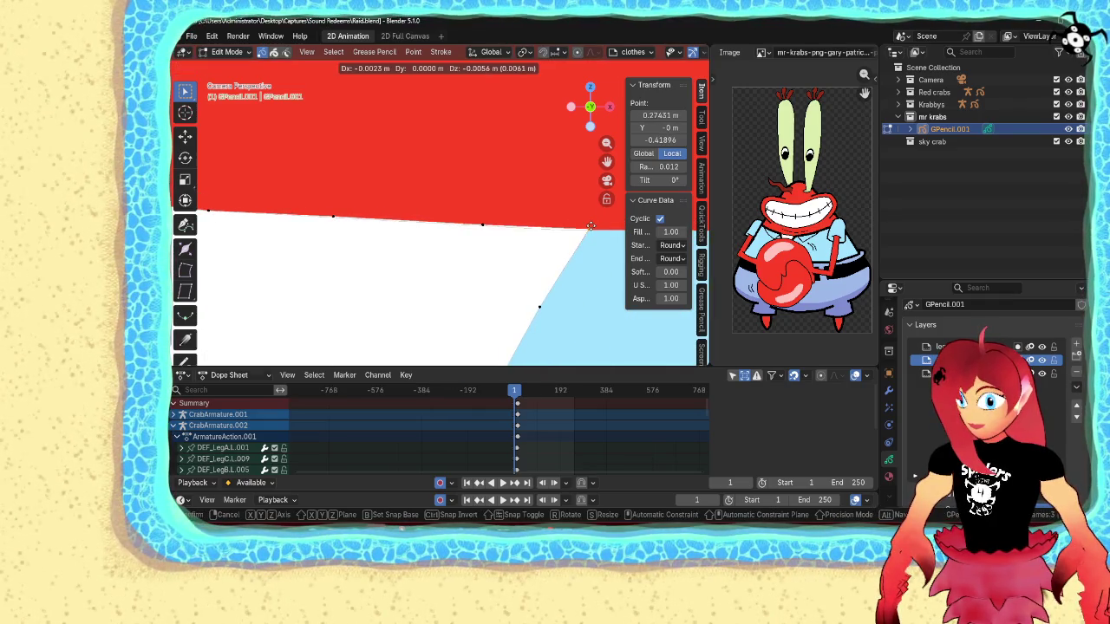
pyautogui.click(589, 227)
pyautogui.press('Tab')
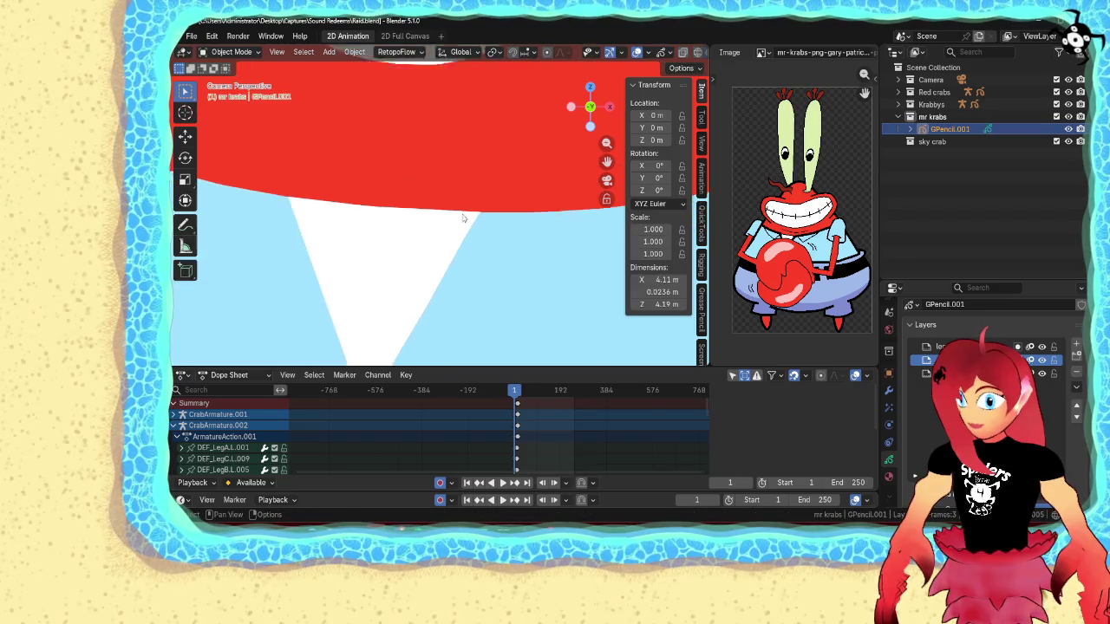
# - Save Raid.blend and centre the whole Mr. Krabs drawing in view
pyautogui.scroll(-3, 458, 231)
pyautogui.scroll(-2, 520, 243)
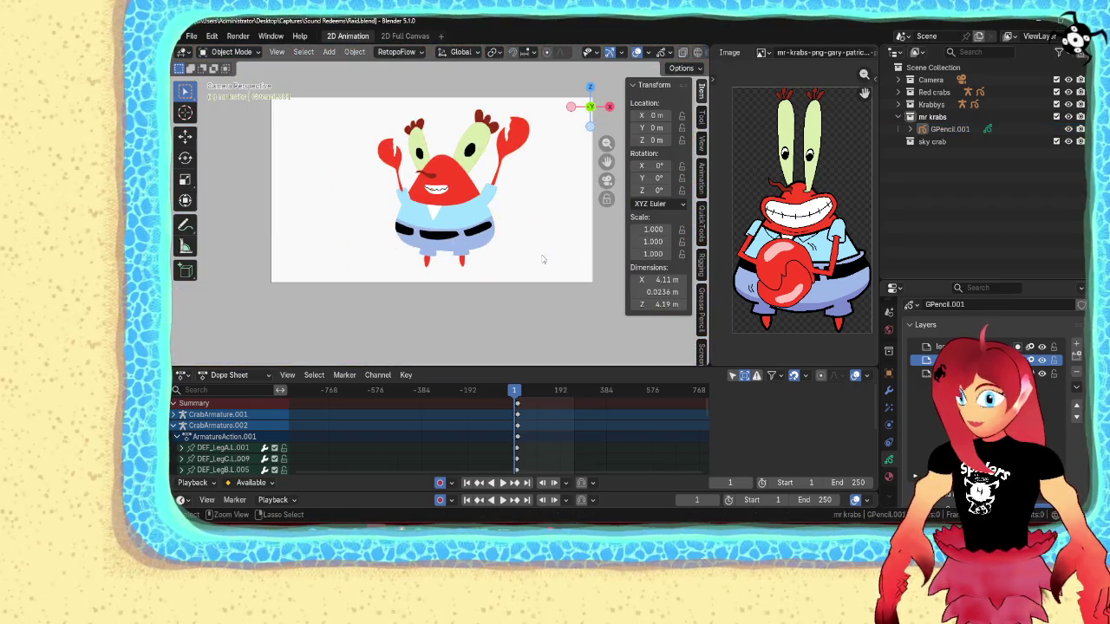
pyautogui.hotkey('ctrl', 's')
pyautogui.scroll(-4, 543, 259)
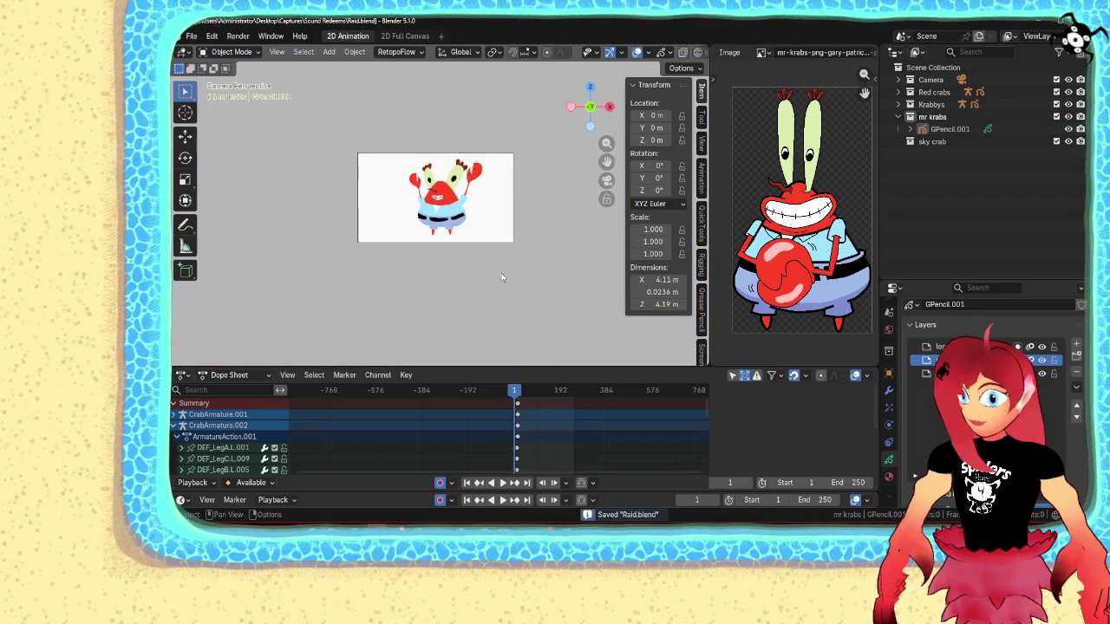
pyautogui.scroll(5, 503, 277)
pyautogui.keyDown('shift'); pyautogui.moveTo(508, 265); pyautogui.dragTo(474, 320, button='middle'); pyautogui.keyUp('shift')
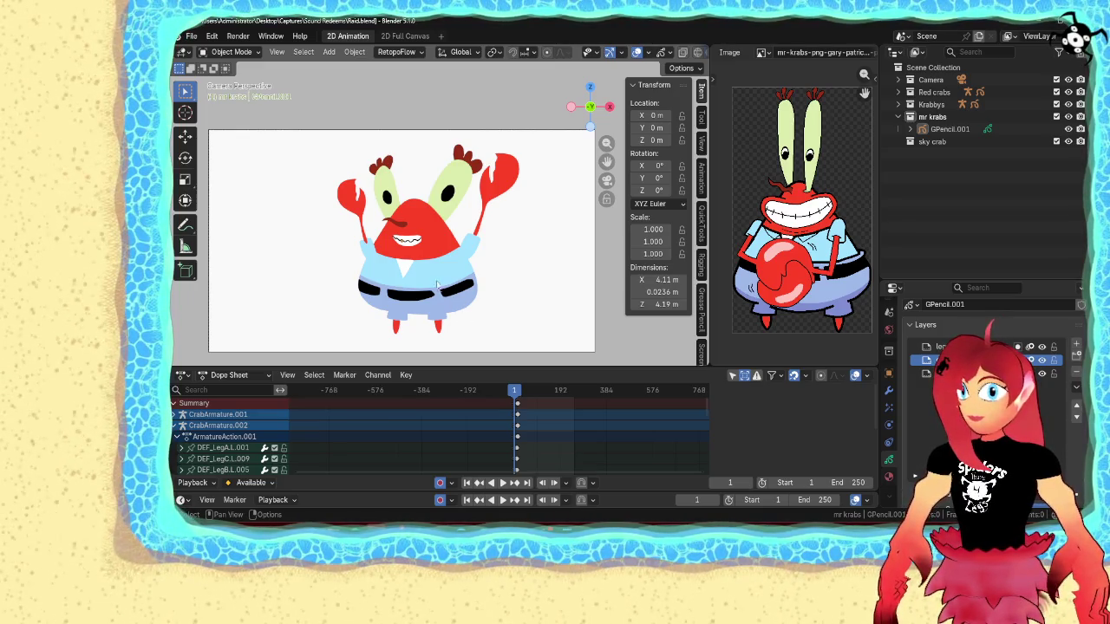
pyautogui.scroll(6, 438, 271)
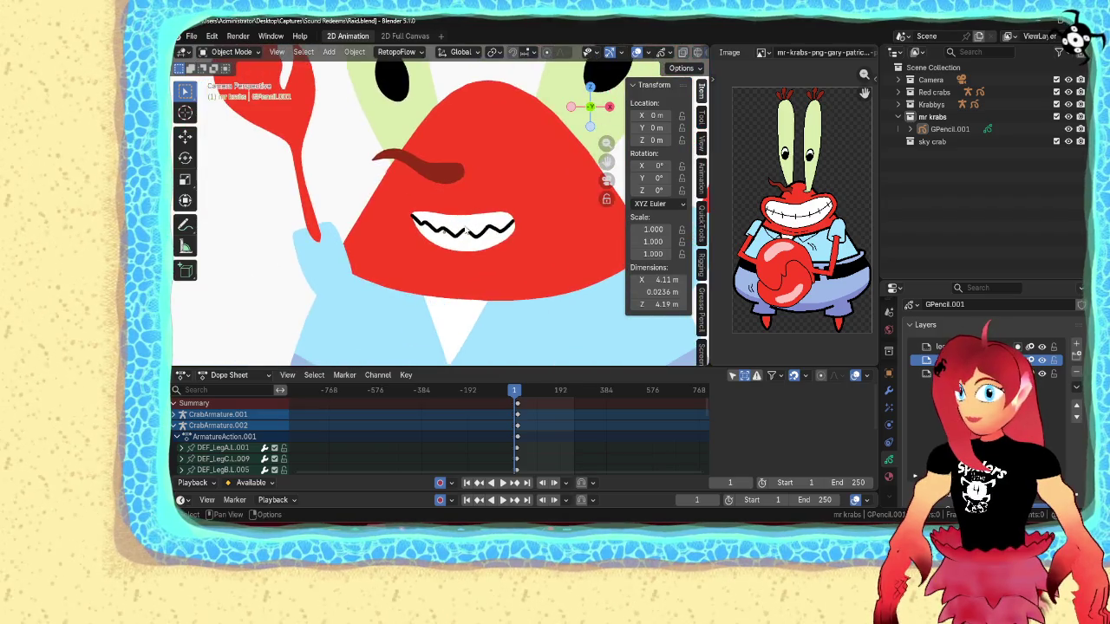
# - Enter Edit Mode on the drawing and select the entire zigzag teeth stroke
pyautogui.click(451, 232)
pyautogui.press('Tab')
pyautogui.click(464, 230)
pyautogui.press('l')
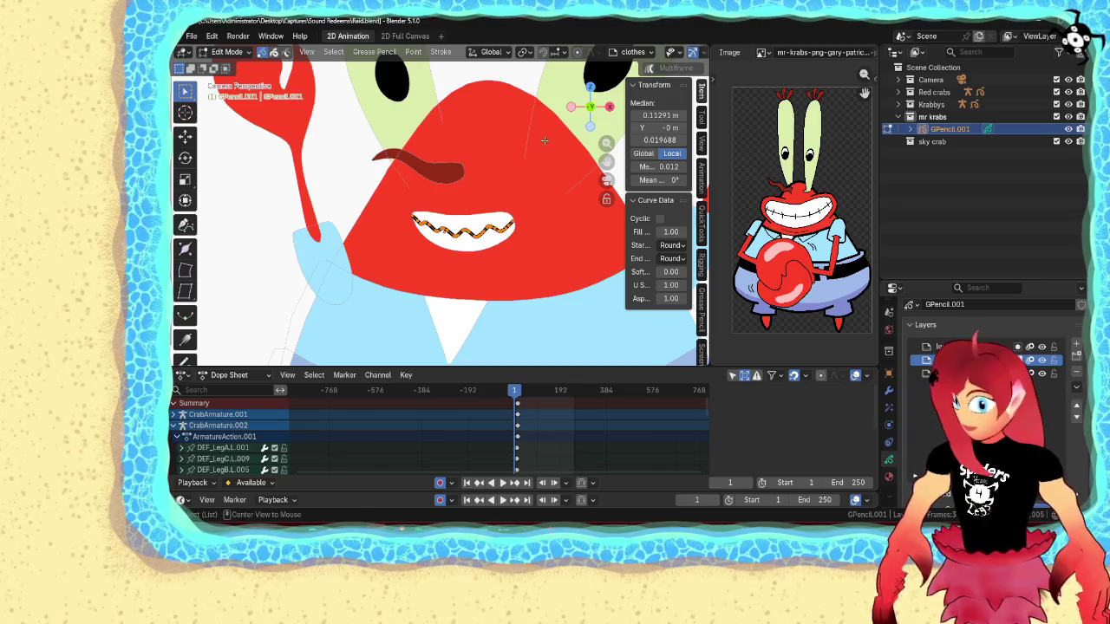
# - Thin the teeth stroke's line width and re-enter stroke editing
pyautogui.hotkey('alt', 's')
pyautogui.click(503, 163)
pyautogui.press('Tab')
pyautogui.hotkey('ctrl', 'Tab')
pyautogui.click(520, 185)
pyautogui.scroll(3, 520, 235)
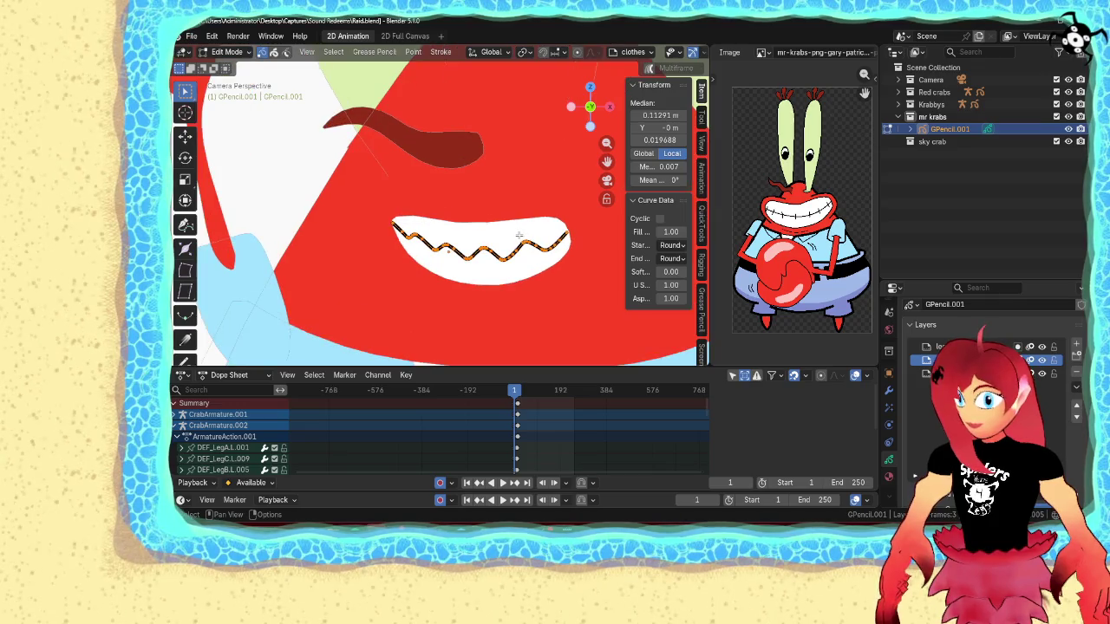
# - Scale the teeth up to 1.023, narrow them horizontally to 0.9552, and return to Object Mode
pyautogui.press('s')
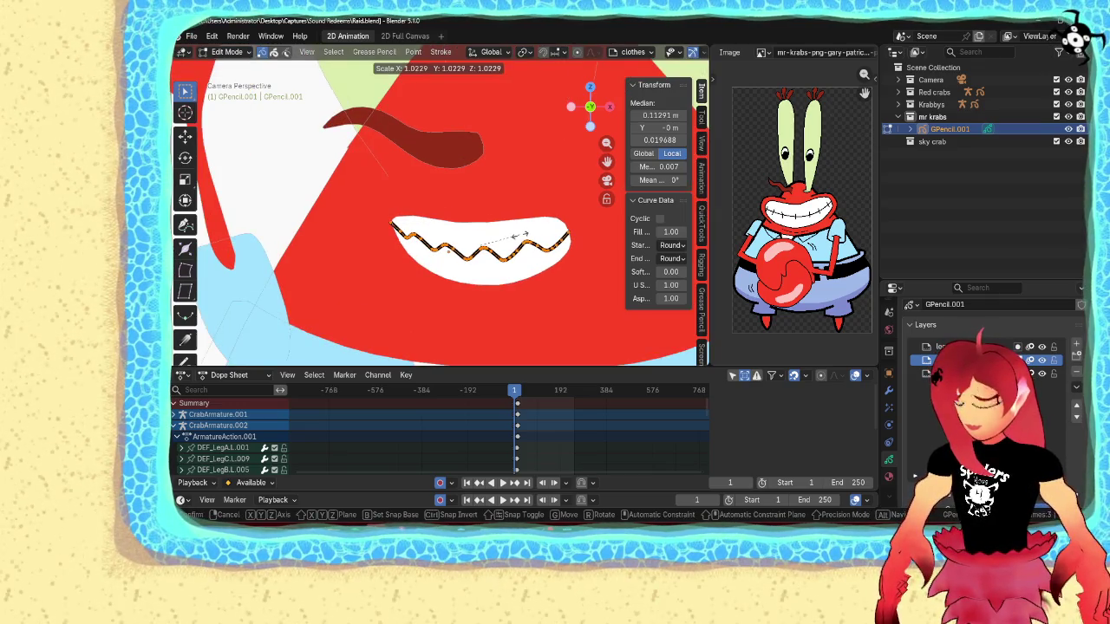
pyautogui.click(519, 235)
pyautogui.press('s')
pyautogui.press('x')
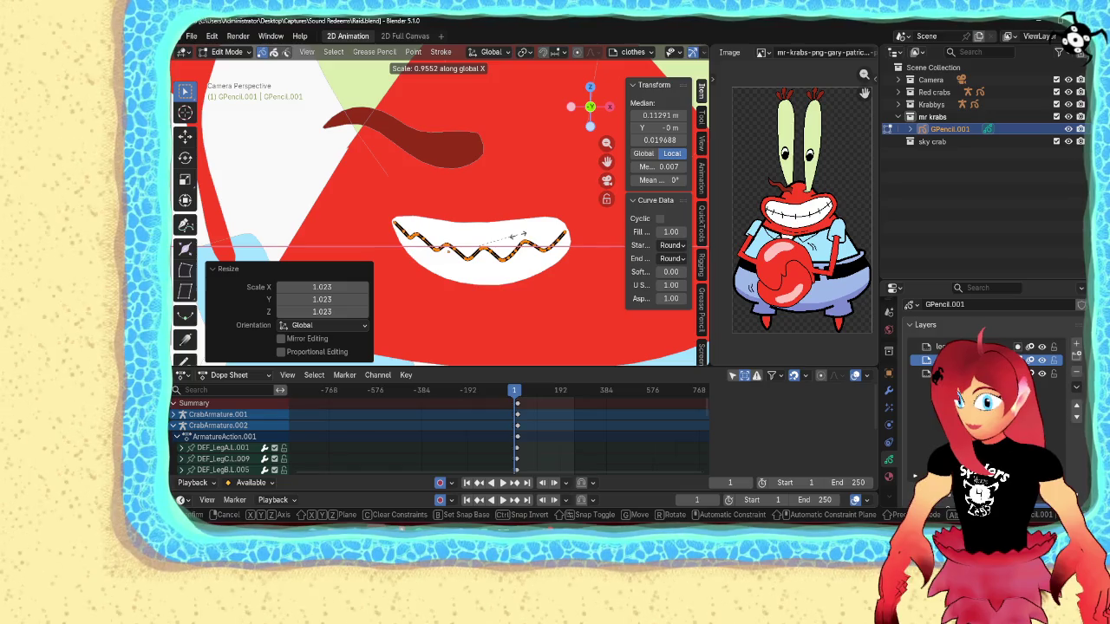
pyautogui.click(519, 235)
pyautogui.scroll(-3, 555, 238)
pyautogui.scroll(-2, 590, 243)
pyautogui.press('Tab')
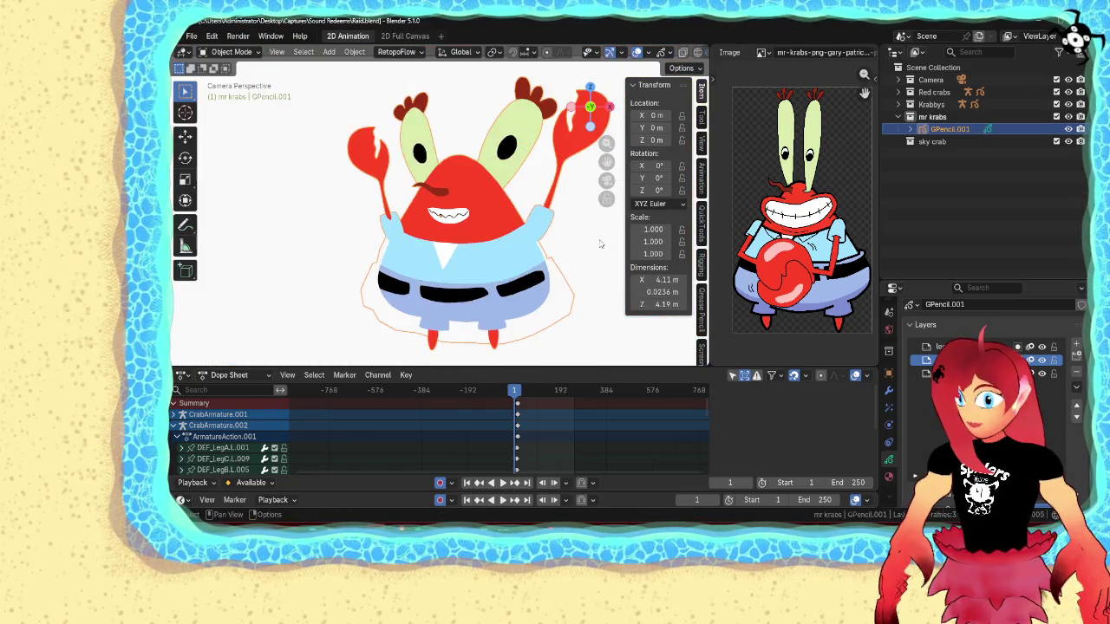
# - Pan and zoom to recentre Mr. Krabs, briefly toggling the drawing into Edit Mode and back
pyautogui.click(600, 244)
pyautogui.scroll(-5, 600, 244)
pyautogui.keyDown('shift'); pyautogui.moveTo(538, 258); pyautogui.dragTo(471, 258, button='middle'); pyautogui.keyUp('shift')
pyautogui.scroll(4, 317, 234)
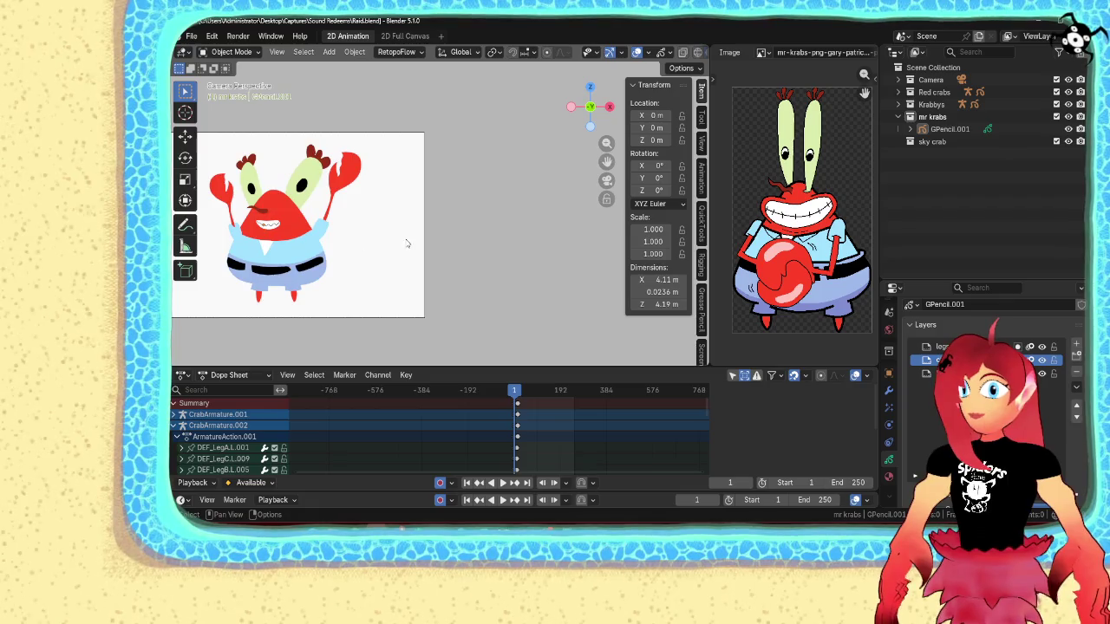
pyautogui.keyDown('shift'); pyautogui.moveTo(406, 244); pyautogui.dragTo(384, 248, button='middle'); pyautogui.keyUp('shift')
pyautogui.scroll(3, 384, 248)
pyautogui.click(408, 247)
pyautogui.press('Tab')
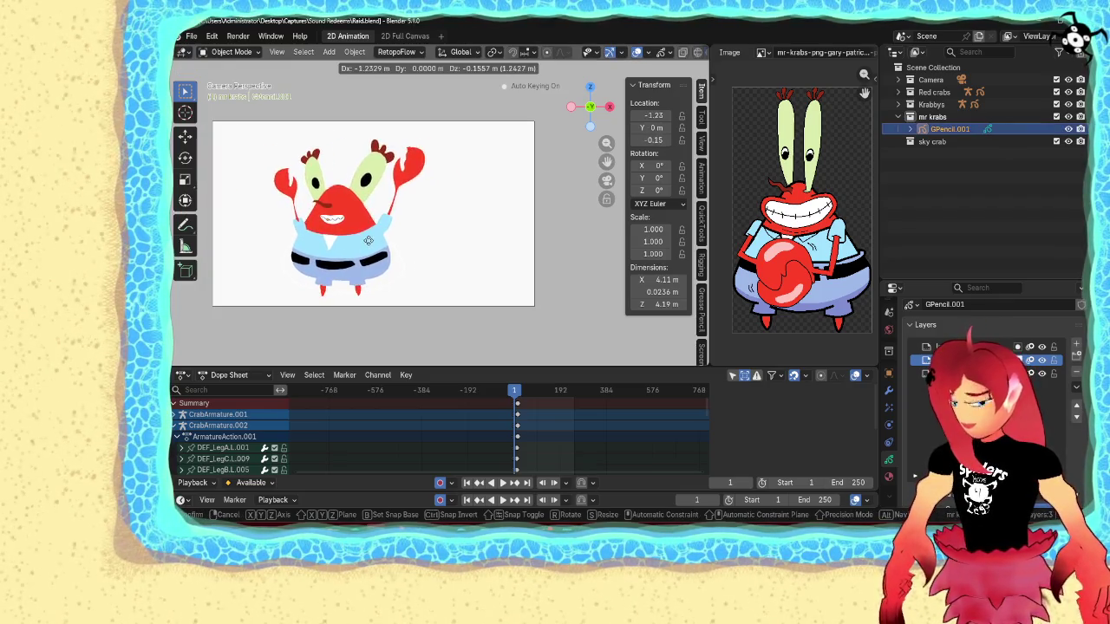
pyautogui.press('Tab')
pyautogui.click(507, 253)
# - Reselect the drawing, enter Edit Mode and make the body layer active
pyautogui.scroll(-3, 392, 264)
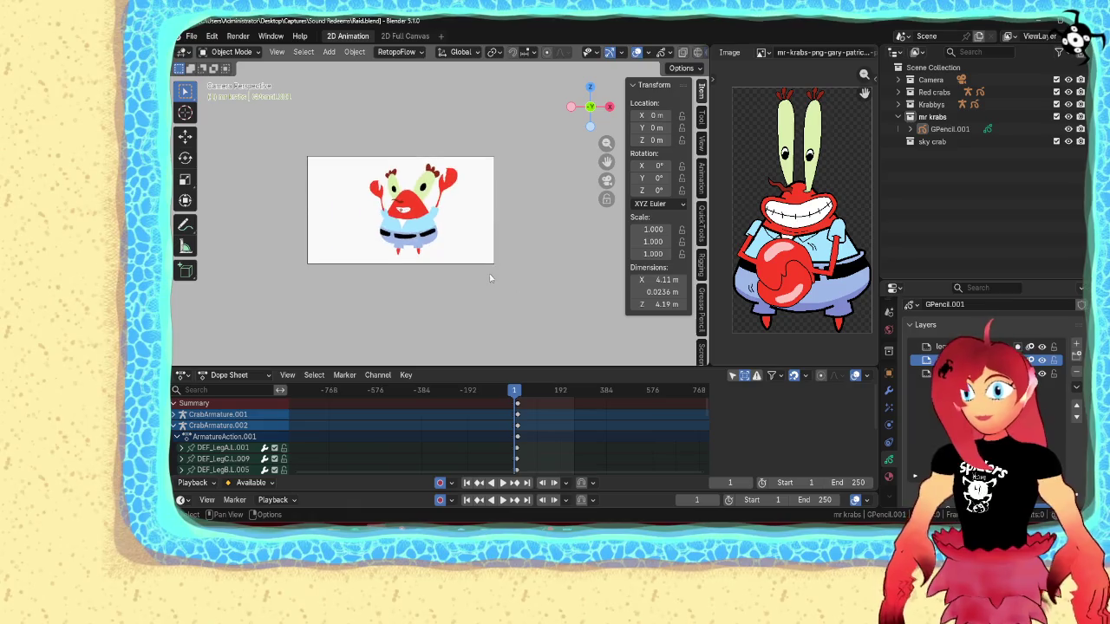
pyautogui.scroll(5, 490, 278)
pyautogui.scroll(-2, 478, 292)
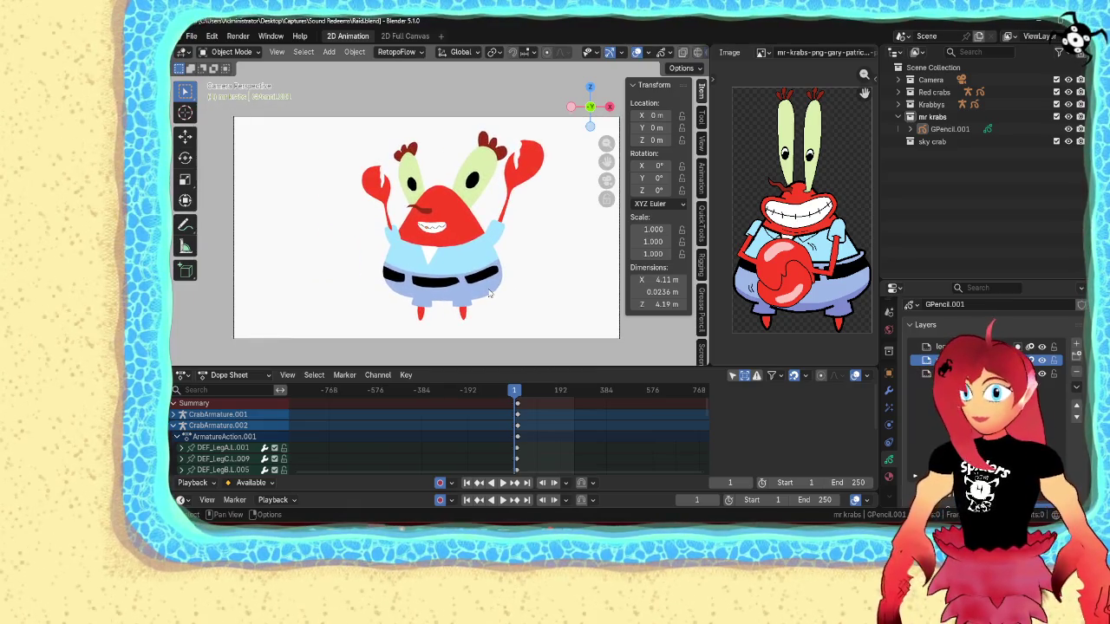
pyautogui.scroll(-2, 489, 293)
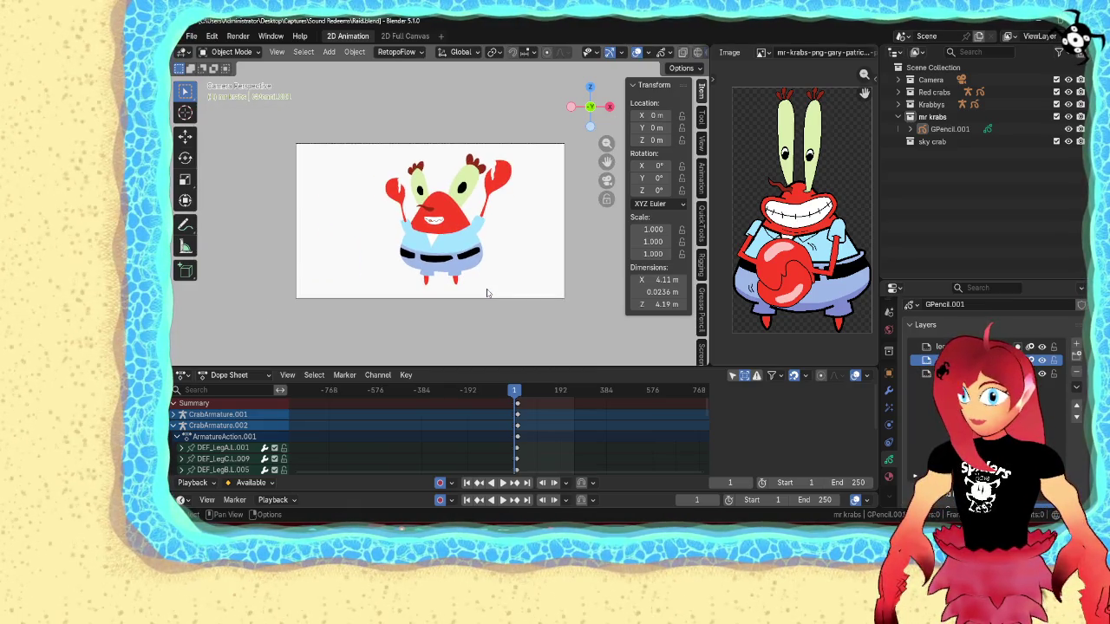
pyautogui.scroll(2, 488, 293)
pyautogui.click(460, 270)
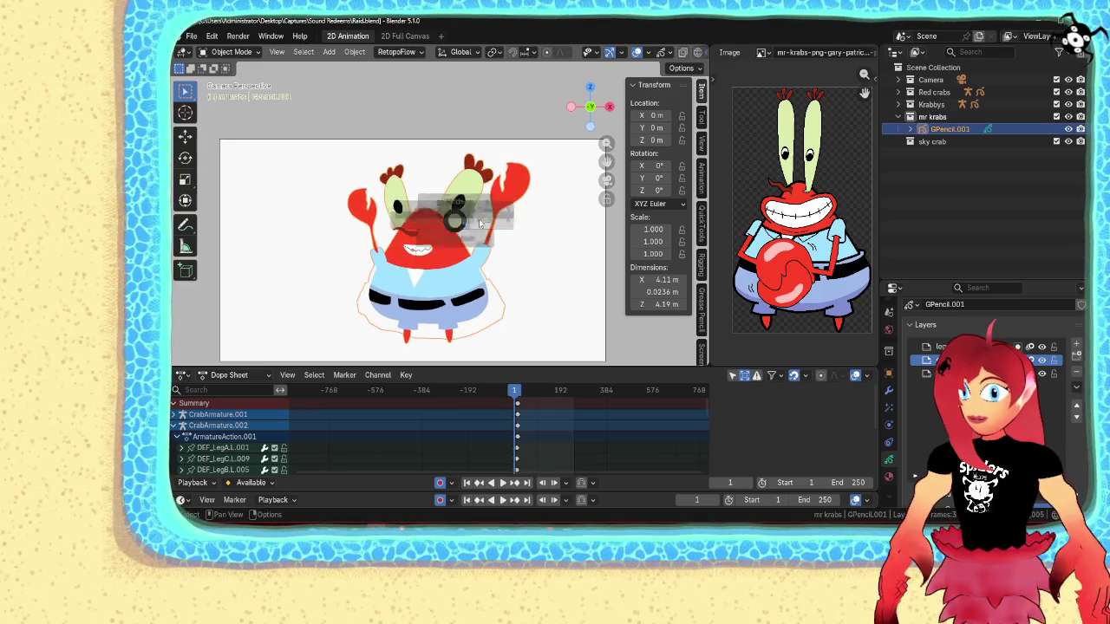
pyautogui.press('Tab')
pyautogui.click(940, 373)
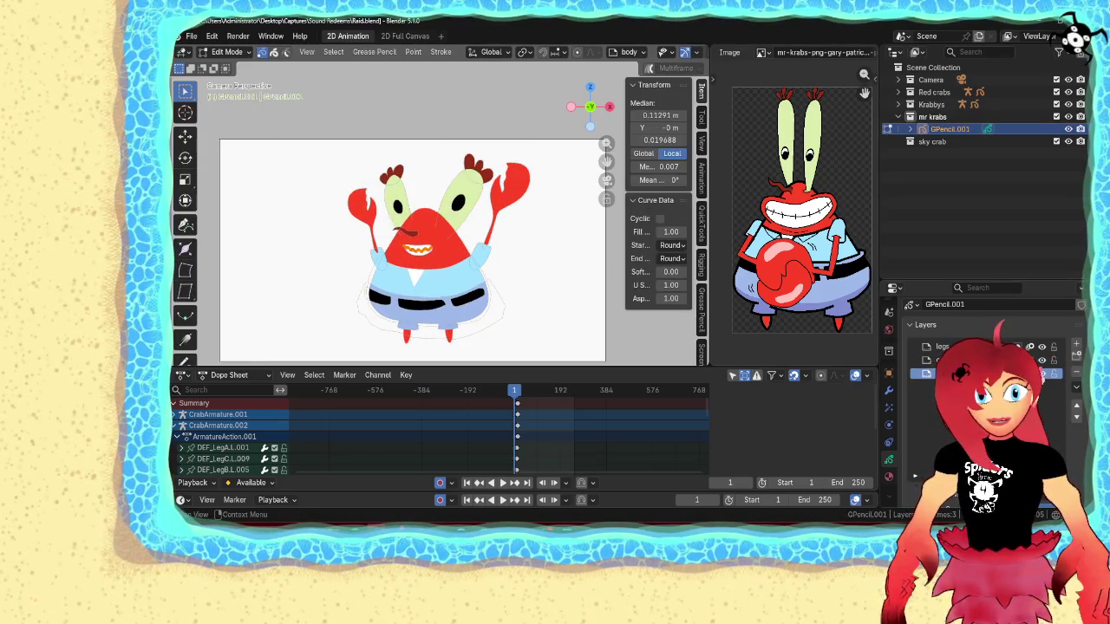
# - Select the right eye stalk, rotate it about -14° upright and reposition it
pyautogui.click(467, 158)
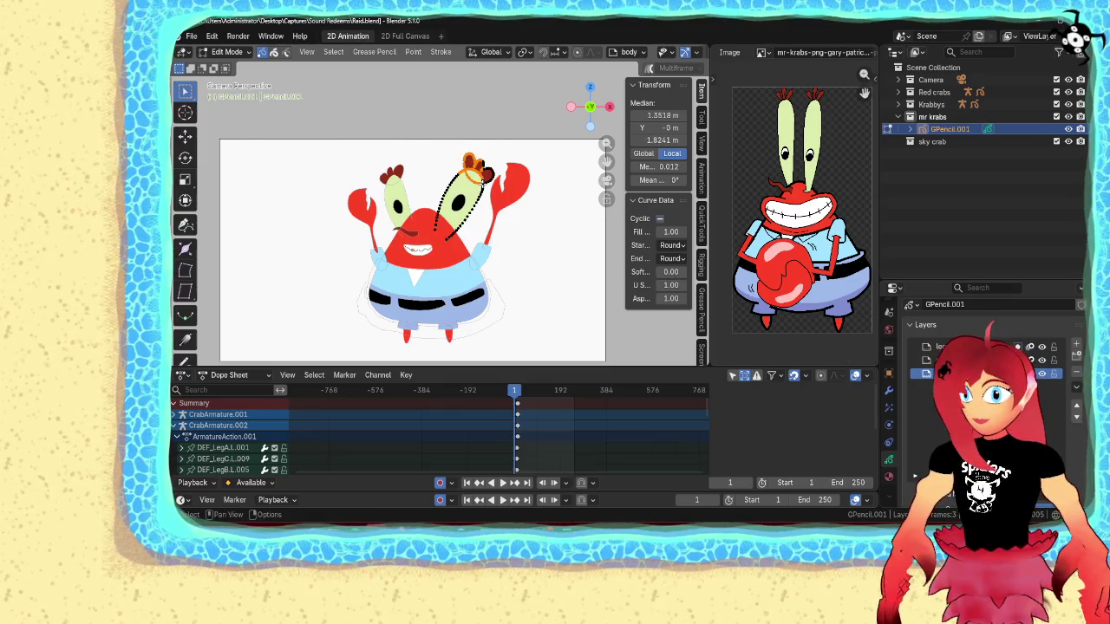
pyautogui.press('b')
pyautogui.moveTo(388, 205); pyautogui.dragTo(429, 176)
pyautogui.hotkey('ctrl', 'z')
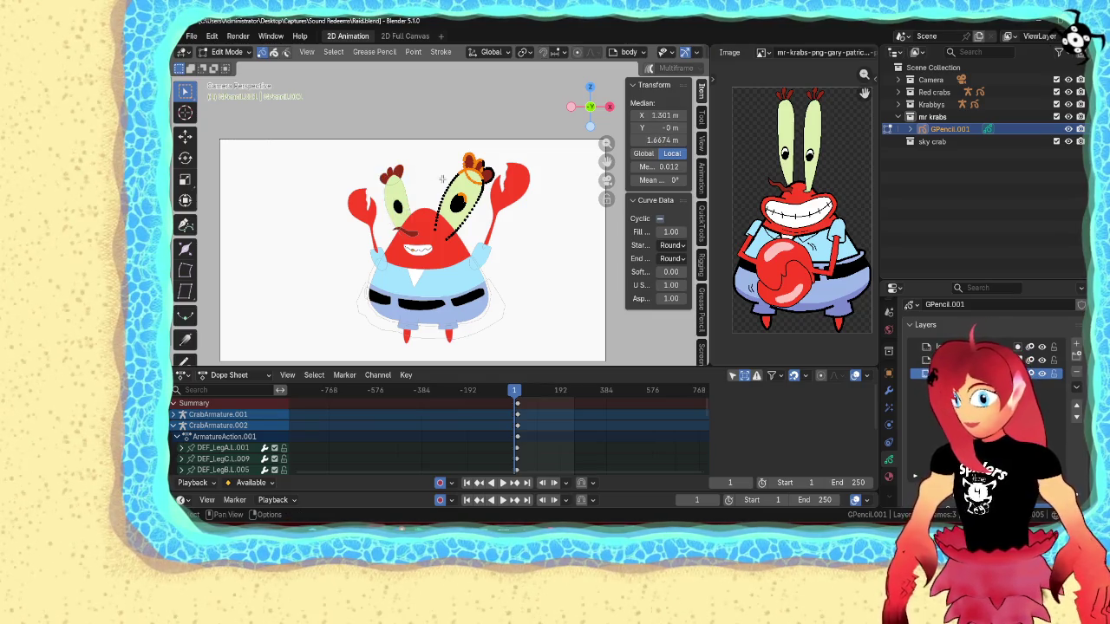
pyautogui.hotkey('ctrl', 'l')
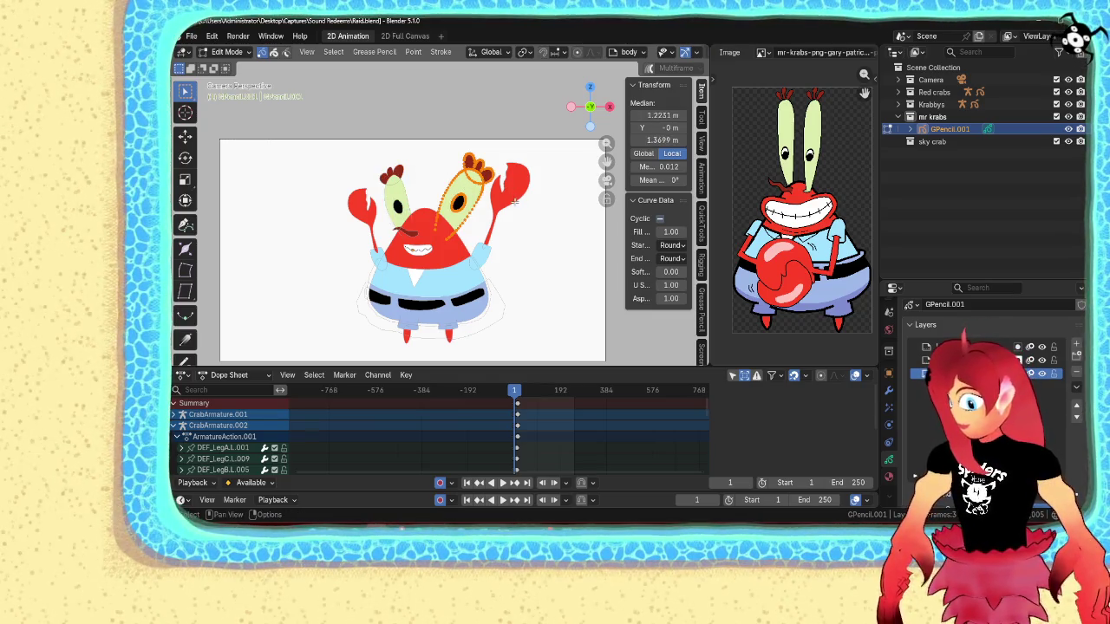
pyautogui.scroll(3, 467, 188)
pyautogui.press('r')
pyautogui.click(515, 189)
pyautogui.press('g')
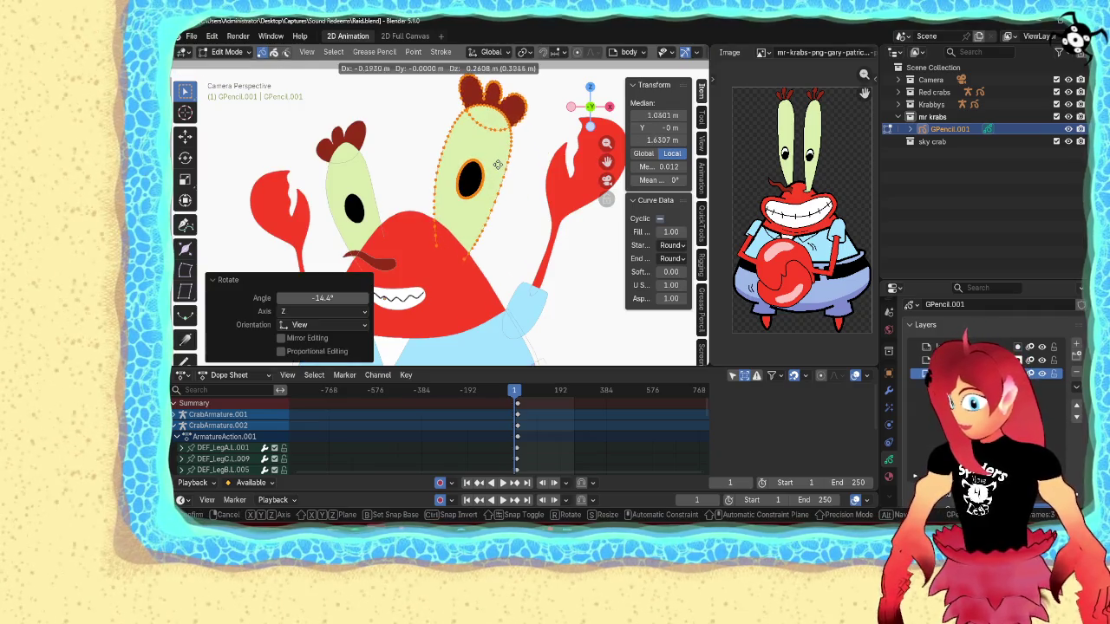
pyautogui.click(496, 167)
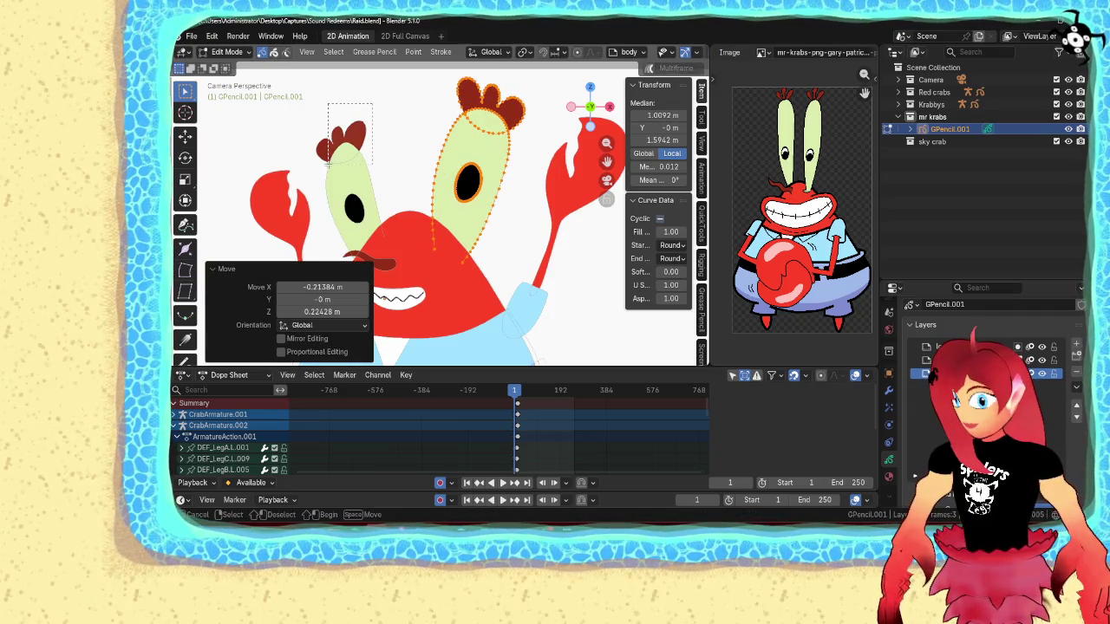
# - Select the left eye stalk with its eye, rotate it about 12°, then return to Object Mode
pyautogui.moveTo(372, 103); pyautogui.dragTo(328, 162)
pyautogui.keyDown('shift'); pyautogui.click(346, 206); pyautogui.keyUp('shift')
pyautogui.press('r')
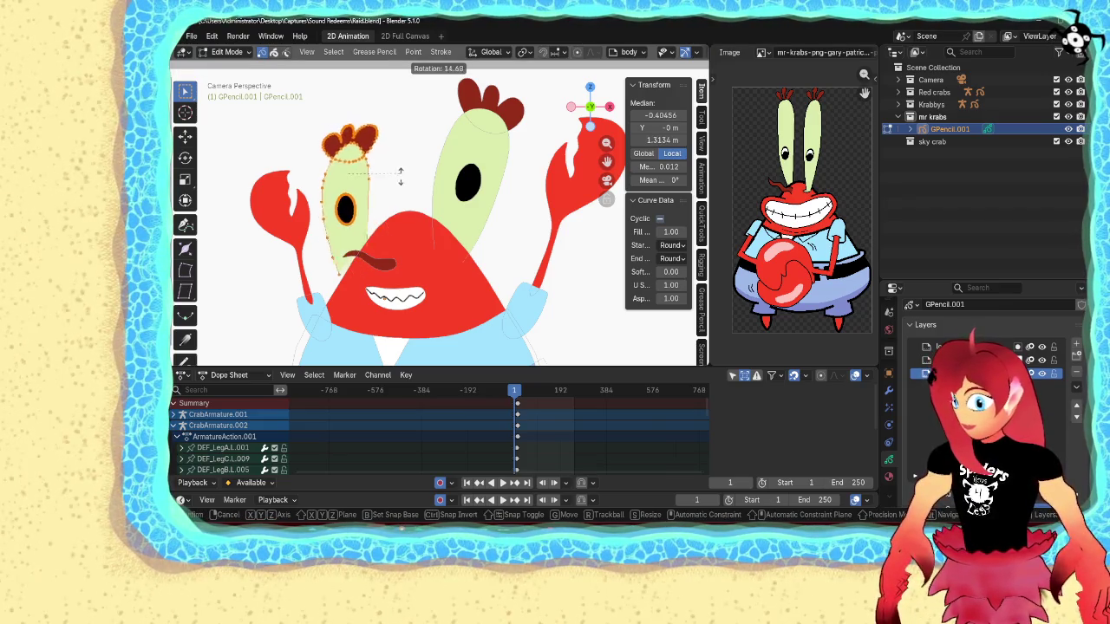
pyautogui.click(403, 172)
pyautogui.press('r')
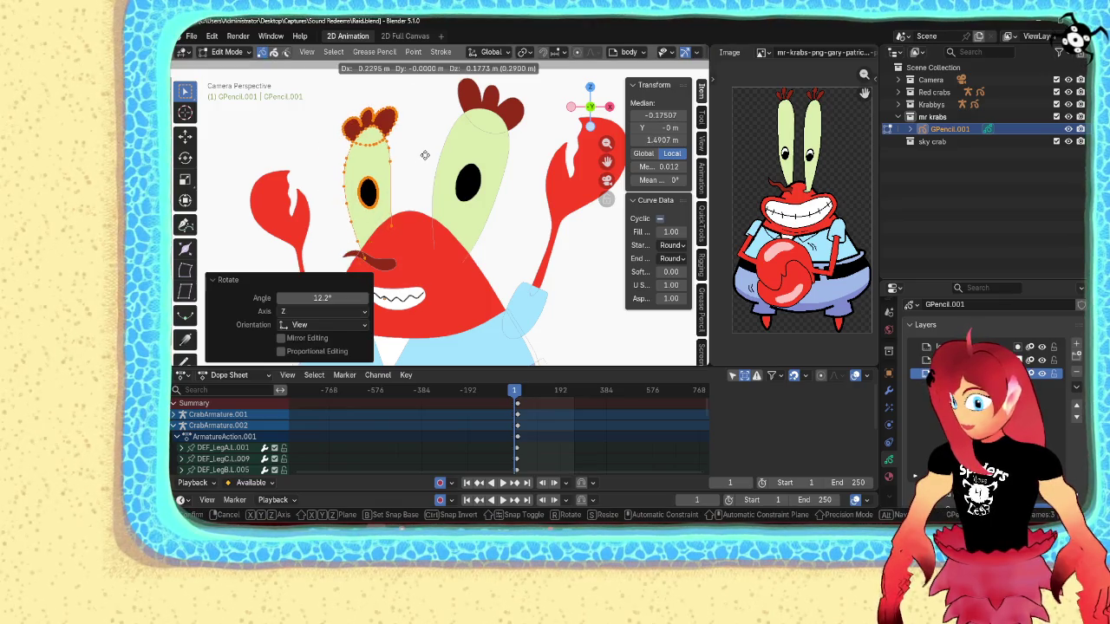
pyautogui.click(423, 152)
pyautogui.press('Tab')
pyautogui.scroll(-4, 485, 217)
pyautogui.click(508, 240)
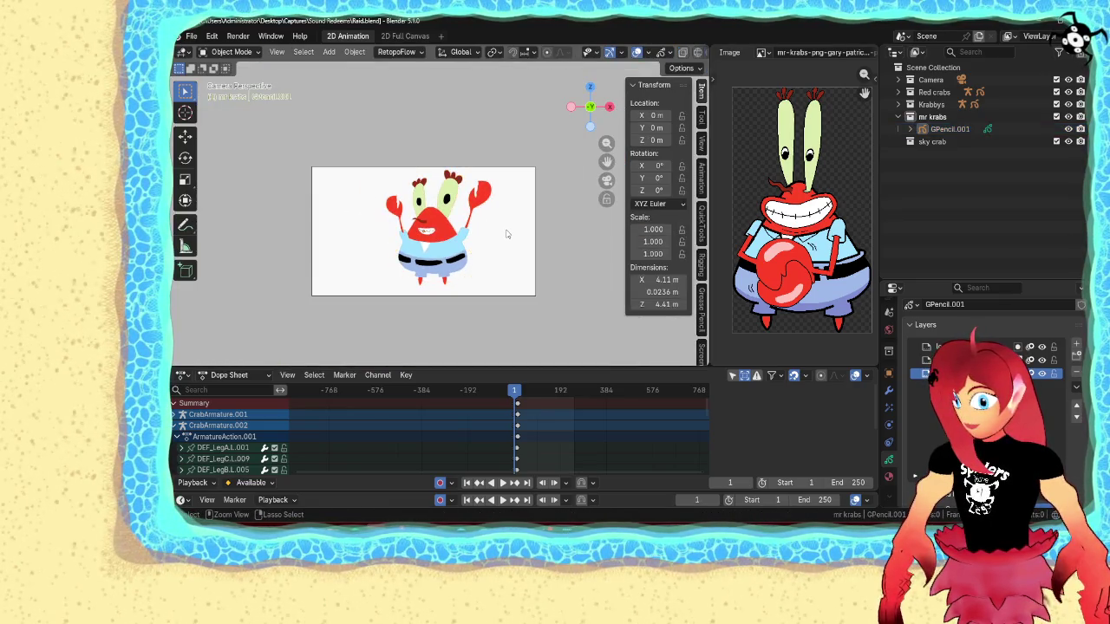
# - Save Raid.blend and switch the Mr. Krabs drawing into Draw Mode via the Ctrl+Tab pie
pyautogui.hotkey('ctrl', 's')
pyautogui.scroll(2, 520, 252)
pyautogui.keyDown('shift'); pyautogui.moveTo(535, 259); pyautogui.dragTo(526, 255, button='middle'); pyautogui.keyUp('shift')
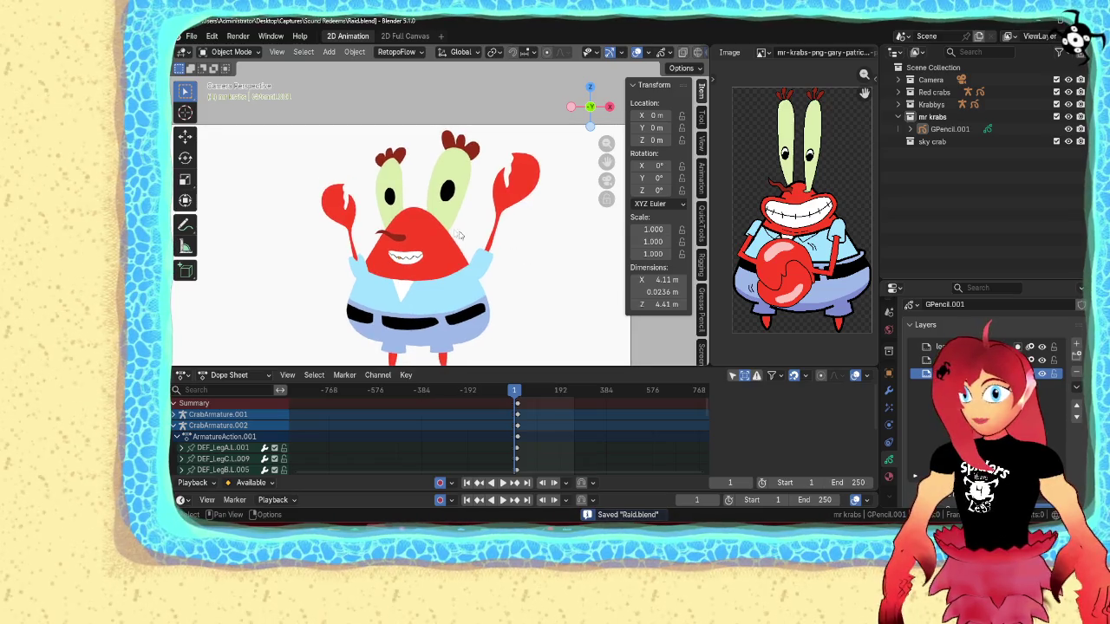
pyautogui.scroll(3, 476, 242)
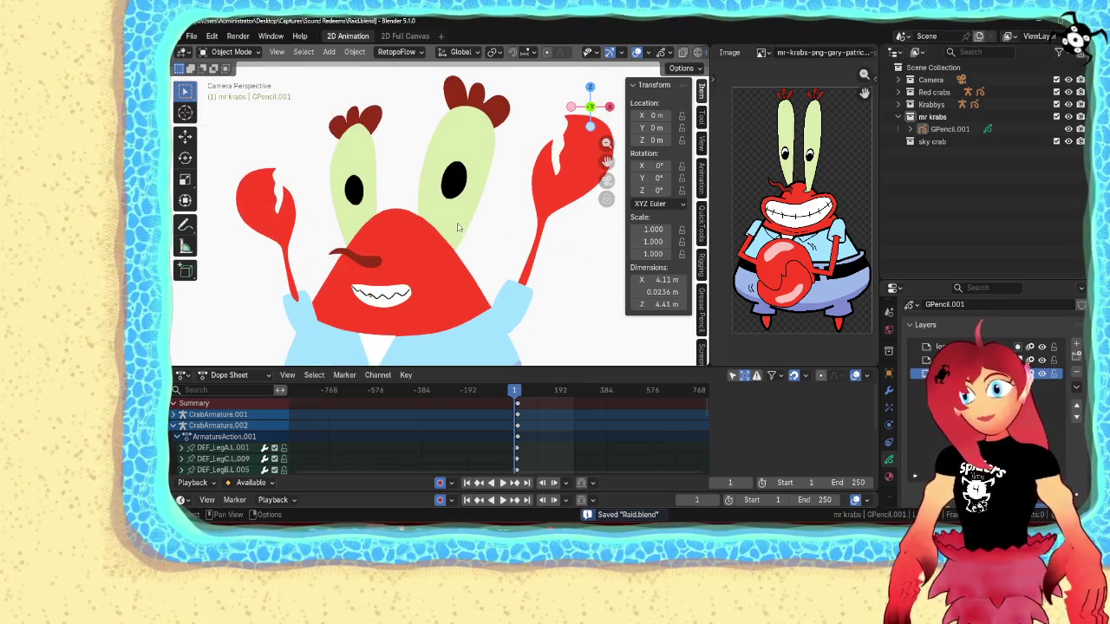
pyautogui.hotkey('ctrl', 'Tab')
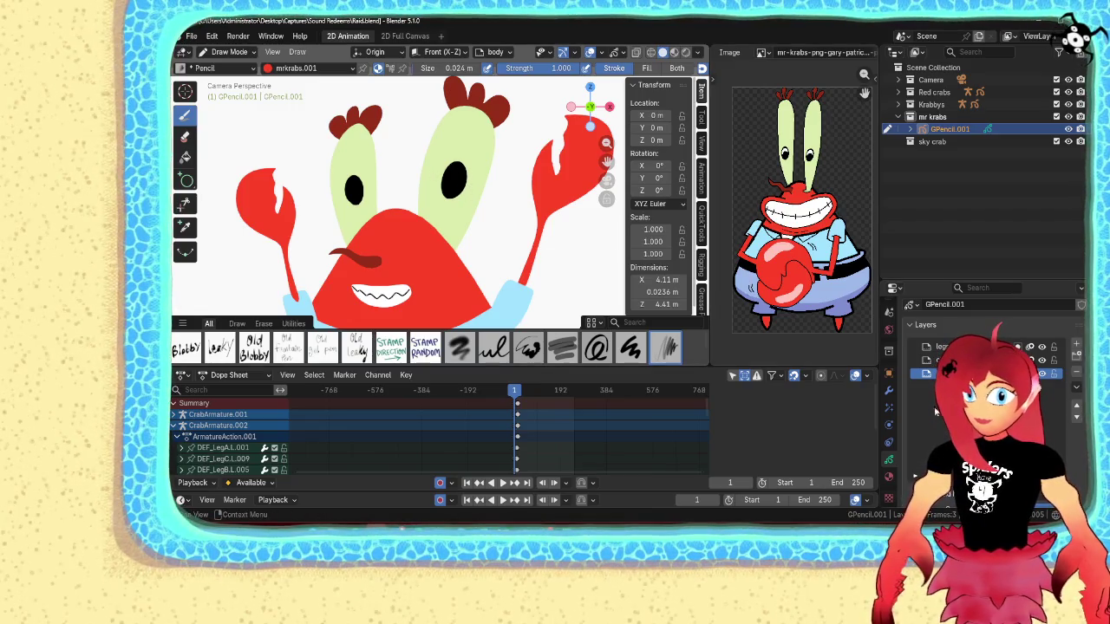
# - Pick the white material and zoom in on Mr. Krabs' right pupil
pyautogui.click(888, 477)
pyautogui.click(932, 357)
pyautogui.scroll(1, 468, 191)
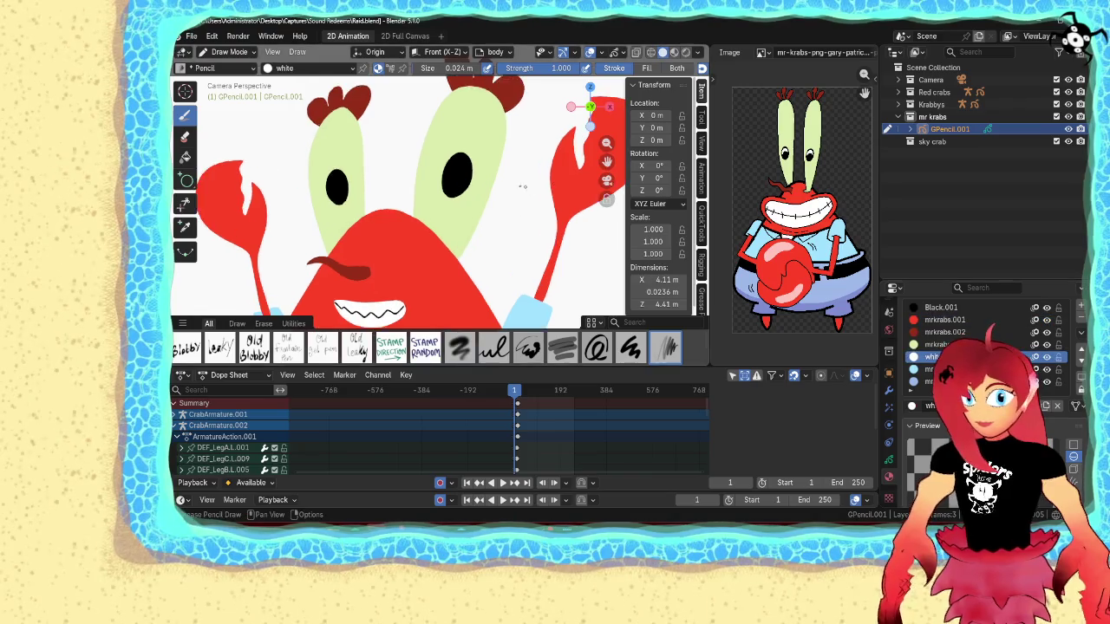
pyautogui.scroll(3, 475, 192)
pyautogui.scroll(2, 482, 193)
pyautogui.keyDown('shift'); pyautogui.moveTo(482, 193); pyautogui.dragTo(453, 251, button='middle'); pyautogui.keyUp('shift')
pyautogui.scroll(2, 439, 150)
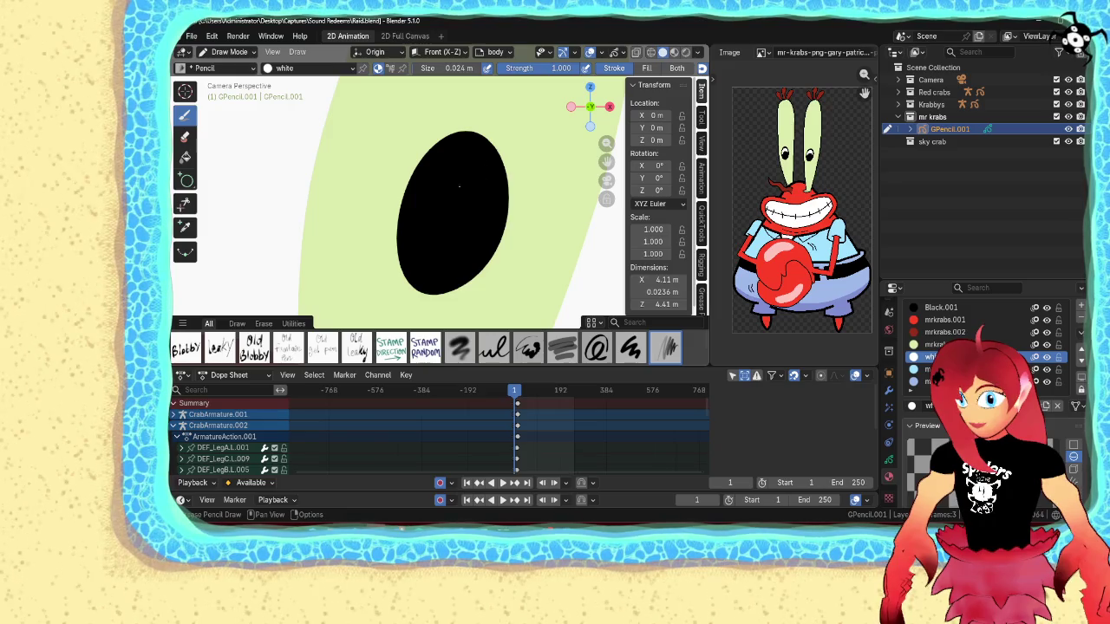
pyautogui.scroll(-3, 399, 233)
pyautogui.scroll(-2, 399, 233)
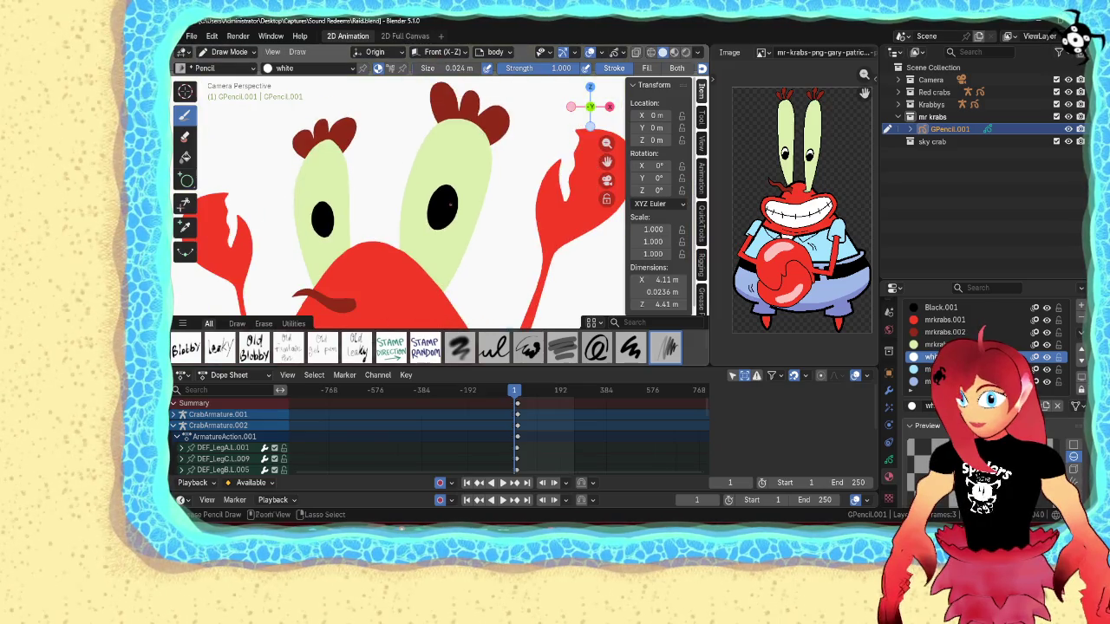
pyautogui.scroll(-3, 673, 71)
pyautogui.scroll(-2, 676, 72)
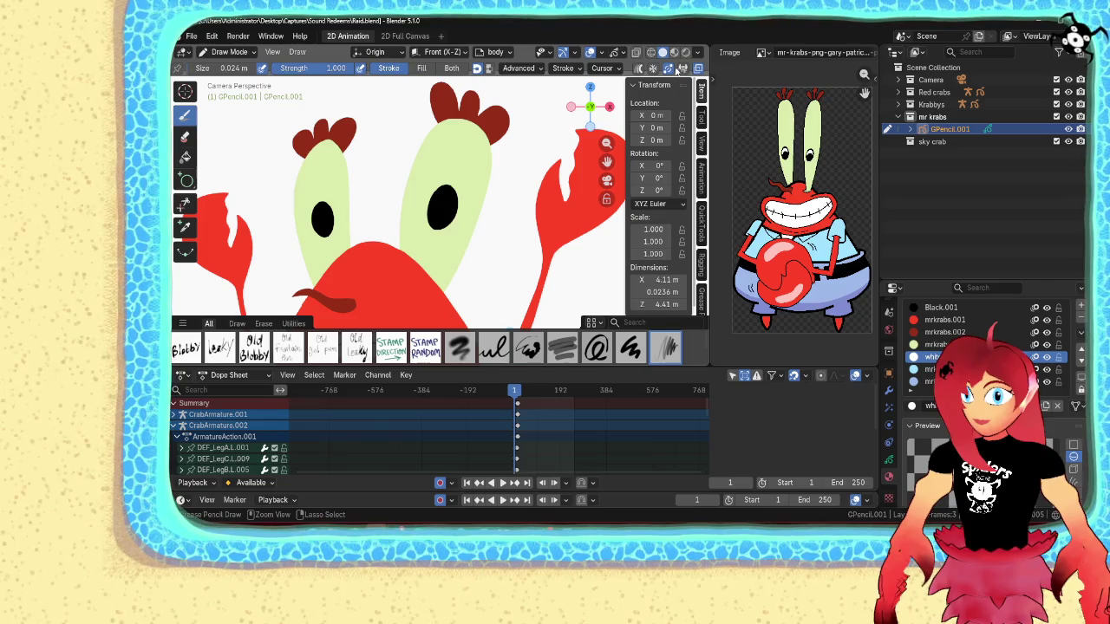
# - Draw the pupil highlight as a filled white crescent, replacing an undone line stroke
pyautogui.moveTo(436, 213); pyautogui.dragTo(449, 194)
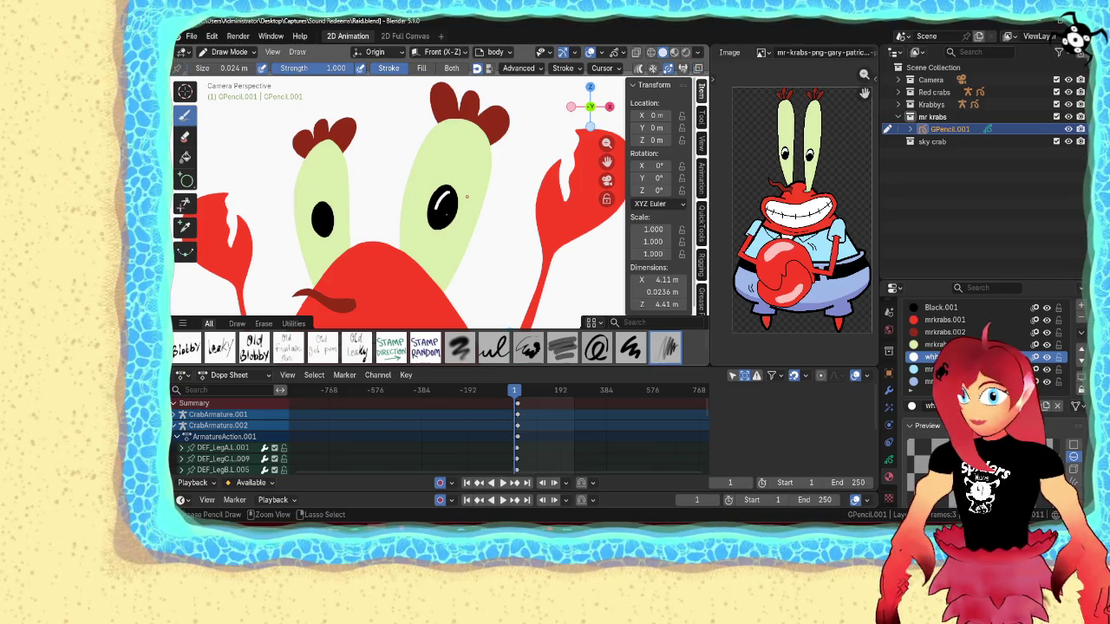
pyautogui.hotkey('ctrl', 'z')
pyautogui.scroll(4, 467, 198)
pyautogui.click(422, 69)
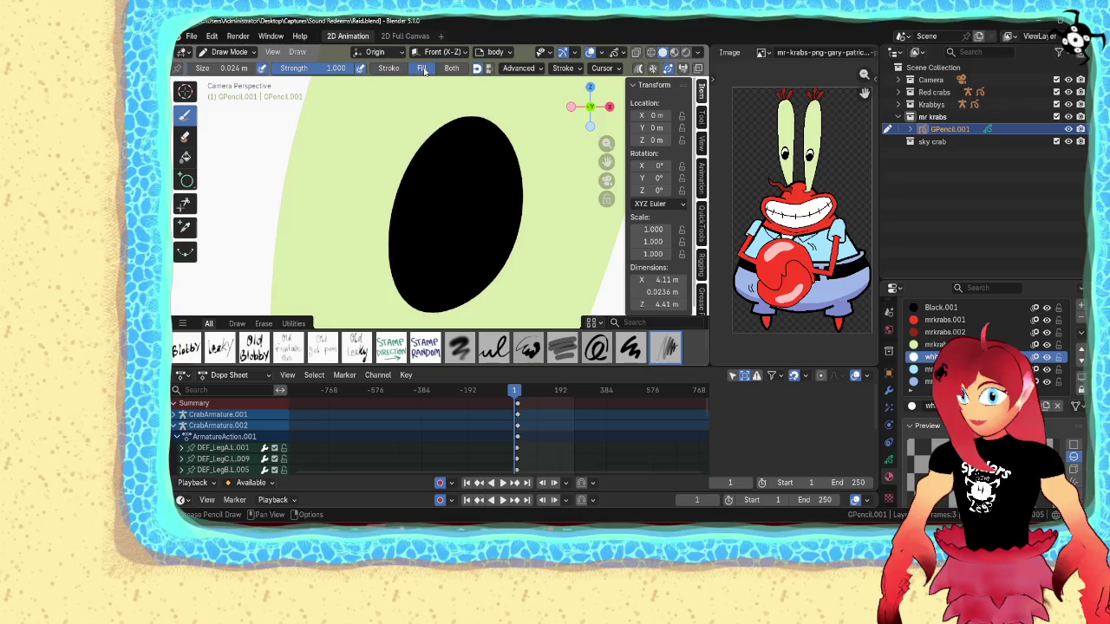
pyautogui.moveTo(412, 212)
pyautogui.mouseDown()
pyautogui.moveTo(480, 126)
pyautogui.moveTo(455, 171)
pyautogui.mouseUp()
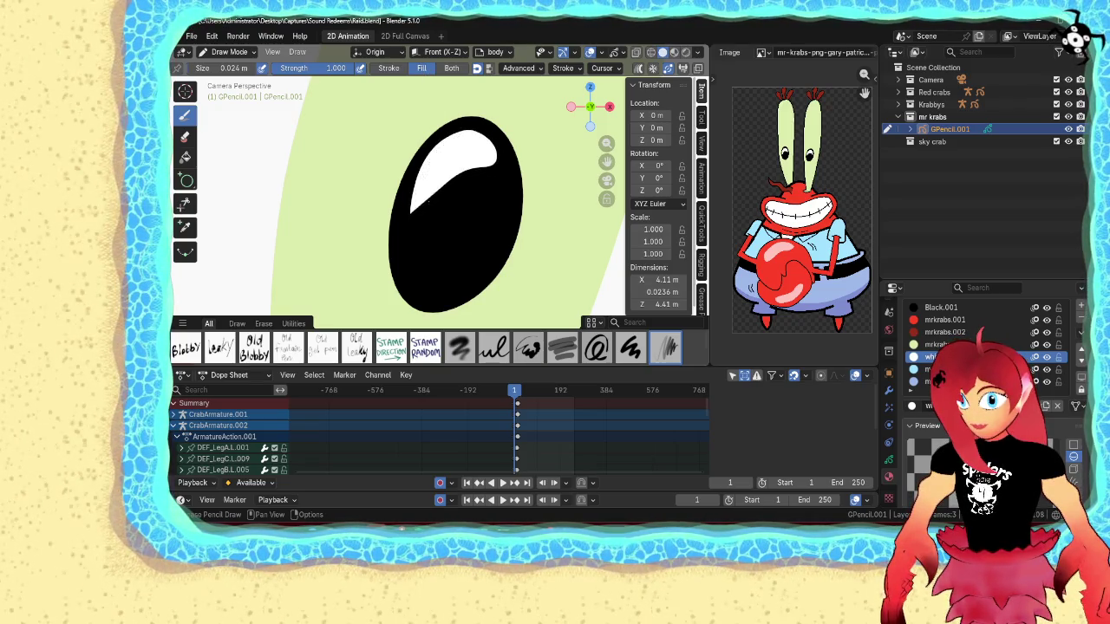
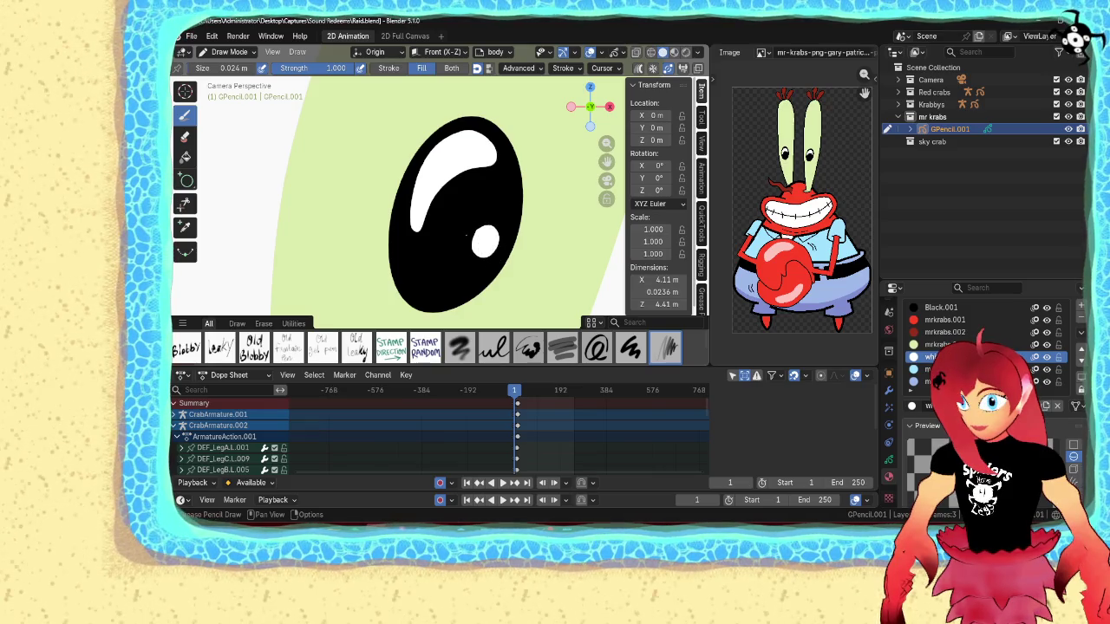
# - Smooth the outline of the white eye-highlight oval with Smooth Points
pyautogui.scroll(-5, 484, 196)
pyautogui.scroll(5, 484, 196)
pyautogui.press('Tab')
pyautogui.scroll(3, 496, 239)
pyautogui.click(503, 248)
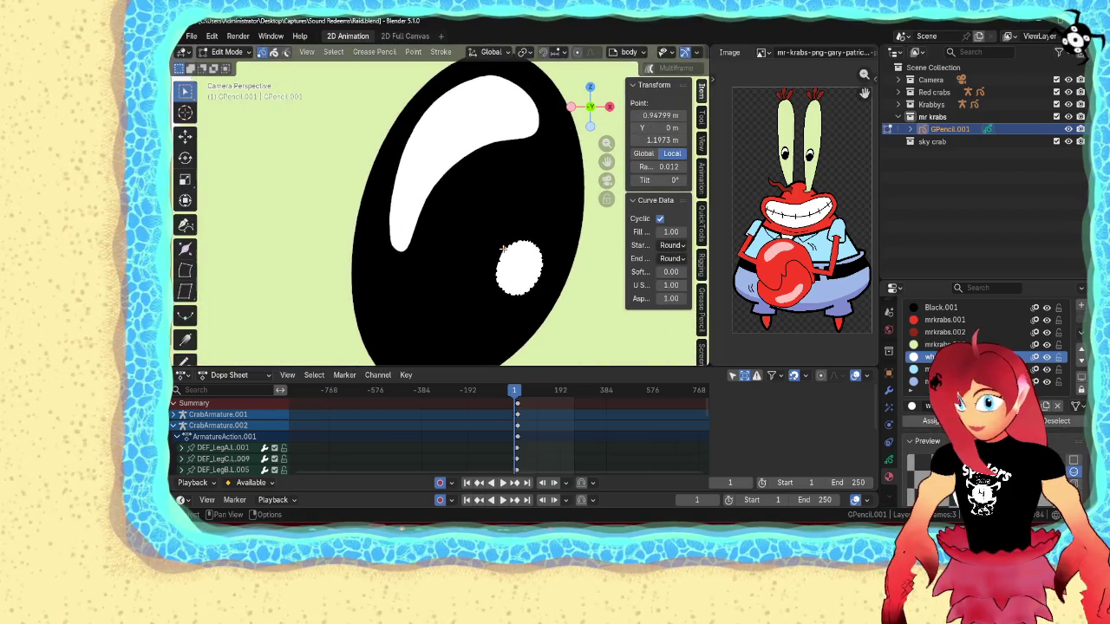
pyautogui.hotkey('ctrl', 'l')
pyautogui.rightClick(503, 248)
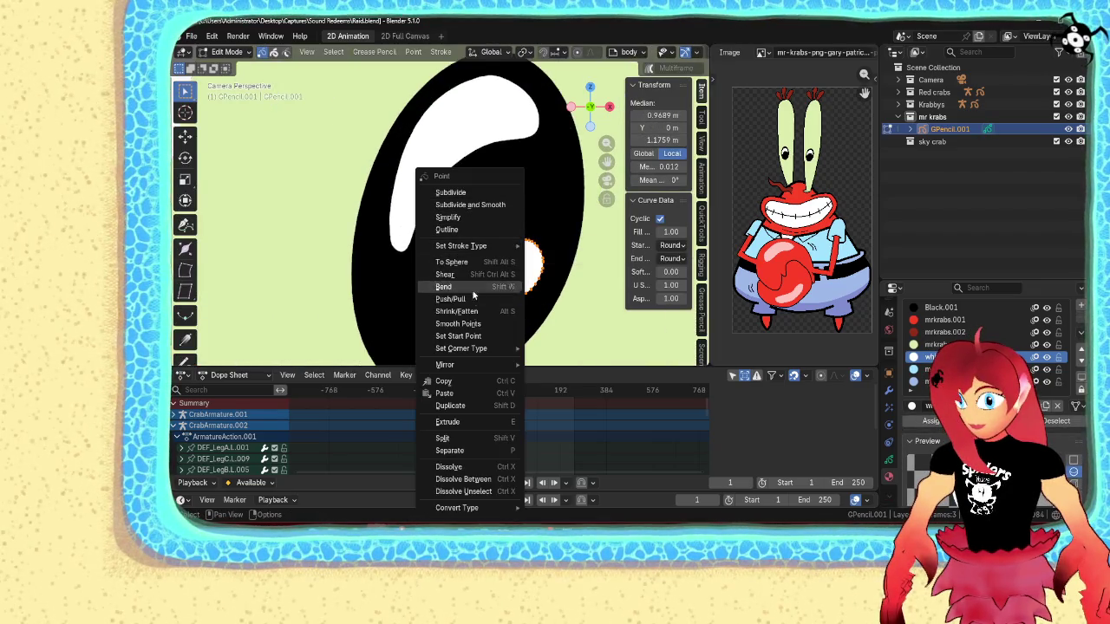
pyautogui.click(465, 323)
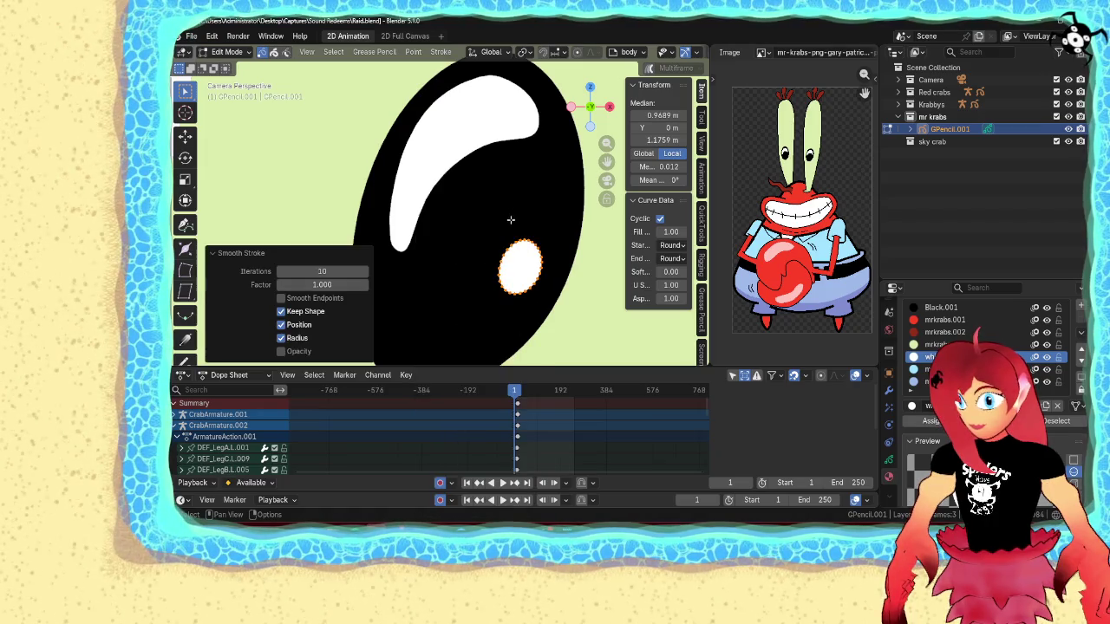
# - Select both eye highlights and slightly rotate and reposition them
pyautogui.keyDown('shift'); pyautogui.click(445, 174); pyautogui.keyUp('shift')
pyautogui.scroll(-8, 445, 174)
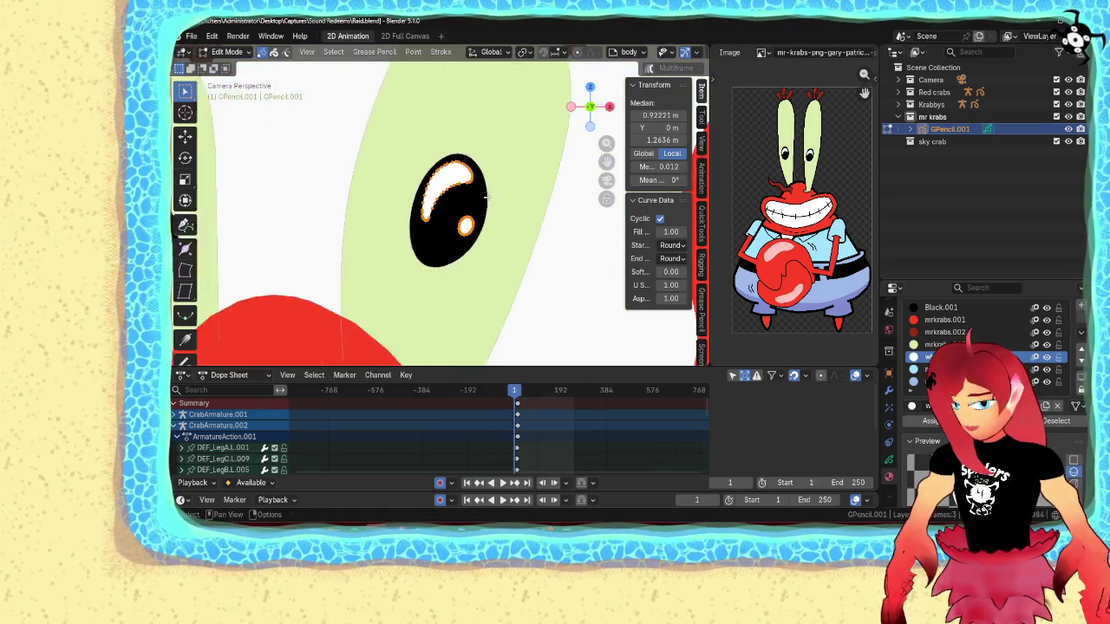
pyautogui.scroll(-4, 445, 174)
pyautogui.scroll(4, 445, 174)
pyautogui.press('r')
pyautogui.click(501, 196)
pyautogui.press('g')
pyautogui.click(496, 198)
pyautogui.keyDown('shift'); pyautogui.moveTo(431, 221); pyautogui.dragTo(509, 195, button='middle'); pyautogui.keyUp('shift')
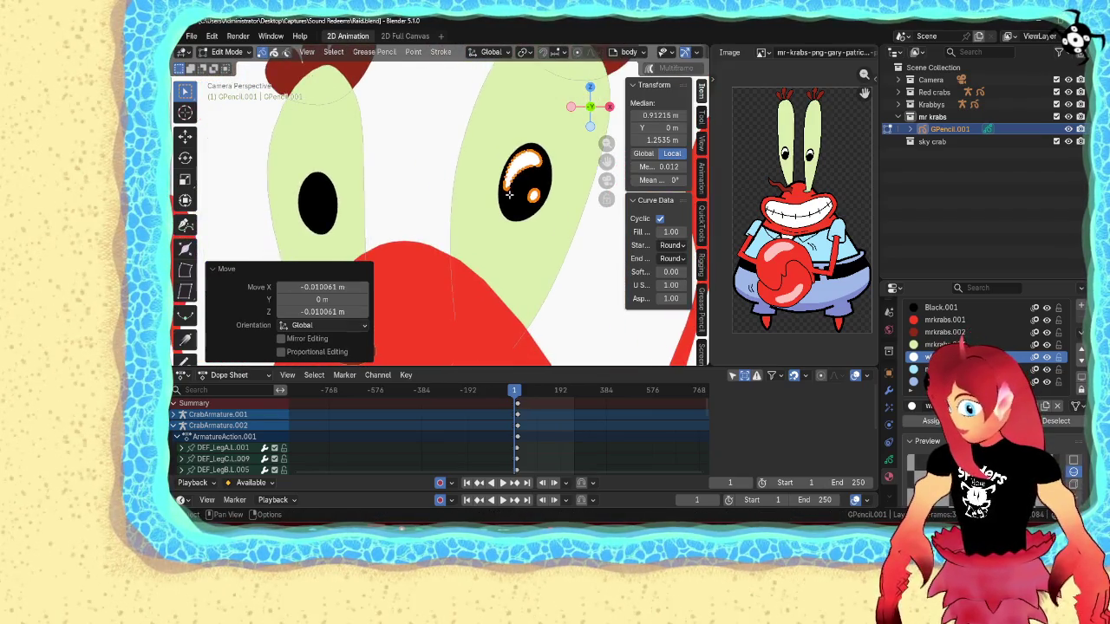
# - Duplicate the highlights into the left eye and shrink the copies to 0.618
pyautogui.hotkey('shift', 'd')
pyautogui.click(309, 215)
pyautogui.press('s')
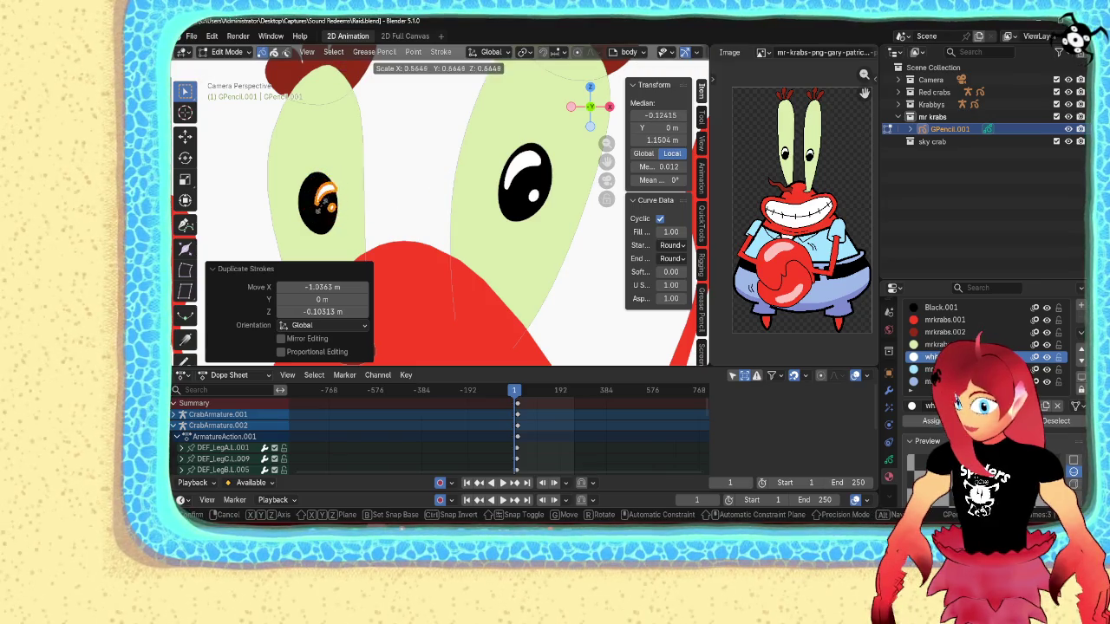
pyautogui.click(473, 169)
pyautogui.scroll(3, 473, 169)
pyautogui.scroll(3, 473, 169)
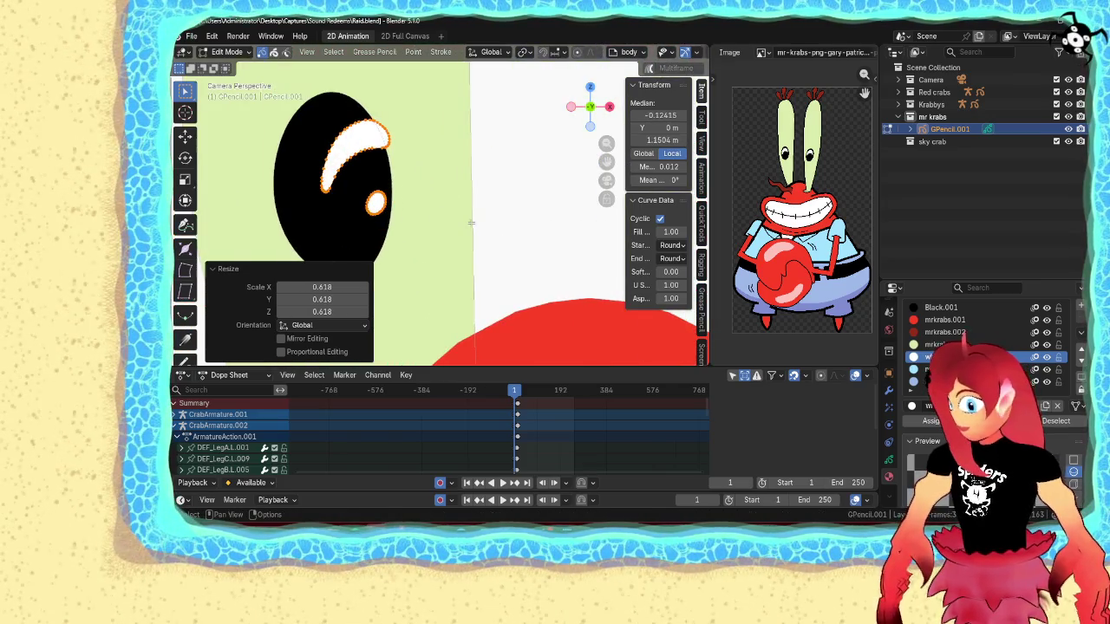
# - Tilt and nudge the copied highlights to fit the left eye, then return to Object Mode
pyautogui.press('r')
pyautogui.click(472, 167)
pyautogui.press('g')
pyautogui.click(433, 178)
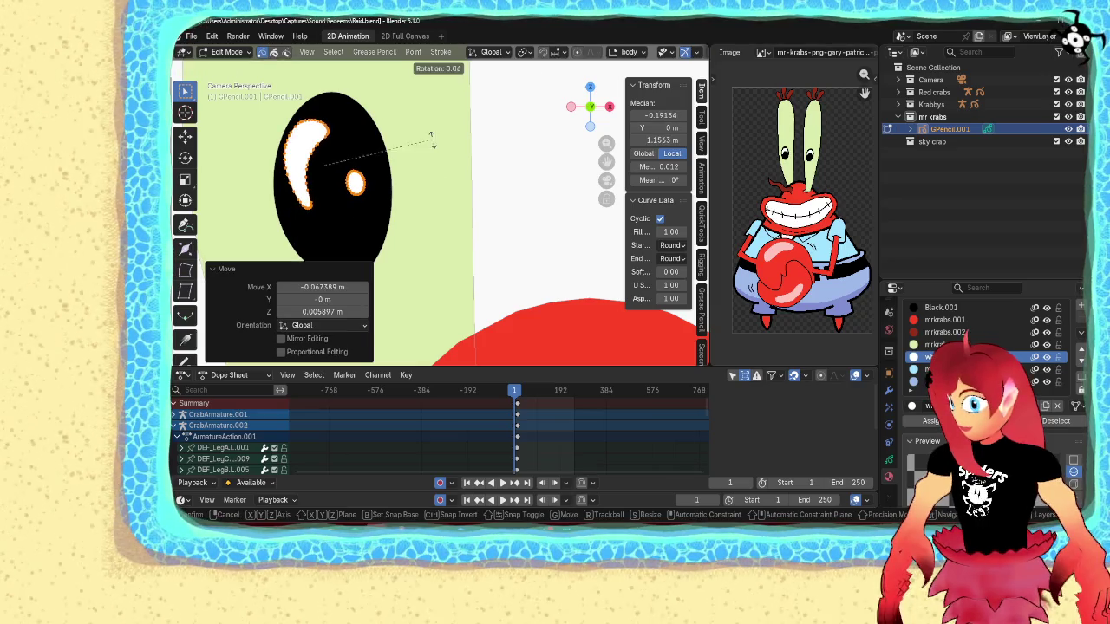
pyautogui.press('r')
pyautogui.click(431, 182)
pyautogui.hotkey('ctrl', 'Tab')
pyautogui.click(347, 168)
pyautogui.scroll(-3, 462, 167)
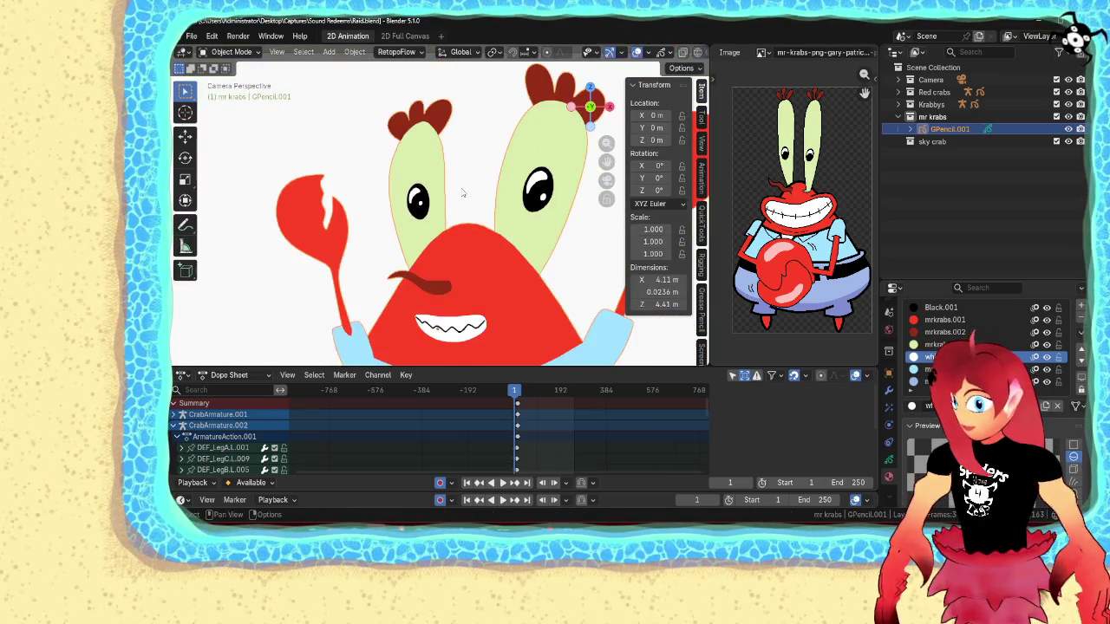
# - Deselect the drawing and save Raid.blend
pyautogui.scroll(-2, 462, 167)
pyautogui.click(462, 167)
pyautogui.scroll(-4, 507, 271)
pyautogui.hotkey('ctrl', 's')
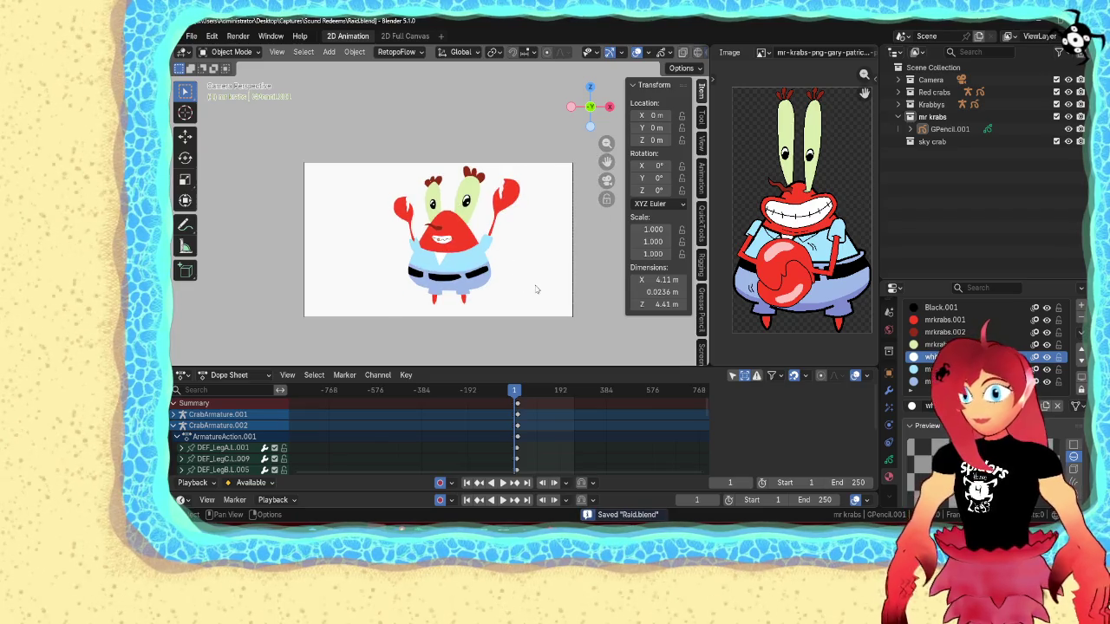
pyautogui.scroll(2, 520, 278)
pyautogui.scroll(1, 499, 260)
pyautogui.scroll(3, 469, 242)
pyautogui.scroll(2, 455, 191)
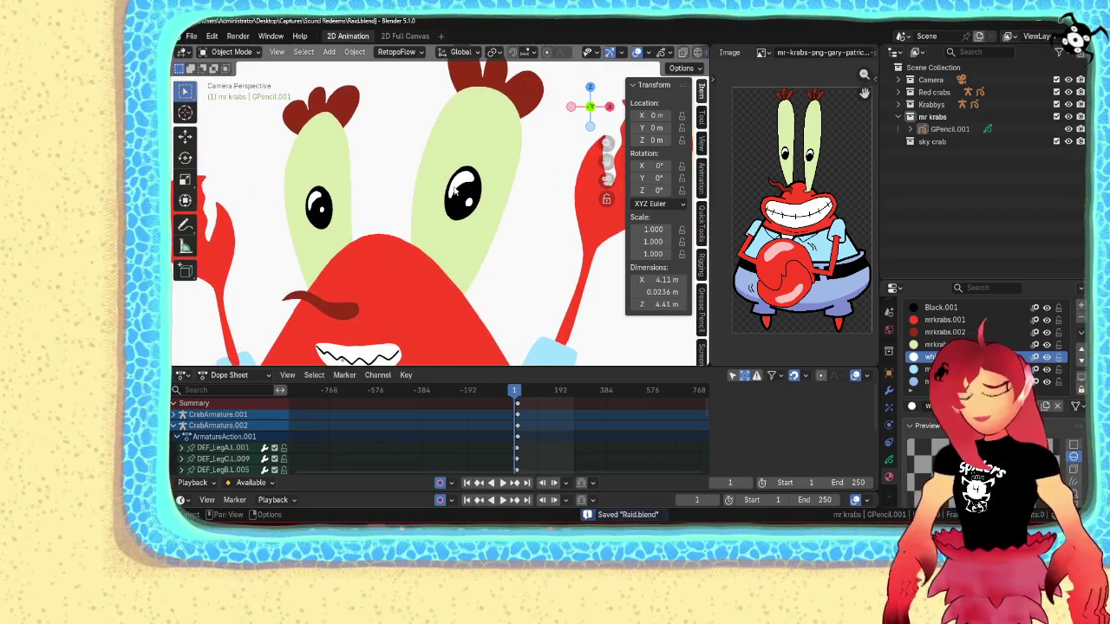
# - Edit GPencil.001 and move the first eye's small shine dot to a new spot
pyautogui.click(453, 170)
pyautogui.press('Tab')
pyautogui.press('l')
pyautogui.scroll(3, 464, 193)
pyautogui.press('g')
pyautogui.click(466, 184)
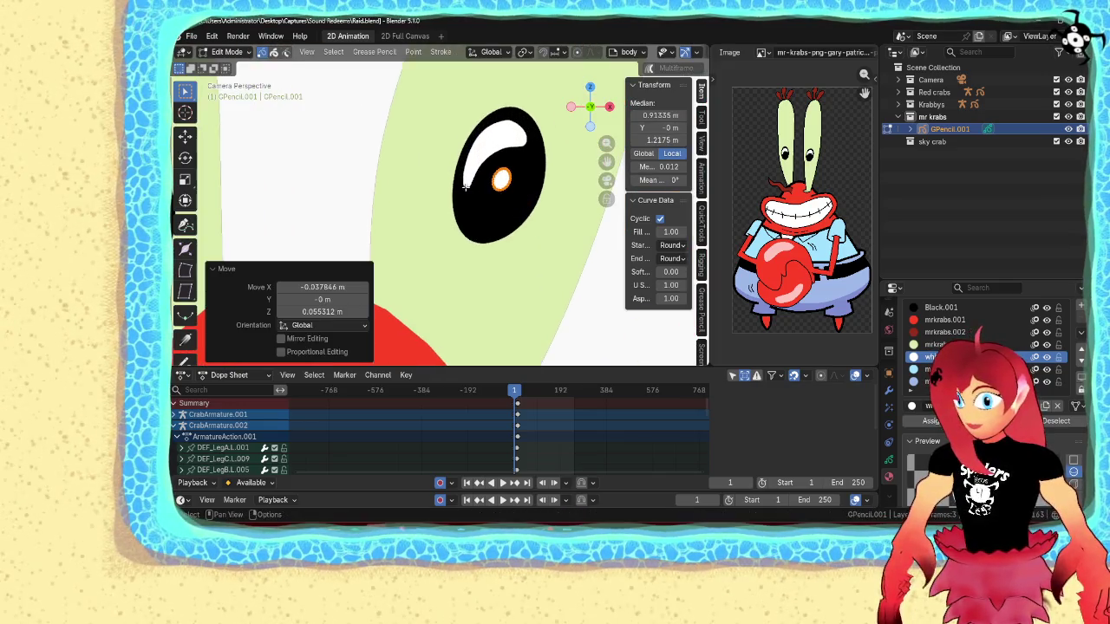
pyautogui.scroll(-2, 442, 213)
# - Move the other eye's shine dot up and left, then save Raid.blend
pyautogui.click(347, 218)
pyautogui.press('g')
pyautogui.click(406, 233)
pyautogui.press('Tab')
pyautogui.scroll(-5, 405, 224)
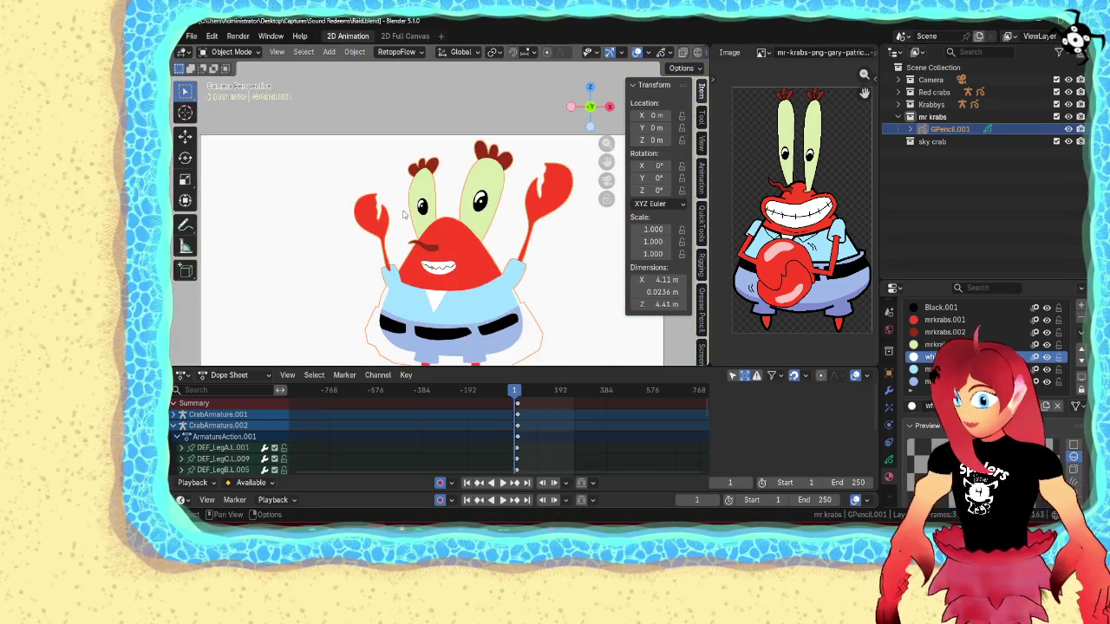
pyautogui.scroll(-3, 403, 215)
pyautogui.hotkey('ctrl', 's')
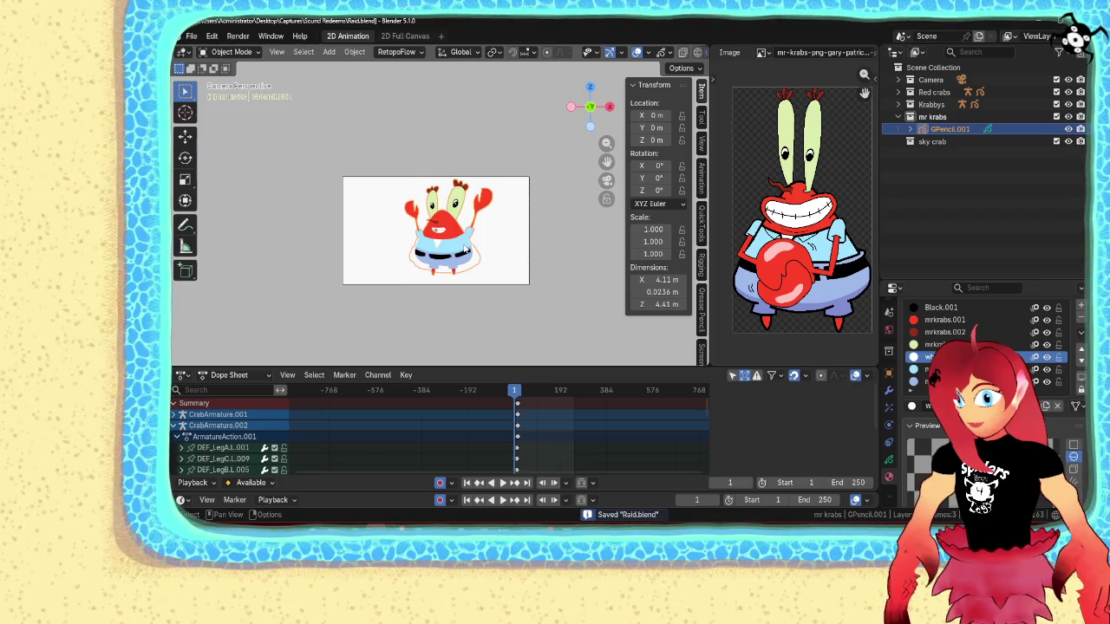
pyautogui.scroll(8, 466, 249)
pyautogui.press('Tab')
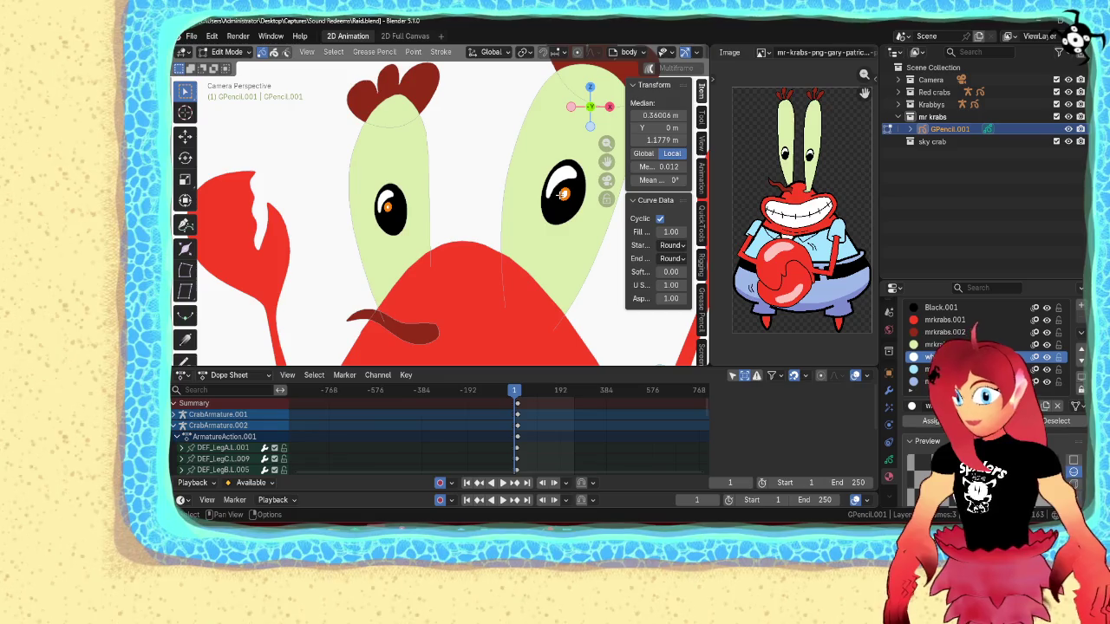
# - Set the pivot to Individual Origins and shrink the shine dots to 0.723
pyautogui.click(523, 54)
pyautogui.click(547, 111)
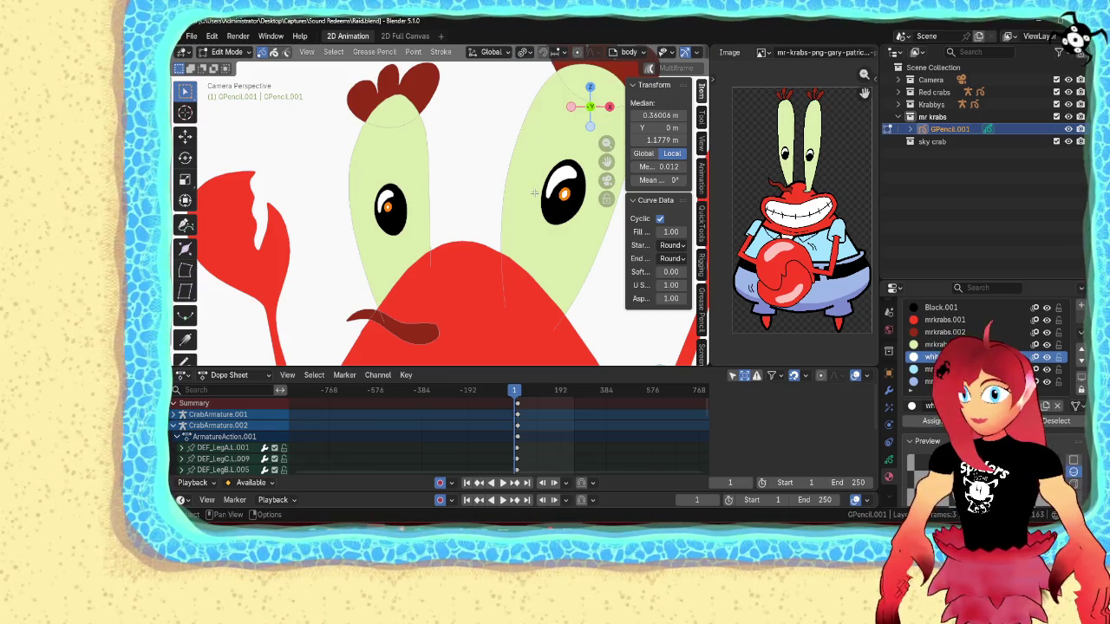
pyautogui.press('s')
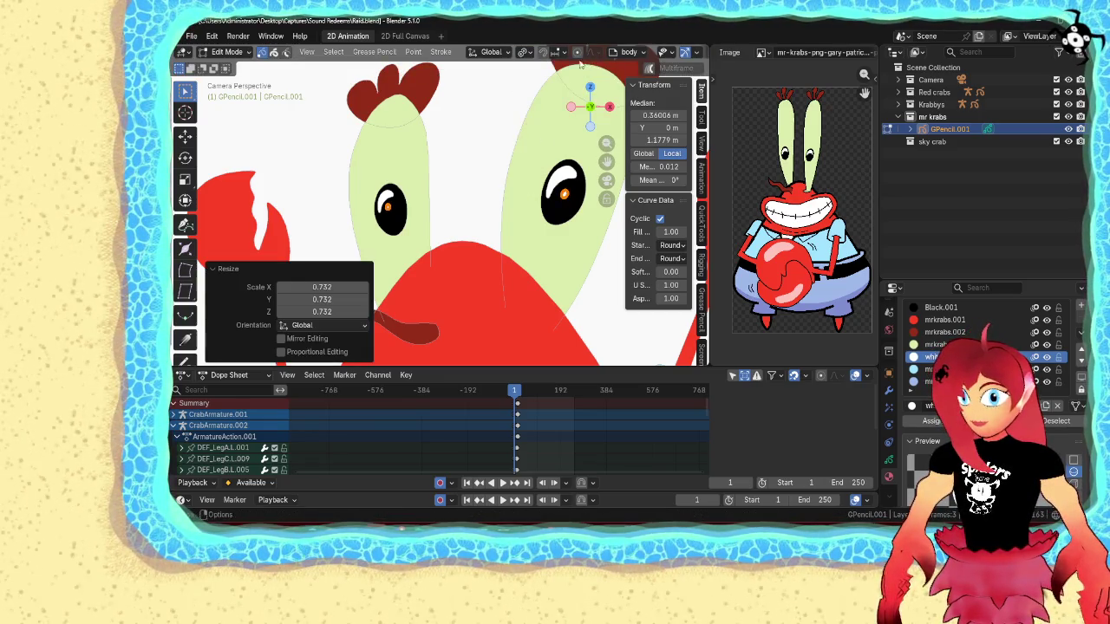
pyautogui.scroll(-3, 677, 54)
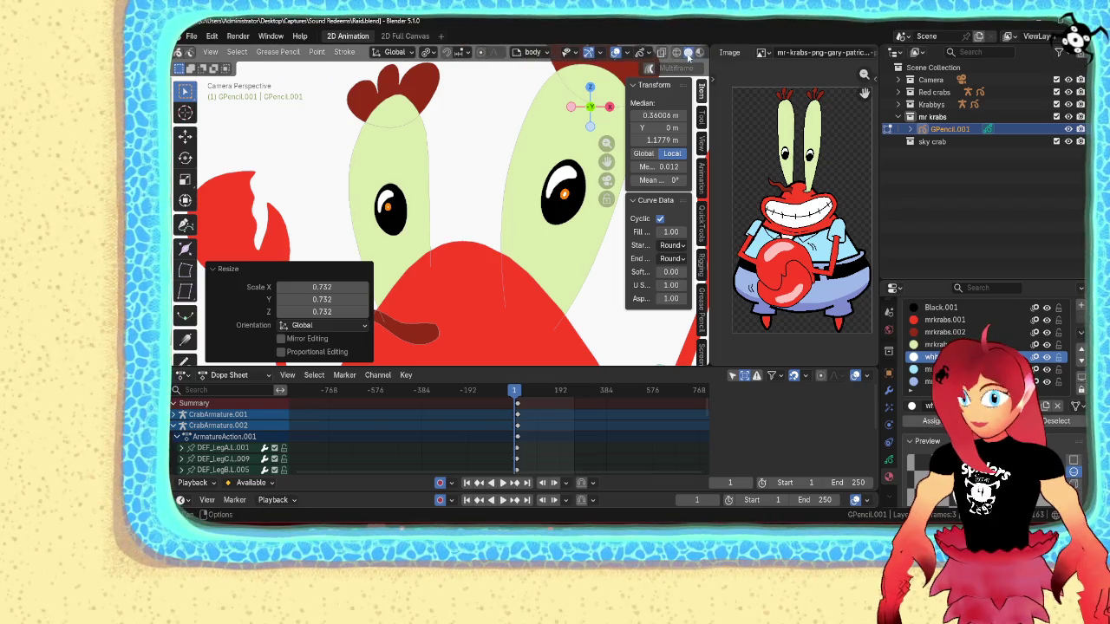
pyautogui.press('s')
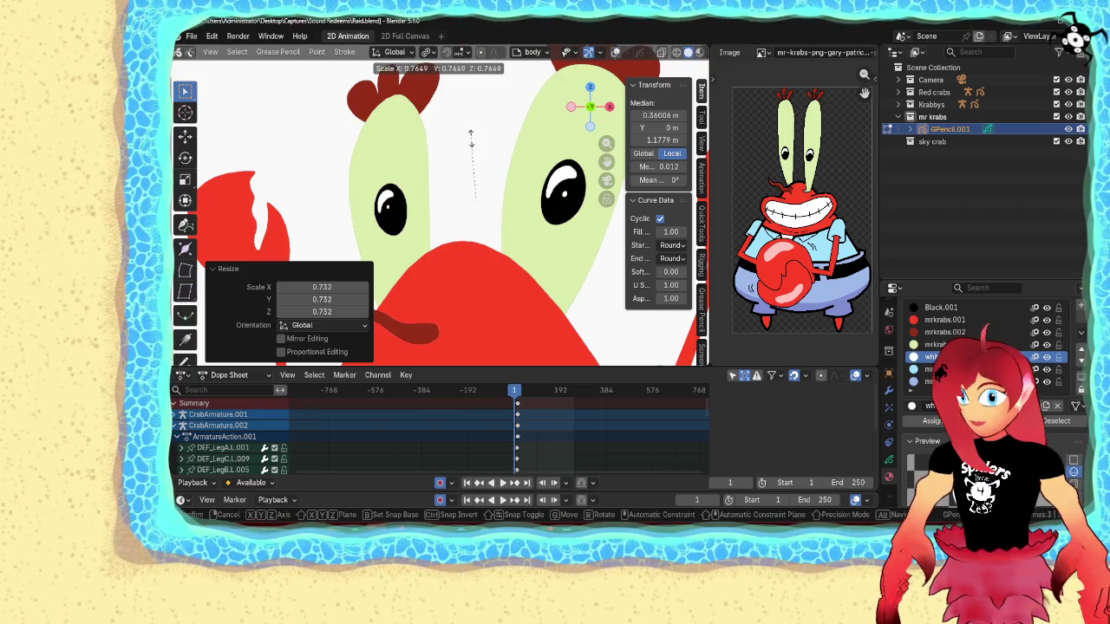
pyautogui.click(470, 136)
pyautogui.scroll(-3, 469, 148)
pyautogui.scroll(-1, 466, 156)
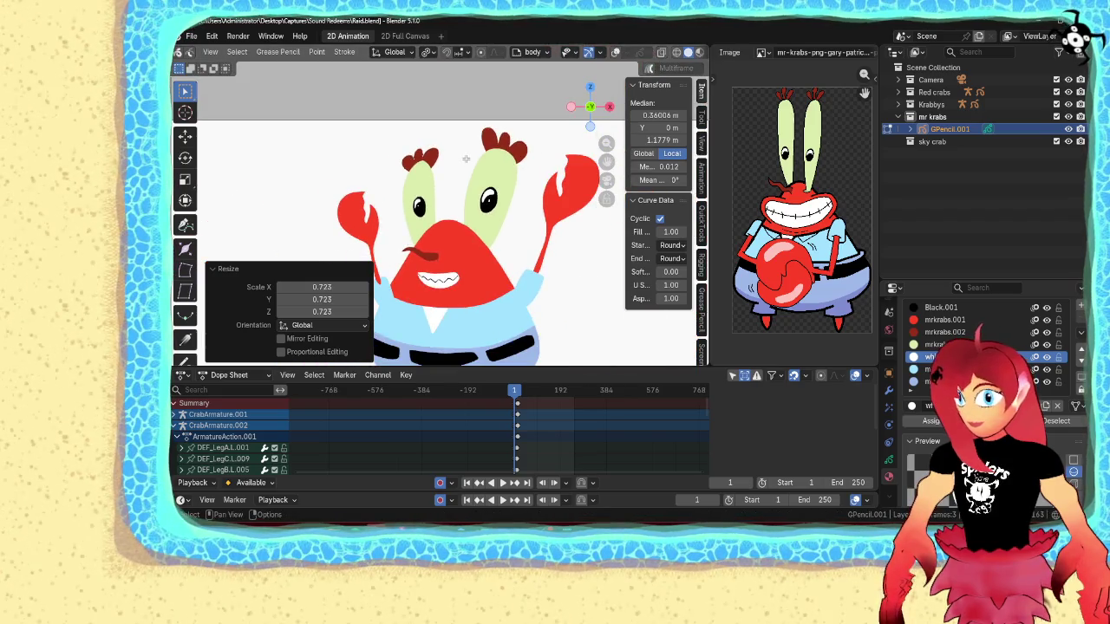
# - Reposition the shine dots in both eyes, return to Object Mode, and save Raid.blend
pyautogui.press('g')
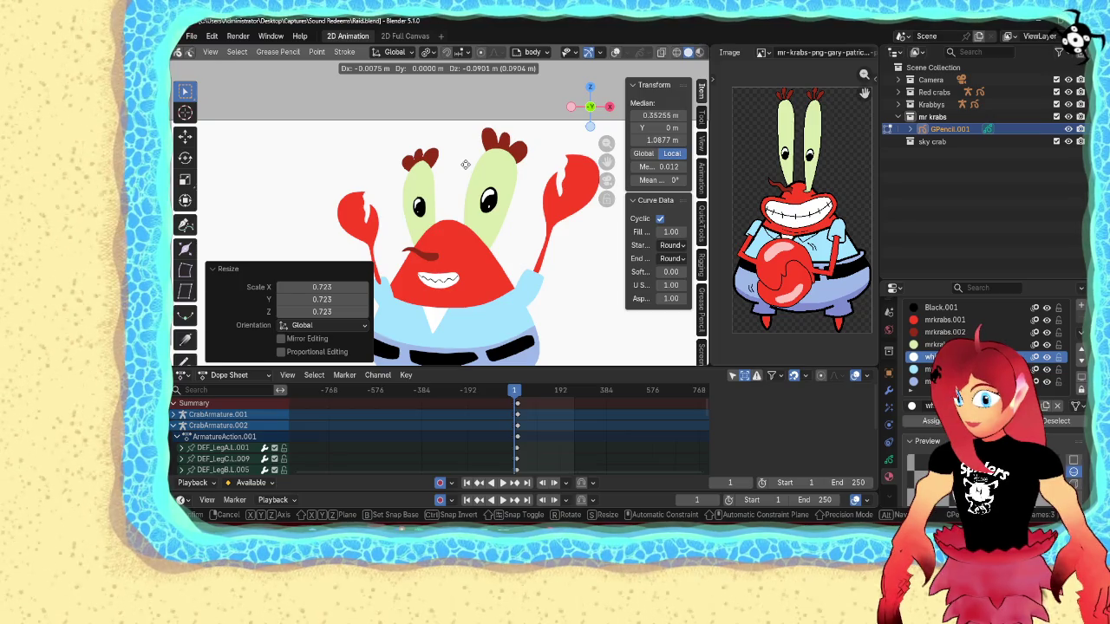
pyautogui.click(466, 164)
pyautogui.scroll(4, 459, 169)
pyautogui.scroll(2, 397, 222)
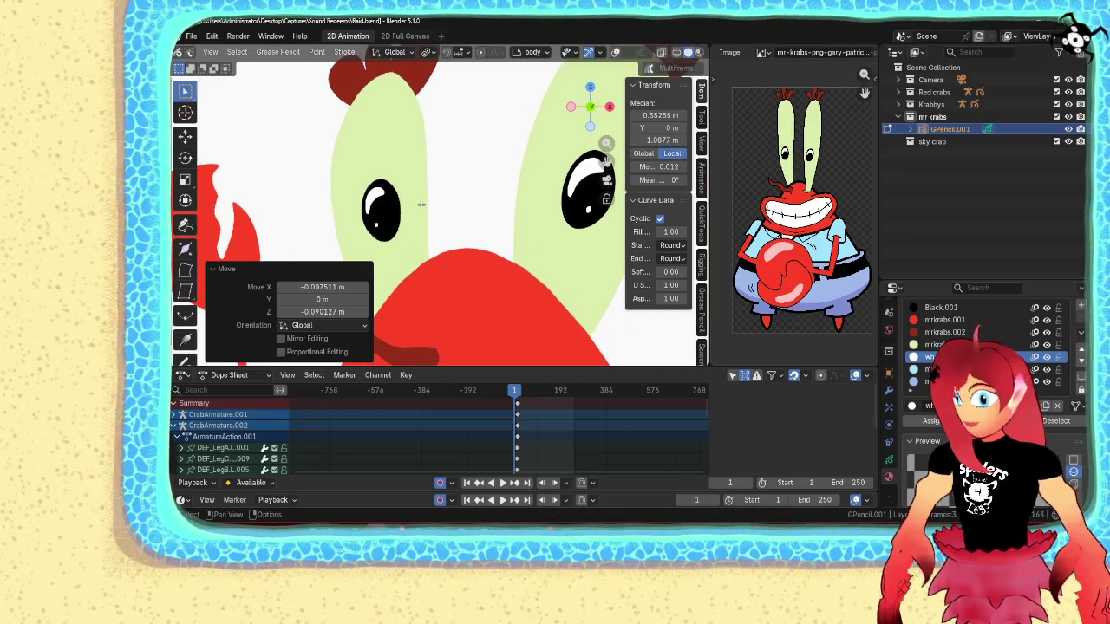
pyautogui.press('s')
pyautogui.press('g')
pyautogui.click(377, 204)
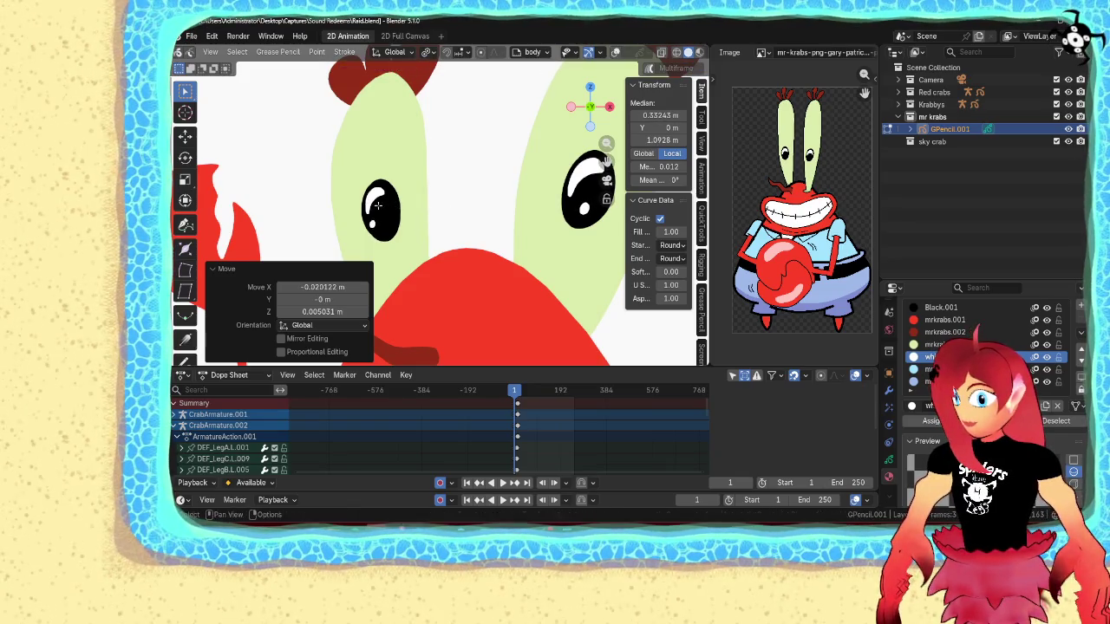
pyautogui.press('g')
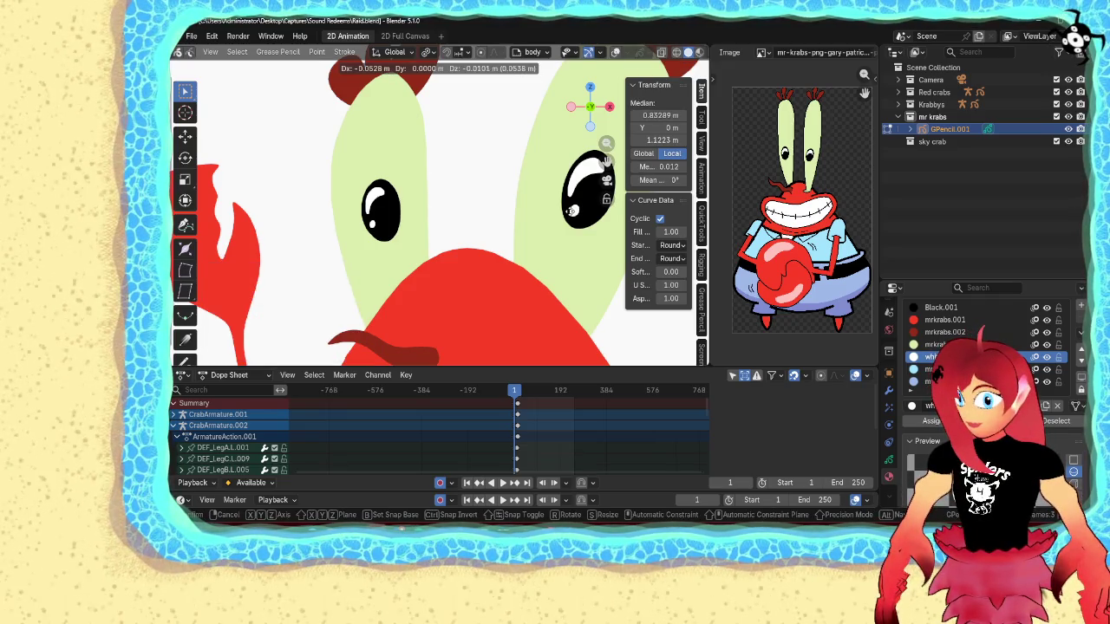
pyautogui.click(572, 211)
pyautogui.press('Tab')
pyautogui.press('Home')
pyautogui.hotkey('ctrl', 's')
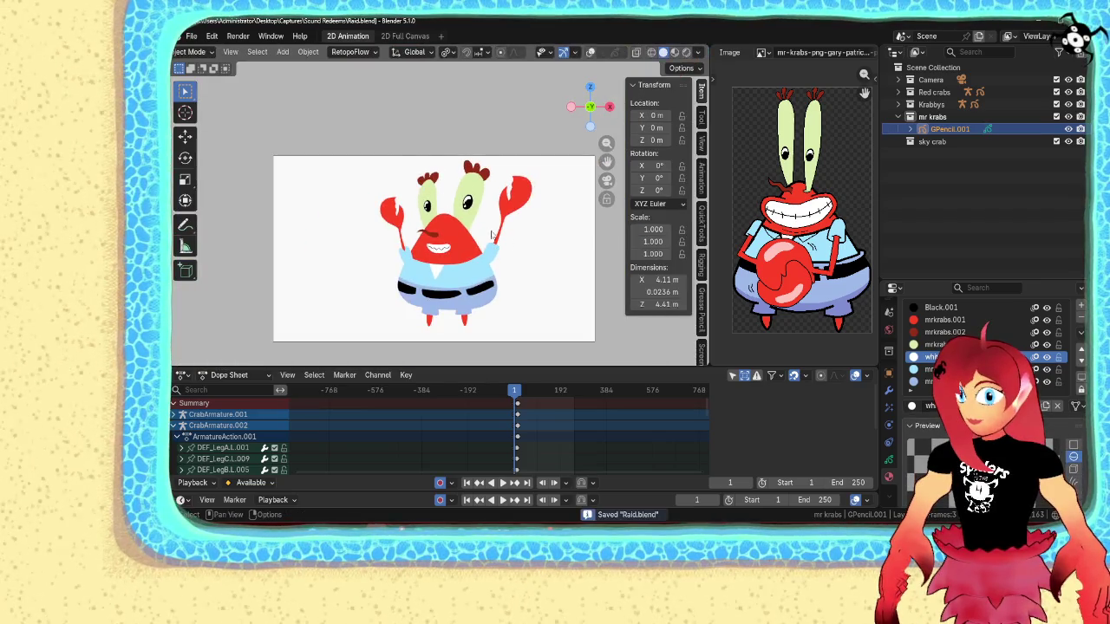
# - Edit GPencil.001's strokes with the viewport overlays shown again
pyautogui.click(540, 269)
pyautogui.scroll(1, 541, 295)
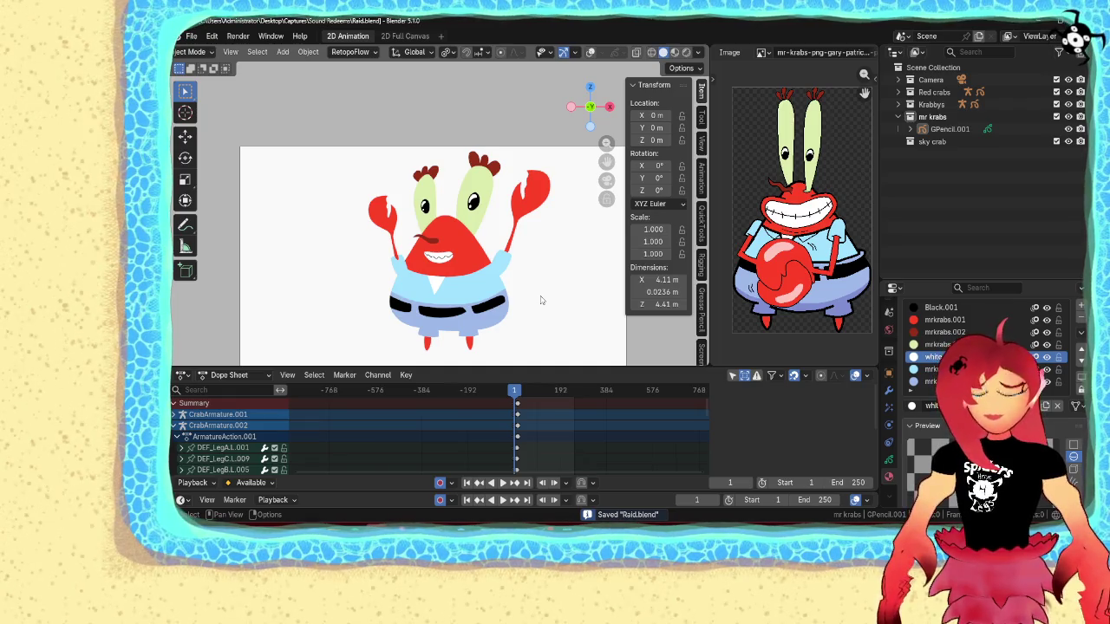
pyautogui.scroll(-1, 540, 300)
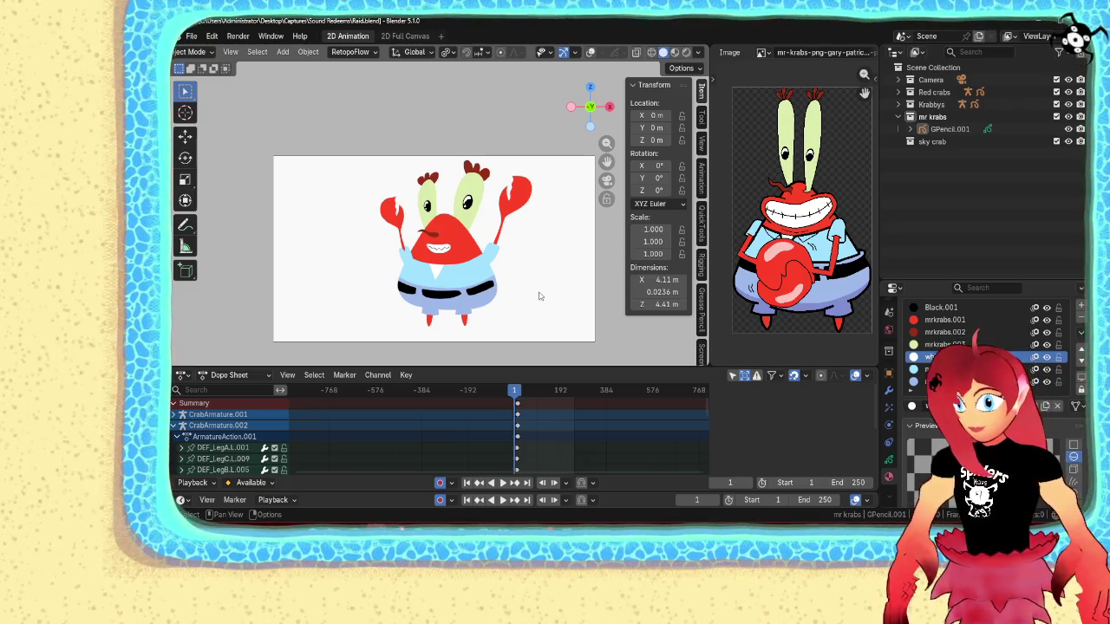
pyautogui.scroll(5, 541, 298)
pyautogui.click(345, 275)
pyautogui.press('Tab')
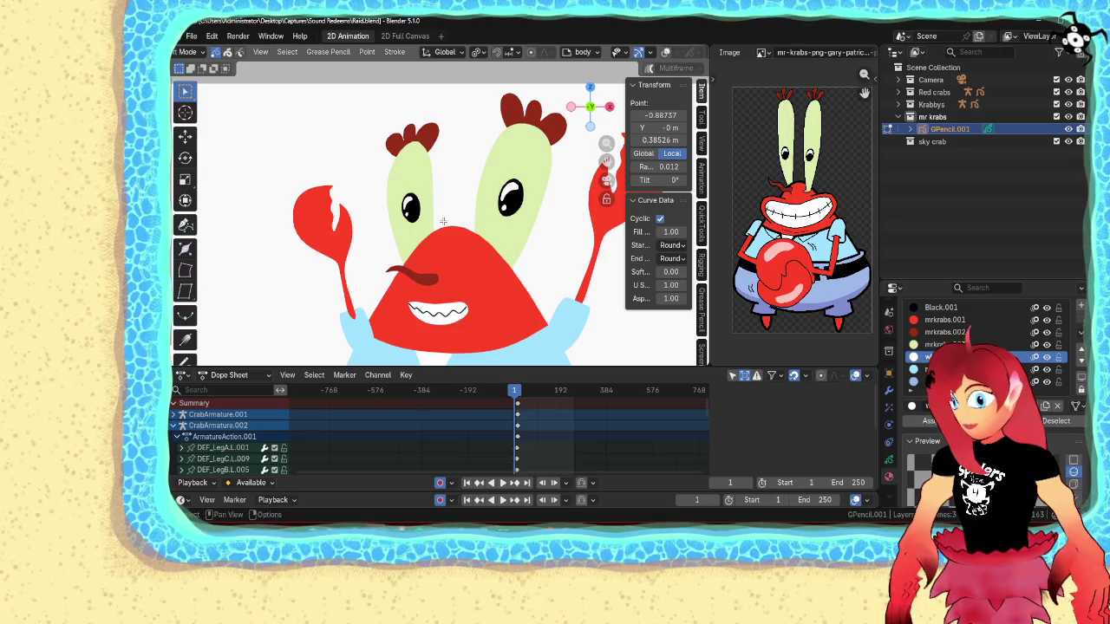
pyautogui.scroll(-3, 623, 58)
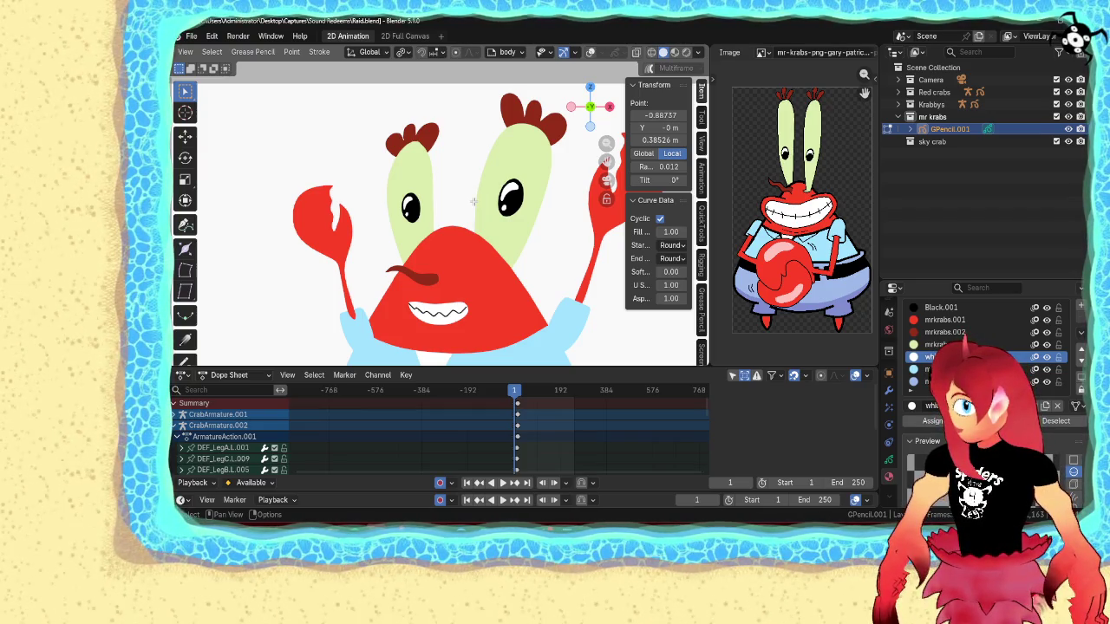
pyautogui.hotkey('shift', 'alt', 'z')
# - Send the left claw stroke behind Mr Krabs' body, return to Object Mode, and save Raid.blend
pyautogui.click(347, 281)
pyautogui.hotkey('ctrl', 'l')
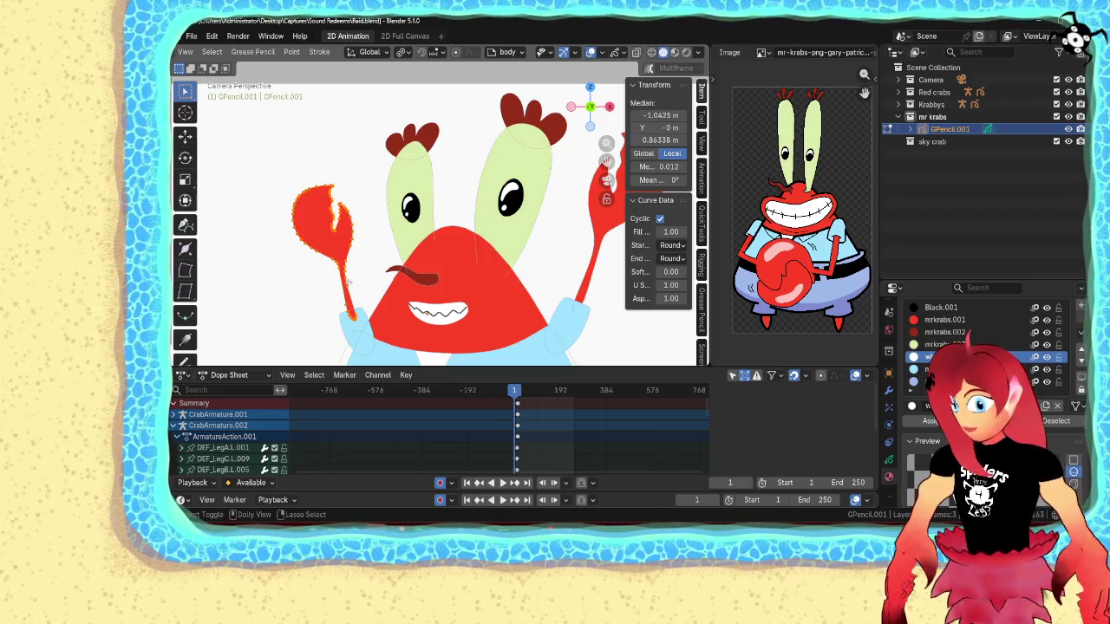
pyautogui.hotkey('shift', 'pagedown')
pyautogui.press('Tab')
pyautogui.scroll(-5, 325, 276)
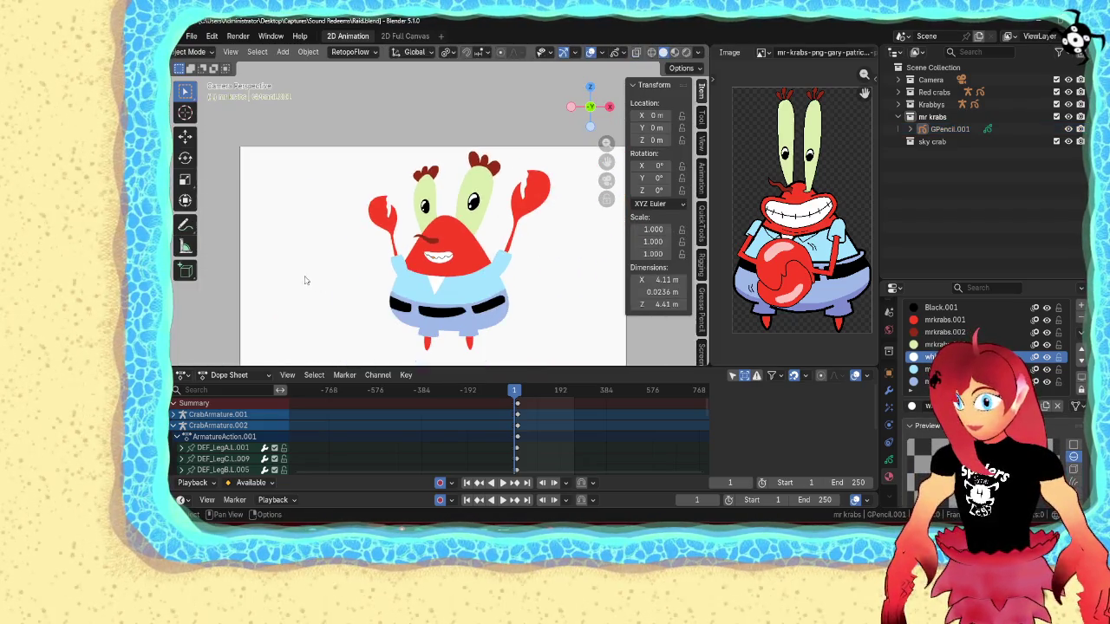
pyautogui.hotkey('ctrl', 's')
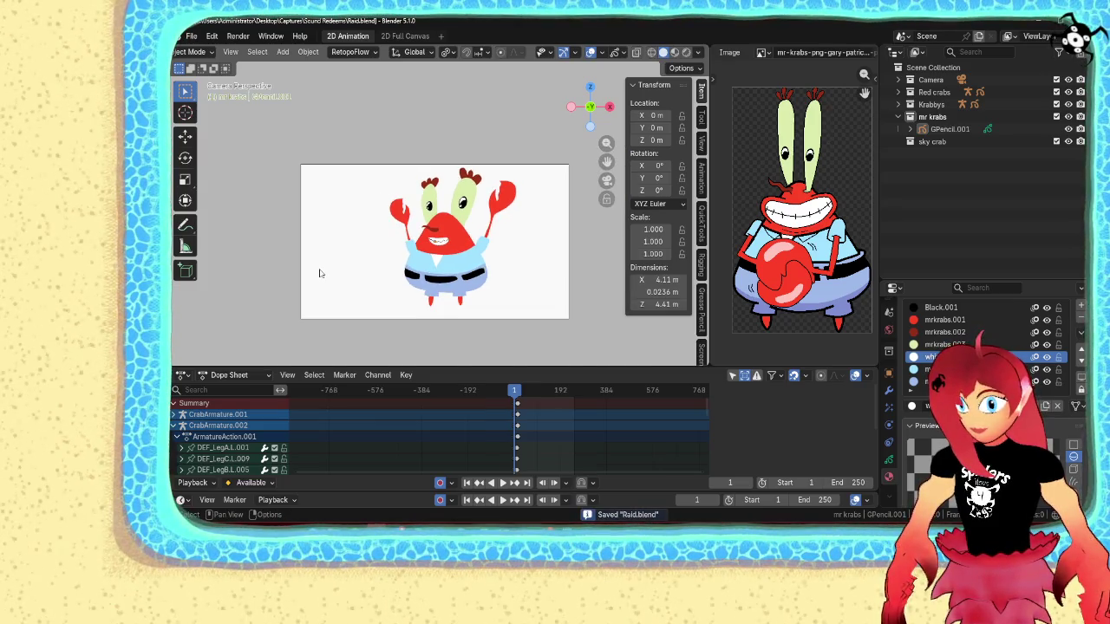
# - Recentre Mr Krabs in the viewport and bring up the Add object menu
pyautogui.keyDown('shift'); pyautogui.moveTo(338, 295); pyautogui.dragTo(345, 249, button='middle'); pyautogui.keyUp('shift')
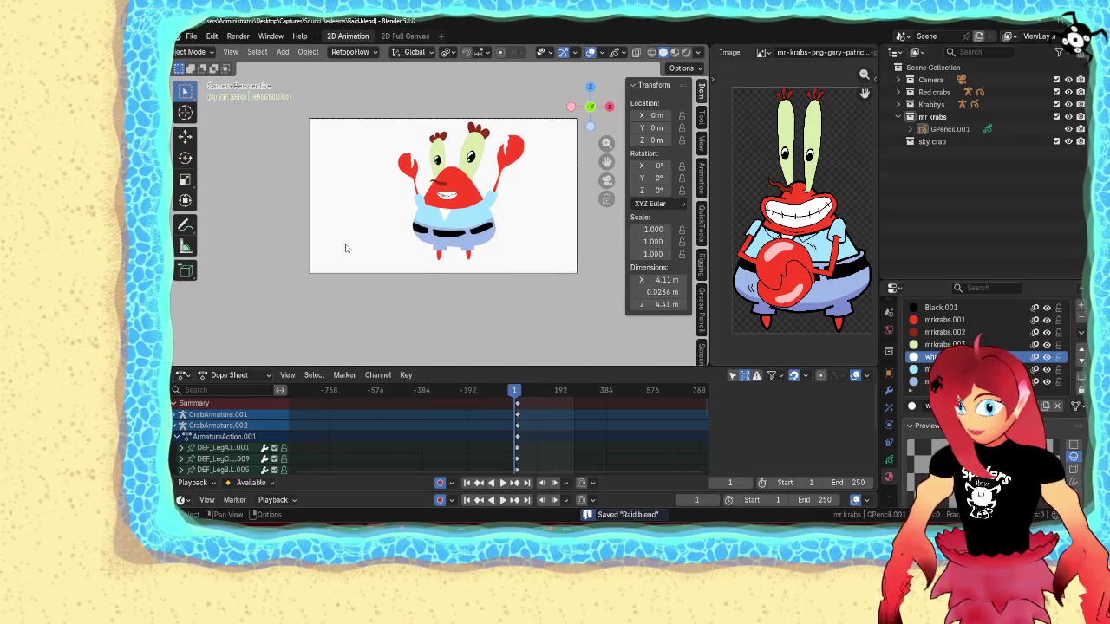
pyautogui.scroll(3, 345, 249)
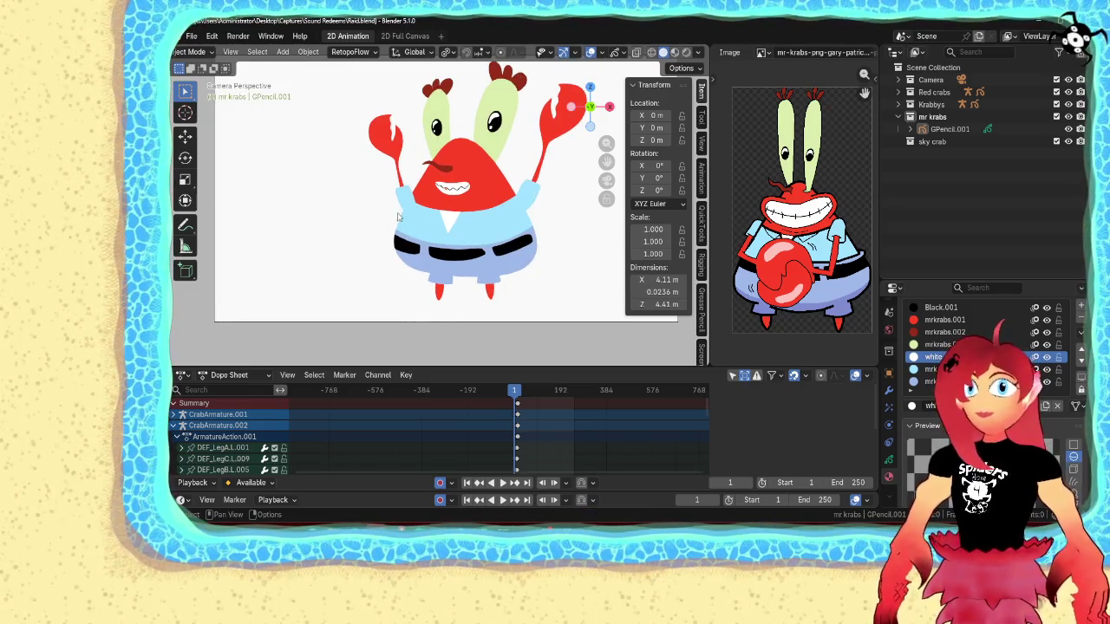
pyautogui.keyDown('shift'); pyautogui.moveTo(327, 251); pyautogui.dragTo(405, 251, button='middle'); pyautogui.keyUp('shift')
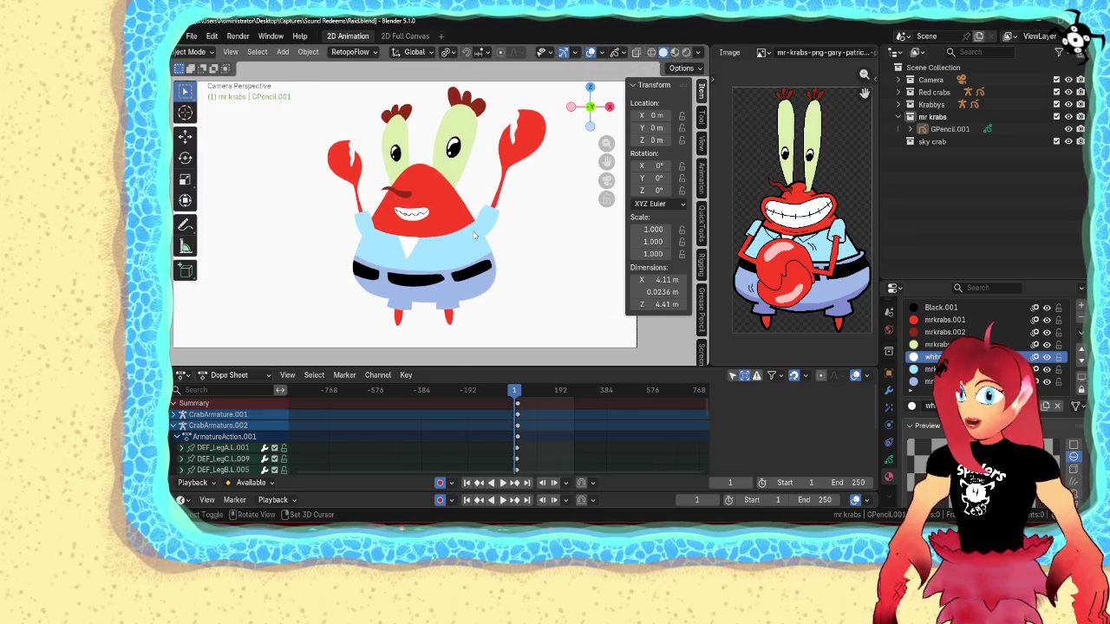
pyautogui.hotkey('shift', 'a')
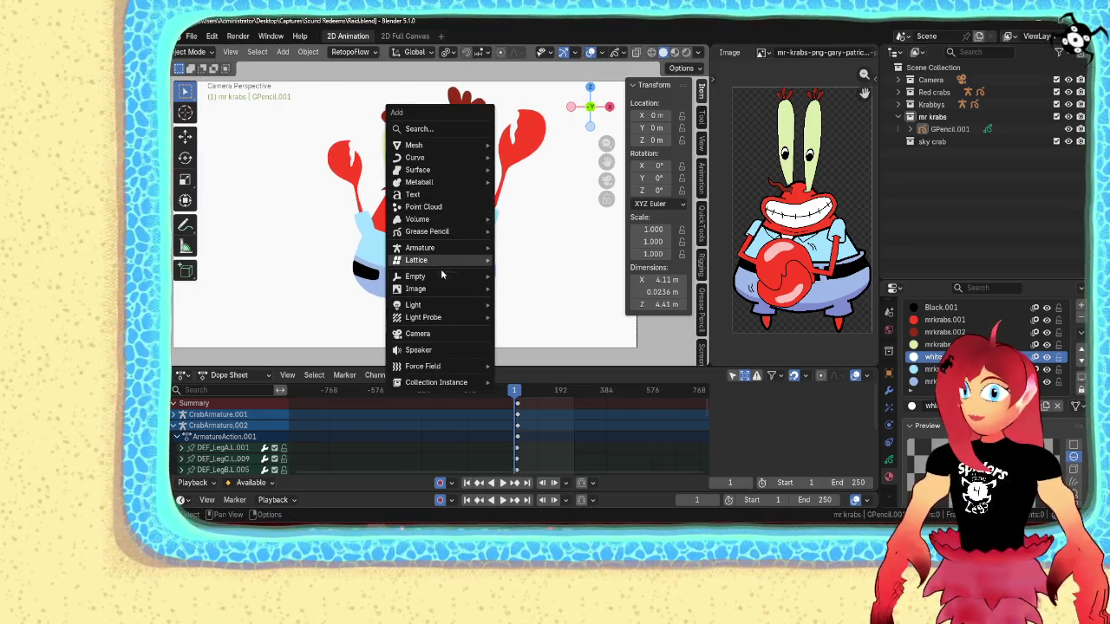
# - Add a bone on Mr. Krabs' body in Edit Mode, show bone names, and name it Body
pyautogui.click(521, 248)
pyautogui.hotkey('ctrl', 'Tab')
pyautogui.click(401, 208)
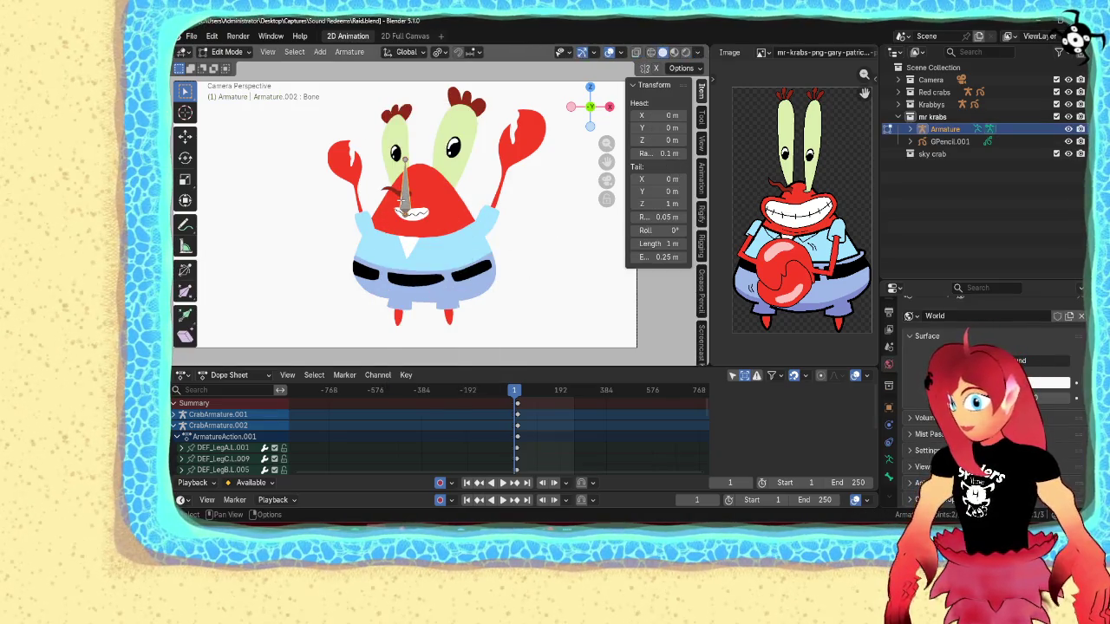
pyautogui.press('g')
pyautogui.click(419, 233)
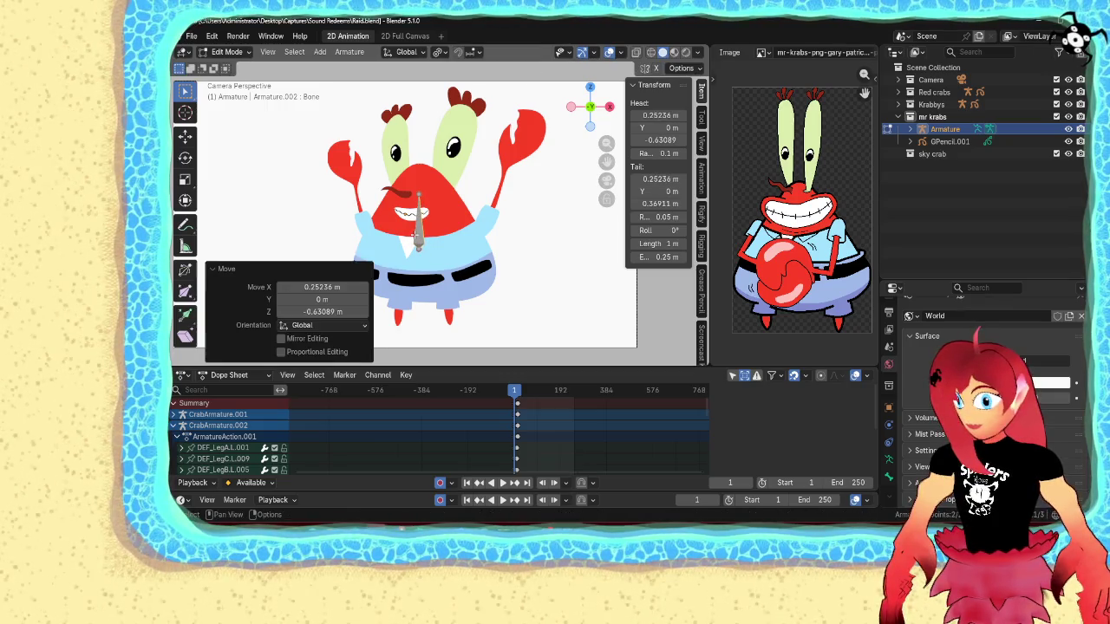
pyautogui.click(888, 475)
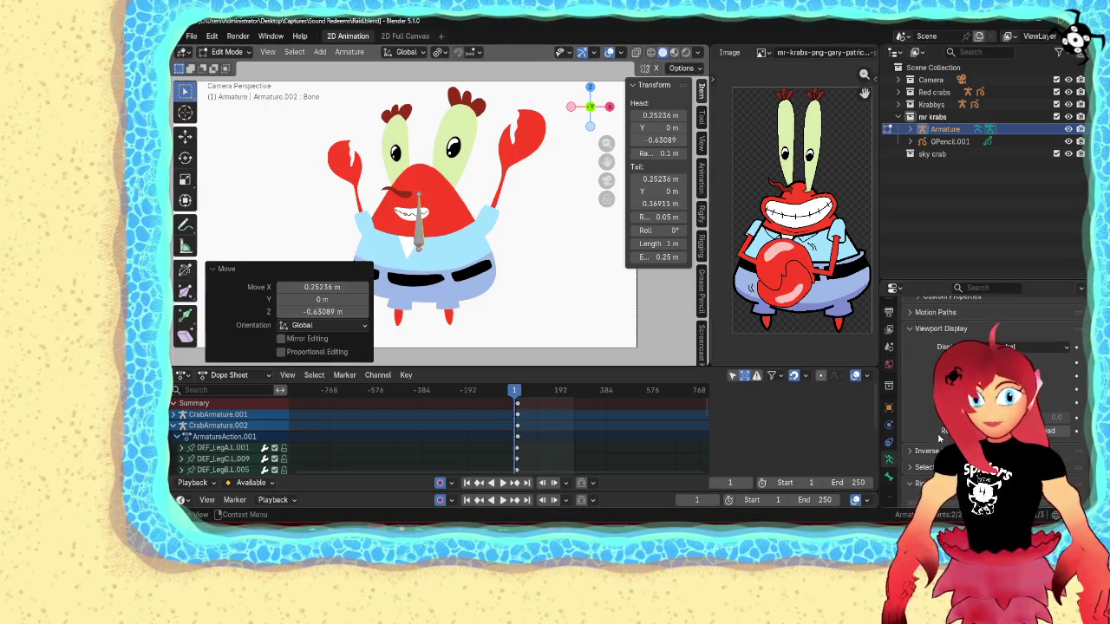
pyautogui.click(954, 362)
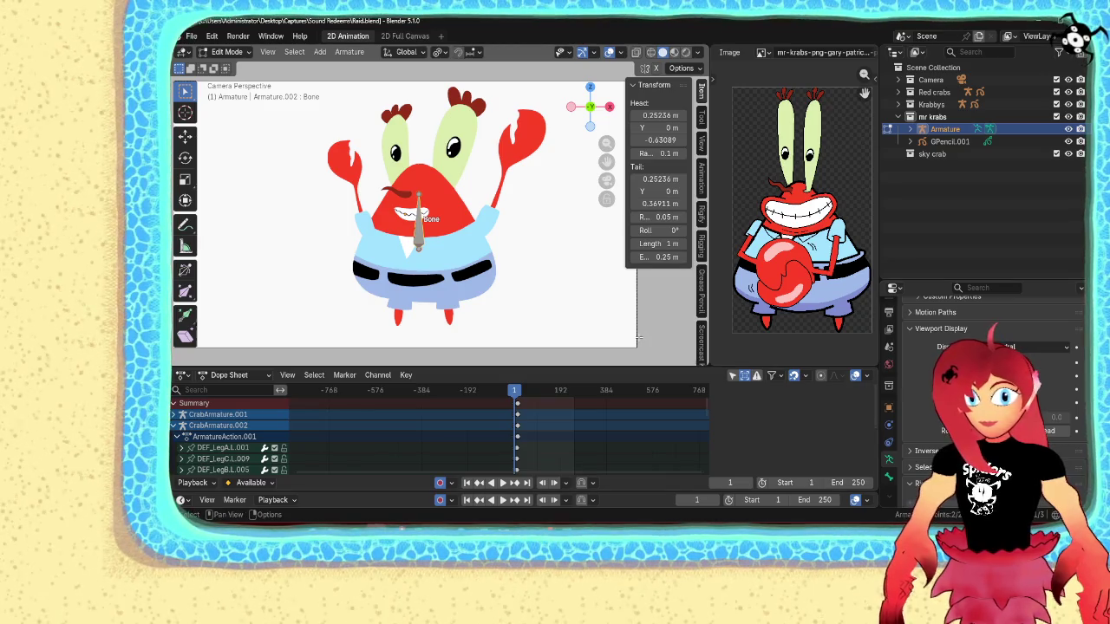
pyautogui.press('F2')
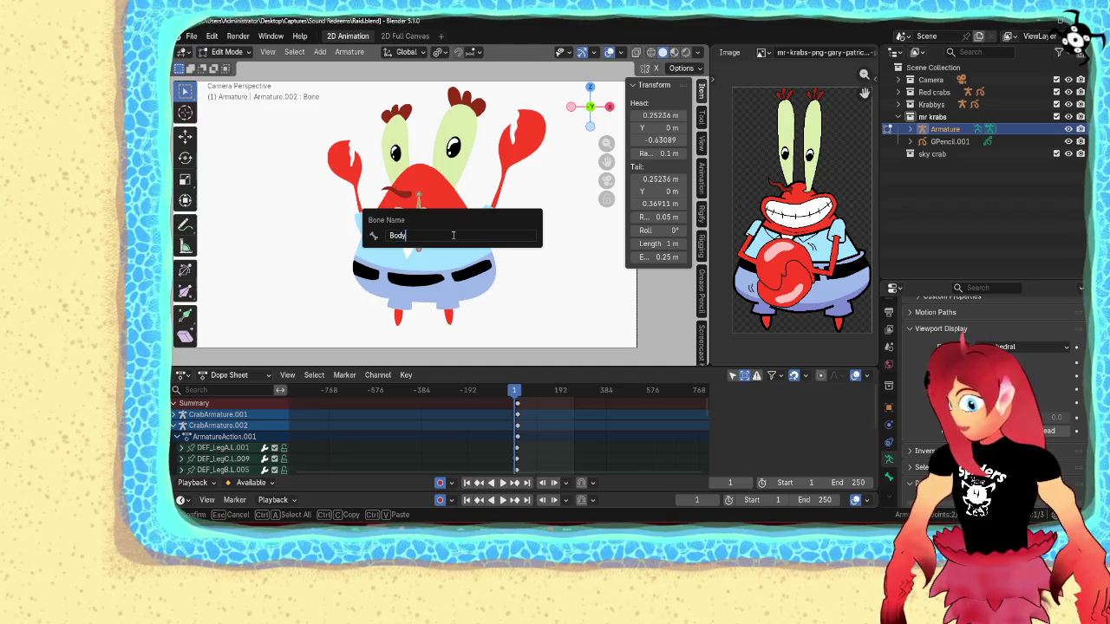
pyautogui.press('Return')
# - Duplicate Body onto the left-side arm, tilted about -11.8°, and name it Arm.R
pyautogui.hotkey('shift', 'd')
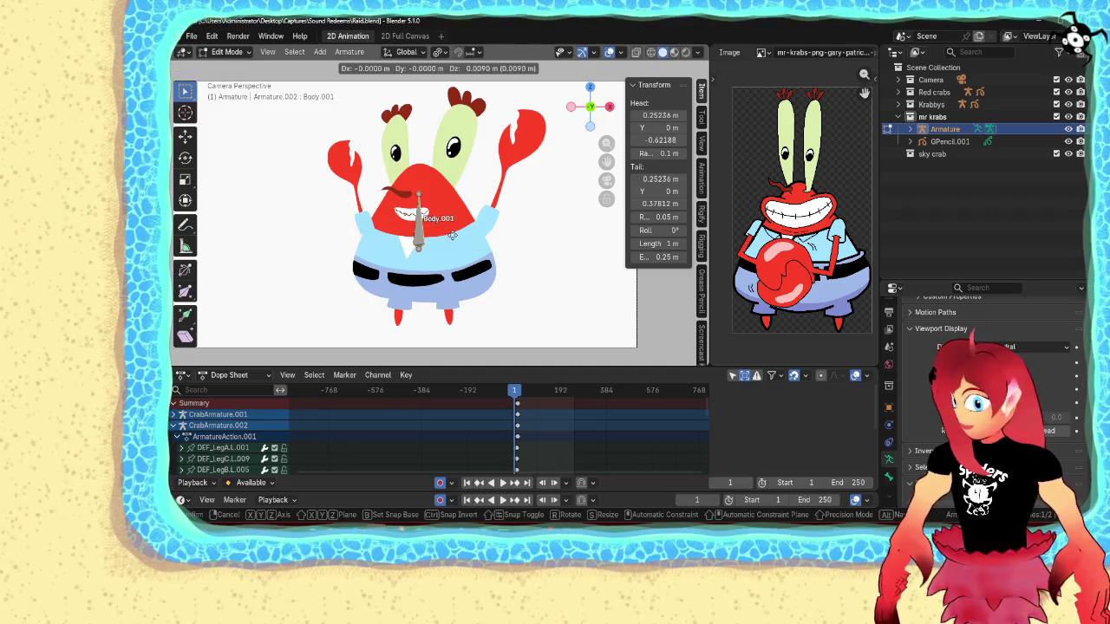
pyautogui.click(400, 223)
pyautogui.press('r')
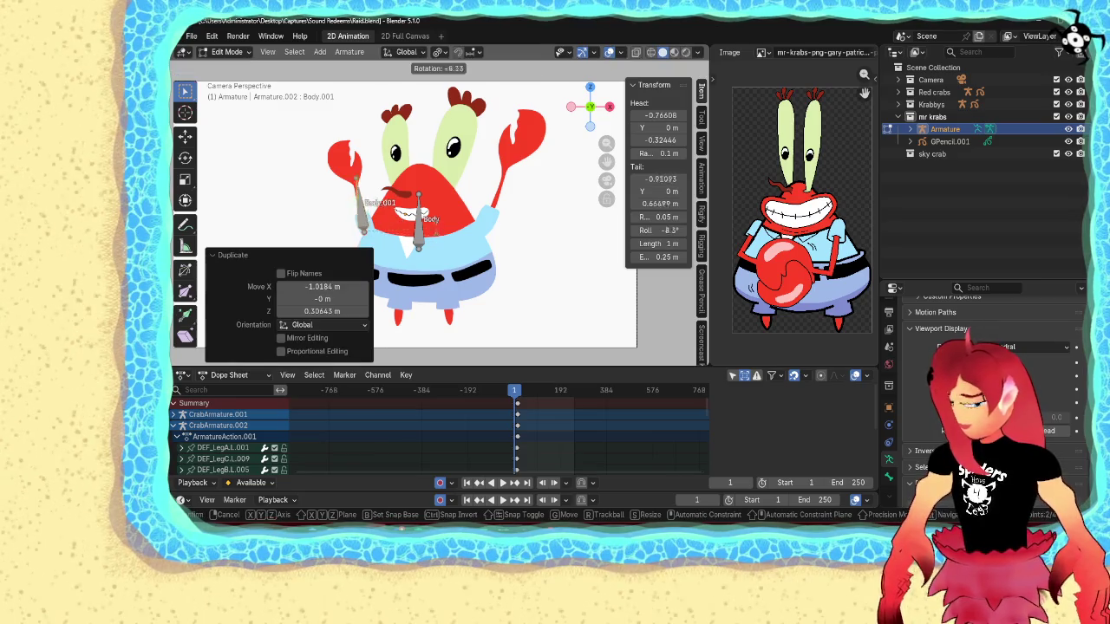
pyautogui.click(436, 226)
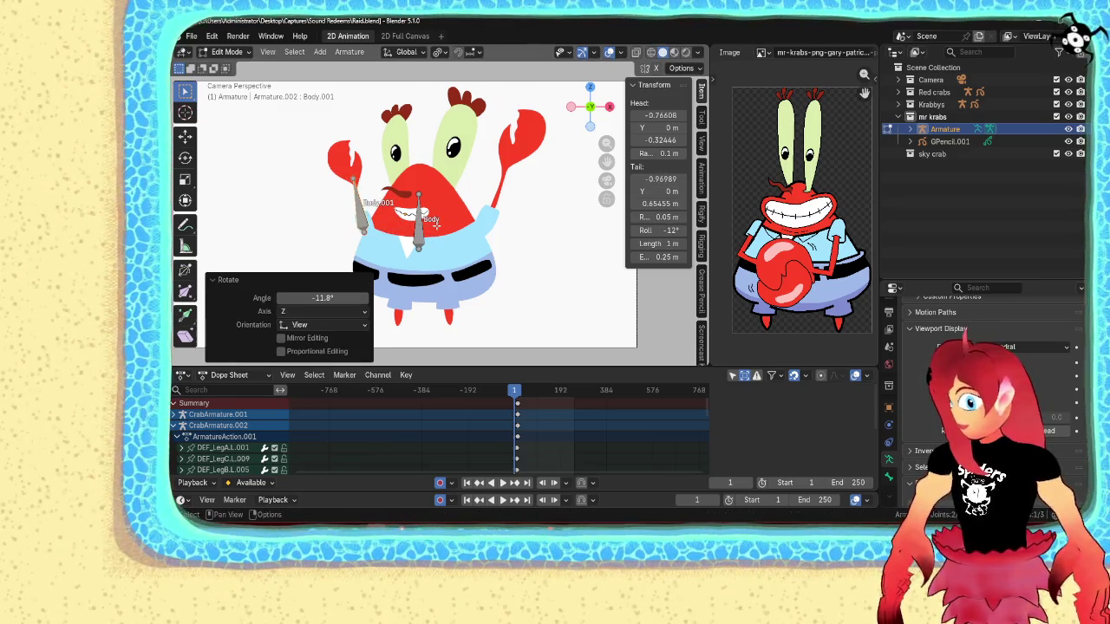
pyautogui.press('F2')
pyautogui.write('Arm.R')
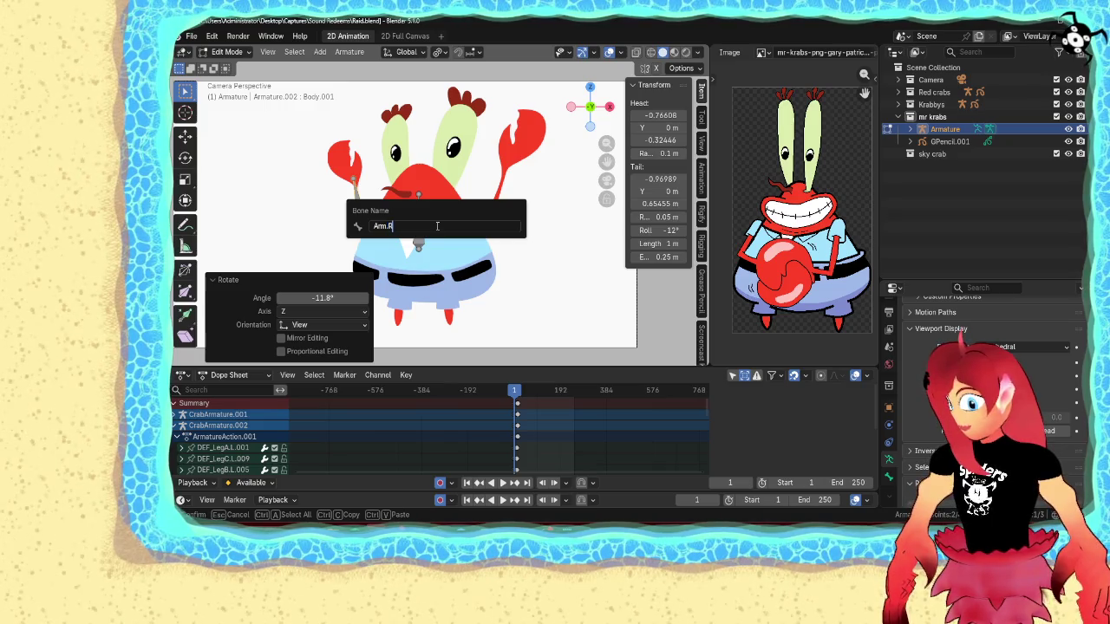
pyautogui.press('Return')
# - Duplicate Arm.R onto the right-side arm, rotated about 33°, and name it Arm.L
pyautogui.hotkey('shift', 'd')
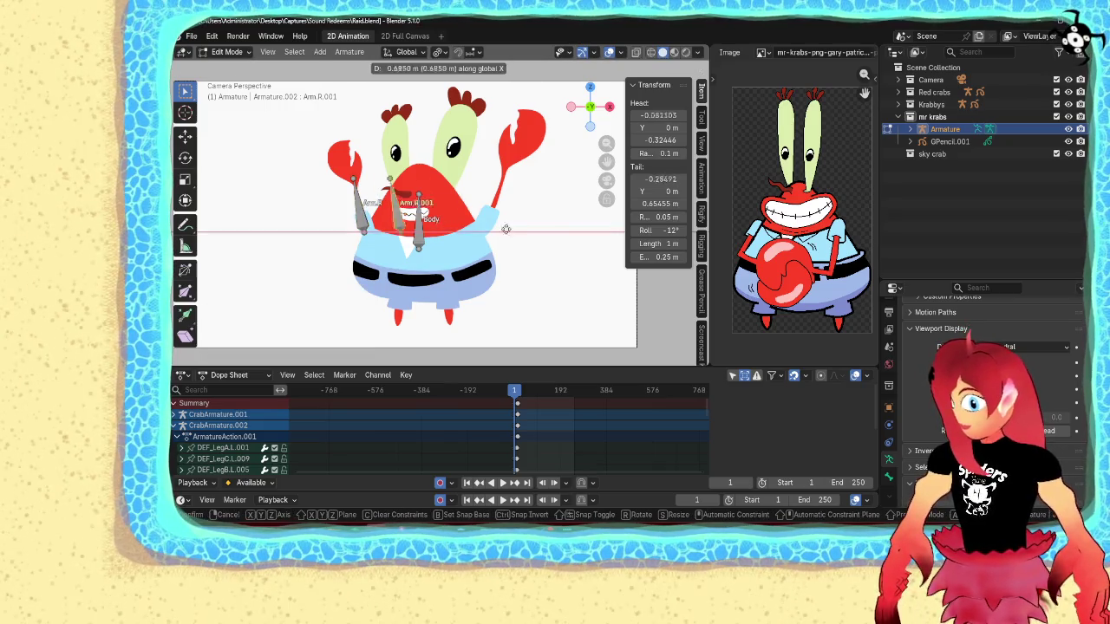
pyautogui.click(555, 224)
pyautogui.press('r')
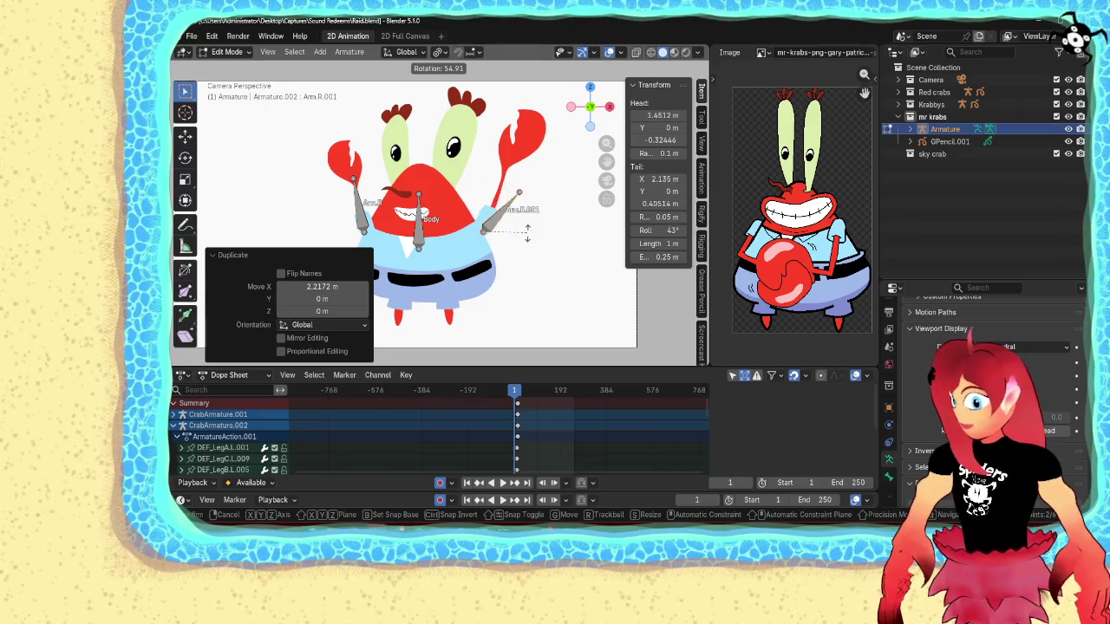
pyautogui.click(523, 217)
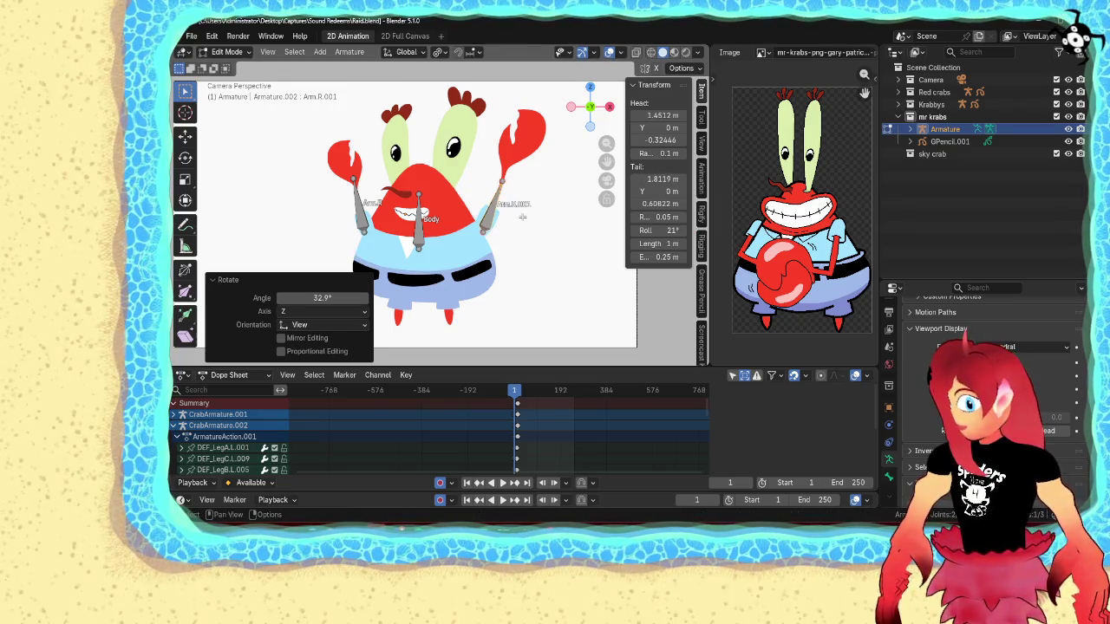
pyautogui.press('F2')
pyautogui.write('Arm')
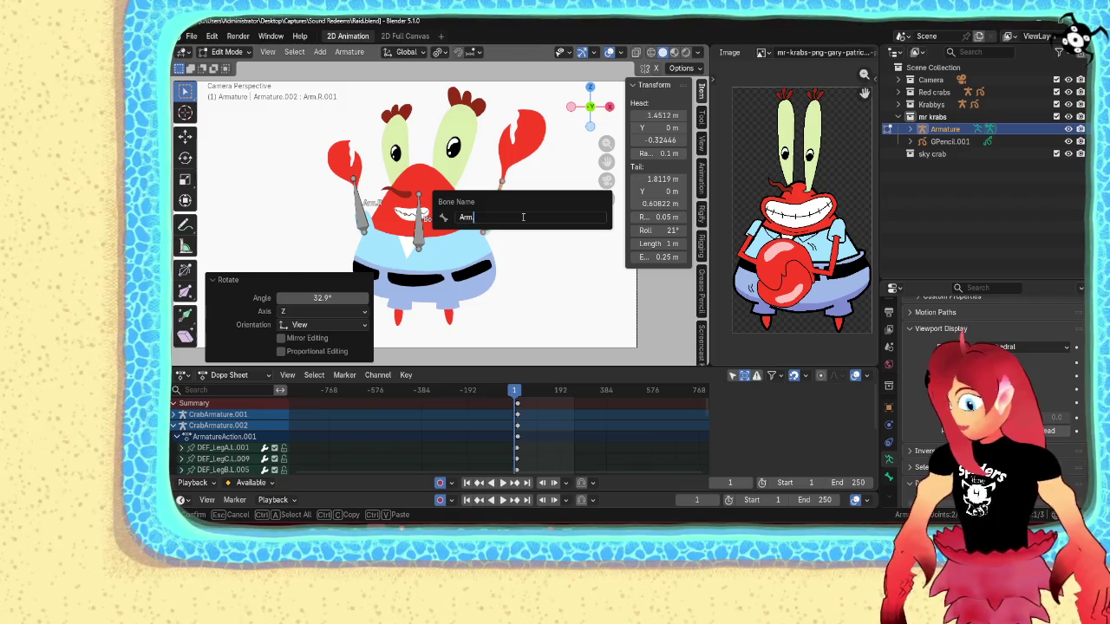
pyautogui.press('Return')
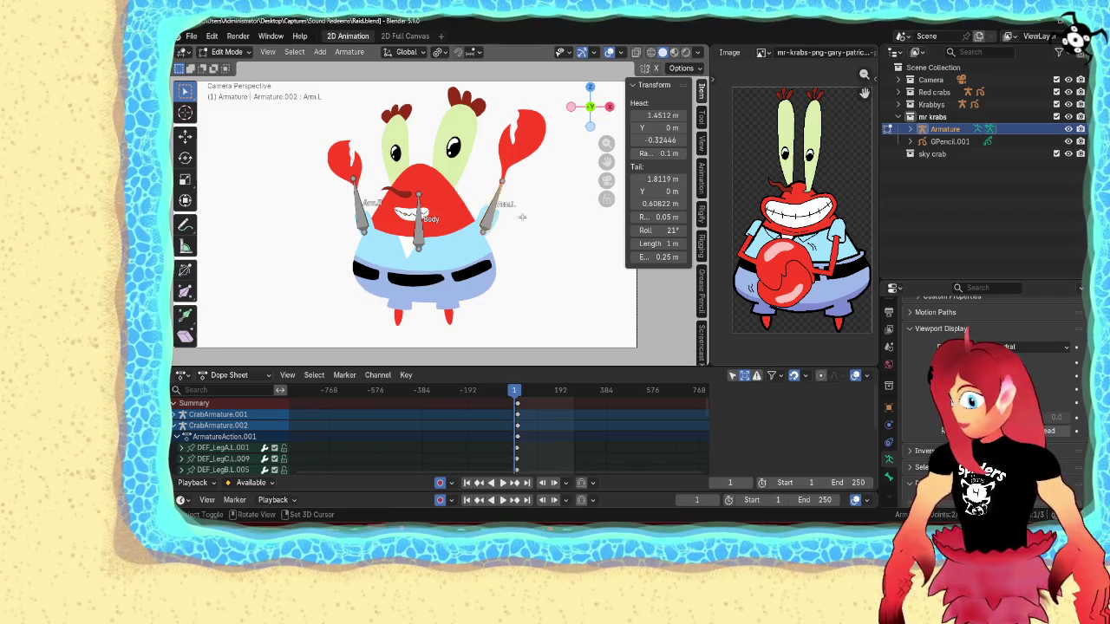
# - Duplicate Arm.L below the body and rotate it to point downward at 157°
pyautogui.hotkey('shift', 'd')
pyautogui.click(482, 304)
pyautogui.press('r')
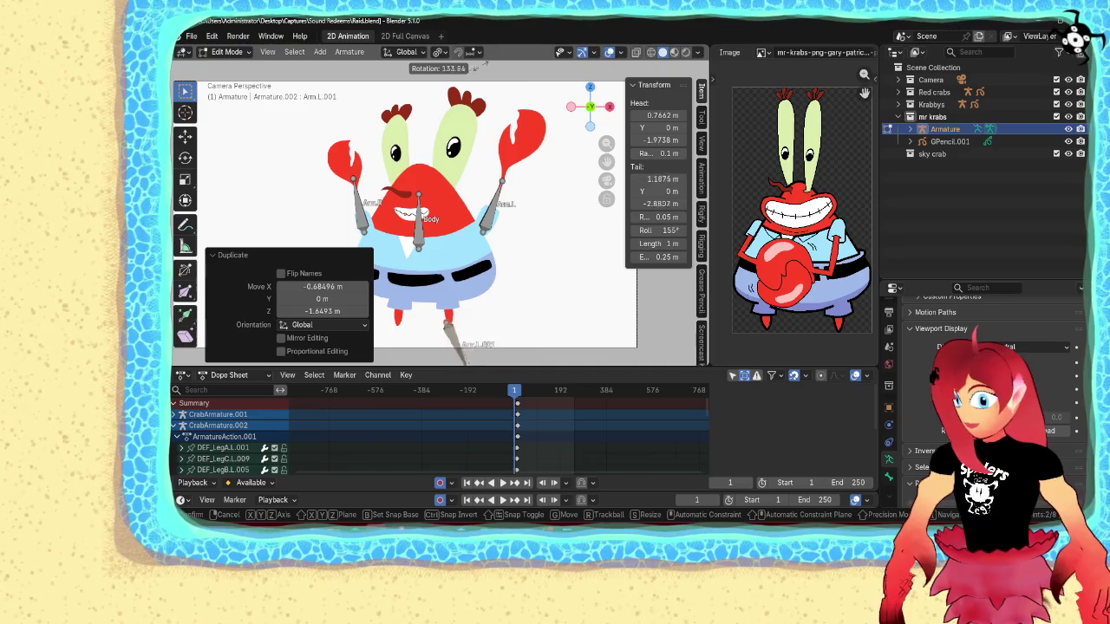
pyautogui.click(459, 68)
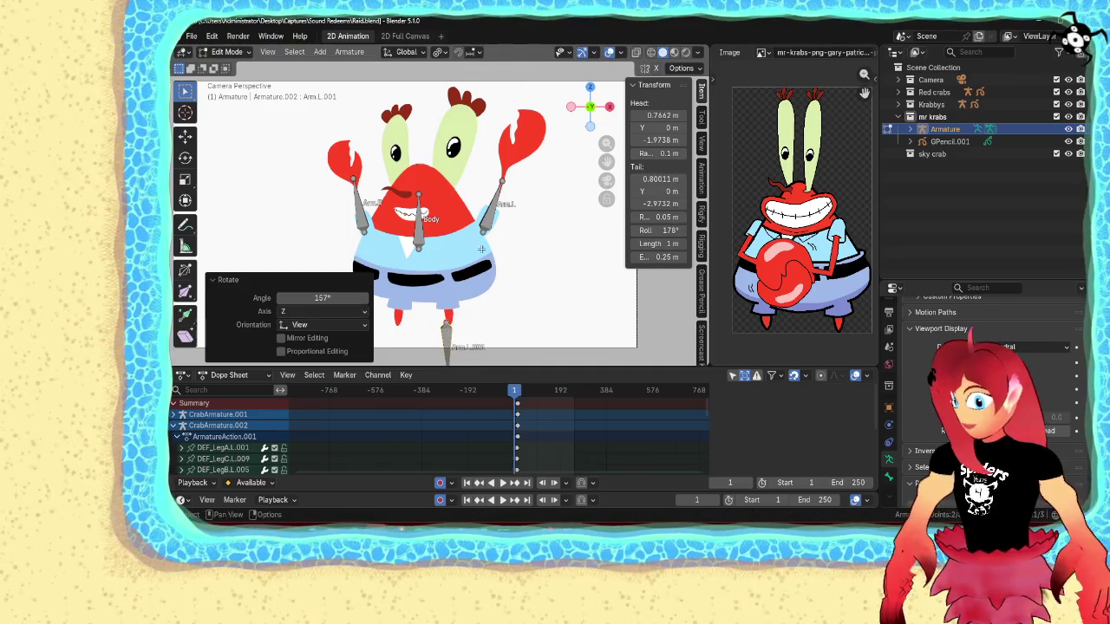
pyautogui.keyDown('shift'); pyautogui.moveTo(481, 246); pyautogui.dragTo(490, 156, button='middle'); pyautogui.keyUp('shift')
# - Move the leg bone to the left leg, halve it, tilt -4.27°, and name it Leg.L
pyautogui.press('g')
pyautogui.click(508, 167)
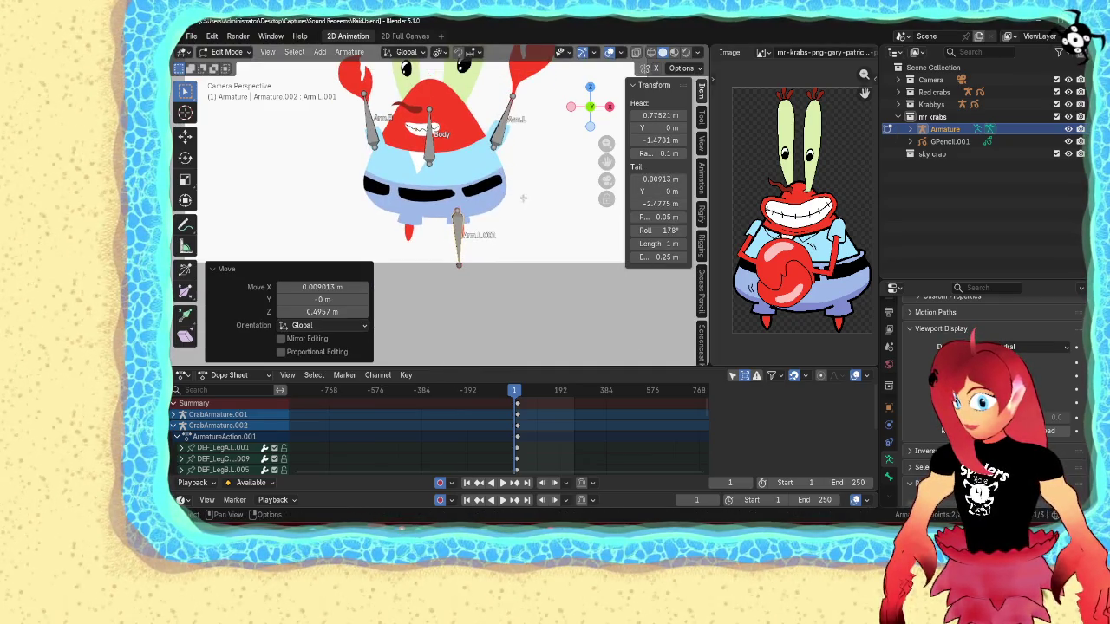
pyautogui.scroll(2, 523, 198)
pyautogui.press('s')
pyautogui.click(512, 201)
pyautogui.press('r')
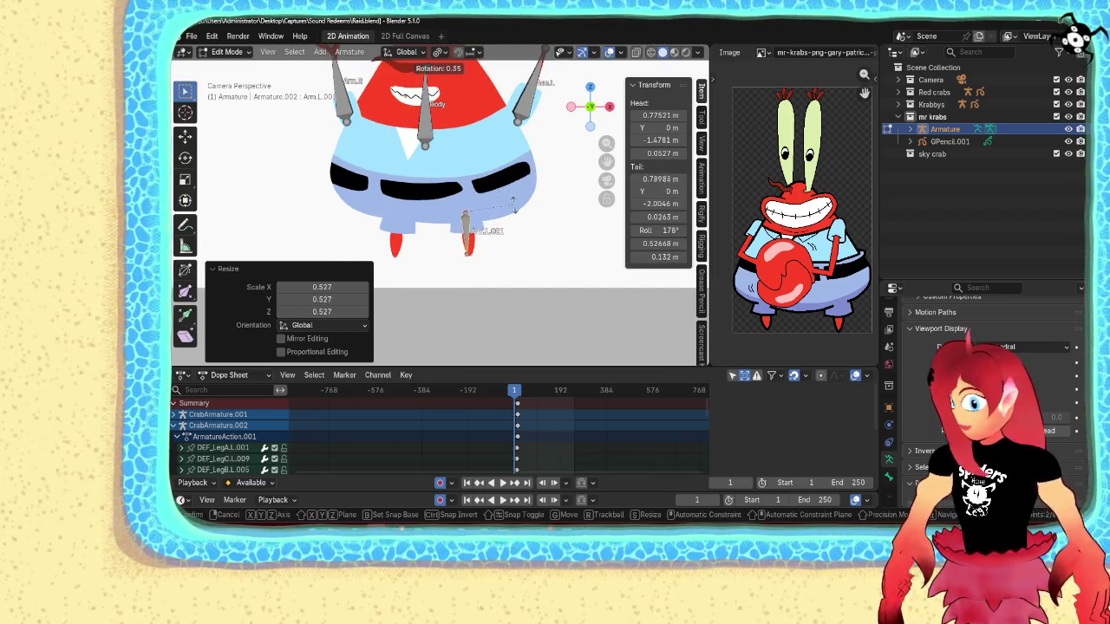
pyautogui.click(516, 201)
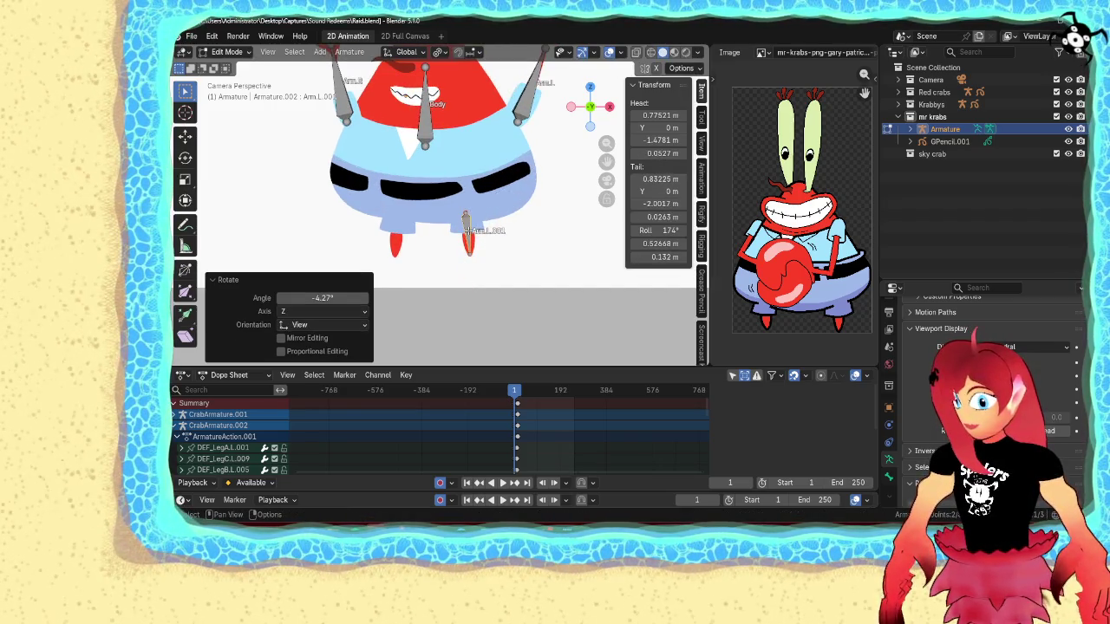
pyautogui.press('F2')
pyautogui.write('Leg.L')
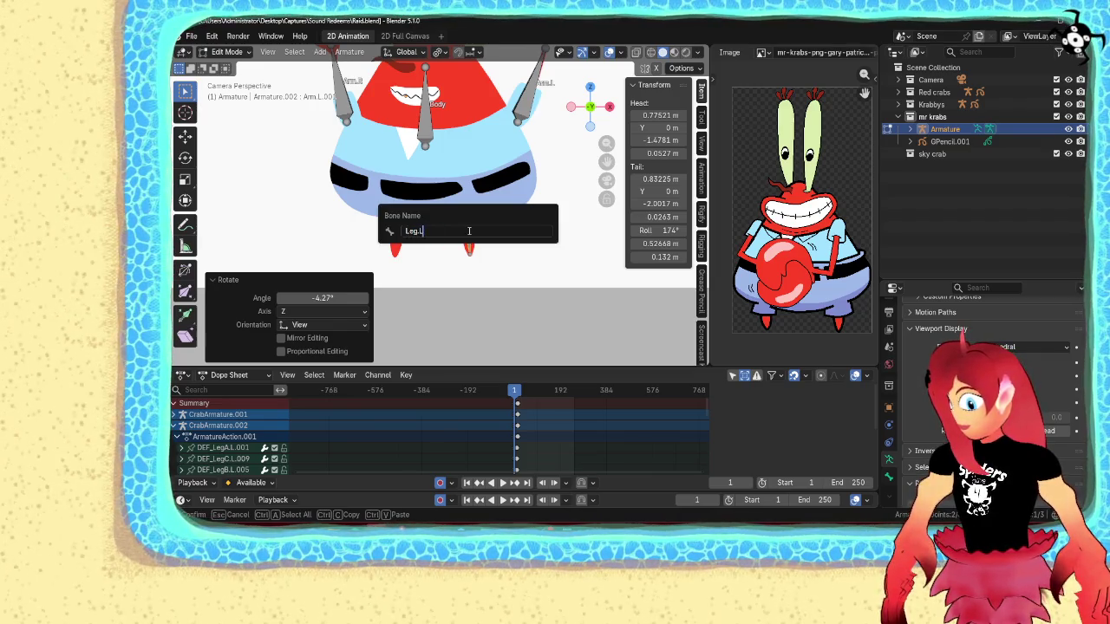
pyautogui.press('Return')
# - Duplicate Leg.L along X onto the other leg, rotate about 13.8°, and name it Leg.R
pyautogui.hotkey('shift', 'd')
pyautogui.press('x')
pyautogui.press('Return')
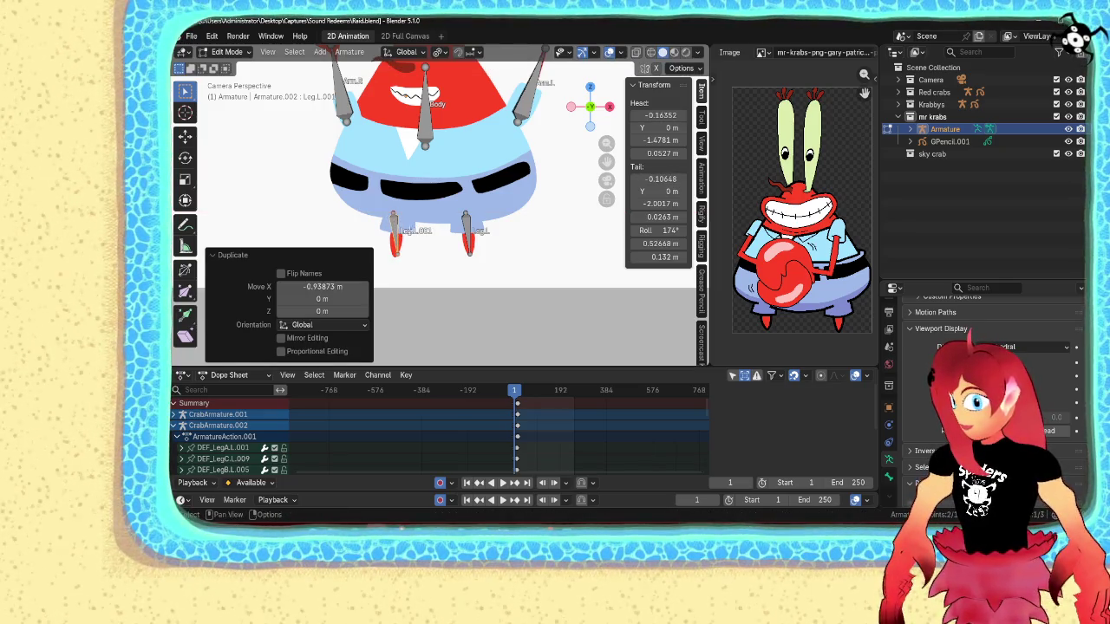
pyautogui.press('r')
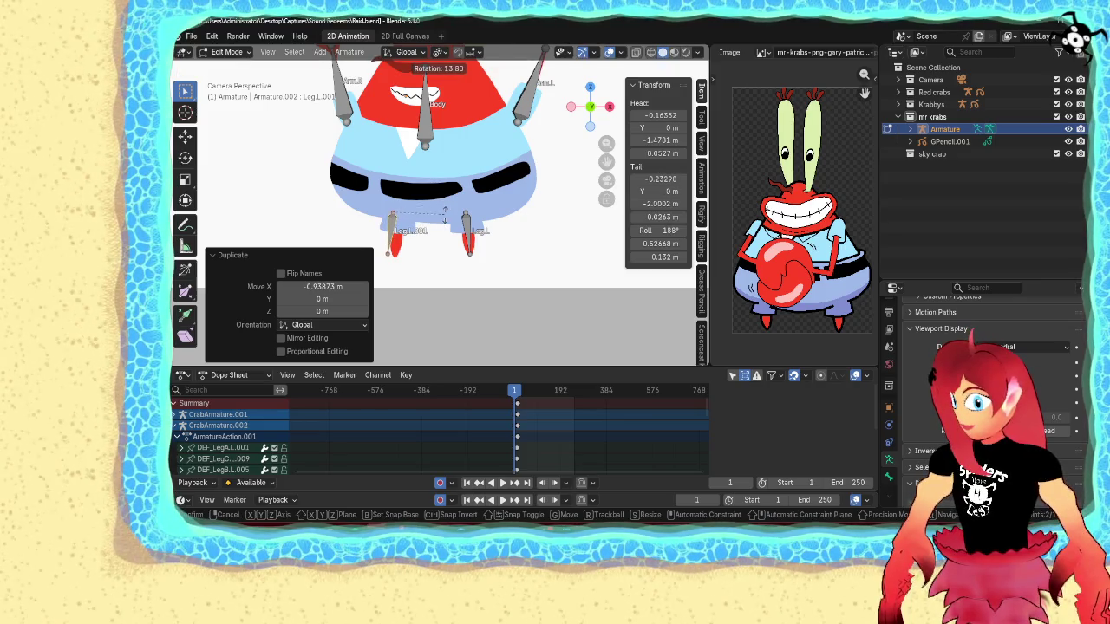
pyautogui.press('Return')
pyautogui.press('g')
pyautogui.click(452, 216)
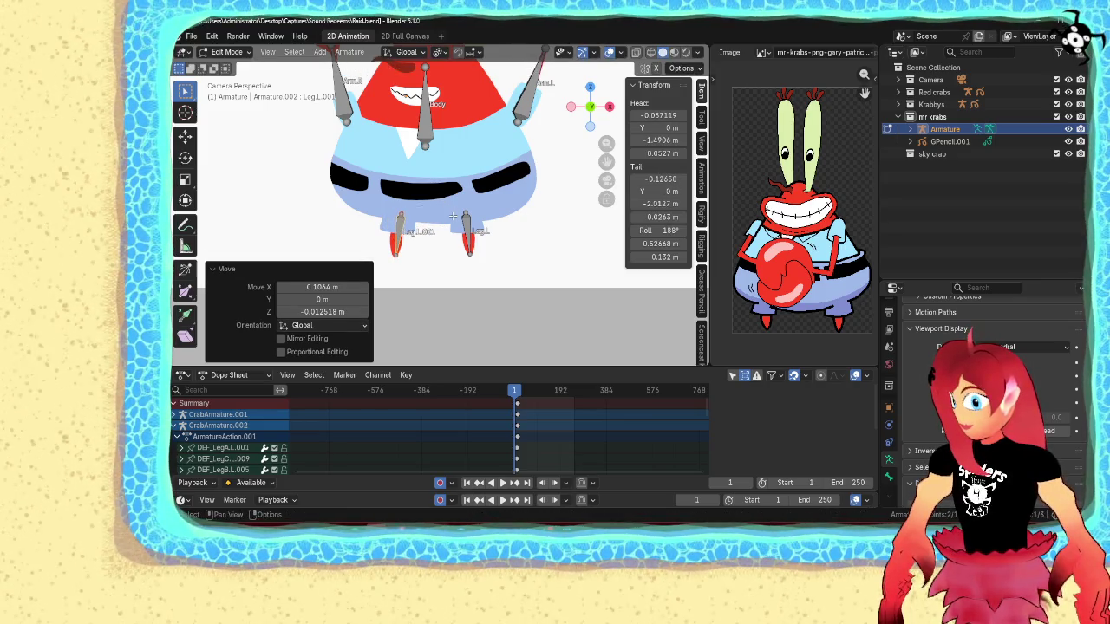
pyautogui.press('F2')
pyautogui.write('Leg')
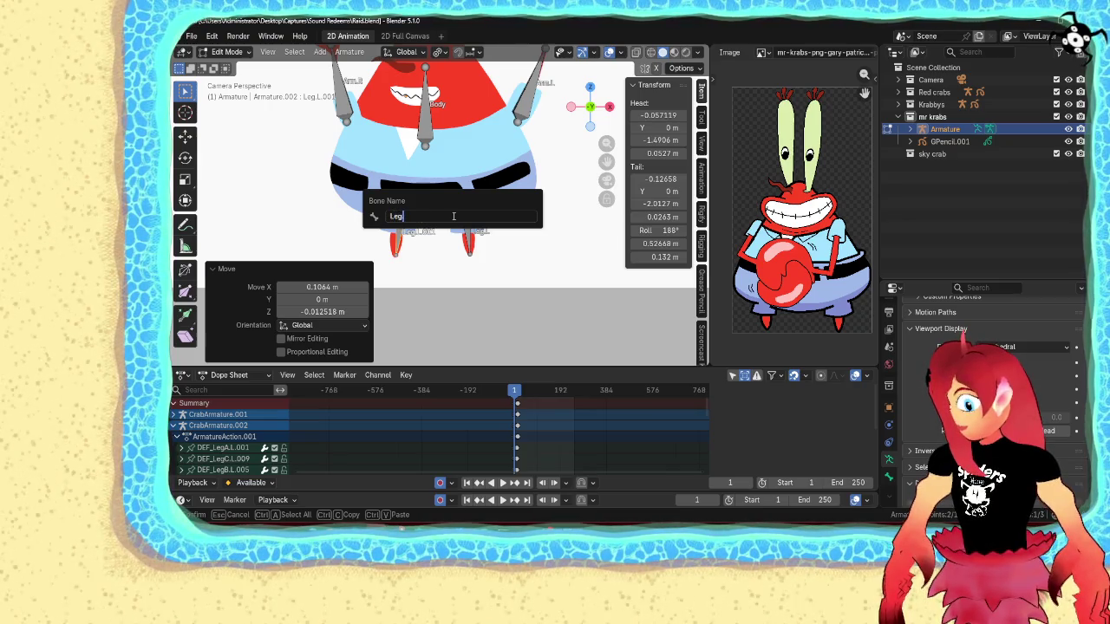
pyautogui.write('.R')
pyautogui.press('Return')
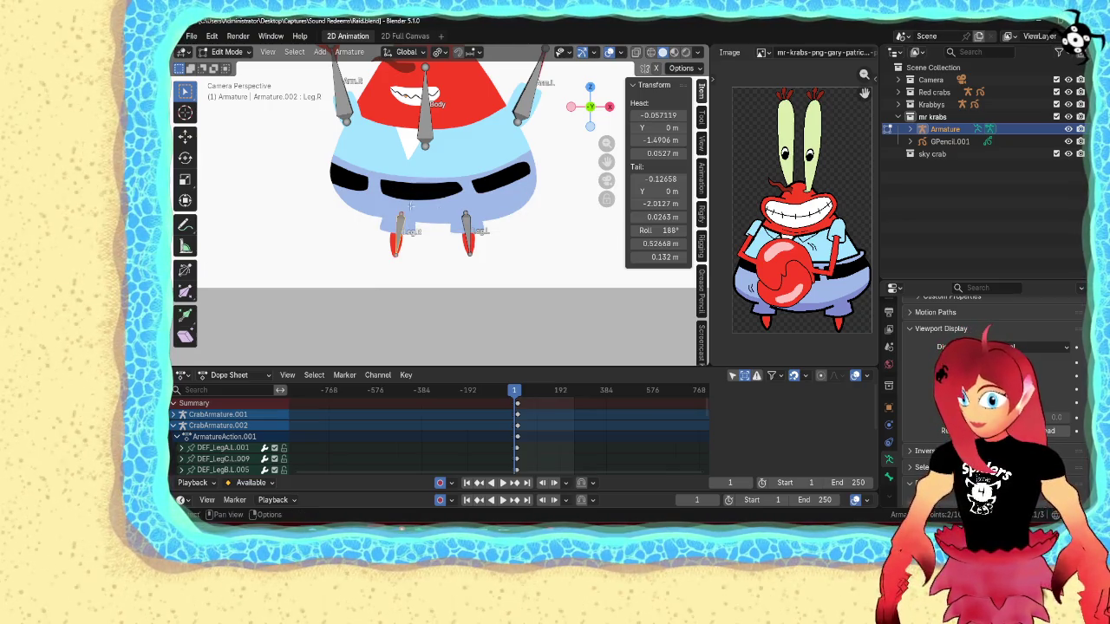
pyautogui.keyDown('shift'); pyautogui.moveTo(409, 204); pyautogui.dragTo(430, 255, button='middle'); pyautogui.keyUp('shift')
# - Parent the arm and leg bones to the Body bone with Keep Offset
pyautogui.click(536, 161)
pyautogui.click(371, 155)
pyautogui.click(449, 173)
pyautogui.hotkey('ctrl', 'p')
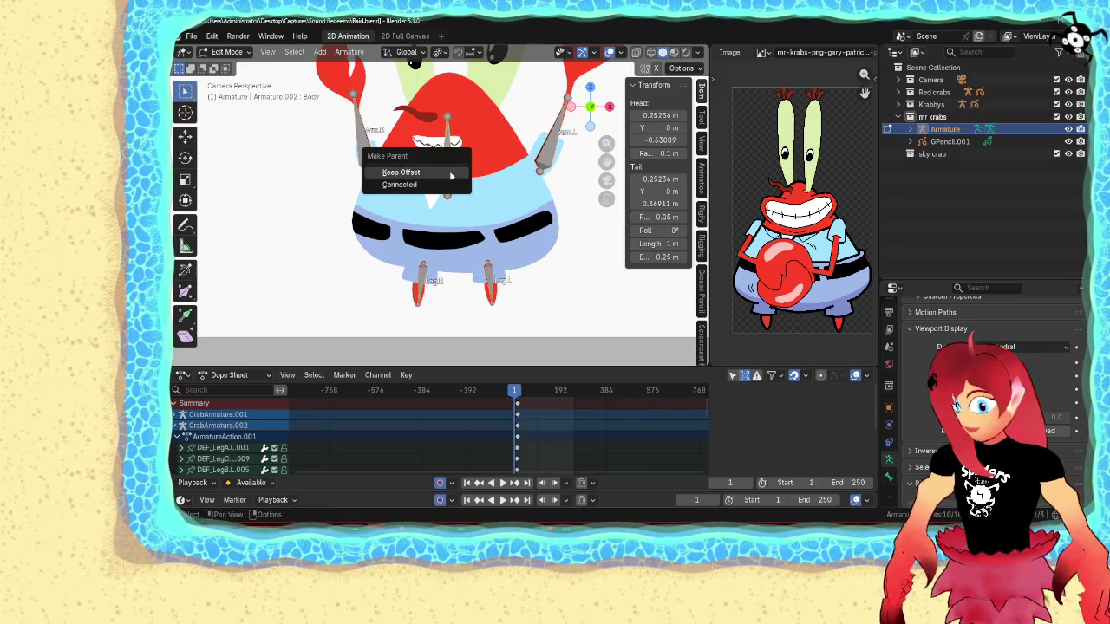
pyautogui.click(449, 173)
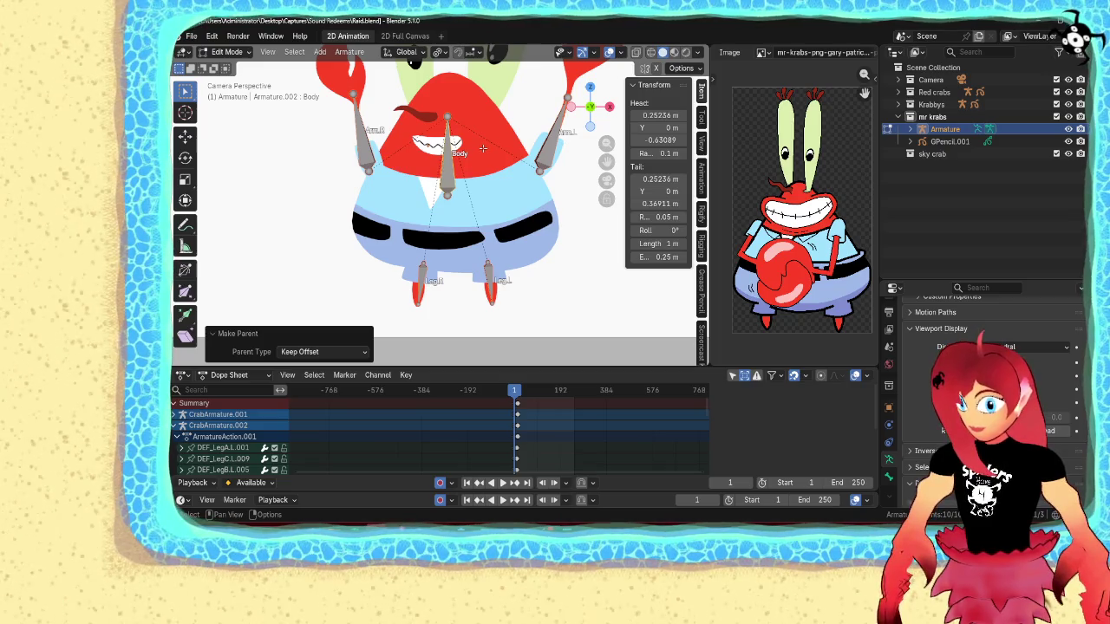
# - Return to Object Mode, save Raid.blend, and select the Mr. Krabs drawing
pyautogui.press('Tab')
pyautogui.click(382, 160)
pyautogui.click(508, 170)
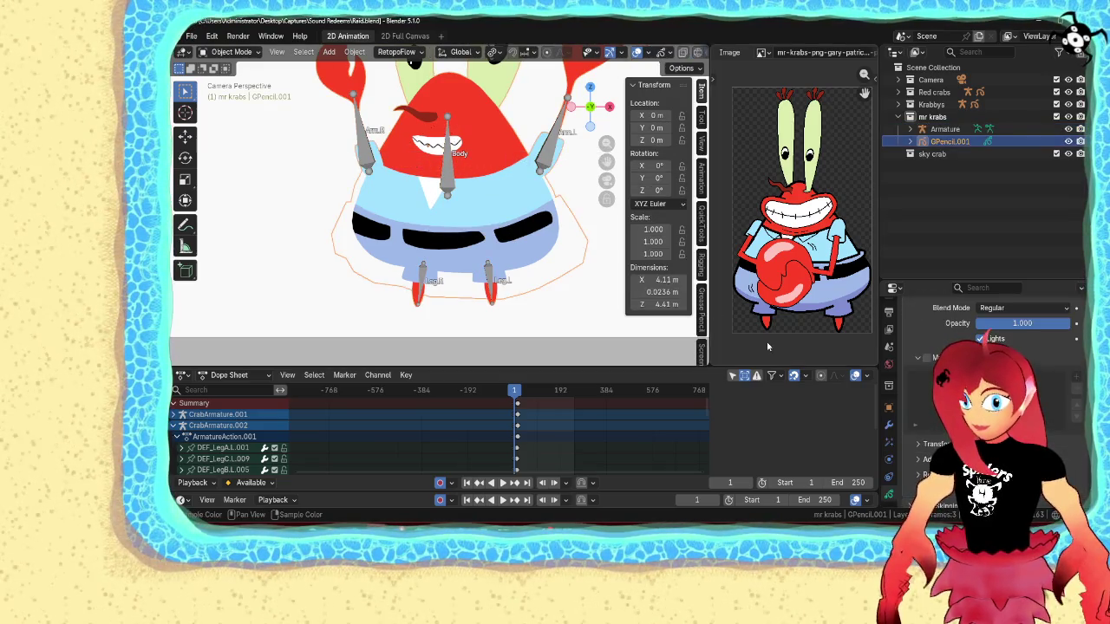
pyautogui.hotkey('ctrl', 's')
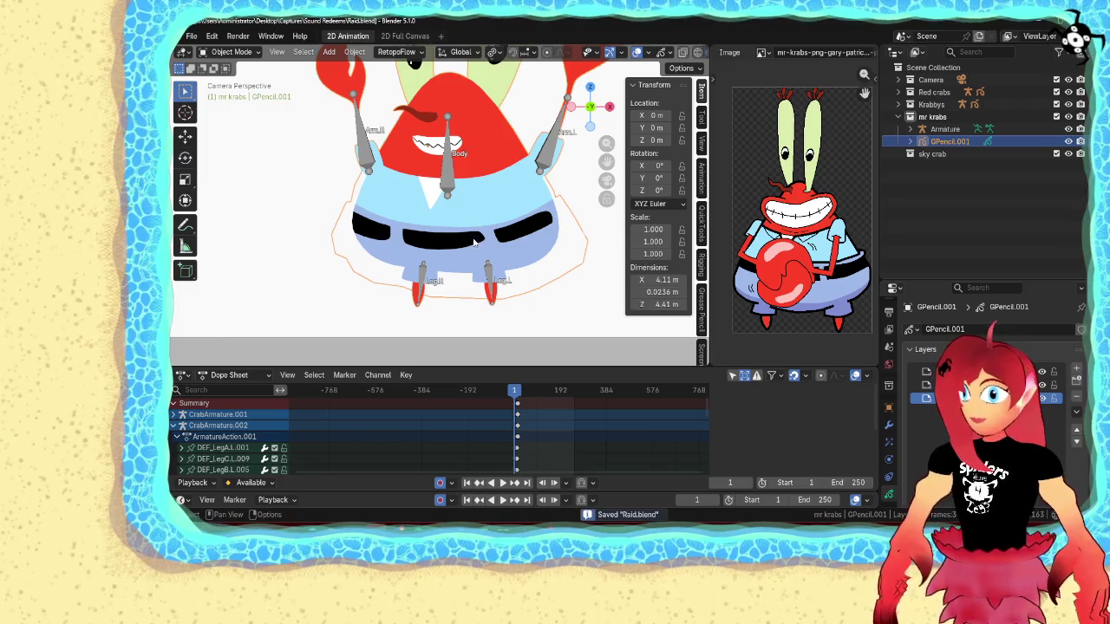
pyautogui.scroll(-3, 518, 231)
pyautogui.click(546, 217)
pyautogui.scroll(1, 538, 227)
pyautogui.scroll(1, 519, 248)
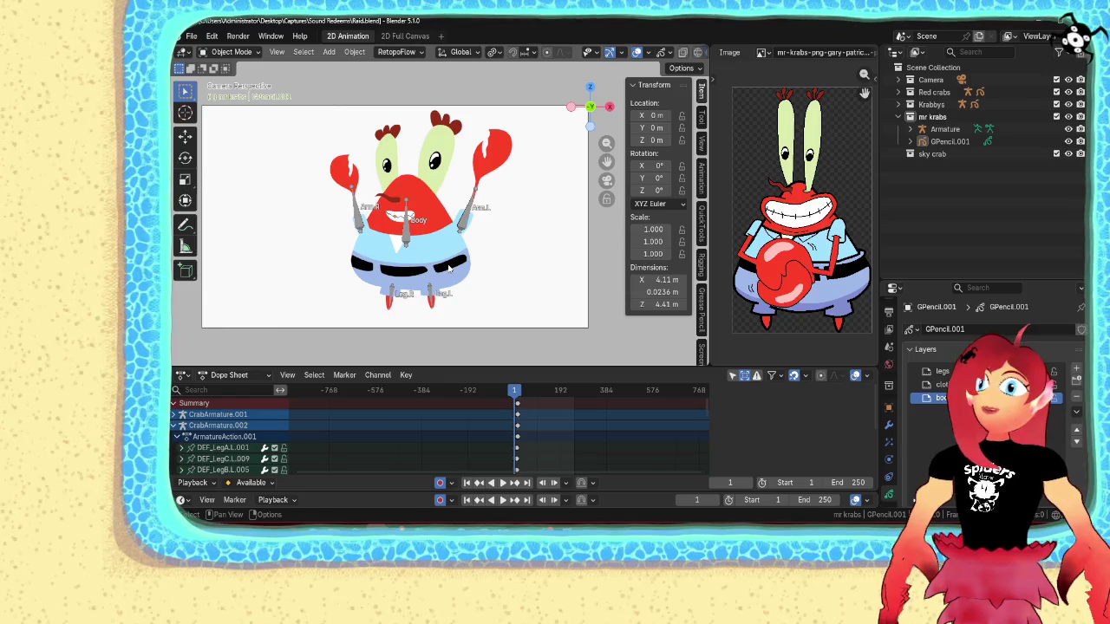
pyautogui.scroll(1, 450, 270)
pyautogui.scroll(1, 449, 269)
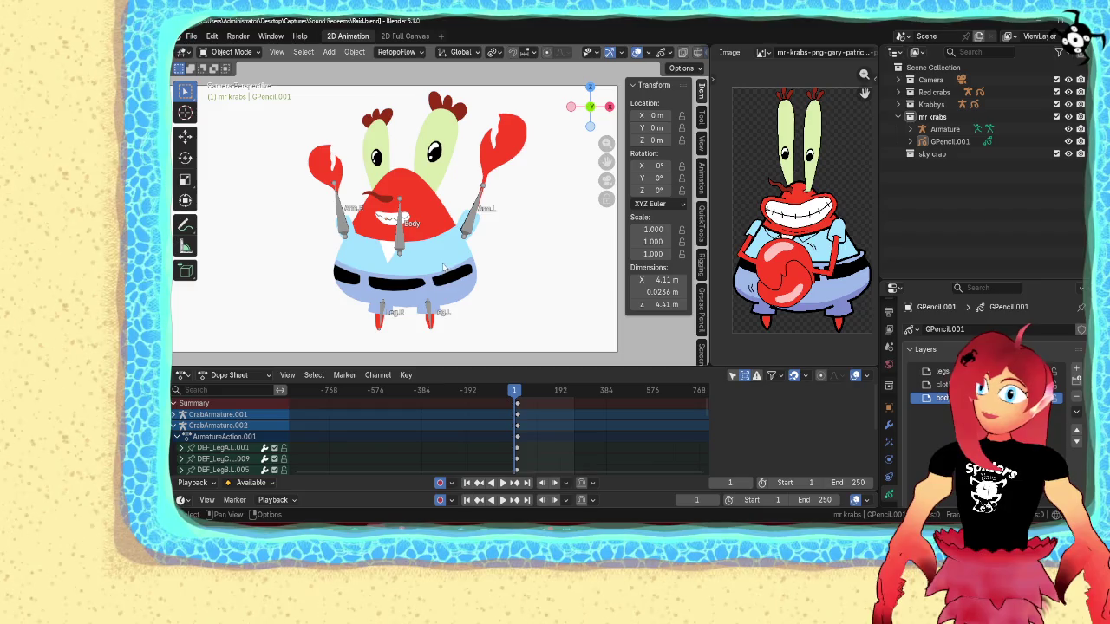
pyautogui.click(441, 268)
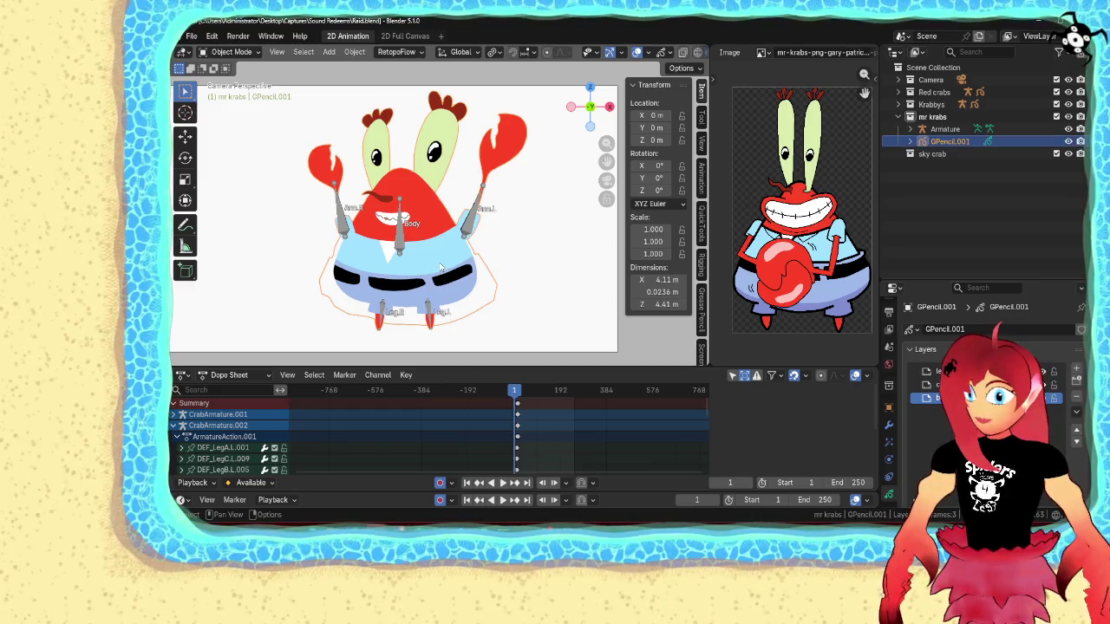
# - Mirror the drawing with scale X -1, shift it right along X, and apply all transforms
pyautogui.write('sx')
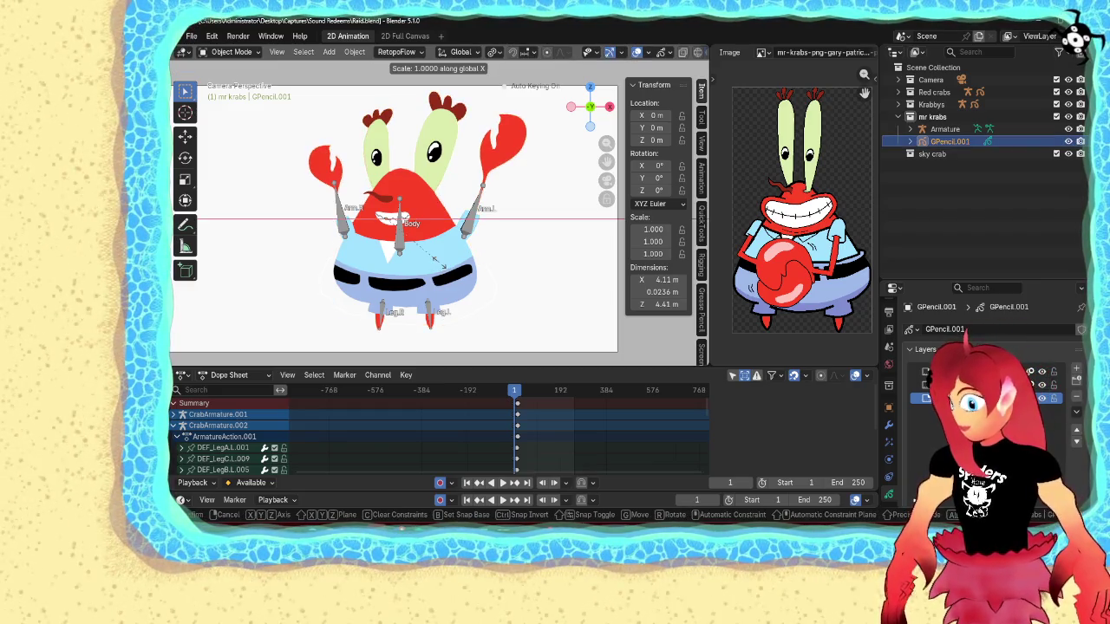
pyautogui.write('-1')
pyautogui.press('Return')
pyautogui.press('g')
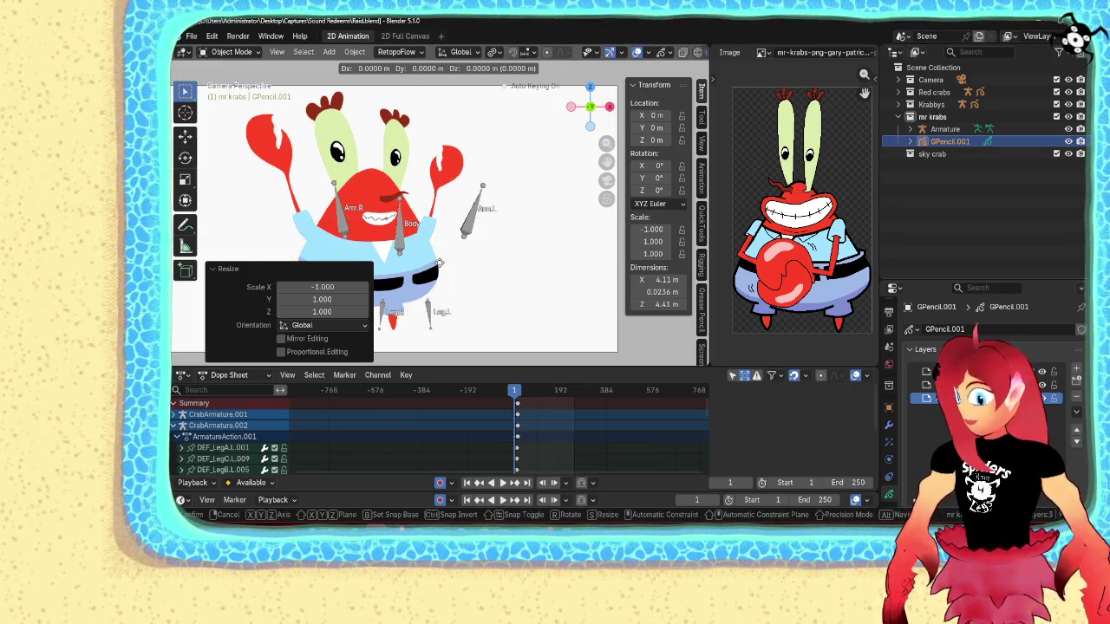
pyautogui.press('x')
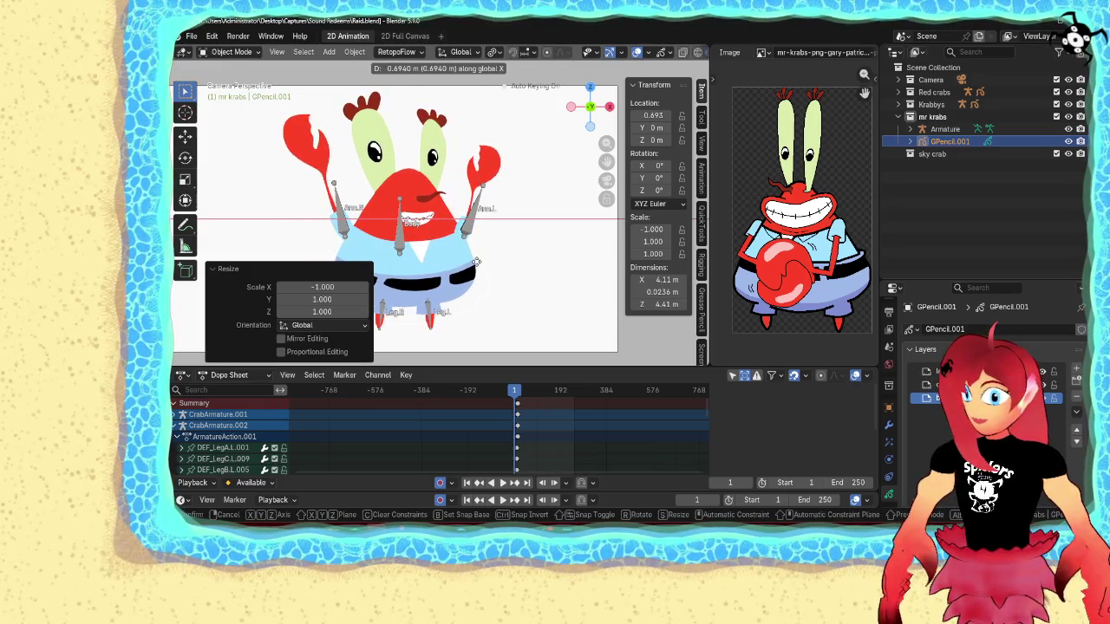
pyautogui.click(476, 261)
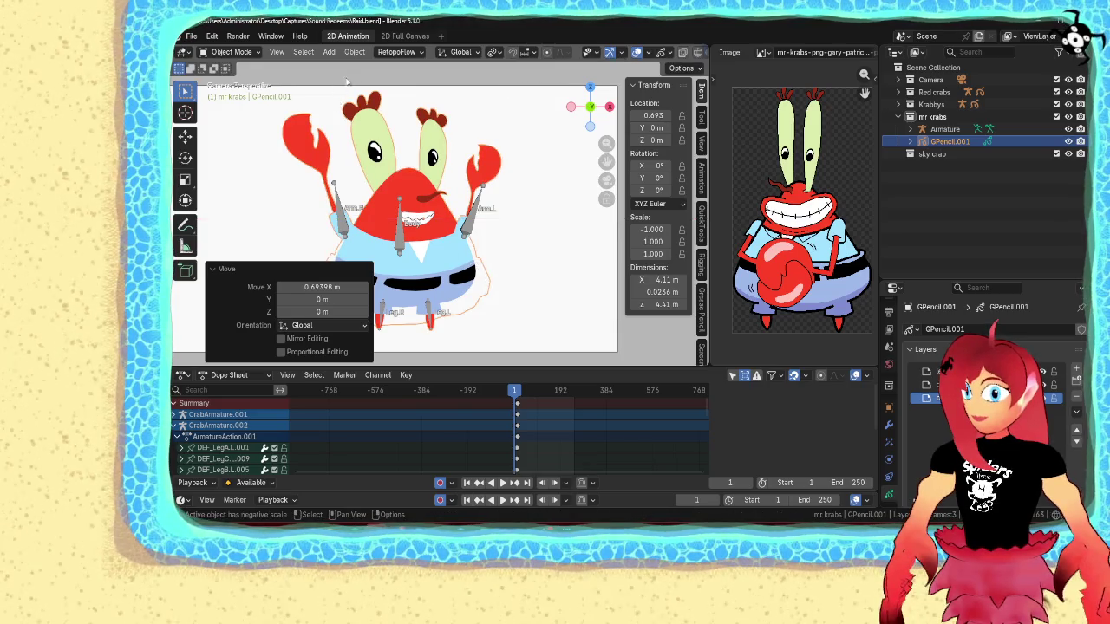
pyautogui.click(355, 52)
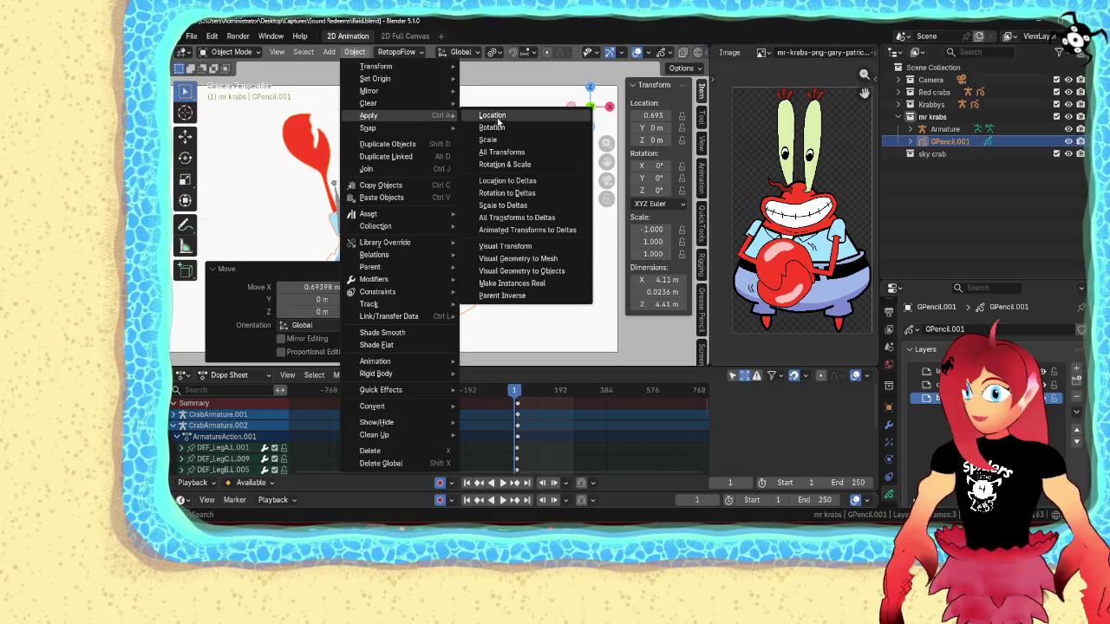
pyautogui.click(501, 152)
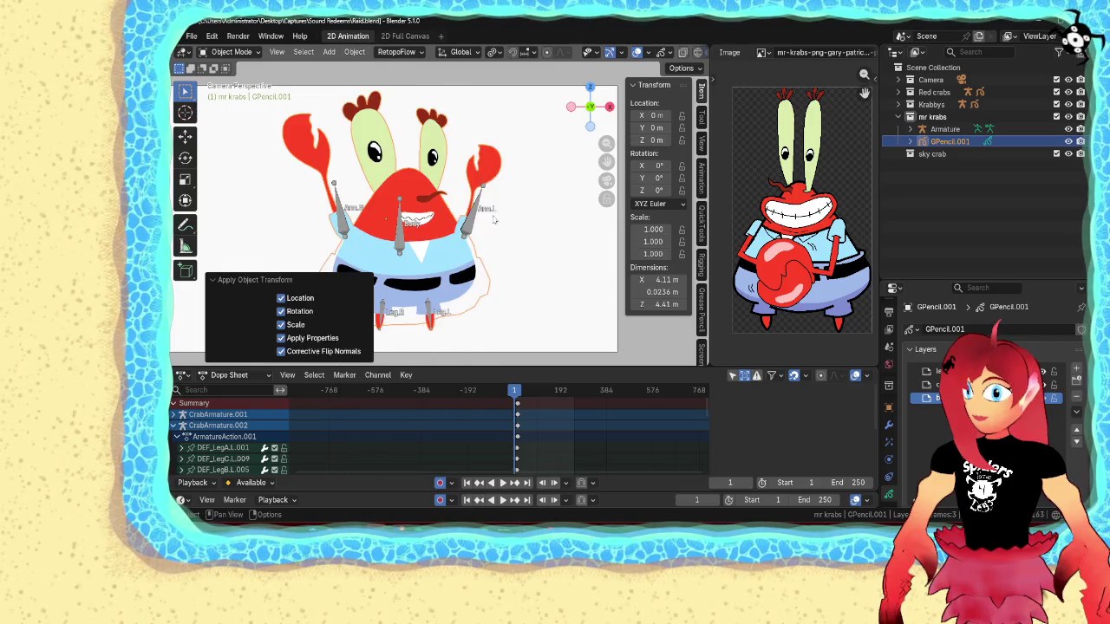
# - Select the armature and switch it into Edit Mode
pyautogui.click(480, 234)
pyautogui.hotkey('ctrl', 'Tab')
pyautogui.click(490, 229)
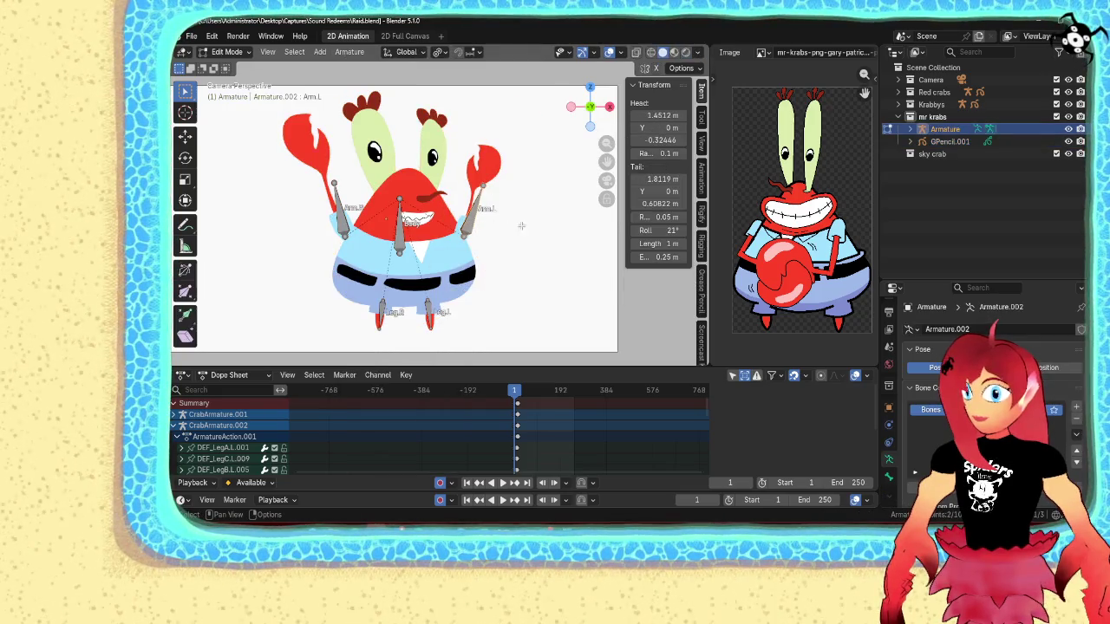
# - Move and rotate the Arm.L bone to fit the mirrored claw
pyautogui.scroll(3, 535, 225)
pyautogui.press('g')
pyautogui.click(542, 221)
pyautogui.press('r')
pyautogui.click(553, 213)
pyautogui.press('g')
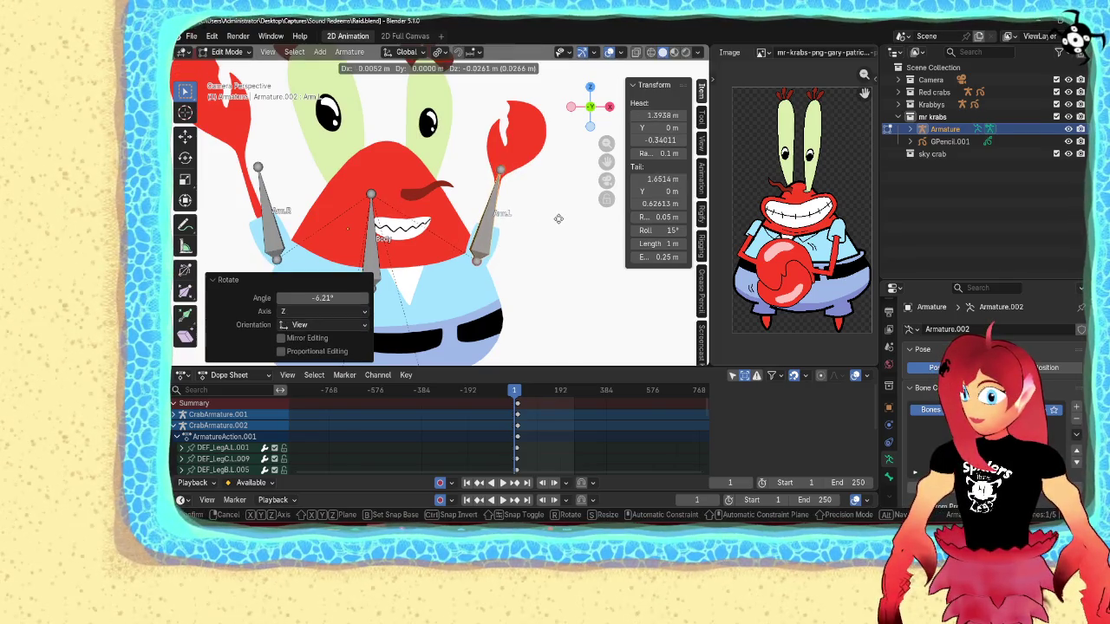
pyautogui.click(444, 246)
pyautogui.keyDown('shift'); pyautogui.moveTo(444, 246); pyautogui.dragTo(531, 197, button='middle'); pyautogui.keyUp('shift')
# - Rotate the Arm.R bone to match its claw, frame the view, and save Raid.blend
pyautogui.click(366, 165)
pyautogui.press('r')
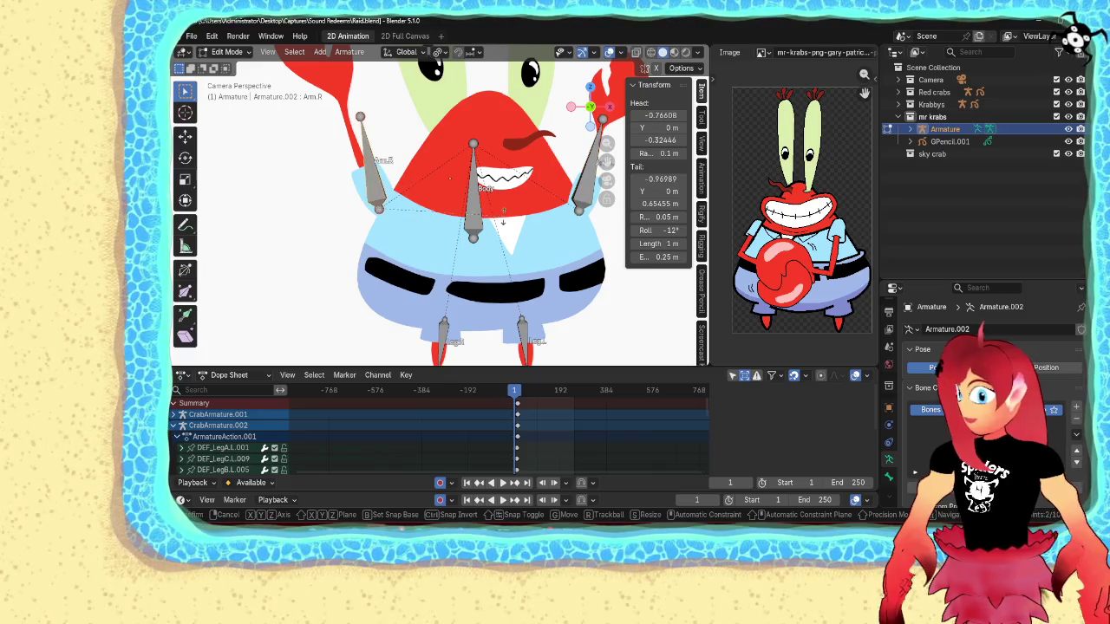
pyautogui.click(438, 70)
pyautogui.keyDown('shift'); pyautogui.moveTo(441, 333); pyautogui.dragTo(441, 263, button='middle'); pyautogui.keyUp('shift')
pyautogui.press('Home')
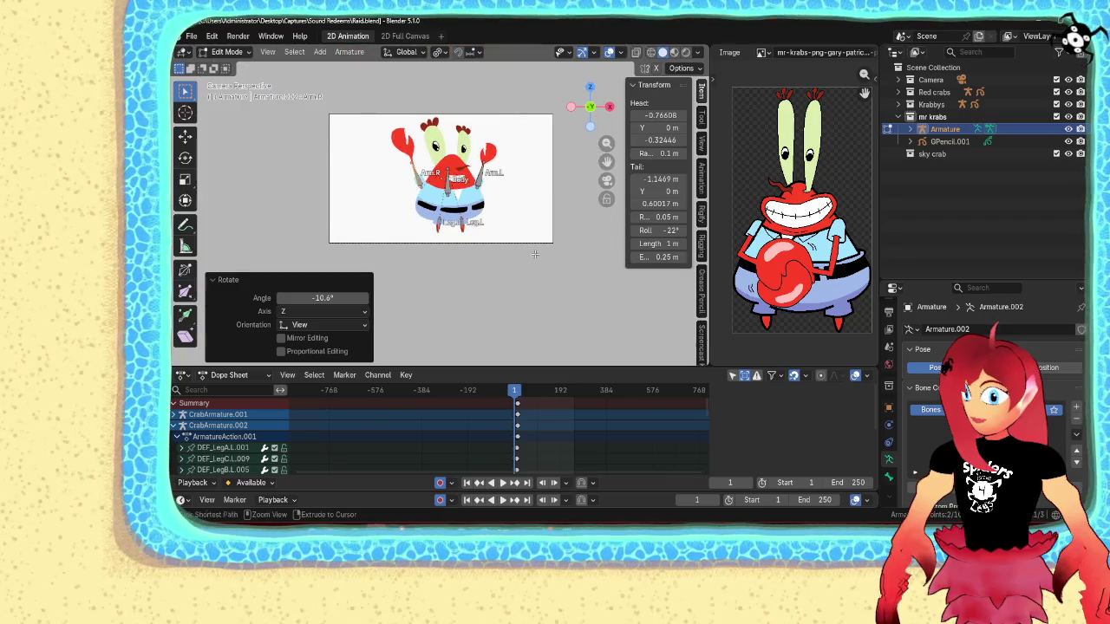
pyautogui.hotkey('ctrl', 's')
pyautogui.scroll(1, 534, 219)
# - Put the Mr. Krabs drawing into Edit Mode and select a point on the body outline
pyautogui.press('Tab')
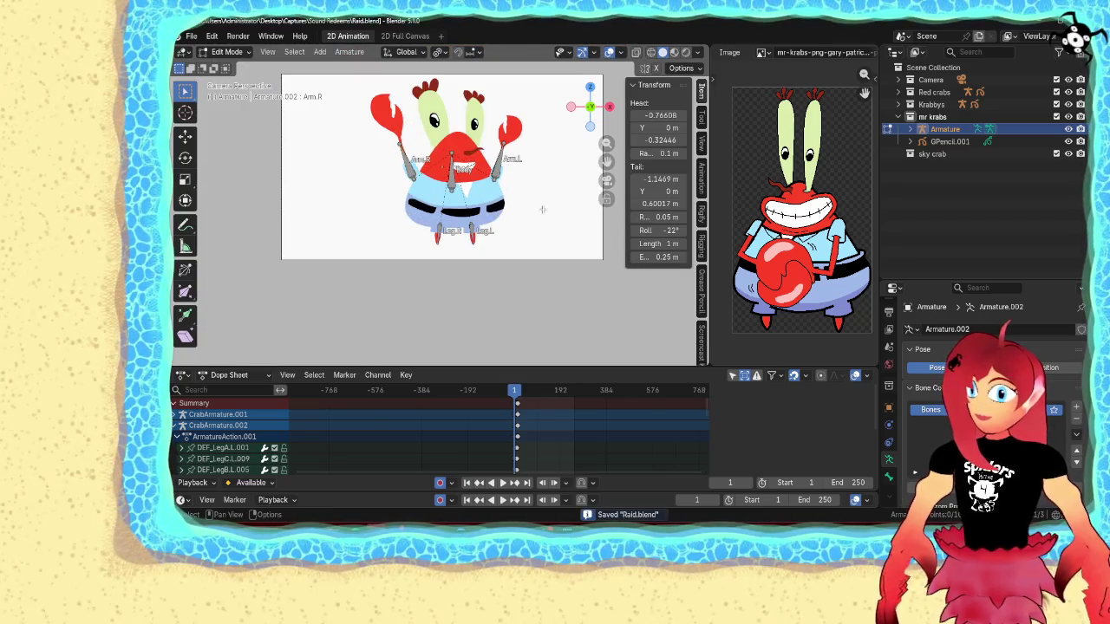
pyautogui.click(534, 222)
pyautogui.press('Tab')
pyautogui.scroll(1, 532, 234)
pyautogui.scroll(3, 532, 234)
pyautogui.click(520, 260)
pyautogui.scroll(-1, 524, 228)
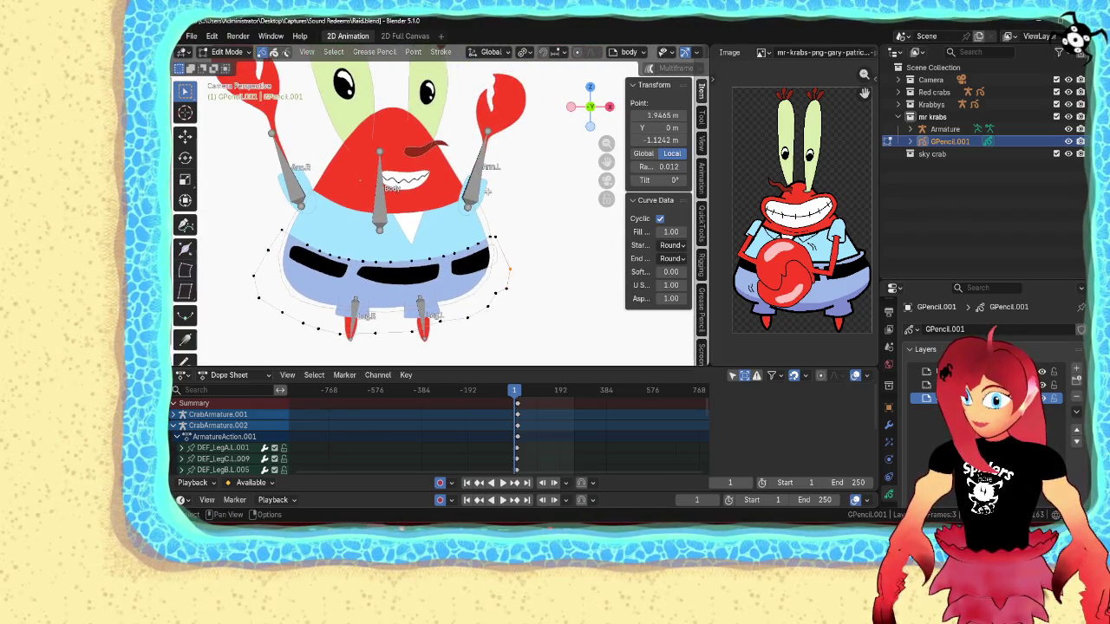
# - Parent GPencil.001 to the armature using Armature Deform With Empty Groups
pyautogui.press('Tab')
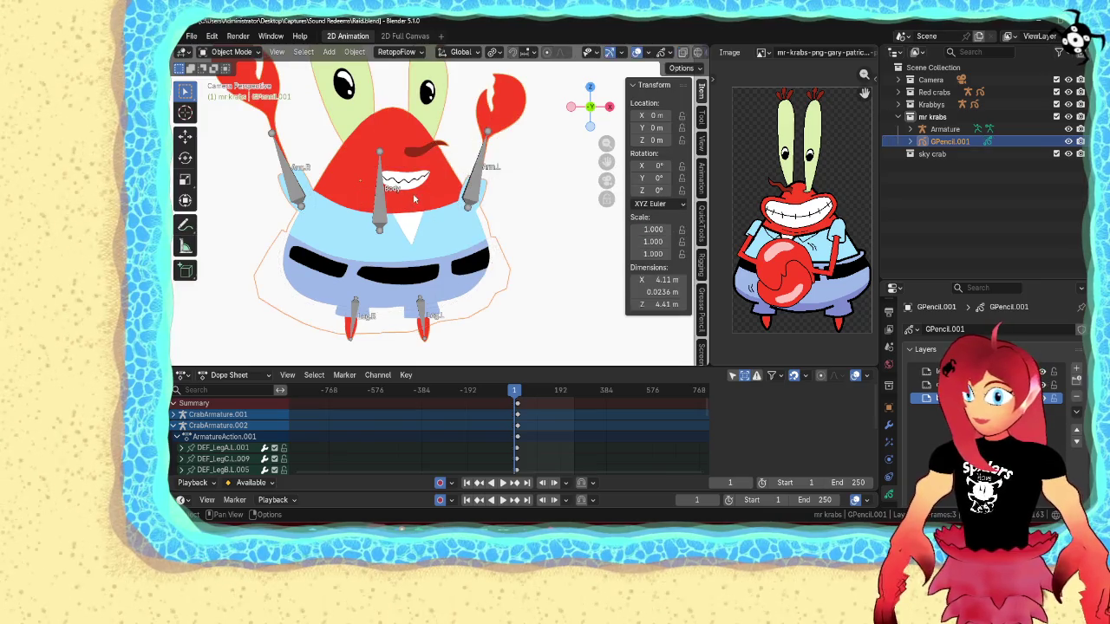
pyautogui.keyDown('shift'); pyautogui.click(379, 207); pyautogui.keyUp('shift')
pyautogui.hotkey('ctrl', 'p')
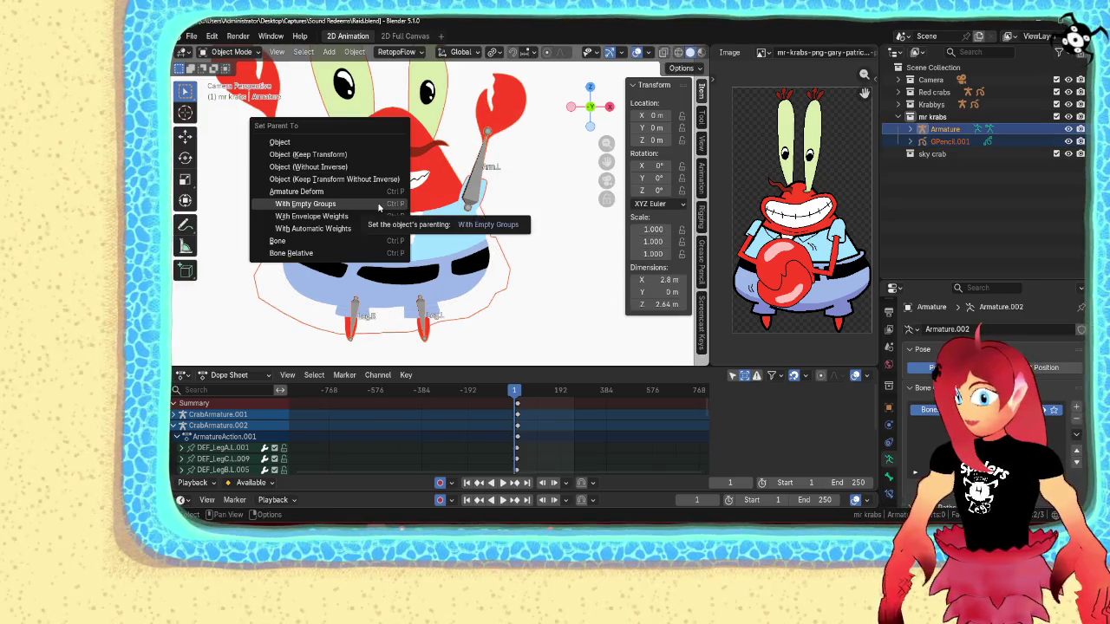
pyautogui.click(379, 205)
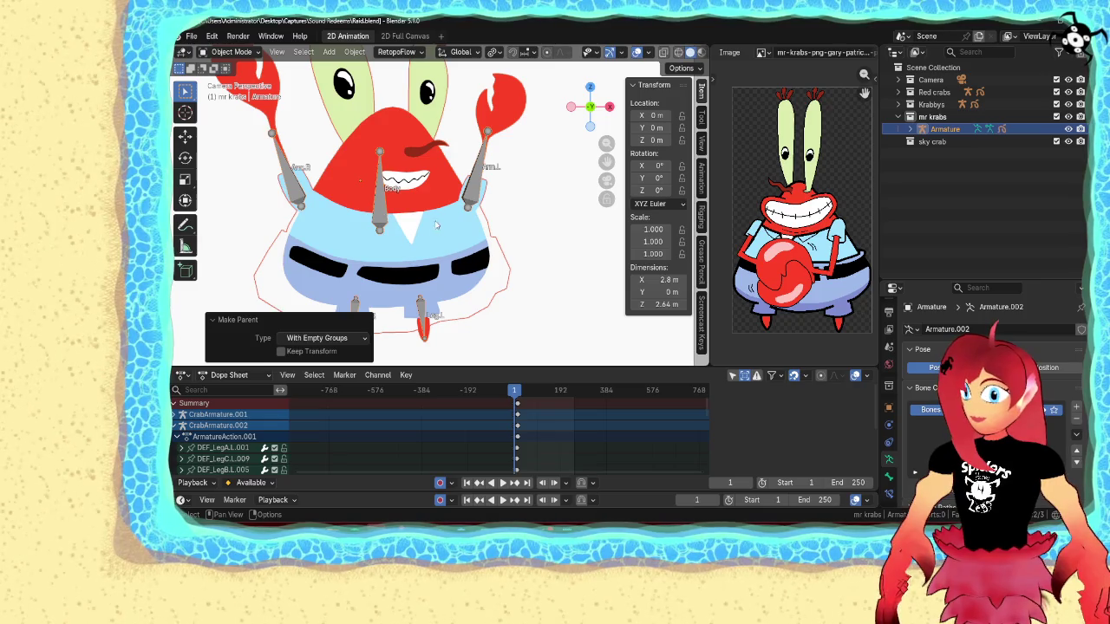
# - Select only the drawing, enter its Edit Mode, and bring up the vertex group options
pyautogui.click(416, 214)
pyautogui.press('Tab')
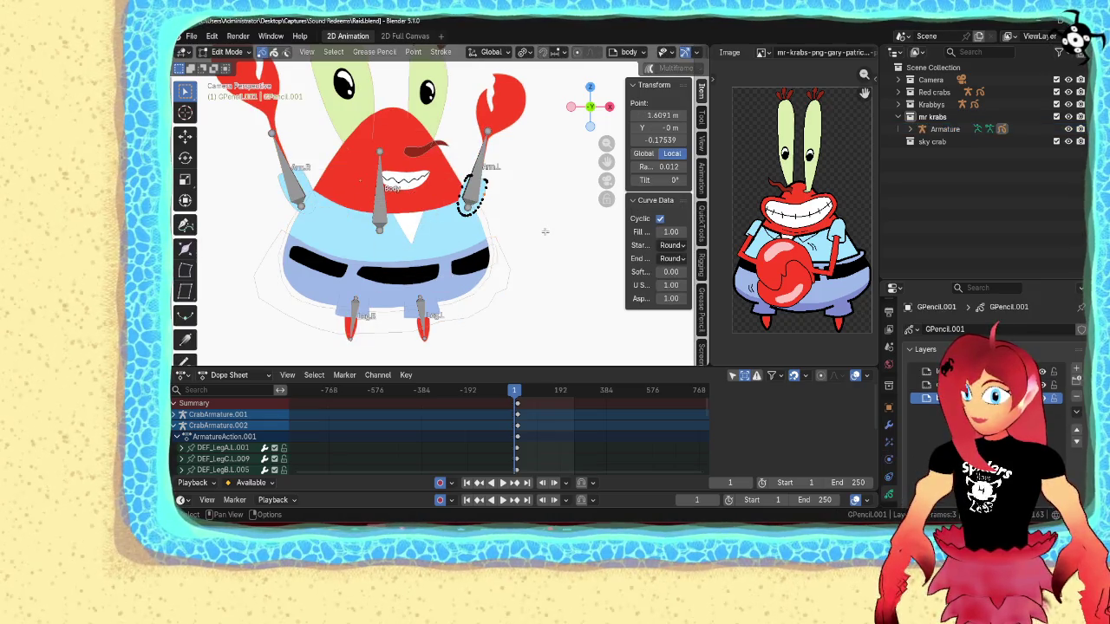
pyautogui.scroll(-5, 944, 422)
pyautogui.scroll(-5, 918, 448)
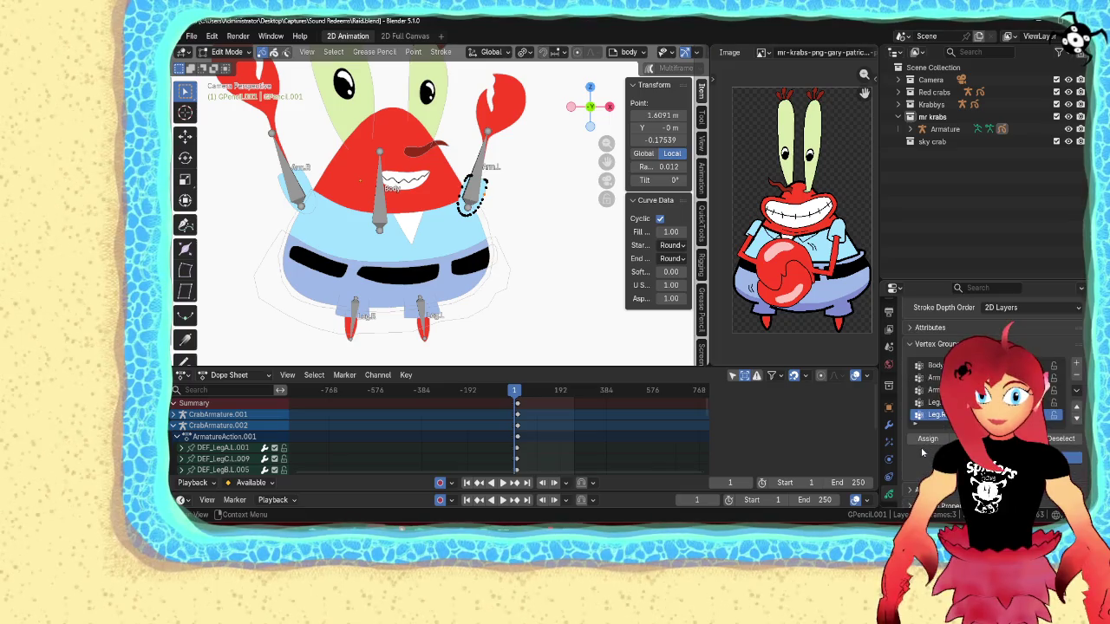
pyautogui.hotkey('ctrl', 'g')
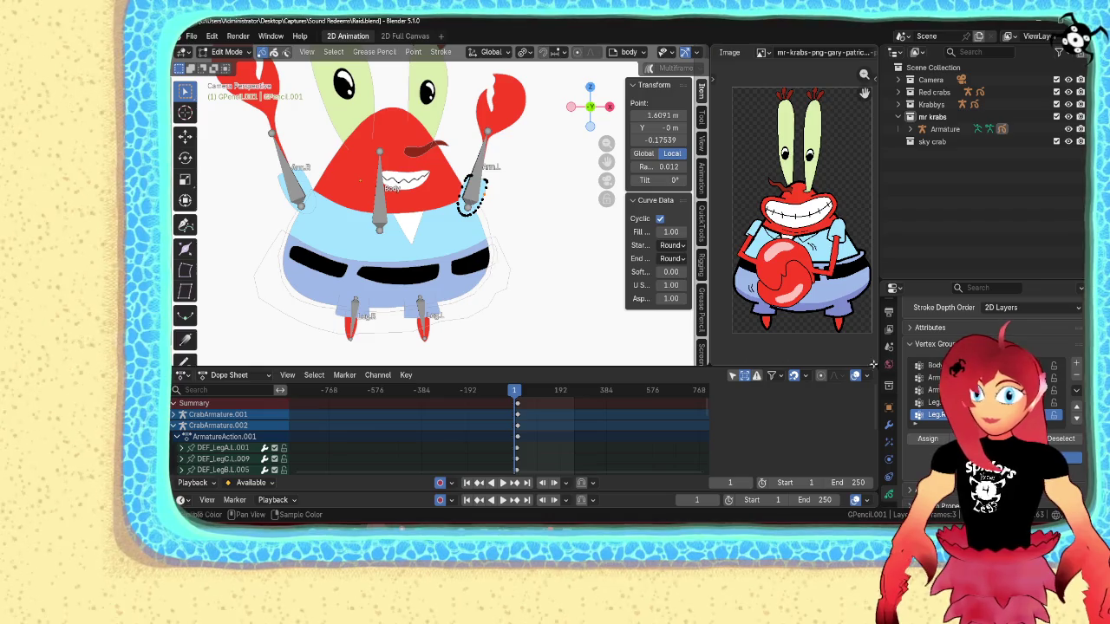
# - Select the body, mustache, teeth and right-eye strokes and box-select the upper body
pyautogui.keyDown('shift'); pyautogui.click(445, 189); pyautogui.keyUp('shift')
pyautogui.keyDown('shift'); pyautogui.click(427, 88); pyautogui.keyUp('shift')
pyautogui.press('b')
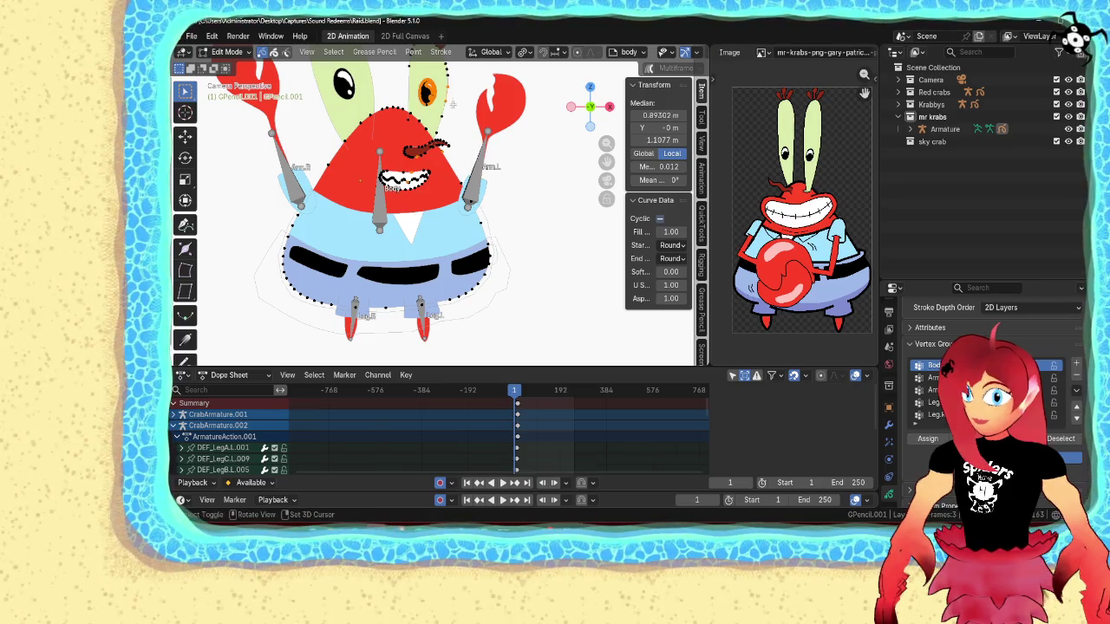
pyautogui.press('KP_Decimal')
pyautogui.click(375, 51)
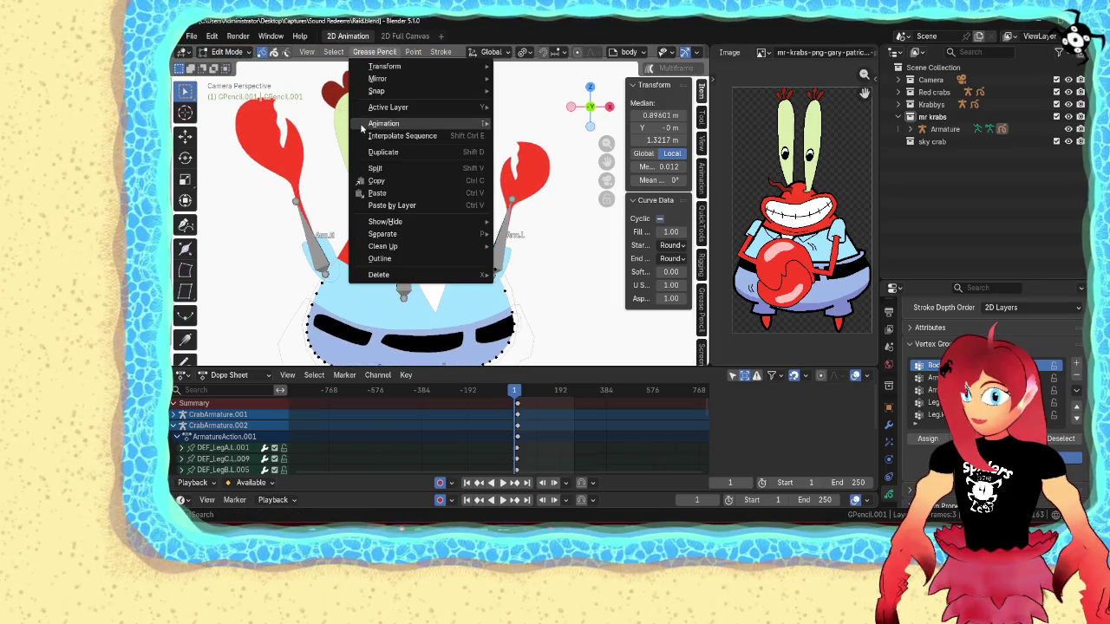
pyautogui.moveTo(317, 76)
pyautogui.mouseDown()
pyautogui.moveTo(390, 162)
pyautogui.moveTo(384, 167)
pyautogui.mouseUp()
# - Add the mouth, mustache, collar and both belt strokes to the selection
pyautogui.keyDown('shift'); pyautogui.moveTo(370, 208); pyautogui.dragTo(375, 124, button='middle'); pyautogui.keyUp('shift')
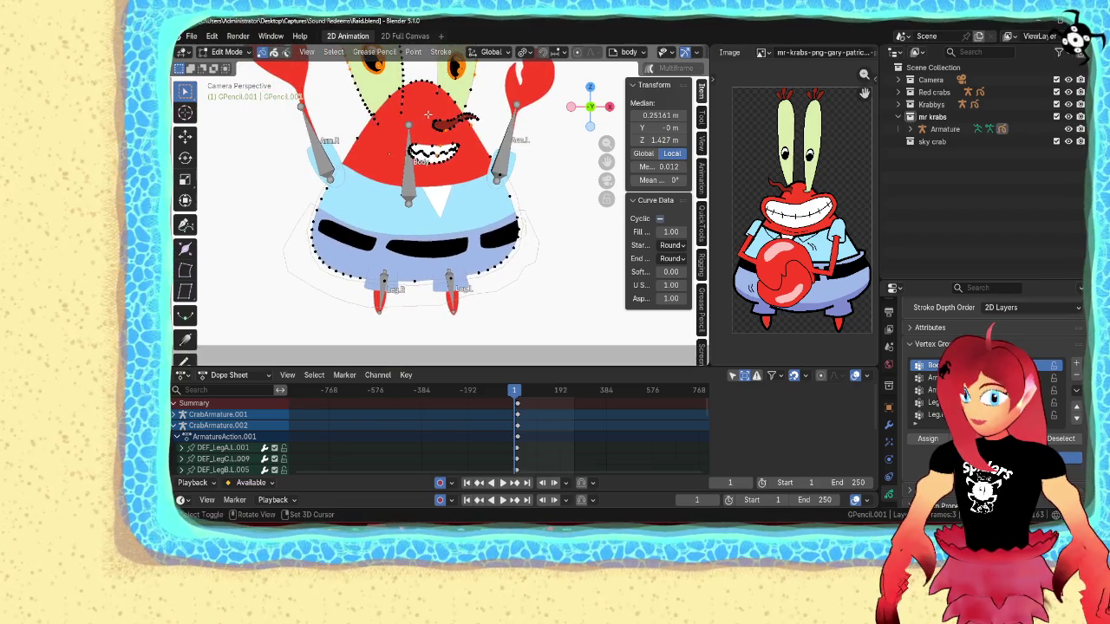
pyautogui.moveTo(428, 113); pyautogui.dragTo(452, 204)
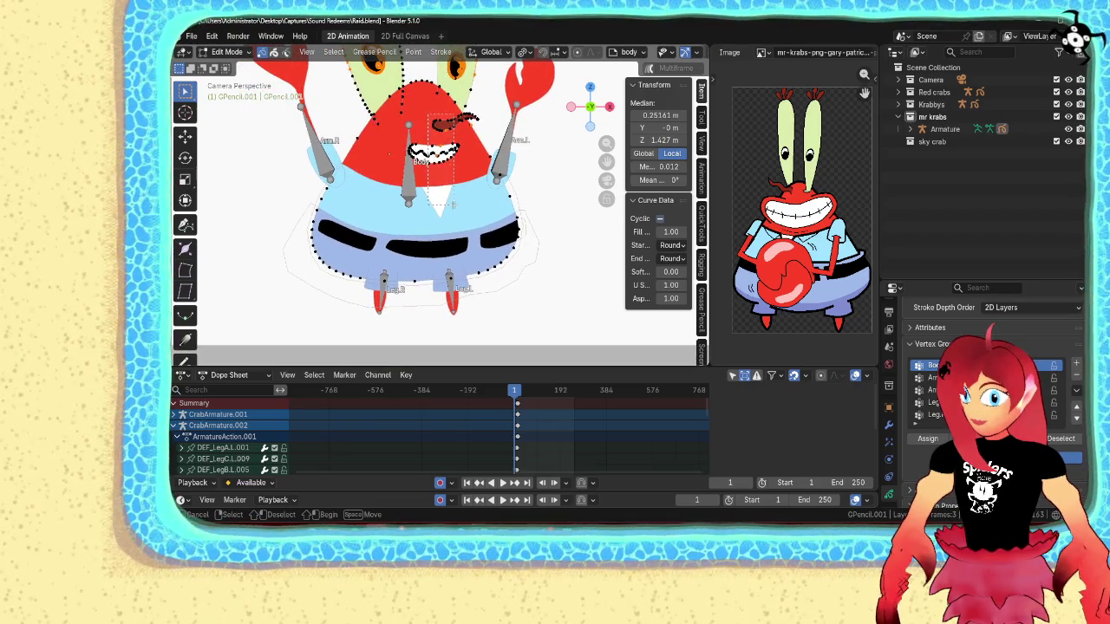
pyautogui.keyDown('shift'); pyautogui.click(515, 173); pyautogui.keyUp('shift')
pyautogui.hotkey('ctrl', 'z')
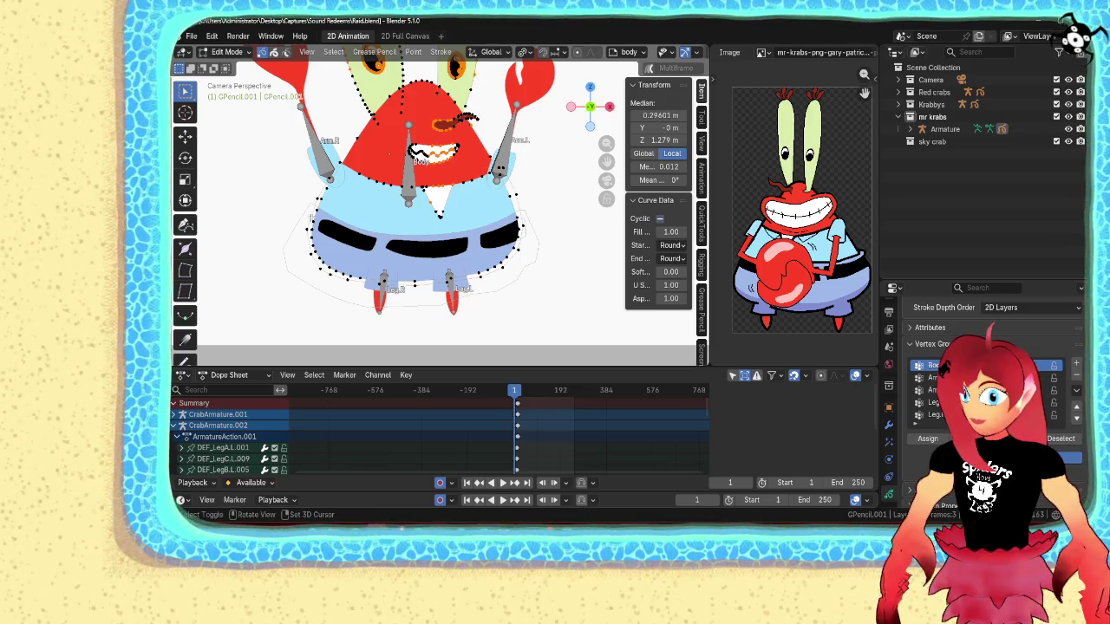
pyautogui.keyDown('shift'); pyautogui.moveTo(322, 214); pyautogui.dragTo(364, 249); pyautogui.keyUp('shift')
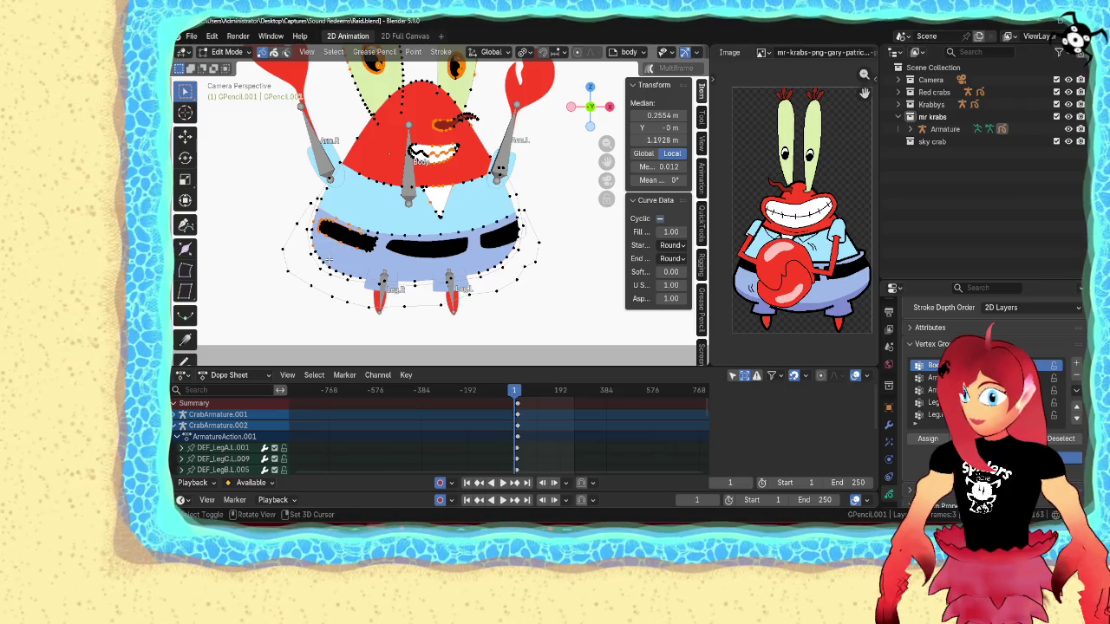
pyautogui.keyDown('shift'); pyautogui.moveTo(479, 224); pyautogui.dragTo(529, 268); pyautogui.keyUp('shift')
pyautogui.keyDown('shift'); pyautogui.moveTo(485, 265); pyautogui.dragTo(445, 308, button='middle'); pyautogui.keyUp('shift')
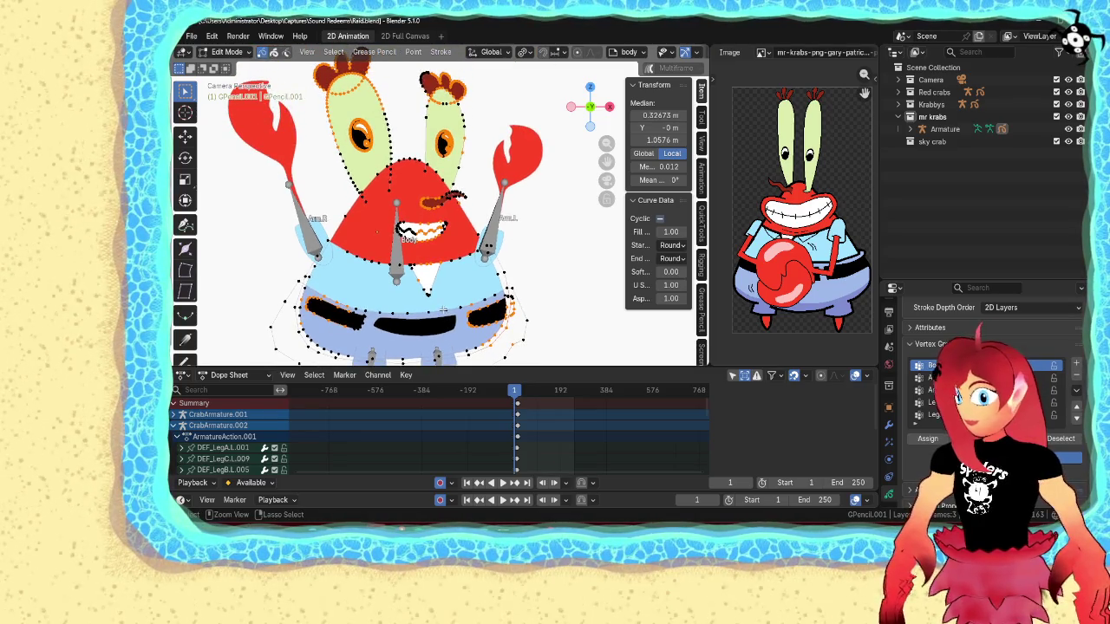
# - Select all stroke points and frame the camera view, cancelling a trial move
pyautogui.press('a')
pyautogui.press('Home')
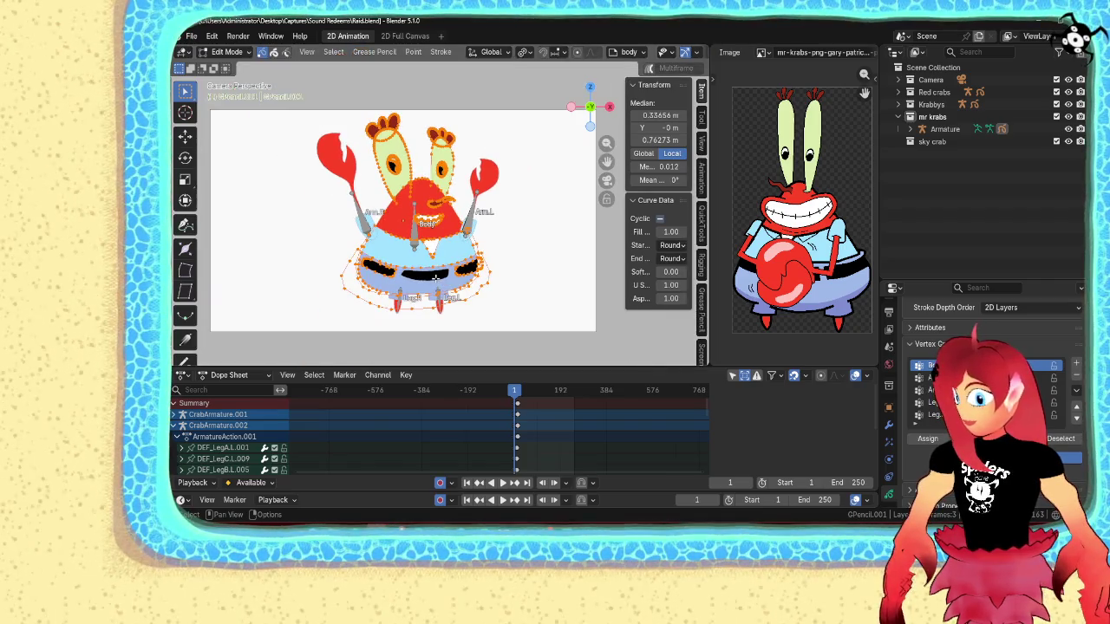
pyautogui.scroll(3, 437, 278)
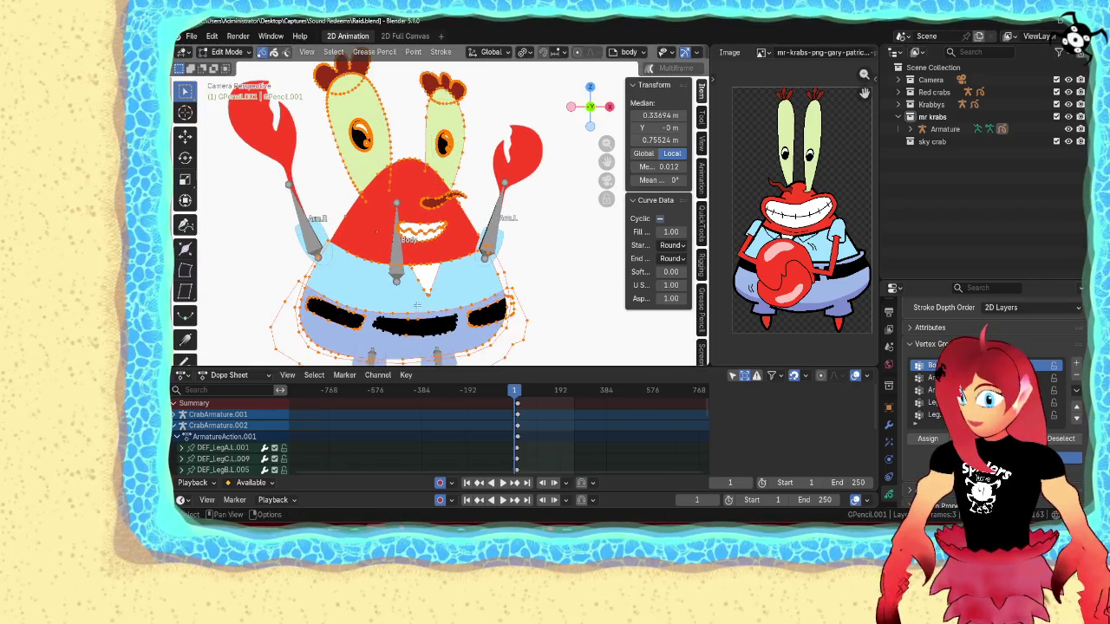
pyautogui.press('Home')
pyautogui.press('g')
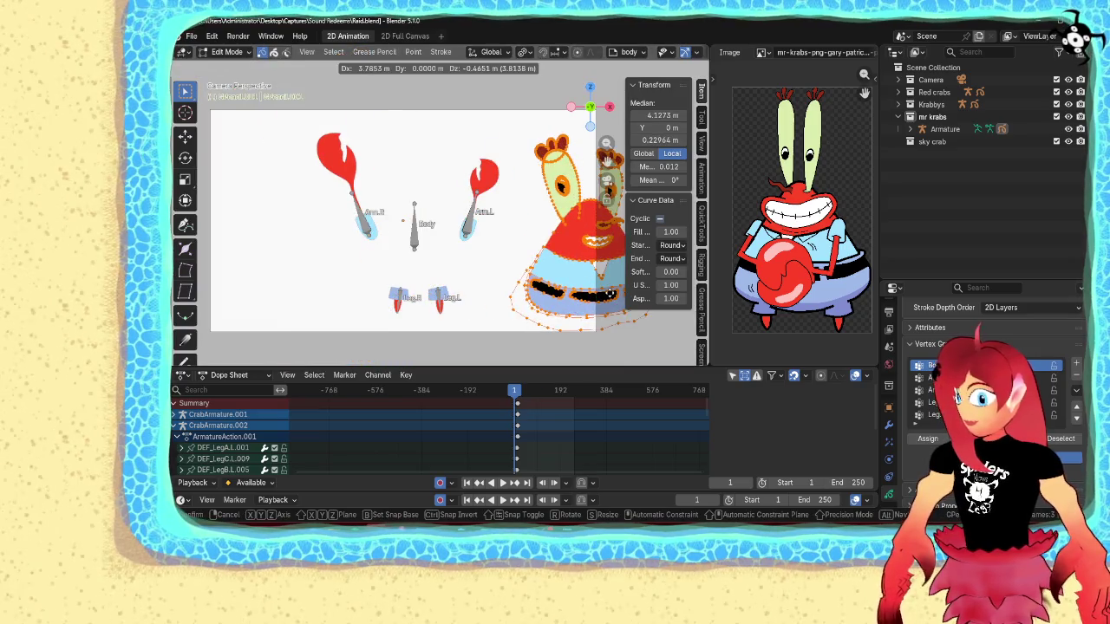
pyautogui.press('Escape')
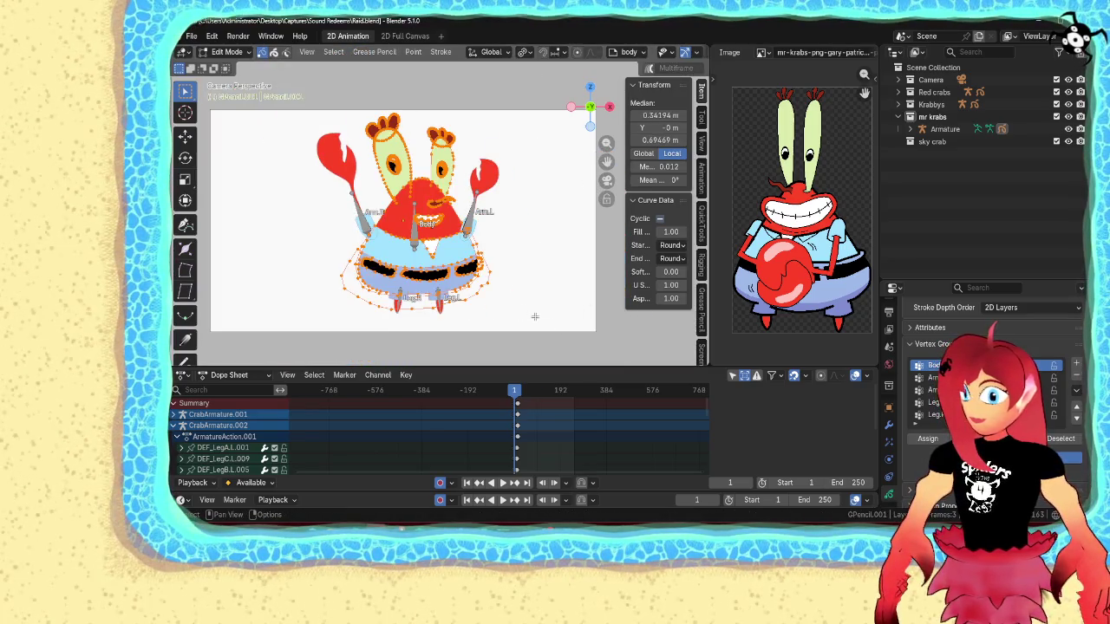
# - Make the Arm vertex group active and select the left arm and claw, then the right claw strokes
pyautogui.click(934, 378)
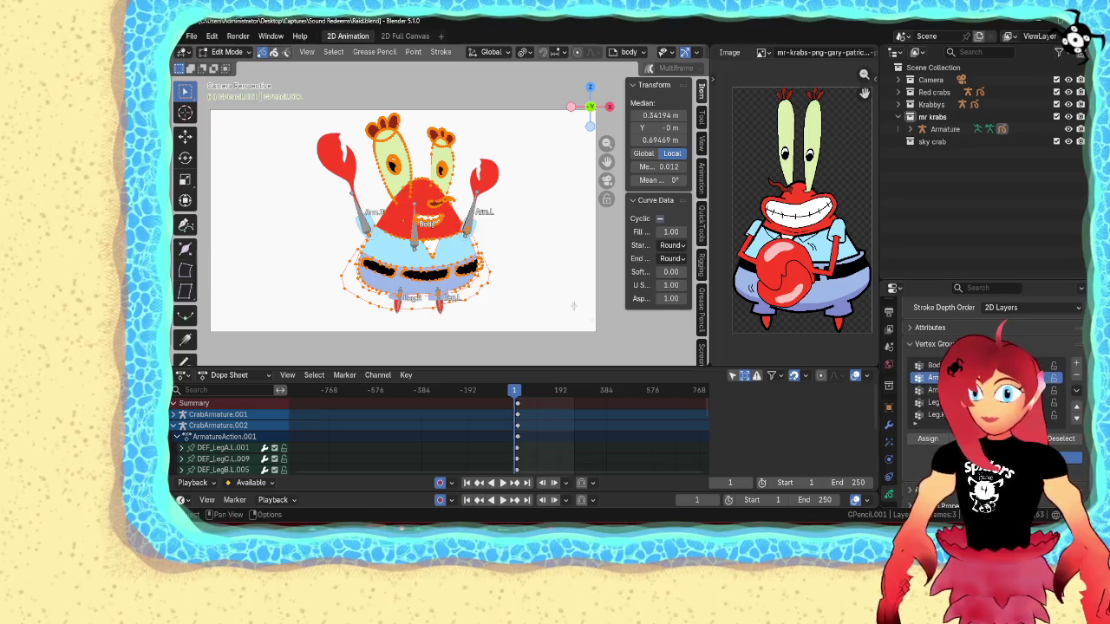
pyautogui.click(366, 224)
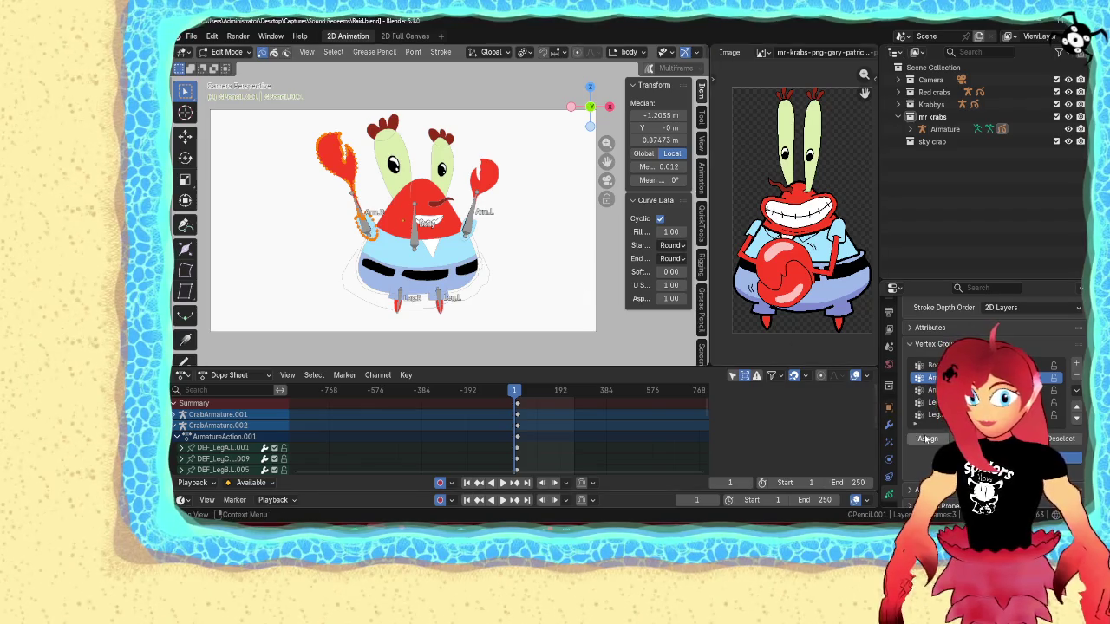
pyautogui.click(466, 222)
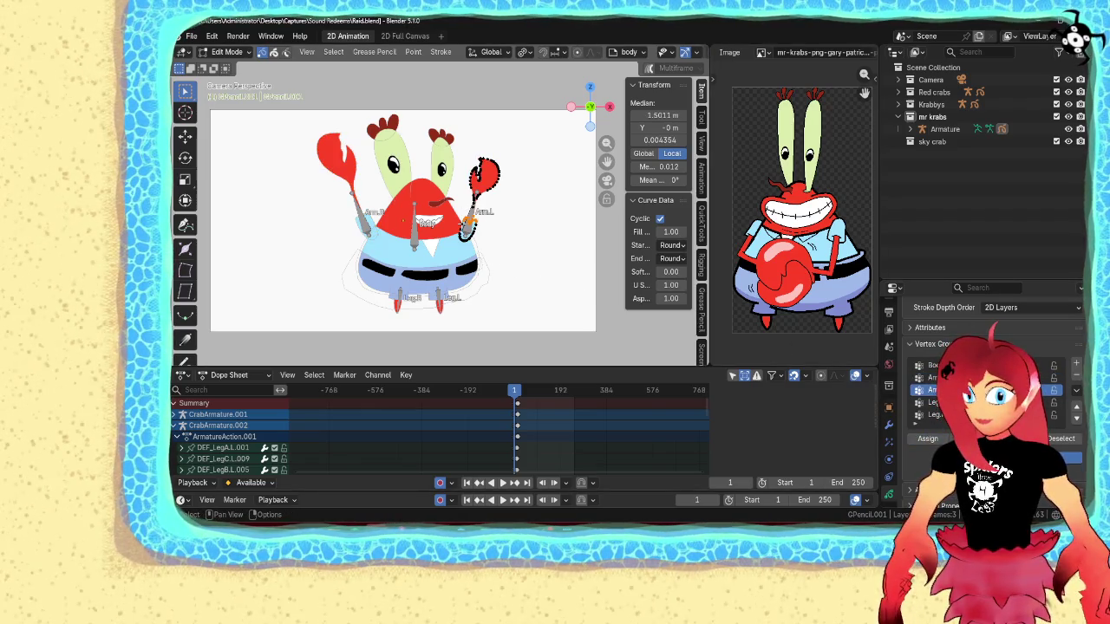
pyautogui.scroll(4, 466, 223)
# - Select all points of the left leg stroke and assign them to the Leg.L vertex group
pyautogui.press('a')
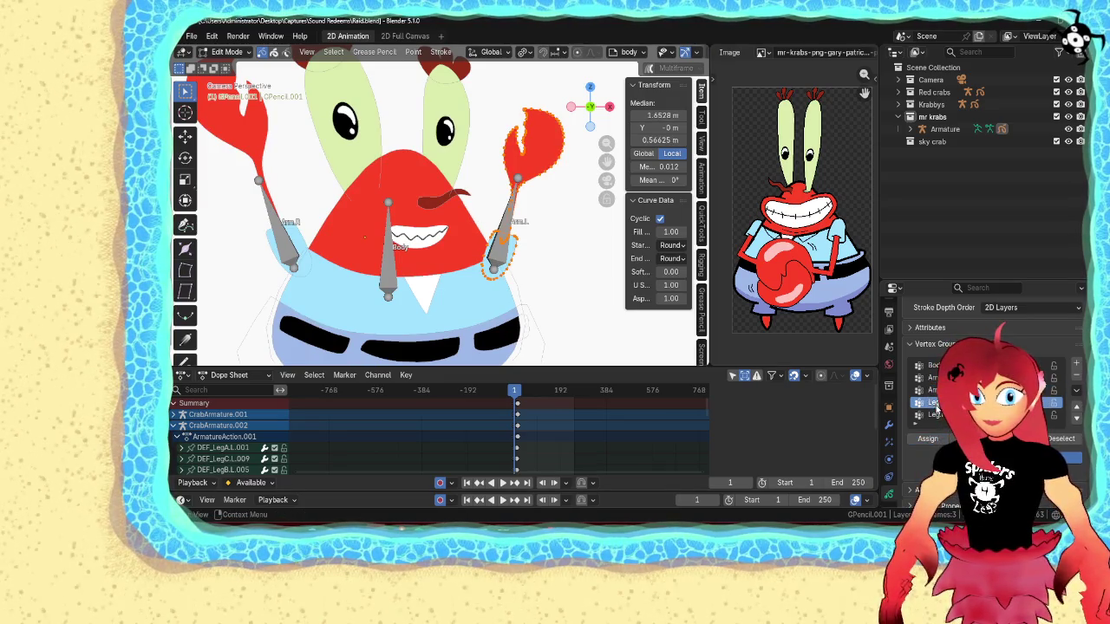
pyautogui.keyDown('shift'); pyautogui.scroll(-5, 344, 257); pyautogui.keyUp('shift')
pyautogui.click(355, 261)
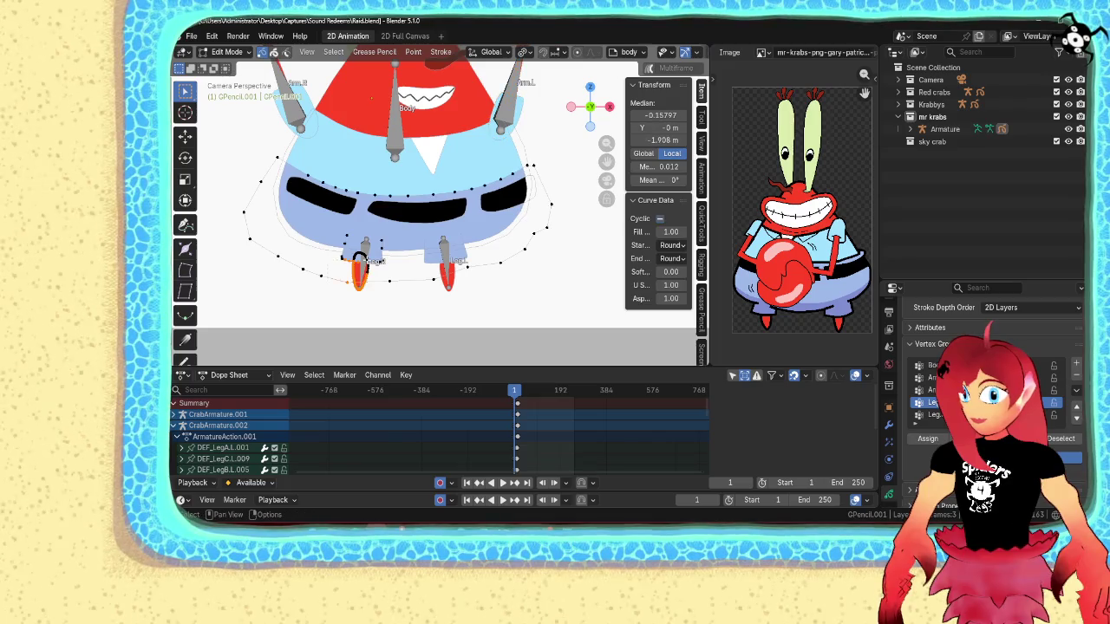
pyautogui.click(355, 260)
pyautogui.click(339, 269)
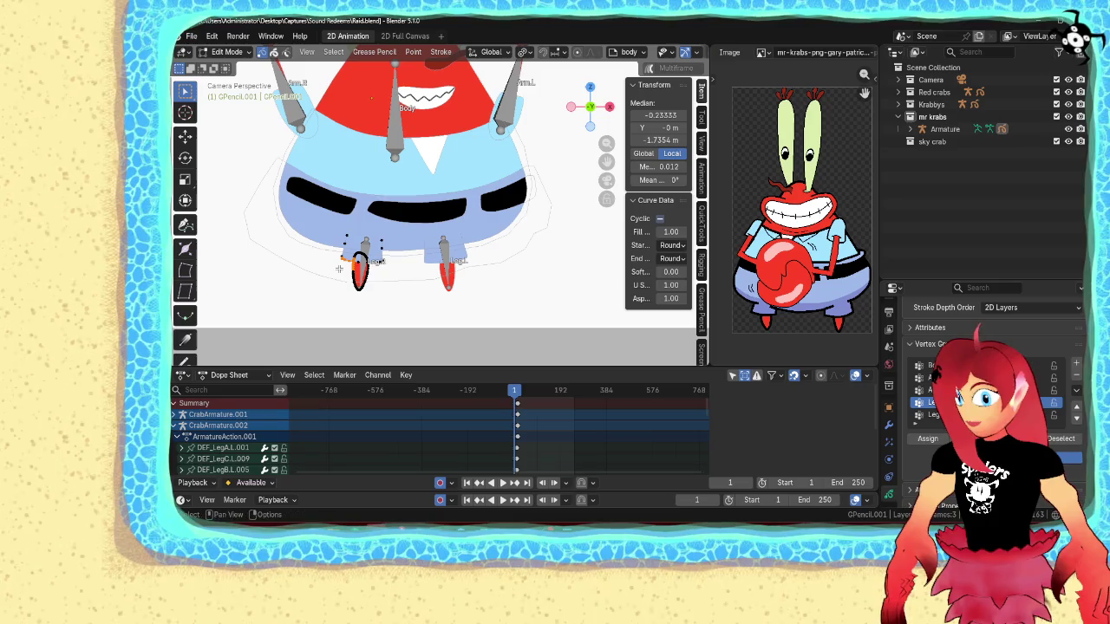
pyautogui.press('l')
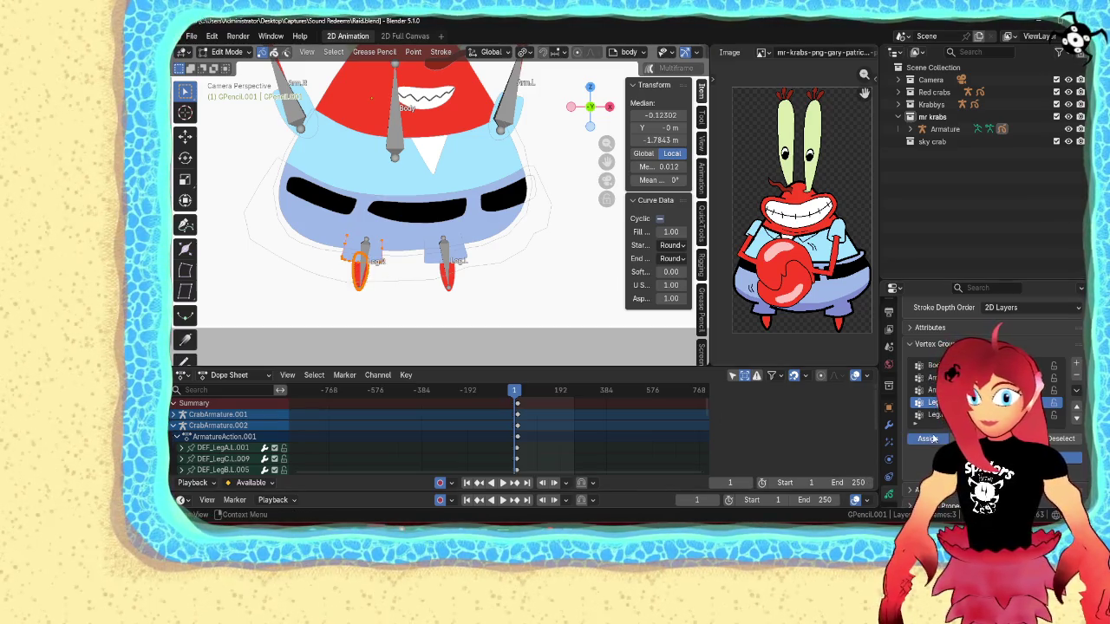
pyautogui.click(933, 415)
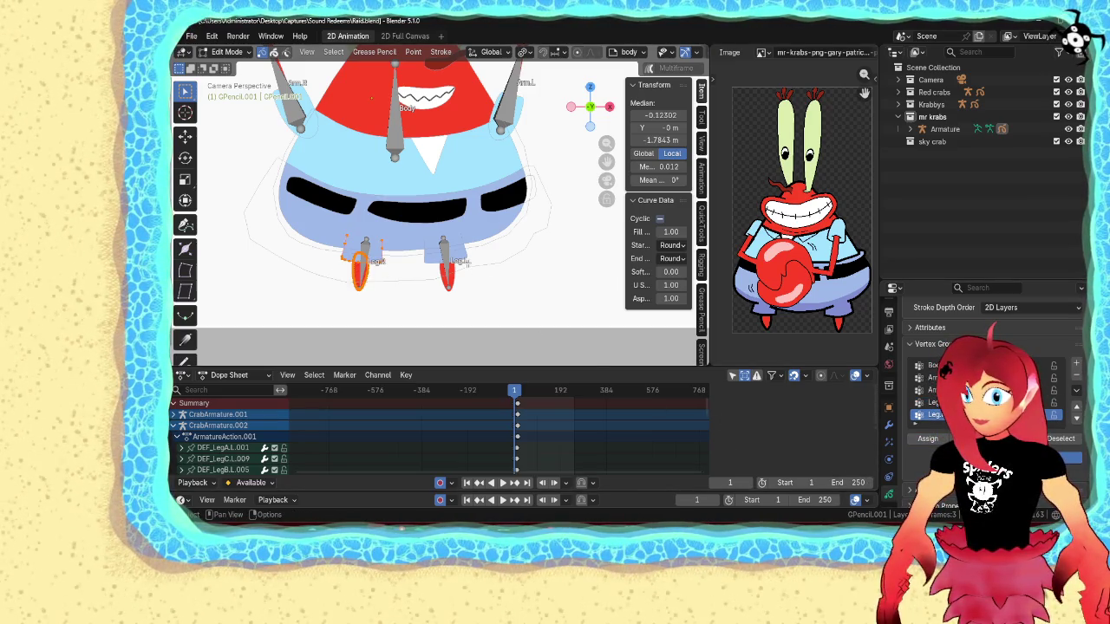
pyautogui.click(926, 438)
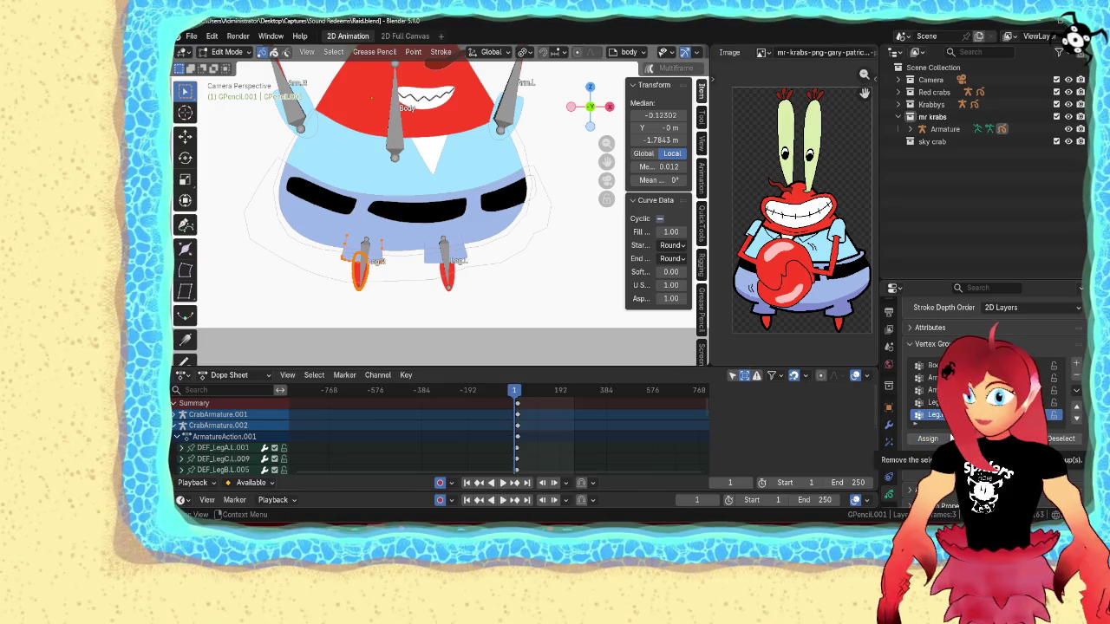
# - Select the right leg stroke with the Leg.R group active and preview the weights in Weight Paint
pyautogui.click(932, 403)
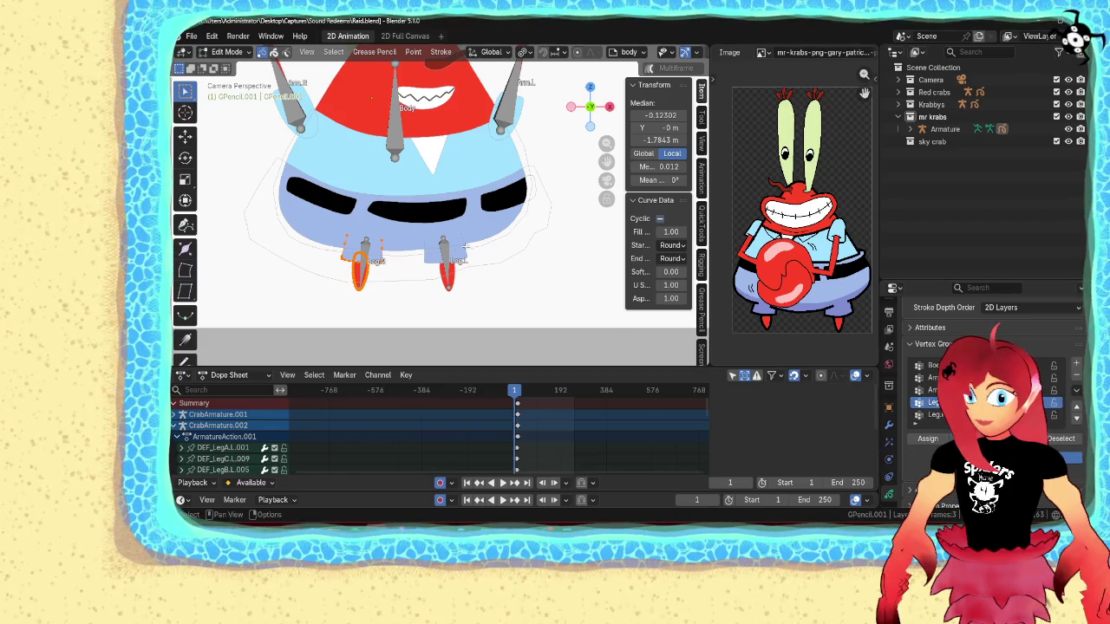
pyautogui.click(451, 265)
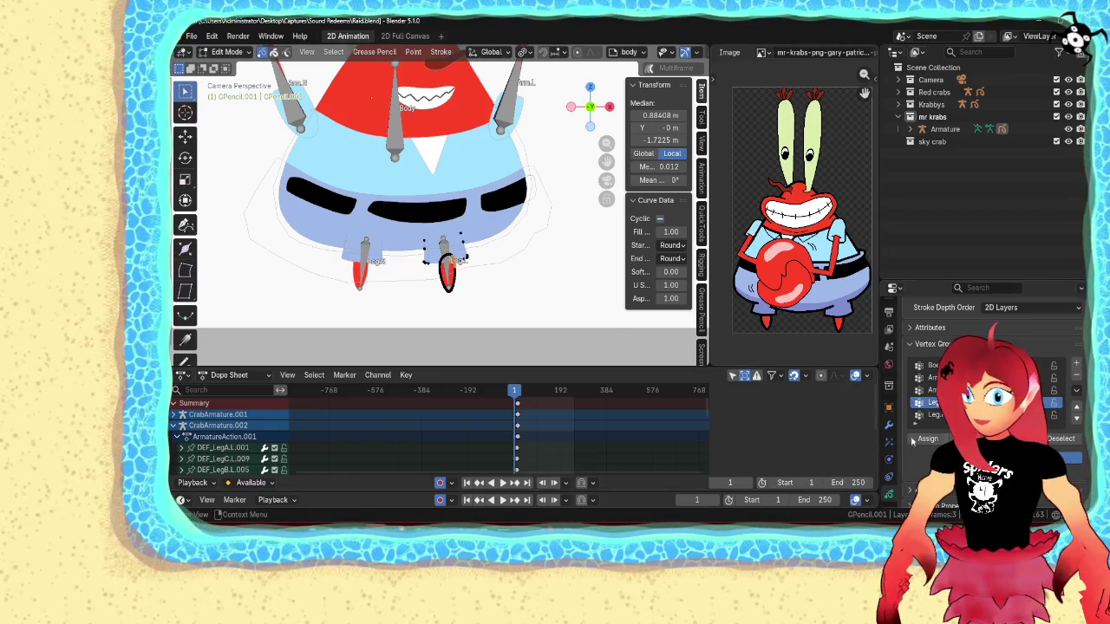
pyautogui.hotkey('ctrl', 'l')
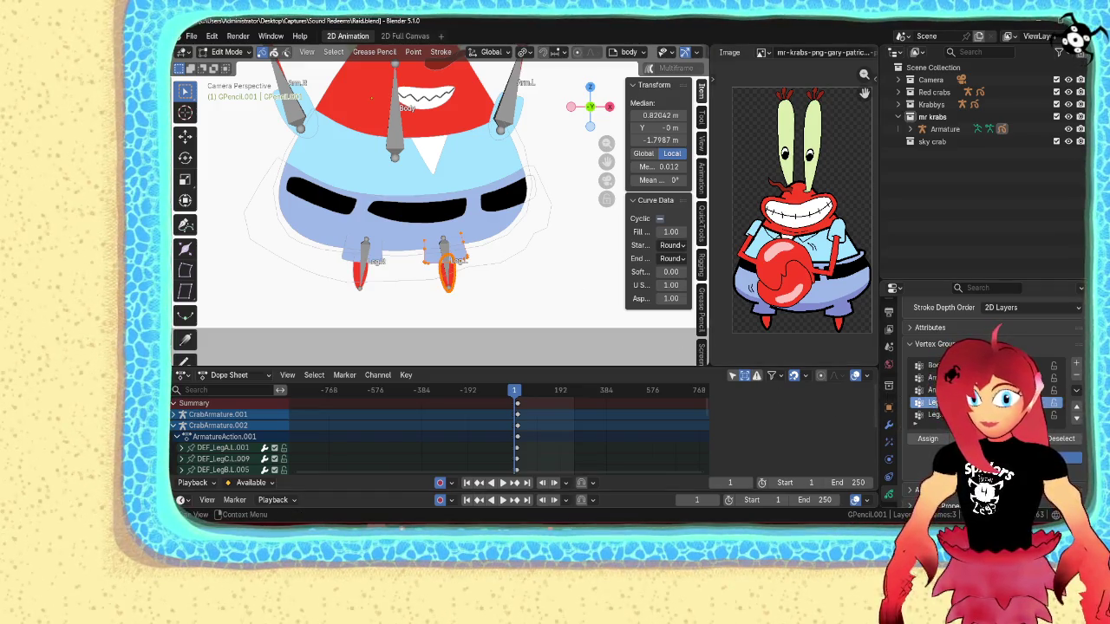
pyautogui.hotkey('ctrl', 'Tab')
pyautogui.click(615, 266)
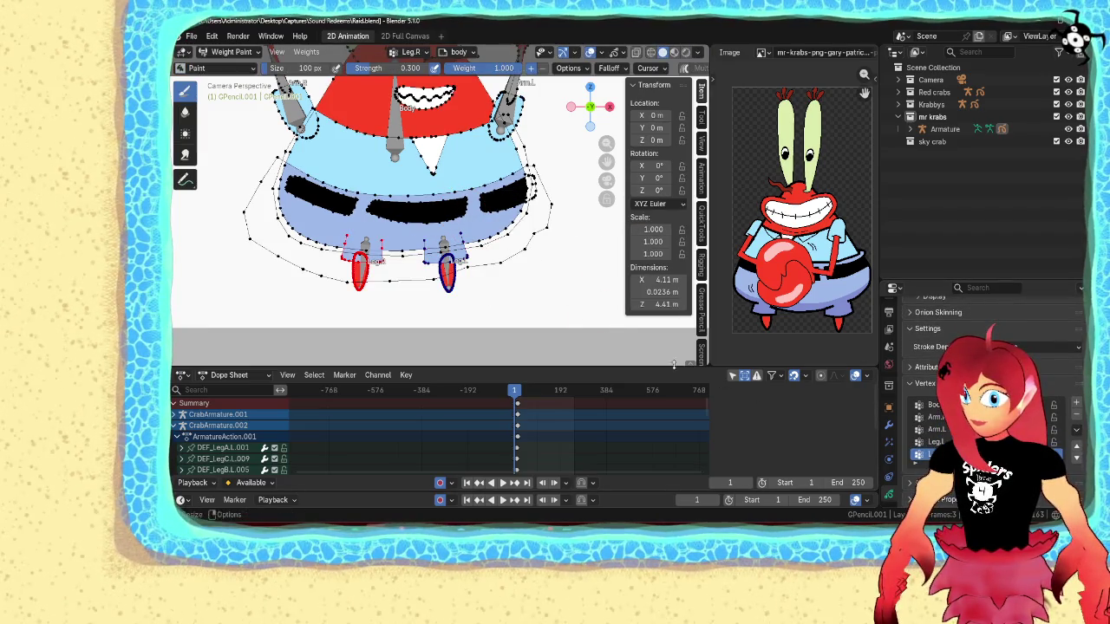
pyautogui.hotkey('ctrl', 'Tab')
# - Put the Armature in pose mode and test-move and rotate Leg.L, cancelling each
pyautogui.click(444, 252)
pyautogui.hotkey('ctrl', 'Tab')
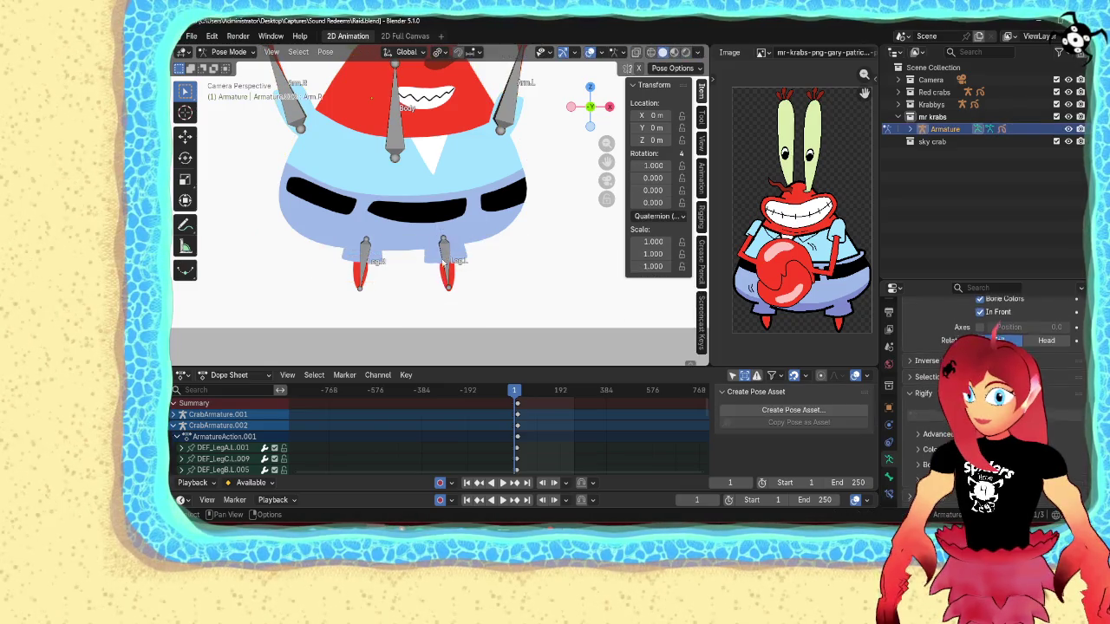
pyautogui.press('g')
pyautogui.press('Escape')
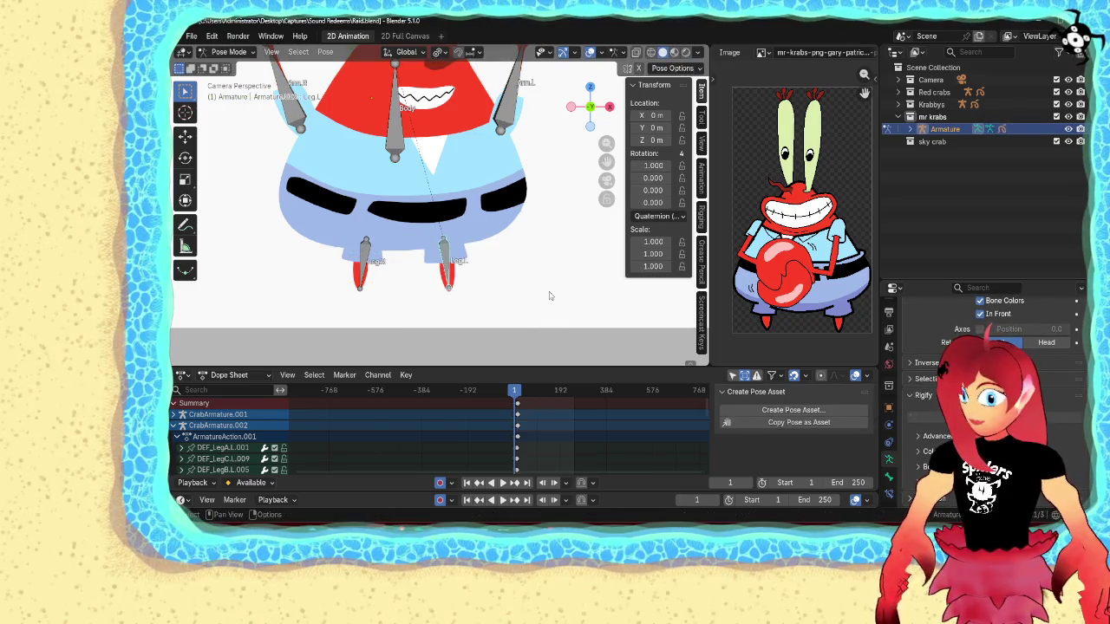
pyautogui.press('g')
pyautogui.press('Escape')
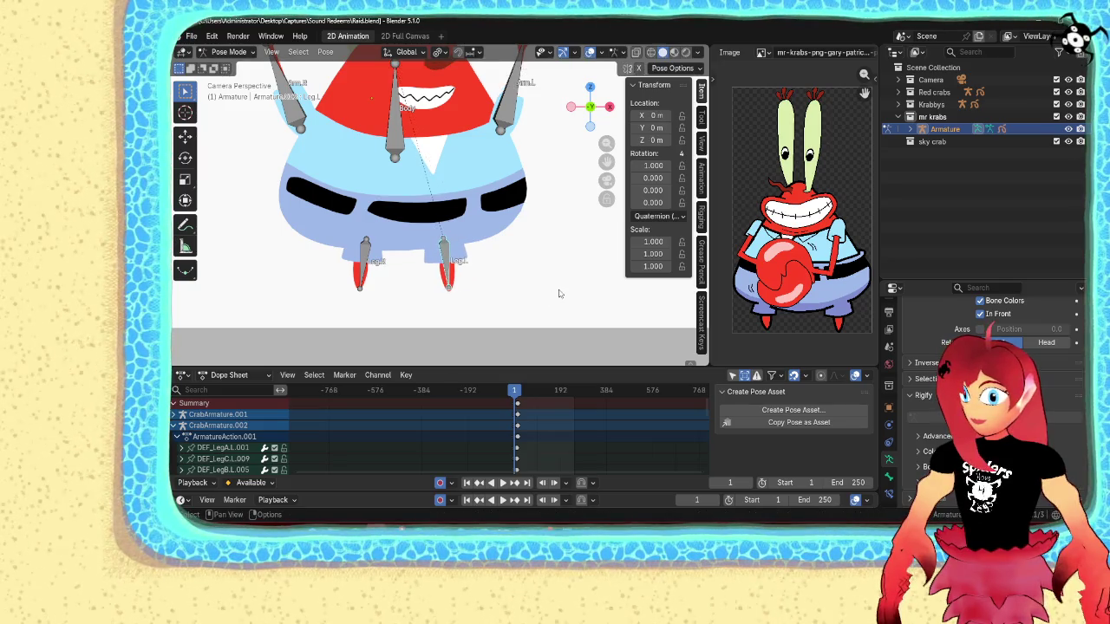
pyautogui.keyDown('shift'); pyautogui.moveTo(559, 293); pyautogui.dragTo(547, 329, button='middle'); pyautogui.keyUp('shift')
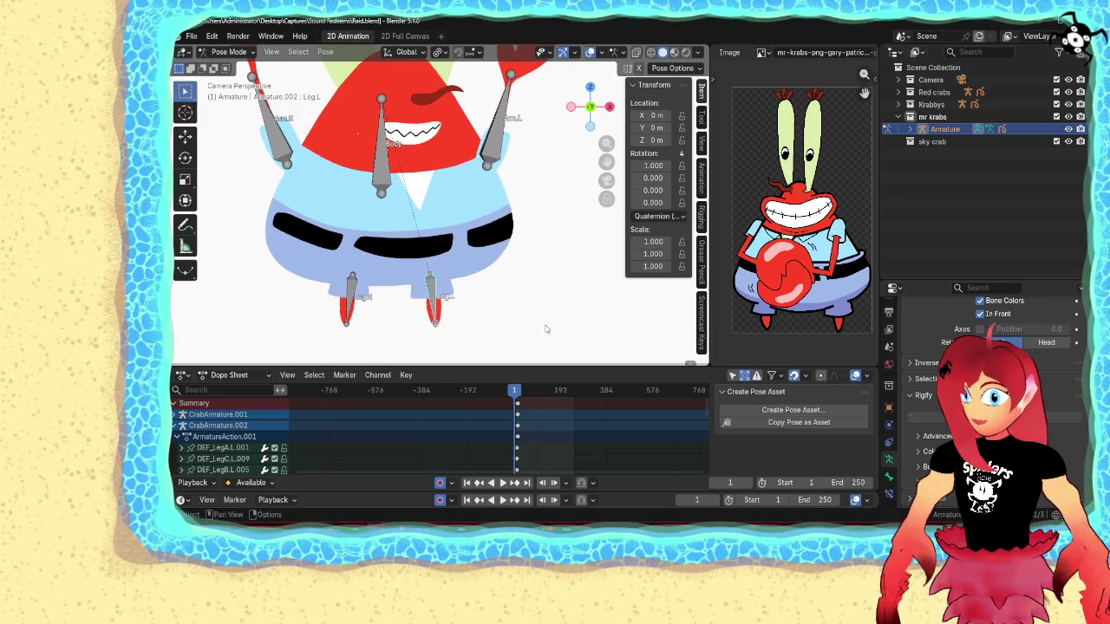
pyautogui.press('r')
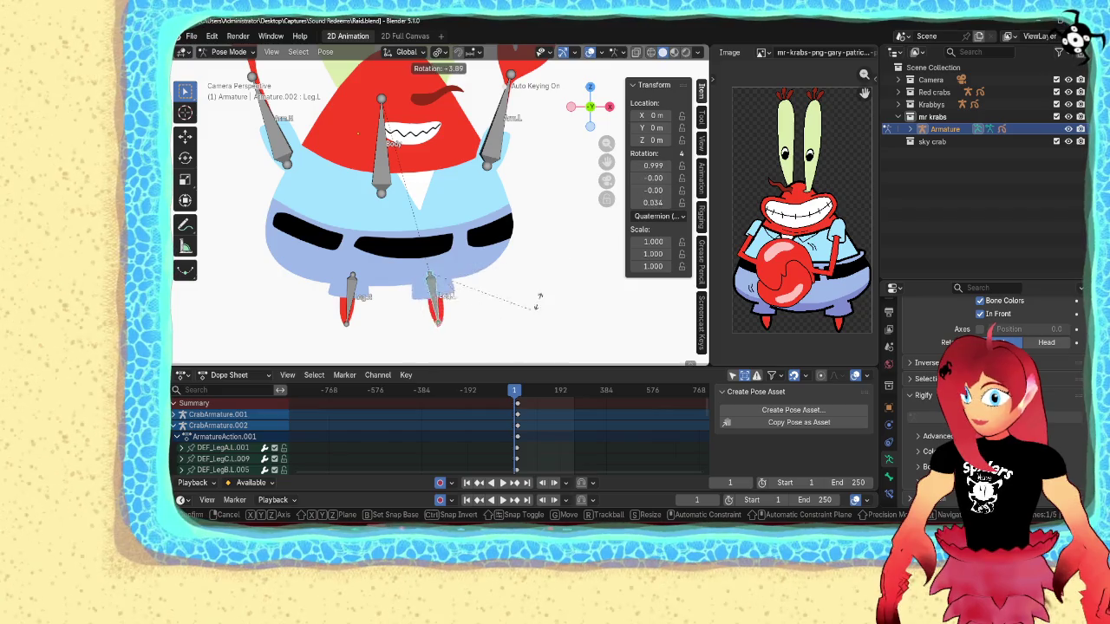
pyautogui.press('Escape')
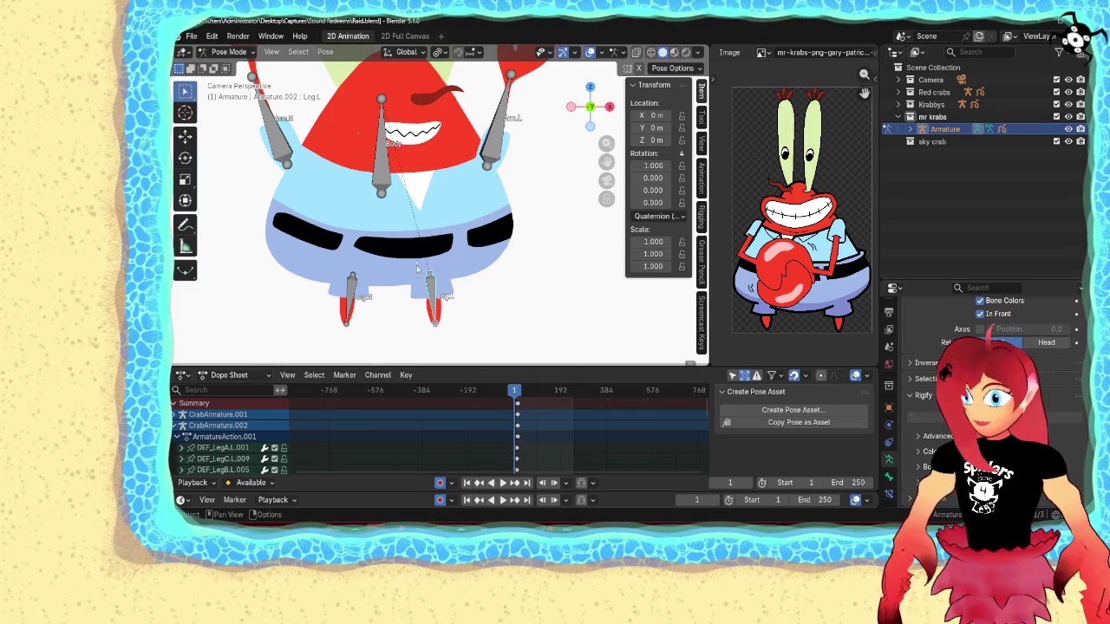
# - Return to object mode and put the Mr. Krabs drawing into stroke edit mode
pyautogui.hotkey('ctrl', 'Tab')
pyautogui.click(389, 250)
pyautogui.hotkey('ctrl', 'Tab')
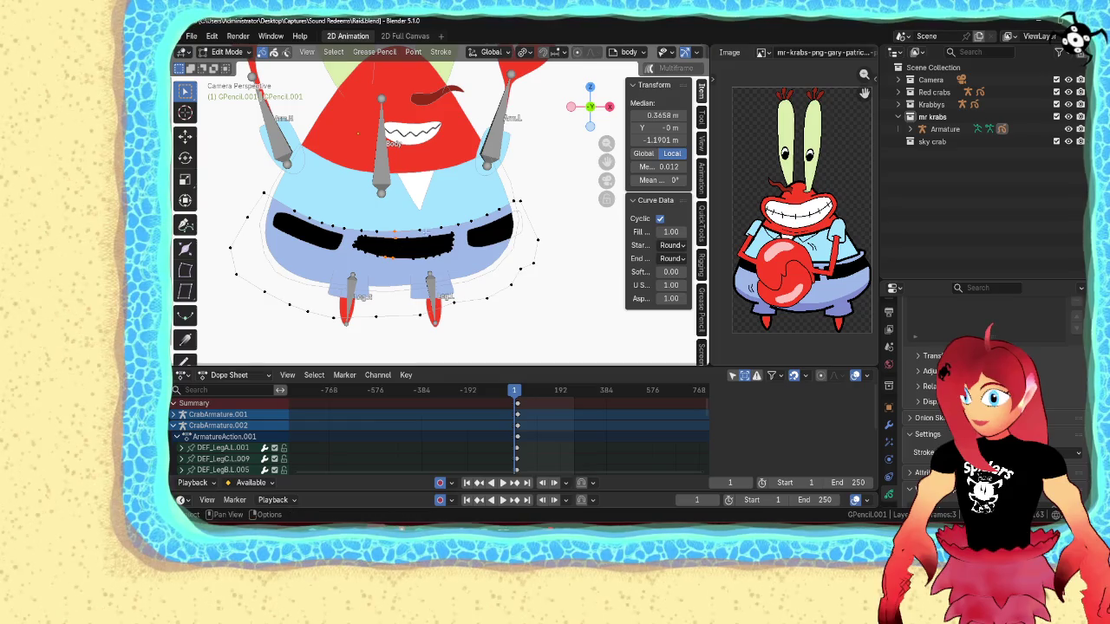
# - Show the 3D cursor in the viewport overlays and switch the Armature into pose mode
pyautogui.scroll(-3, 674, 55)
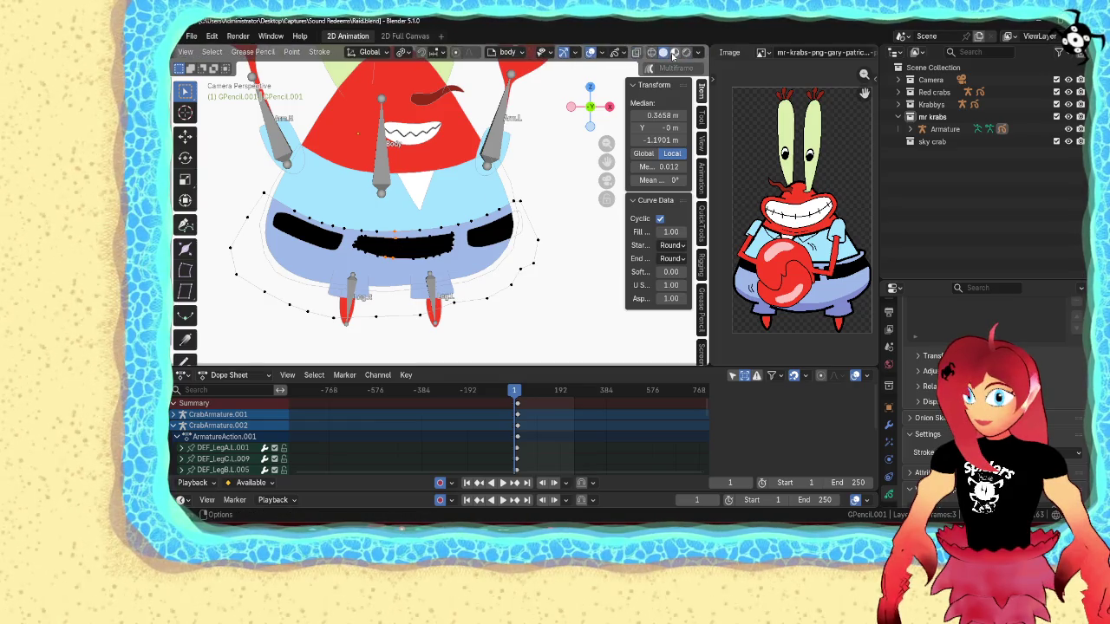
pyautogui.click(603, 54)
pyautogui.click(523, 138)
pyautogui.click(432, 293)
pyautogui.press('Tab')
pyautogui.click(430, 283)
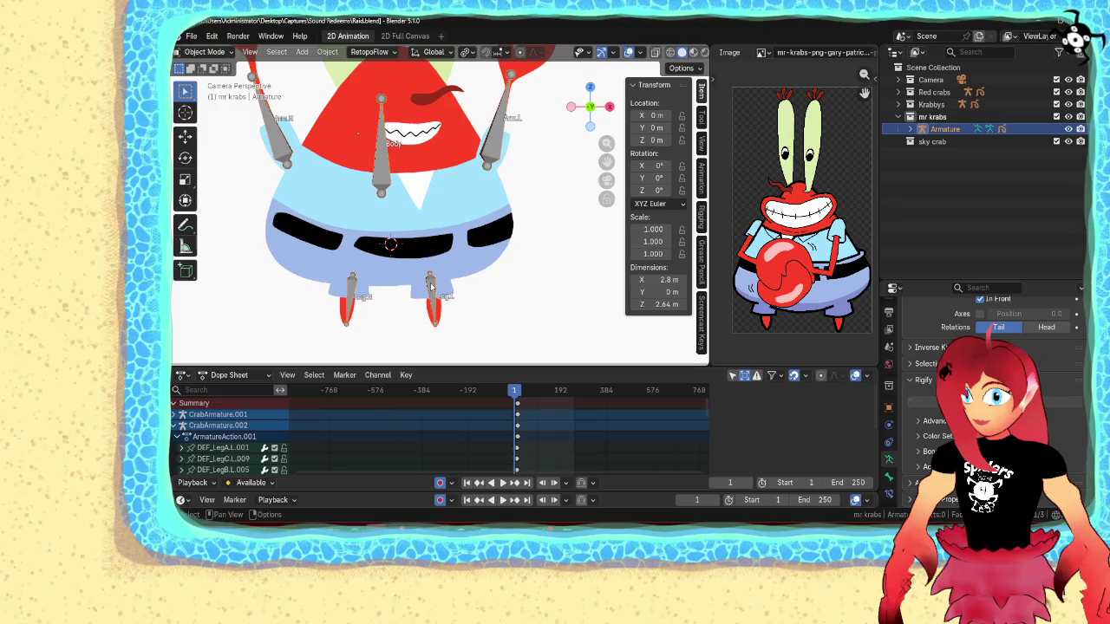
pyautogui.hotkey('ctrl', 'Tab')
pyautogui.click(463, 333)
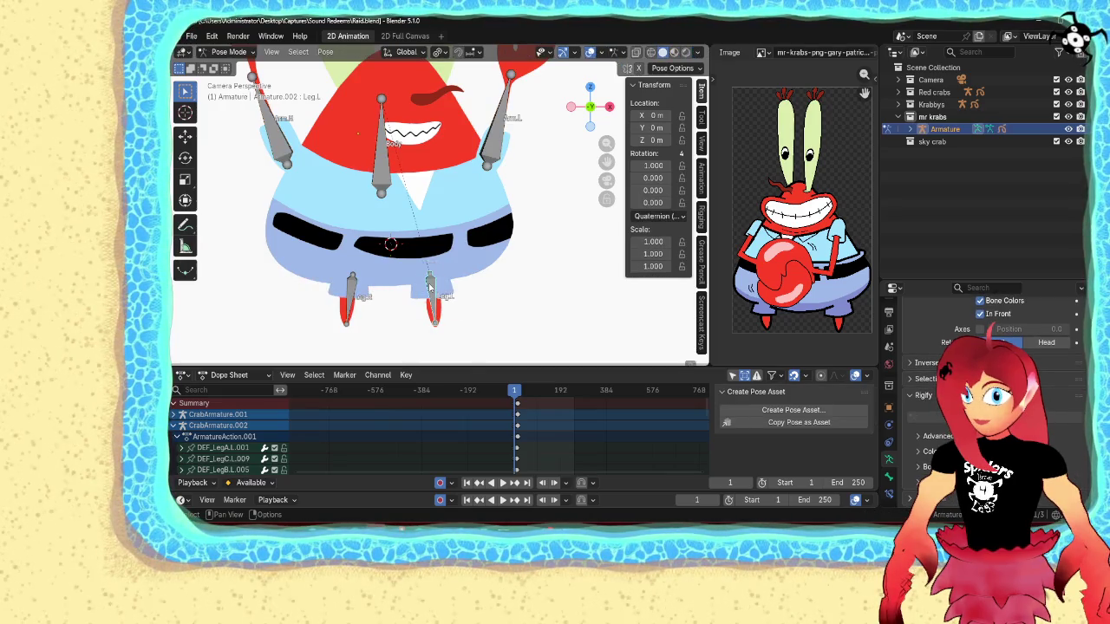
# - Change the rotation pivot, place the 3D cursor on the crab's body, and test-rotate Leg.L
pyautogui.click(438, 51)
pyautogui.click(469, 96)
pyautogui.press('r')
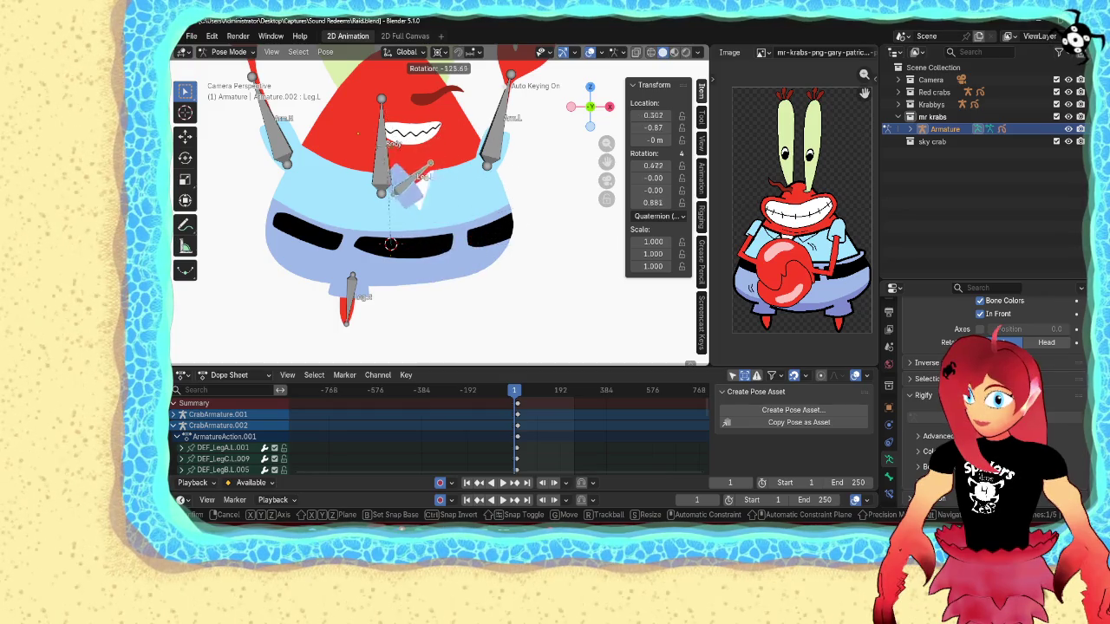
pyautogui.rightClick(510, 309)
pyautogui.keyDown('shift'); pyautogui.rightClick(392, 166); pyautogui.keyUp('shift')
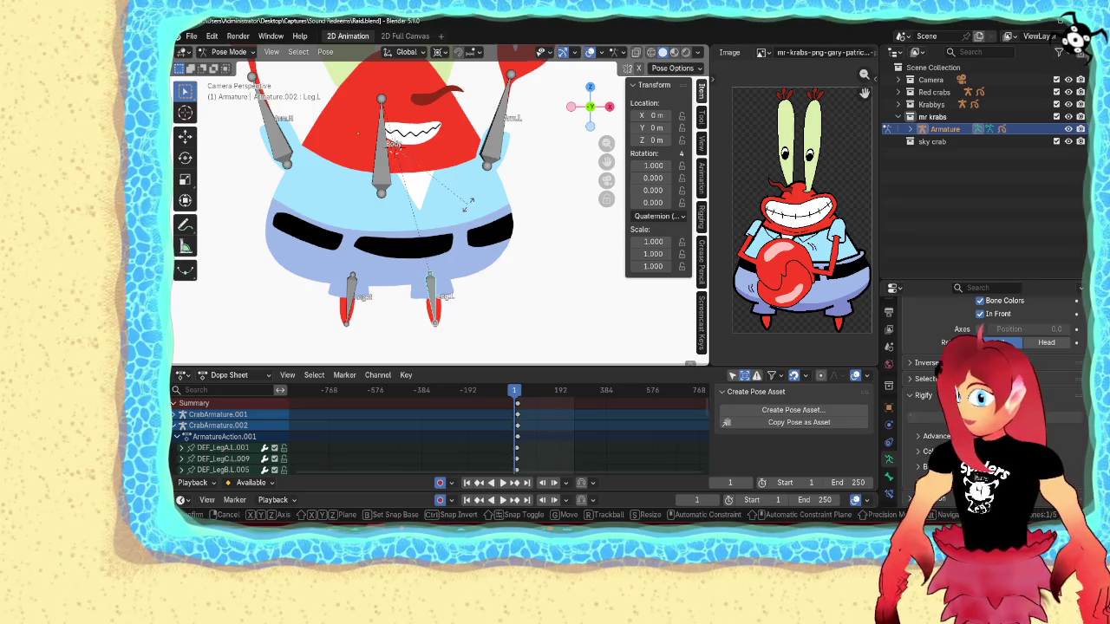
pyautogui.press('r')
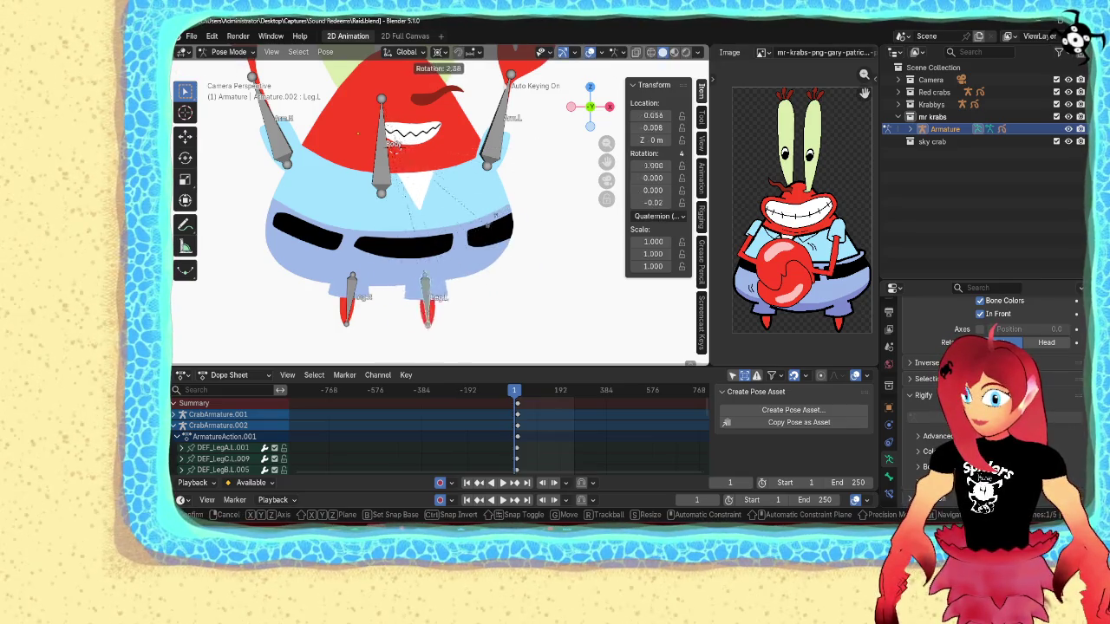
pyautogui.rightClick(503, 206)
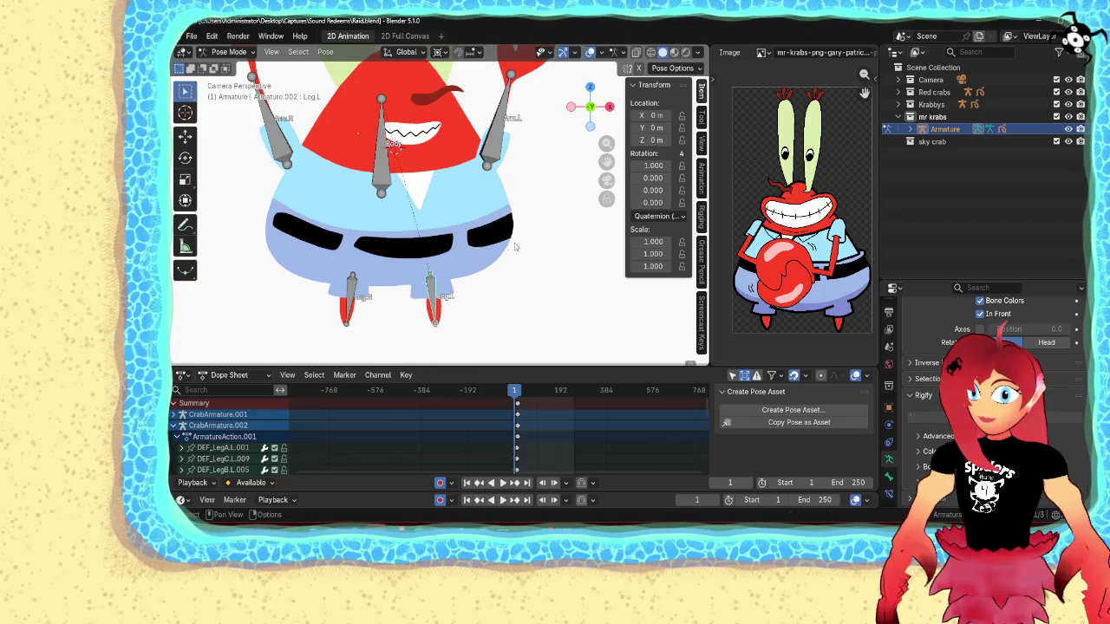
# - Set Leg.L's rotation mode to XYZ Euler and test-rotate it, cancelling back to rest
pyautogui.click(658, 216)
pyautogui.click(651, 260)
pyautogui.press('r')
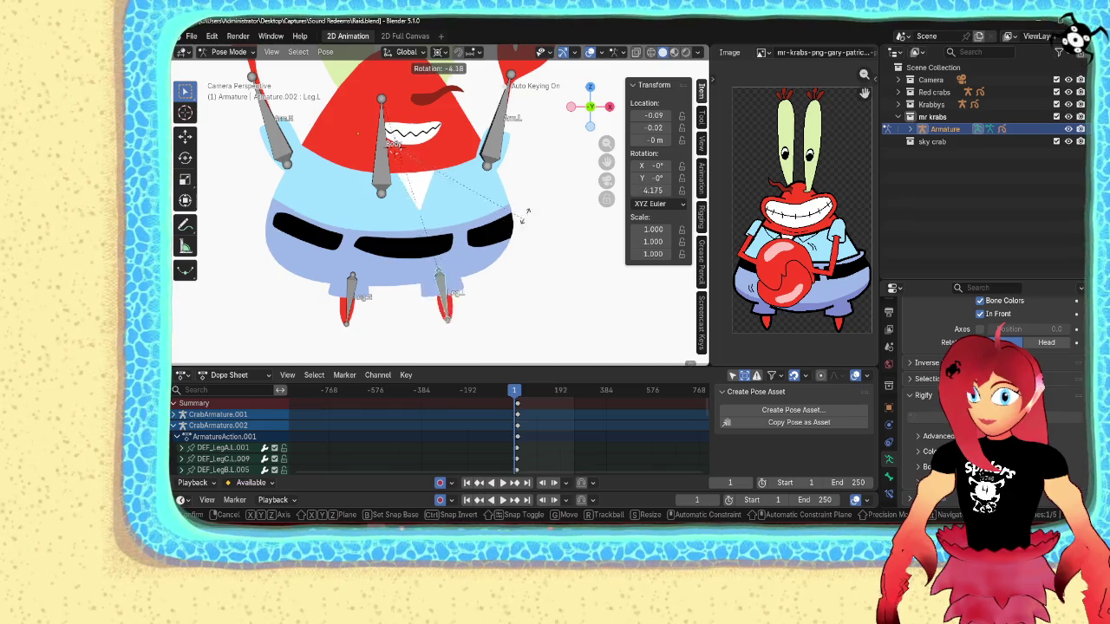
pyautogui.rightClick(564, 204)
pyautogui.press('r')
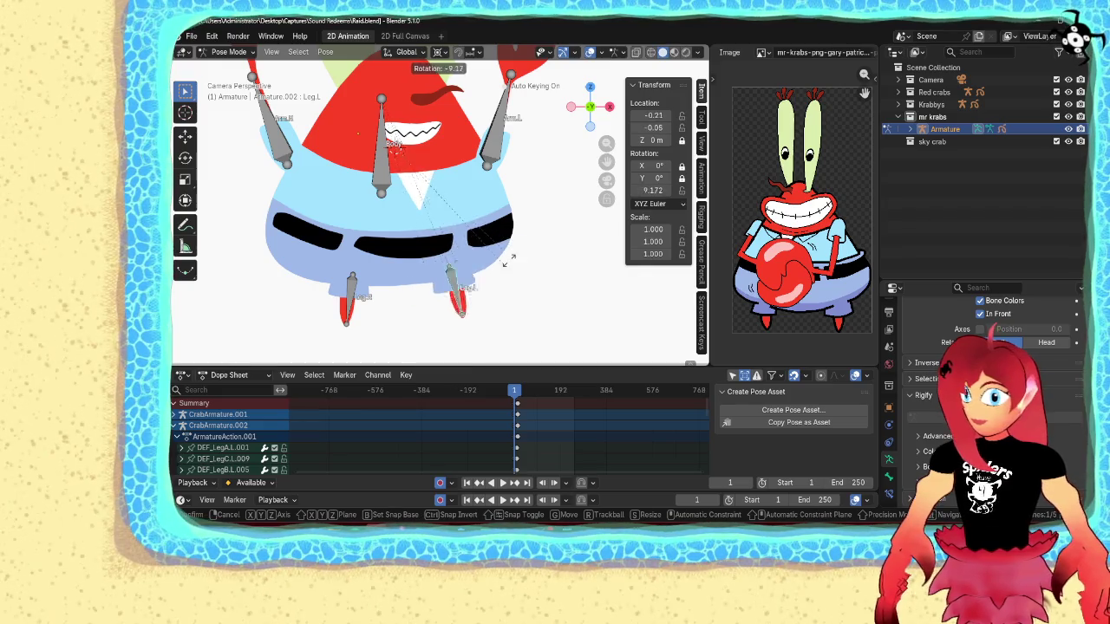
pyautogui.rightClick(478, 291)
pyautogui.click(351, 296)
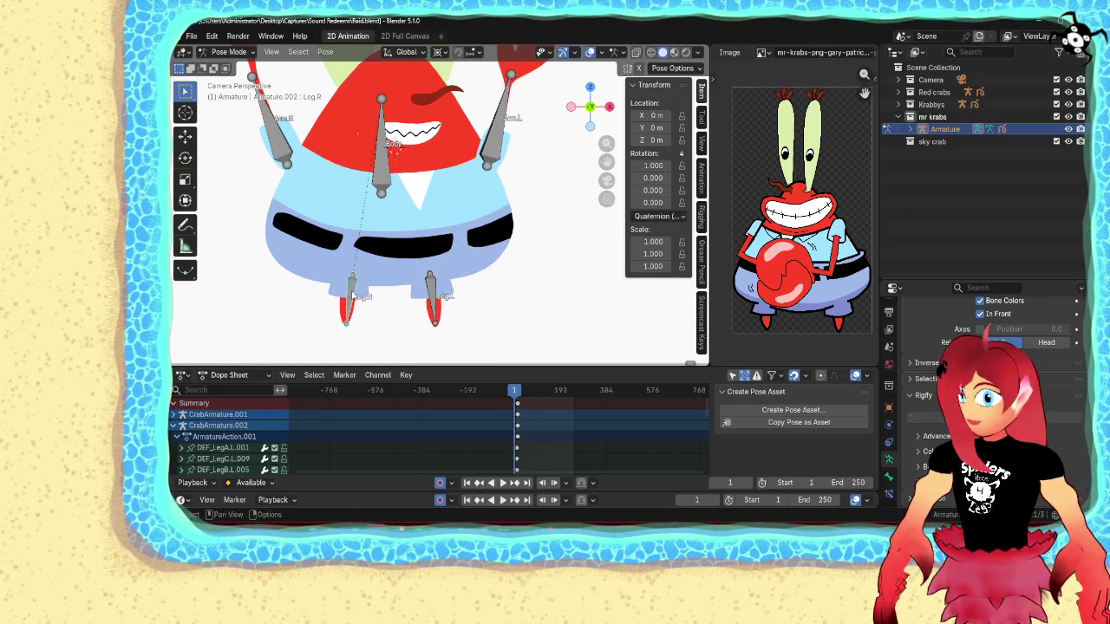
# - Set Leg.R's rotation mode to XYZ Euler and test-rotate it, cancelling back to rest
pyautogui.press('r')
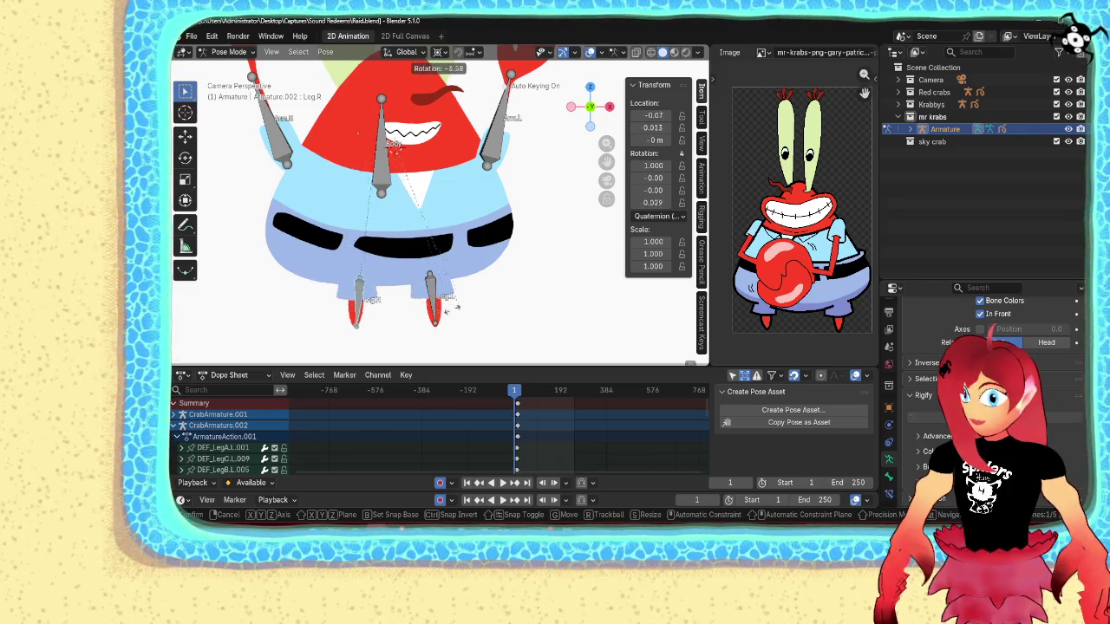
pyautogui.rightClick(565, 278)
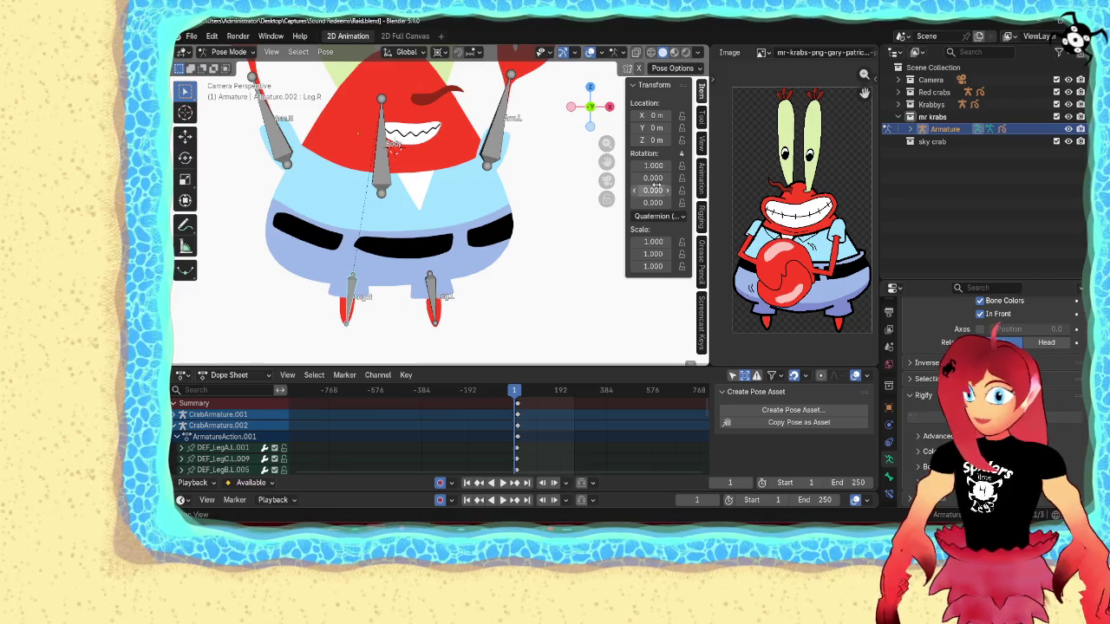
pyautogui.click(659, 216)
pyautogui.click(656, 262)
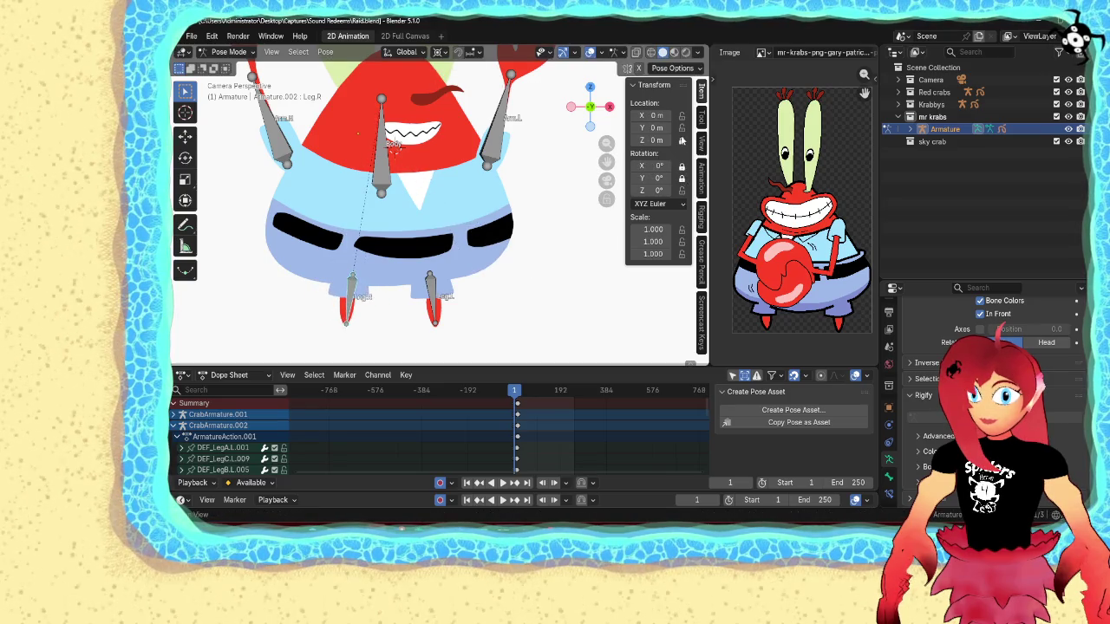
pyautogui.press('r')
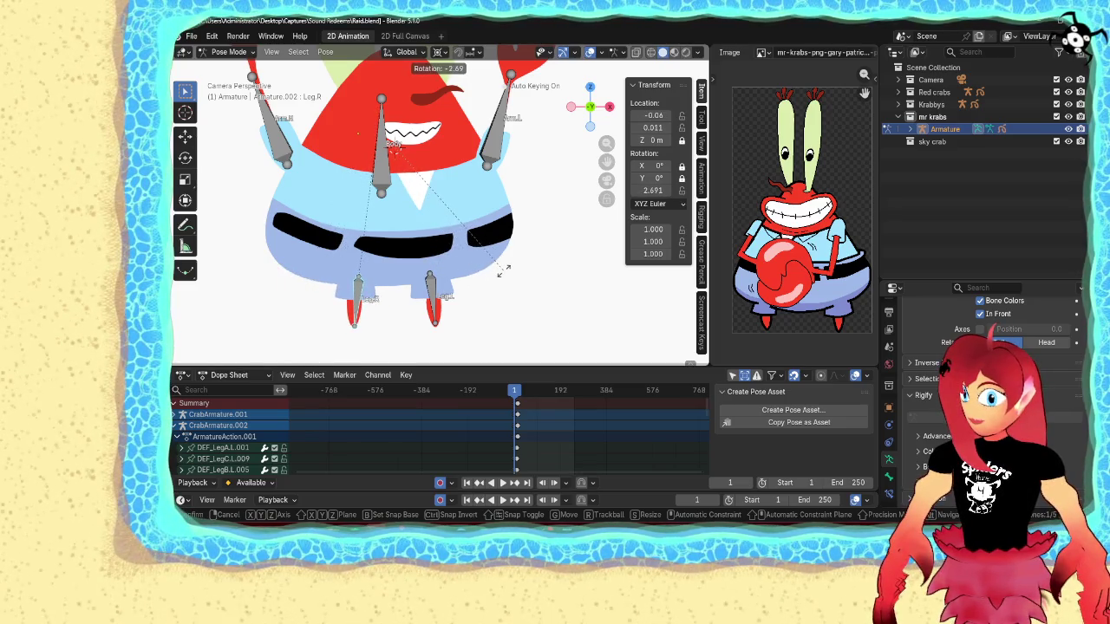
pyautogui.press('Escape')
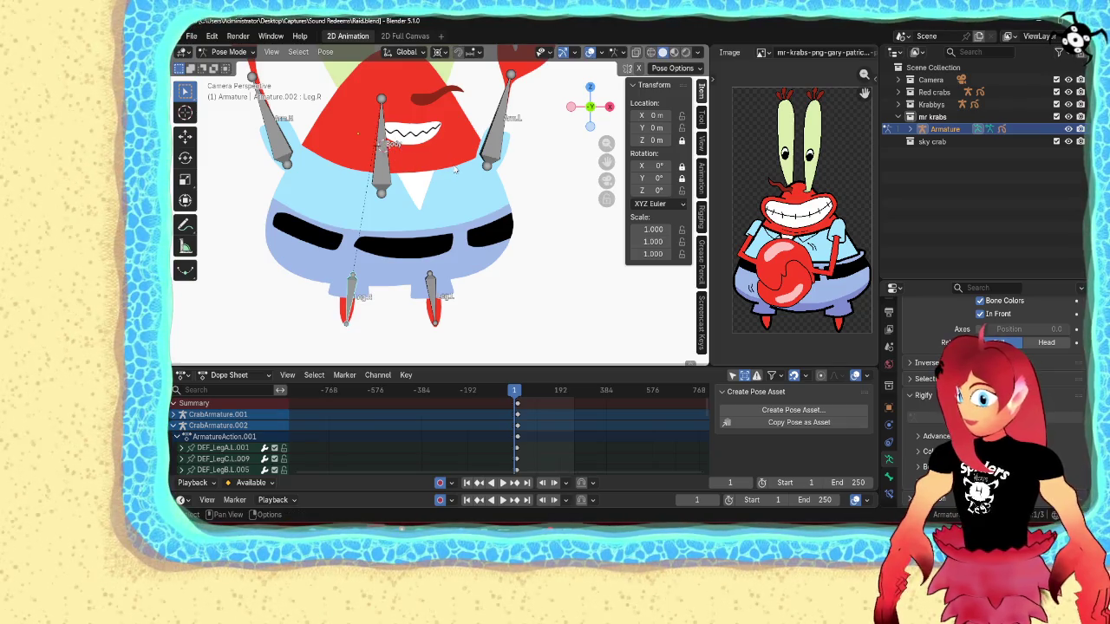
# - Test-rotate the Arm.R bone and cancel so it stays at rest, then zoom out
pyautogui.scroll(-2, 386, 149)
pyautogui.click(317, 158)
pyautogui.press('r')
pyautogui.press('Escape')
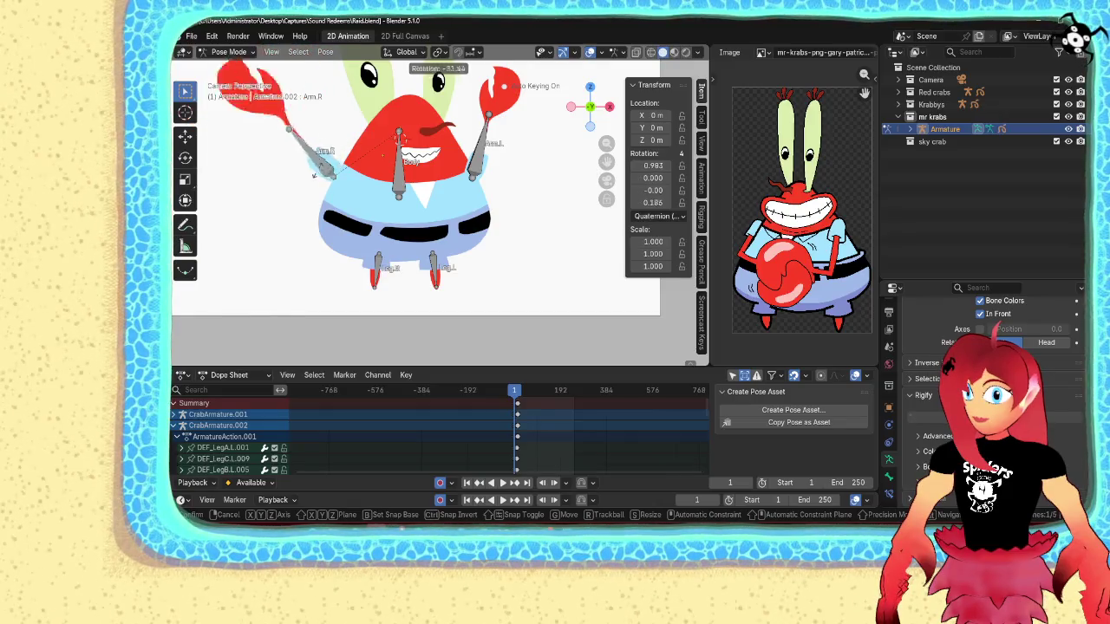
pyautogui.scroll(-2, 519, 205)
pyautogui.scroll(-1, 518, 205)
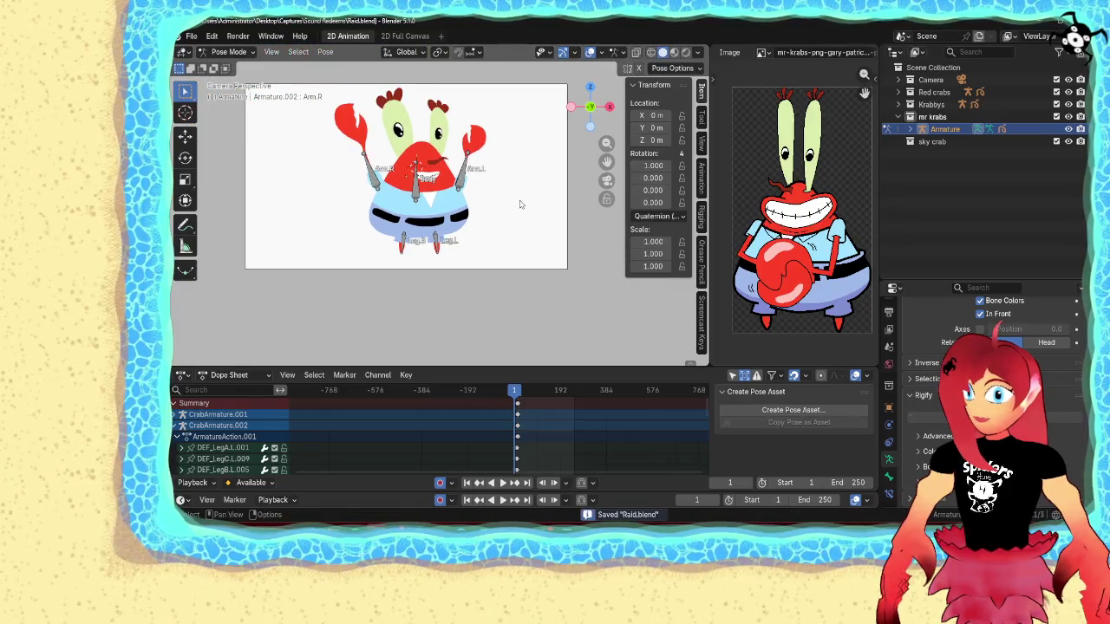
# - Lock Z location and keyframe Location X/Y and Rotation Z on the selected bone at frame 1
pyautogui.hotkey('ctrl', 'Tab')
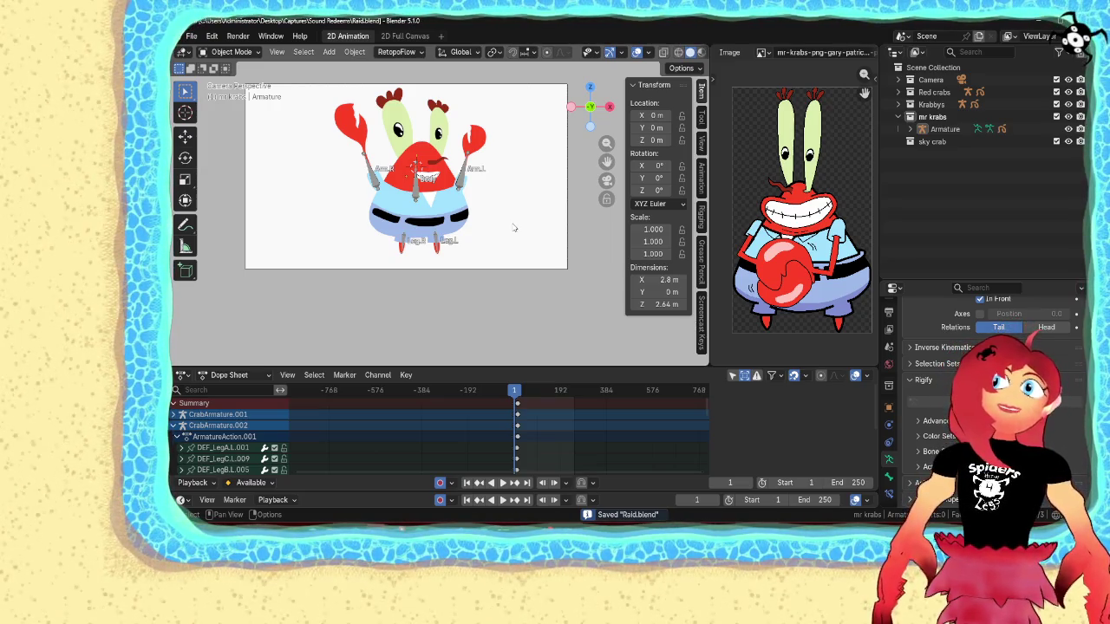
pyautogui.hotkey('ctrl', 'Tab')
pyautogui.scroll(2, 514, 227)
pyautogui.click(682, 141)
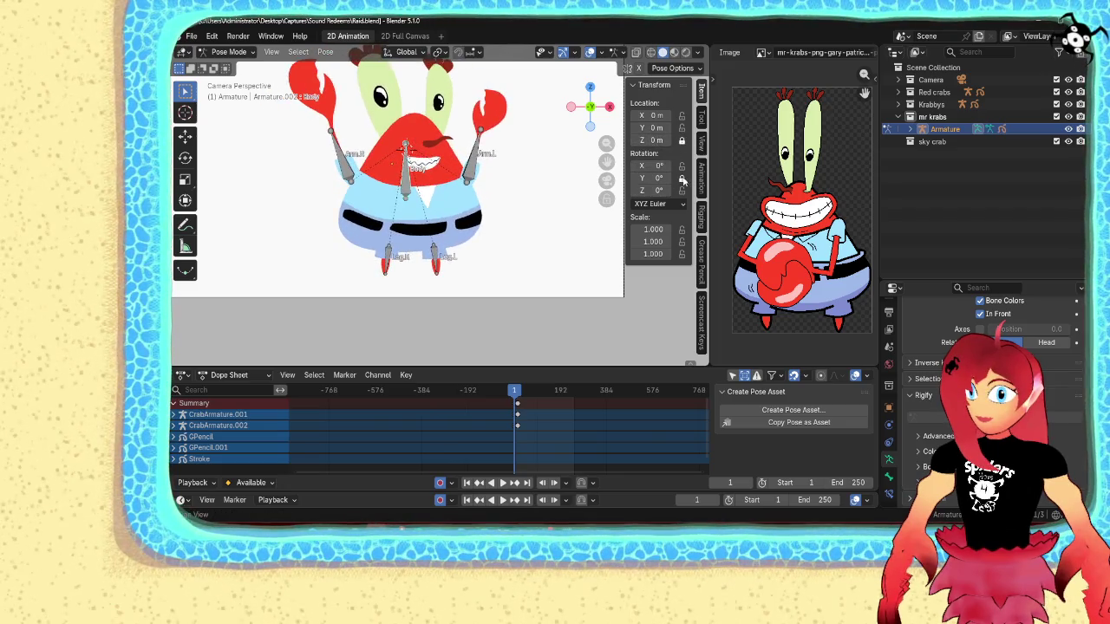
pyautogui.rightClick(652, 116)
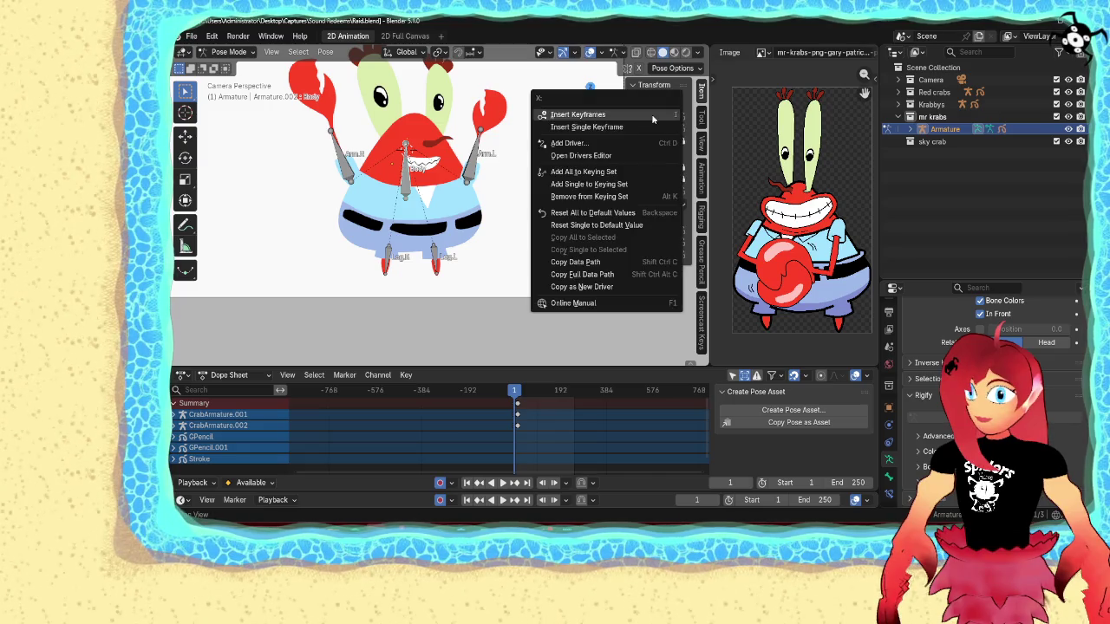
pyautogui.click(648, 127)
pyautogui.rightClick(653, 127)
pyautogui.click(652, 127)
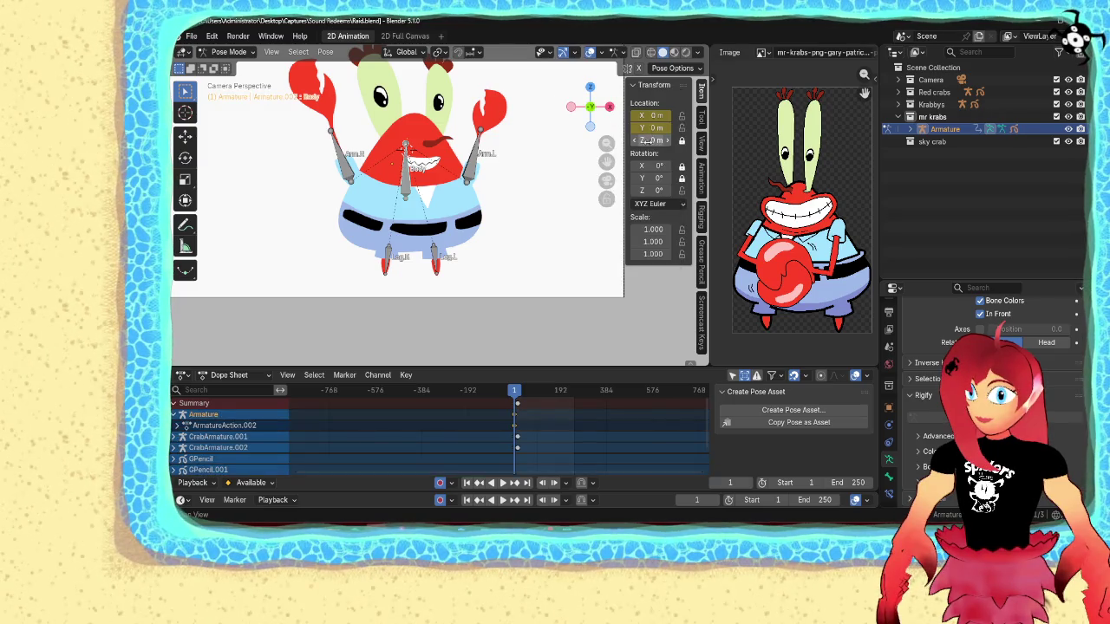
pyautogui.rightClick(656, 191)
pyautogui.click(656, 191)
pyautogui.rightClick(653, 190)
pyautogui.click(654, 187)
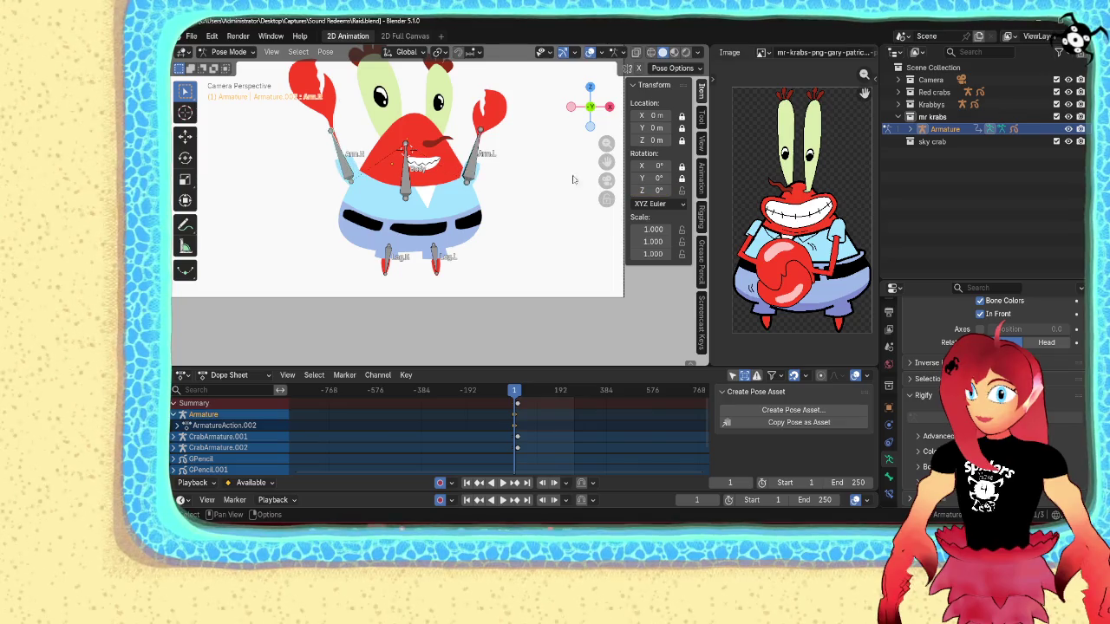
pyautogui.rightClick(662, 196)
pyautogui.click(661, 195)
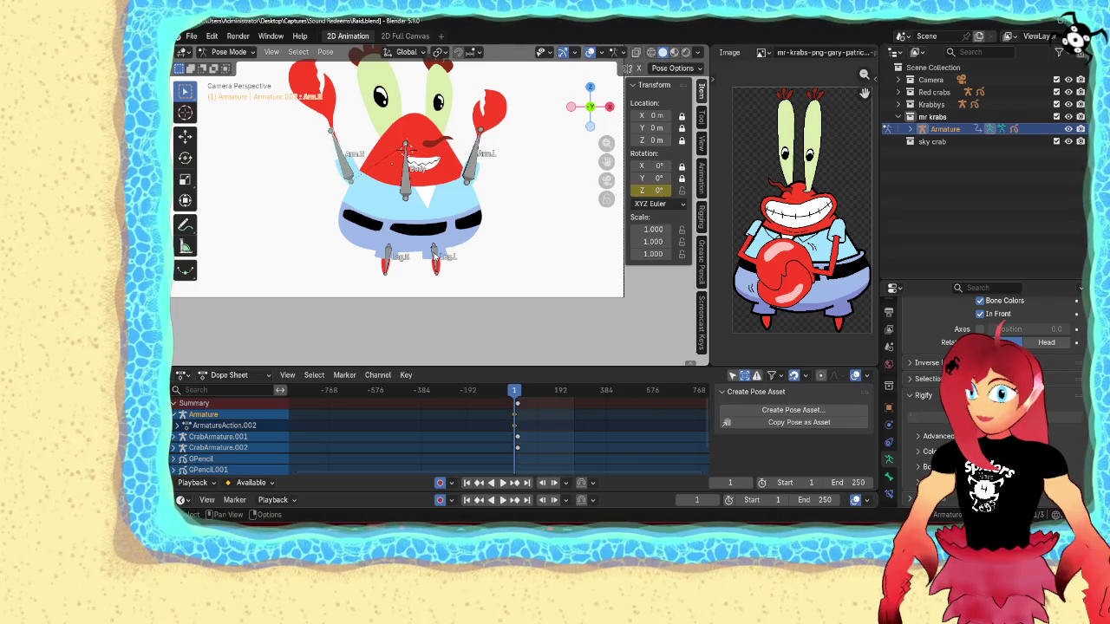
# - Keyframe Leg.L's X/Y location and Z rotation, and set the pivot point to 3D Cursor
pyautogui.click(433, 249)
pyautogui.rightClick(650, 190)
pyautogui.click(650, 191)
pyautogui.rightClick(656, 127)
pyautogui.click(657, 127)
pyautogui.rightClick(656, 115)
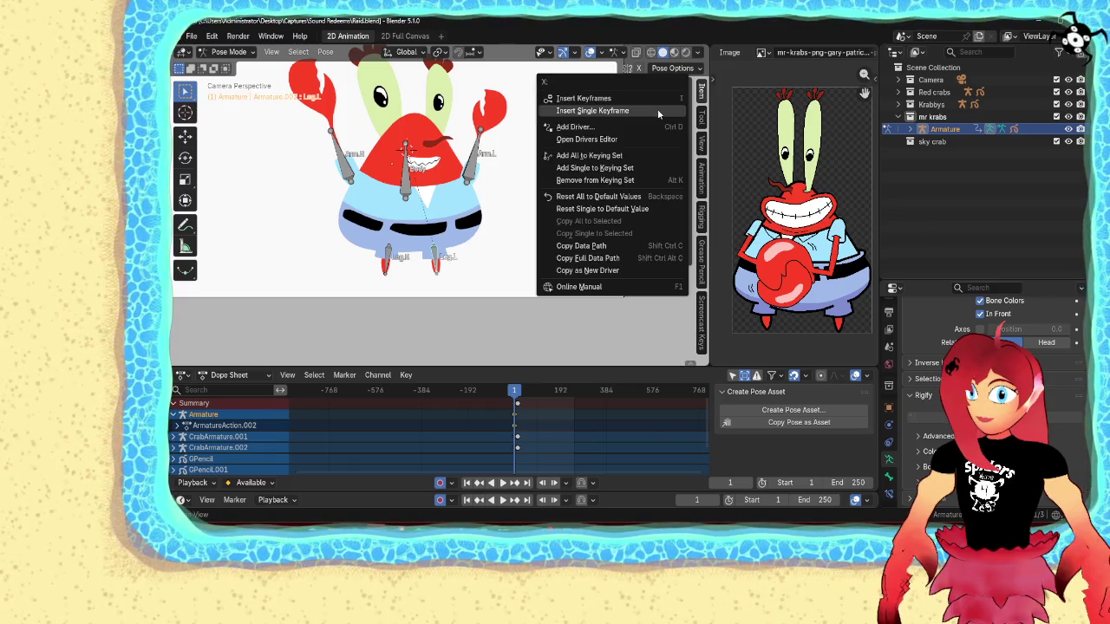
pyautogui.click(656, 116)
pyautogui.rightClick(657, 190)
pyautogui.click(657, 191)
pyautogui.rightClick(658, 130)
pyautogui.click(658, 133)
pyautogui.rightClick(659, 116)
pyautogui.click(658, 116)
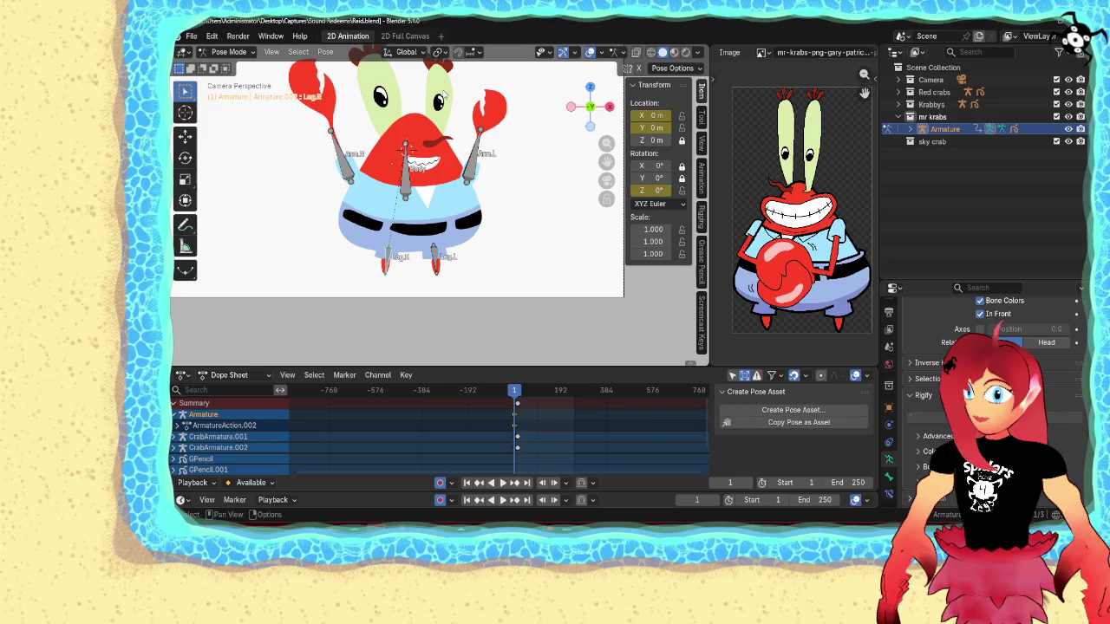
pyautogui.click(439, 52)
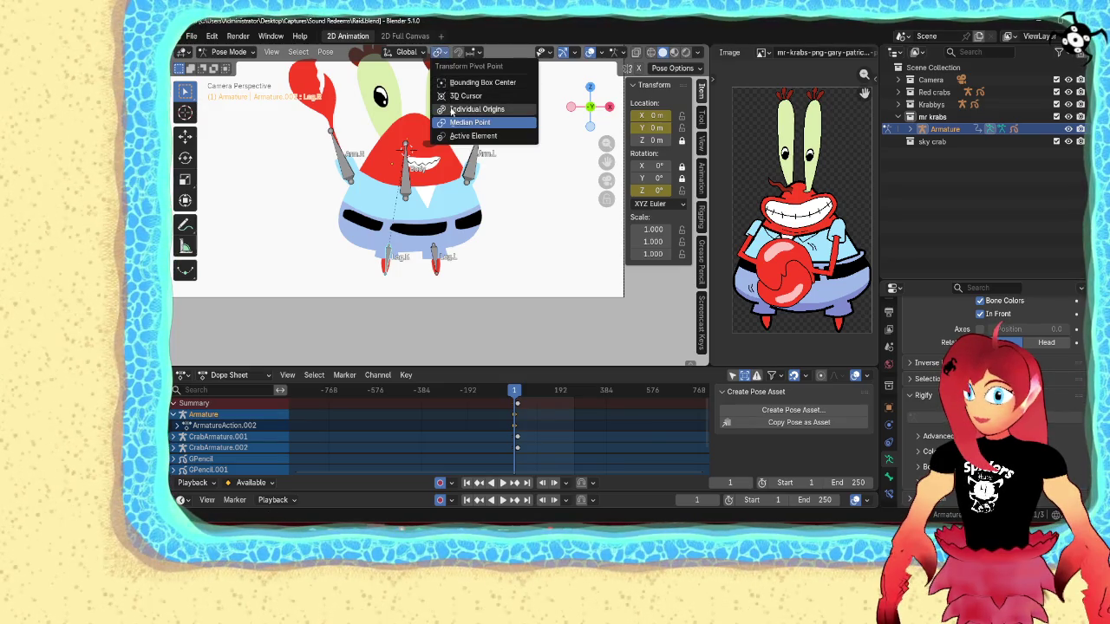
pyautogui.click(468, 96)
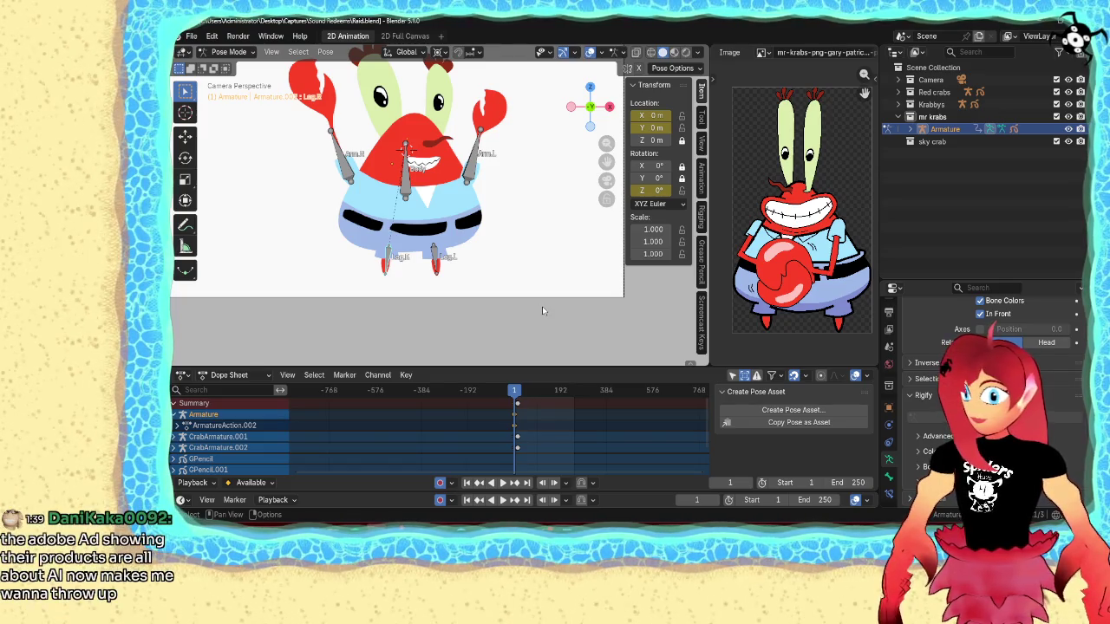
# - Rotate the leg bone to -3.73° and then 5.83° at the starting frame
pyautogui.press('r')
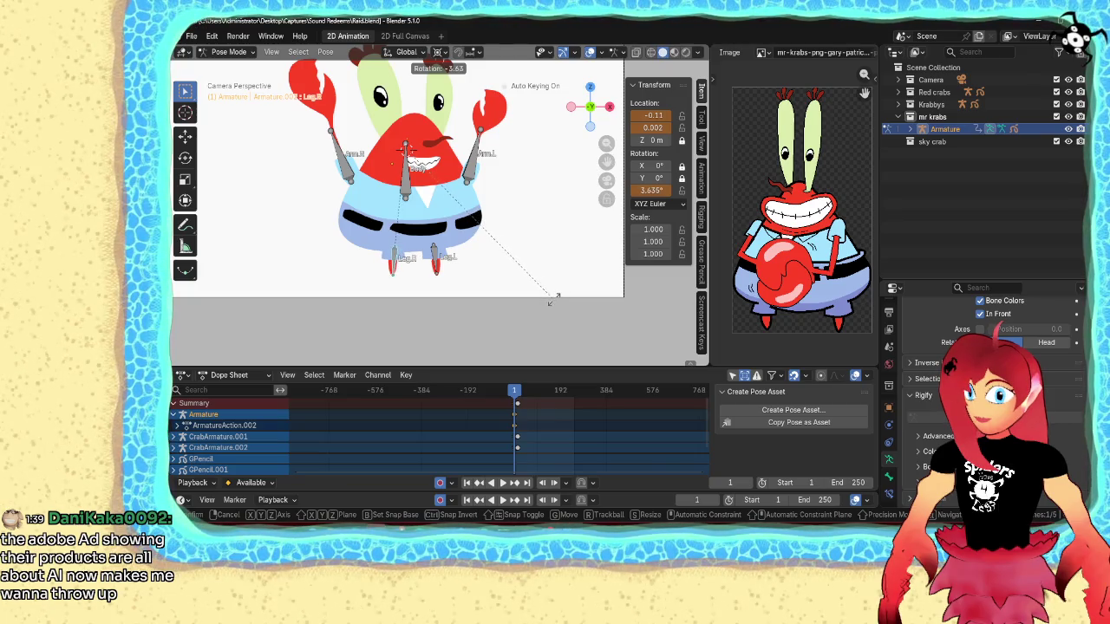
pyautogui.click(552, 299)
pyautogui.press('r')
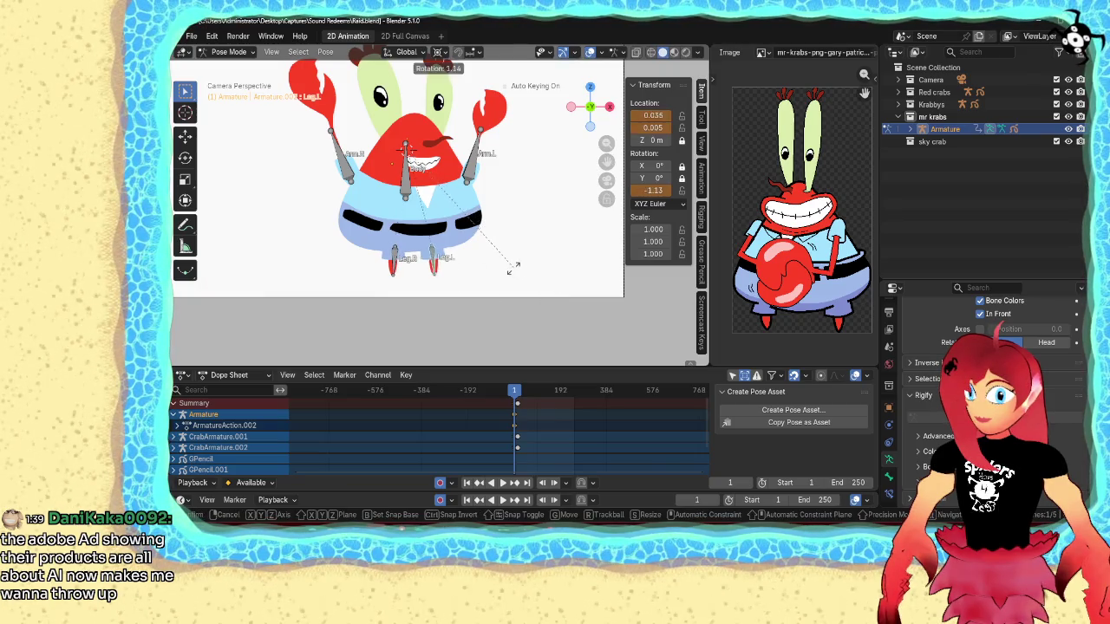
pyautogui.click(500, 273)
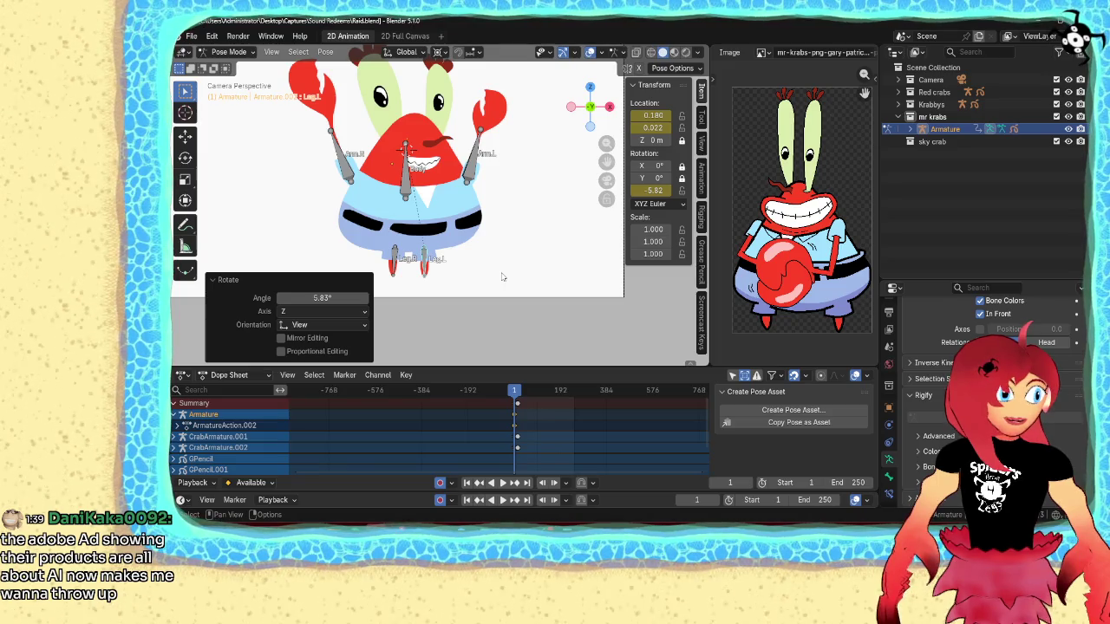
pyautogui.scroll(2, 554, 423)
pyautogui.scroll(2, 559, 423)
pyautogui.scroll(3, 564, 422)
pyautogui.scroll(3, 559, 422)
pyautogui.scroll(3, 525, 422)
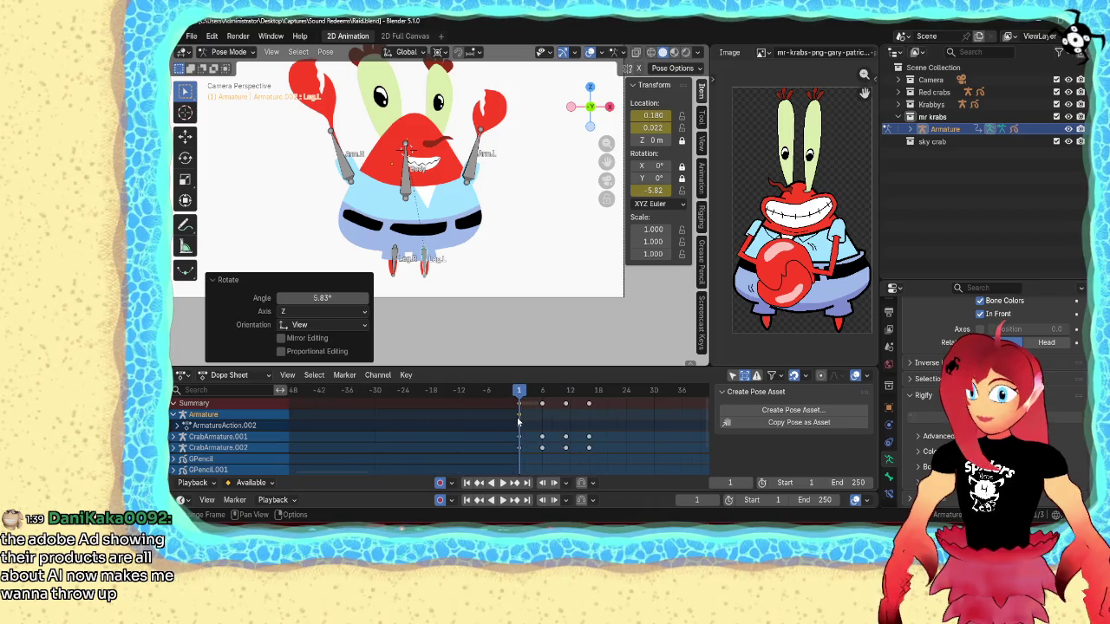
# - At frame 6, rotate both leg bones into a new pose and play back the animation
pyautogui.moveTo(520, 391); pyautogui.dragTo(542, 391)
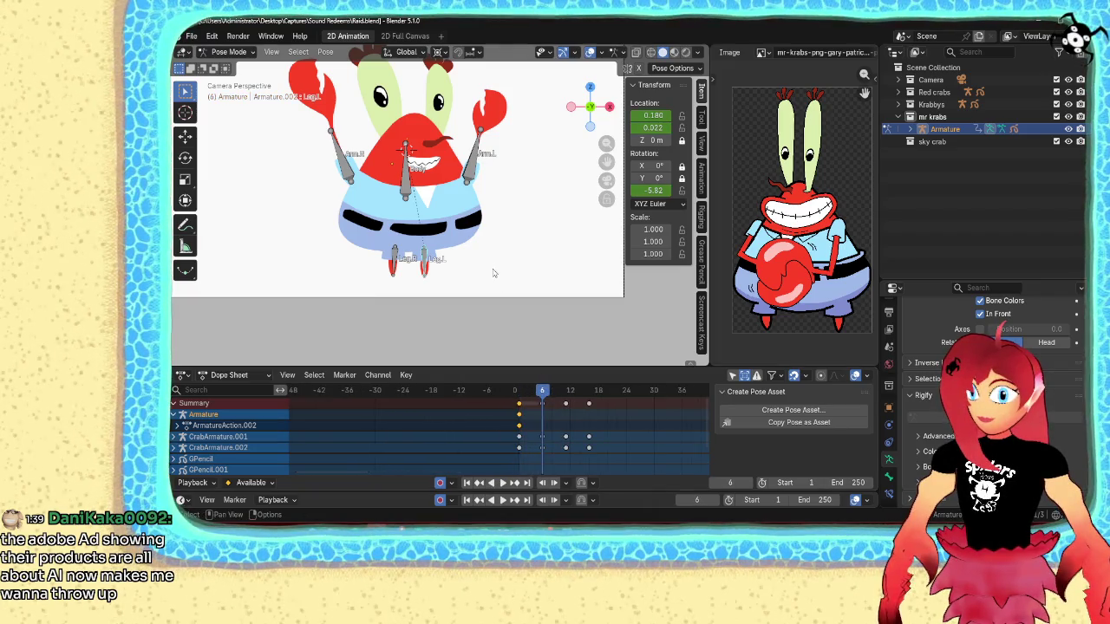
pyautogui.press('r')
pyautogui.click(501, 268)
pyautogui.click(395, 262)
pyautogui.press('r')
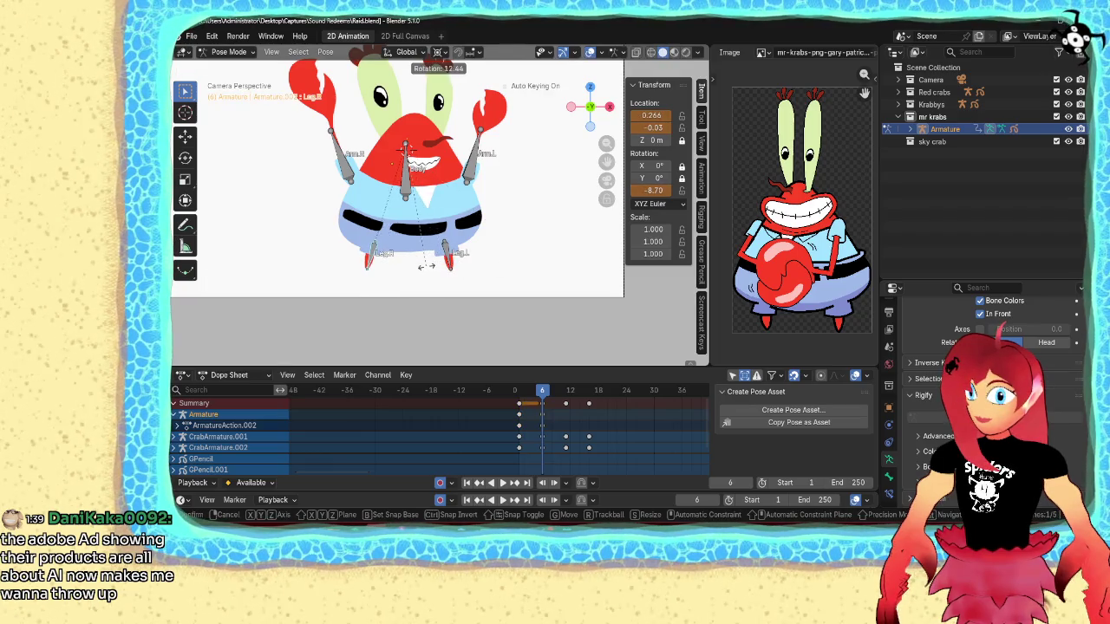
pyautogui.click(428, 272)
pyautogui.press('space')
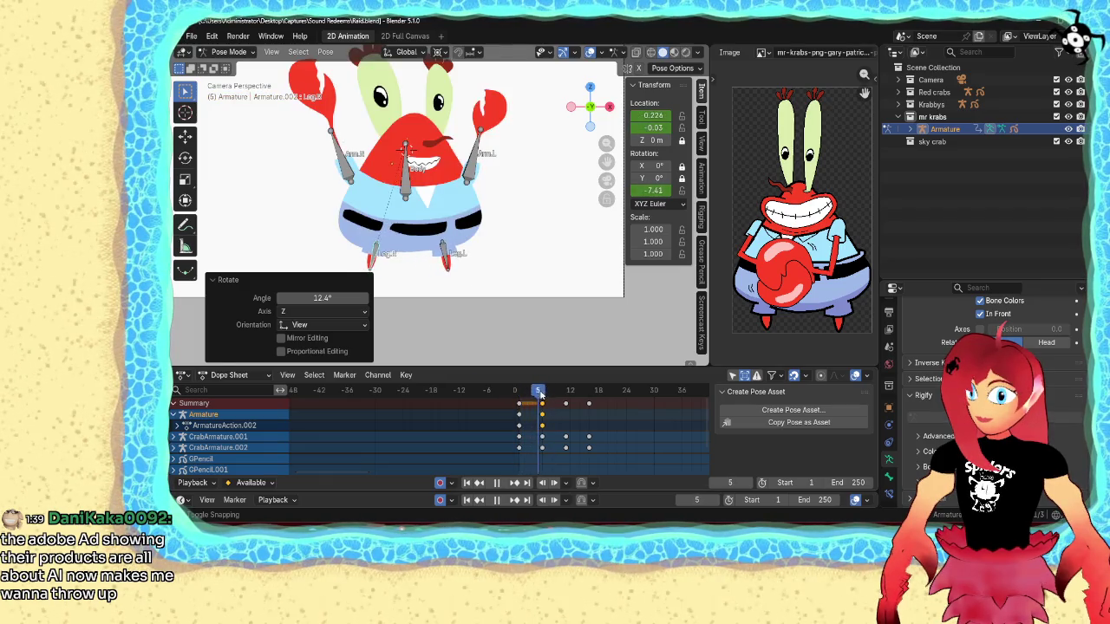
# - Duplicate the frame-0 leg keys to frame 11, then undo and redo to review poses
pyautogui.moveTo(520, 392); pyautogui.dragTo(567, 399)
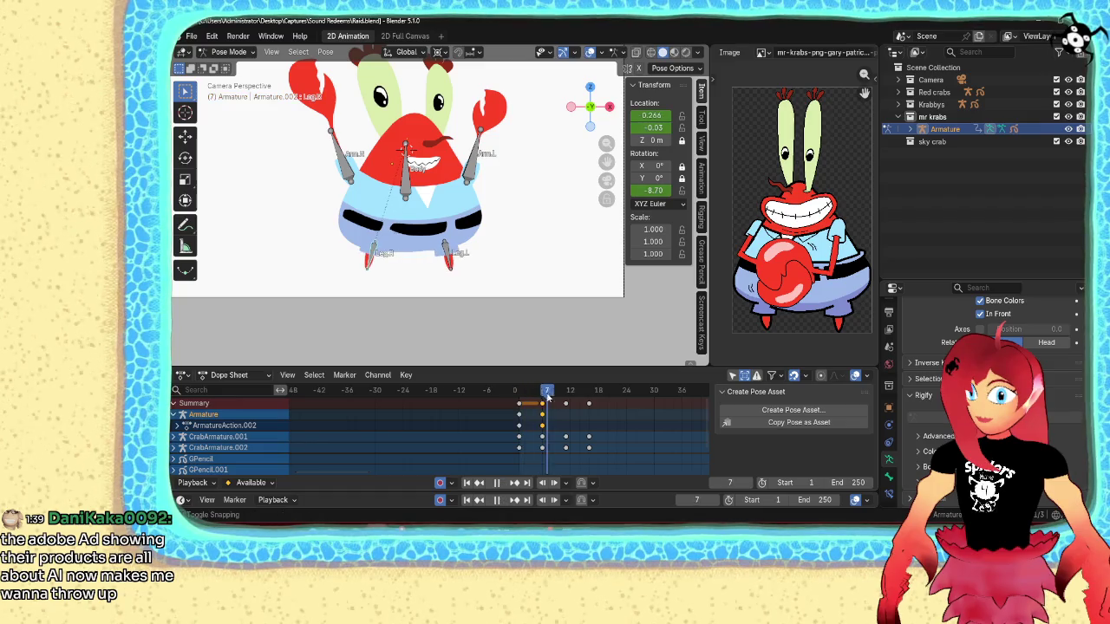
pyautogui.press('g')
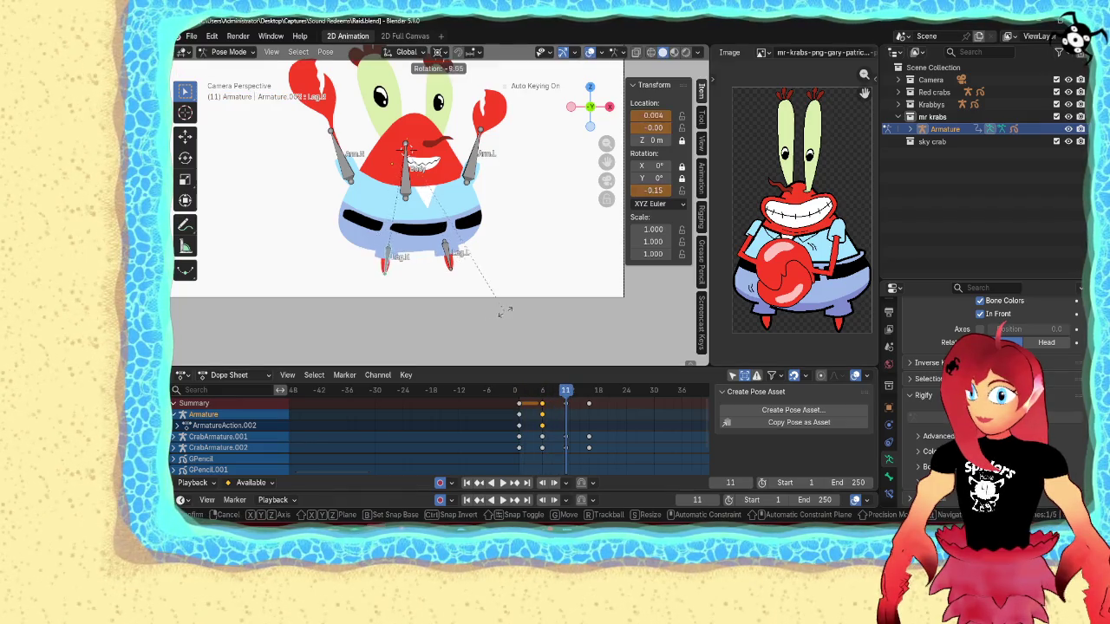
pyautogui.rightClick(535, 340)
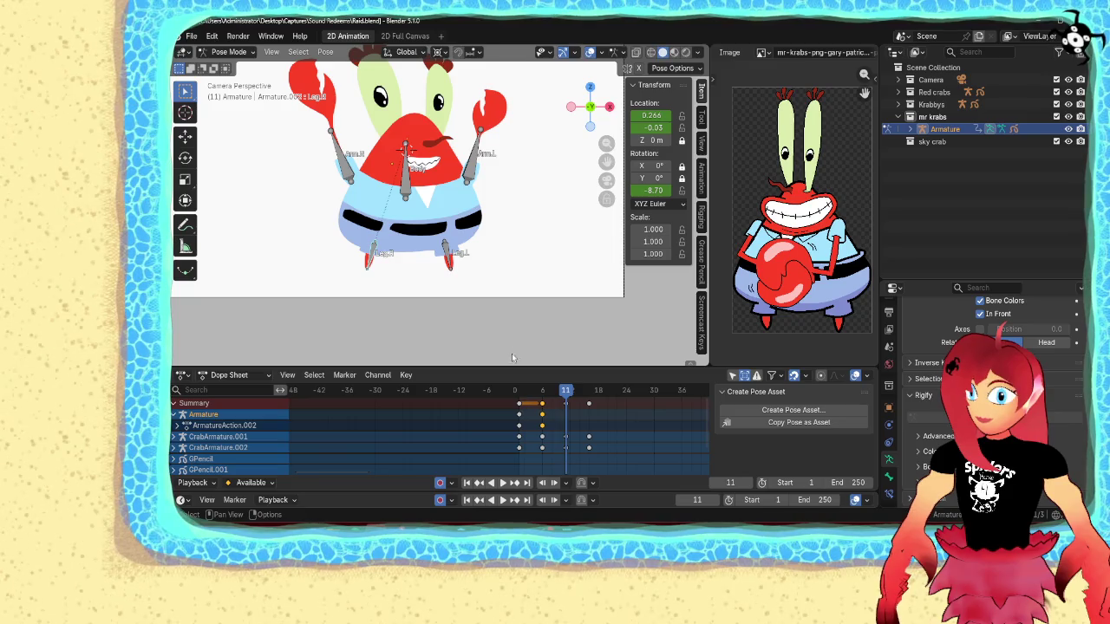
pyautogui.click(519, 416)
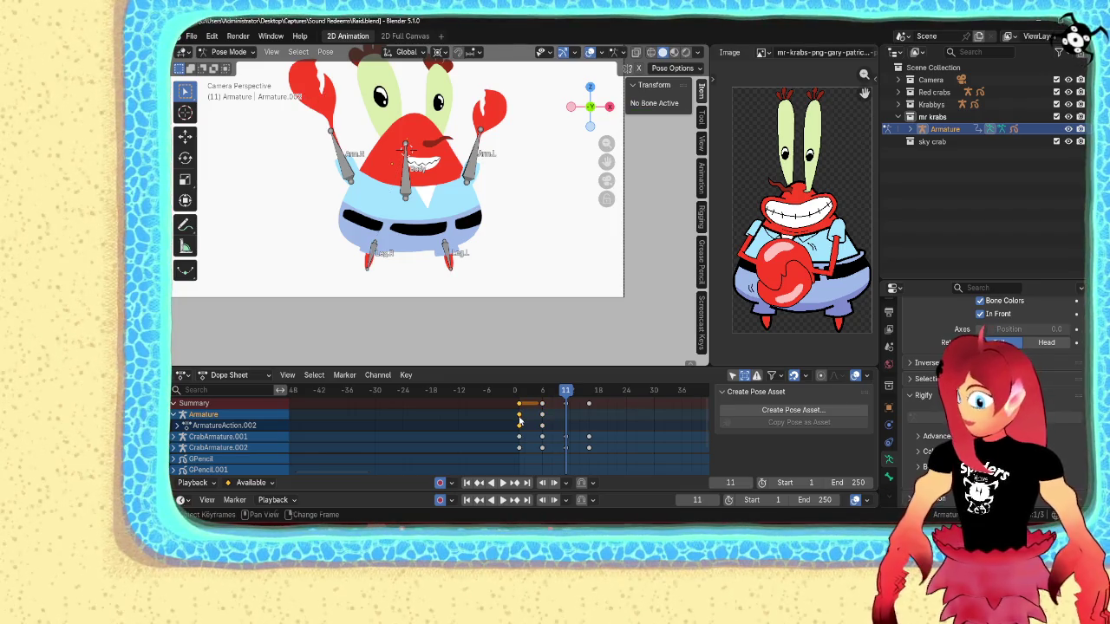
pyautogui.moveTo(519, 420)
pyautogui.mouseDown()
pyautogui.moveTo(565, 419)
pyautogui.moveTo(518, 404)
pyautogui.moveTo(564, 415)
pyautogui.moveTo(523, 414)
pyautogui.moveTo(547, 414)
pyautogui.mouseUp()
pyautogui.click(565, 419)
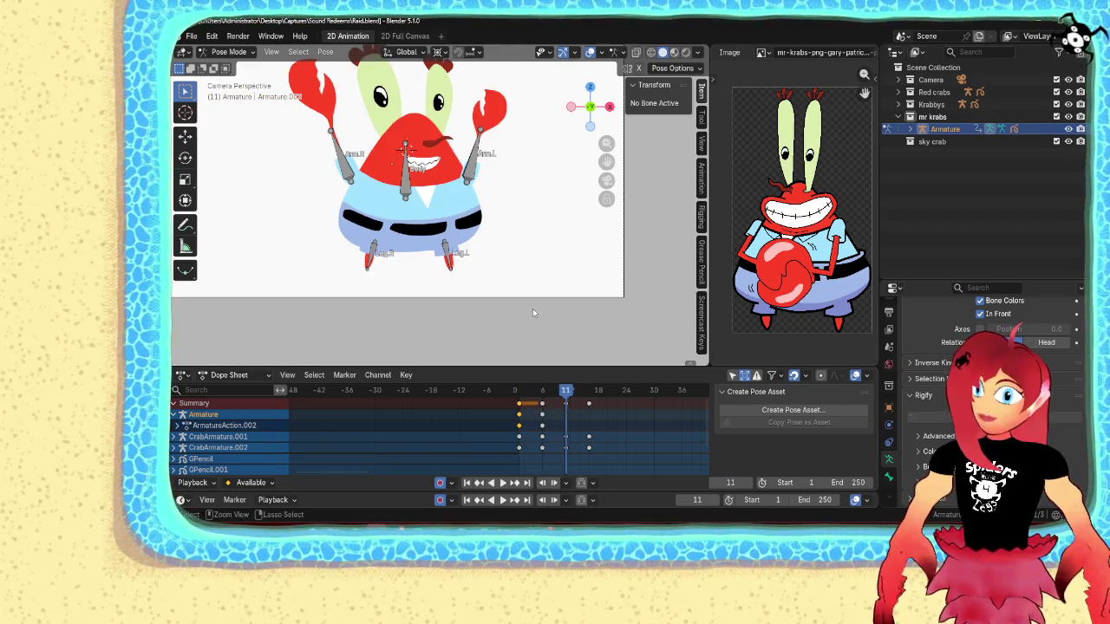
pyautogui.hotkey('ctrl', 'z')
pyautogui.hotkey('ctrl', 'z')
pyautogui.hotkey('ctrl', 'z')
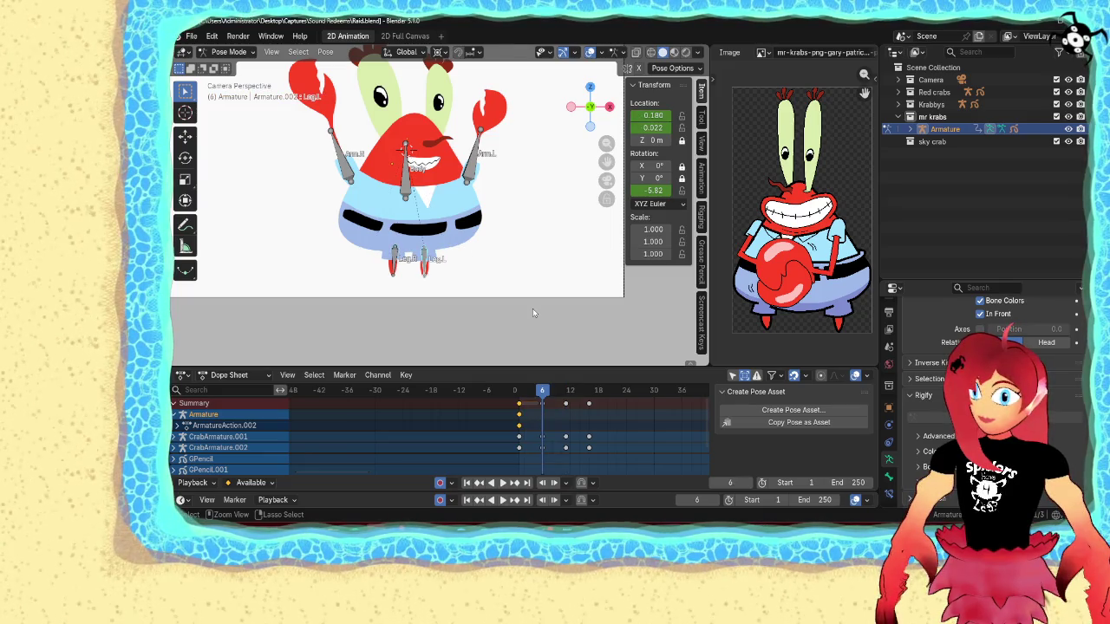
pyautogui.hotkey('ctrl', 'z')
pyautogui.hotkey('ctrl', 'z')
pyautogui.hotkey('ctrl', 'z')
pyautogui.hotkey('ctrl', 'z')
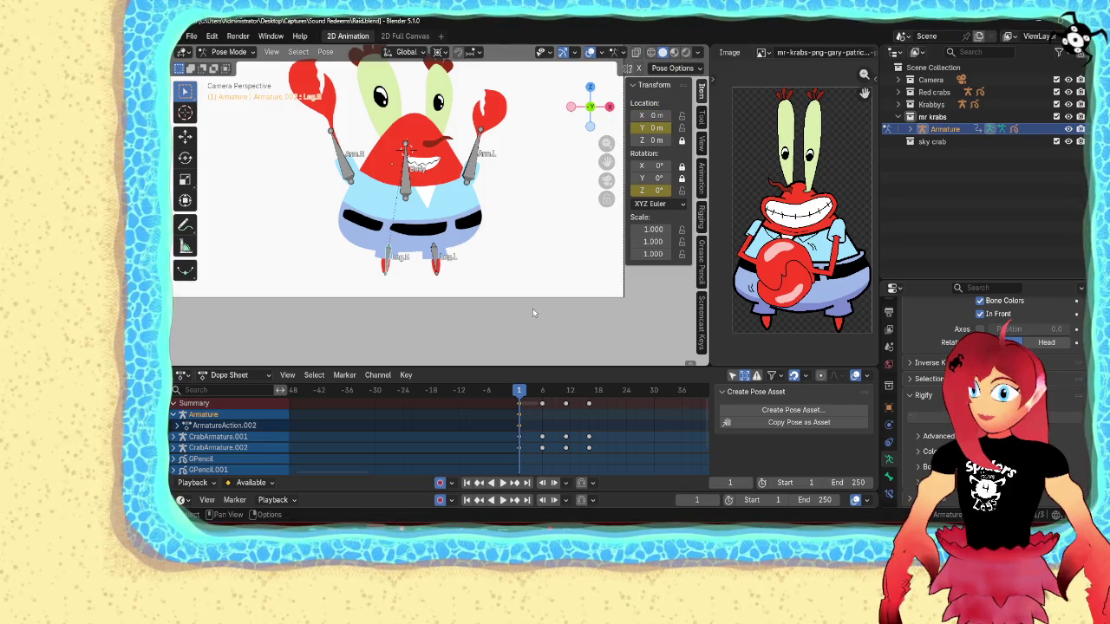
pyautogui.hotkey('ctrl', 'z')
pyautogui.hotkey('ctrl', 'z')
pyautogui.hotkey('ctrl', 'shift', 'z')
# - Swing the right and left legs apart into a new stride pose
pyautogui.scroll(2, 425, 285)
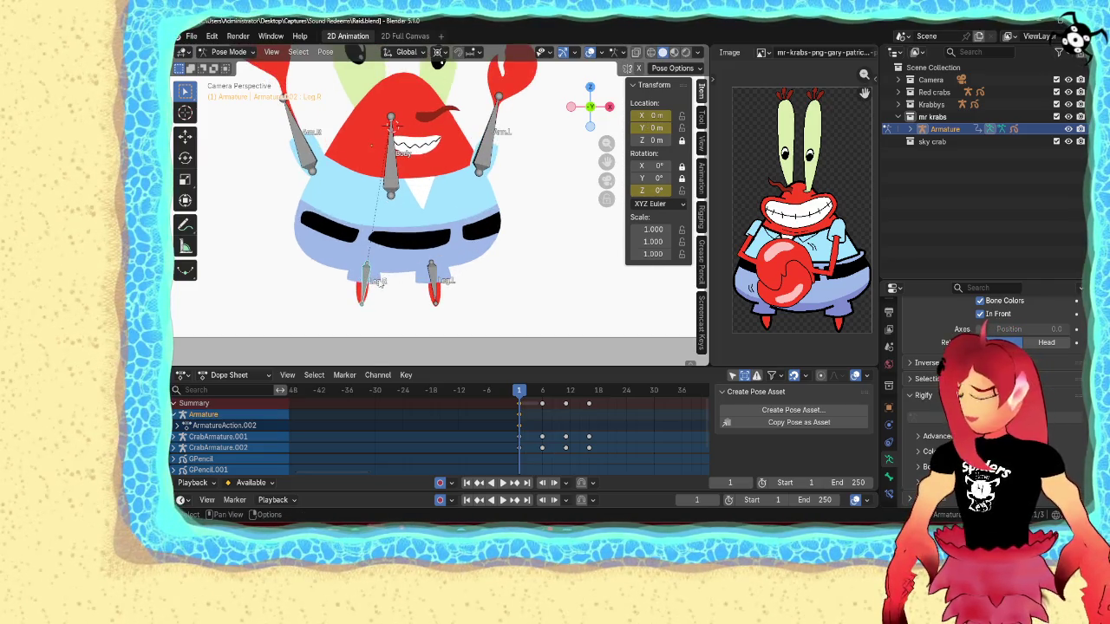
pyautogui.press('r')
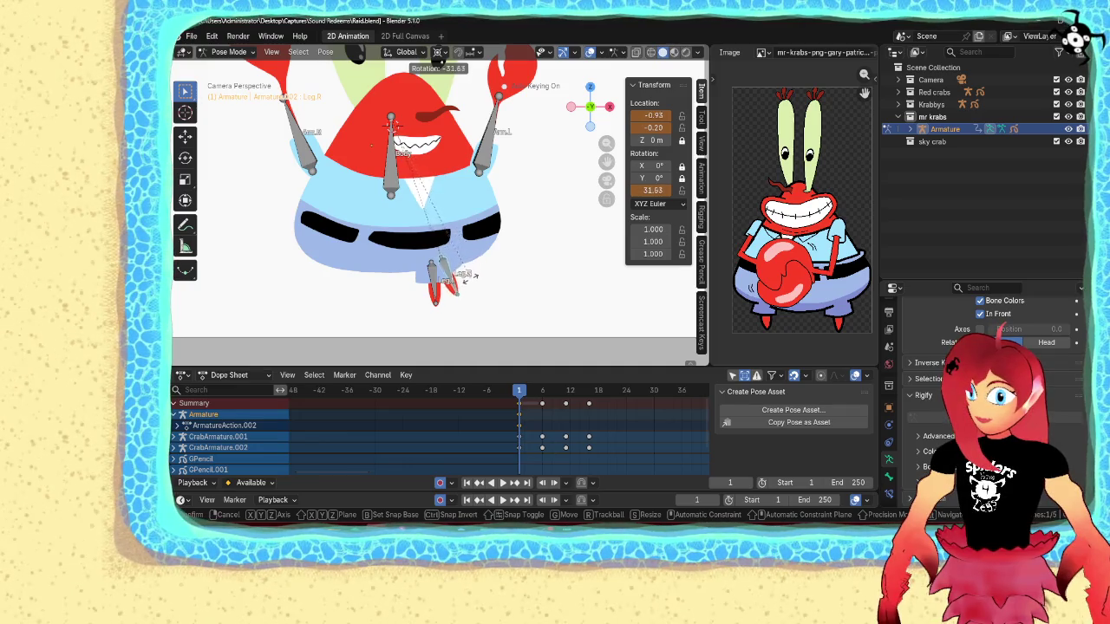
pyautogui.click(469, 282)
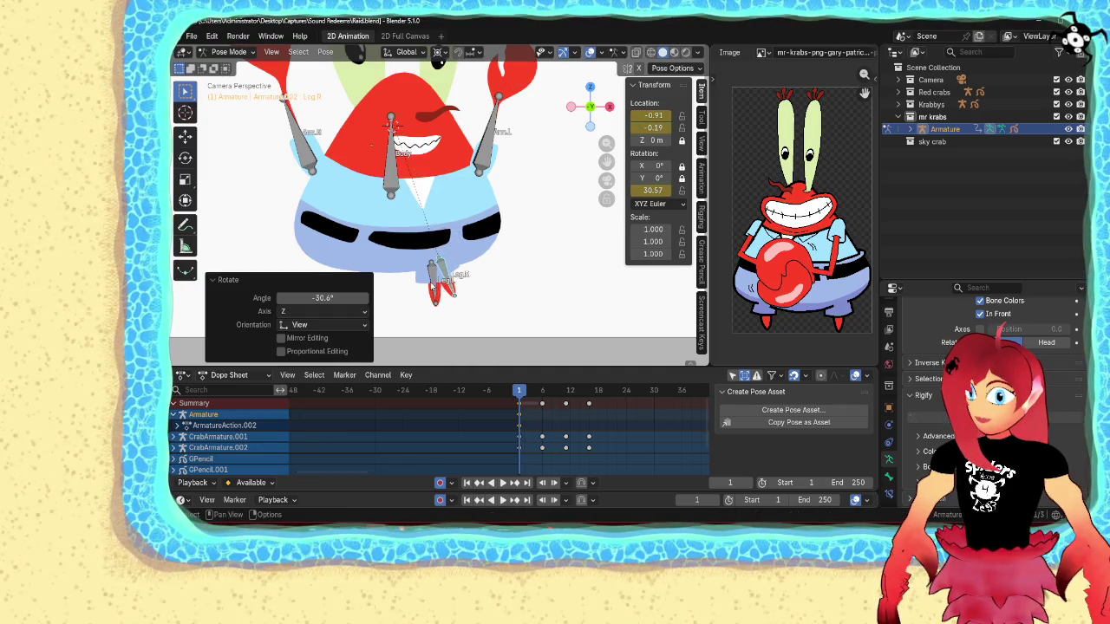
pyautogui.click(438, 273)
pyautogui.press('r')
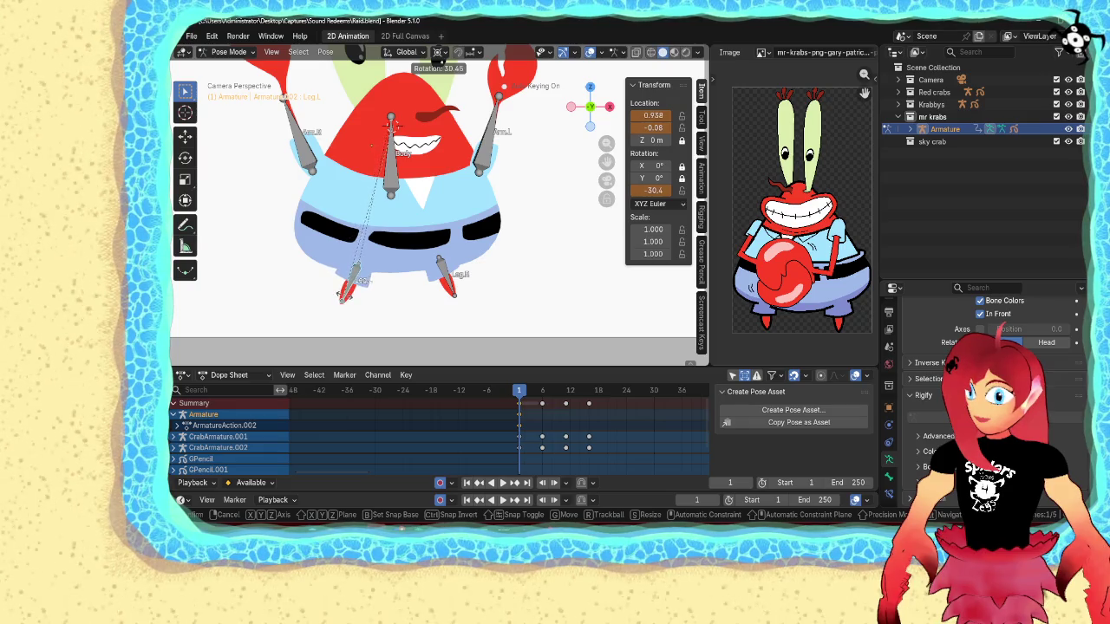
pyautogui.press('Return')
# - At frame 6, swing the left and right legs the opposite way
pyautogui.moveTo(526, 393); pyautogui.dragTo(542, 395)
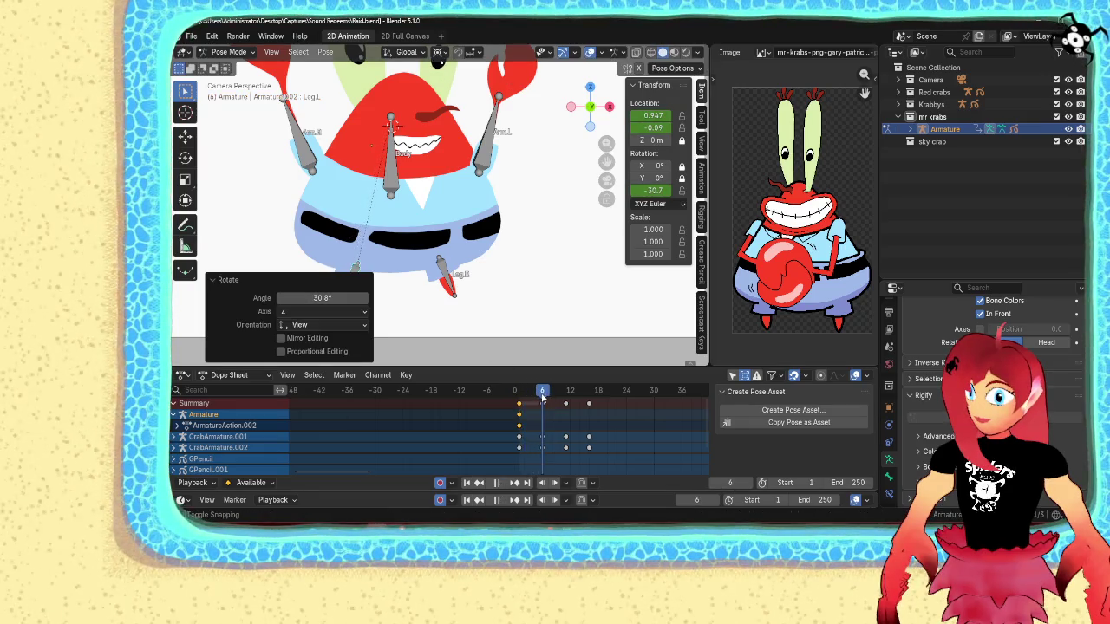
pyautogui.press('r')
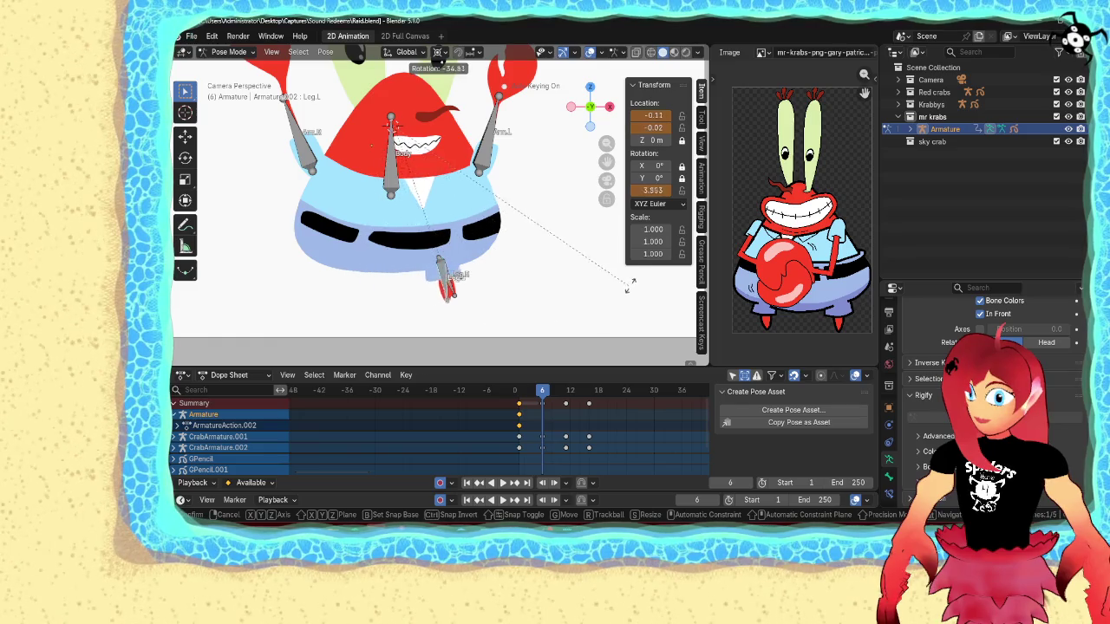
pyautogui.press('Return')
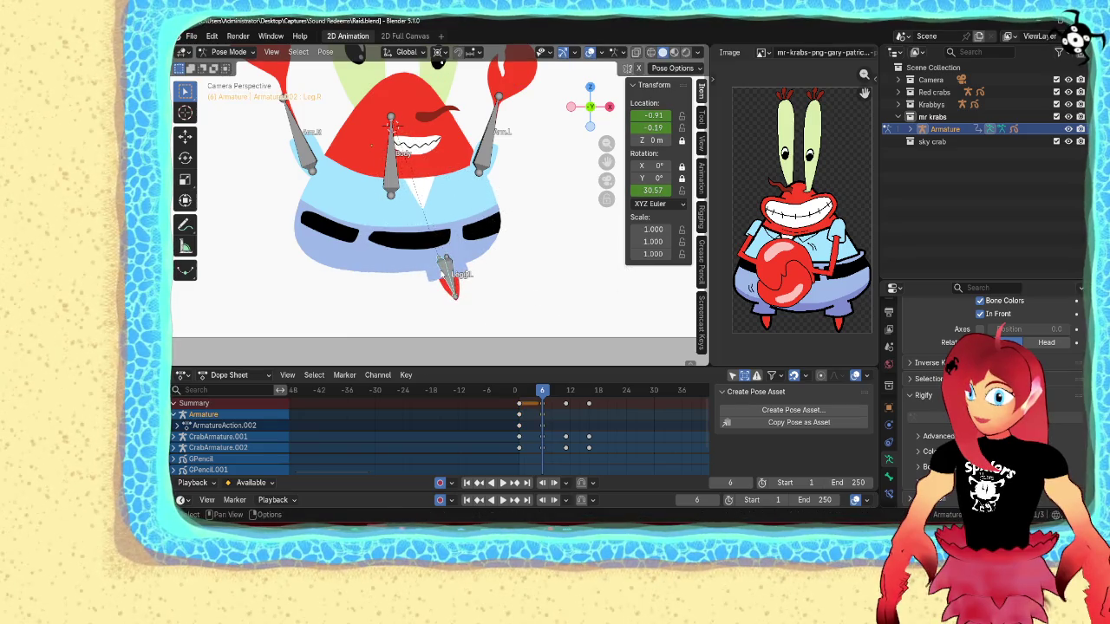
pyautogui.click(381, 275)
pyautogui.press('r')
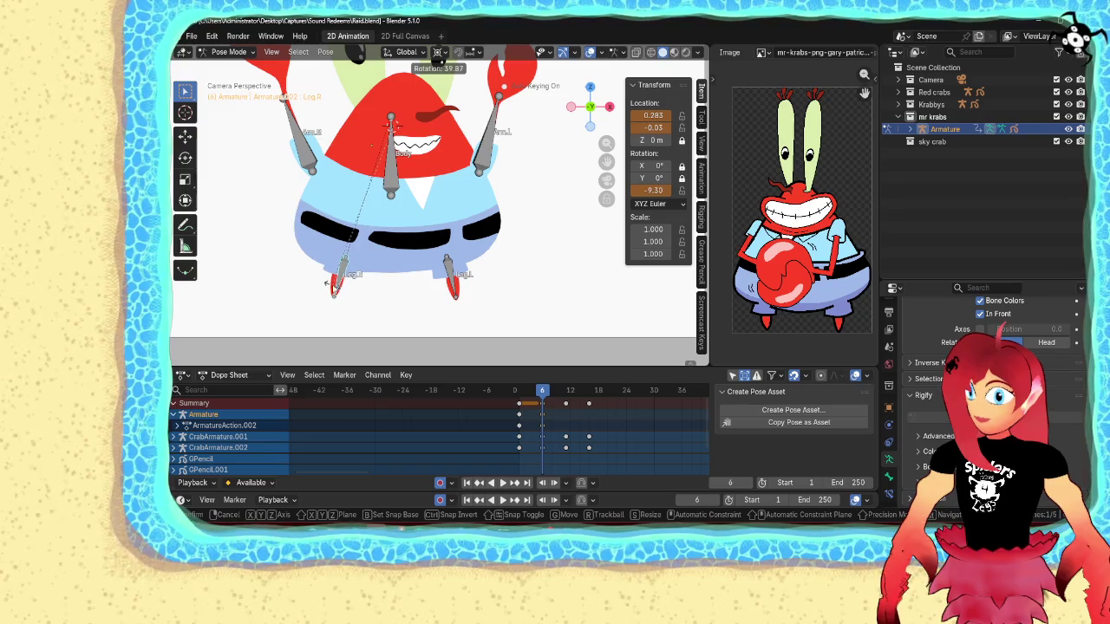
pyautogui.click(327, 283)
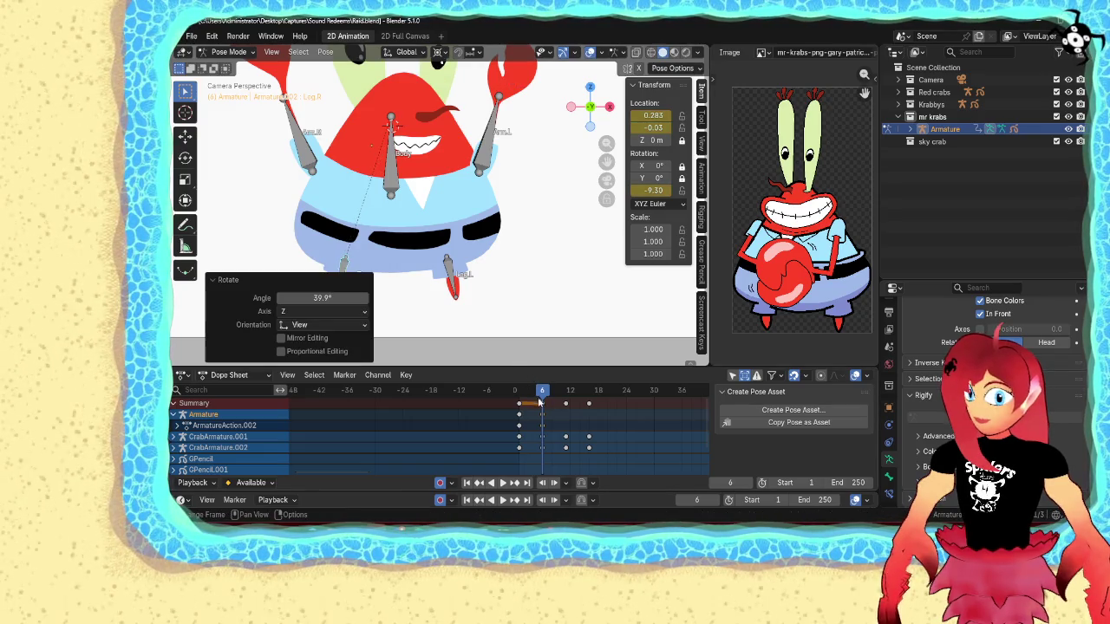
# - Copy the starting leg keys 10 frames later, return to frame 1, and save Raid.blend
pyautogui.click(520, 426)
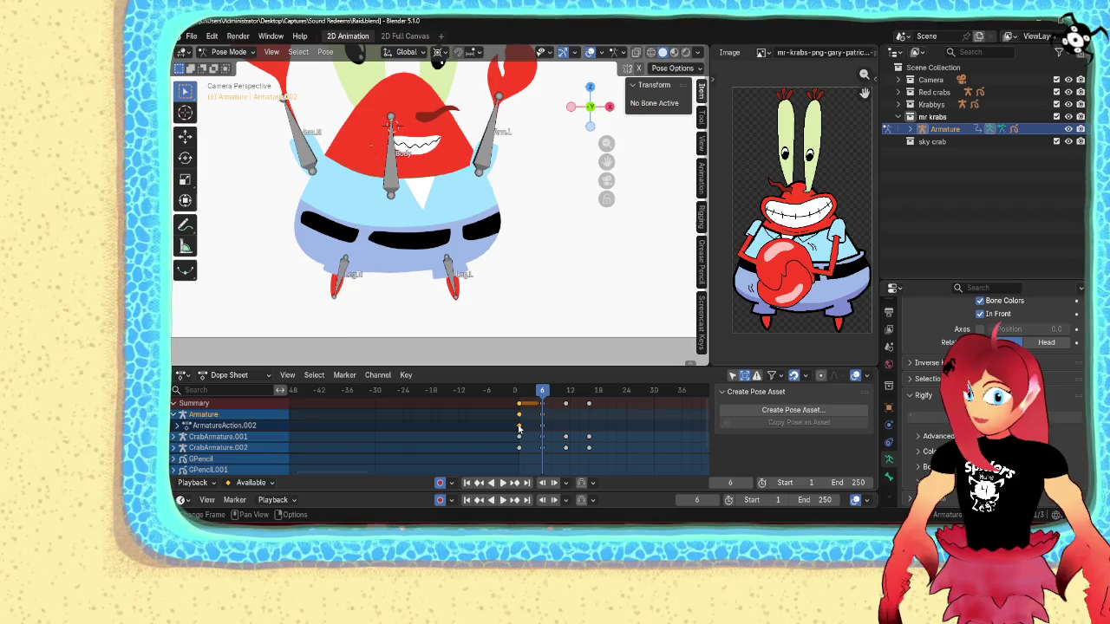
pyautogui.moveTo(520, 425)
pyautogui.mouseDown()
pyautogui.moveTo(565, 425)
pyautogui.moveTo(532, 394)
pyautogui.mouseUp()
pyautogui.click(565, 424)
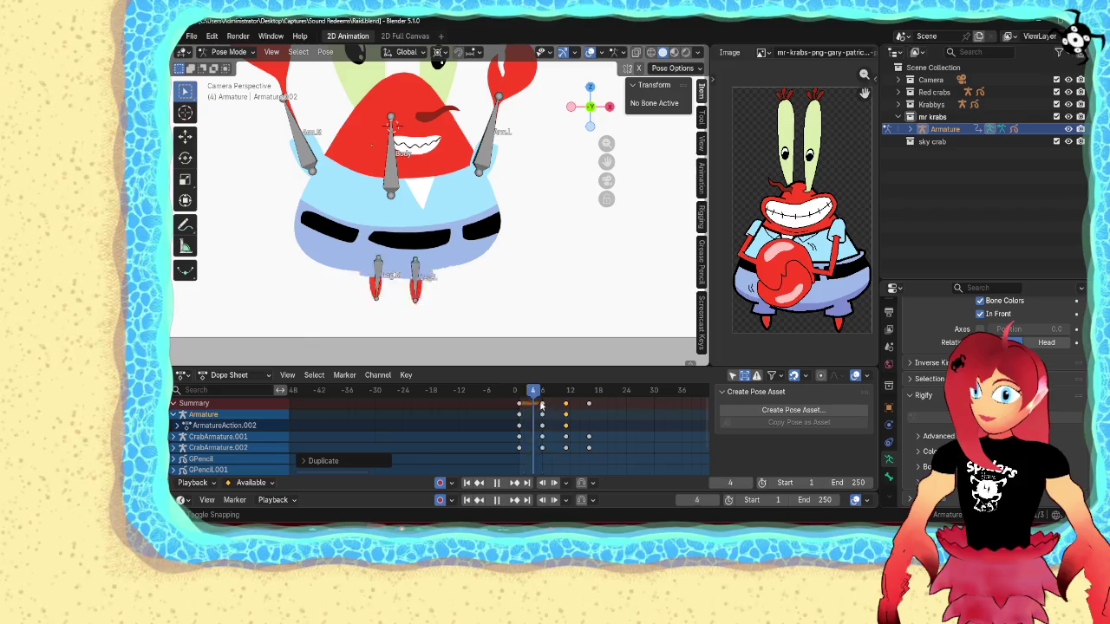
pyautogui.moveTo(533, 394); pyautogui.dragTo(519, 394)
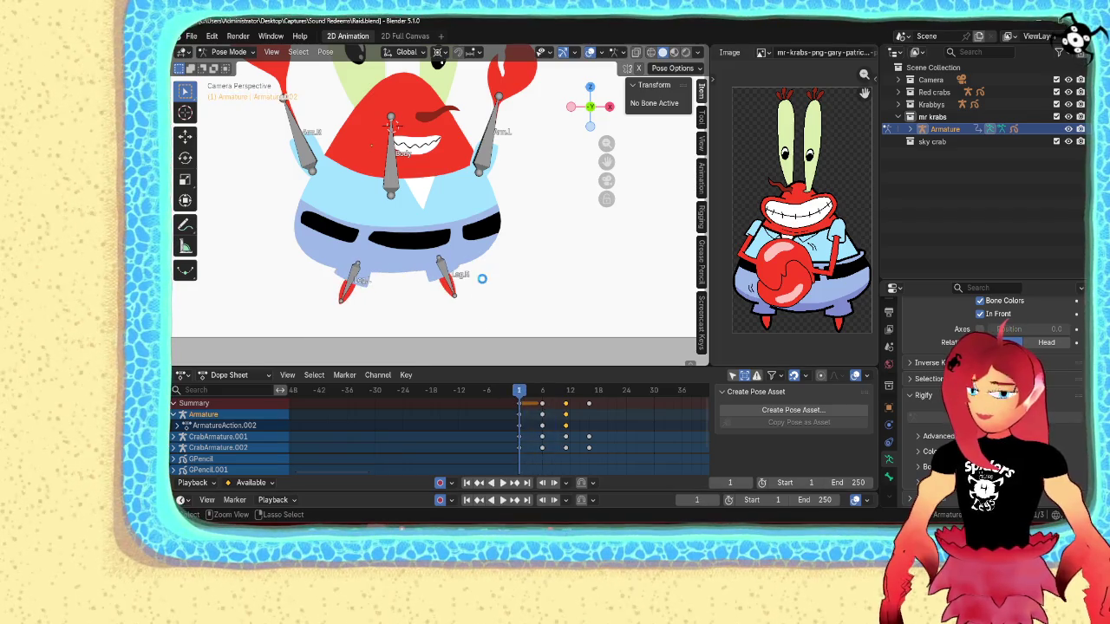
pyautogui.scroll(-3, 483, 280)
pyautogui.hotkey('ctrl', 's')
pyautogui.scroll(1, 509, 266)
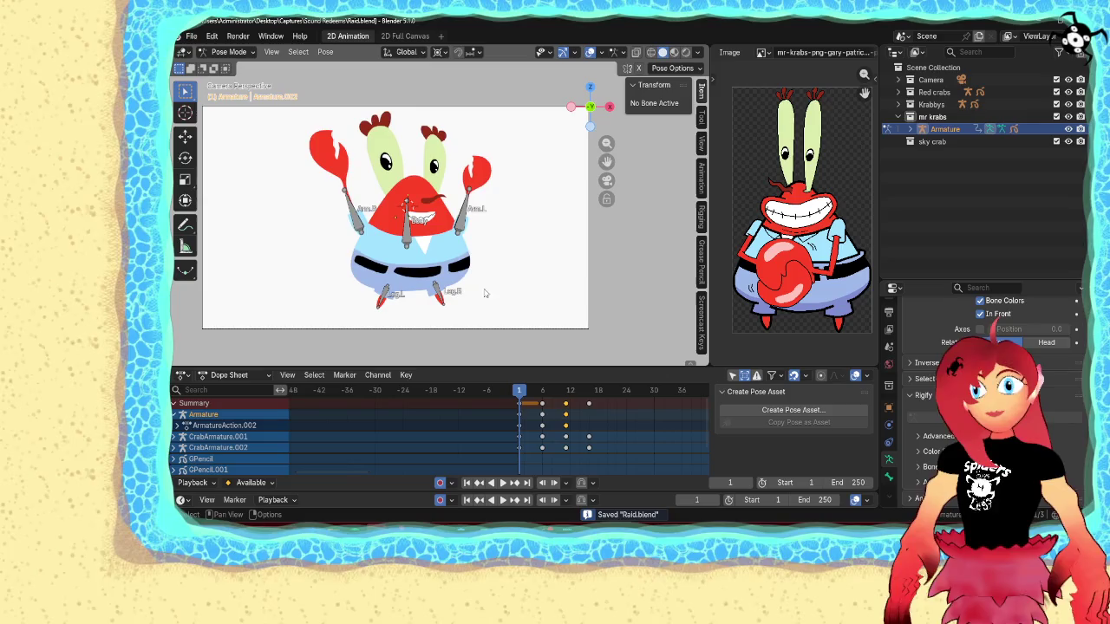
# - Key Arm.L's Z rotation tilting outward at frames 1 and 6
pyautogui.click(460, 222)
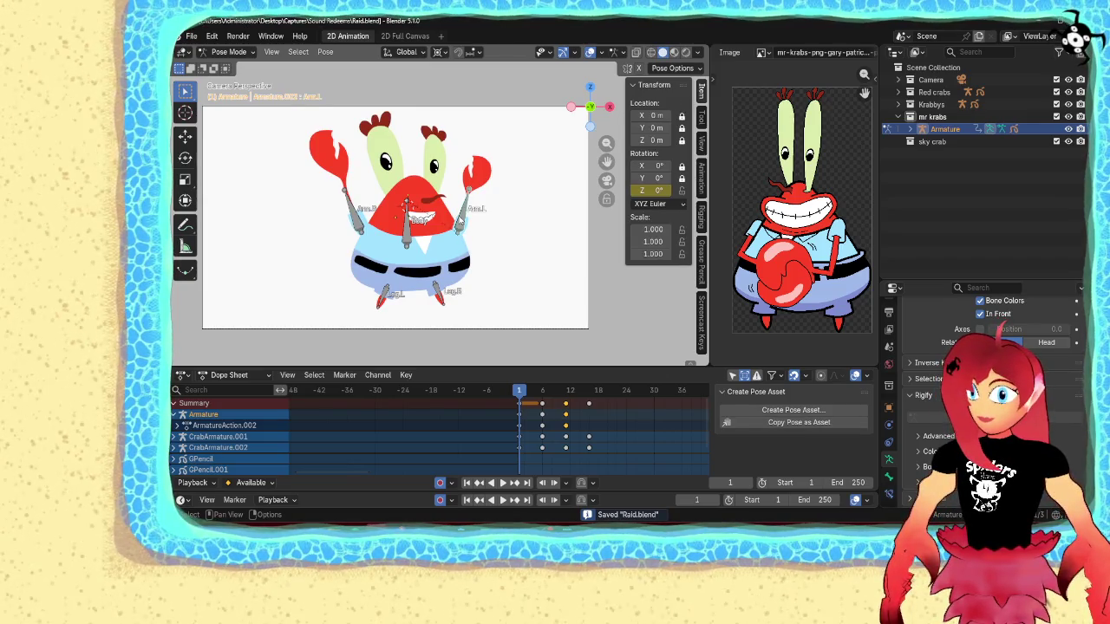
pyautogui.moveTo(657, 190)
pyautogui.mouseDown()
pyautogui.moveTo(641, 190)
pyautogui.moveTo(668, 190)
pyautogui.mouseUp()
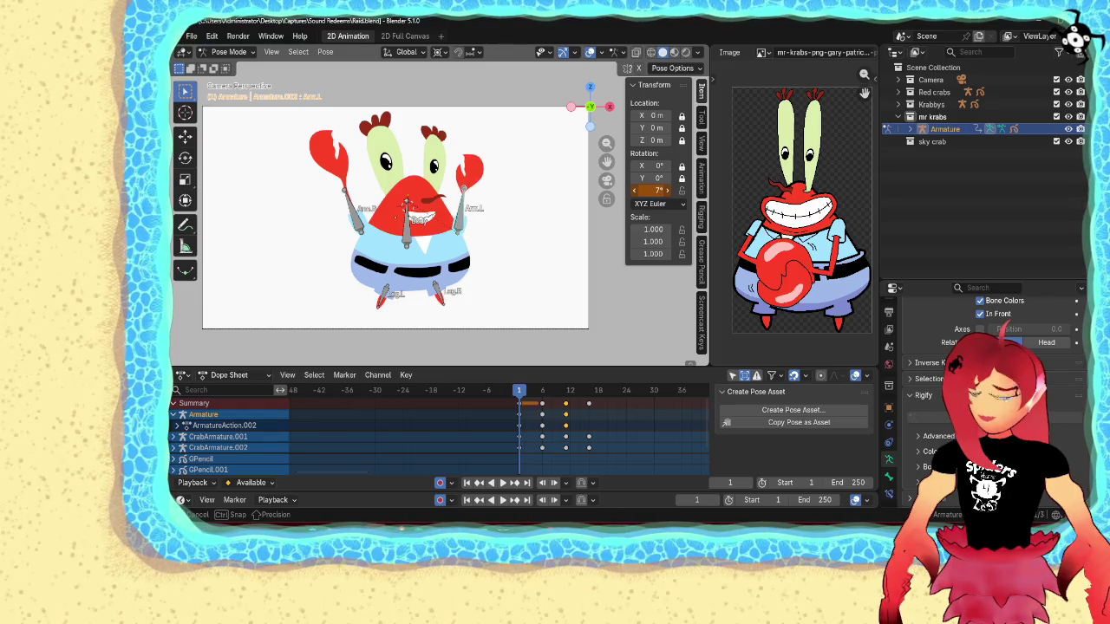
pyautogui.moveTo(655, 190); pyautogui.dragTo(643, 190)
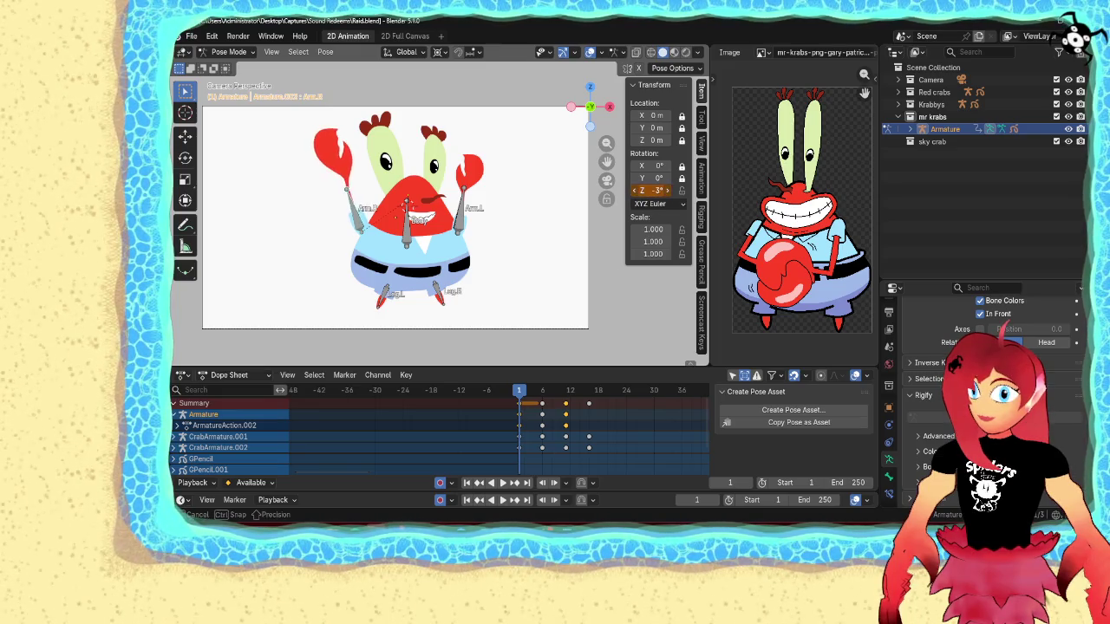
pyautogui.click(543, 390)
pyautogui.moveTo(655, 190)
pyautogui.mouseDown()
pyautogui.moveTo(522, 214)
pyautogui.moveTo(642, 190)
pyautogui.moveTo(539, 388)
pyautogui.mouseUp()
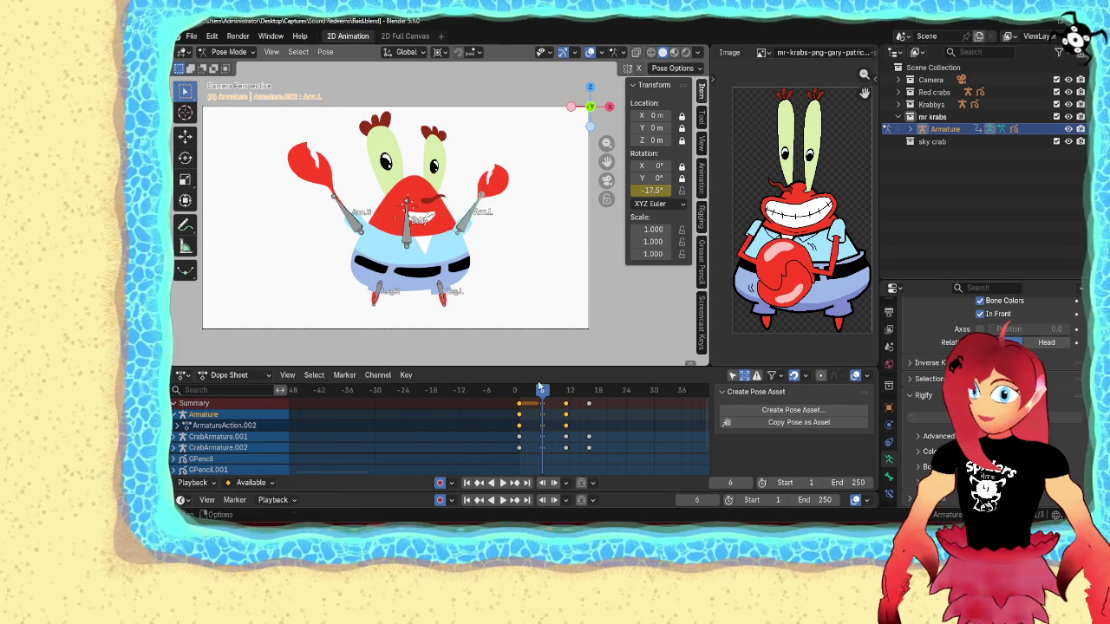
# - Duplicate the arm keys 10 frames later and play back the arm and leg motion
pyautogui.moveTo(520, 426); pyautogui.dragTo(565, 436)
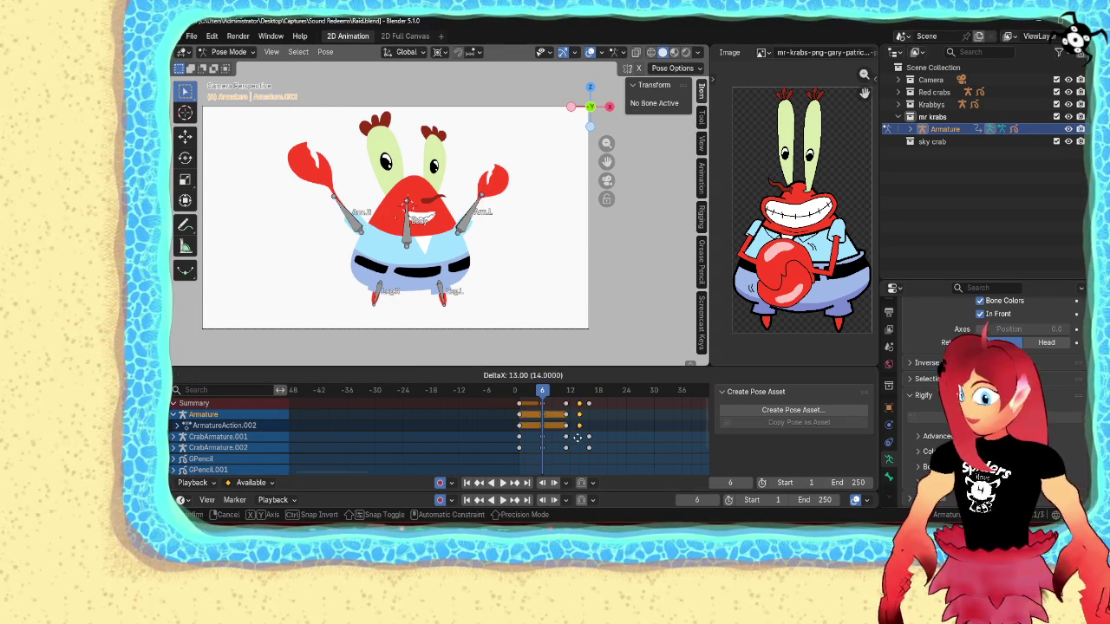
pyautogui.click(565, 436)
pyautogui.press('space')
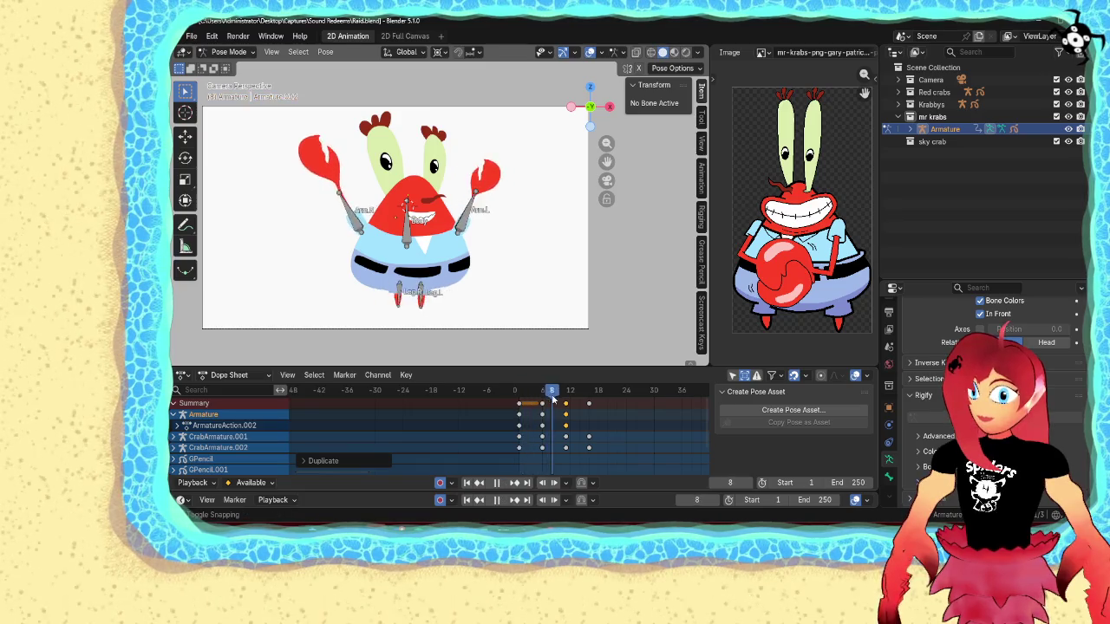
pyautogui.moveTo(537, 396); pyautogui.dragTo(560, 404)
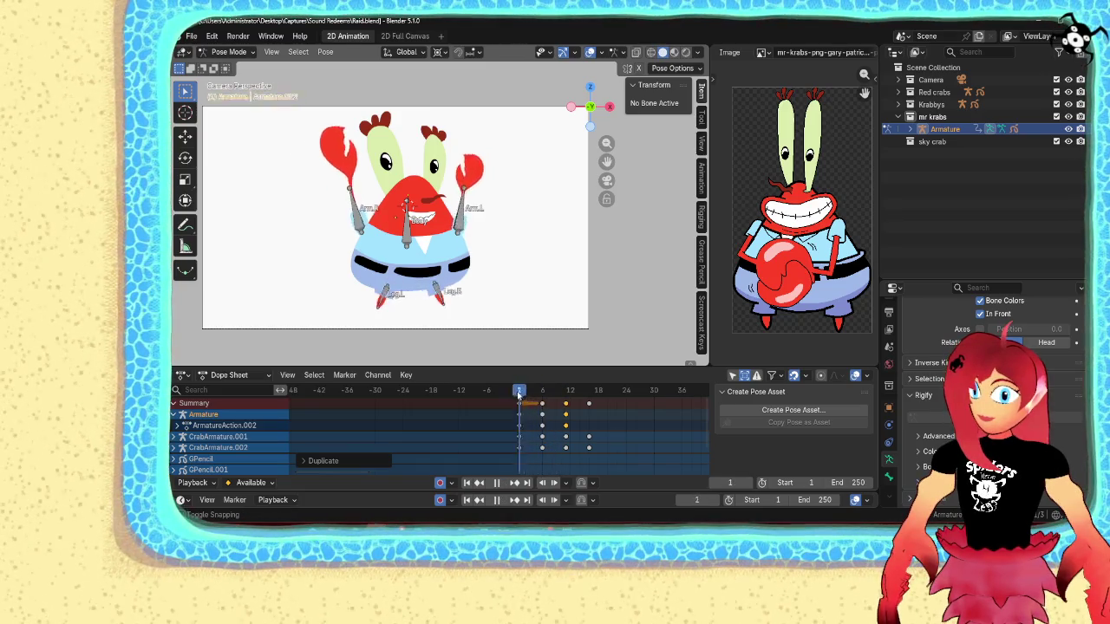
pyautogui.press('Escape')
# - In the Graph Editor, add a Cycles modifier to the Z Euler Rotation (Arm.L) curve
pyautogui.click(183, 374)
pyautogui.click(345, 281)
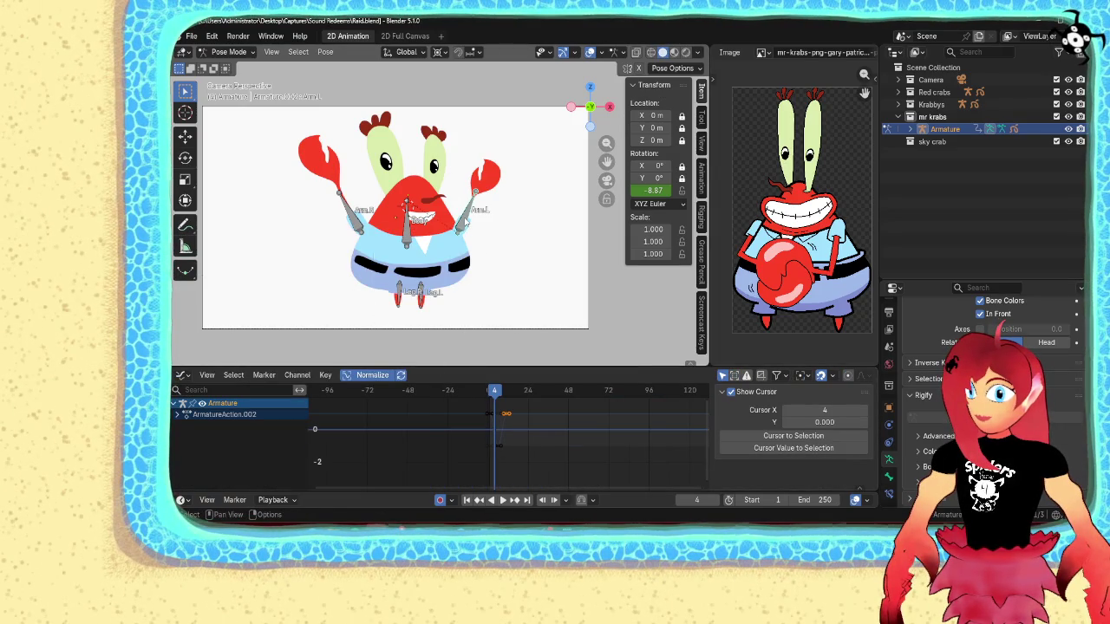
pyautogui.click(413, 296)
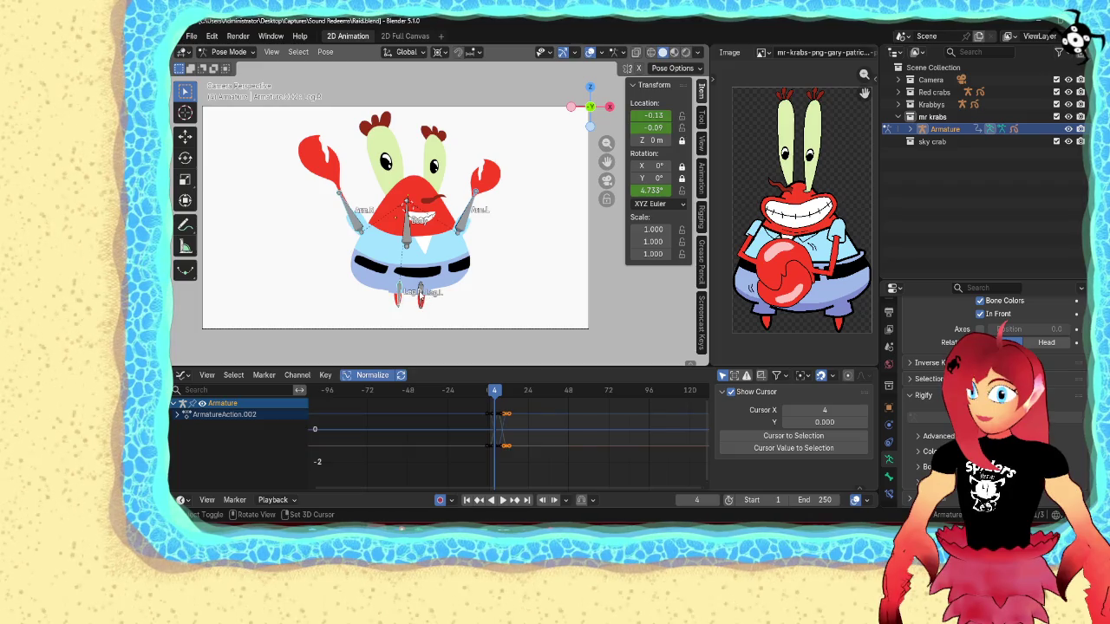
pyautogui.click(177, 414)
pyautogui.click(180, 426)
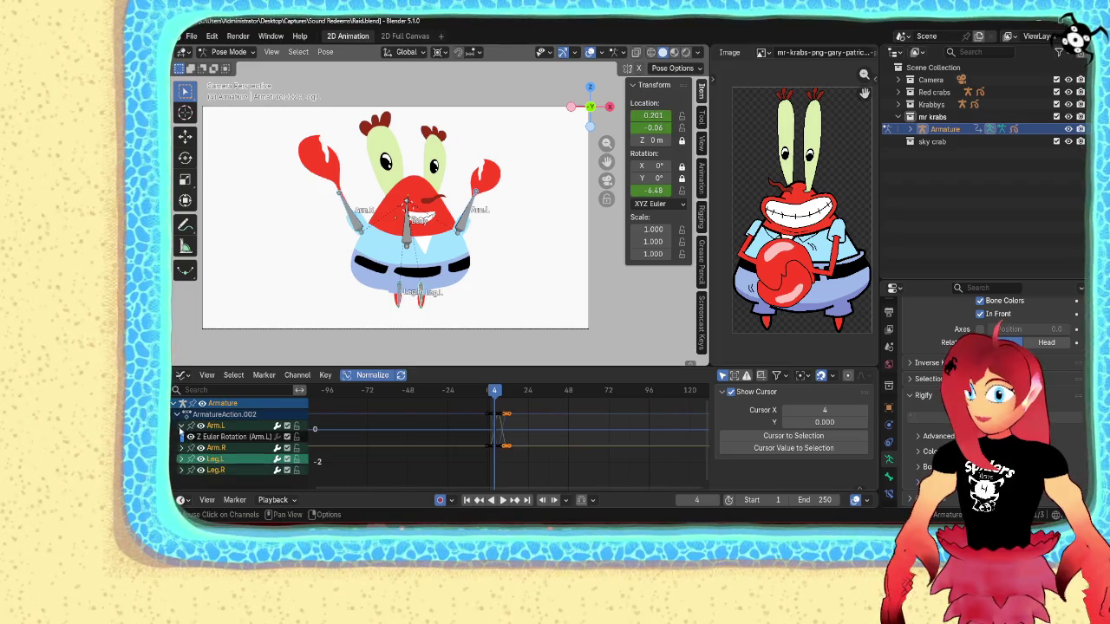
pyautogui.click(213, 438)
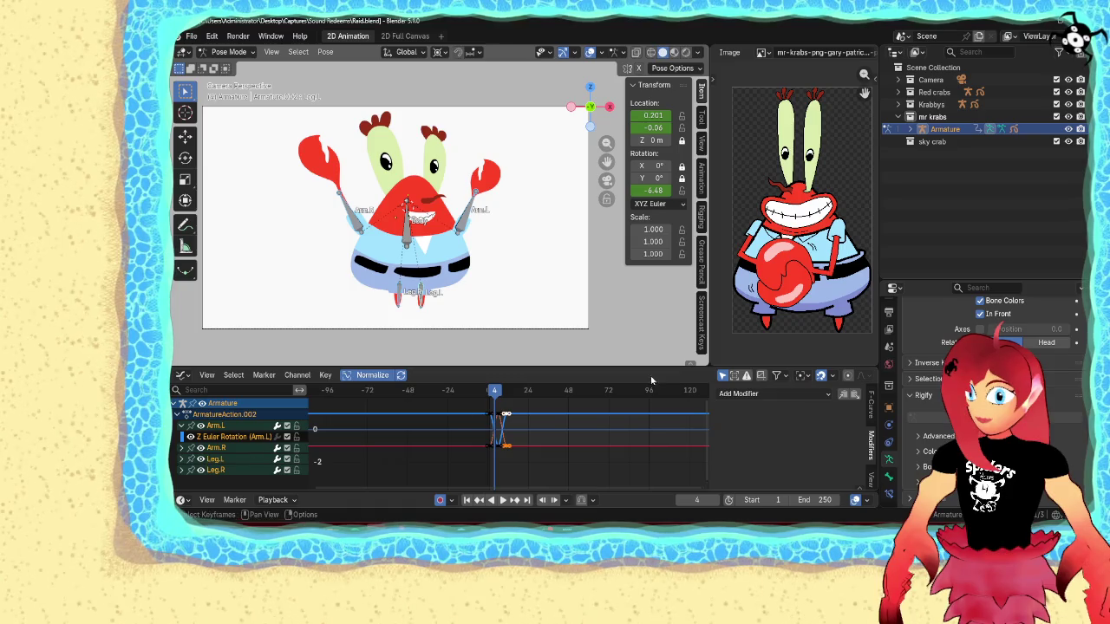
pyautogui.click(763, 393)
pyautogui.click(754, 448)
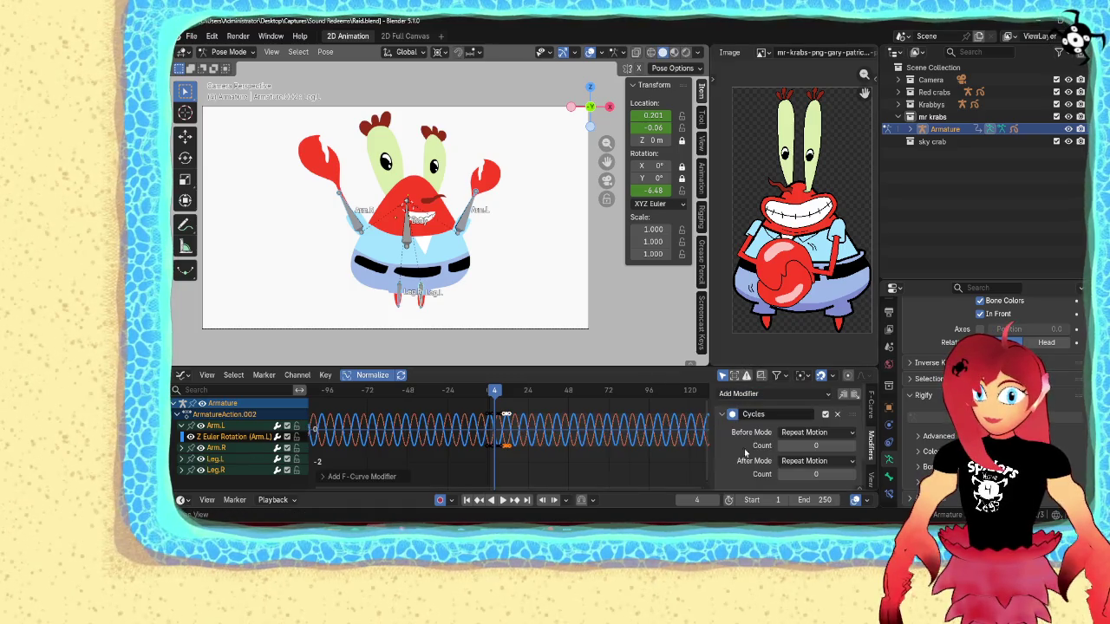
# - Play back to check the loop, rewind to frame 1, and save Raid.blend
pyautogui.press('space')
pyautogui.hotkey('ctrl', 'Tab')
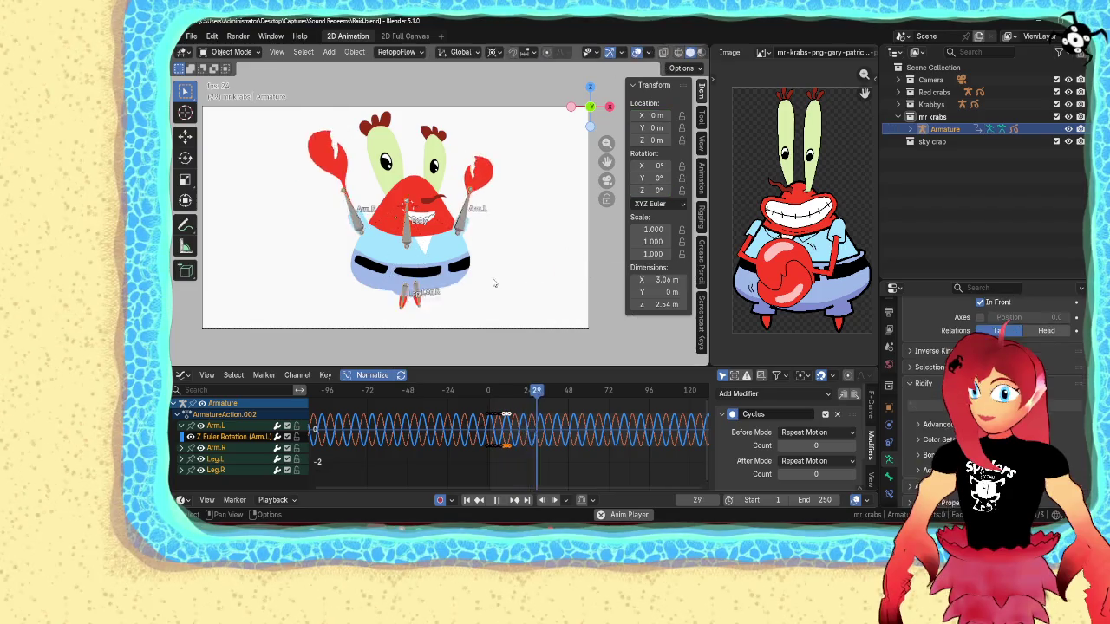
pyautogui.click(558, 298)
pyautogui.scroll(3, 557, 298)
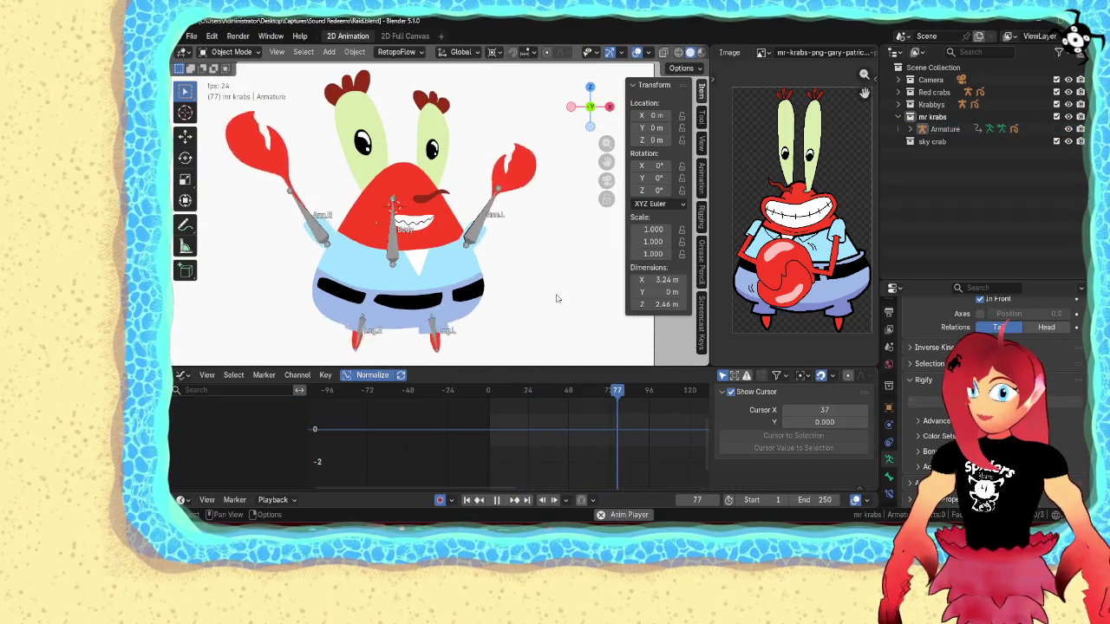
pyautogui.scroll(-3, 557, 298)
pyautogui.scroll(1, 558, 298)
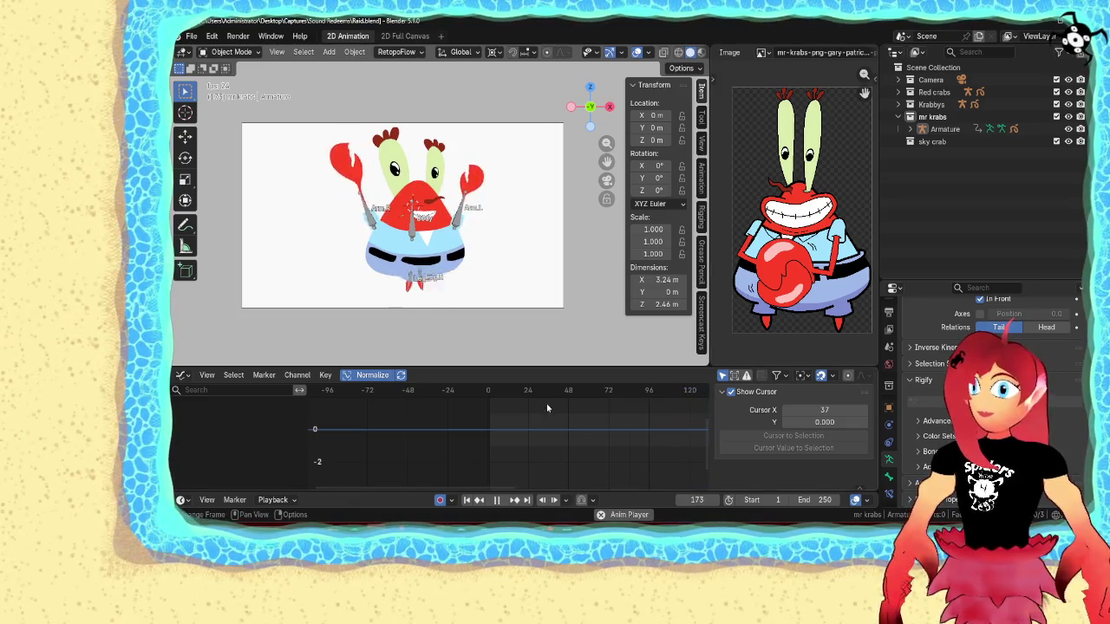
pyautogui.click(497, 502)
pyautogui.click(466, 501)
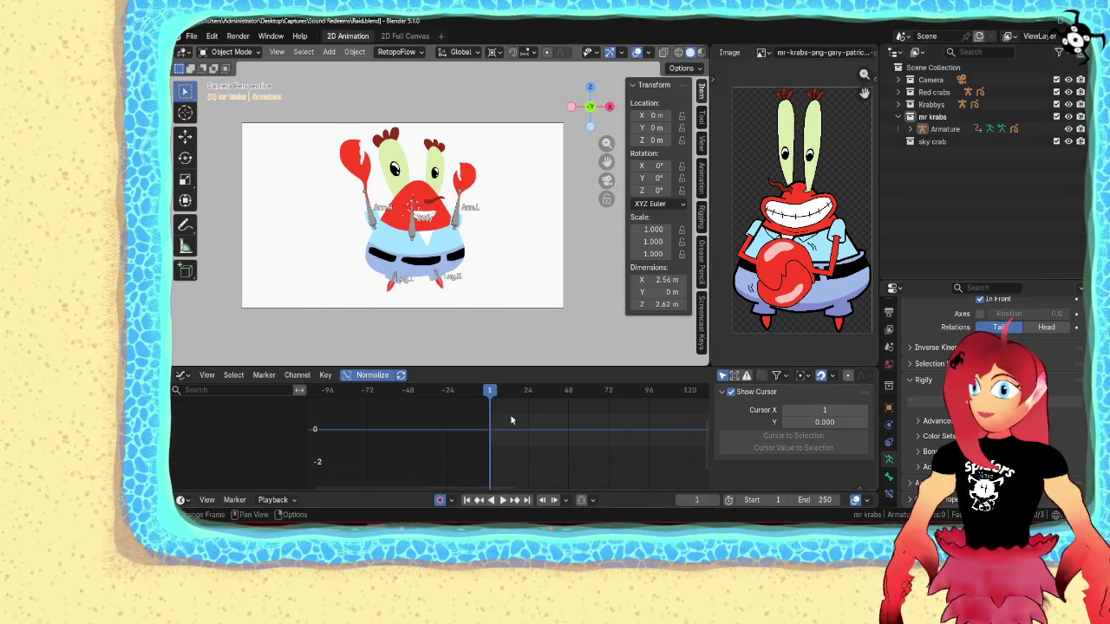
pyautogui.hotkey('ctrl', 's')
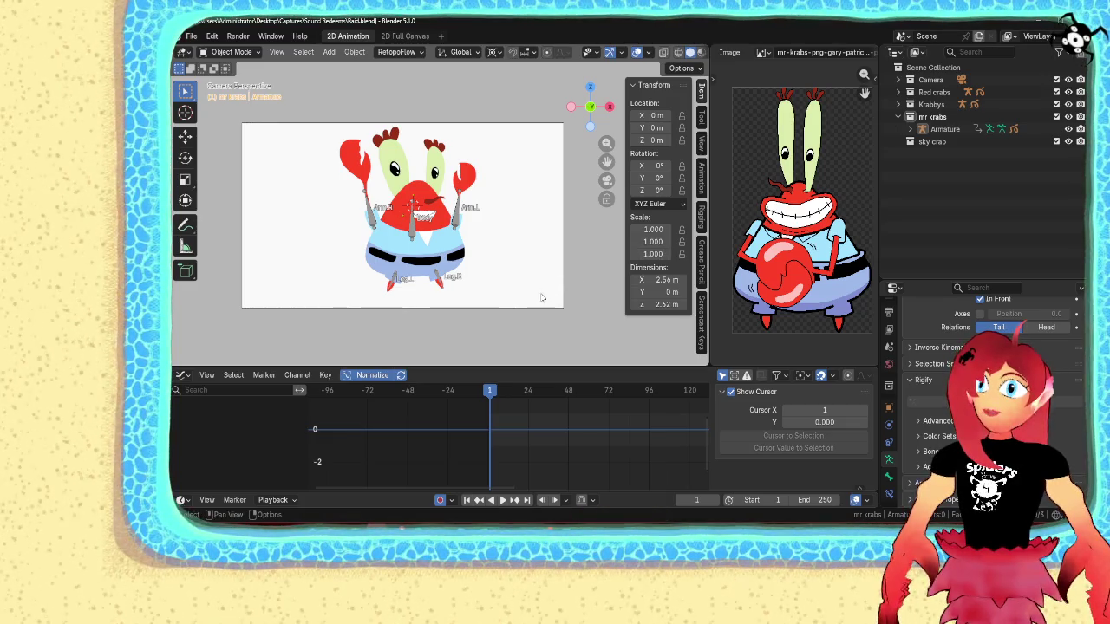
# - Hide the armature's bones and collapse the mr krabs collection
pyautogui.moveTo(624, 257); pyautogui.dragTo(641, 265)
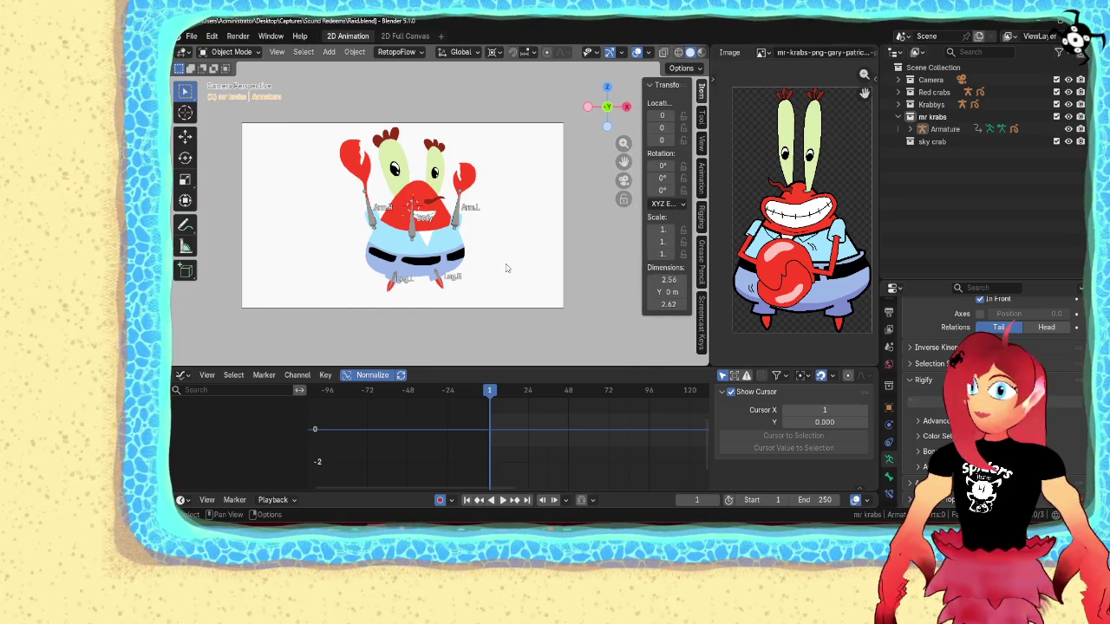
pyautogui.scroll(4, 507, 268)
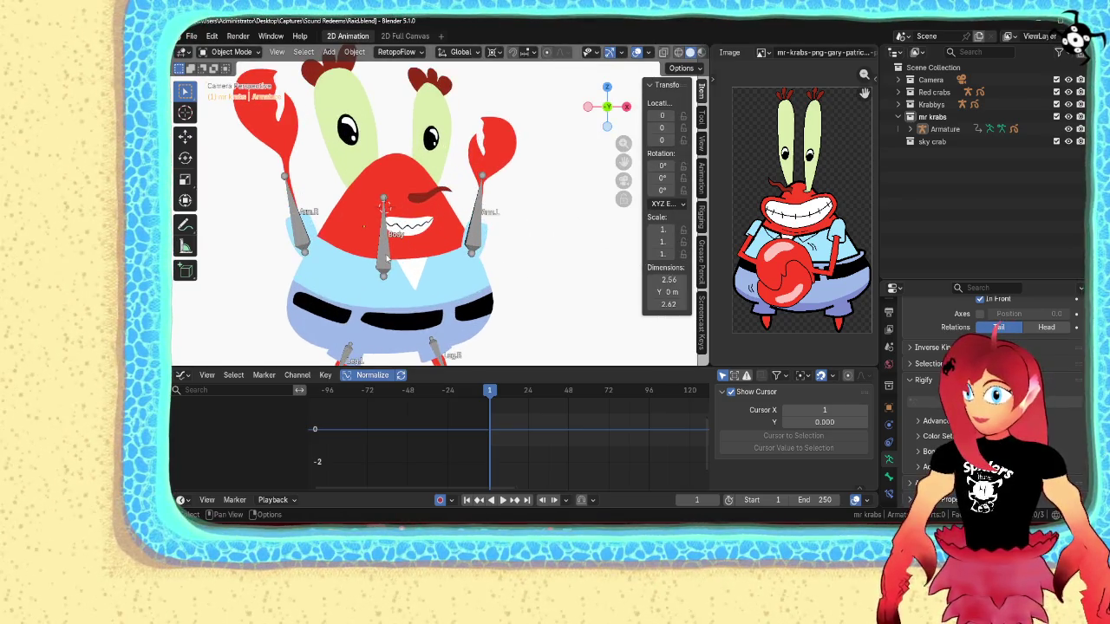
pyautogui.click(386, 258)
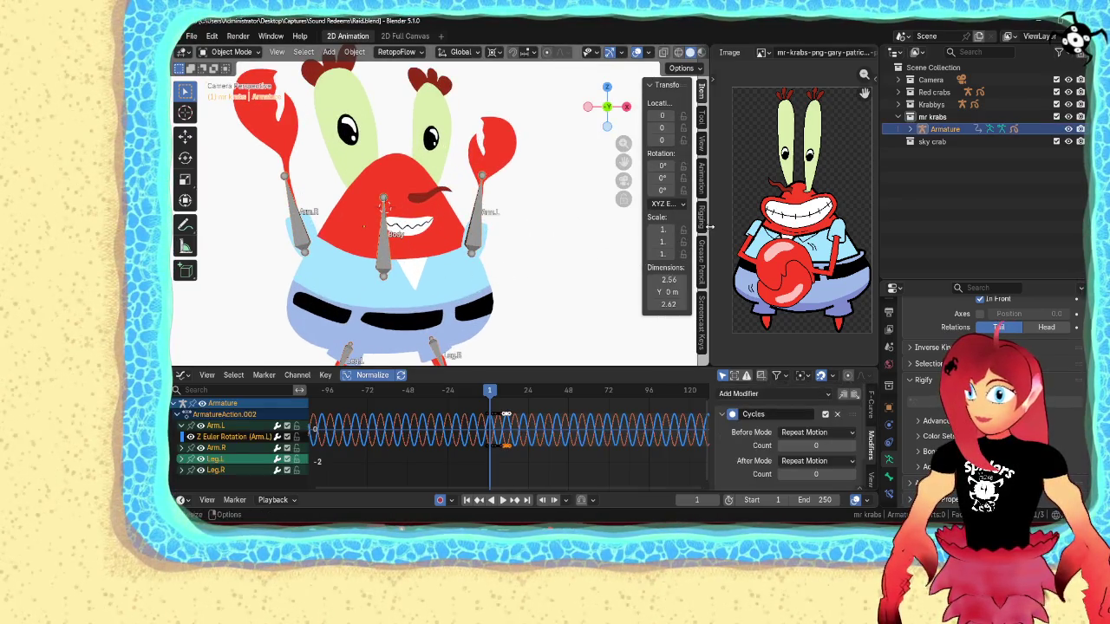
pyautogui.click(1069, 129)
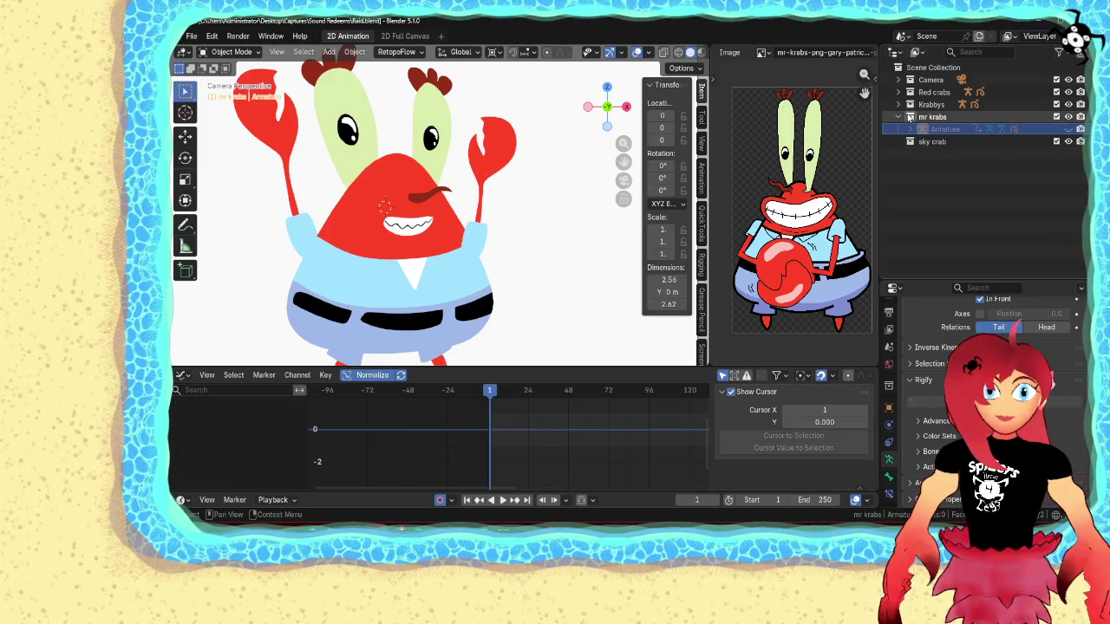
pyautogui.click(899, 116)
# - In the Outliner, rename 'mr krabs' to 'mr krabses' and 'sky crab' to 'sky crabs'
pyautogui.doubleClick(945, 117)
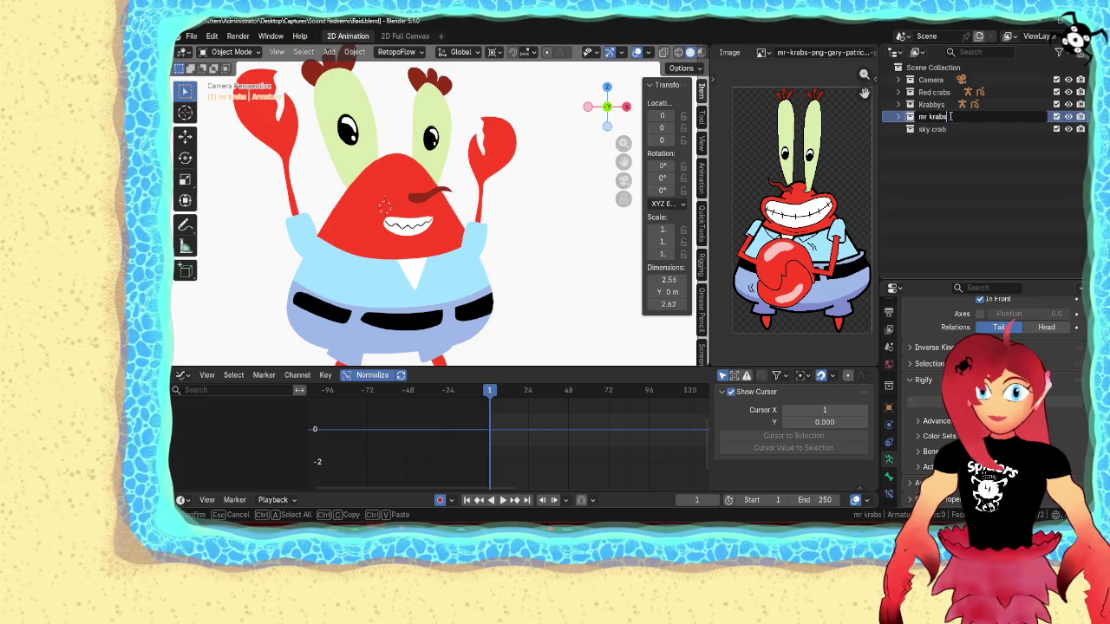
pyautogui.press('Return')
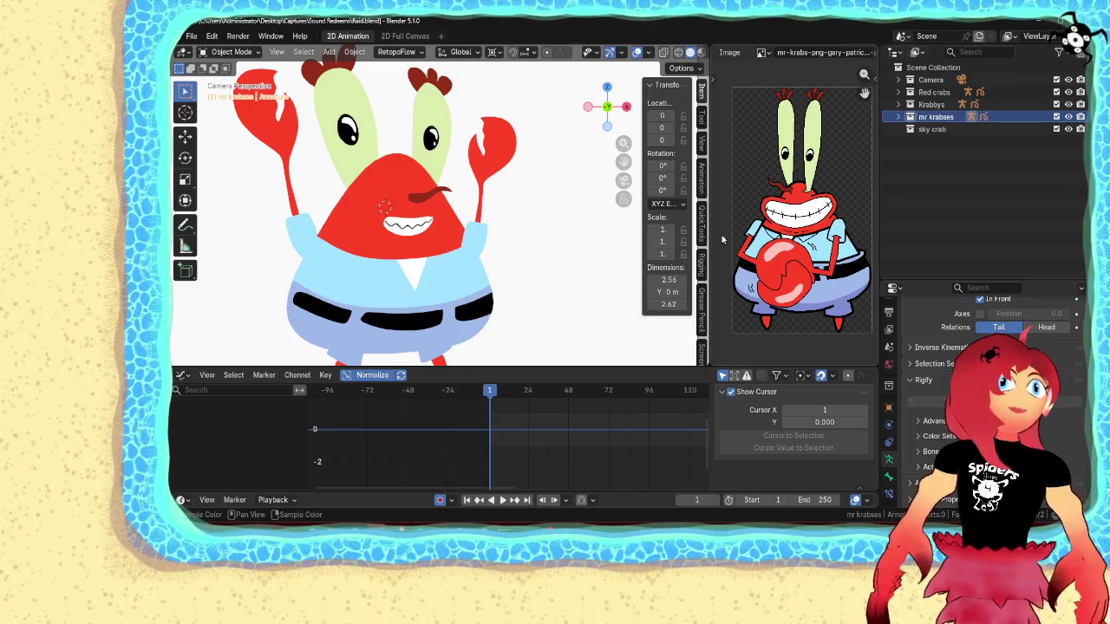
pyautogui.doubleClick(955, 130)
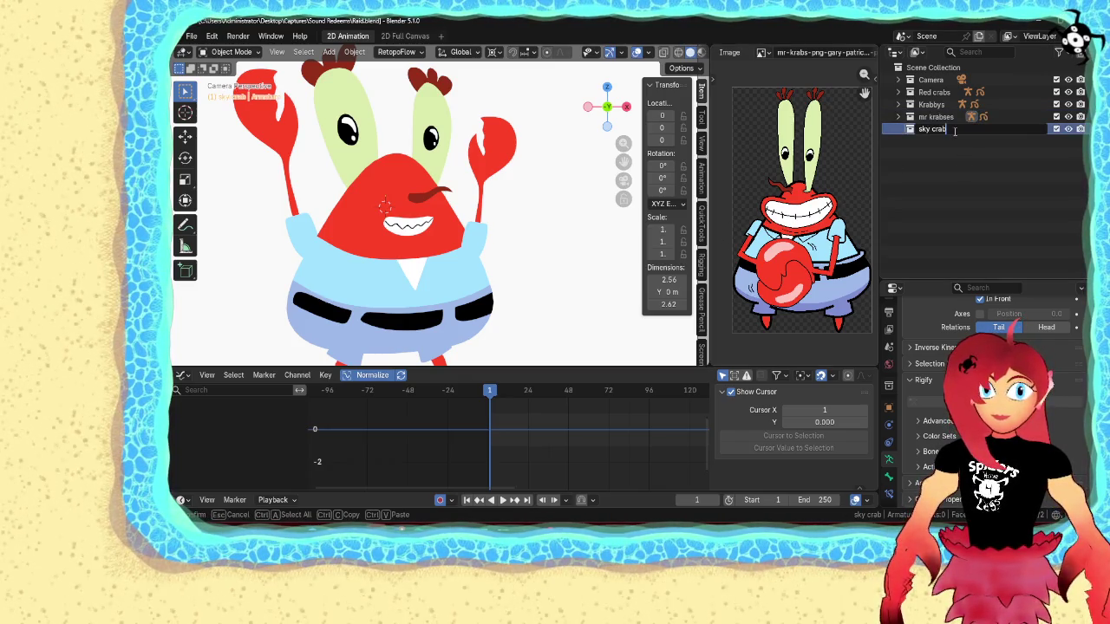
pyautogui.press('Return')
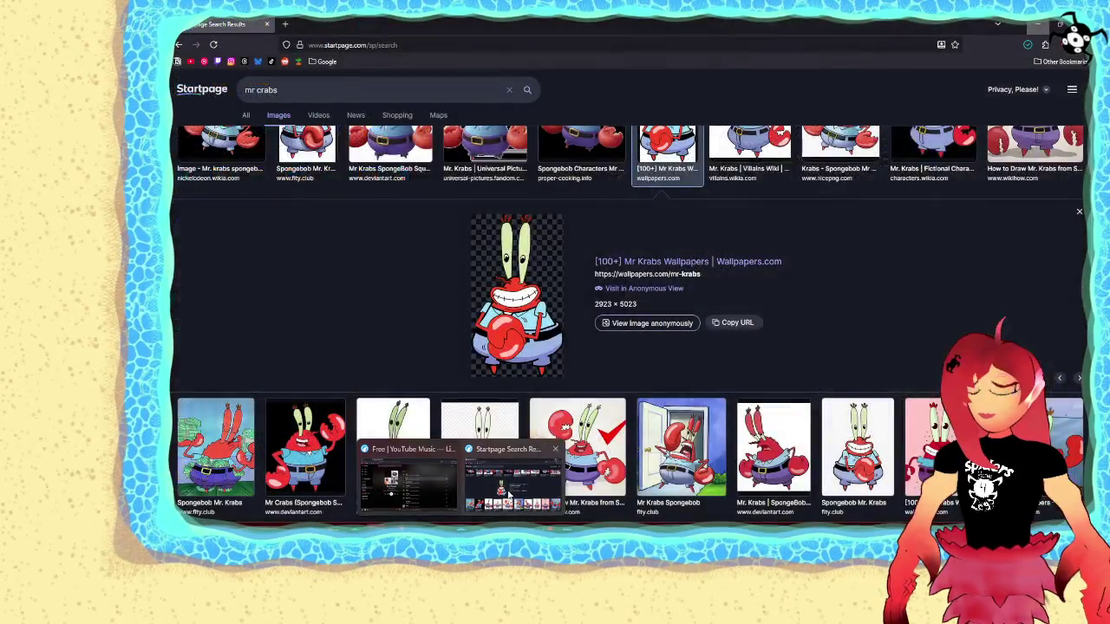
# - In the browser, replace the image search query with 'sky crab'
pyautogui.click(499, 477)
pyautogui.tripleClick(260, 89)
pyautogui.write('sky cr')
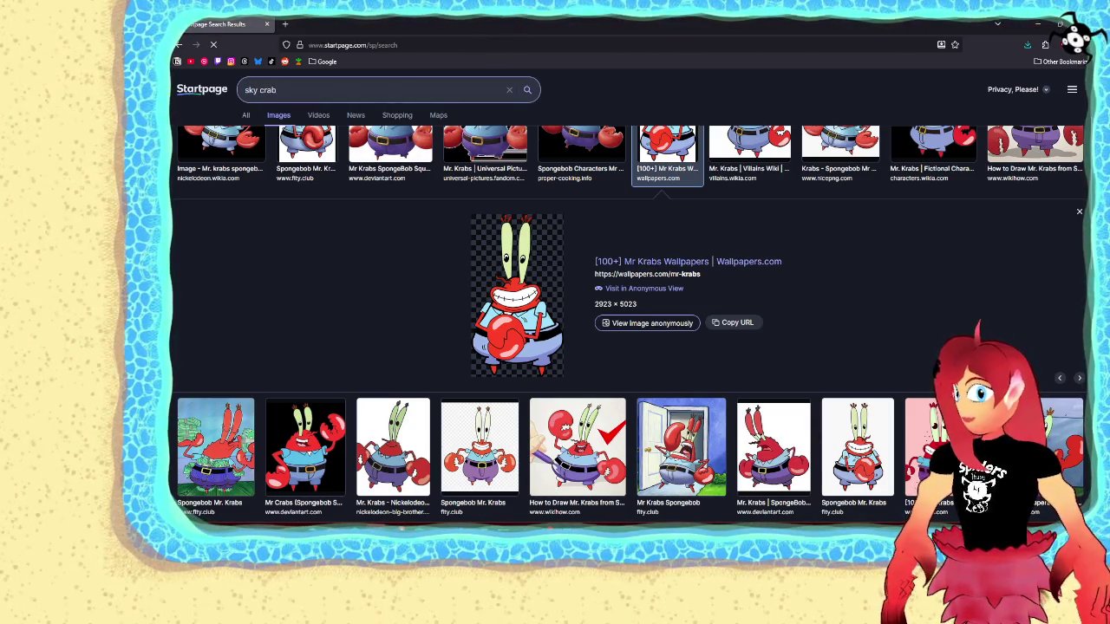
pyautogui.press('Return')
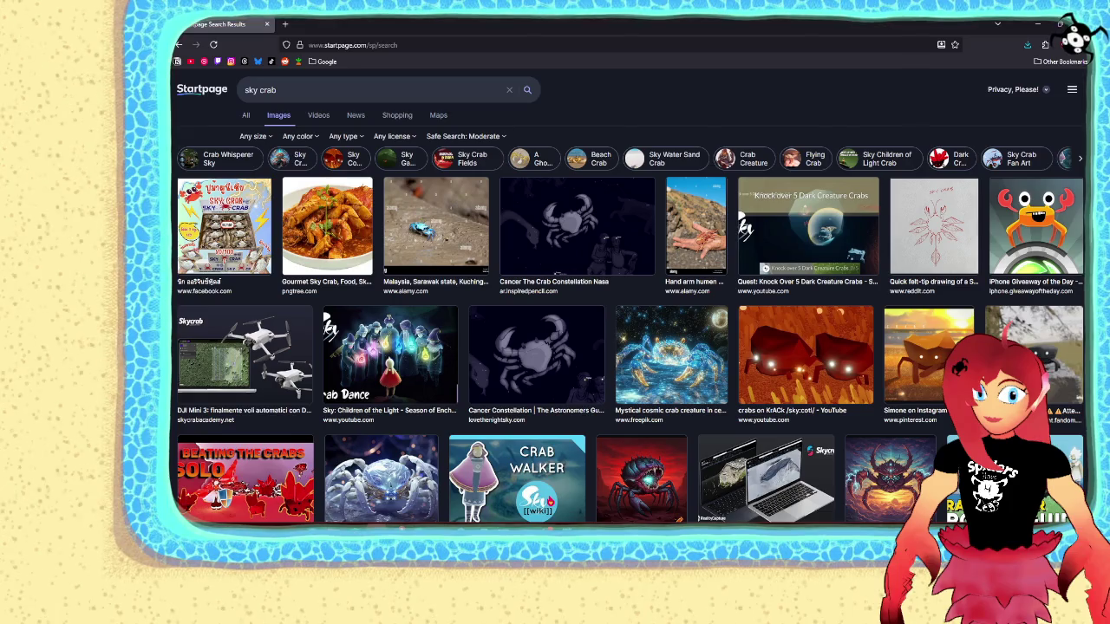
# - Preview the Instagram crab image, open its context menu, and browse further results
pyautogui.click(950, 347)
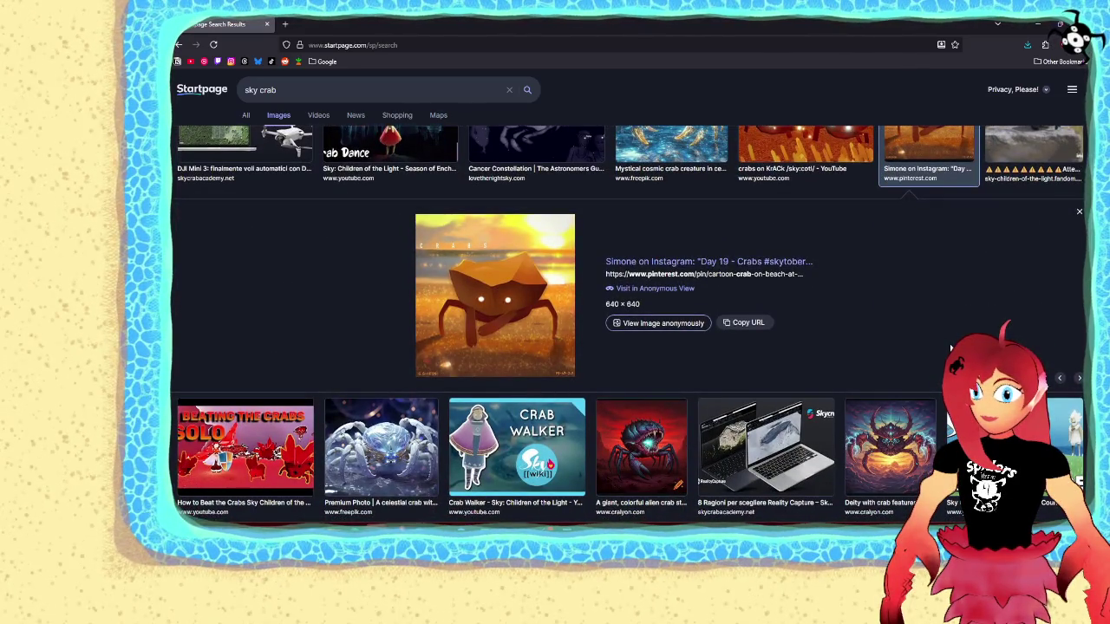
pyautogui.rightClick(495, 301)
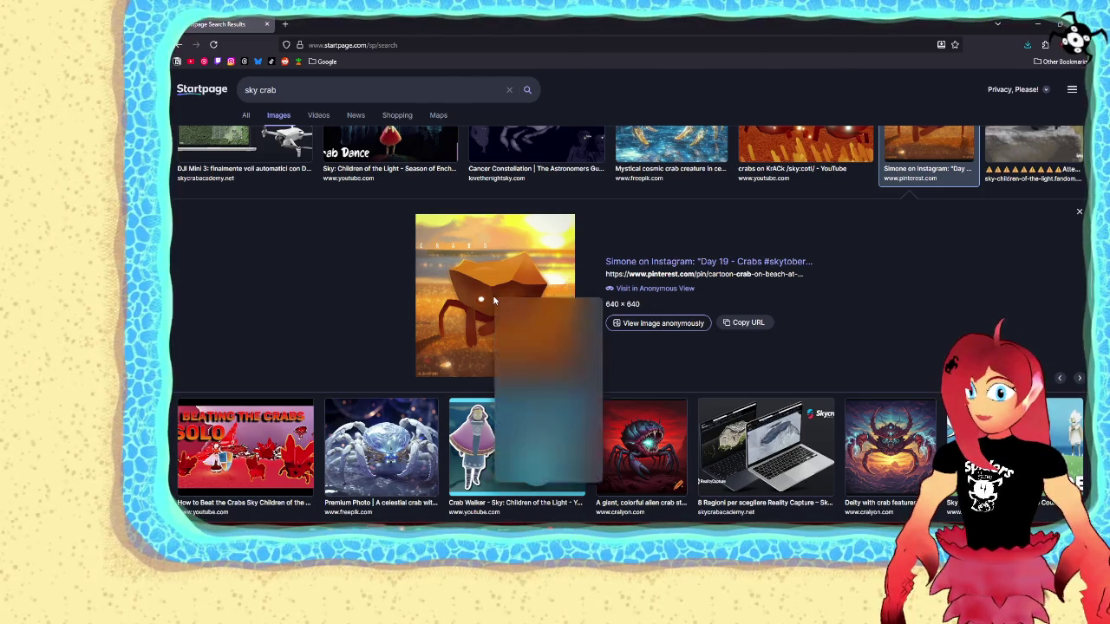
pyautogui.click(389, 311)
pyautogui.scroll(-1, 397, 301)
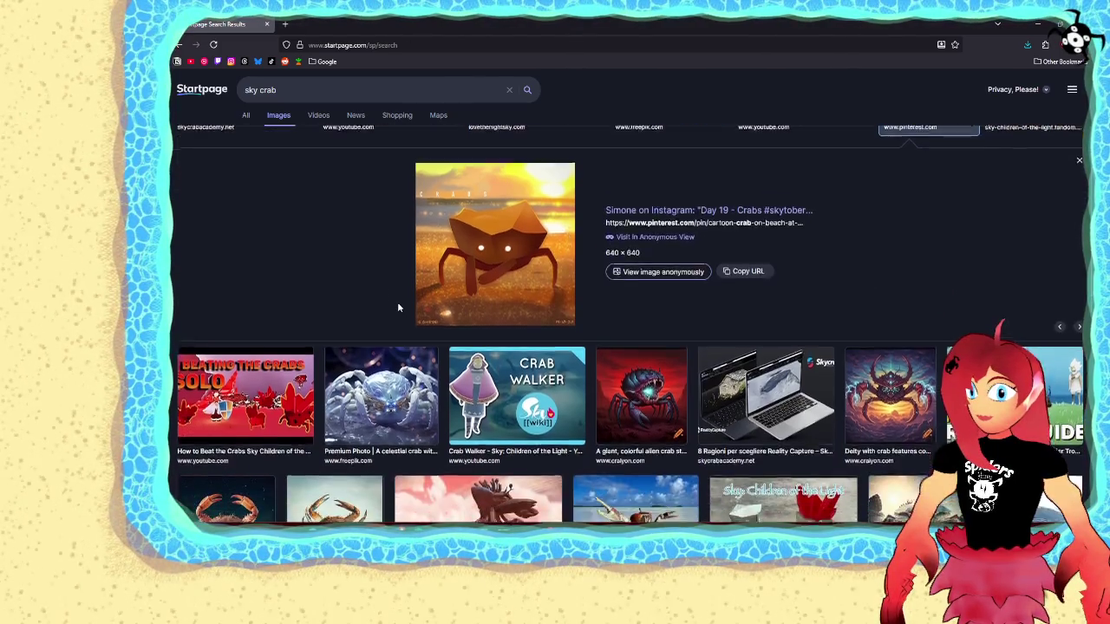
pyautogui.scroll(-2, 397, 302)
pyautogui.scroll(-1, 398, 303)
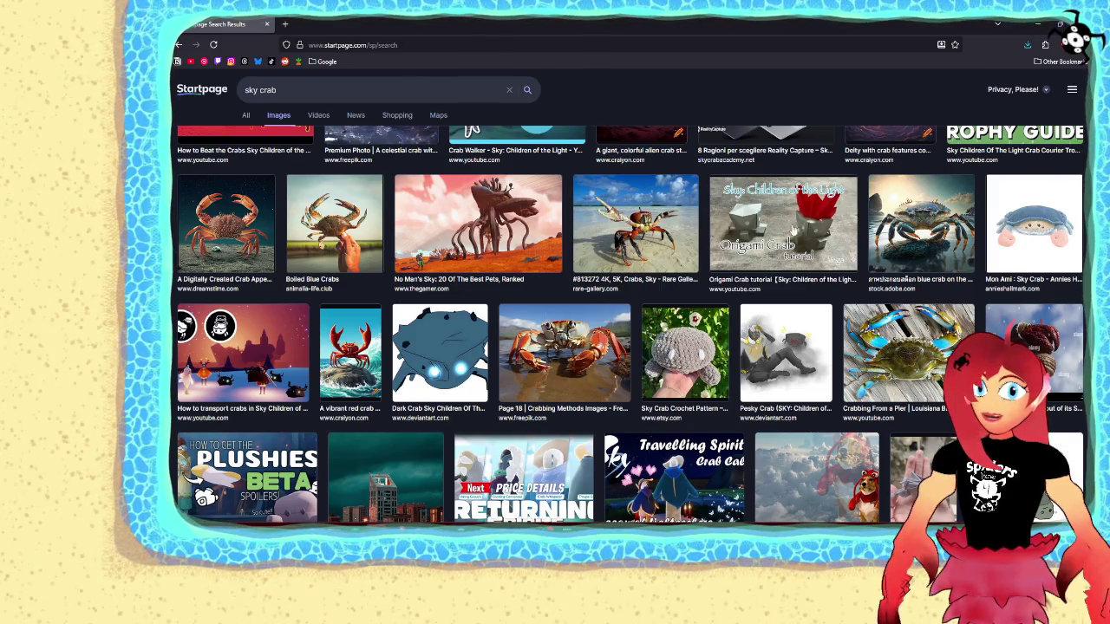
pyautogui.scroll(-2, 785, 233)
pyautogui.scroll(-1, 785, 234)
pyautogui.scroll(4, 784, 230)
pyautogui.scroll(3, 785, 231)
pyautogui.scroll(1, 785, 231)
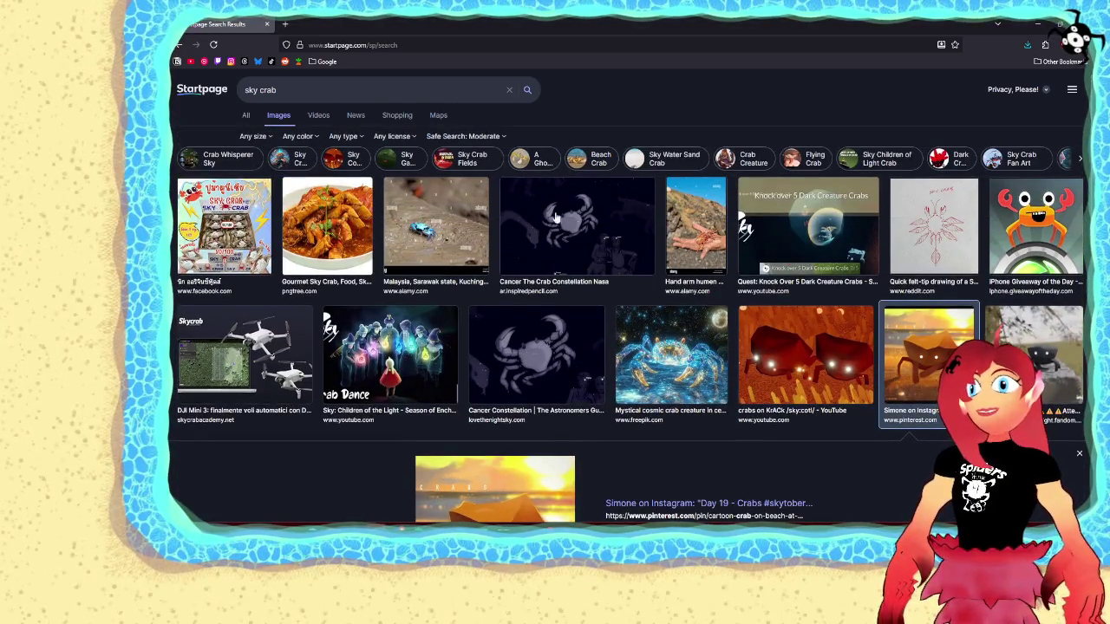
pyautogui.click(292, 92)
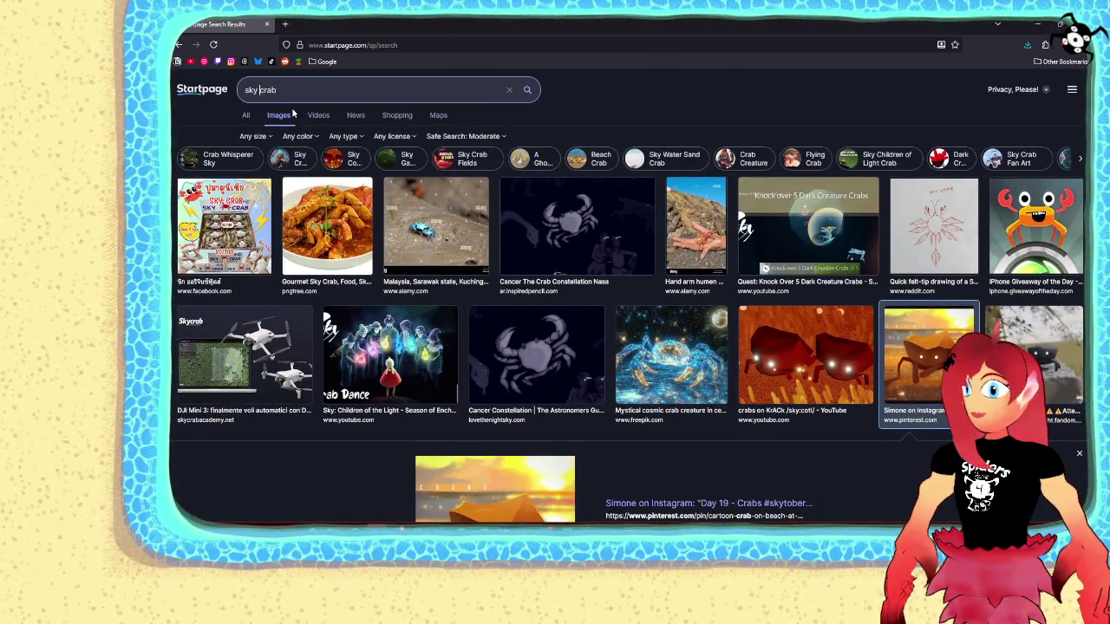
# - Refine the search query to 'sky children of light crab'
pyautogui.write('children of lightc')
pyautogui.press('Return')
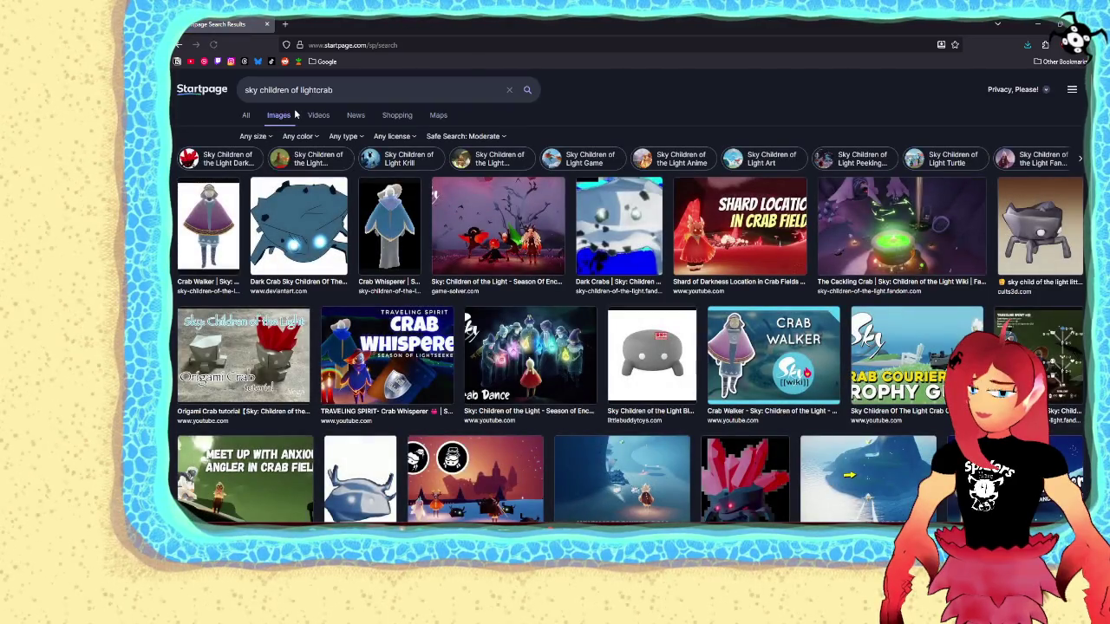
pyautogui.click(317, 90)
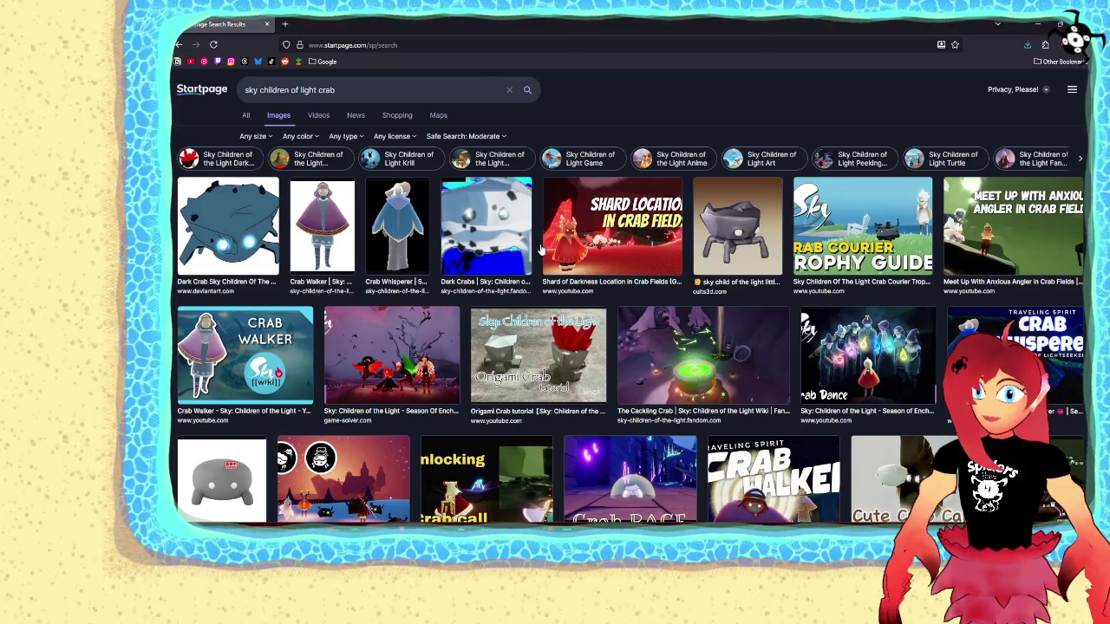
# - Scroll through the image results down to the pagination row
pyautogui.scroll(-1, 539, 250)
pyautogui.scroll(-2, 539, 250)
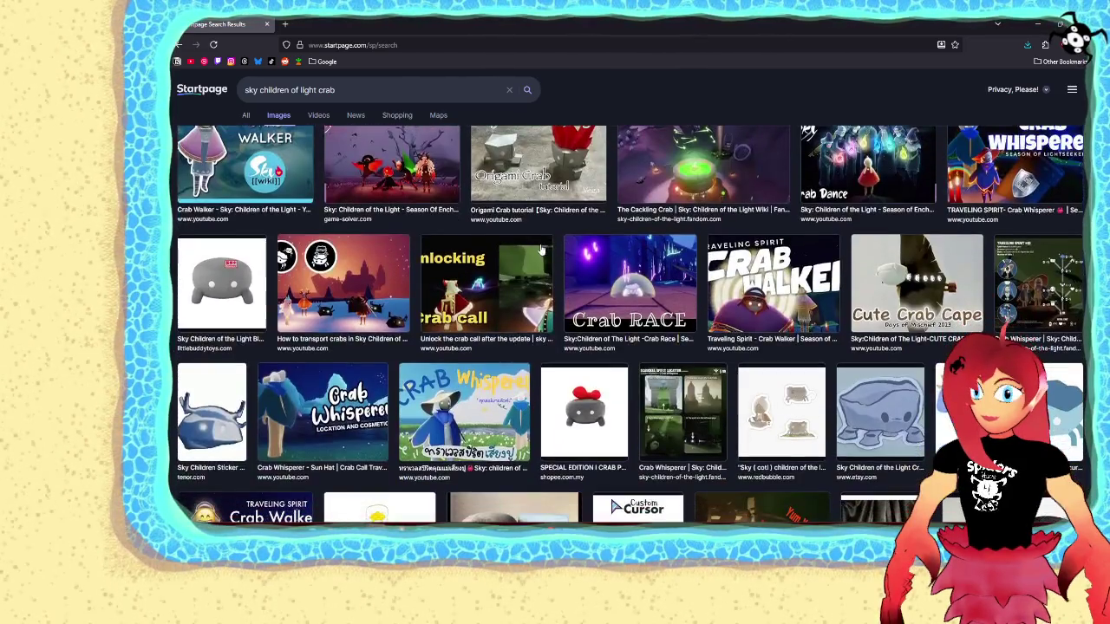
pyautogui.scroll(-1, 539, 249)
pyautogui.scroll(-2, 539, 250)
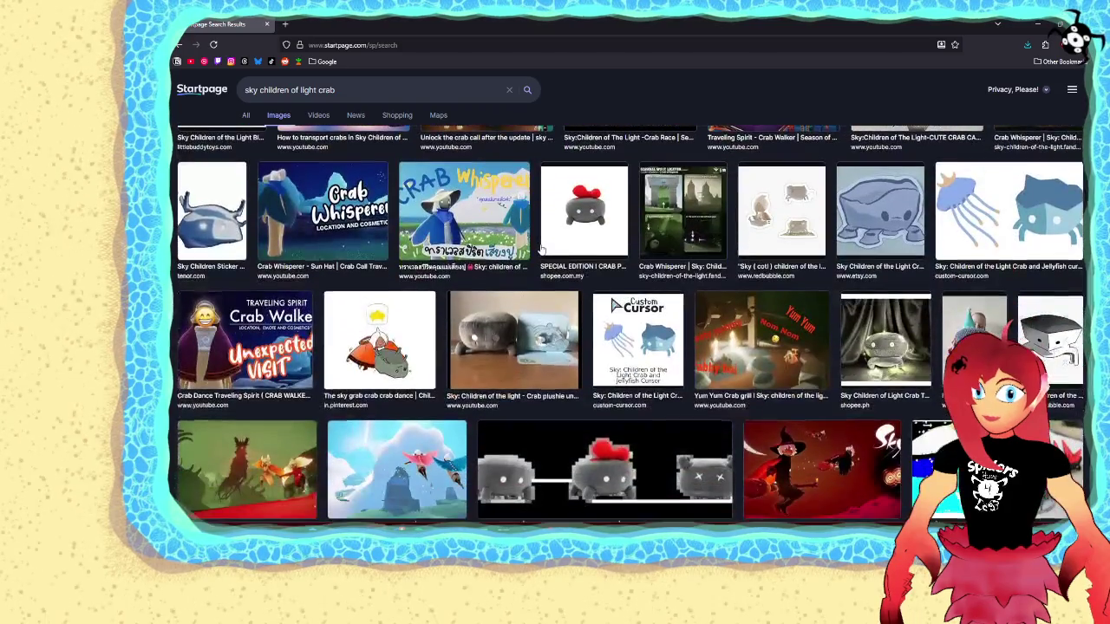
pyautogui.scroll(-2, 539, 250)
pyautogui.scroll(-2, 539, 250)
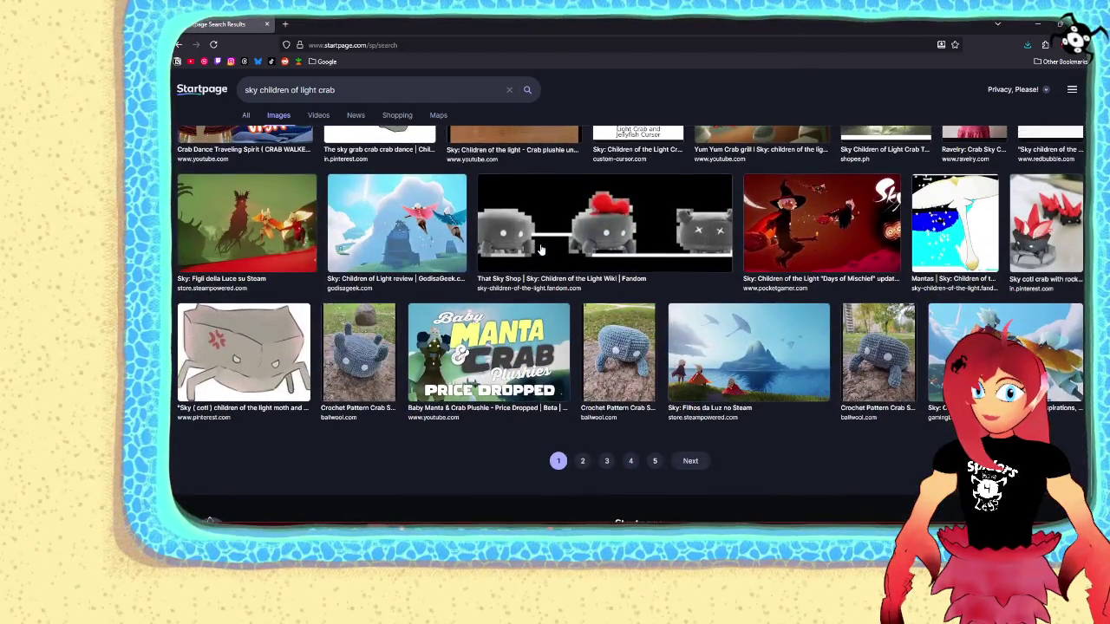
pyautogui.scroll(3, 539, 249)
pyautogui.scroll(2, 540, 250)
pyautogui.scroll(-1, 539, 249)
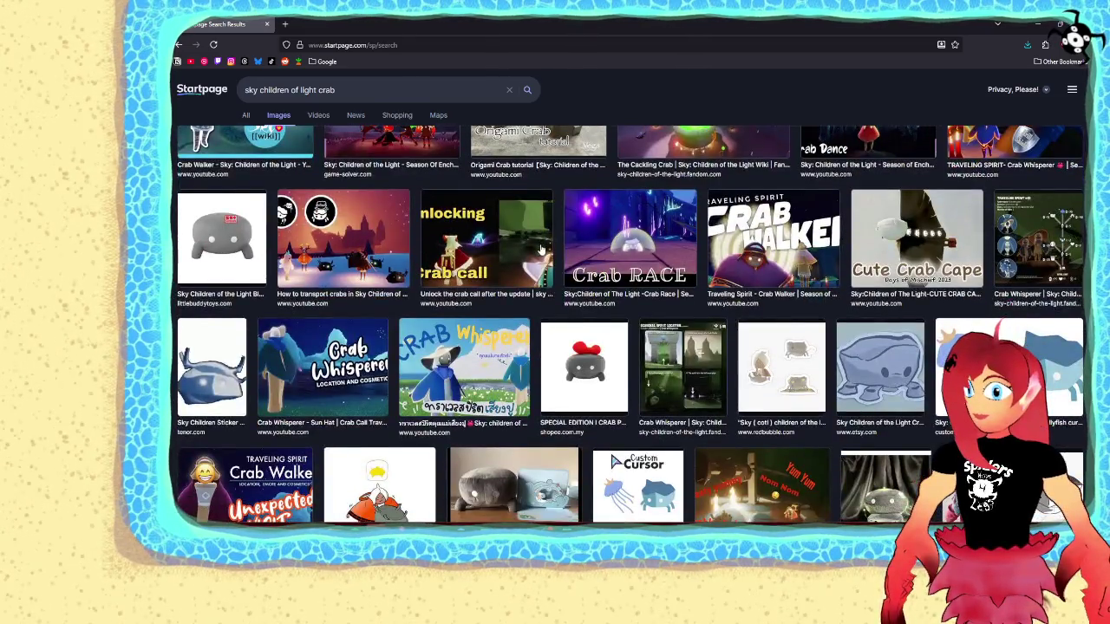
pyautogui.scroll(3, 539, 249)
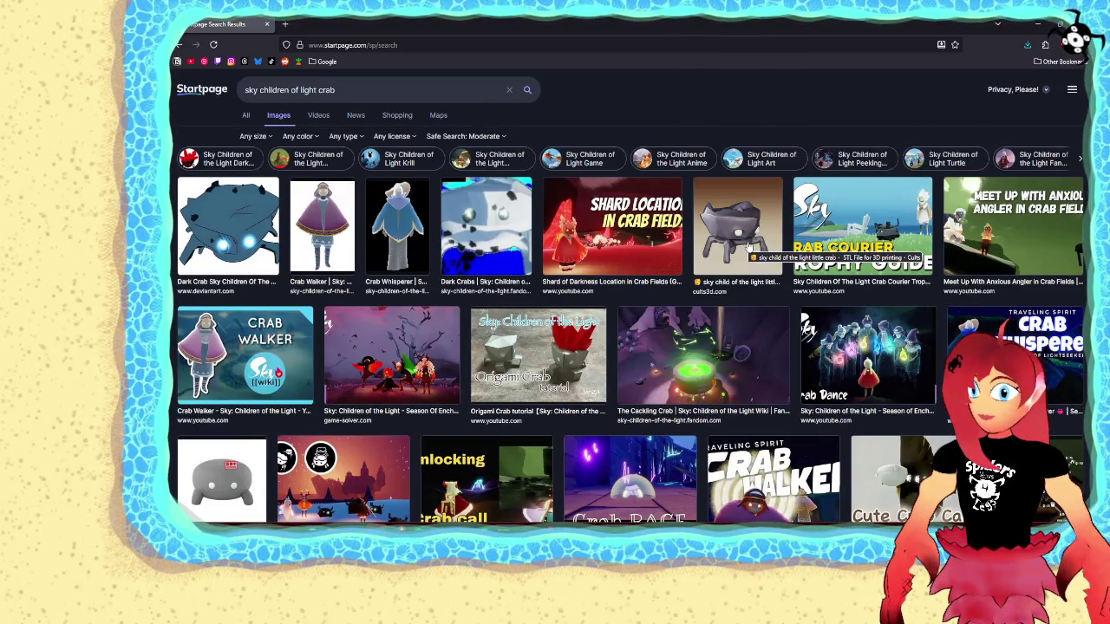
pyautogui.scroll(-1, 750, 249)
pyautogui.scroll(-2, 742, 253)
pyautogui.scroll(-1, 732, 258)
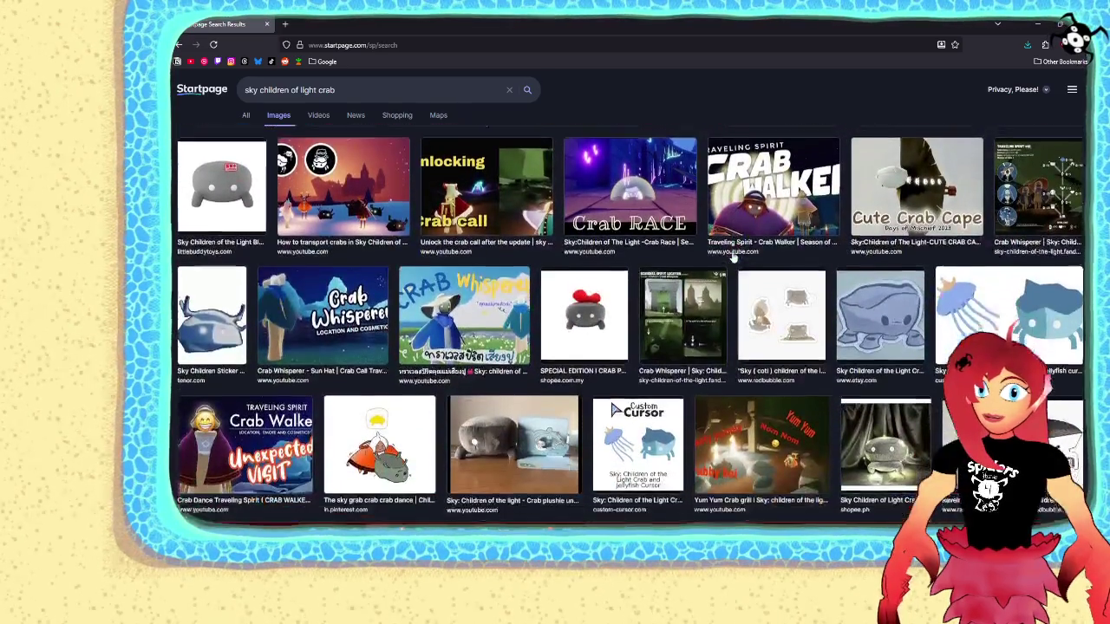
pyautogui.scroll(-1, 733, 258)
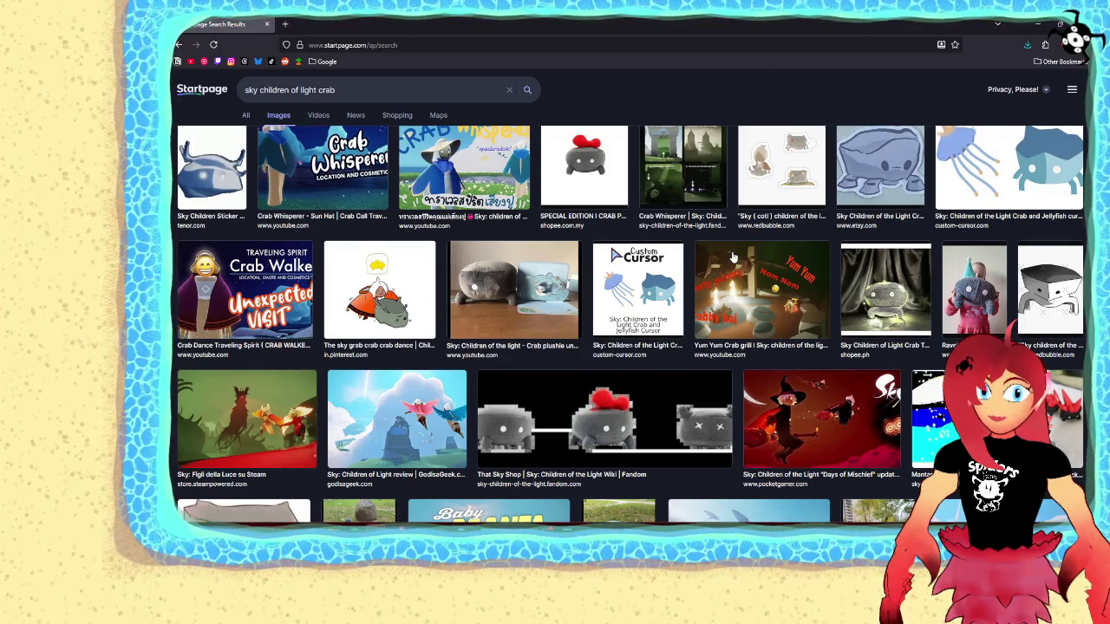
pyautogui.scroll(-2, 732, 258)
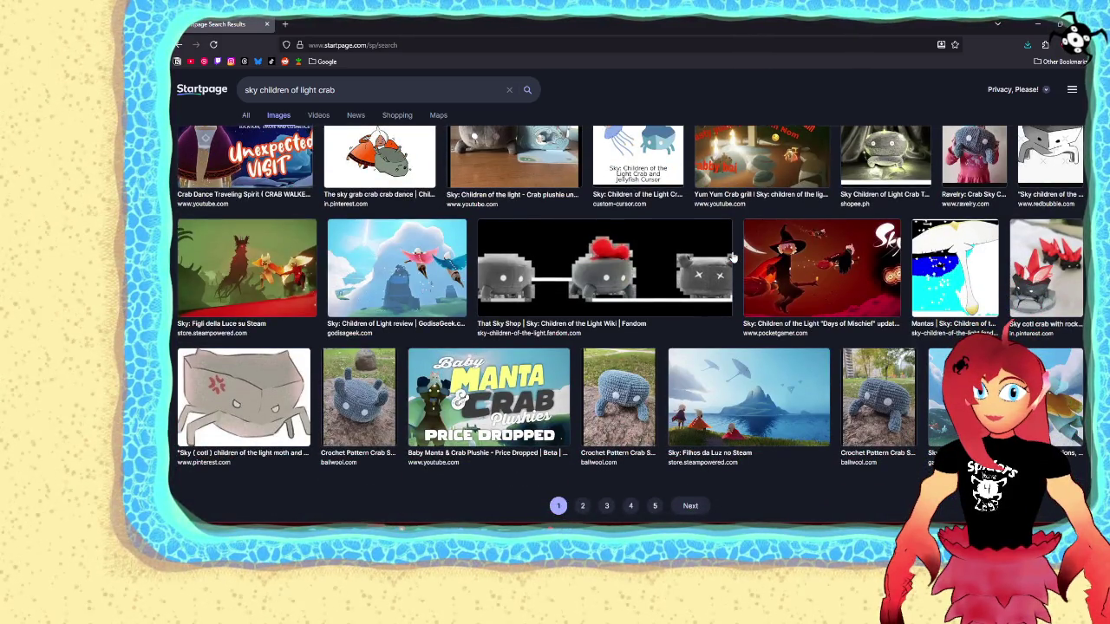
pyautogui.scroll(-1, 732, 258)
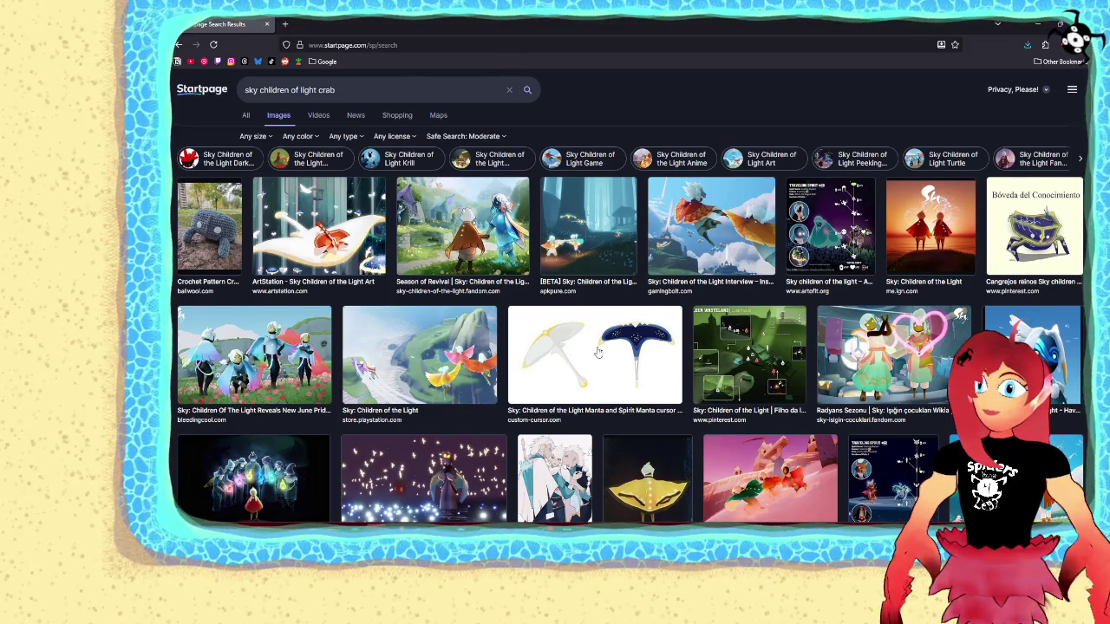
# - Go back through the browser history toward the earlier sky crab image results
pyautogui.scroll(-3, 590, 343)
pyautogui.scroll(-3, 590, 343)
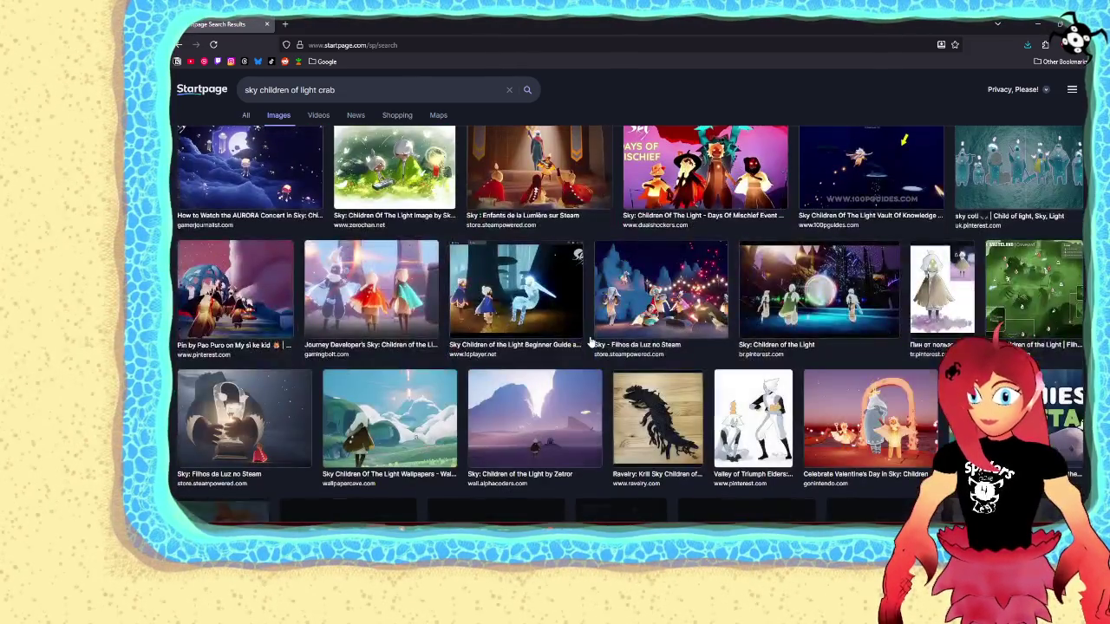
pyautogui.scroll(-3, 590, 343)
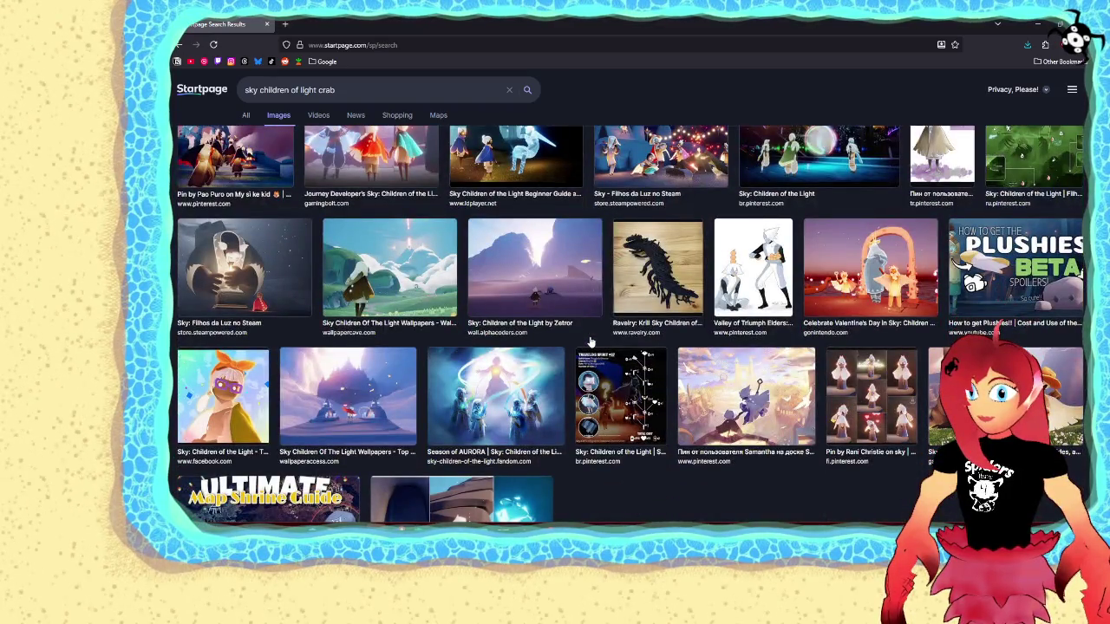
pyautogui.click(181, 43)
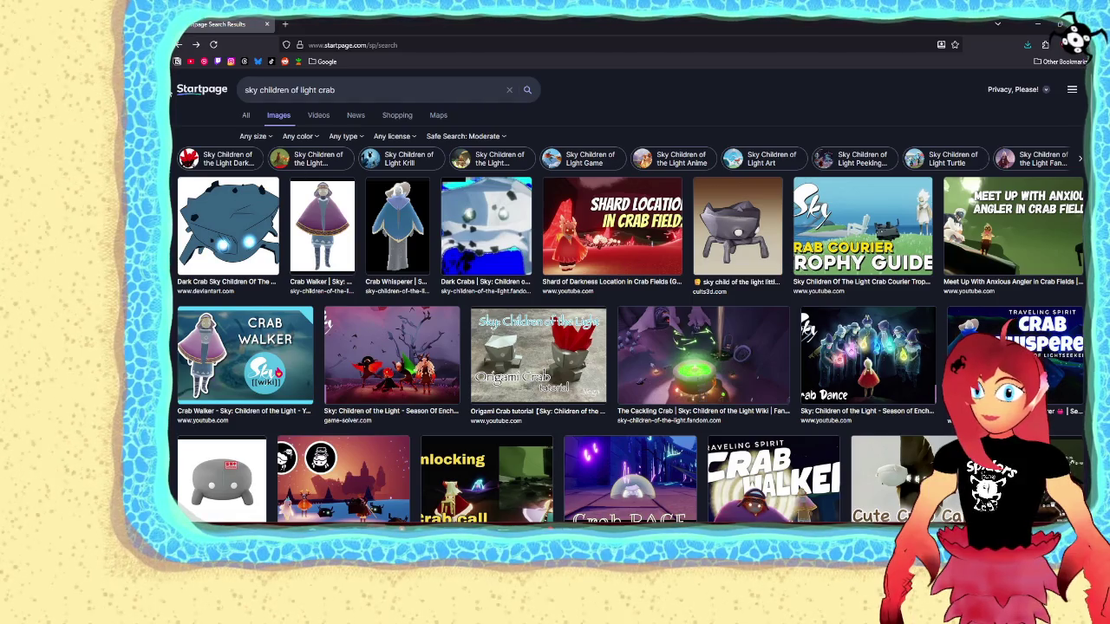
pyautogui.click(180, 45)
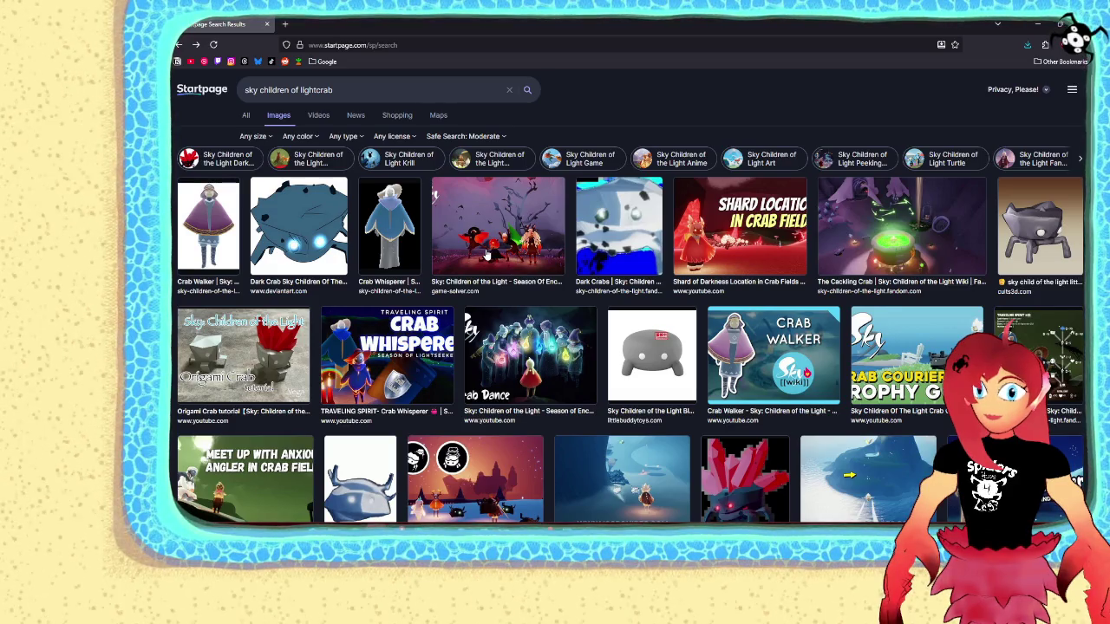
pyautogui.scroll(-3, 487, 253)
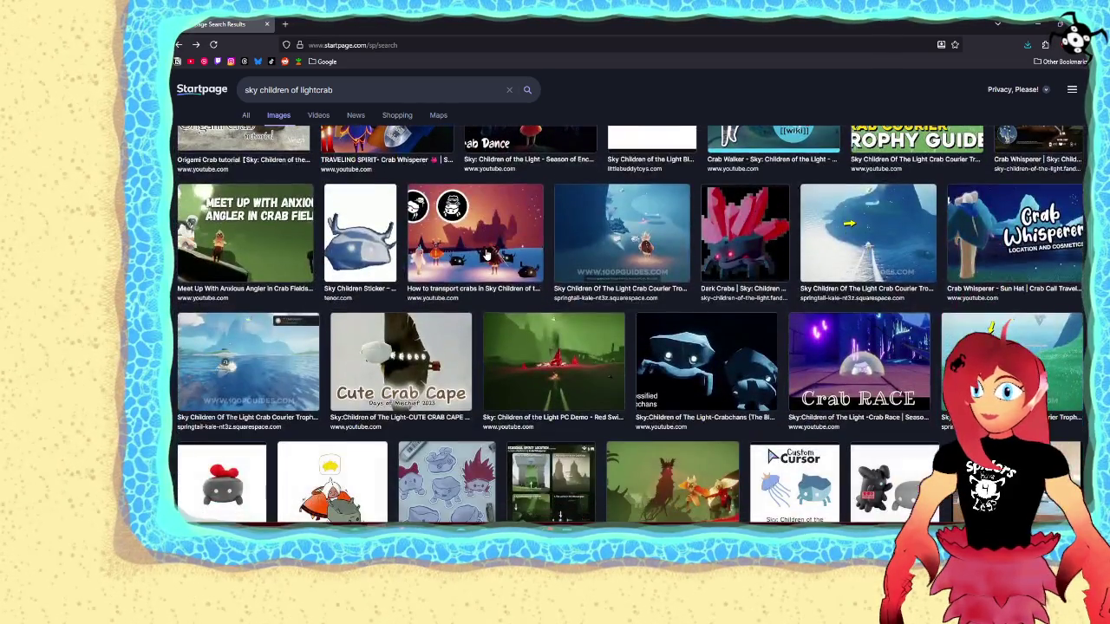
pyautogui.scroll(-2, 487, 253)
pyautogui.scroll(-1, 487, 253)
pyautogui.scroll(6, 487, 253)
pyautogui.scroll(1, 487, 253)
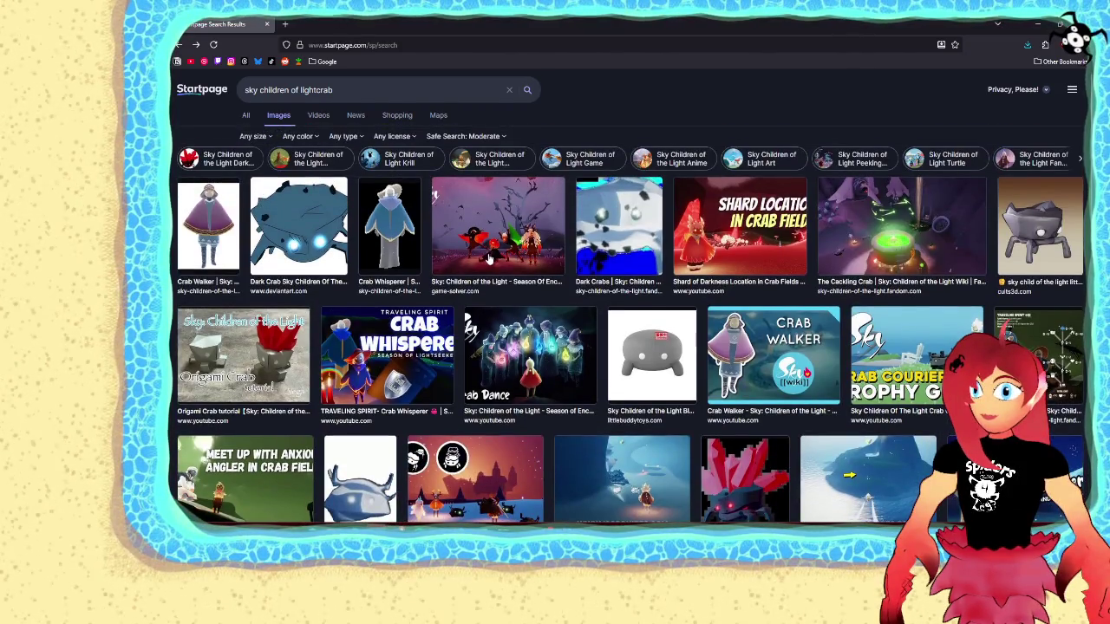
pyautogui.click(180, 45)
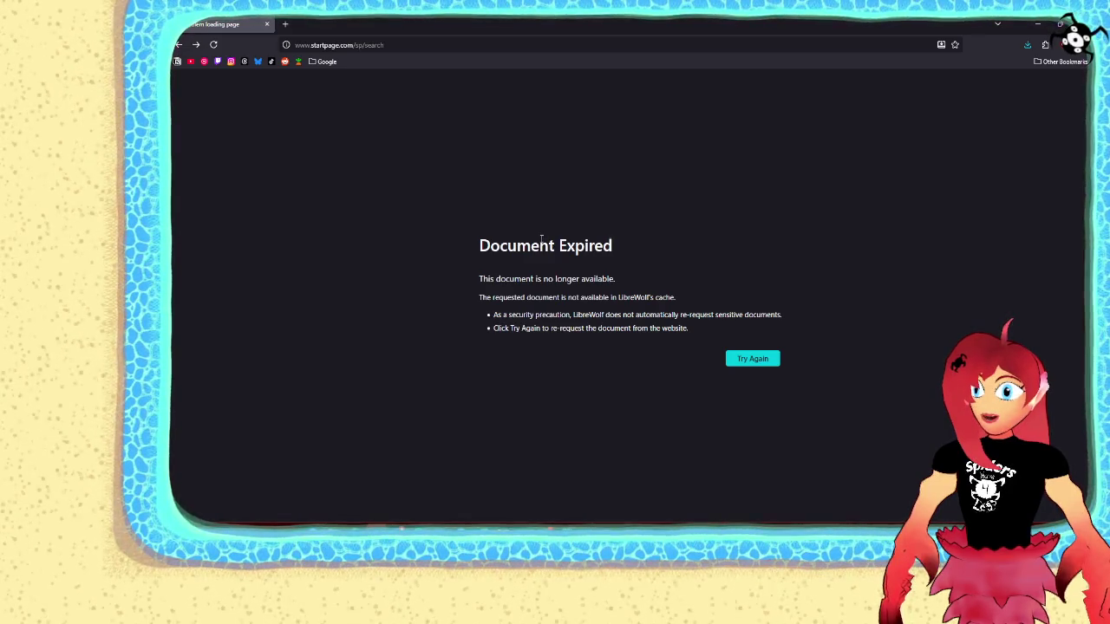
# - Dismiss the expired-page resend prompt and search 'sky crab' again, showing image results
pyautogui.click(744, 364)
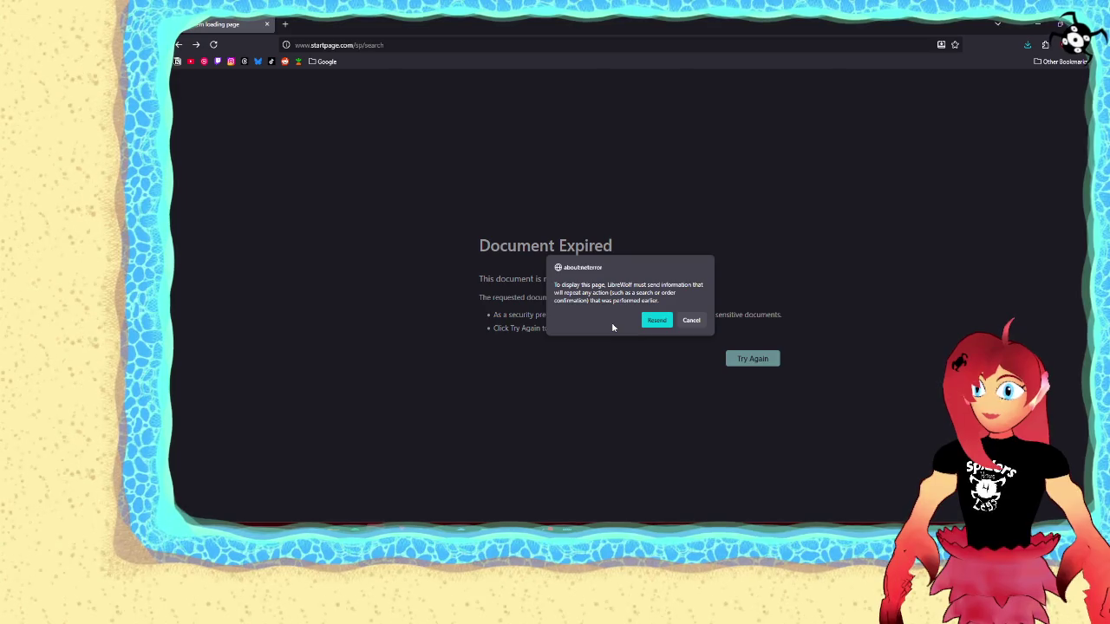
pyautogui.click(692, 320)
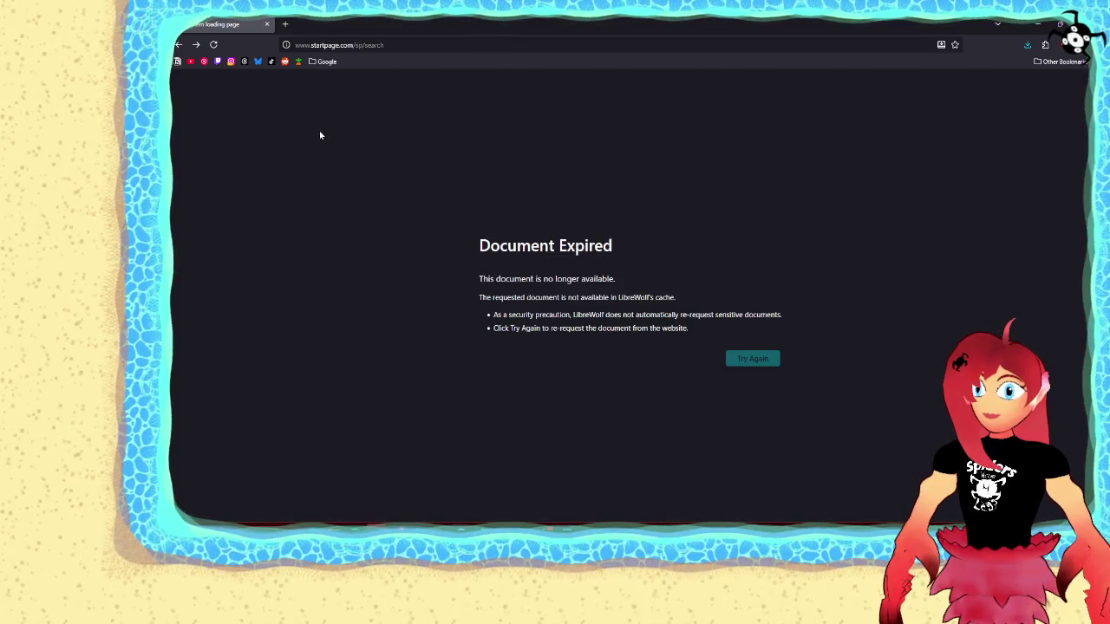
pyautogui.click(377, 45)
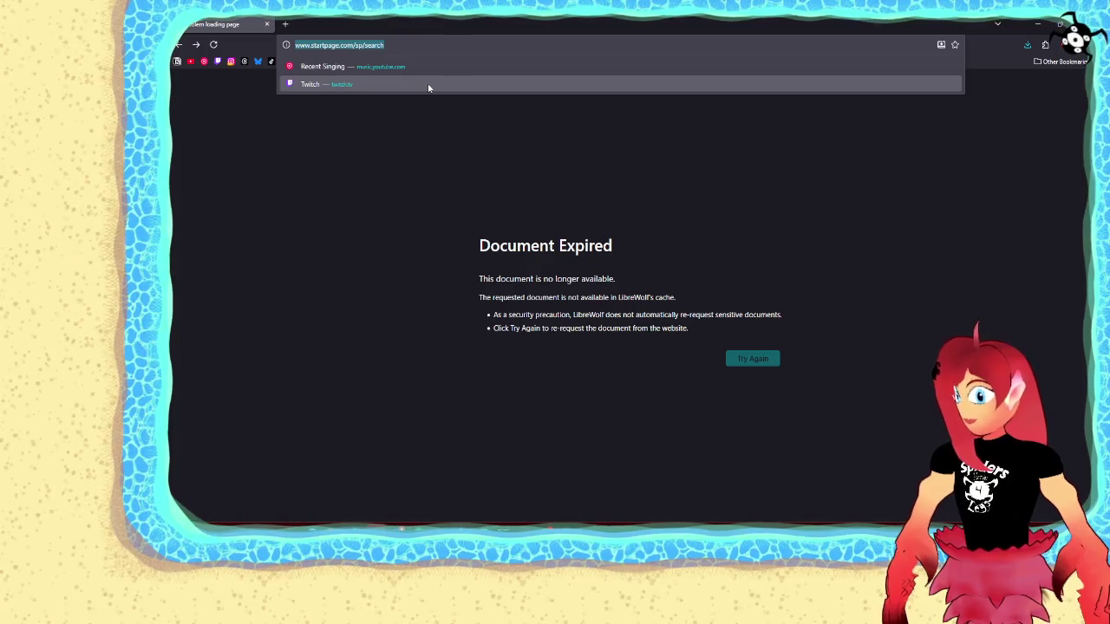
pyautogui.write('sky crab')
pyautogui.press('Return')
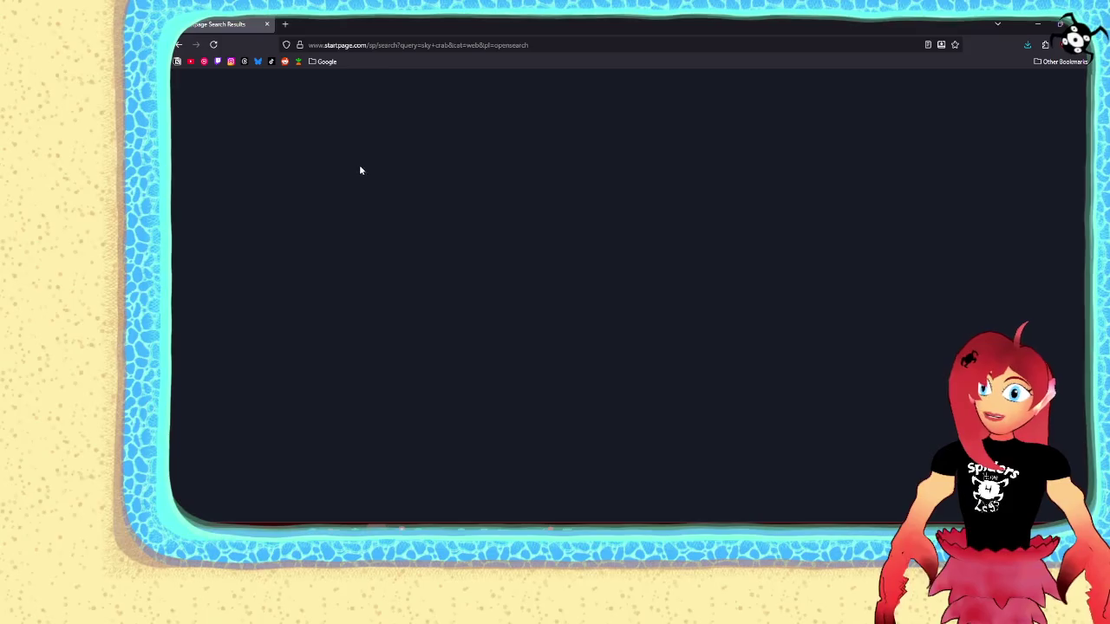
pyautogui.click(278, 115)
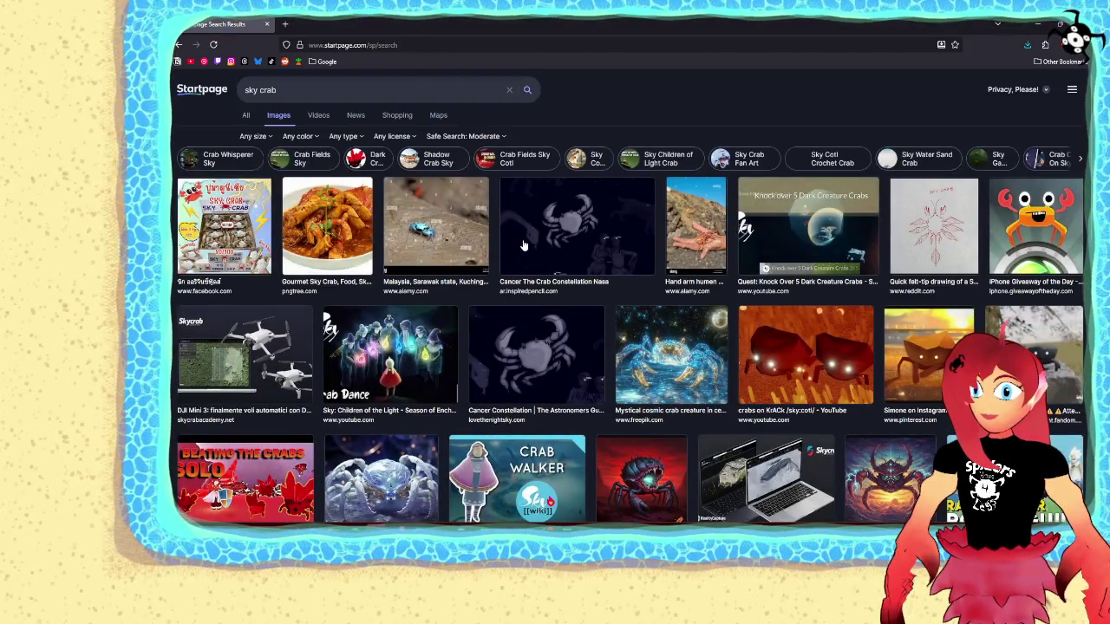
# - Preview the 'Day 19 - Crabs' sunset-beach crab image and choose Save Image As
pyautogui.scroll(-3, 686, 302)
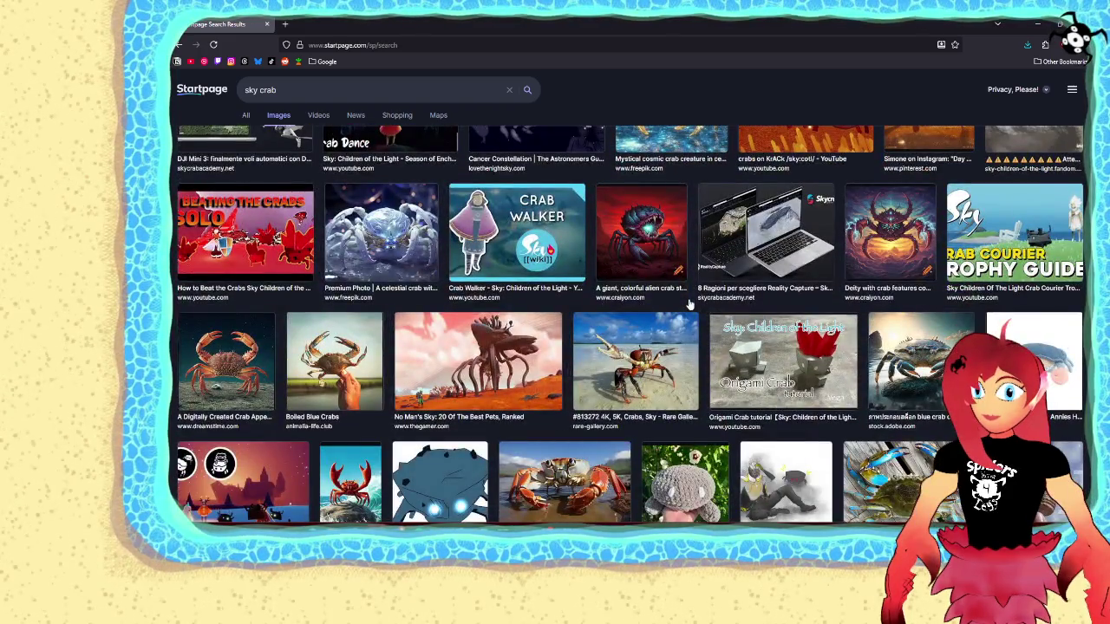
pyautogui.scroll(-2, 689, 304)
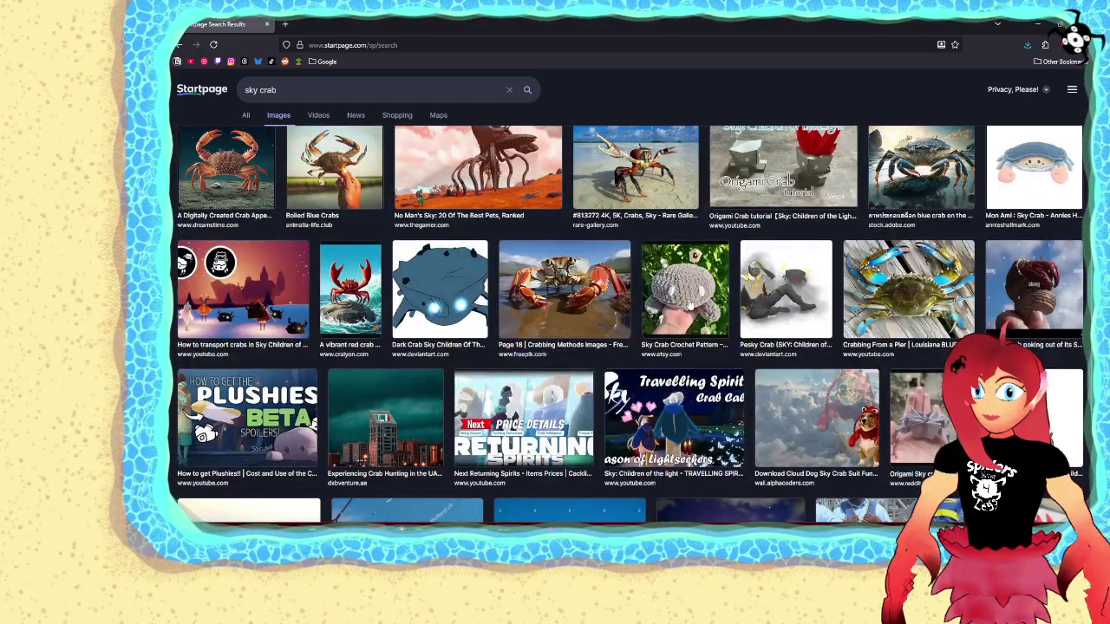
pyautogui.scroll(1, 690, 304)
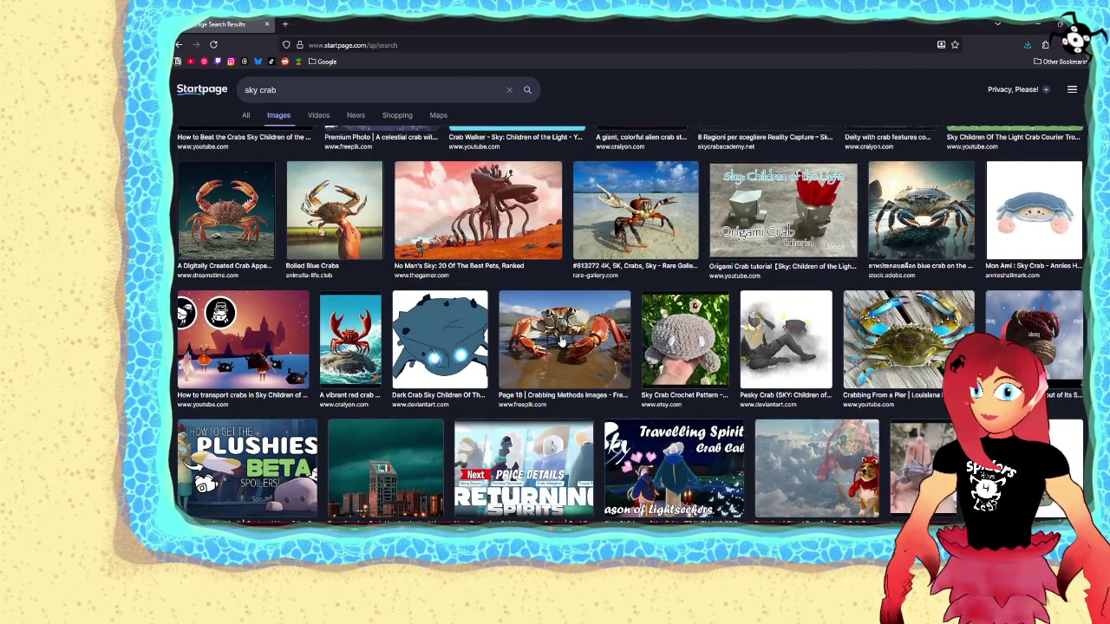
pyautogui.scroll(2, 590, 356)
pyautogui.scroll(2, 589, 356)
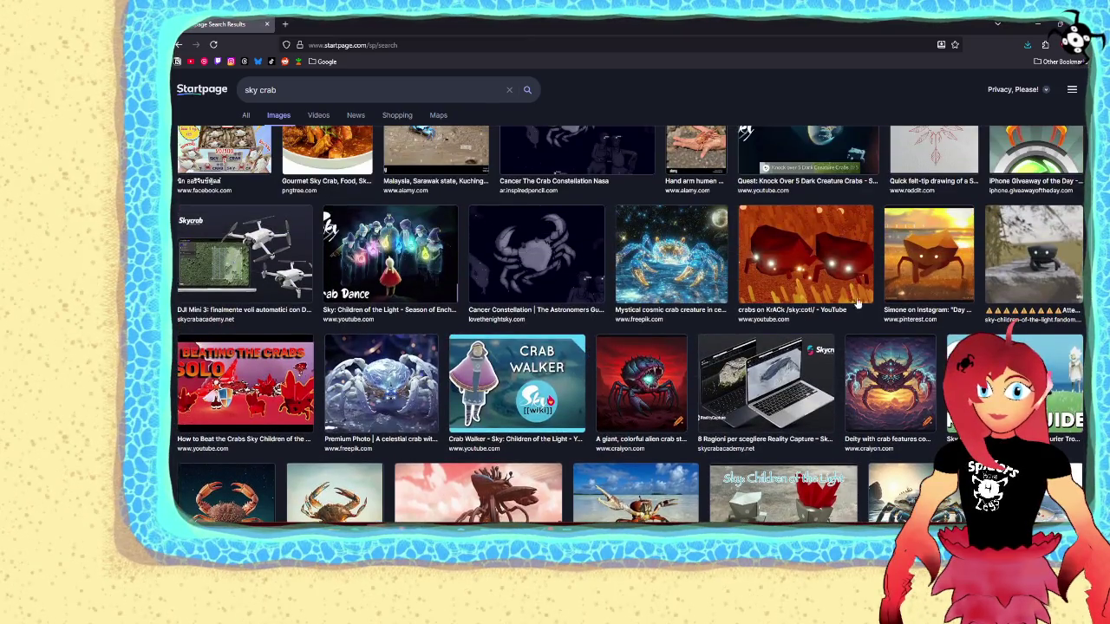
pyautogui.click(906, 273)
pyautogui.scroll(2, 507, 284)
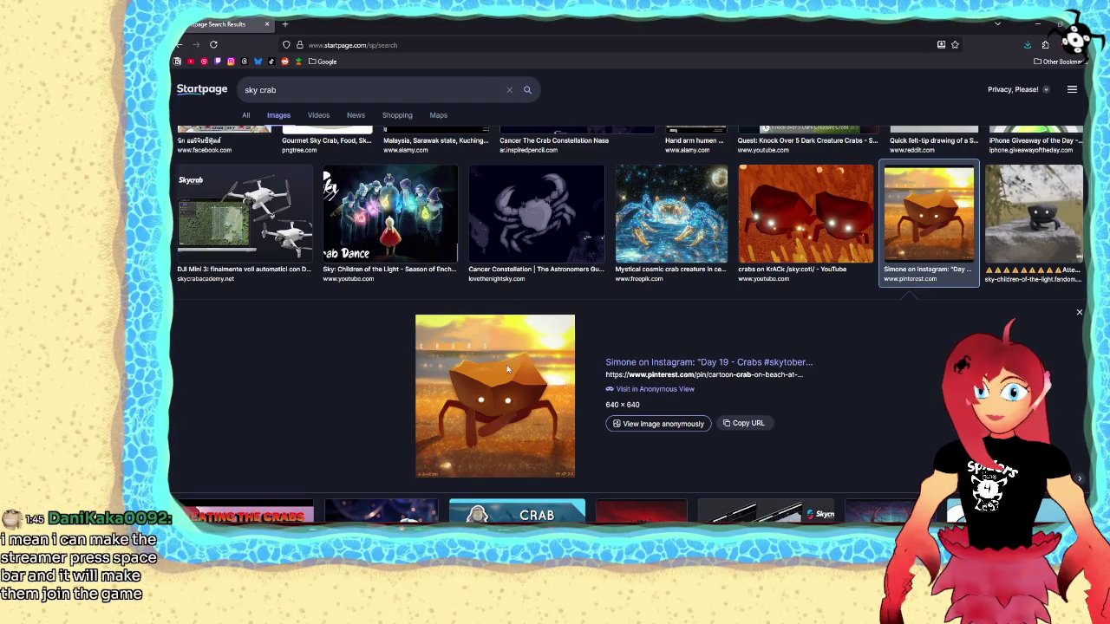
pyautogui.rightClick(492, 393)
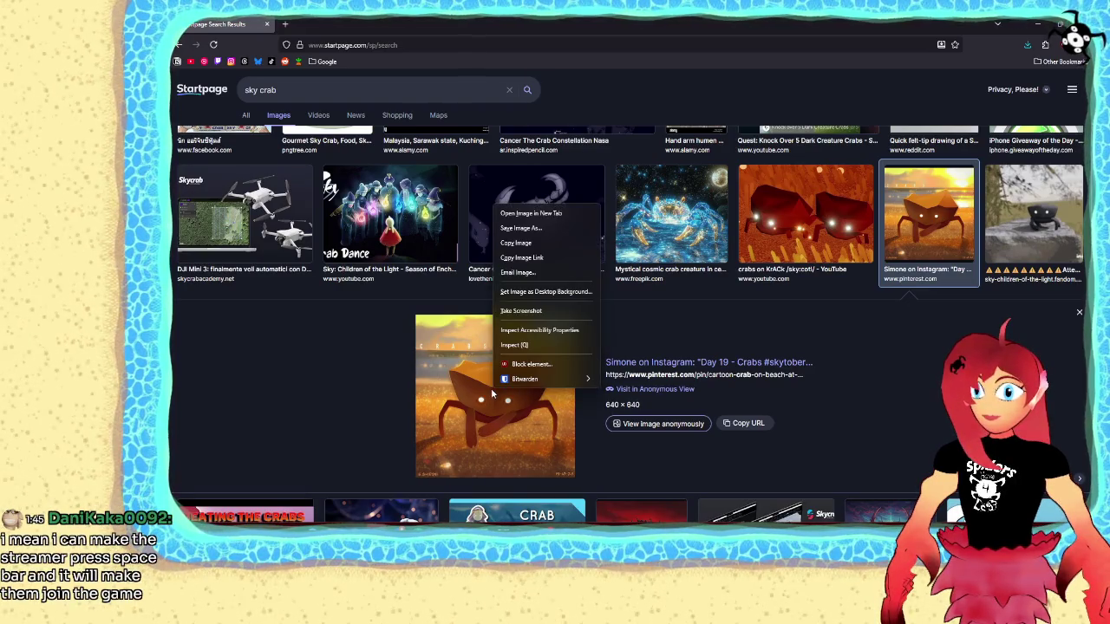
pyautogui.click(532, 238)
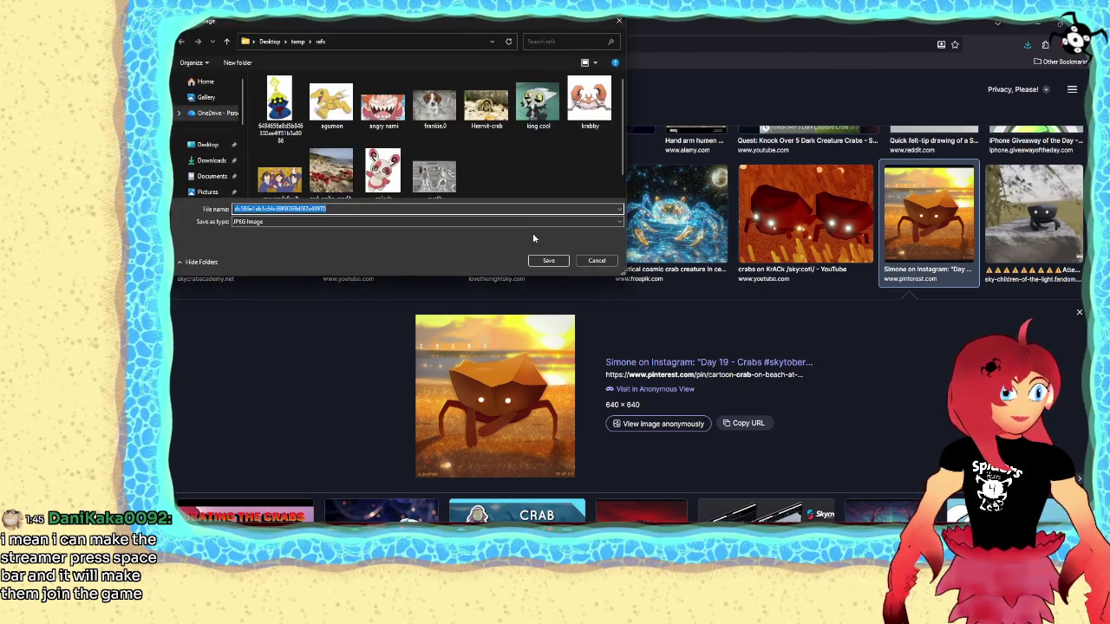
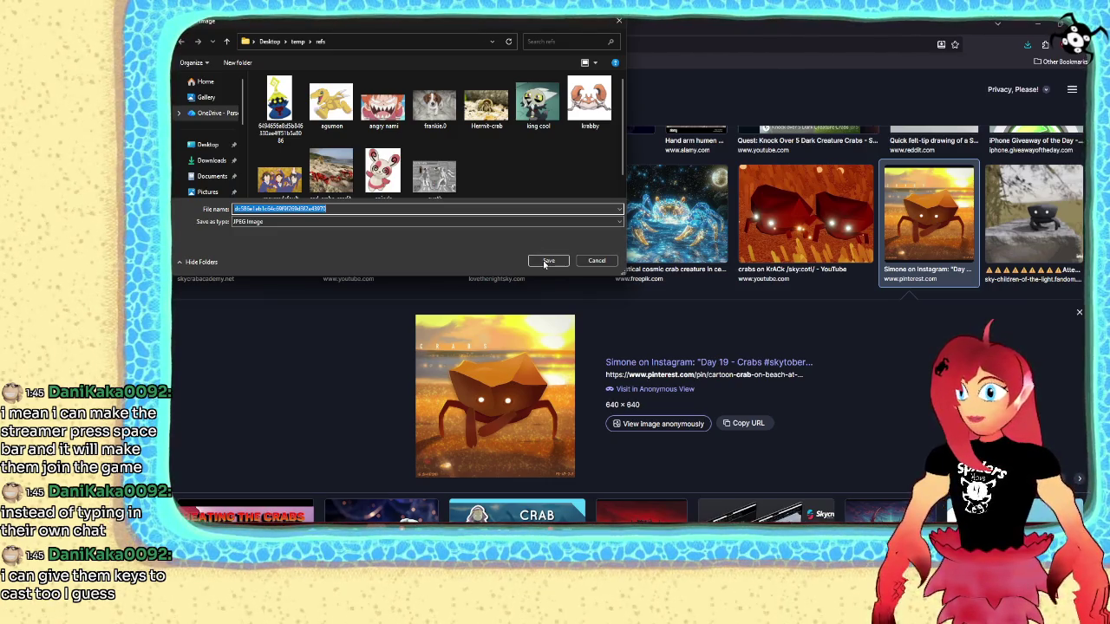
# - Save the sunset crab reference image to temp/refs and minimize Firefox to reveal Blender
pyautogui.click(546, 262)
pyautogui.hotkey('alt', 'Left')
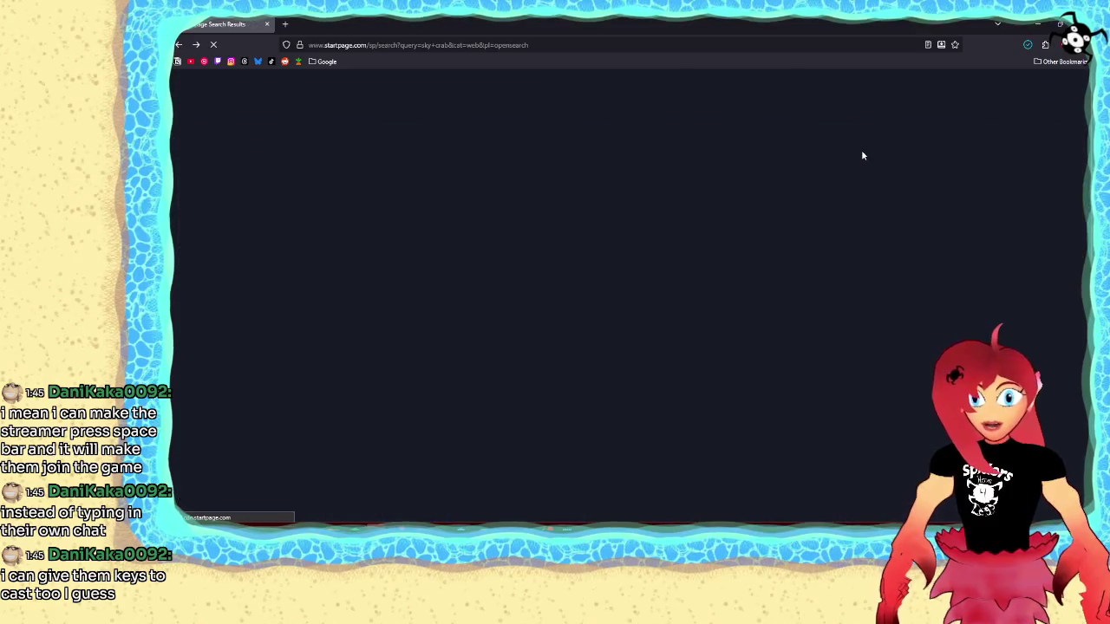
pyautogui.click(1035, 27)
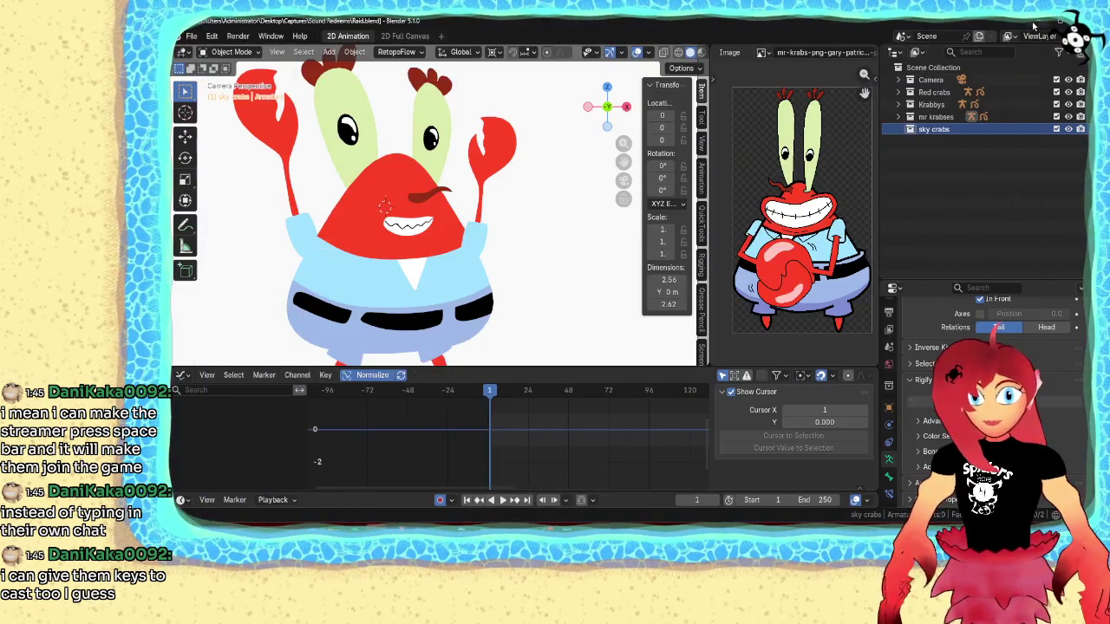
# - Expand mr krabses in the Outliner and hide the GPencil.001 Mr. Krabs drawing
pyautogui.scroll(-3, 507, 319)
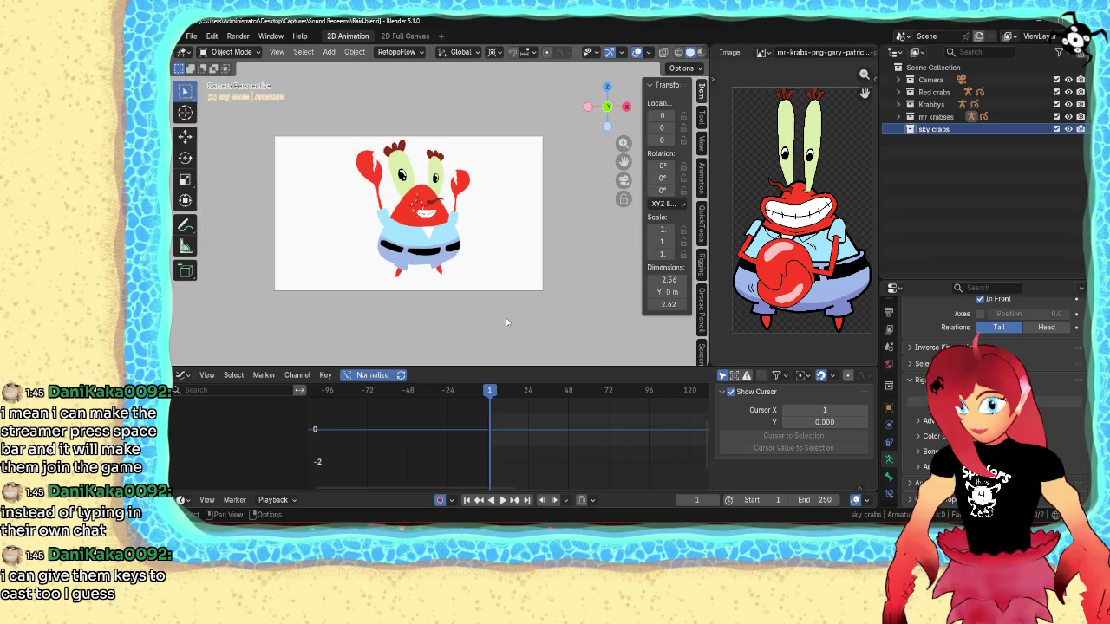
pyautogui.scroll(2, 505, 318)
pyautogui.click(899, 116)
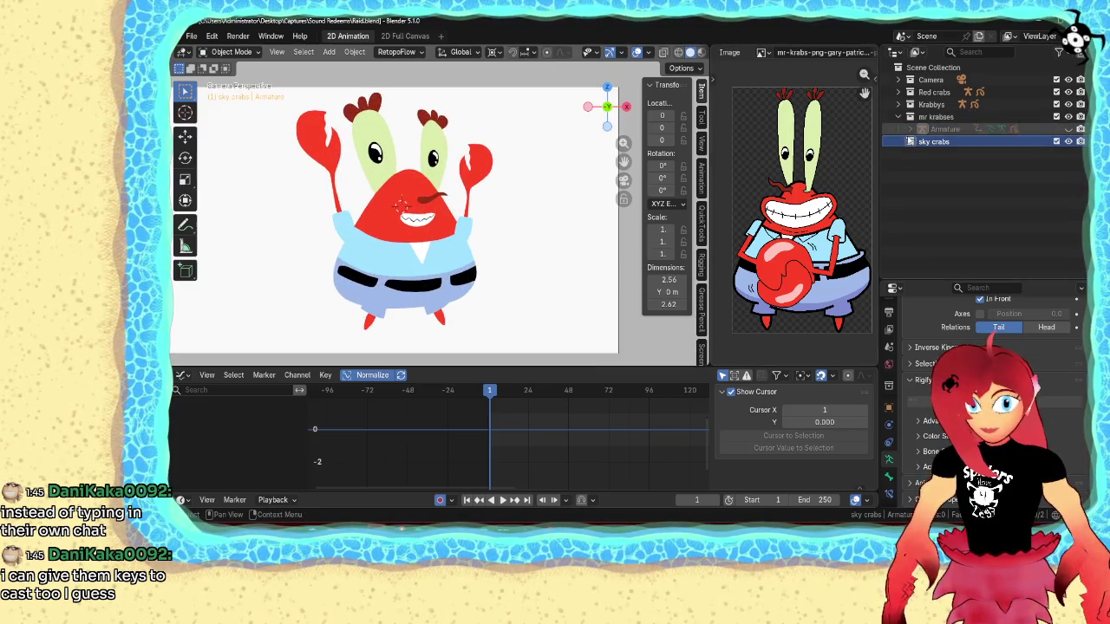
pyautogui.click(909, 128)
pyautogui.click(1068, 178)
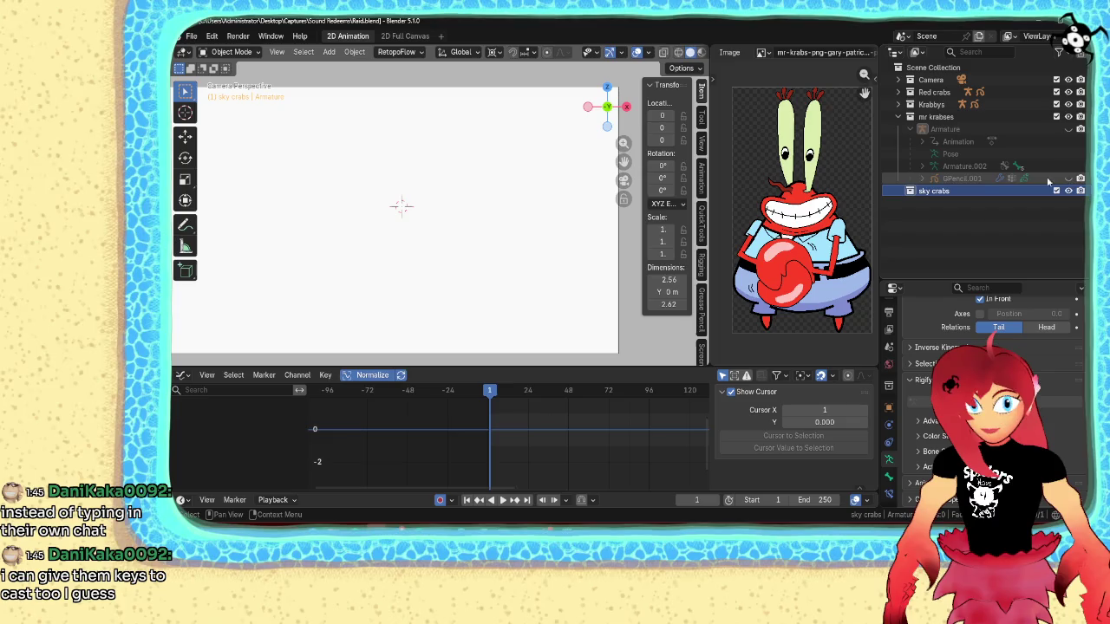
pyautogui.click(909, 128)
# - Add a blank Grease Pencil object, GPencil.002, to the sky crabs collection
pyautogui.hotkey('shift', 'a')
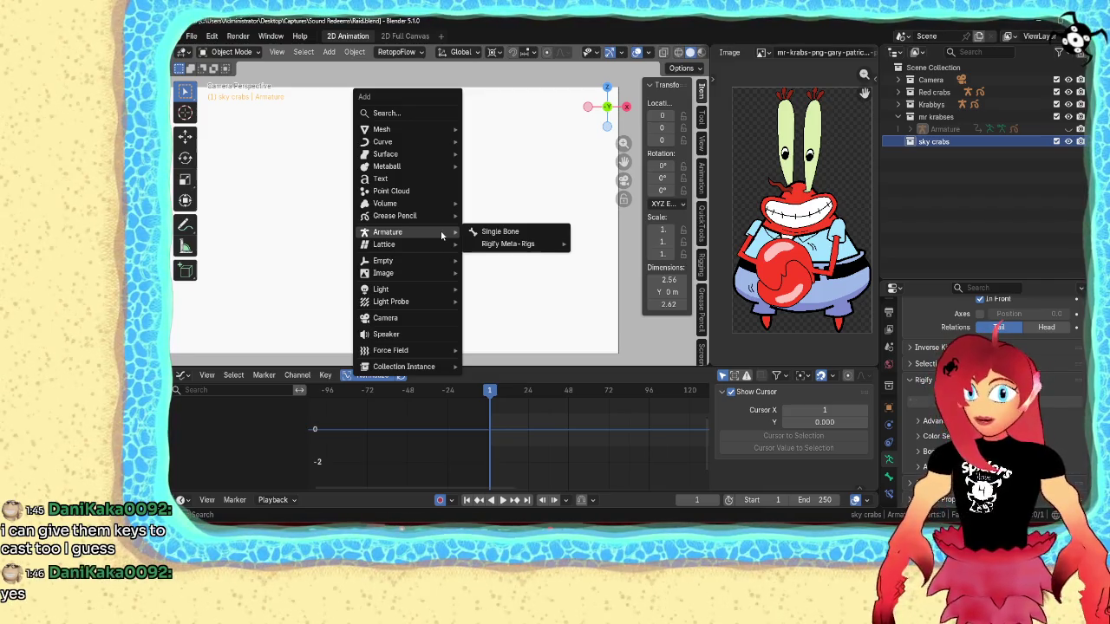
pyautogui.moveTo(395, 216)
pyautogui.click(491, 216)
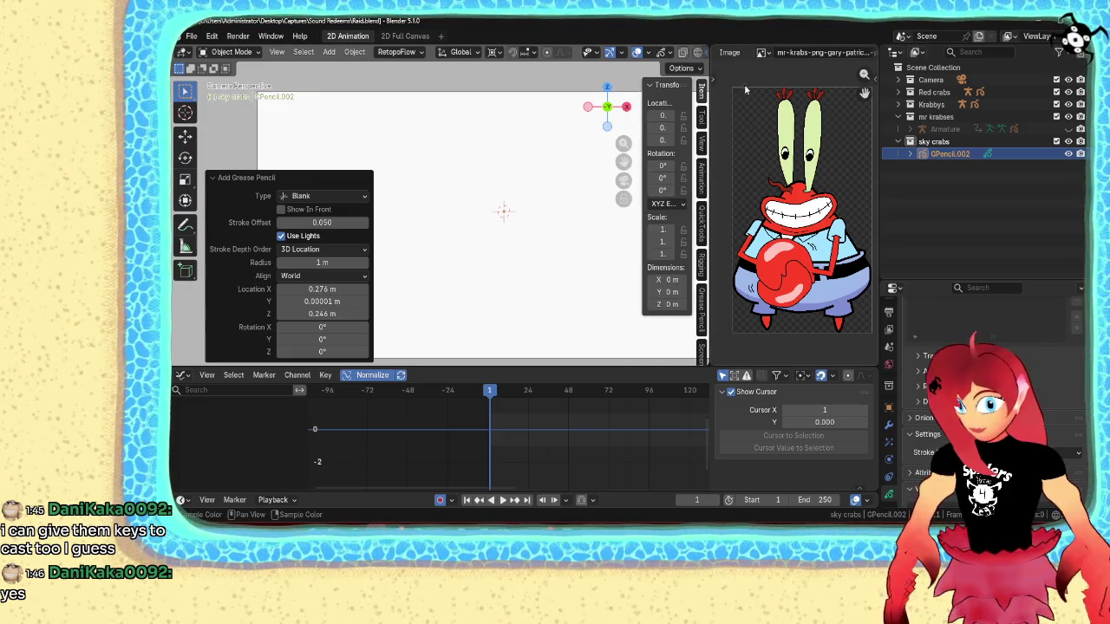
pyautogui.scroll(-3, 797, 54)
pyautogui.scroll(-5, 834, 65)
pyautogui.scroll(3, 780, 53)
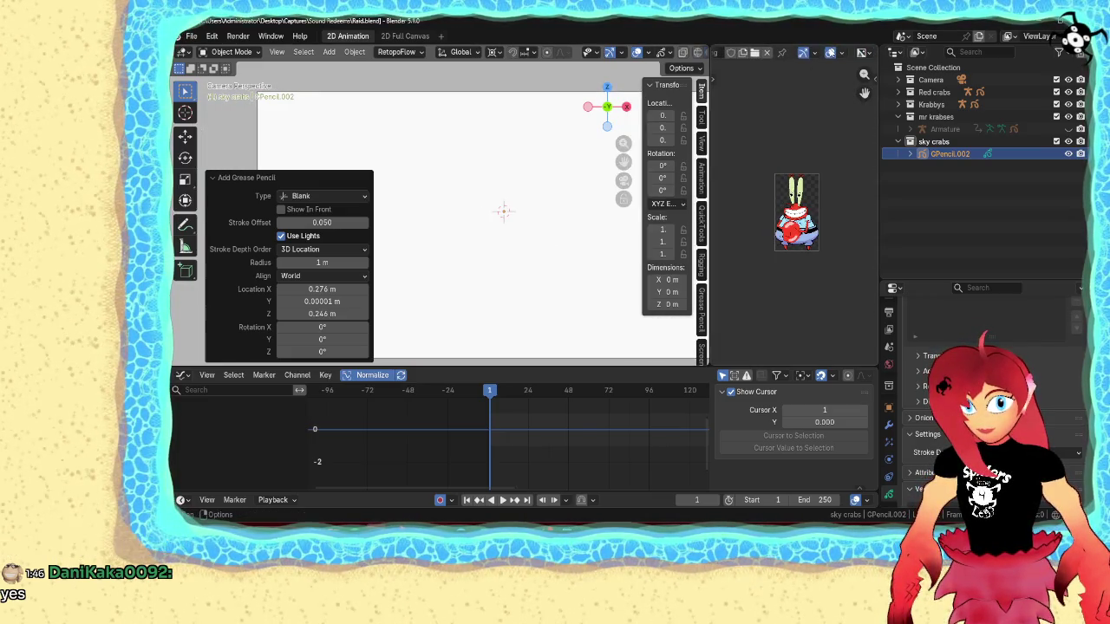
pyautogui.click(755, 53)
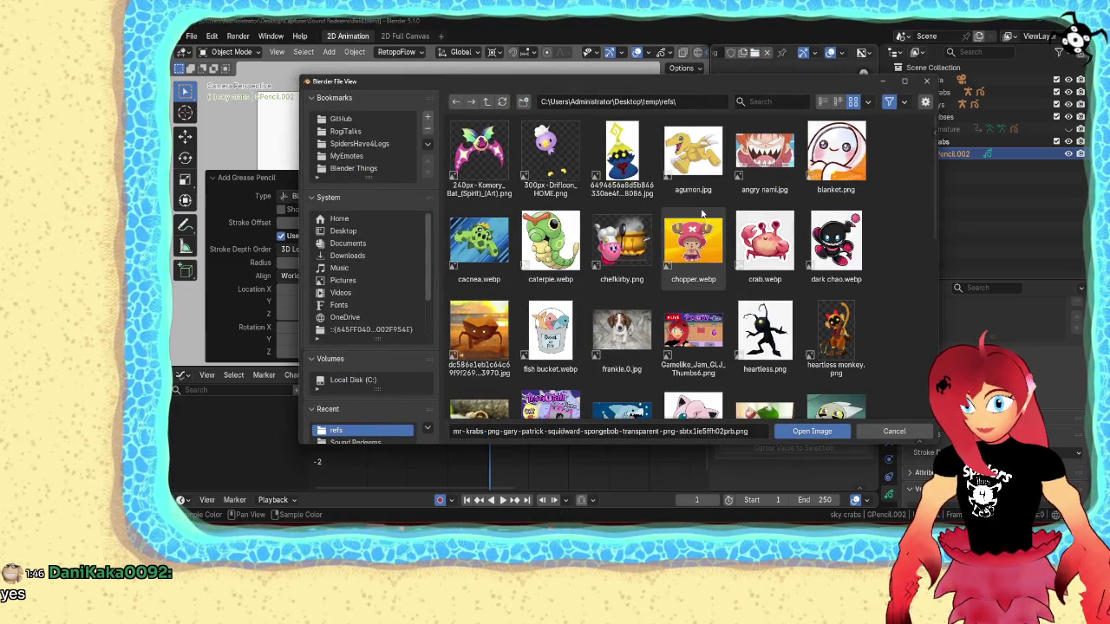
# - Load the crab sunset jpg from temp/refs into the Image Editor and frame the crab
pyautogui.doubleClick(479, 330)
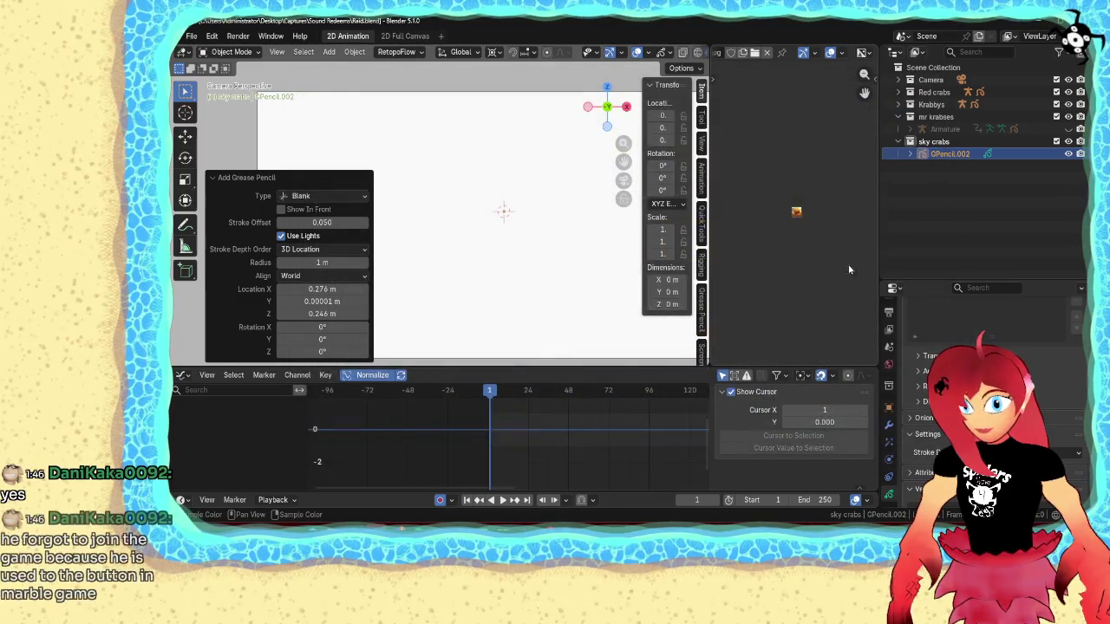
pyautogui.moveTo(822, 213); pyautogui.dragTo(762, 247, button='middle')
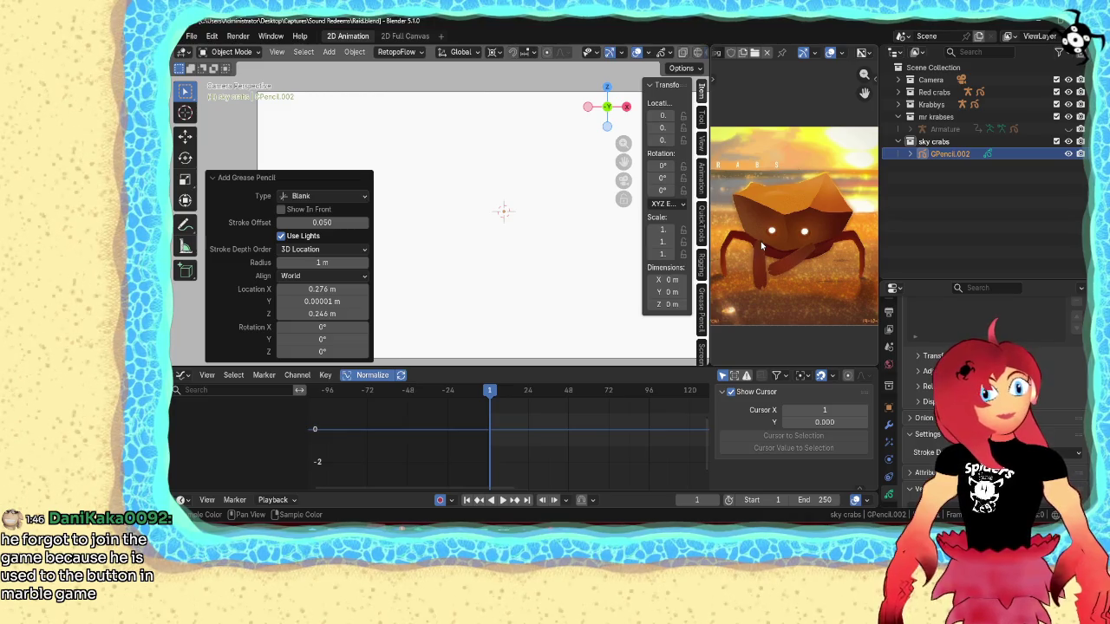
pyautogui.click(539, 256)
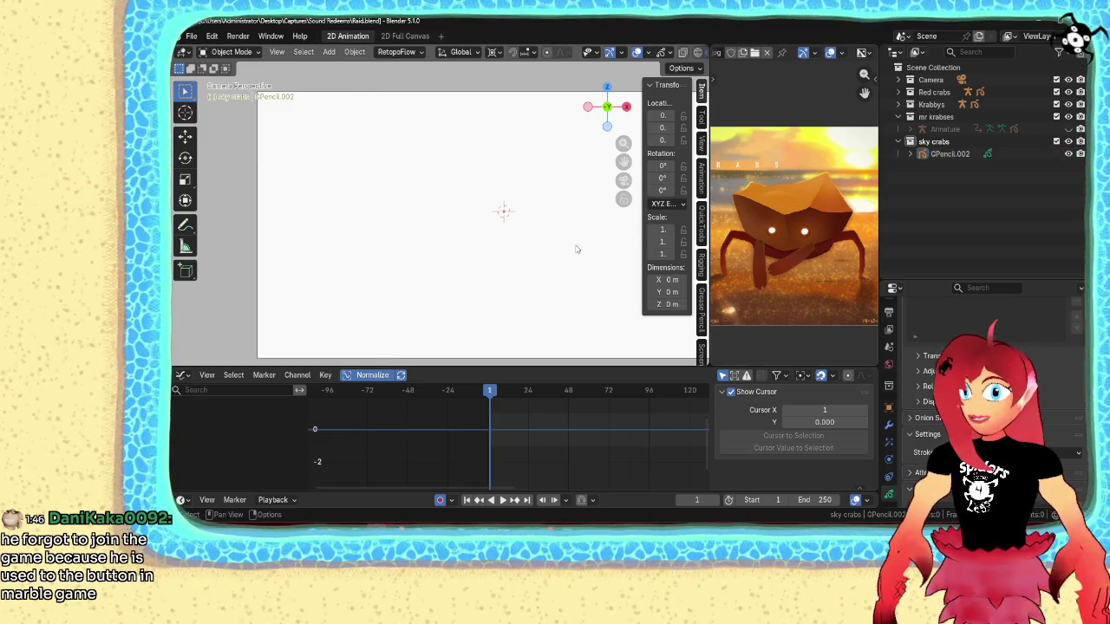
pyautogui.hotkey('ctrl', 'Tab')
# - Enter Draw Mode and rename GPencil.002's only layer to 'base'
pyautogui.click(497, 201)
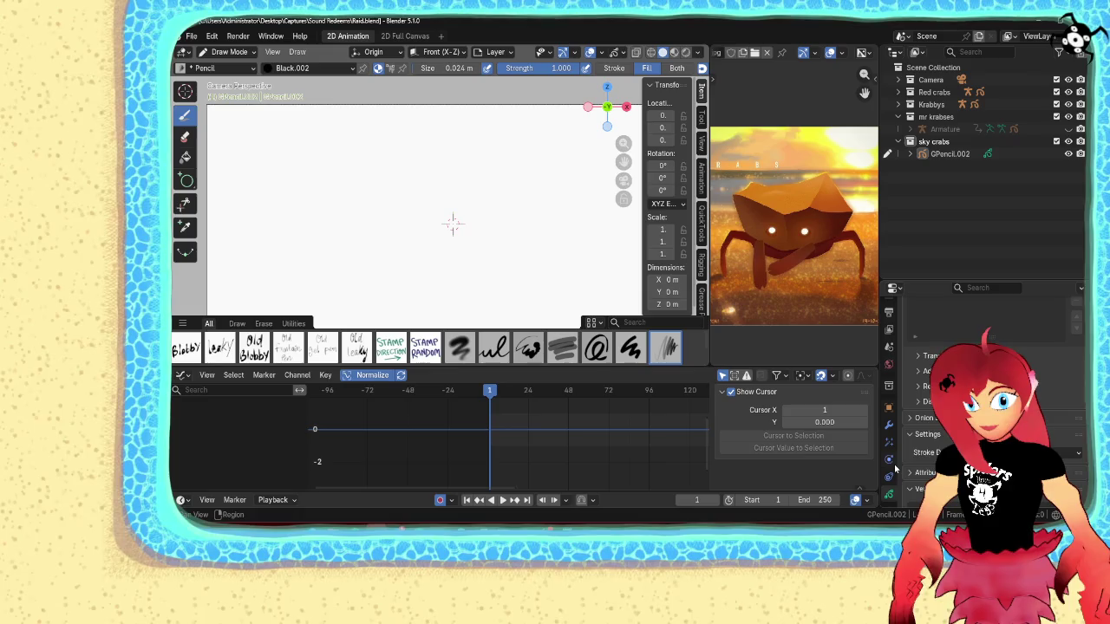
pyautogui.scroll(-1, 892, 447)
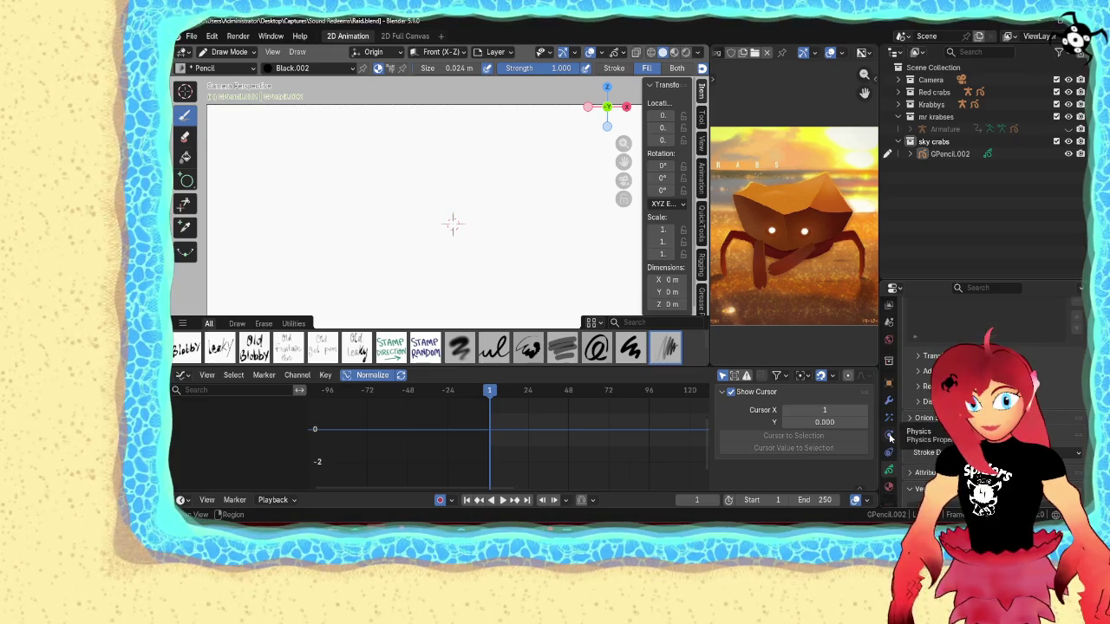
pyautogui.scroll(1, 891, 438)
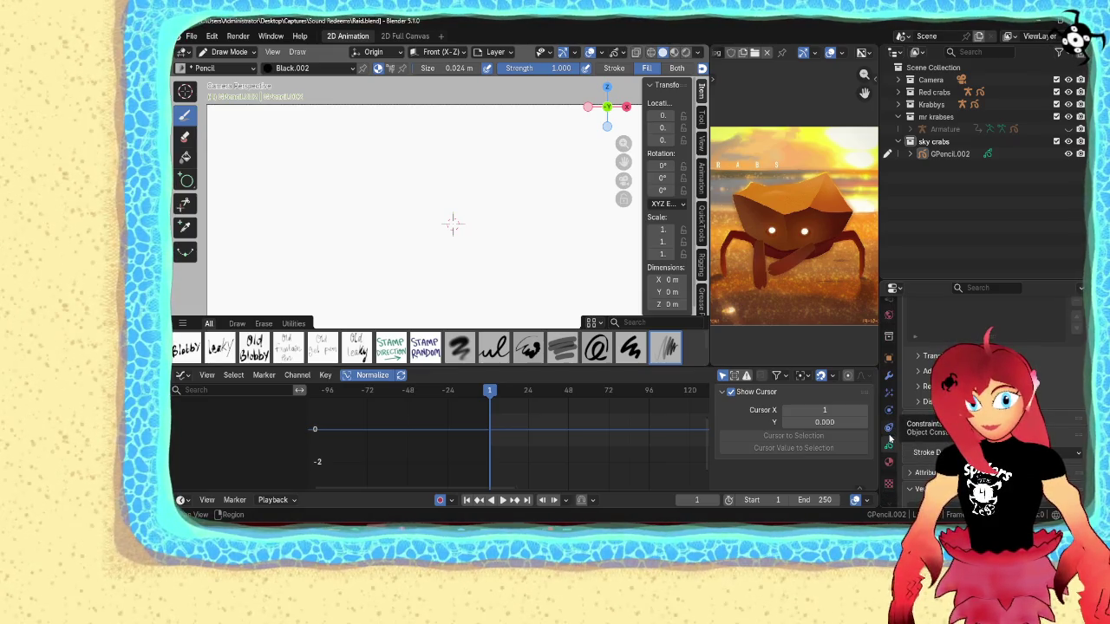
pyautogui.click(888, 445)
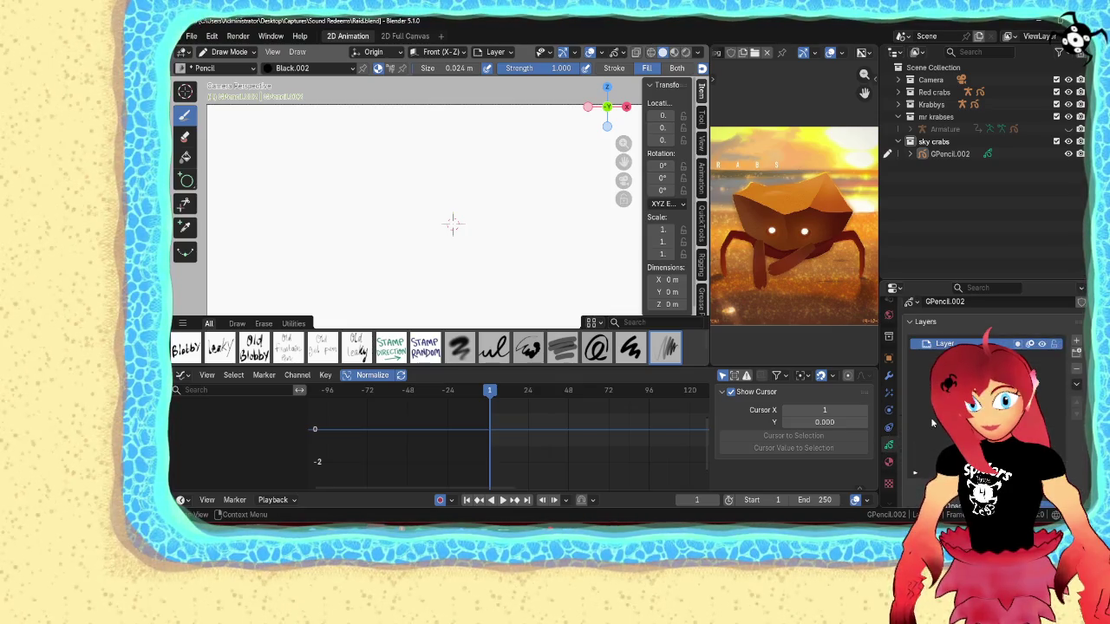
pyautogui.doubleClick(945, 343)
pyautogui.write('base')
pyautogui.press('Return')
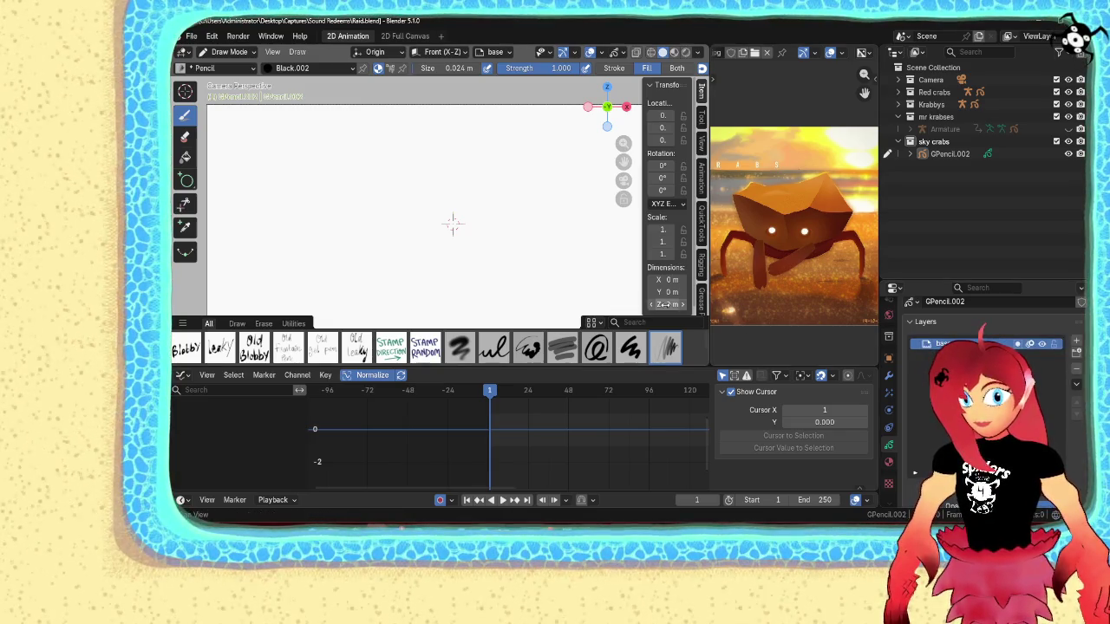
# - Try a black ellipse with the Circle tool, then remove it and return to Draw Mode
pyautogui.click(185, 179)
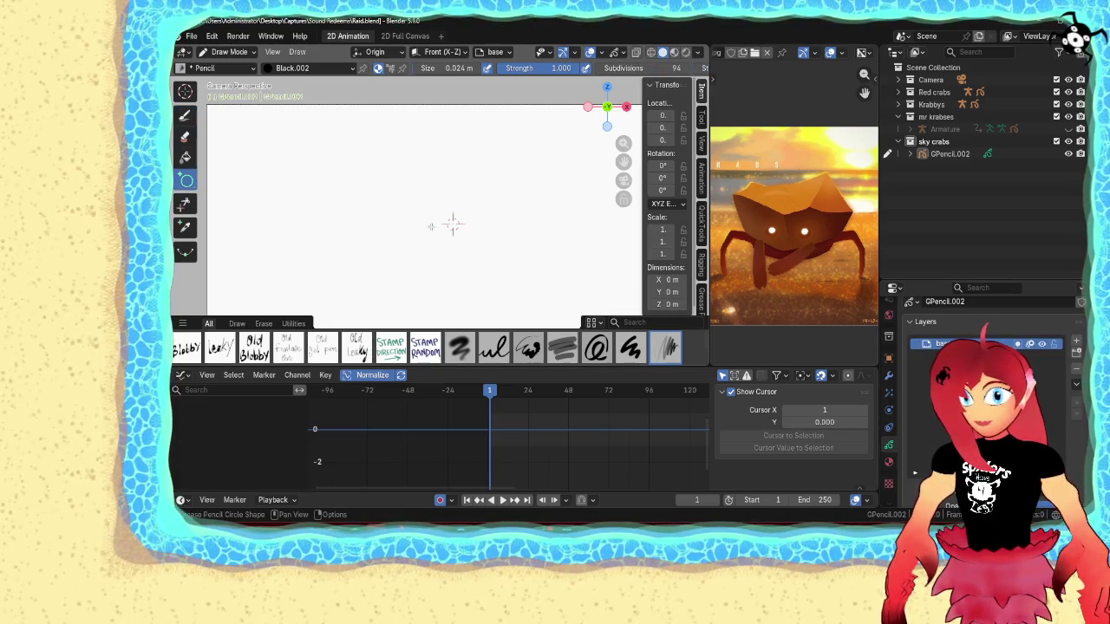
pyautogui.moveTo(338, 200); pyautogui.dragTo(562, 288)
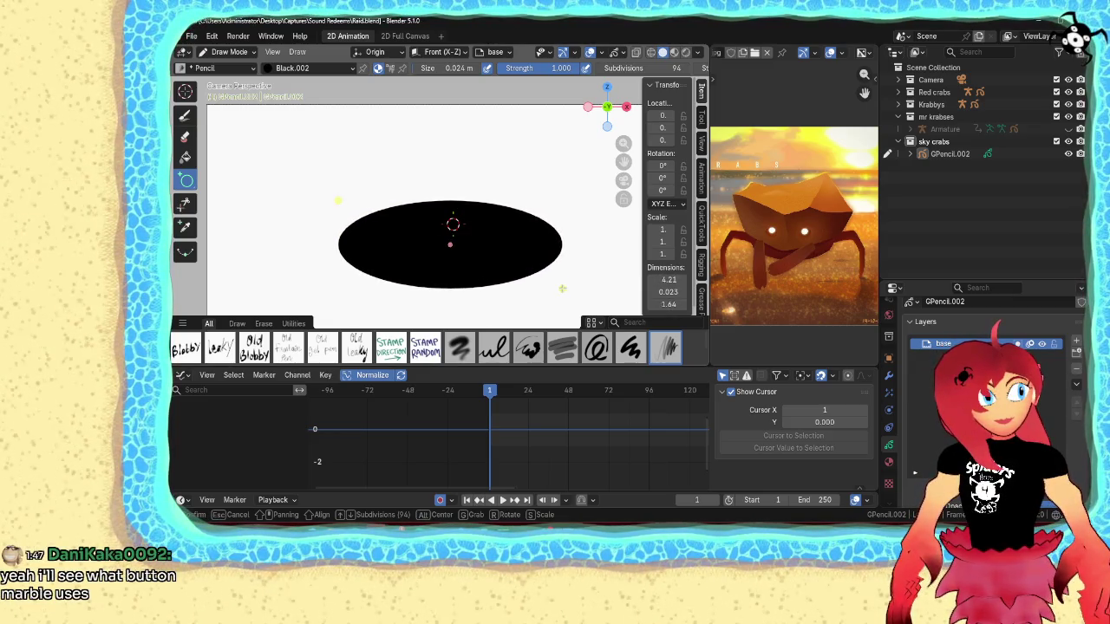
pyautogui.press('Return')
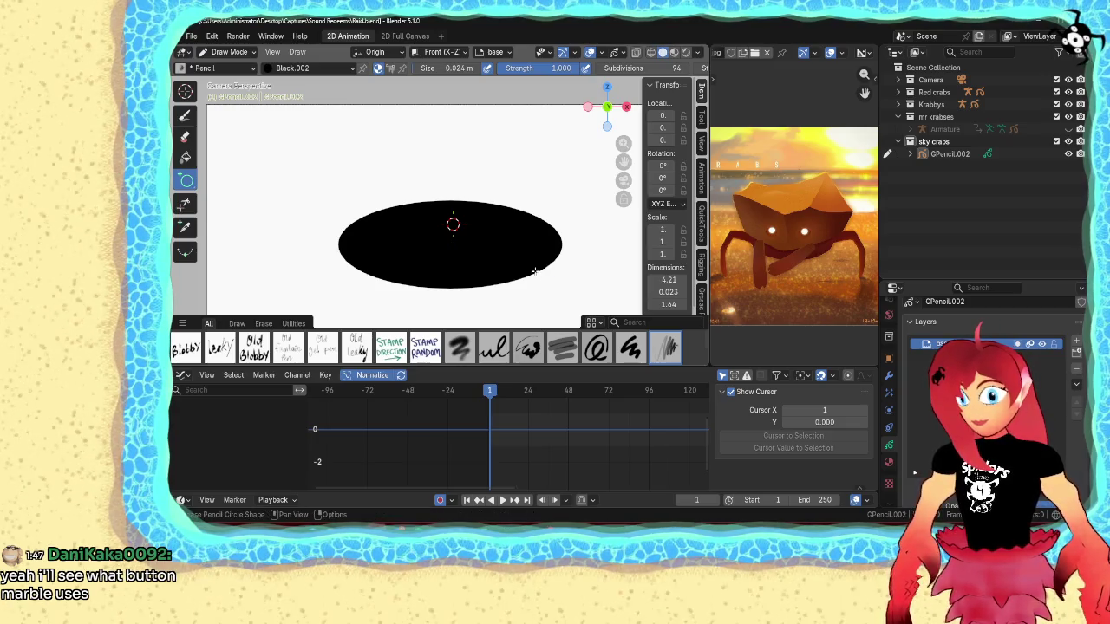
pyautogui.press('Tab')
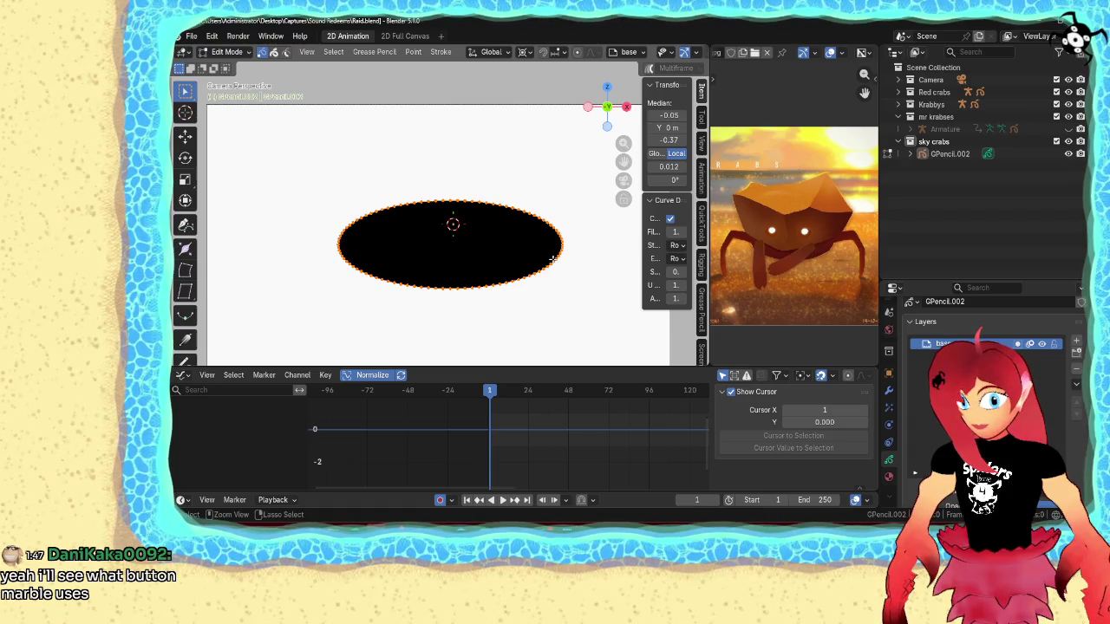
pyautogui.press('Tab')
pyautogui.hotkey('ctrl', 'Tab')
pyautogui.click(520, 202)
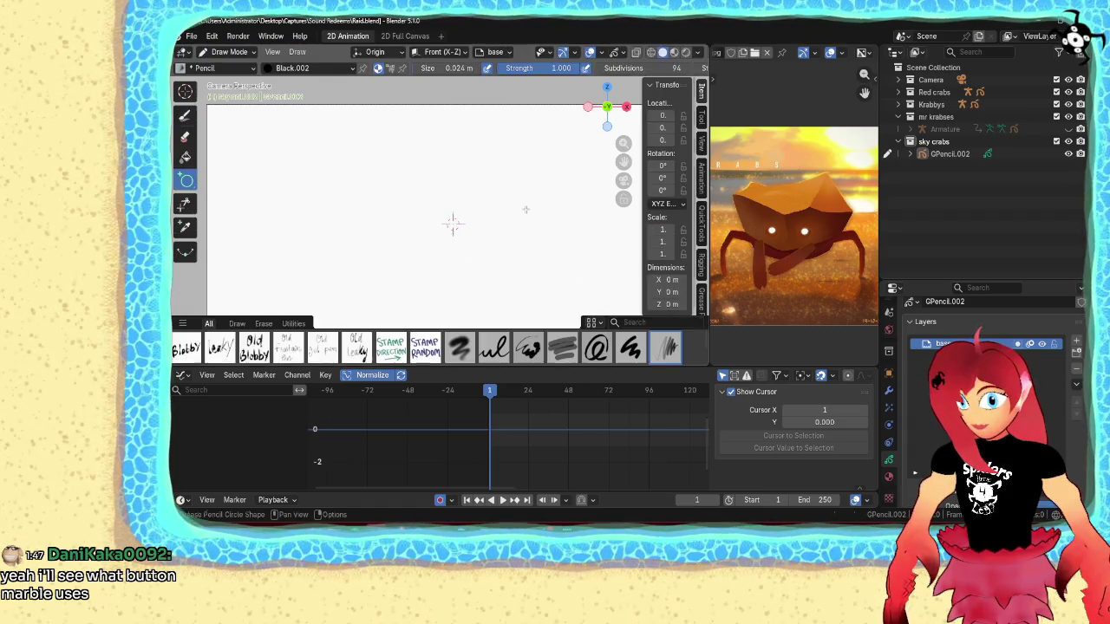
pyautogui.click(184, 117)
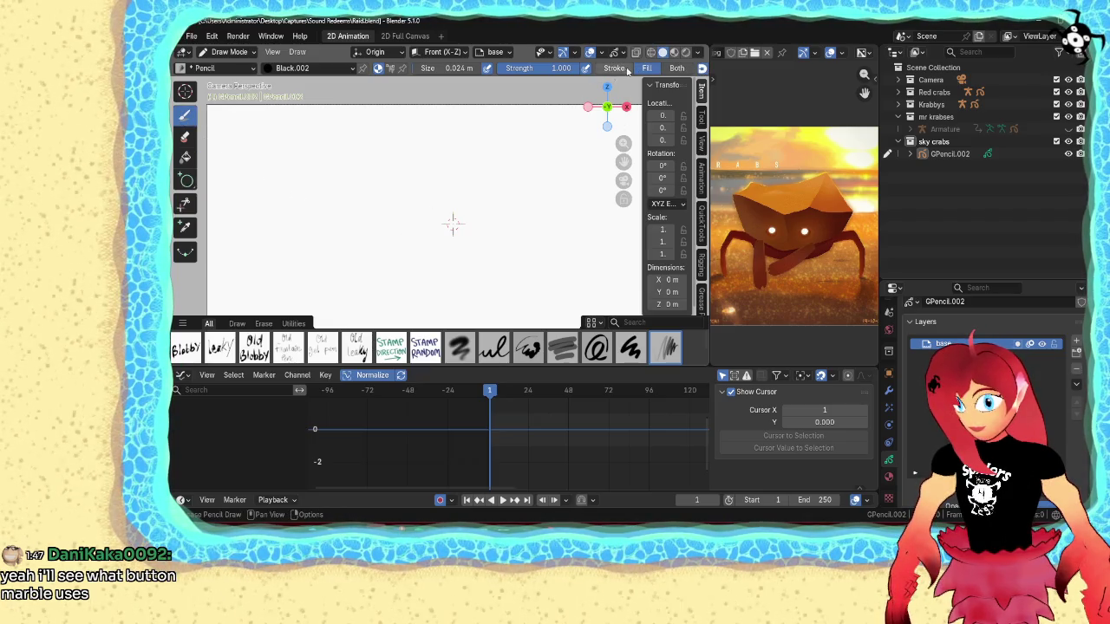
# - Set new strokes to outline-only and turn off stroke stabilizing
pyautogui.scroll(-5, 466, 68)
pyautogui.click(468, 68)
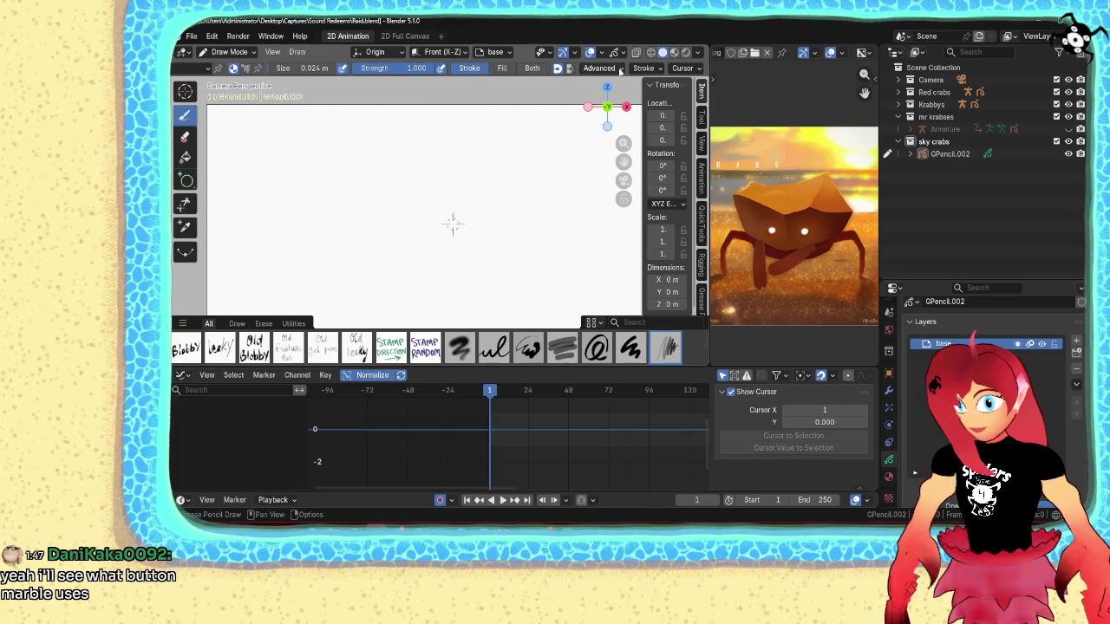
pyautogui.click(600, 69)
pyautogui.click(579, 332)
# - In Edit Mode, extrude points from the stroke end across to the shell's right tip
pyautogui.press('Tab')
pyautogui.click(331, 209)
pyautogui.press('g')
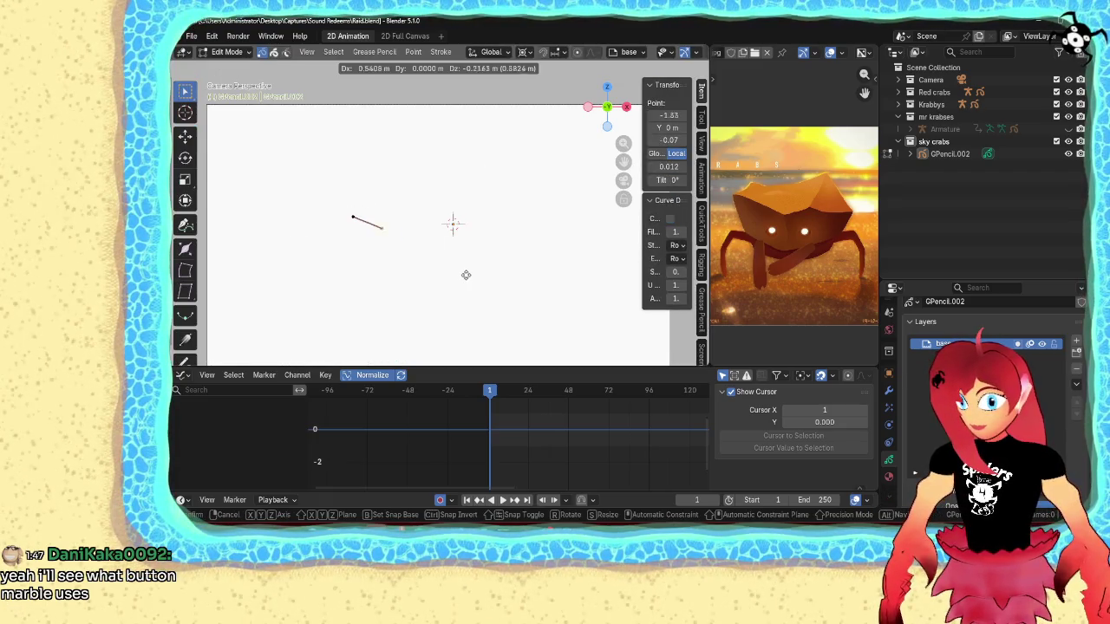
pyautogui.click(463, 274)
pyautogui.press('e')
pyautogui.click(525, 284)
pyautogui.press('e')
pyautogui.click(573, 271)
pyautogui.press('e')
pyautogui.click(607, 250)
# - Extrude points back along the lower edge and close the rim stroke with F
pyautogui.press('e')
pyautogui.click(601, 273)
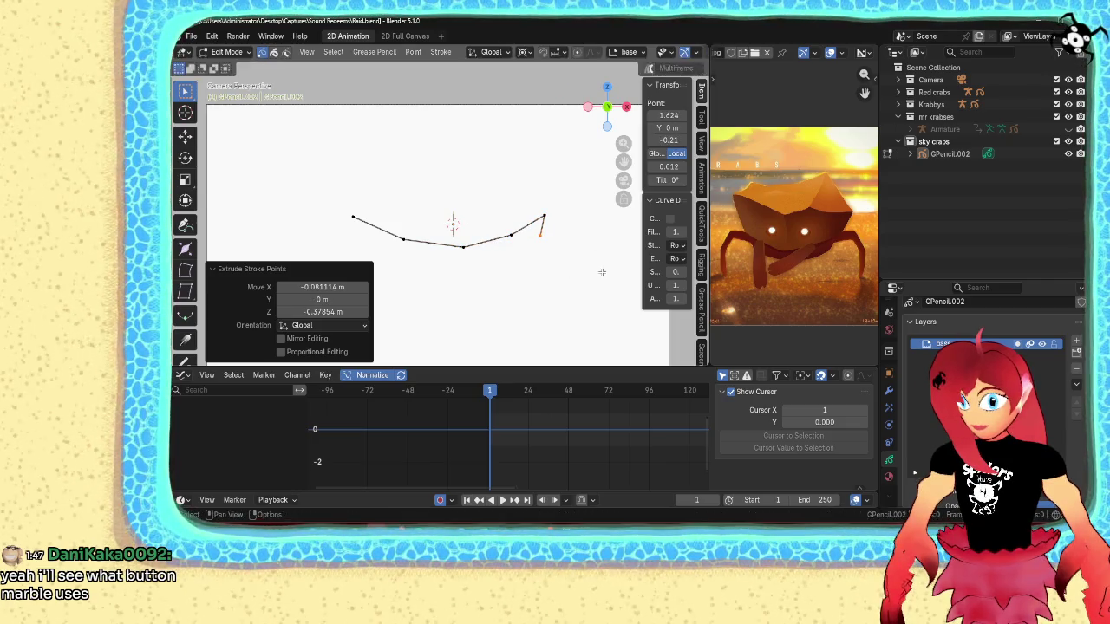
pyautogui.press('e')
pyautogui.click(557, 299)
pyautogui.press('e')
pyautogui.click(492, 312)
pyautogui.press('e')
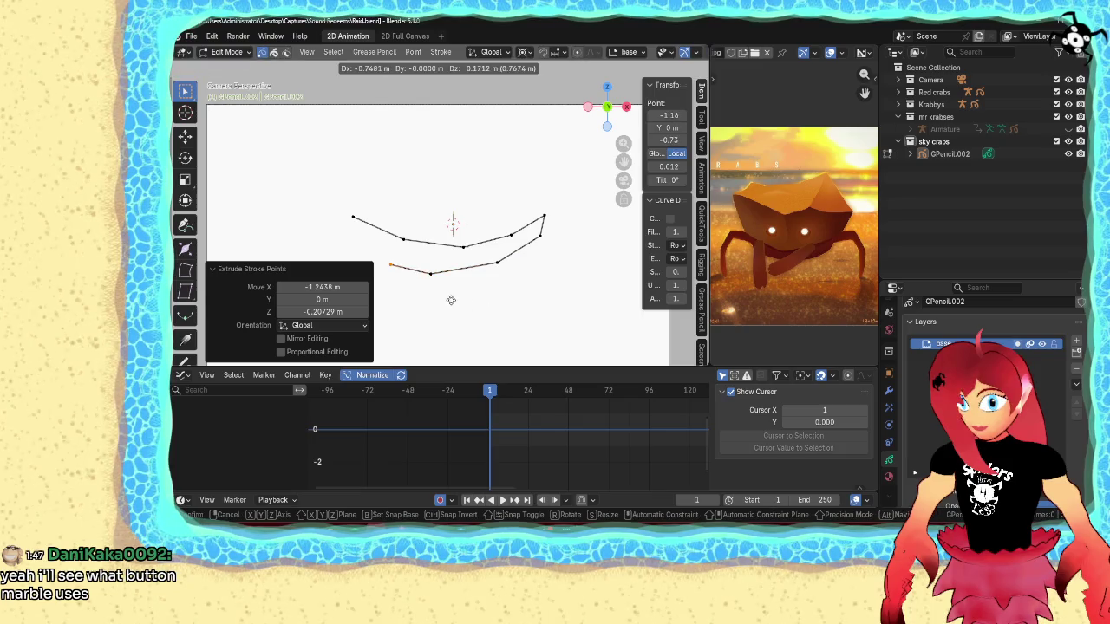
pyautogui.click(448, 294)
pyautogui.press('e')
pyautogui.click(411, 257)
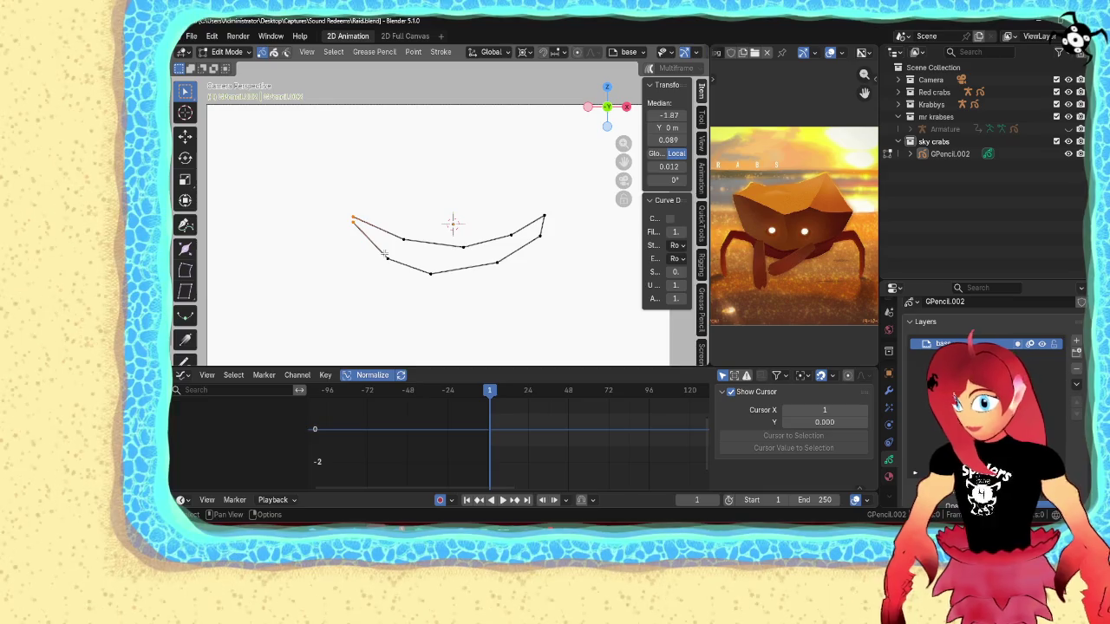
pyautogui.press('f')
# - Return to Draw Mode, recenter the view on the rim, and undo a stray dot
pyautogui.hotkey('ctrl', 'Tab')
pyautogui.click(490, 181)
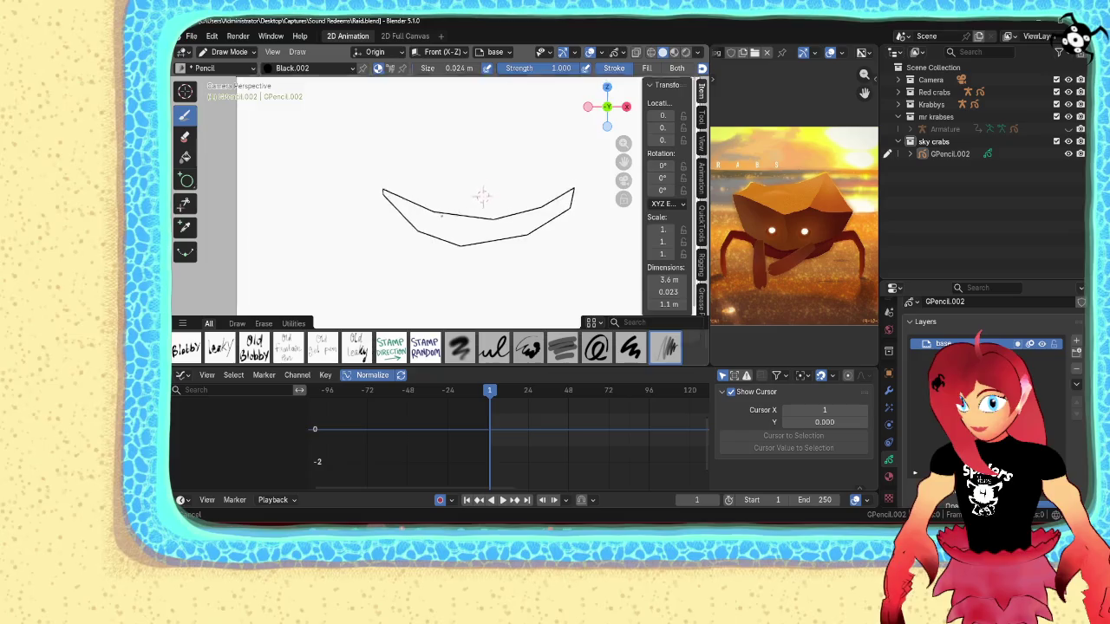
pyautogui.keyDown('shift'); pyautogui.moveTo(484, 185); pyautogui.dragTo(473, 230, button='middle'); pyautogui.keyUp('shift')
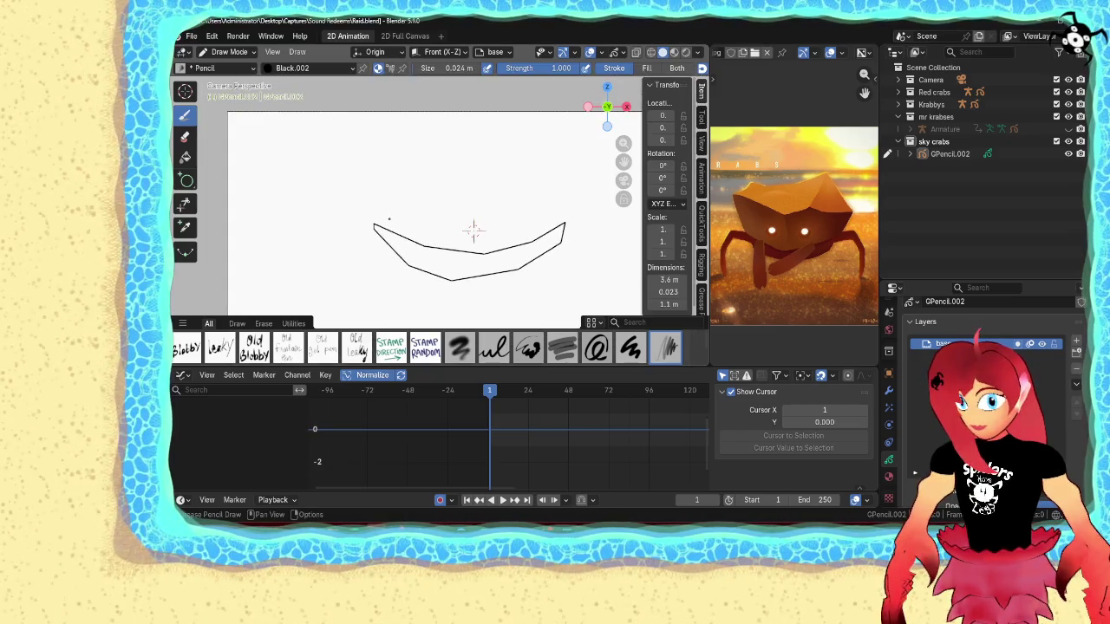
pyautogui.hotkey('ctrl', 'z')
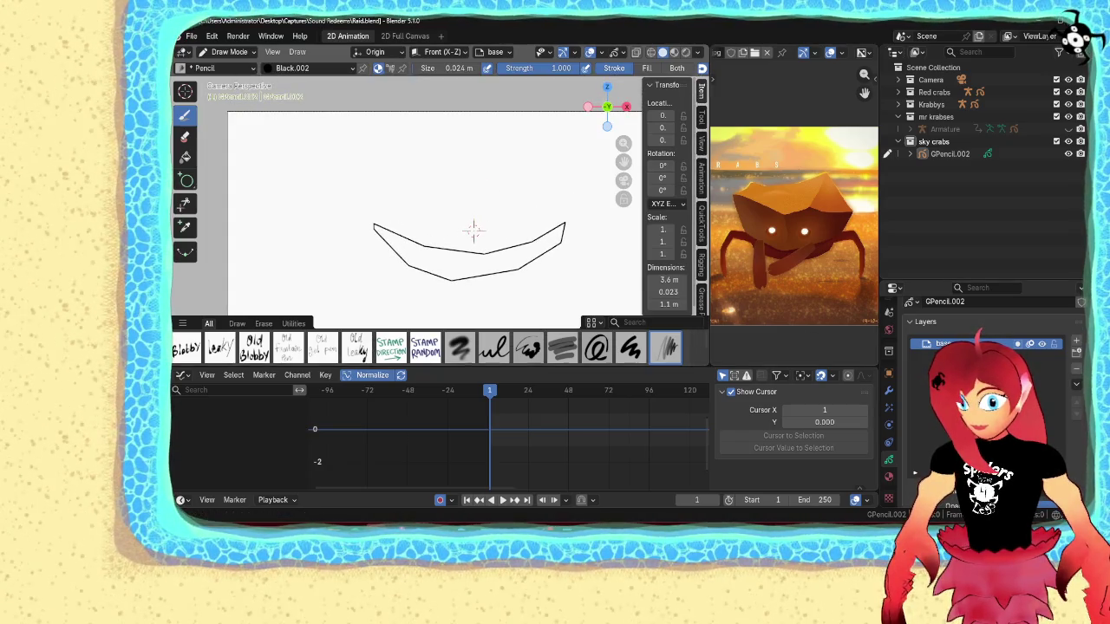
# - Add a new Grease Pencil layer named 'head'
pyautogui.click(1076, 341)
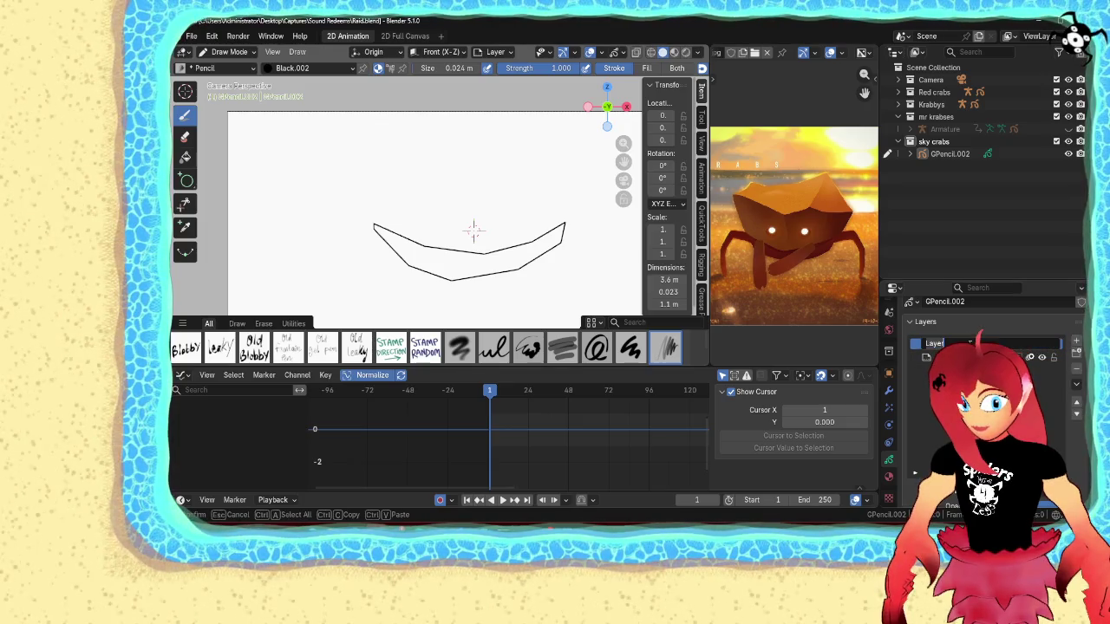
pyautogui.write('head')
pyautogui.press('Return')
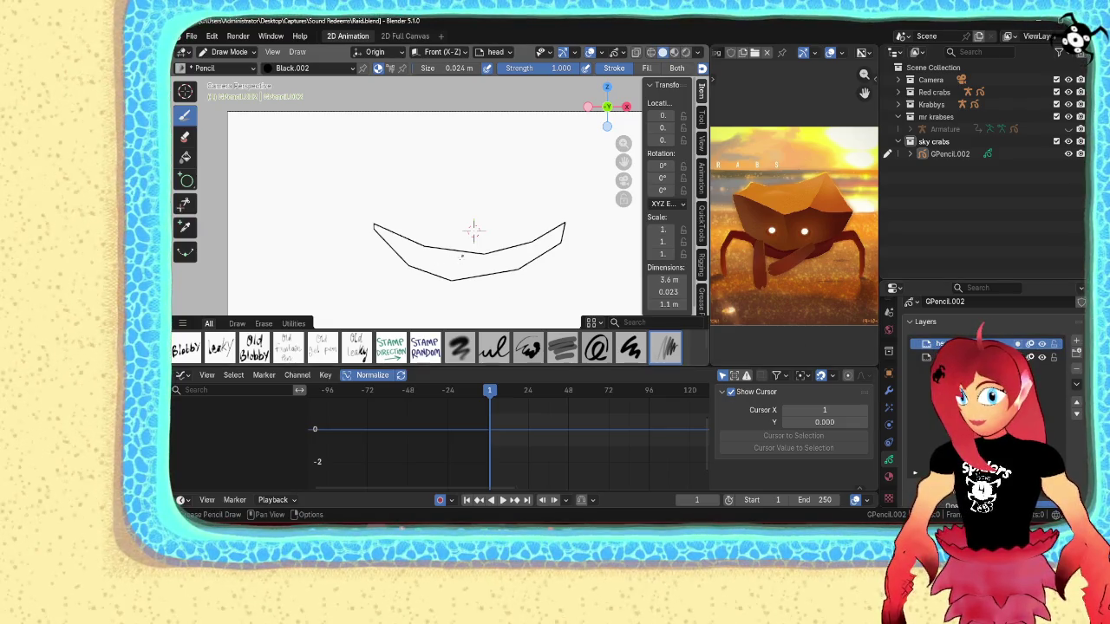
# - In Edit Mode, extrude shell points leftward and up to the shell's upper-left corner
pyautogui.press('Tab')
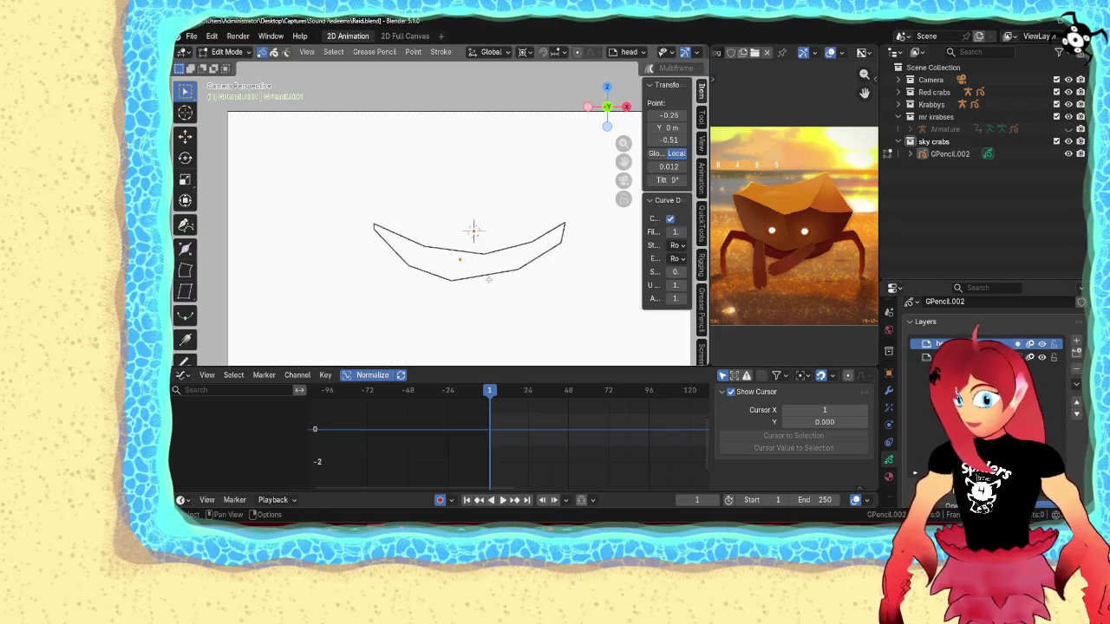
pyautogui.press('g')
pyautogui.click(486, 279)
pyautogui.press('e')
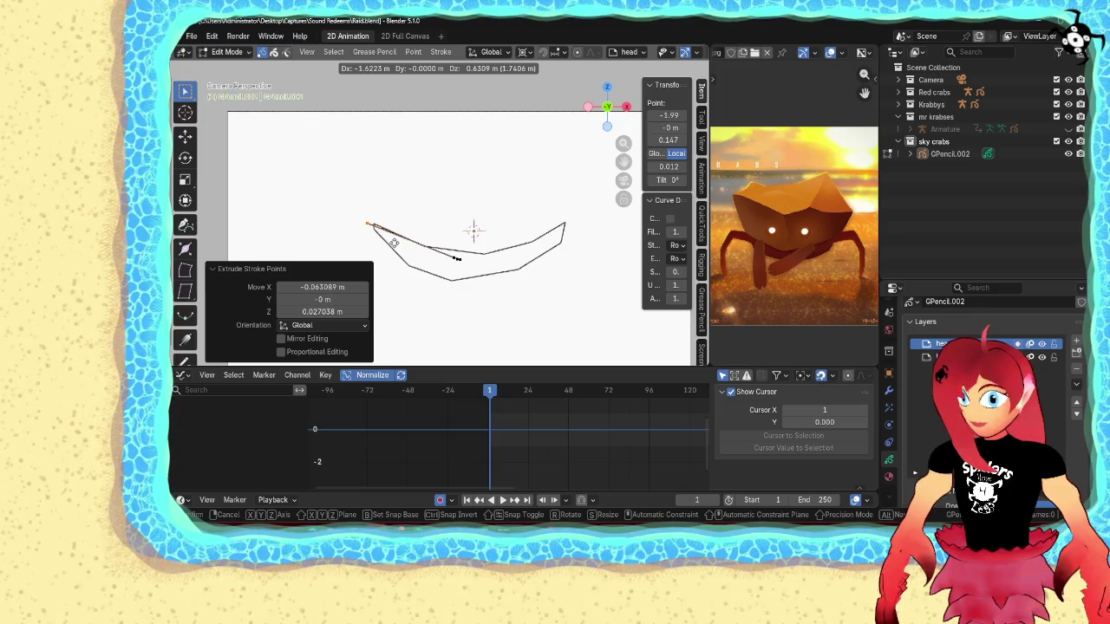
pyautogui.click(391, 243)
pyautogui.press('e')
pyautogui.click(390, 241)
pyautogui.press('e')
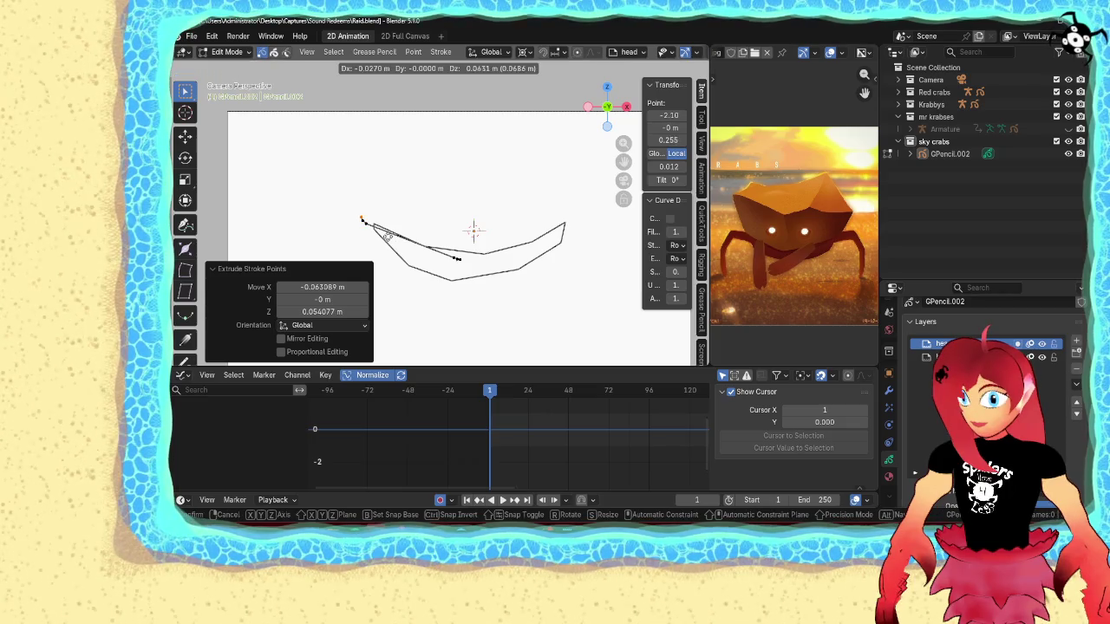
pyautogui.click(386, 236)
pyautogui.press('e')
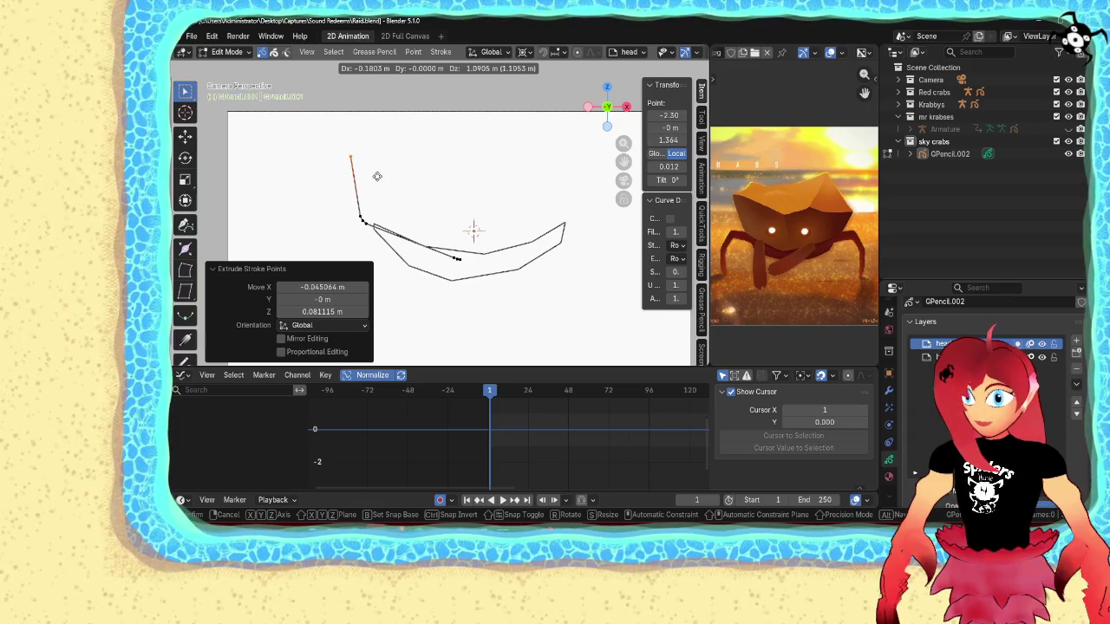
pyautogui.click(375, 157)
# - Extrude jagged top-edge points across the shell, undoing a misplaced end point
pyautogui.press('e')
pyautogui.click(404, 160)
pyautogui.press('e')
pyautogui.click(433, 173)
pyautogui.press('e')
pyautogui.click(468, 195)
pyautogui.press('e')
pyautogui.click(486, 199)
pyautogui.press('e')
pyautogui.click(527, 178)
pyautogui.press('e')
pyautogui.click(567, 177)
pyautogui.press('e')
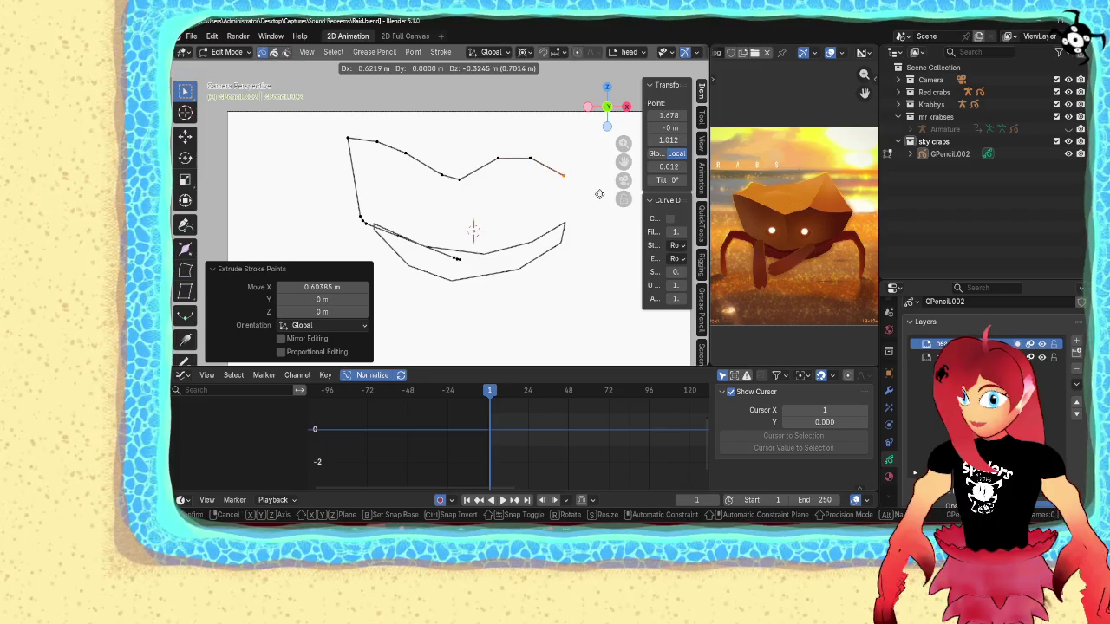
pyautogui.rightClick(593, 195)
pyautogui.hotkey('ctrl', 'z')
pyautogui.hotkey('ctrl', 'z')
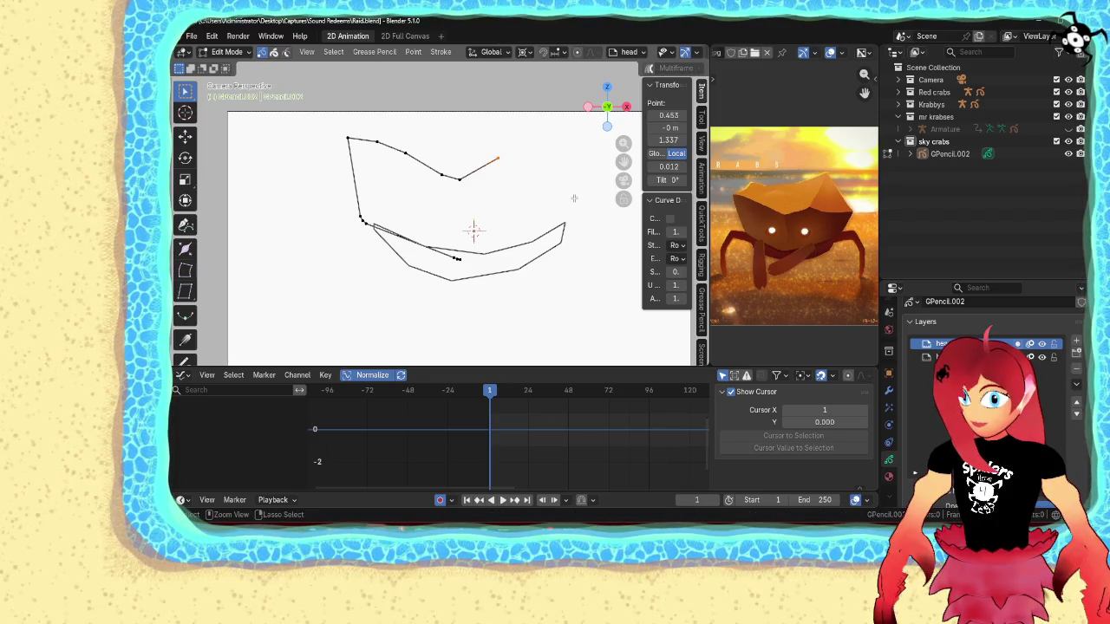
# - Continue the top edge with points out to the shell's upper-right corner
pyautogui.press('e')
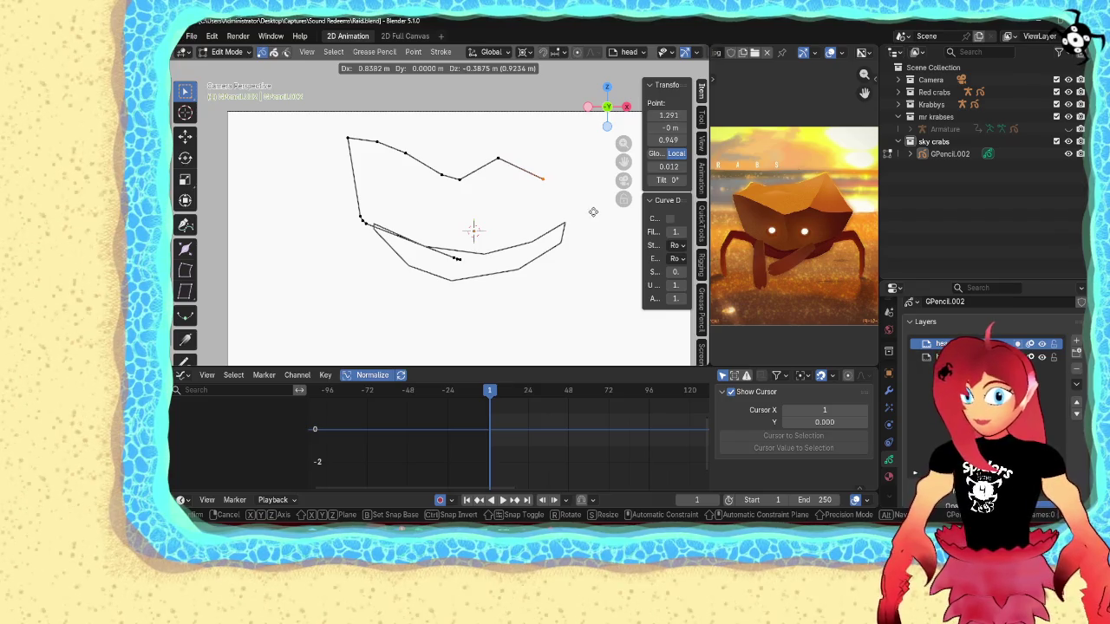
pyautogui.click(566, 201)
pyautogui.press('e')
pyautogui.click(598, 201)
pyautogui.press('e')
pyautogui.click(646, 198)
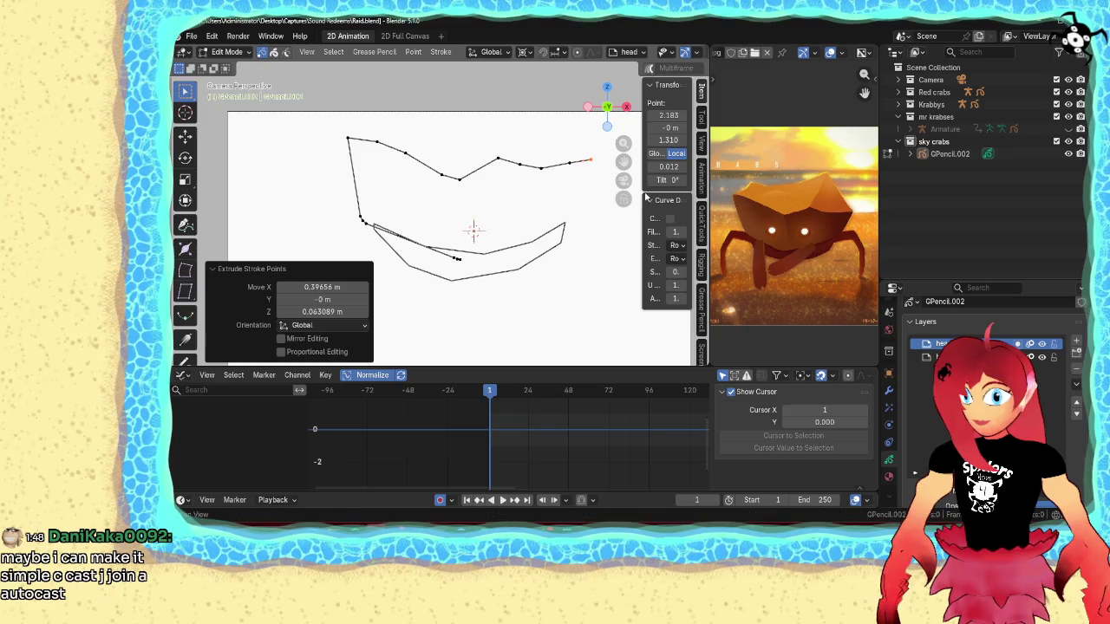
pyautogui.keyDown('shift'); pyautogui.moveTo(606, 220); pyautogui.dragTo(566, 221, button='middle'); pyautogui.keyUp('shift')
# - Extrude points down the right side to the rim and close the shell loop with F
pyautogui.press('e')
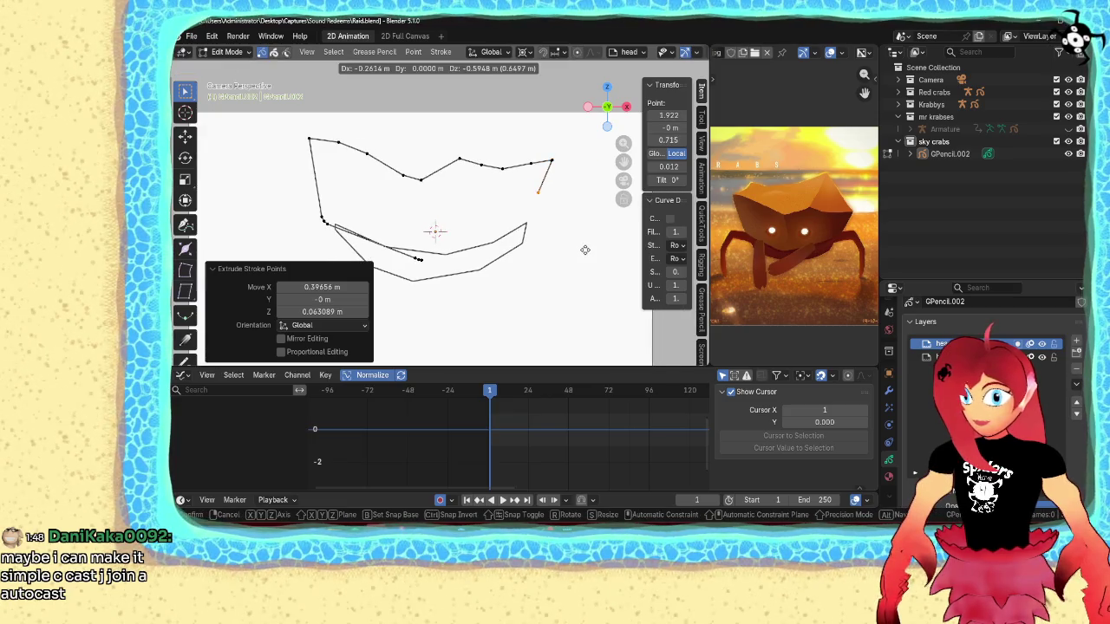
pyautogui.click(582, 268)
pyautogui.press('e')
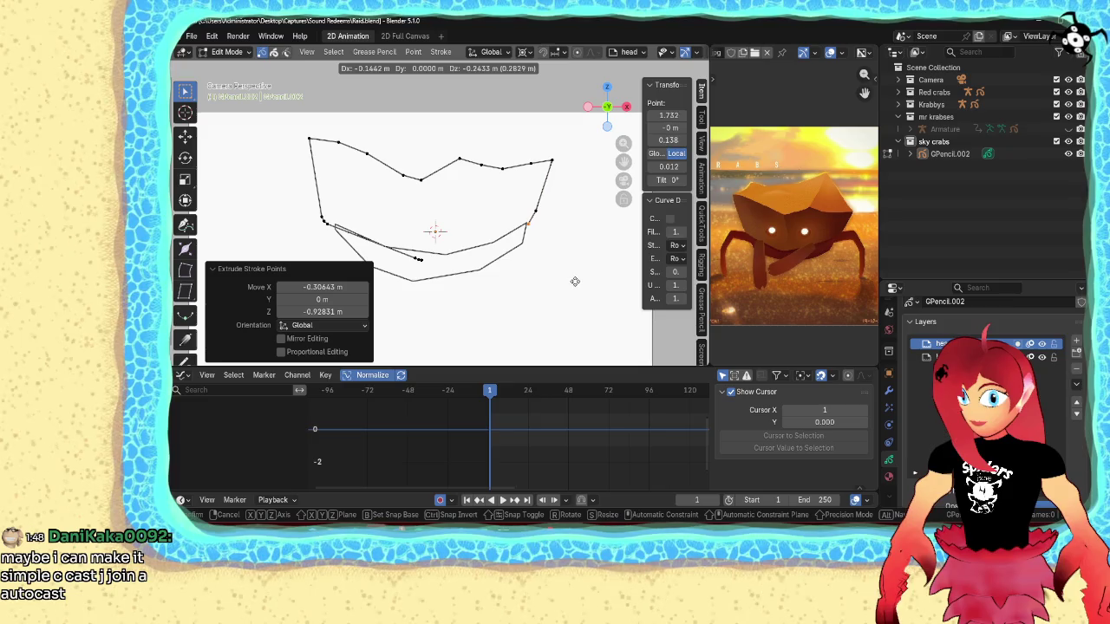
pyautogui.click(571, 284)
pyautogui.press('e')
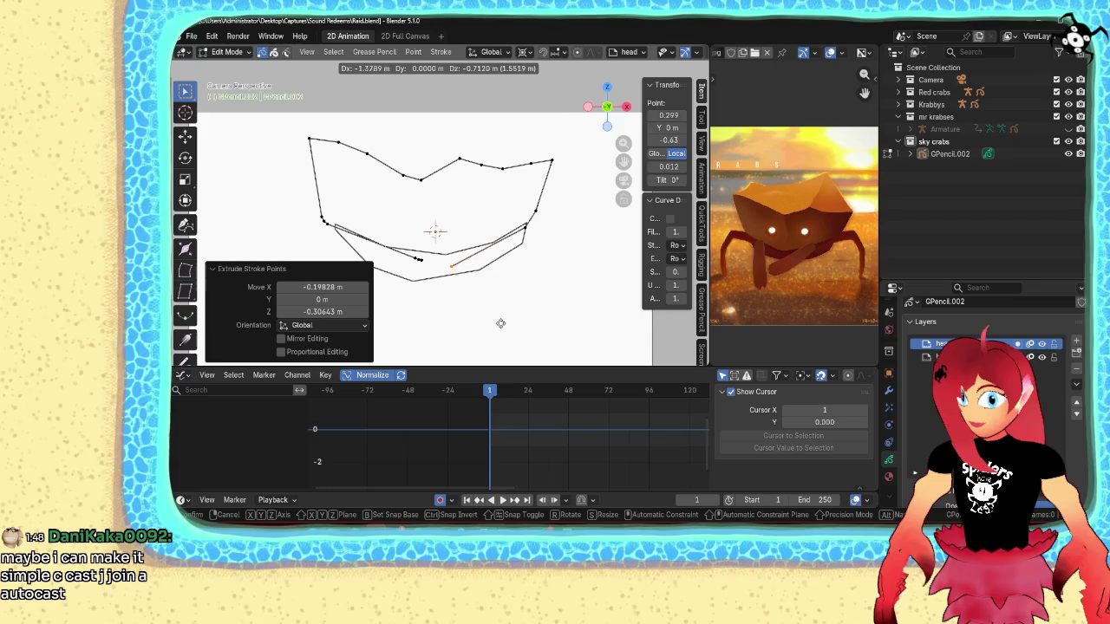
pyautogui.click(506, 324)
pyautogui.press('e')
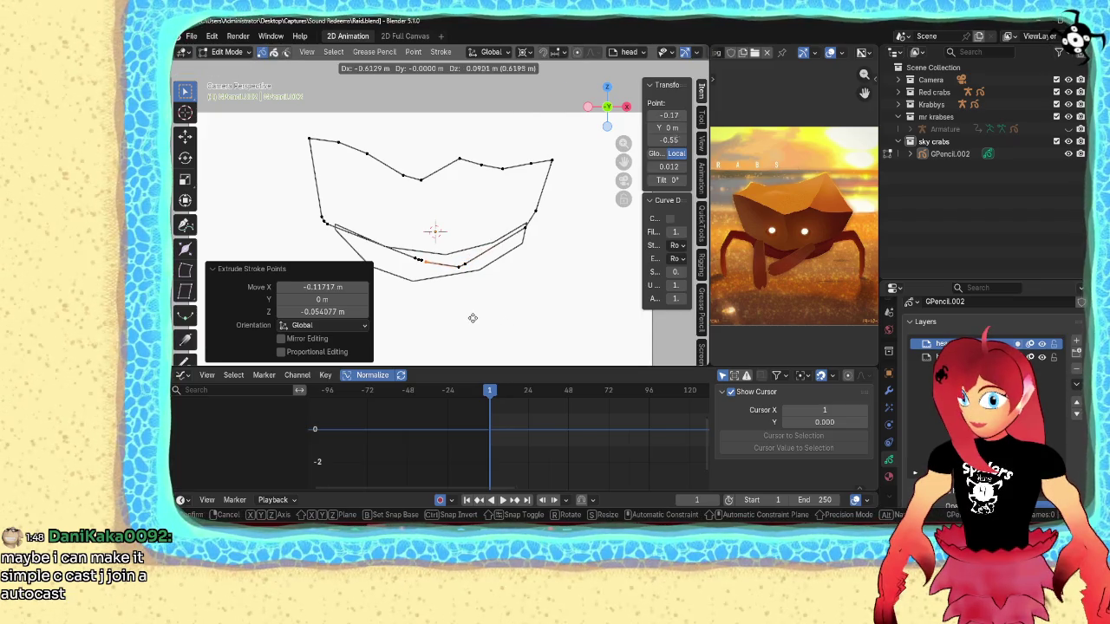
pyautogui.rightClick(473, 319)
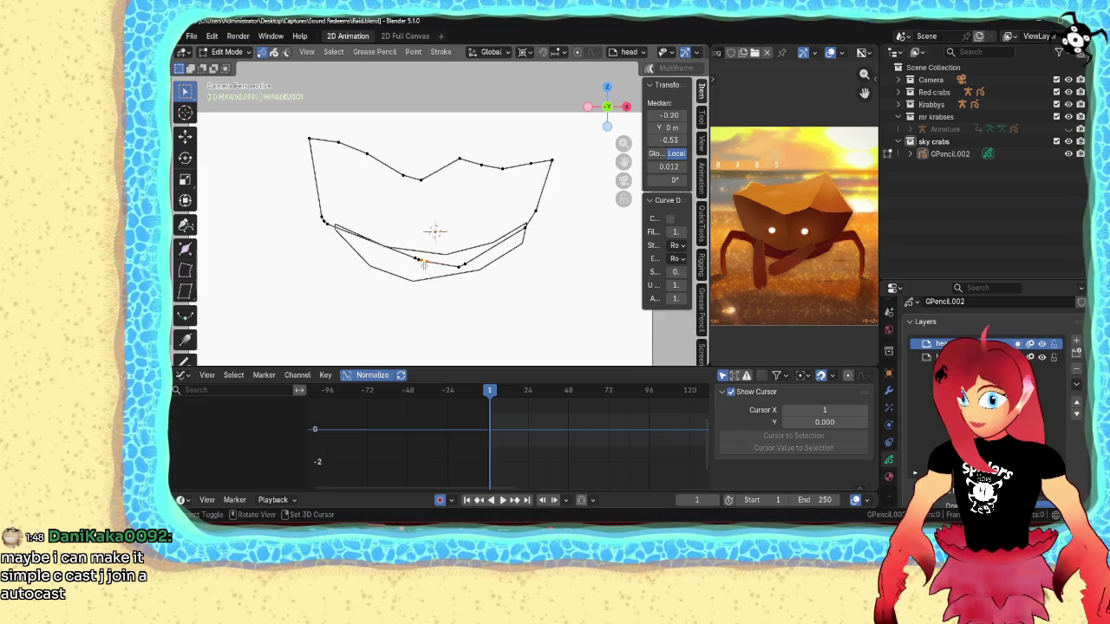
pyautogui.press('f')
# - Dissolve a small selected segment of the shell line
pyautogui.scroll(3, 425, 276)
pyautogui.moveTo(392, 307); pyautogui.dragTo(410, 296)
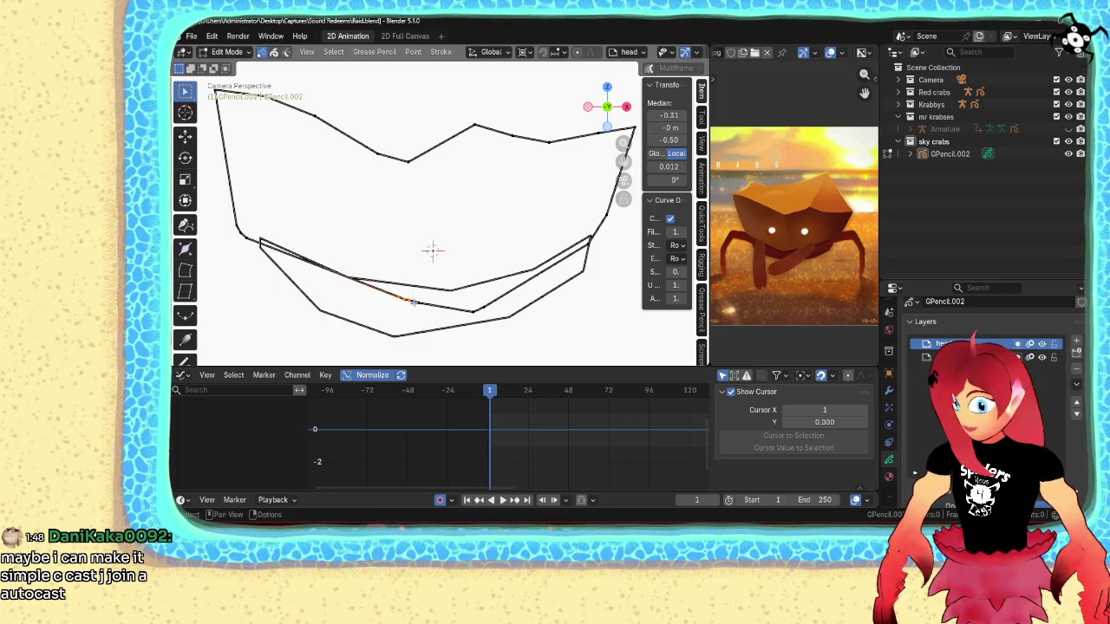
pyautogui.hotkey('ctrl', 'x')
pyautogui.click(407, 293)
pyautogui.scroll(-1, 412, 286)
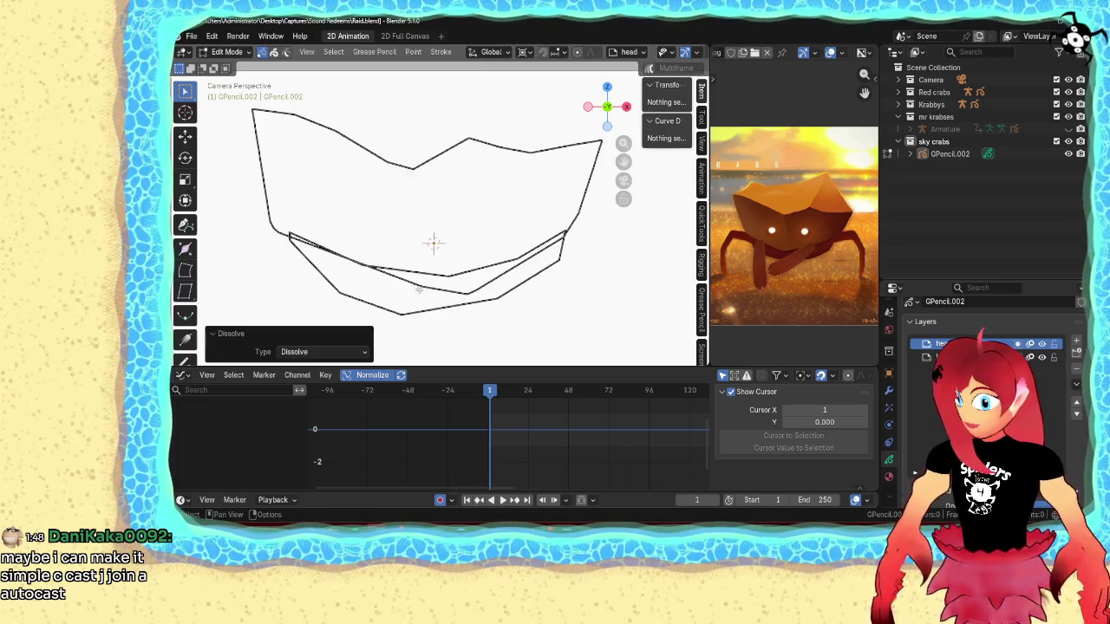
# - Move the inner rim line segment upward and go back to Draw Mode
pyautogui.click(414, 287)
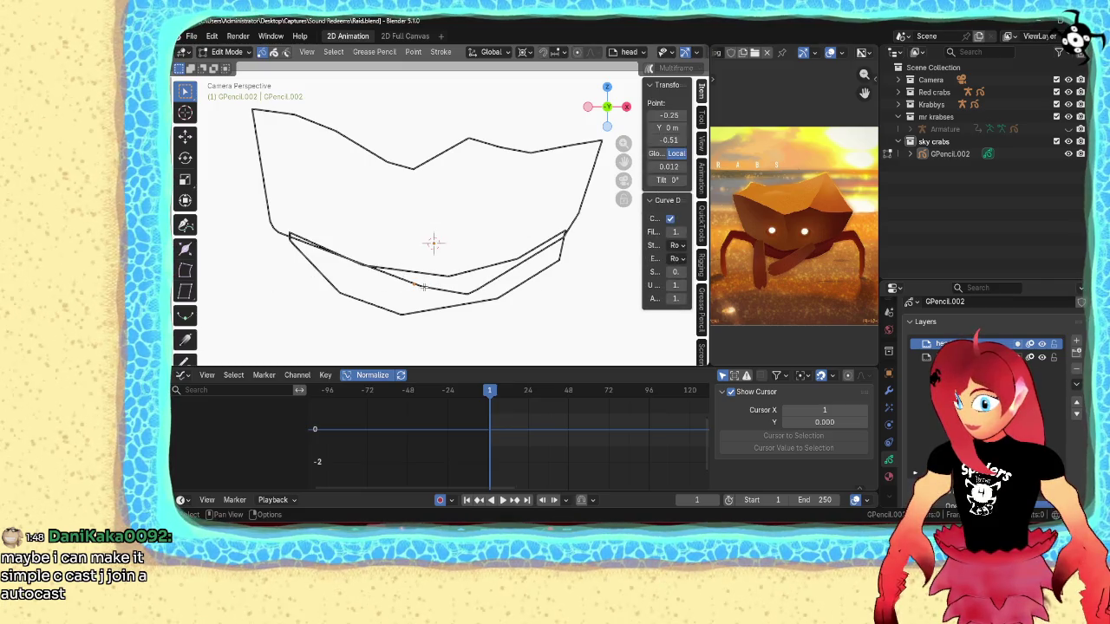
pyautogui.click(417, 286)
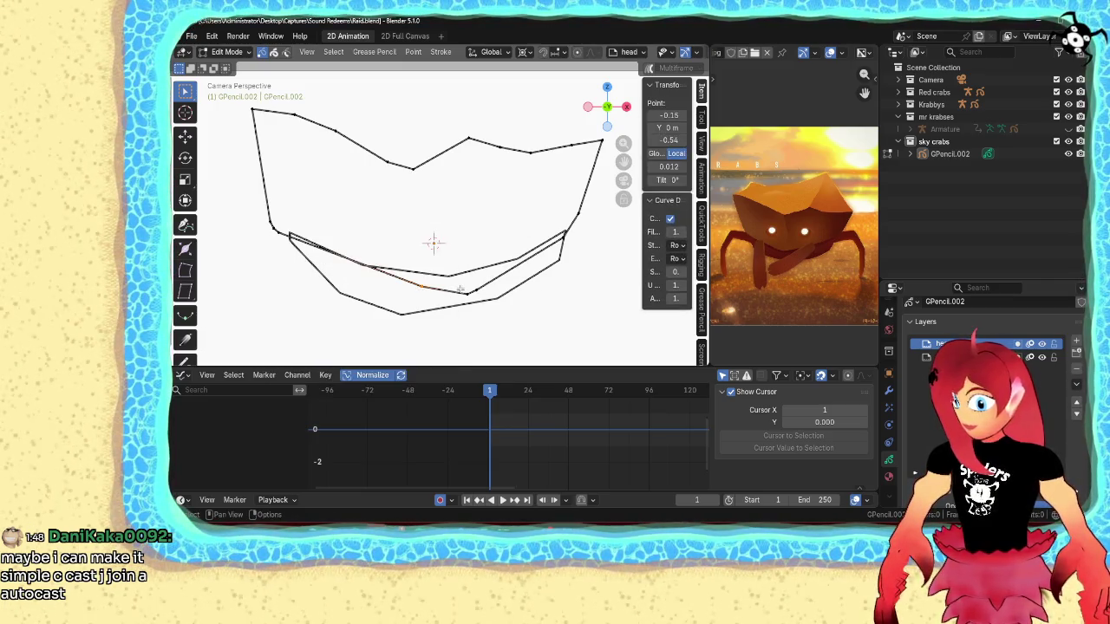
pyautogui.press('g')
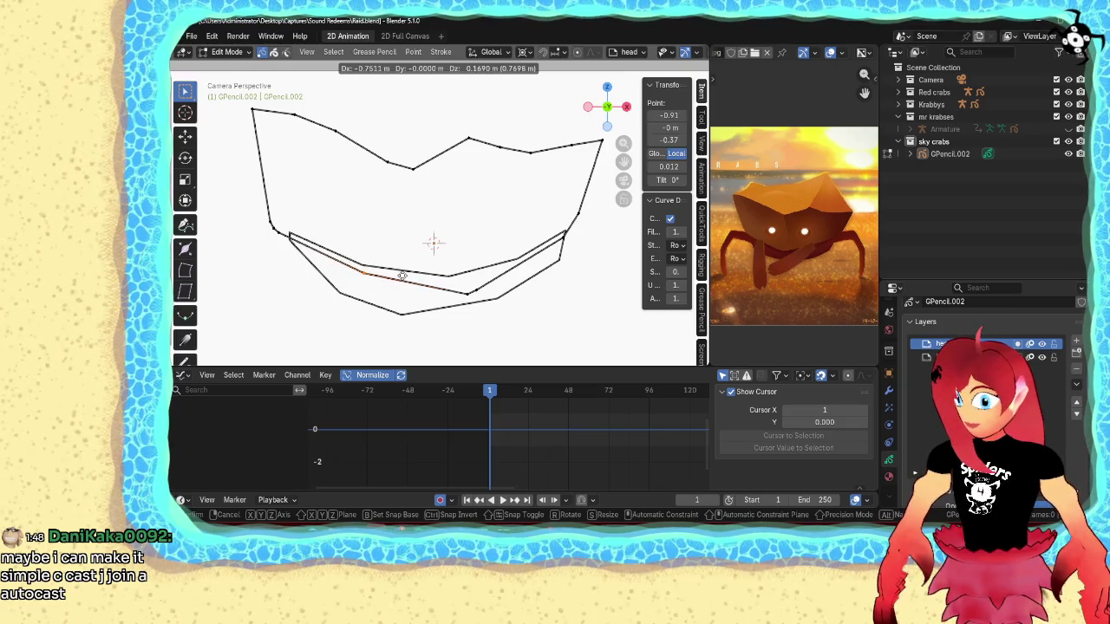
pyautogui.click(403, 274)
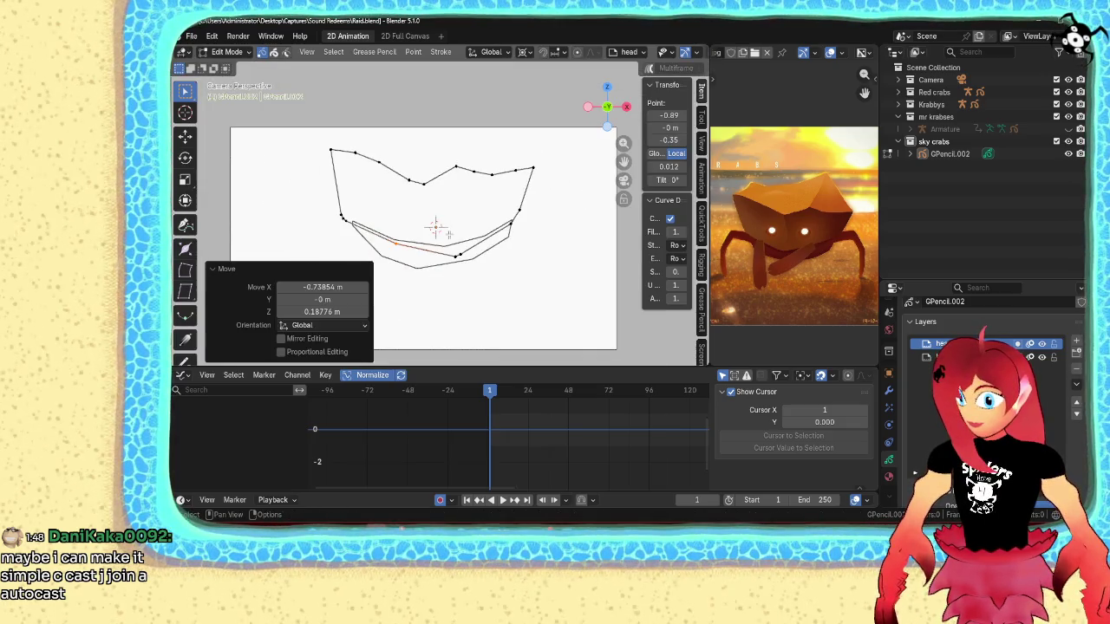
pyautogui.press('Tab')
pyautogui.scroll(-5, 657, 69)
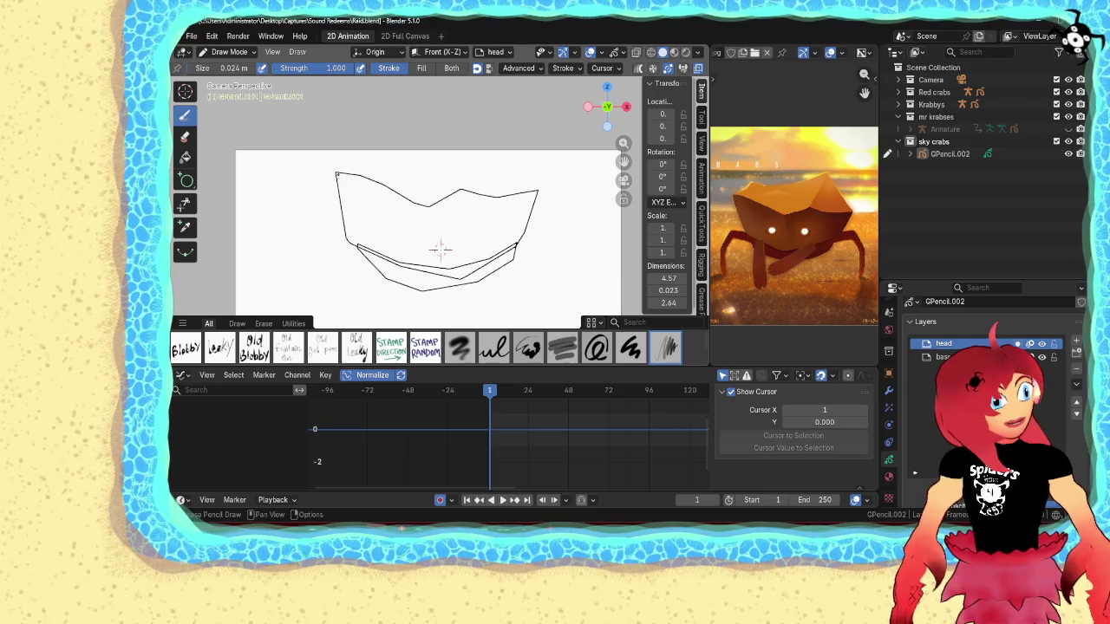
# - Switch to Edit Mode and move the shell's top-left corner point slightly
pyautogui.scroll(1, 439, 251)
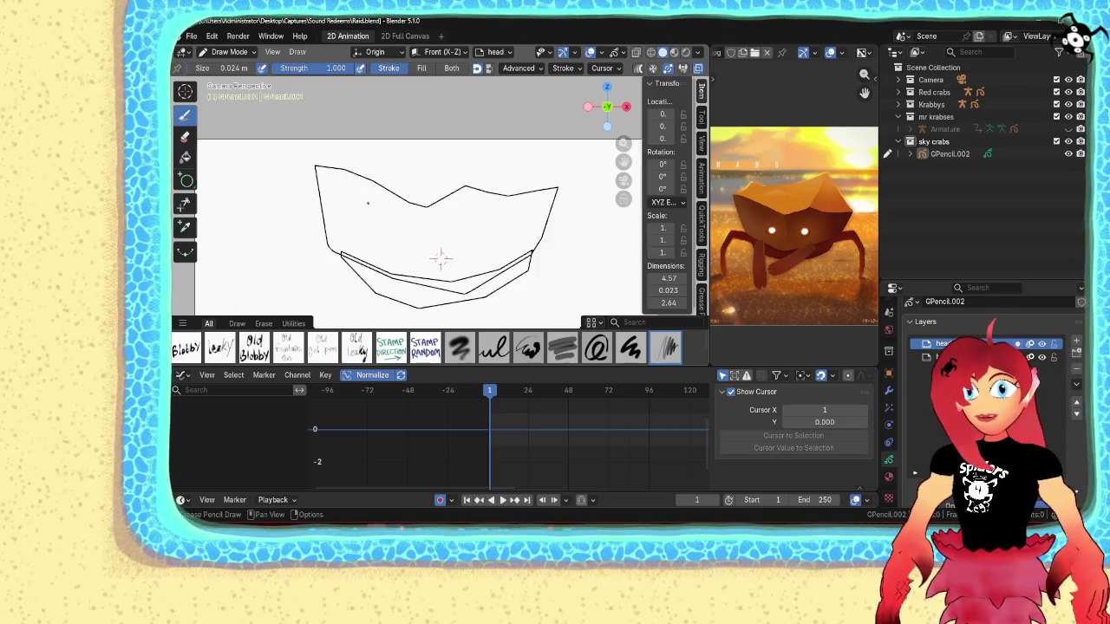
pyautogui.scroll(1, 440, 261)
pyautogui.scroll(2, 440, 280)
pyautogui.scroll(1, 441, 281)
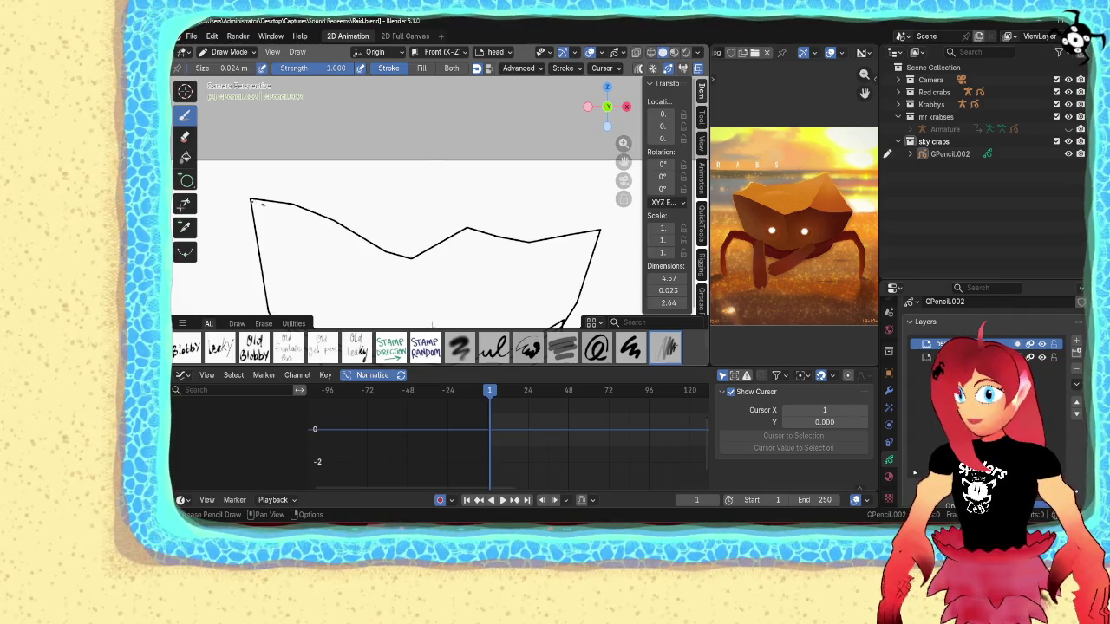
pyautogui.hotkey('ctrl', 'Tab')
pyautogui.hotkey('ctrl', 'Tab')
pyautogui.click(327, 208)
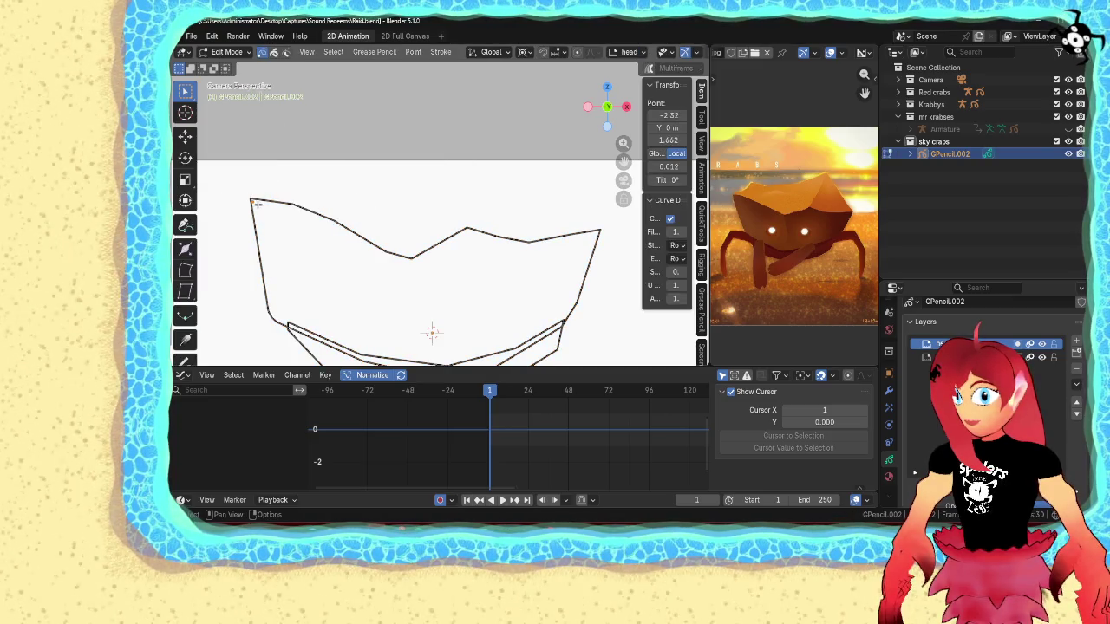
pyautogui.press('g')
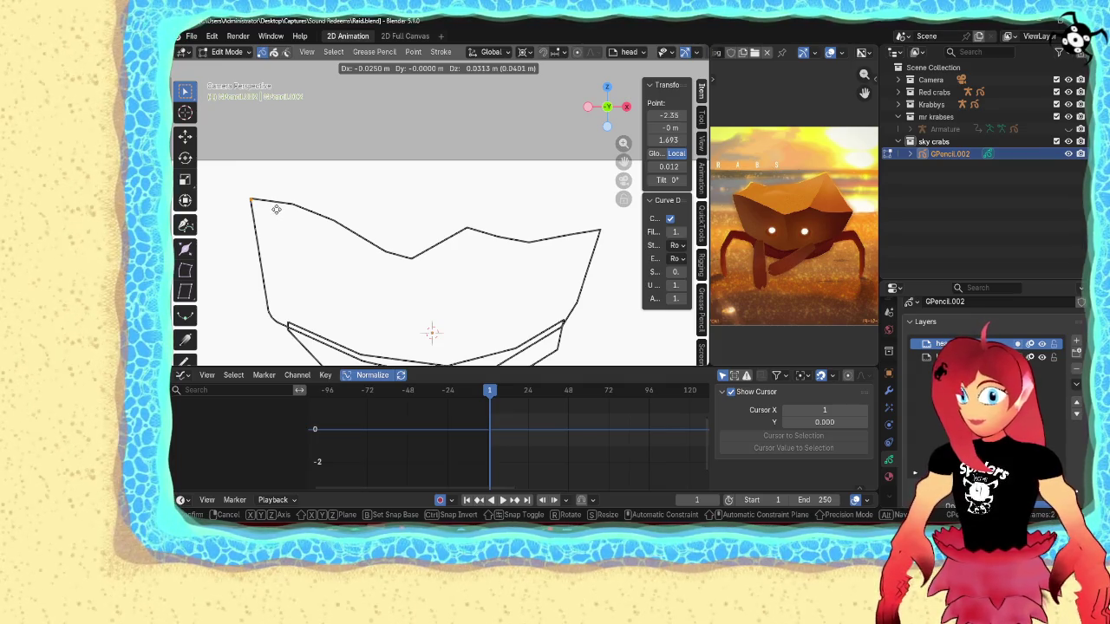
pyautogui.click(275, 209)
# - Extrude a zigzag of new points upward and rightward from the corner across the shell top
pyautogui.press('g')
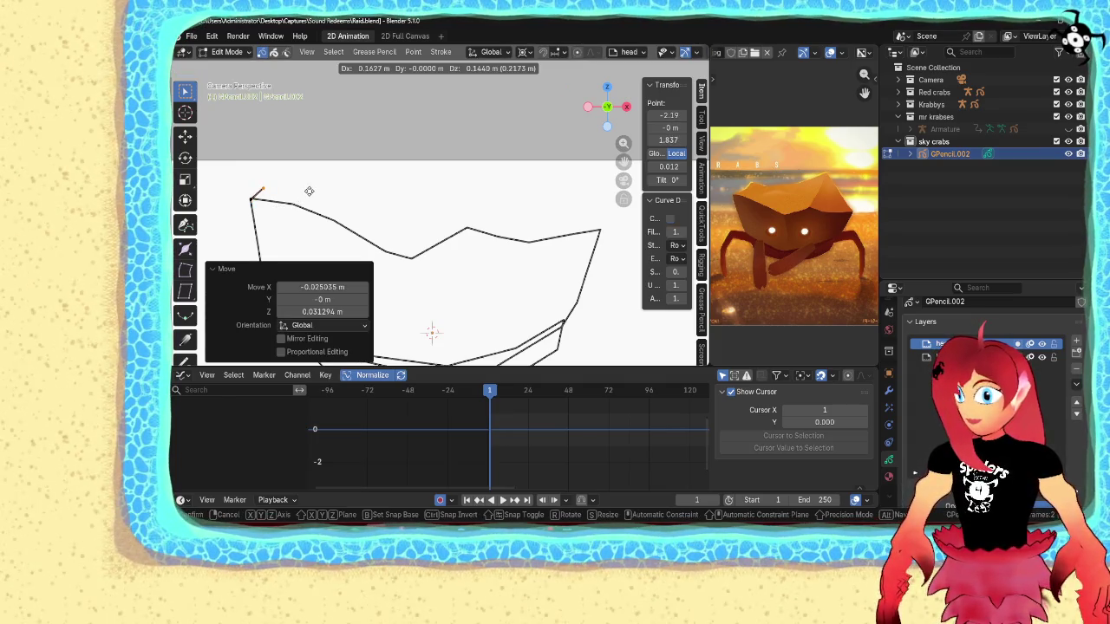
pyautogui.click(331, 182)
pyautogui.press('e')
pyautogui.click(348, 153)
pyautogui.press('e')
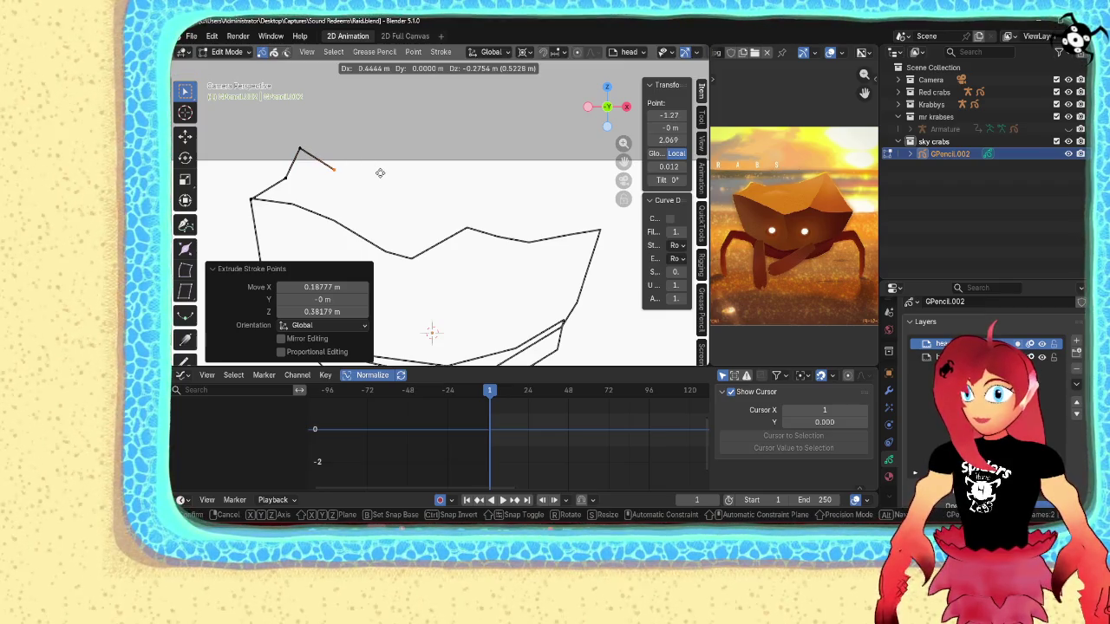
pyautogui.click(381, 174)
pyautogui.press('e')
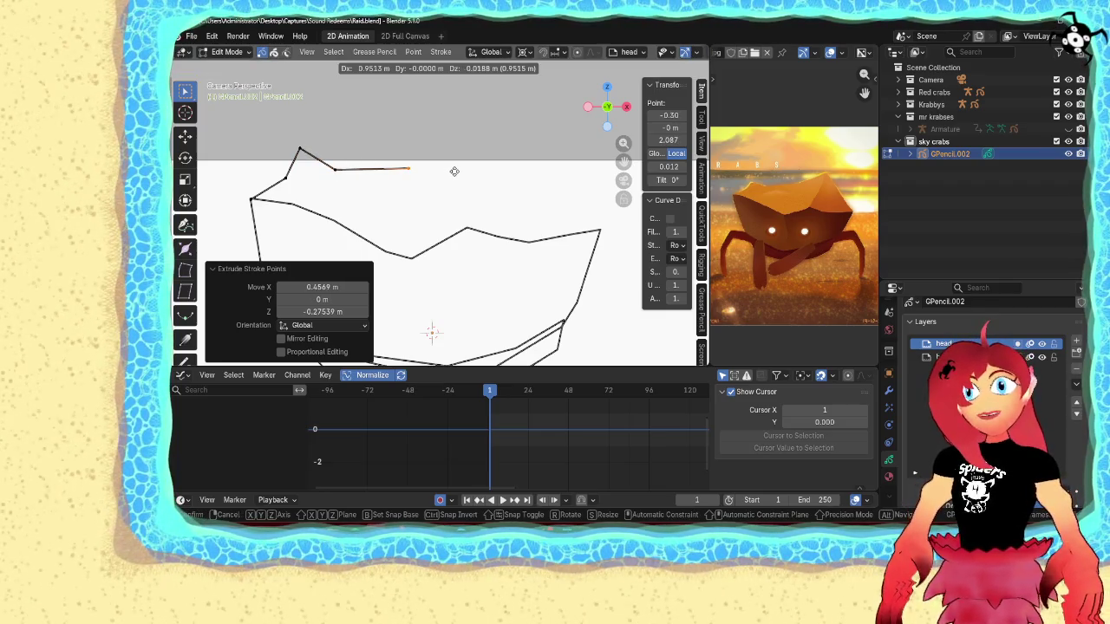
pyautogui.click(454, 171)
# - Add a high upper-right point, then cancel and undo the extra segments
pyautogui.press('e')
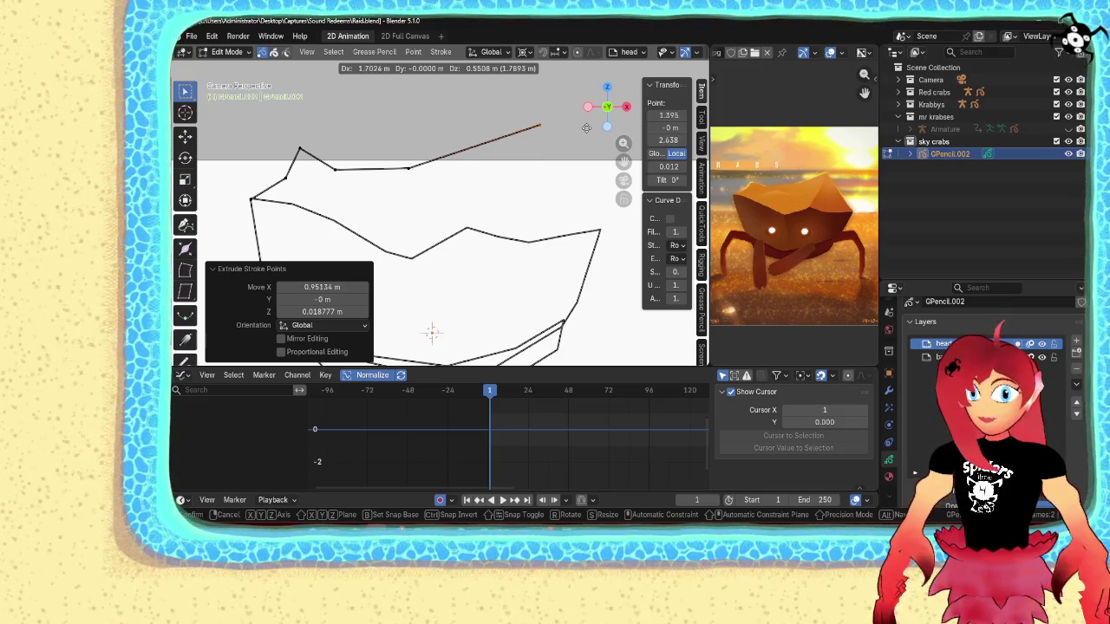
pyautogui.click(594, 122)
pyautogui.press('e')
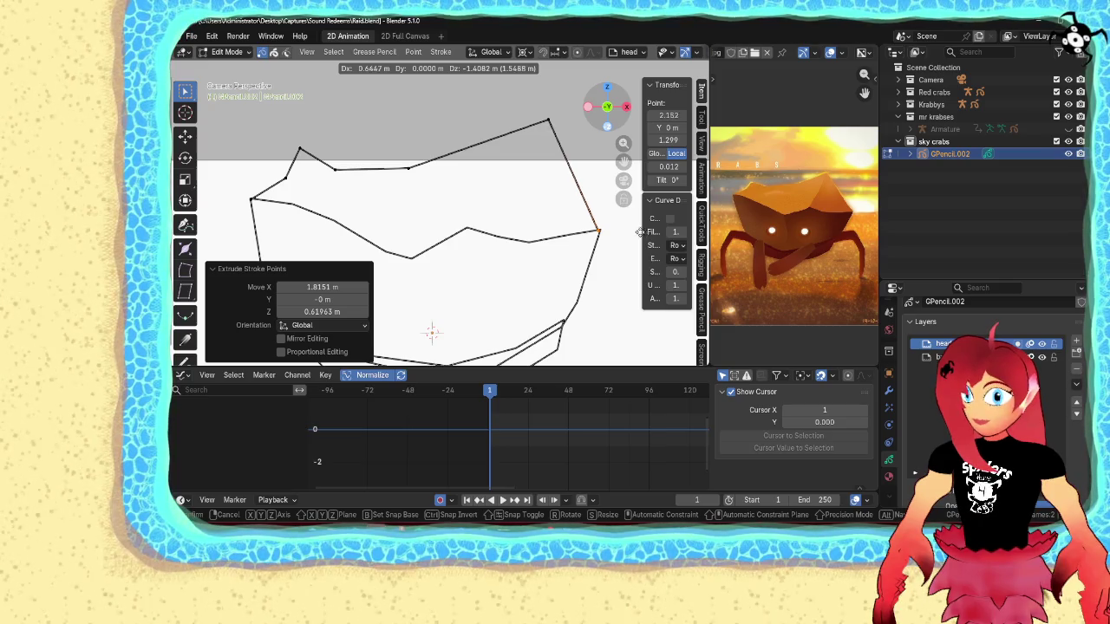
pyautogui.press('Escape')
pyautogui.hotkey('ctrl', 'z')
pyautogui.hotkey('ctrl', 'z')
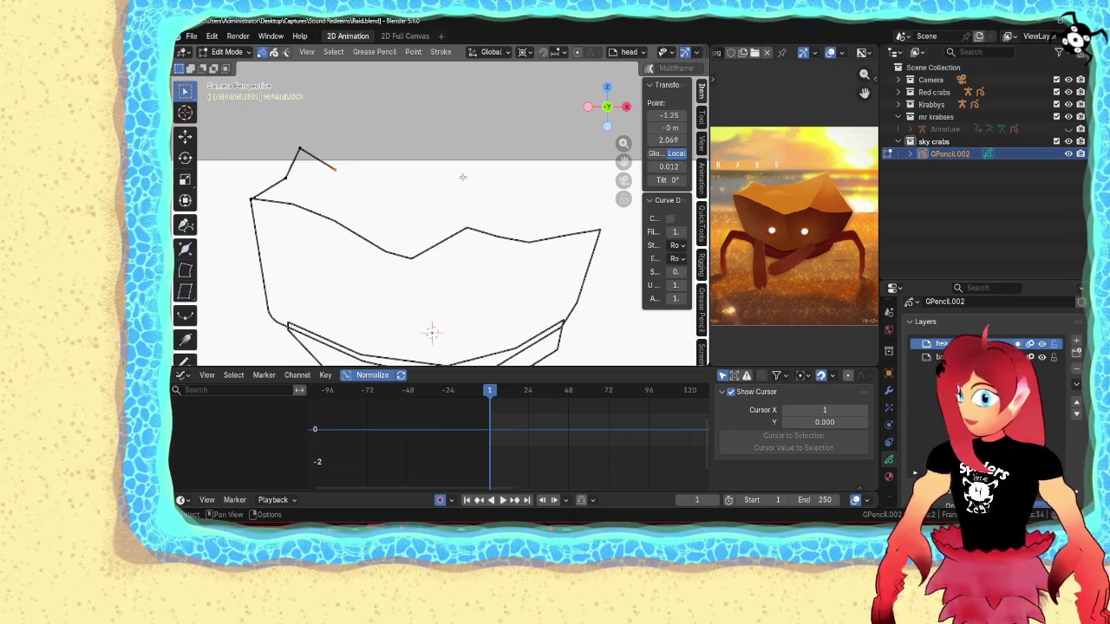
# - Extend the shell-top stroke rightward with zigzag points up to the highest peak
pyautogui.press('g')
pyautogui.click(410, 168)
pyautogui.press('e')
pyautogui.click(434, 177)
pyautogui.press('e')
pyautogui.click(469, 169)
pyautogui.press('e')
pyautogui.click(500, 174)
pyautogui.press('e')
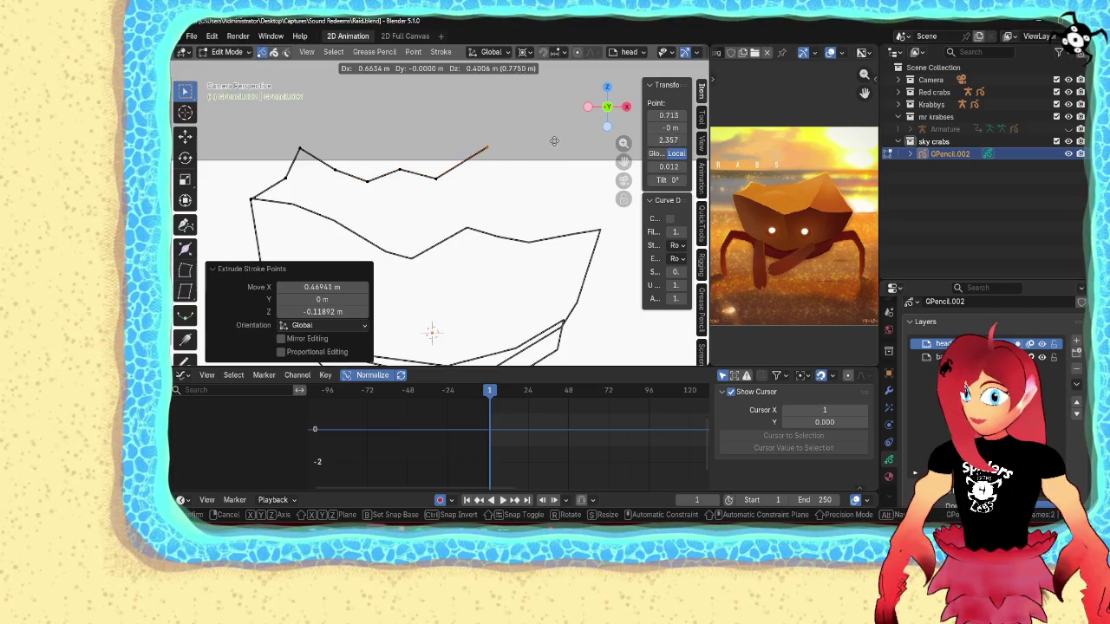
pyautogui.click(537, 121)
# - Run the stroke down from the peak and back to the left corner, then close the loop
pyautogui.press('e')
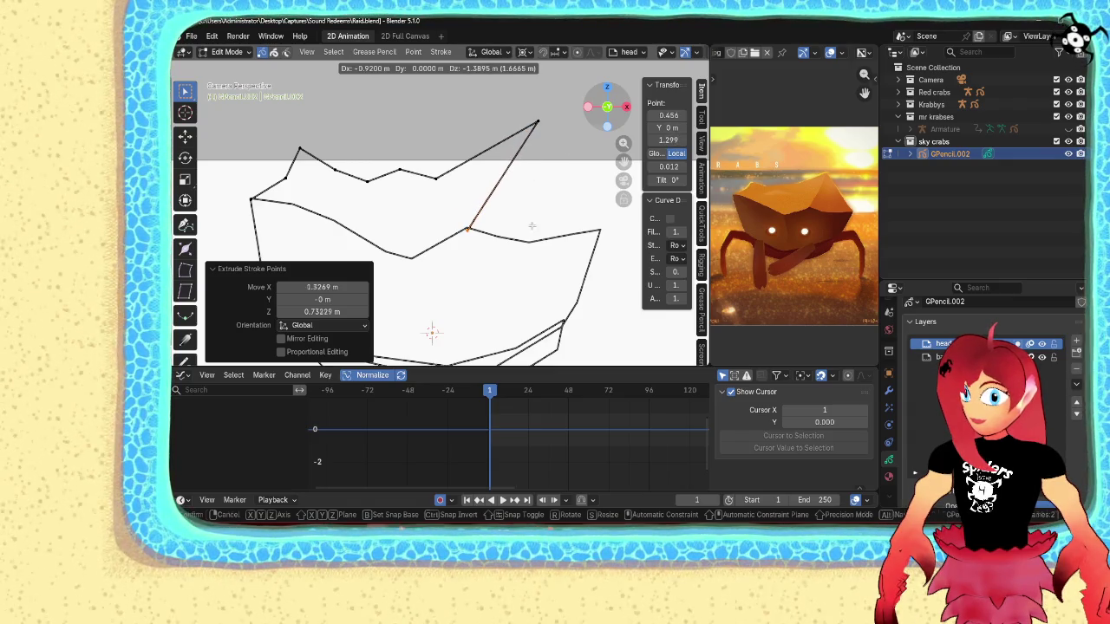
pyautogui.click(533, 225)
pyautogui.press('e')
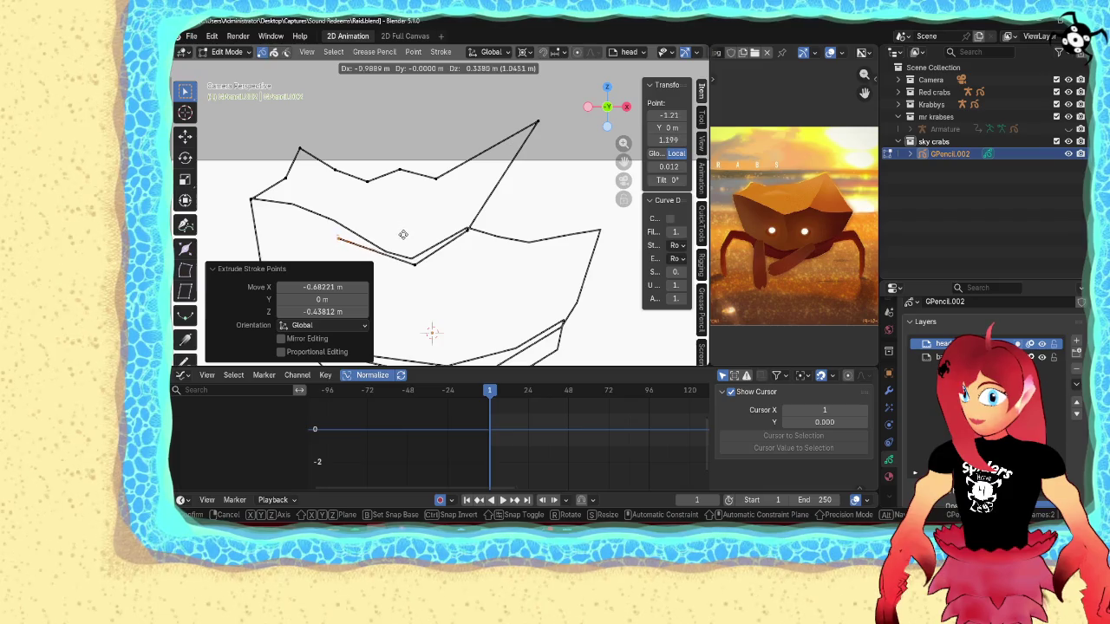
pyautogui.click(350, 209)
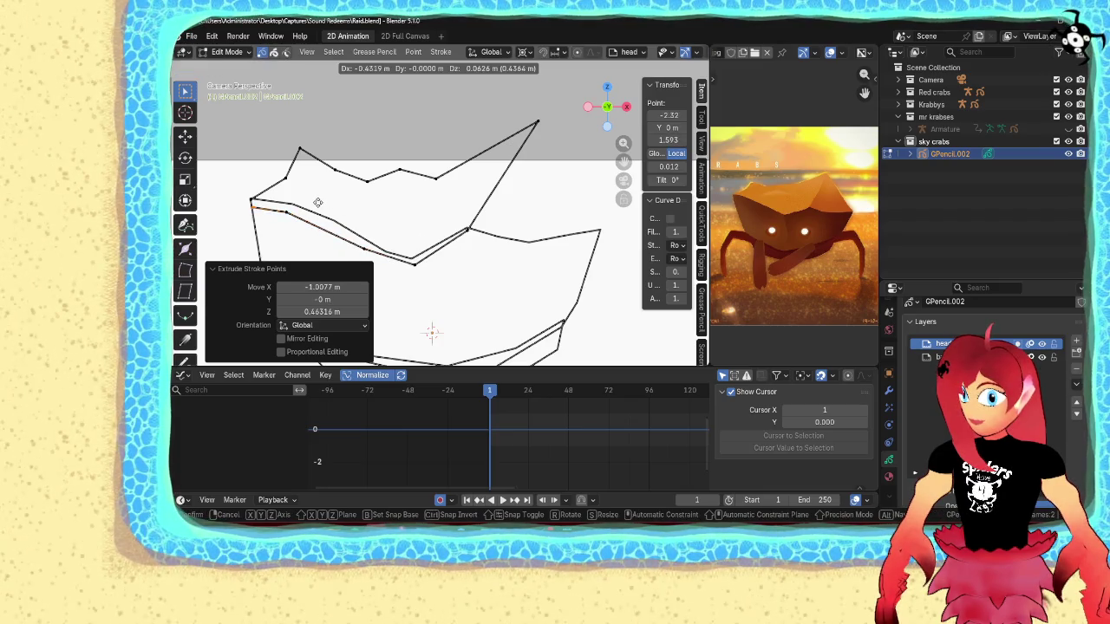
pyautogui.keyDown('shift'); pyautogui.click(252, 201); pyautogui.keyUp('shift')
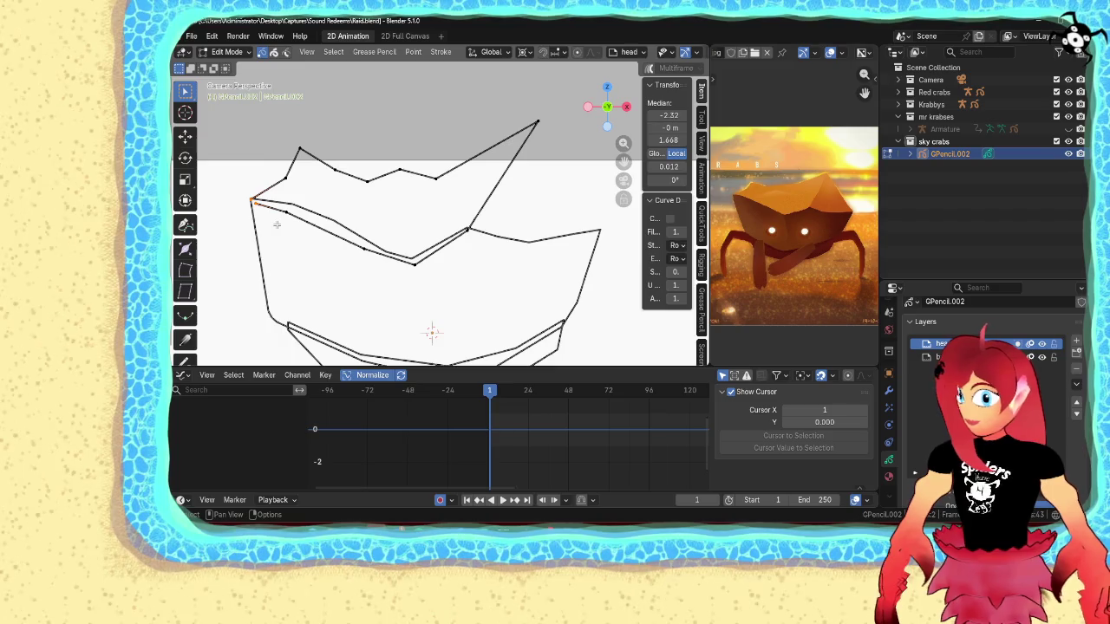
pyautogui.press('f')
# - Reposition the shell's peak point slightly lower and further right
pyautogui.press('Tab')
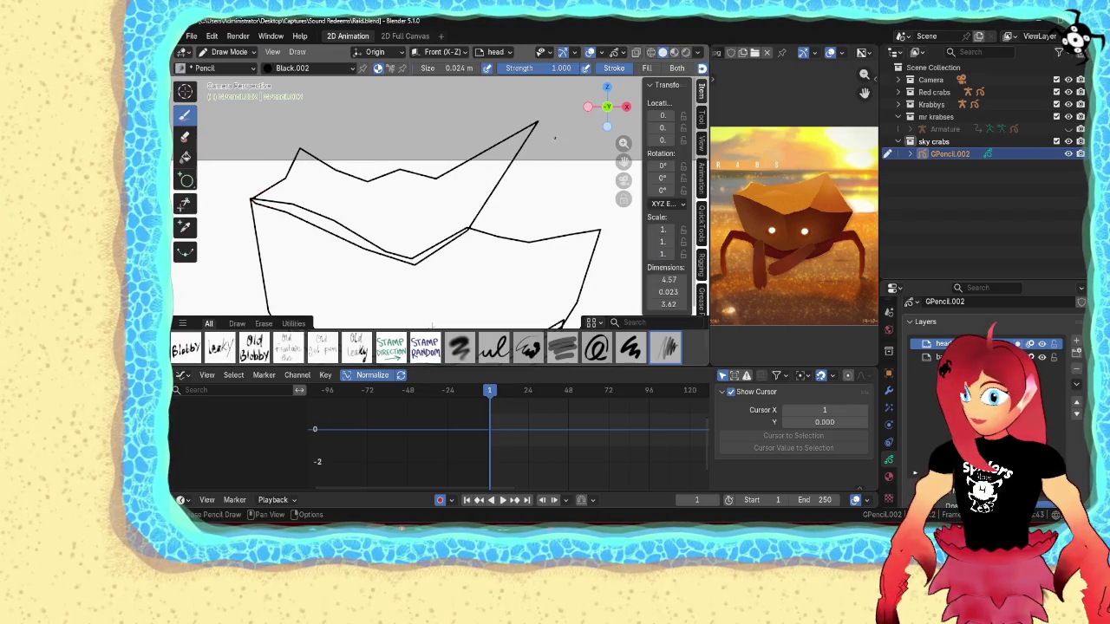
pyautogui.hotkey('ctrl', 'Tab')
pyautogui.press('Escape')
pyautogui.press('Tab')
pyautogui.click(547, 119)
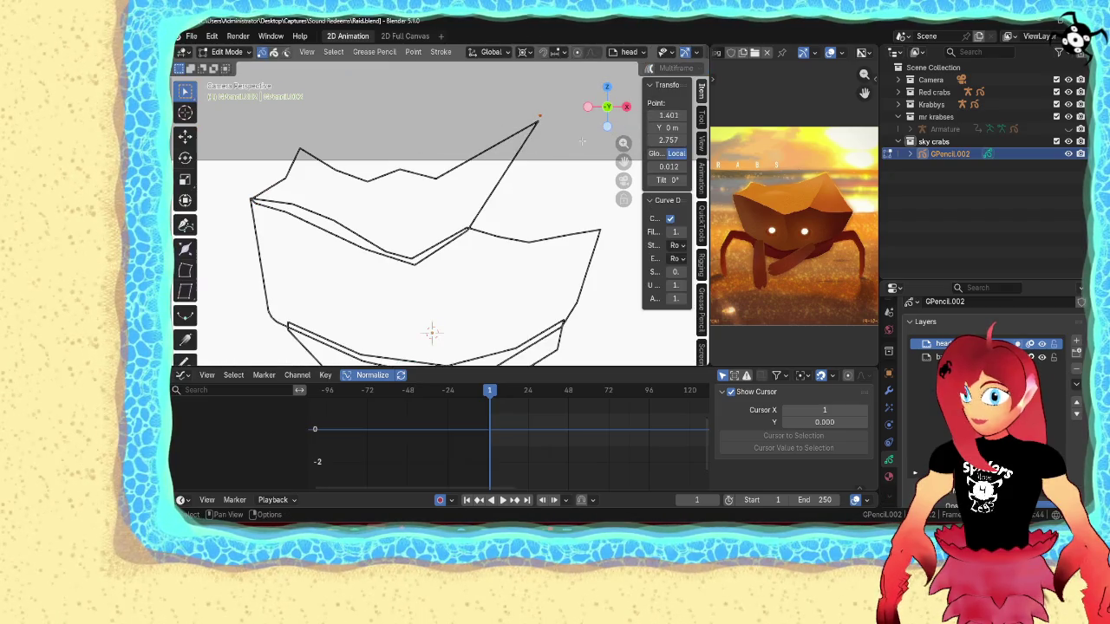
pyautogui.press('g')
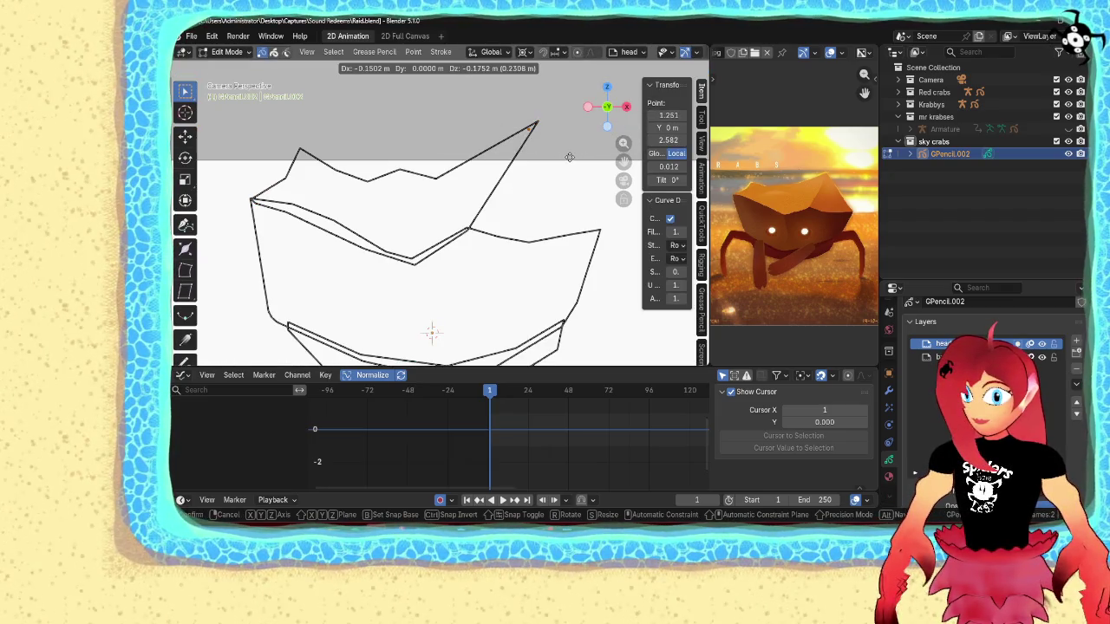
pyautogui.click(570, 158)
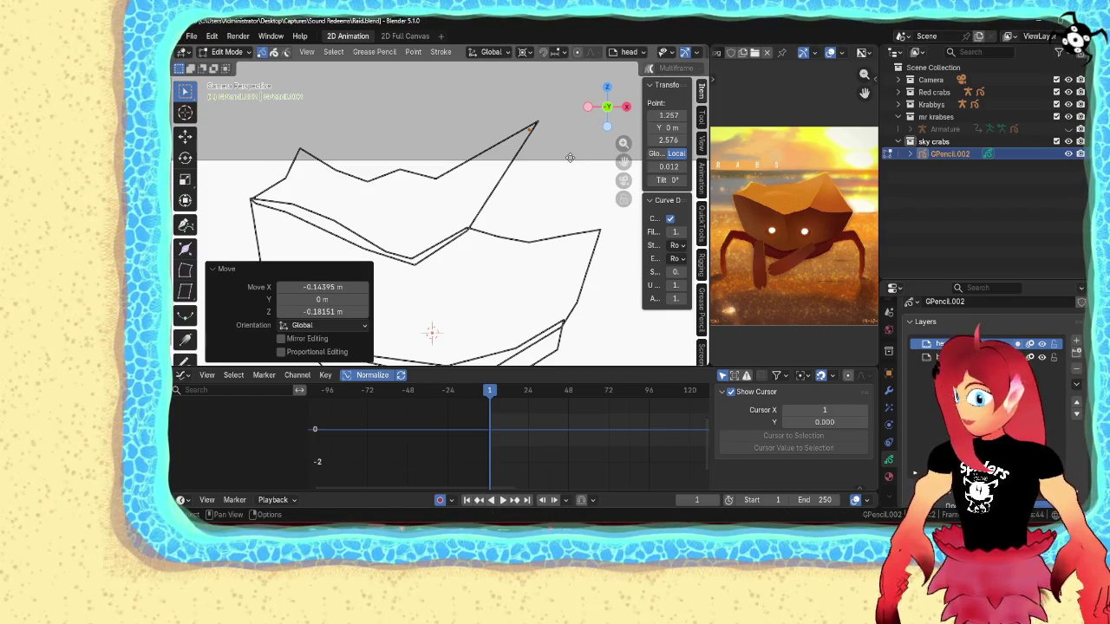
pyautogui.press('g')
pyautogui.click(584, 144)
# - Extrude facet lines from the peak to the right corner and back inside the shell, then return to Draw Mode
pyautogui.press('e')
pyautogui.click(642, 257)
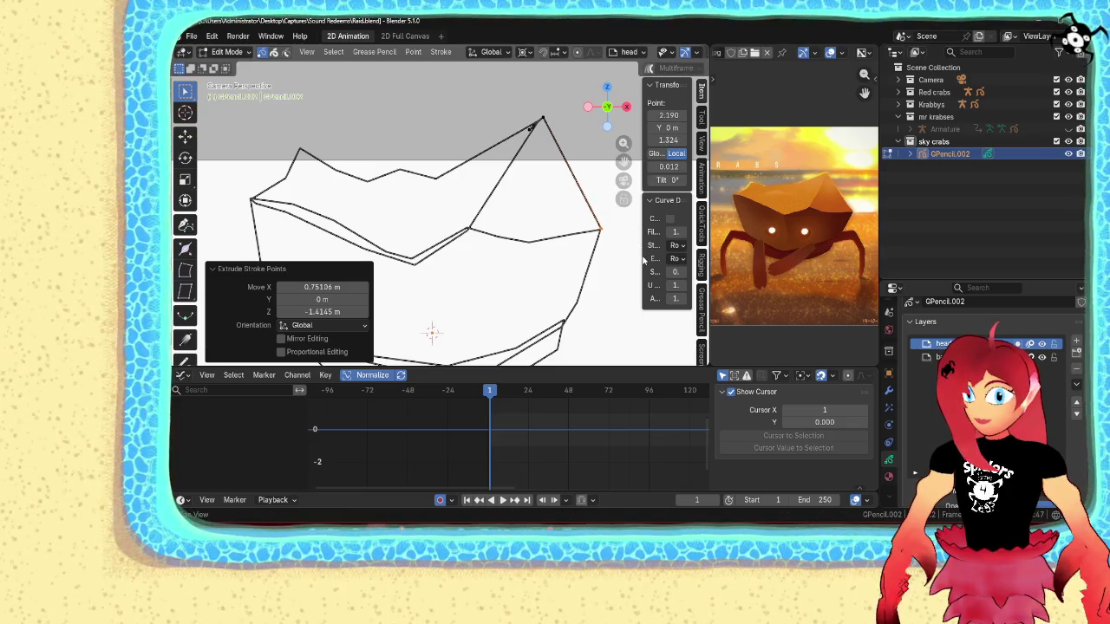
pyautogui.press('e')
pyautogui.click(526, 276)
pyautogui.press('e')
pyautogui.click(468, 251)
pyautogui.press('e')
pyautogui.click(533, 160)
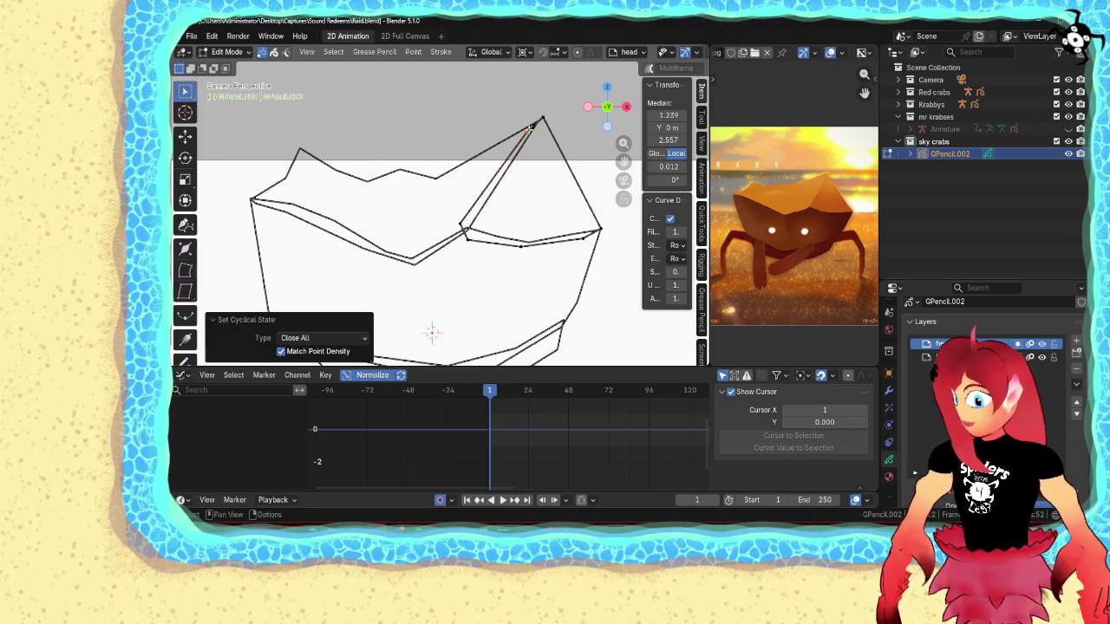
pyautogui.press('Tab')
pyautogui.scroll(-5, 518, 121)
pyautogui.hotkey('ctrl', 'Tab')
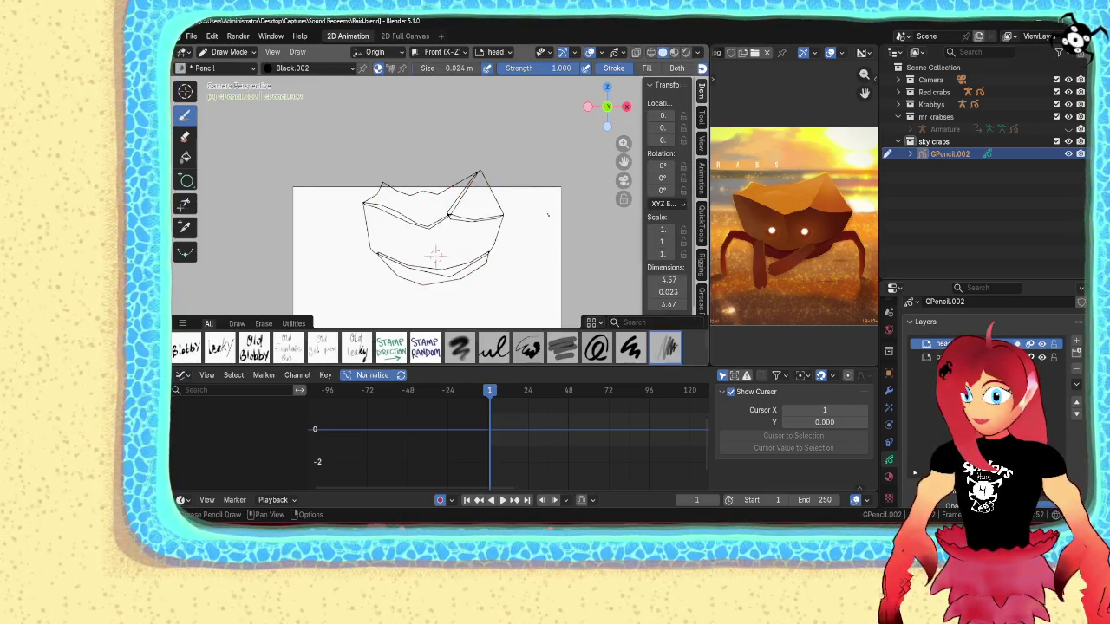
# - Draw a small circle for the left eye on the shell
pyautogui.keyDown('shift'); pyautogui.moveTo(549, 238); pyautogui.dragTo(541, 194, button='middle'); pyautogui.keyUp('shift')
pyautogui.scroll(3, 427, 211)
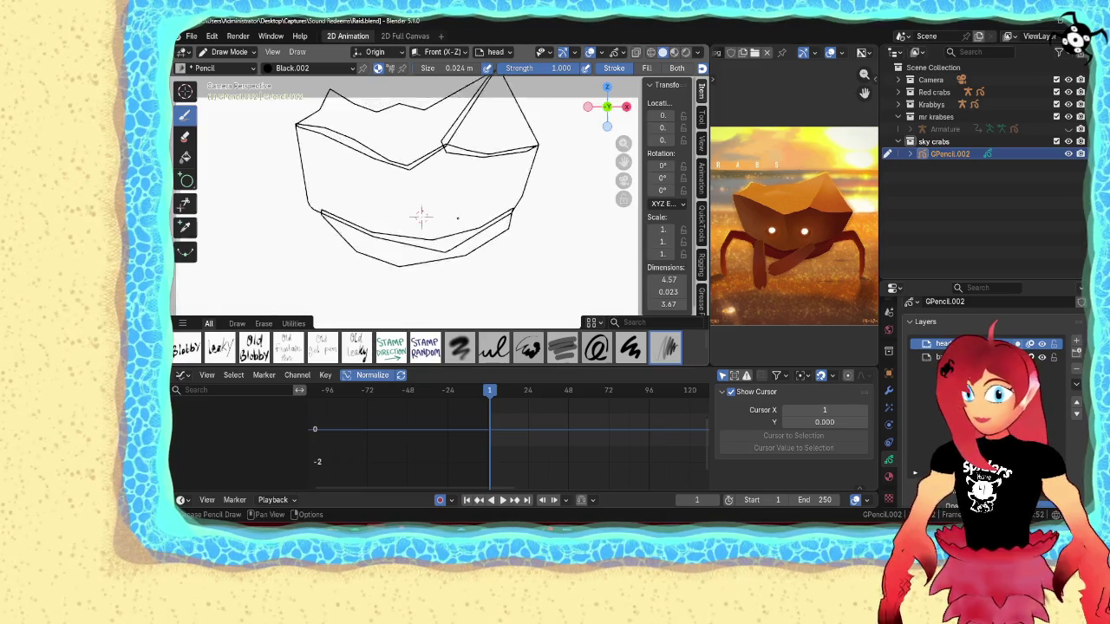
pyautogui.press('c')
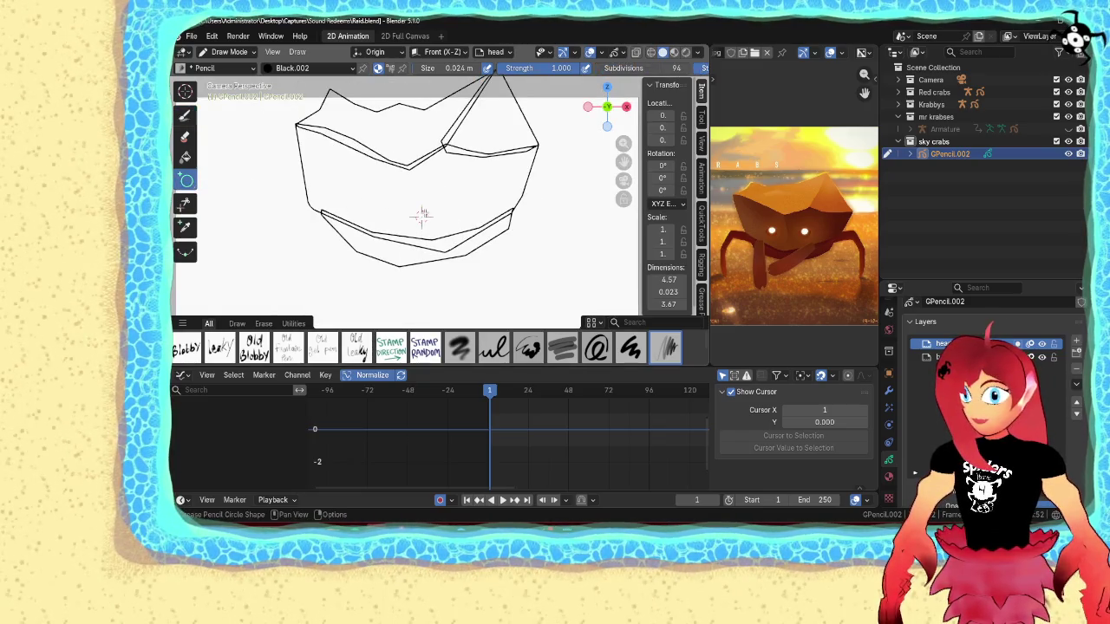
pyautogui.scroll(3, 421, 214)
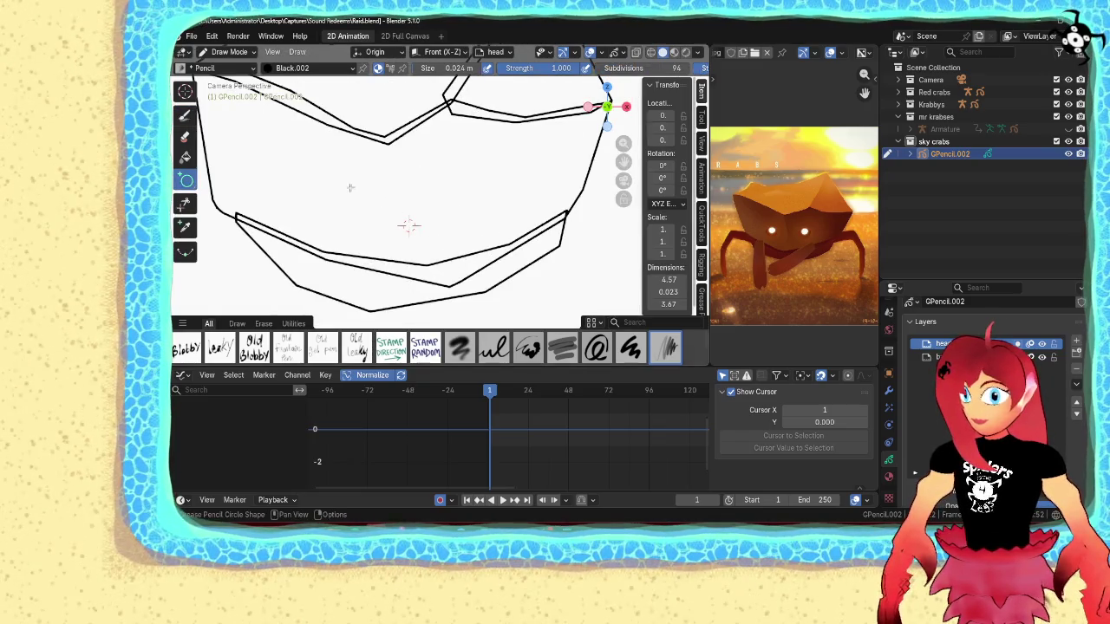
pyautogui.moveTo(317, 177); pyautogui.dragTo(354, 214)
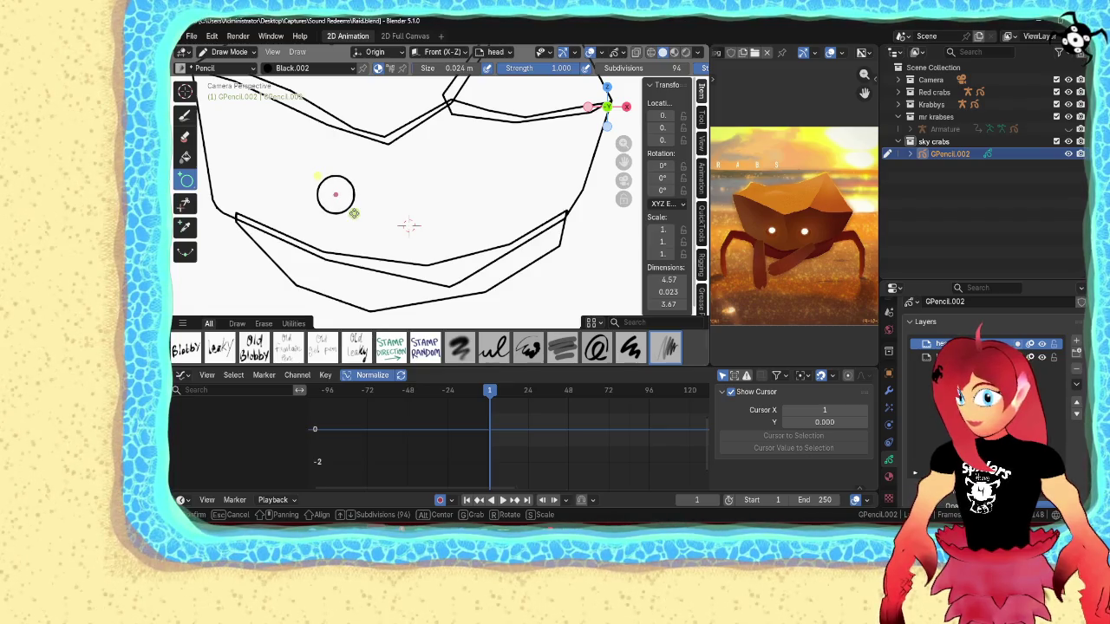
pyautogui.press('Return')
# - Duplicate the eye circle and slide the copy along X as the right eye
pyautogui.press('Tab')
pyautogui.click(353, 192)
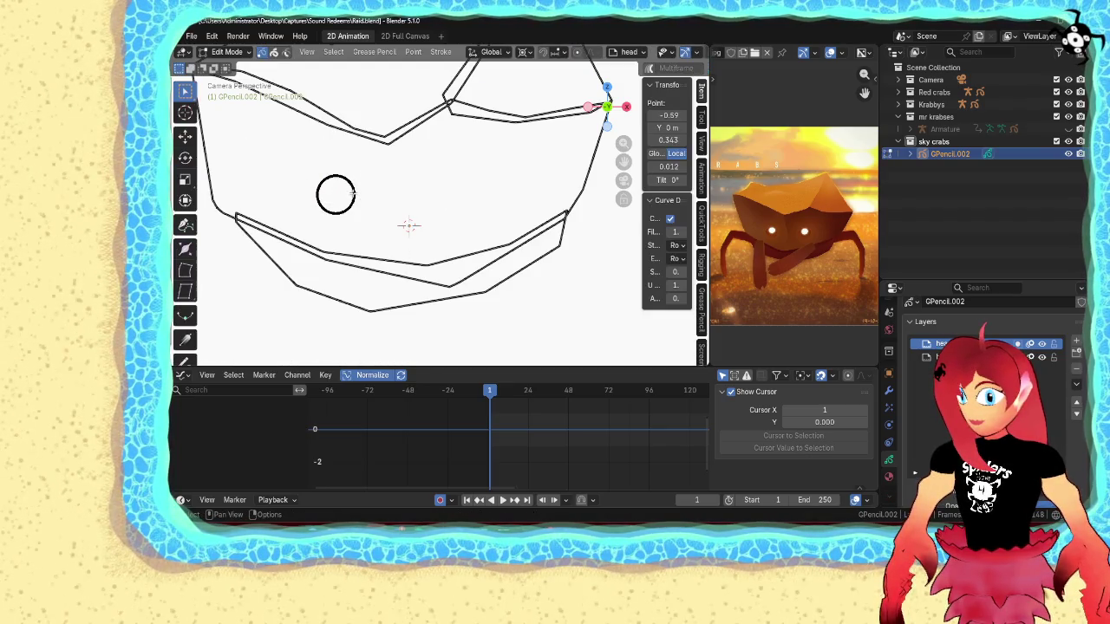
pyautogui.press('l')
pyautogui.hotkey('shift', 'd')
pyautogui.press('x')
pyautogui.click(446, 211)
# - Return to Draw Mode and save Raid.blend
pyautogui.press('Tab')
pyautogui.scroll(-7, 521, 263)
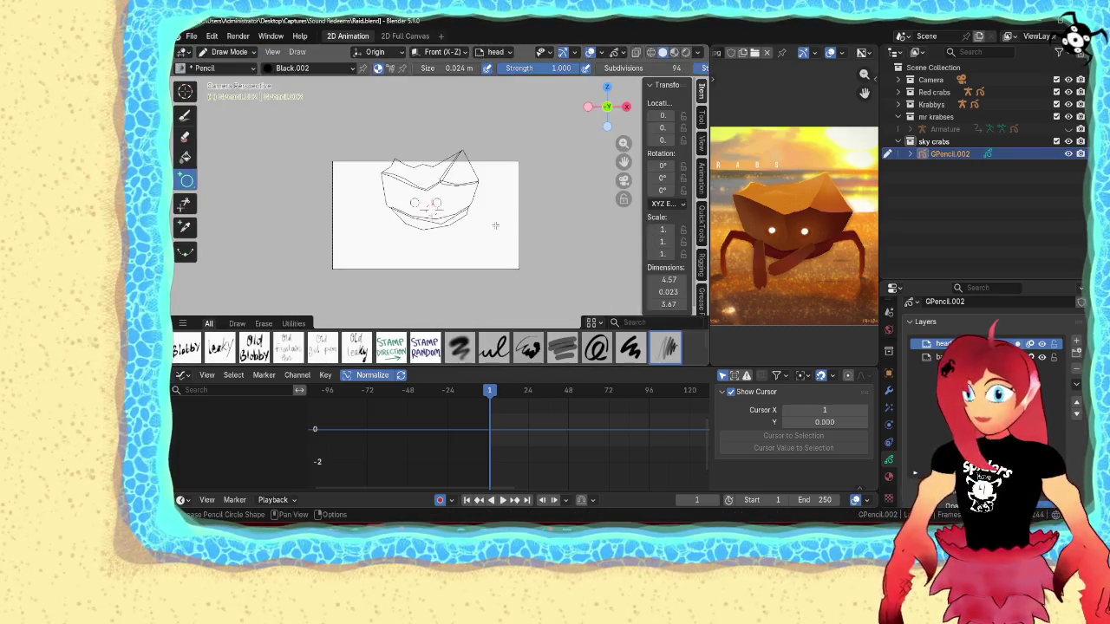
pyautogui.scroll(2, 521, 263)
pyautogui.hotkey('ctrl', 's')
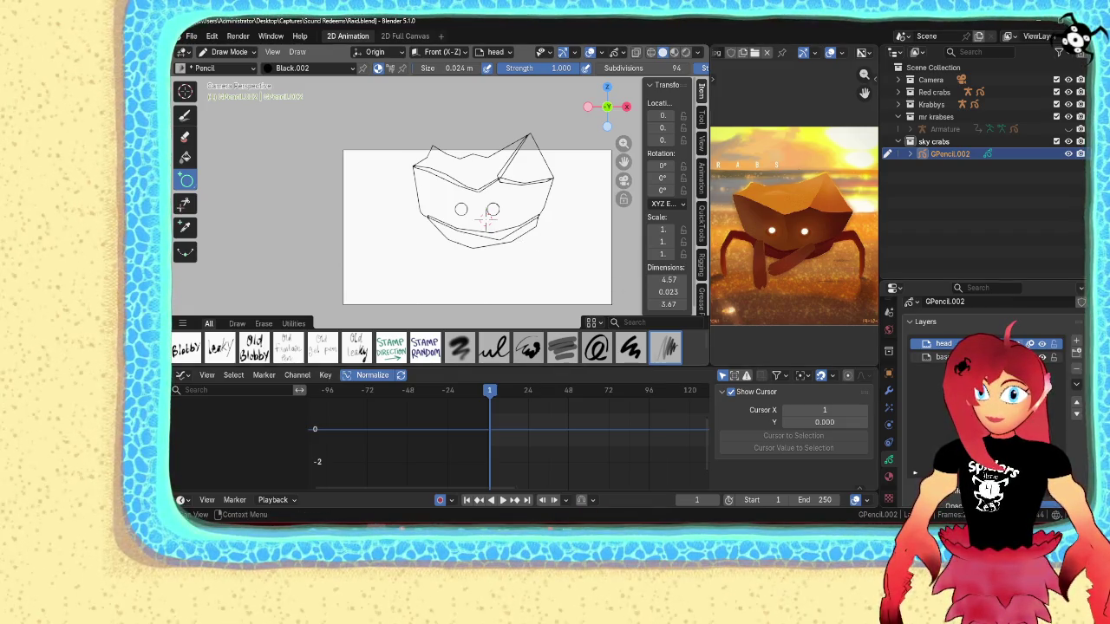
# - Add a new Grease Pencil layer named 'legs'
pyautogui.click(944, 356)
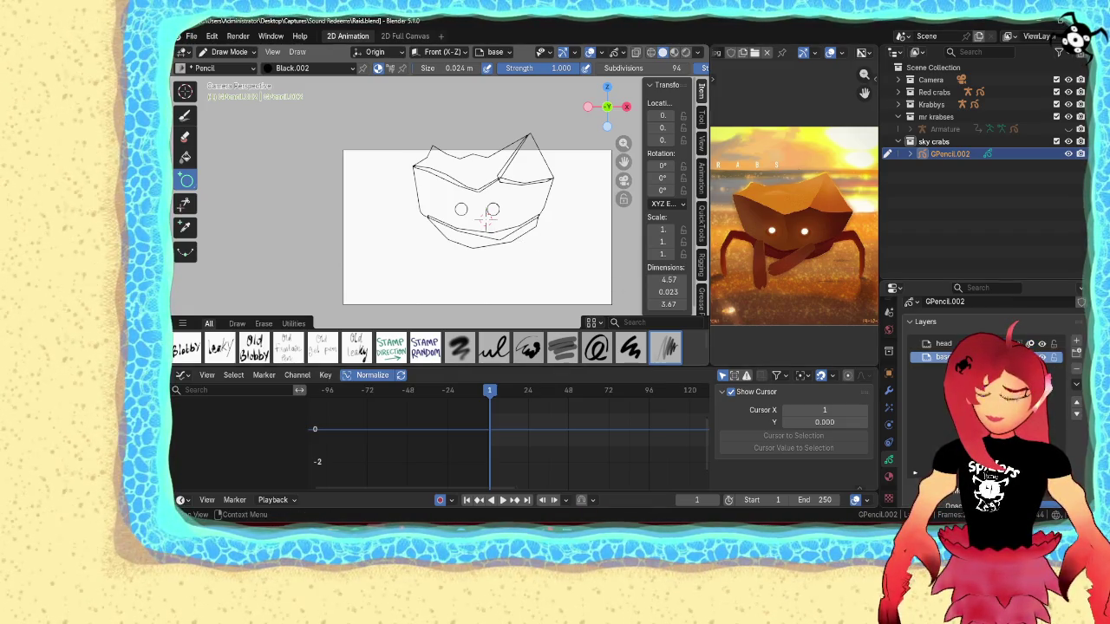
pyautogui.click(1076, 341)
pyautogui.doubleClick(943, 356)
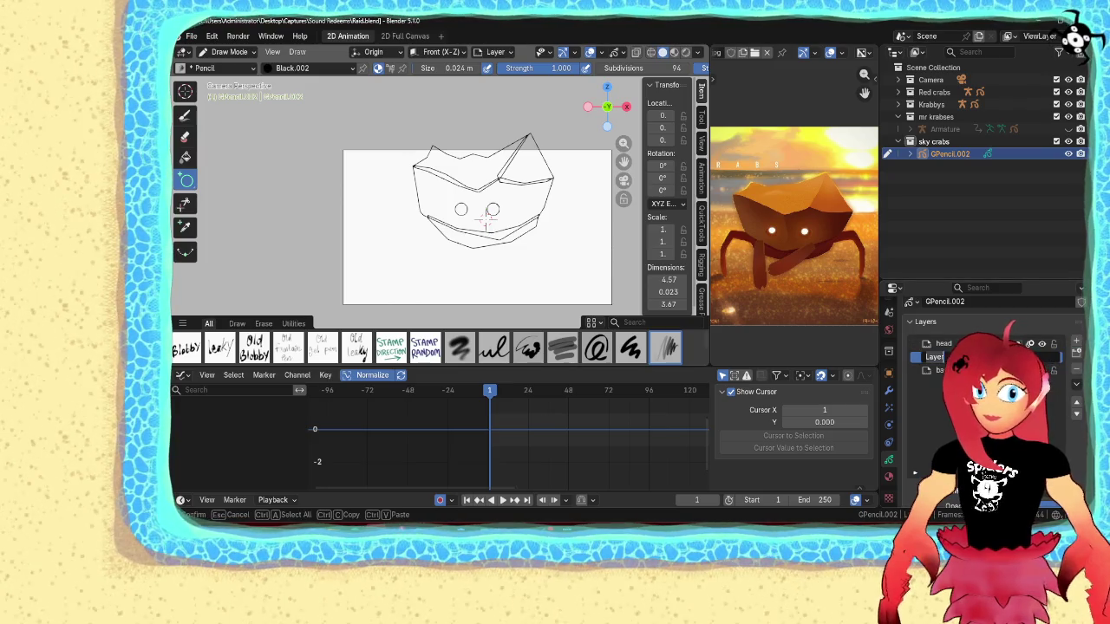
pyautogui.write('legs')
pyautogui.press('Return')
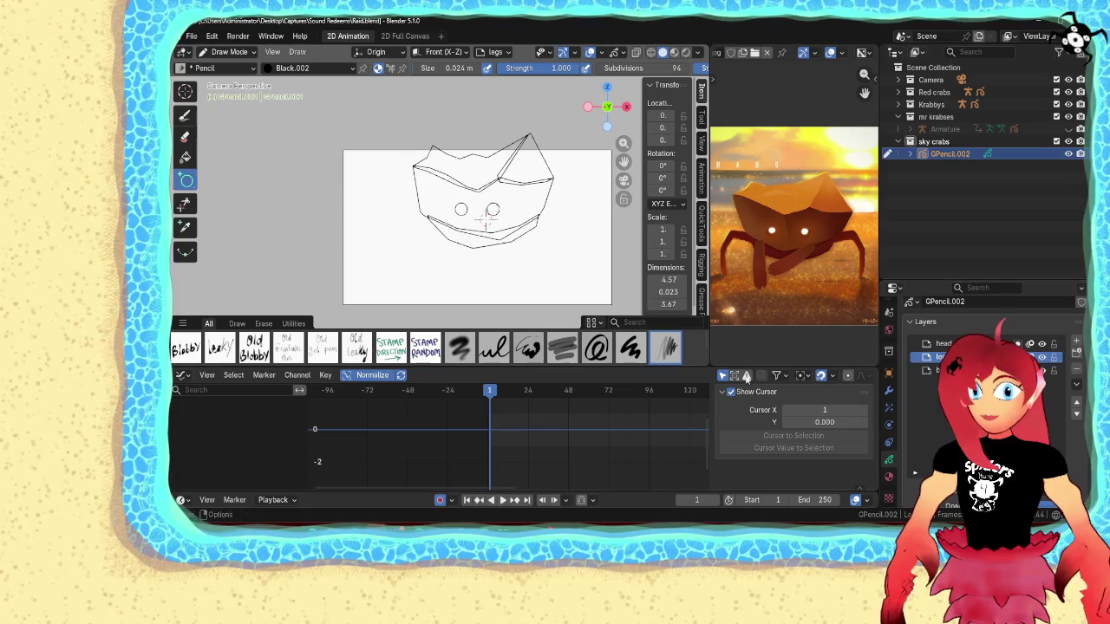
# - With the Draw tool, stroke the left leg curving down below the rim
pyautogui.scroll(1, 496, 269)
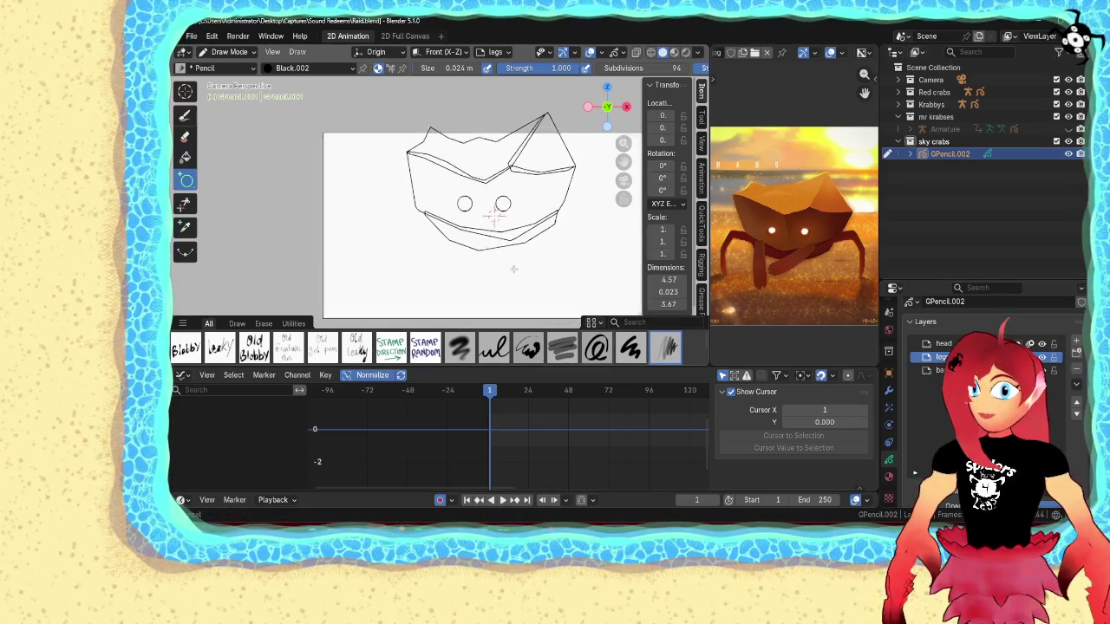
pyautogui.scroll(1, 476, 232)
pyautogui.press('d')
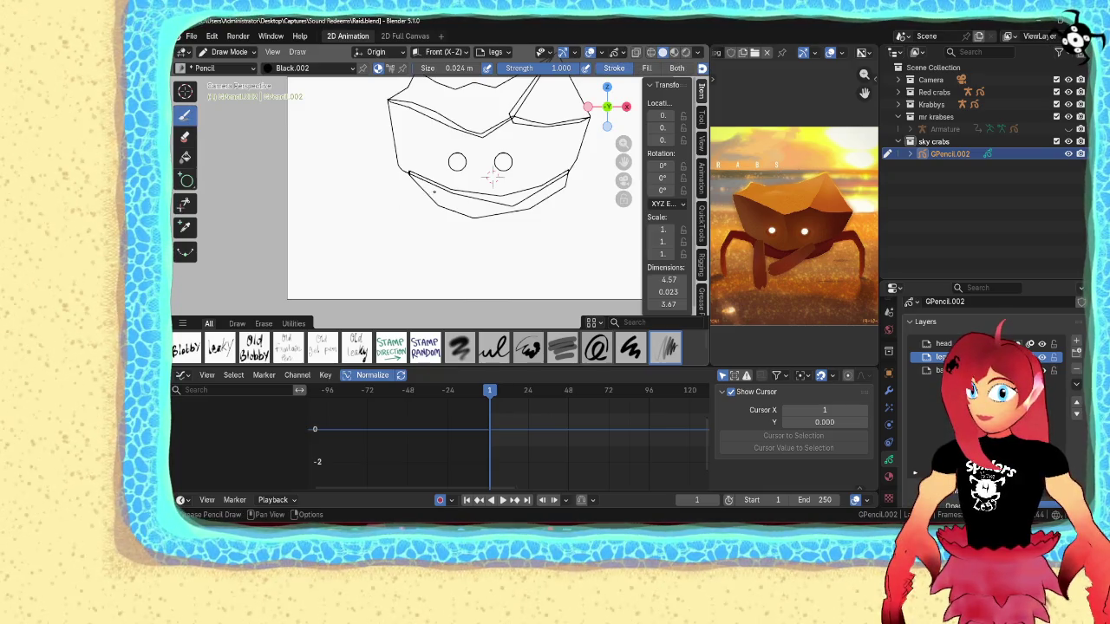
pyautogui.scroll(-3, 651, 74)
pyautogui.scroll(-2, 652, 74)
pyautogui.click(652, 71)
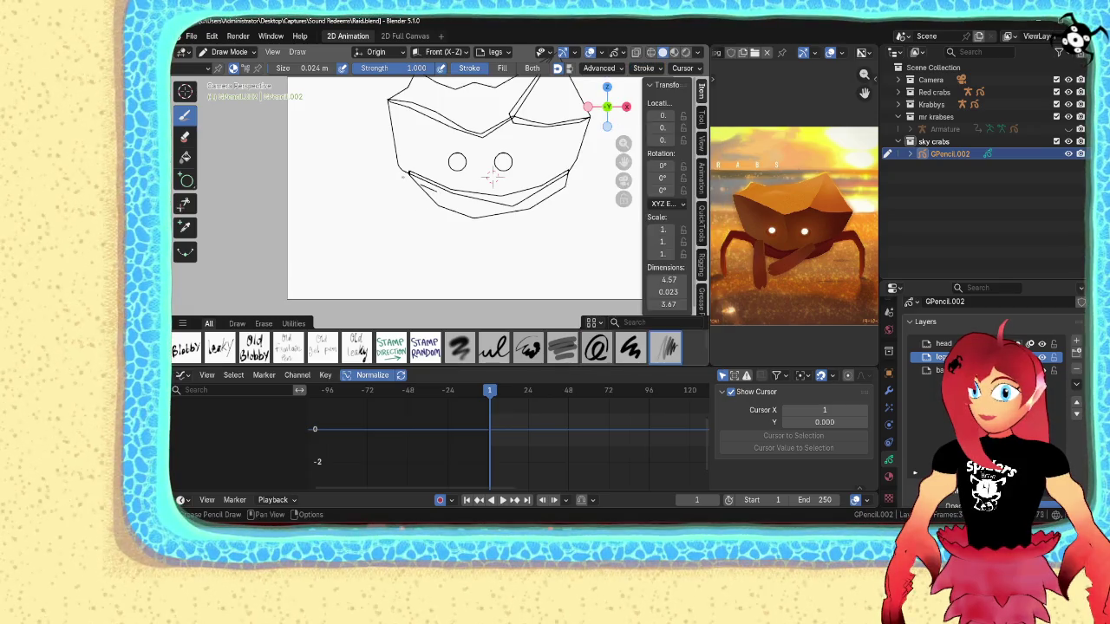
pyautogui.moveTo(382, 236); pyautogui.dragTo(400, 291)
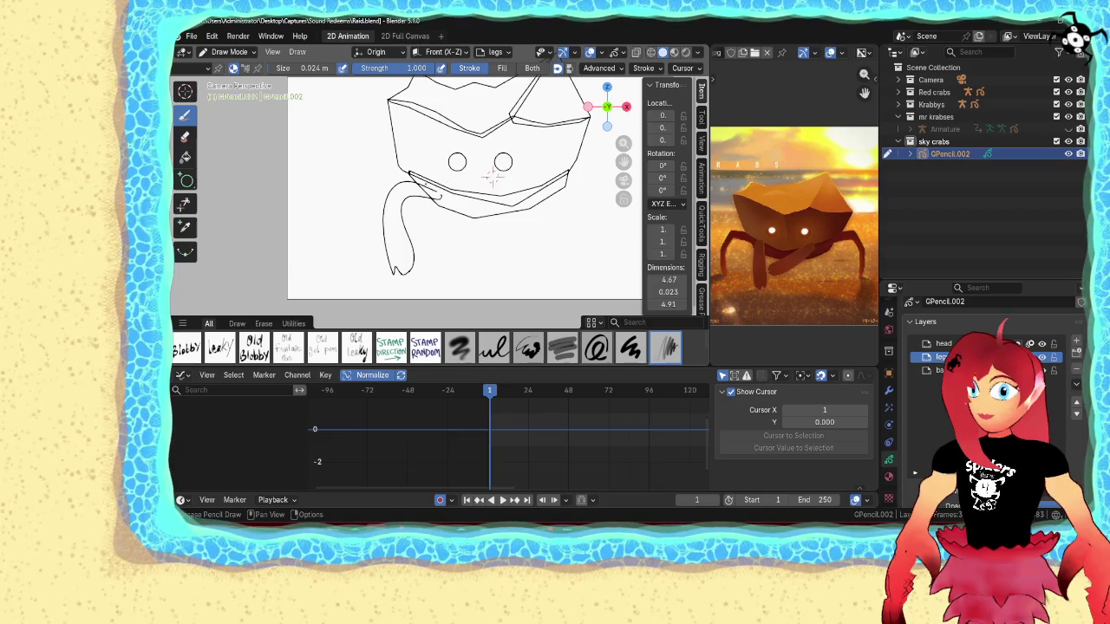
# - Draw the right leg hanging down from the rim with a curved tip
pyautogui.scroll(2, 492, 177)
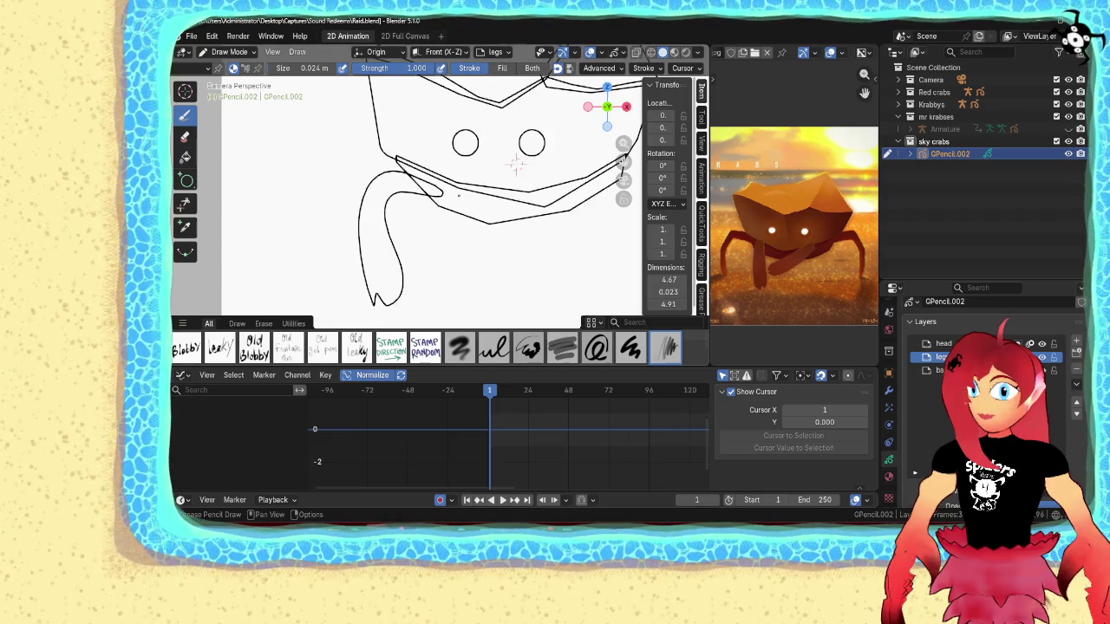
pyautogui.keyDown('shift'); pyautogui.moveTo(516, 164); pyautogui.dragTo(409, 155, button='middle'); pyautogui.keyUp('shift')
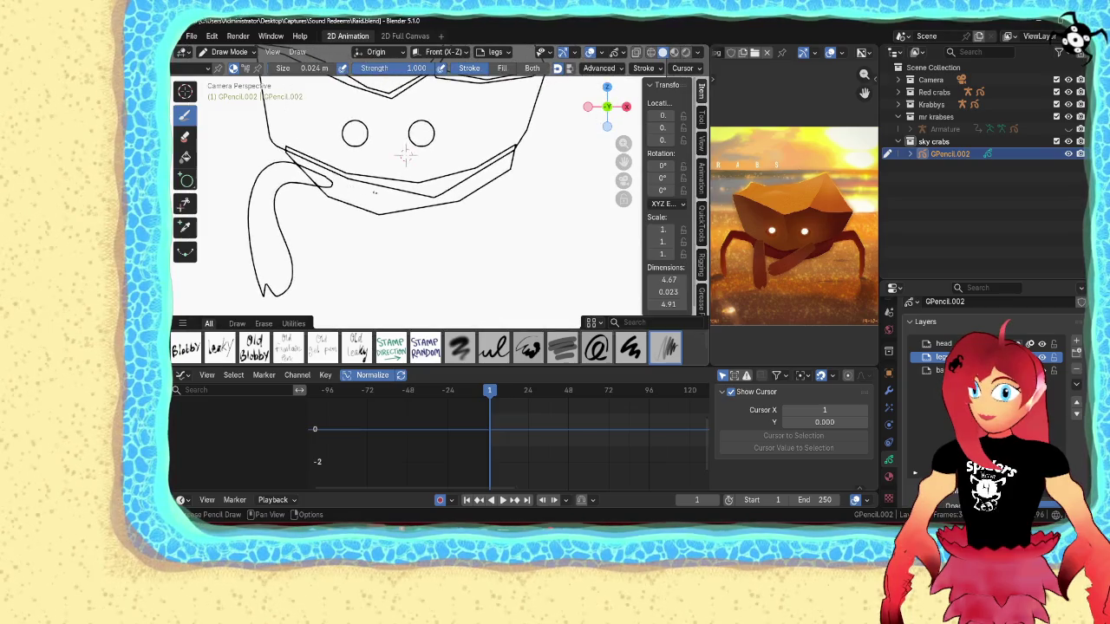
pyautogui.scroll(-2, 414, 173)
pyautogui.scroll(1, 413, 166)
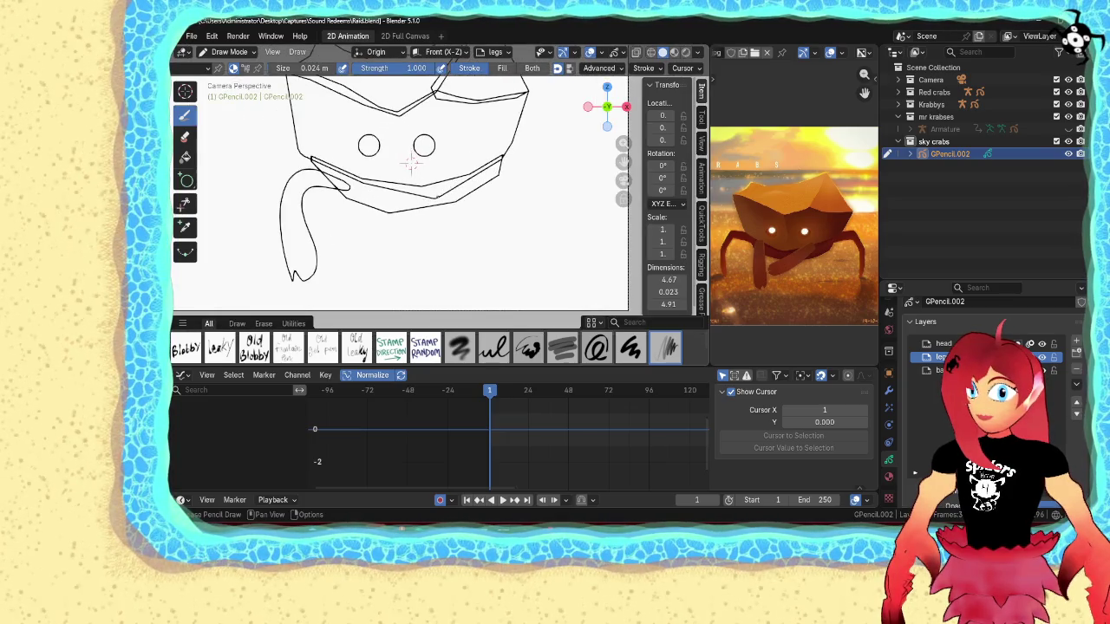
pyautogui.keyDown('shift'); pyautogui.moveTo(411, 163); pyautogui.dragTo(403, 182, button='middle'); pyautogui.keyUp('shift')
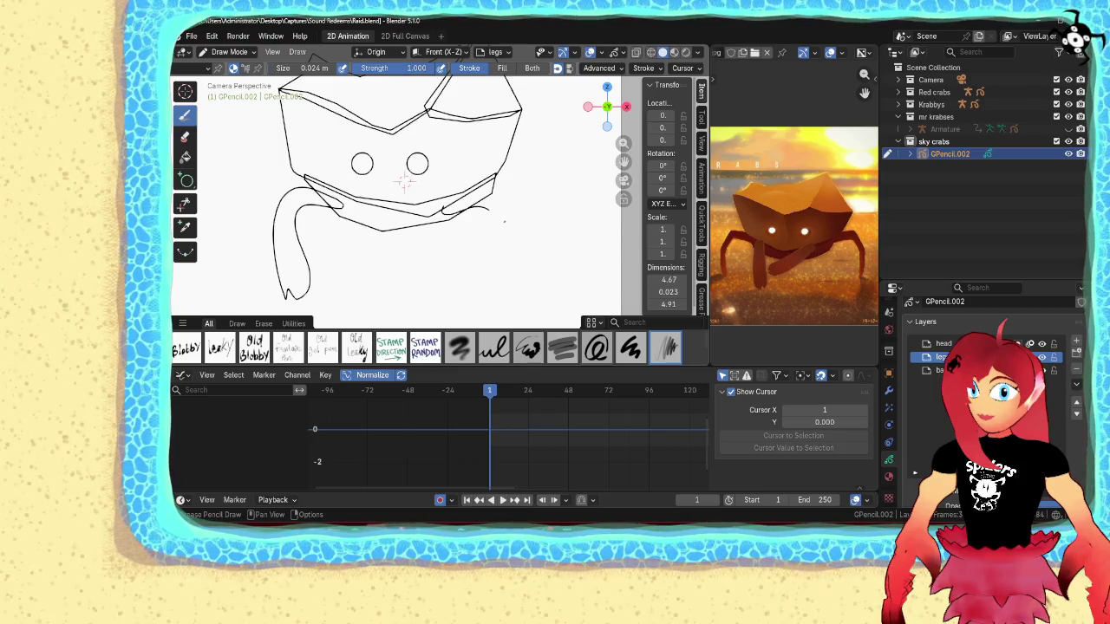
pyautogui.moveTo(500, 244); pyautogui.dragTo(495, 276)
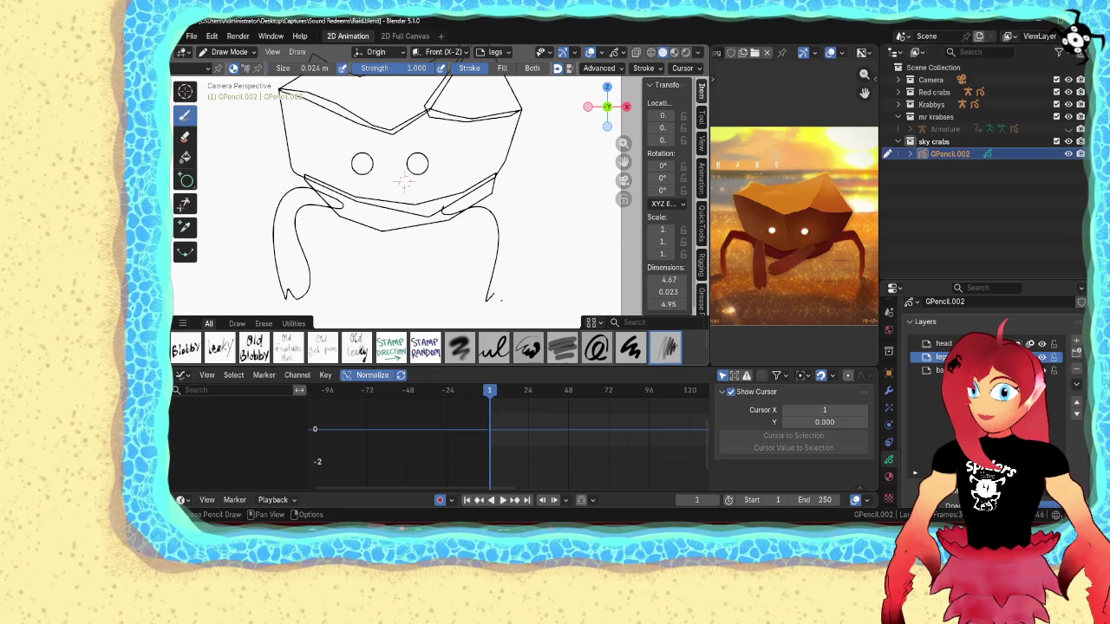
pyautogui.moveTo(523, 314); pyautogui.dragTo(524, 230)
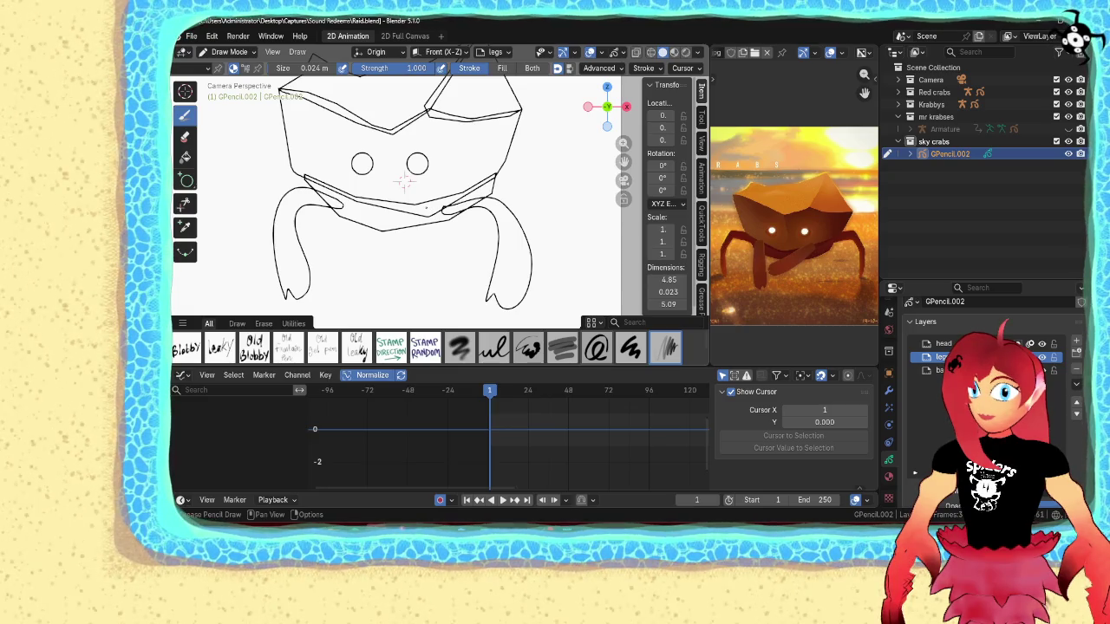
pyautogui.press('Tab')
# - Subdivide and smooth the right leg stroke with Keep Shape and 3 iterations
pyautogui.click(443, 208)
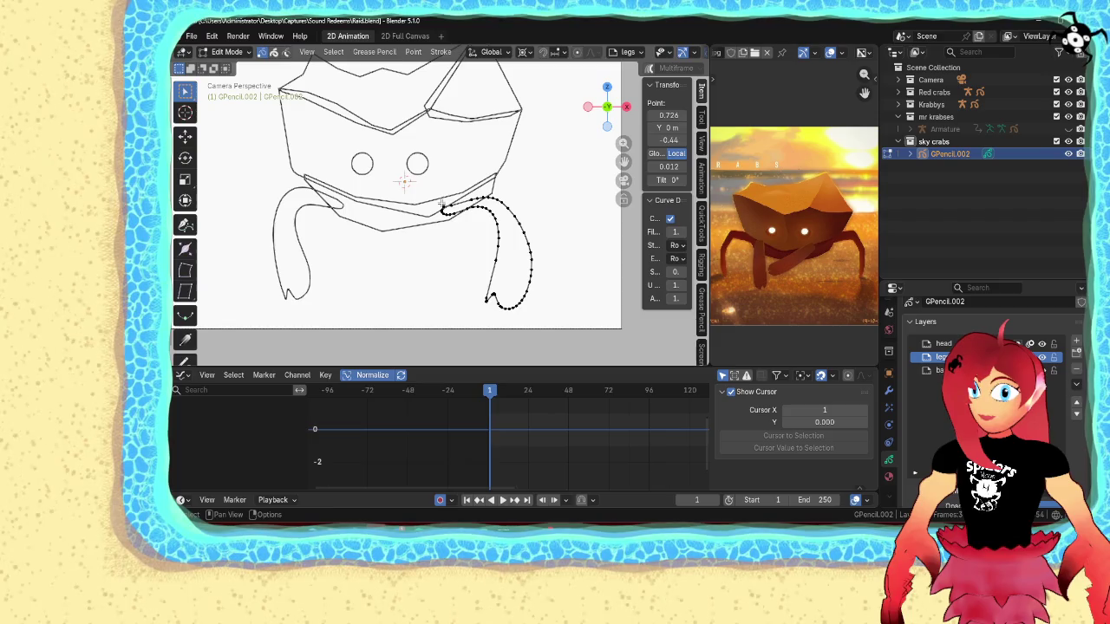
pyautogui.press('l')
pyautogui.rightClick(444, 217)
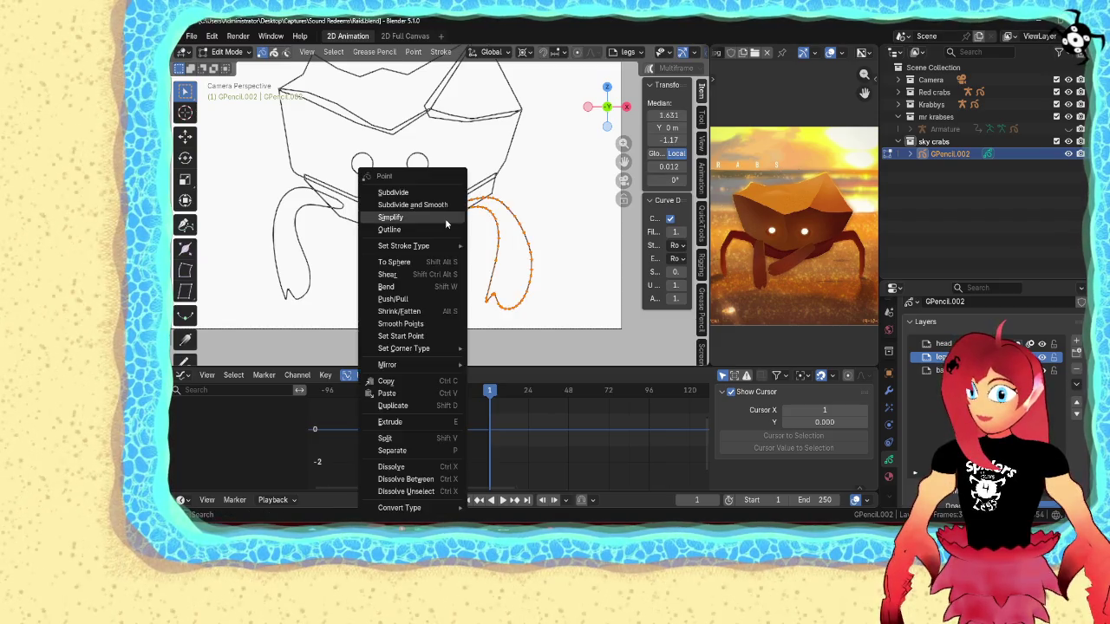
pyautogui.click(440, 205)
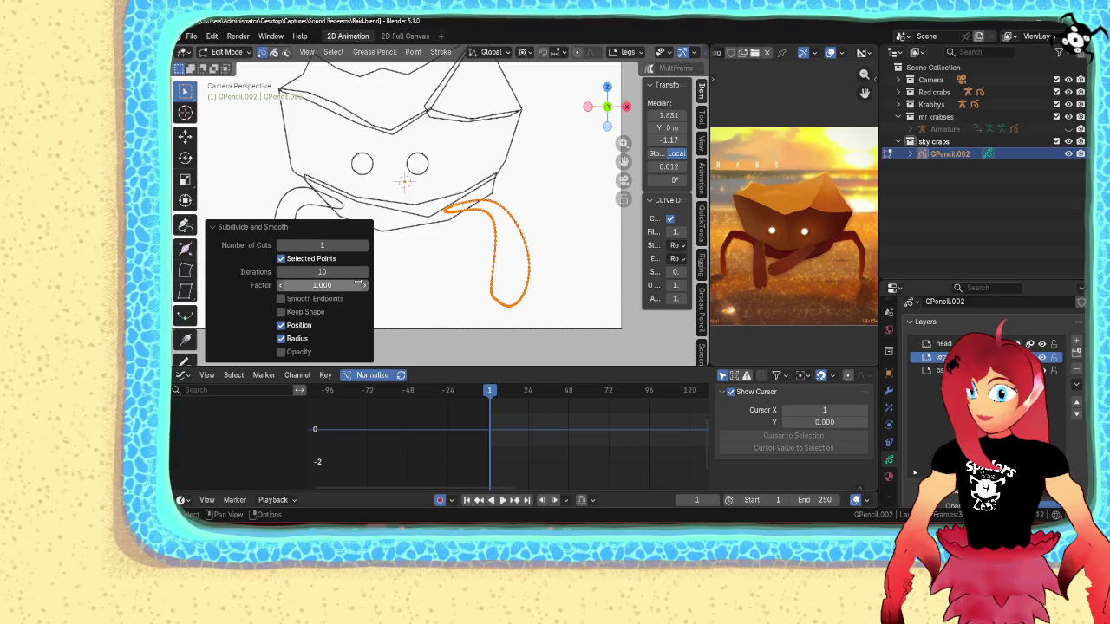
pyautogui.click(281, 312)
pyautogui.click(297, 273)
pyautogui.write('2')
pyautogui.press('BackSpace')
pyautogui.write('3')
pyautogui.press('Return')
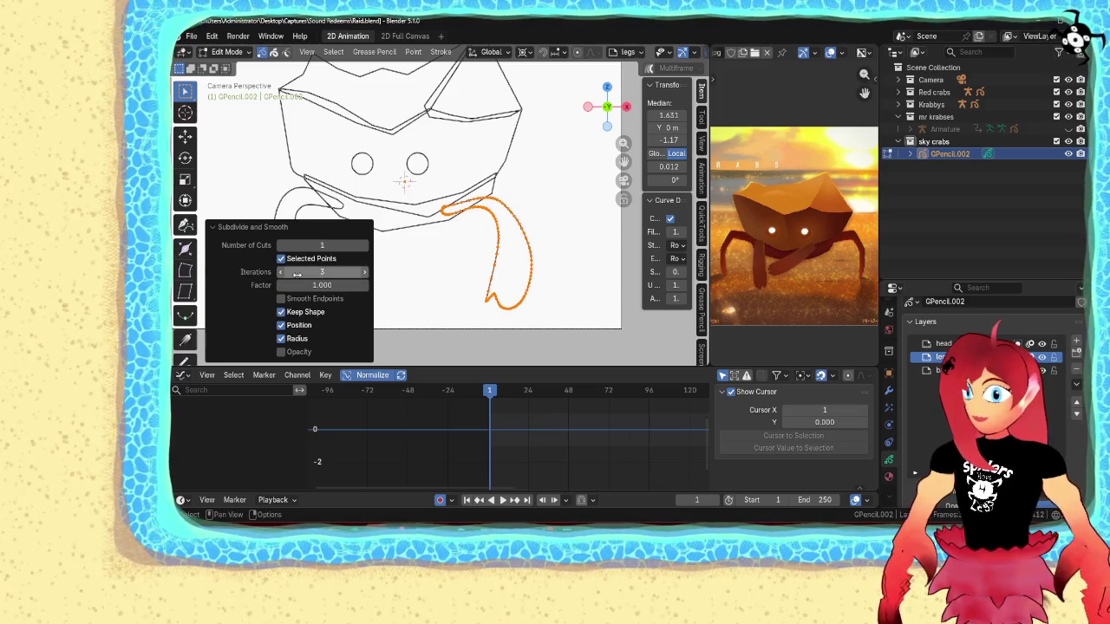
# - Dissolve the extra points where the right leg meets the rim
pyautogui.hotkey('ctrl', 'Tab')
pyautogui.scroll(5, 401, 248)
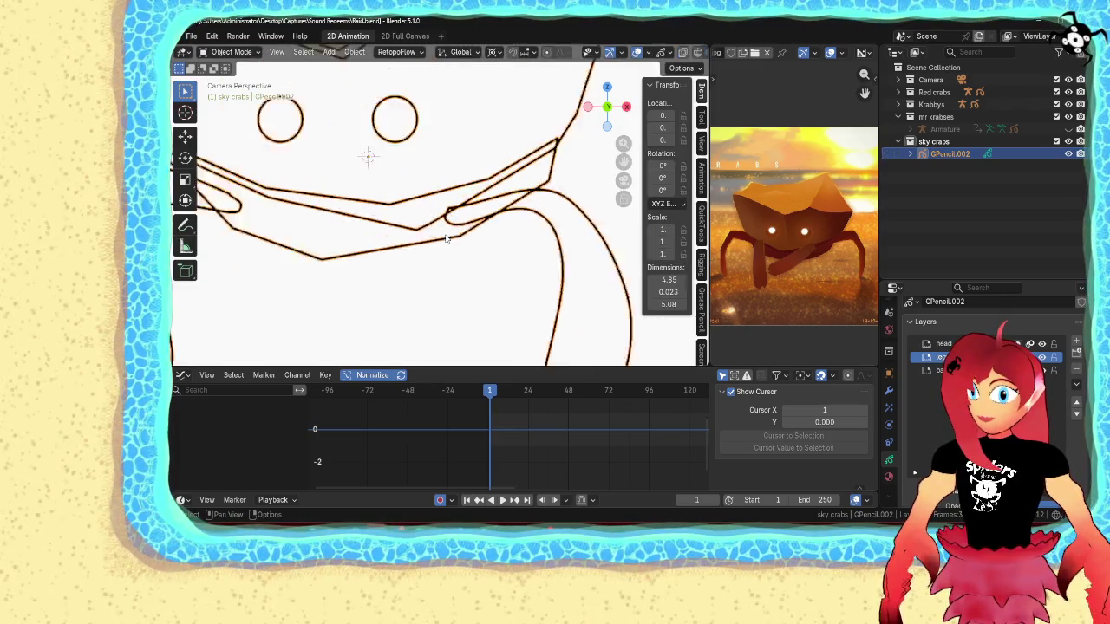
pyautogui.hotkey('ctrl', 'Tab')
pyautogui.scroll(3, 446, 228)
pyautogui.scroll(2, 468, 218)
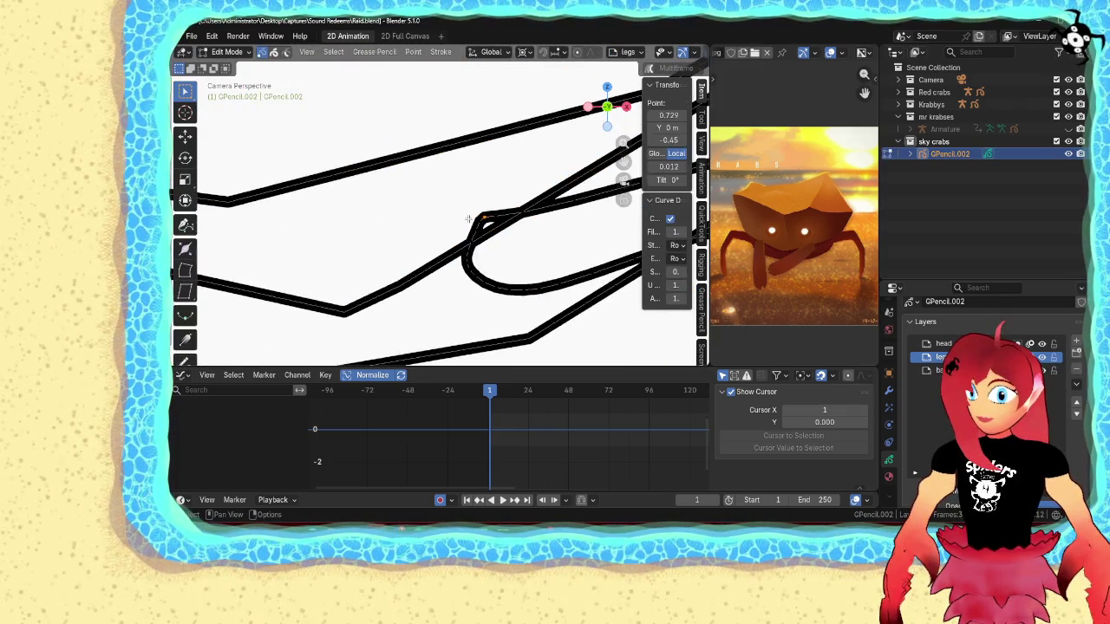
pyautogui.keyDown('shift'); pyautogui.click(492, 223); pyautogui.keyUp('shift')
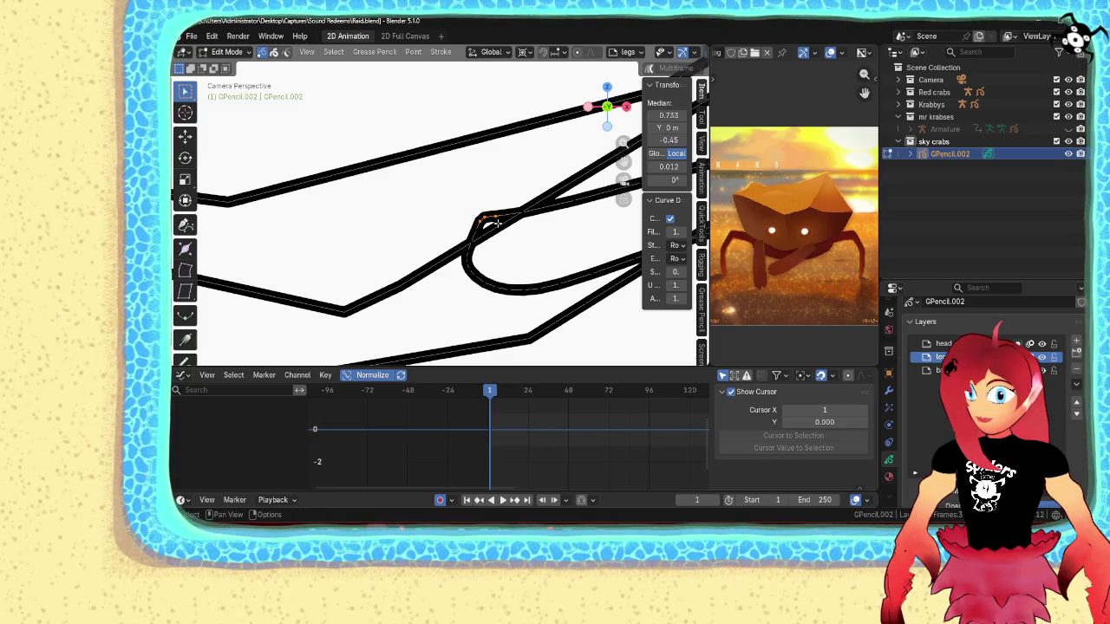
pyautogui.hotkey('ctrl', 'x')
pyautogui.click(493, 223)
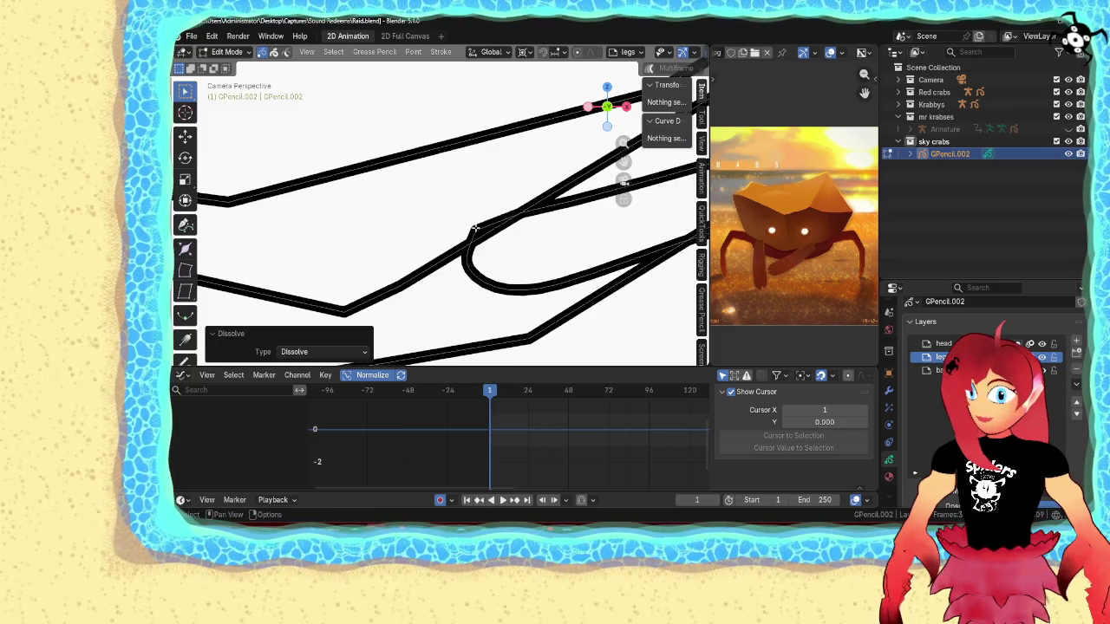
# - Nudge the junction point to the right and return to Draw Mode
pyautogui.click(491, 227)
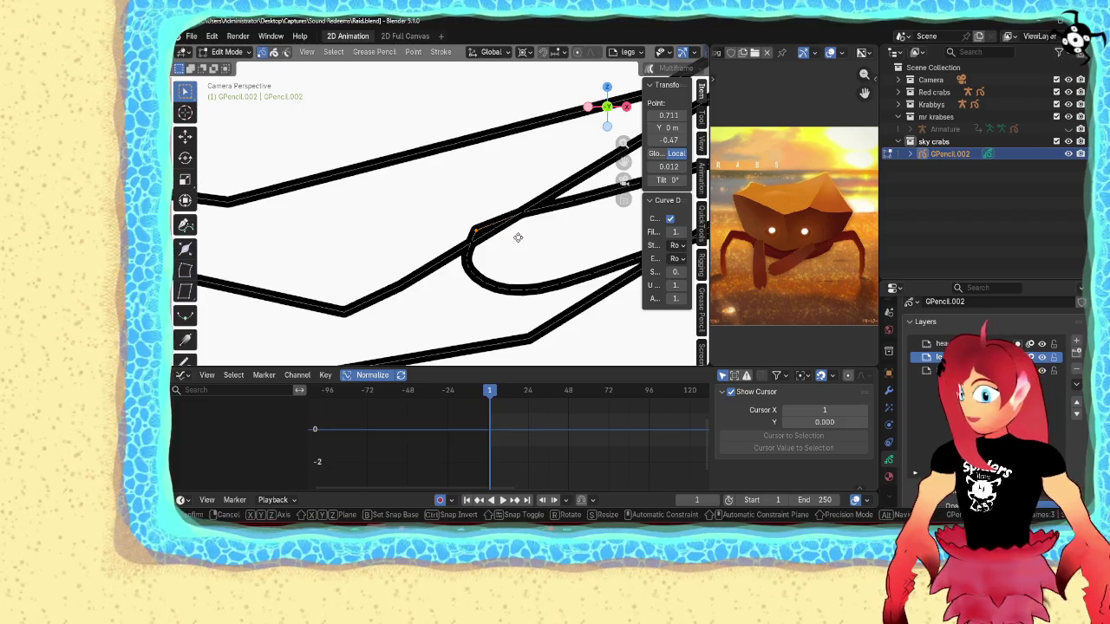
pyautogui.press('g')
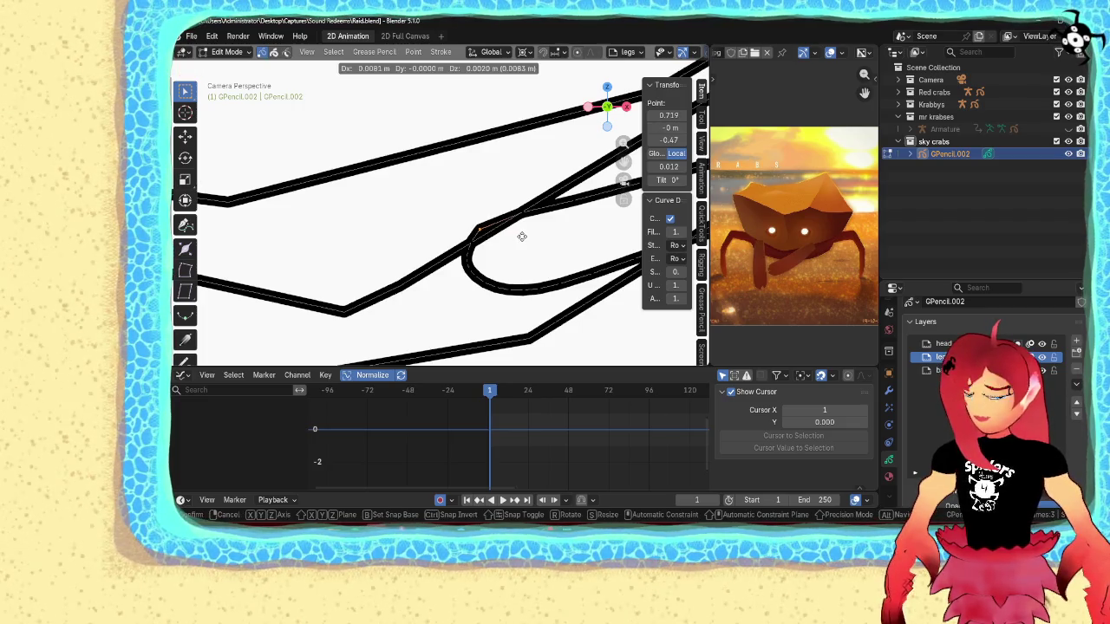
pyautogui.click(533, 230)
pyautogui.hotkey('ctrl', 'Tab')
pyautogui.click(459, 173)
pyautogui.scroll(-4, 423, 193)
pyautogui.scroll(1, 423, 192)
pyautogui.scroll(3, 399, 179)
pyautogui.scroll(-2, 397, 177)
pyautogui.scroll(-1, 408, 182)
pyautogui.scroll(-1, 427, 191)
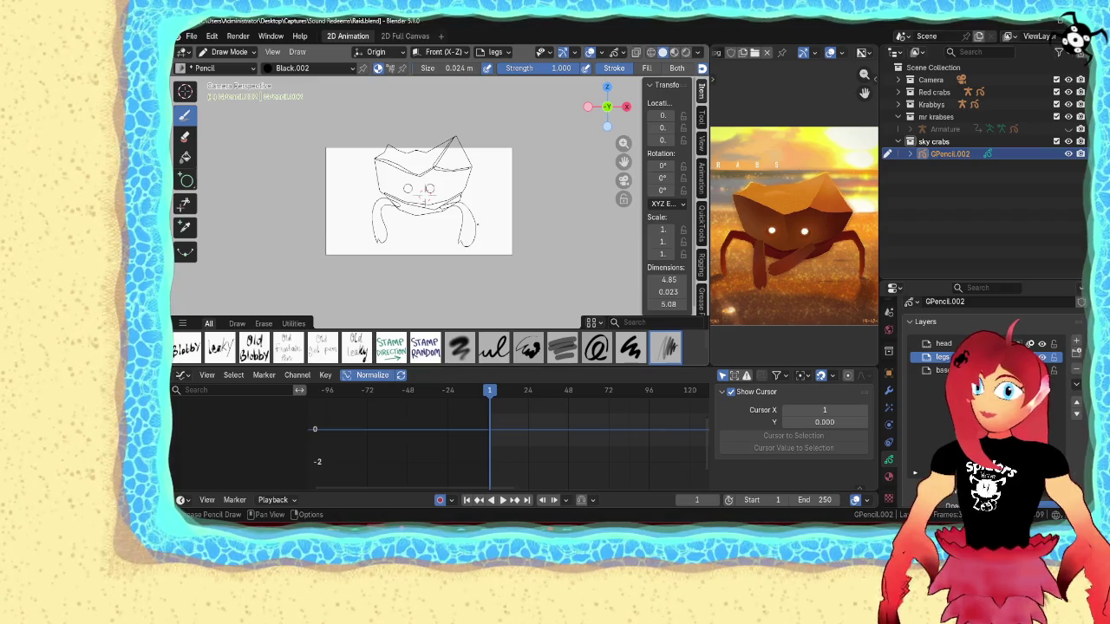
# - Draw an outer right leg with a pointed tip and a short stroke joining it to the rim
pyautogui.scroll(4, 425, 198)
pyautogui.scroll(1, 403, 181)
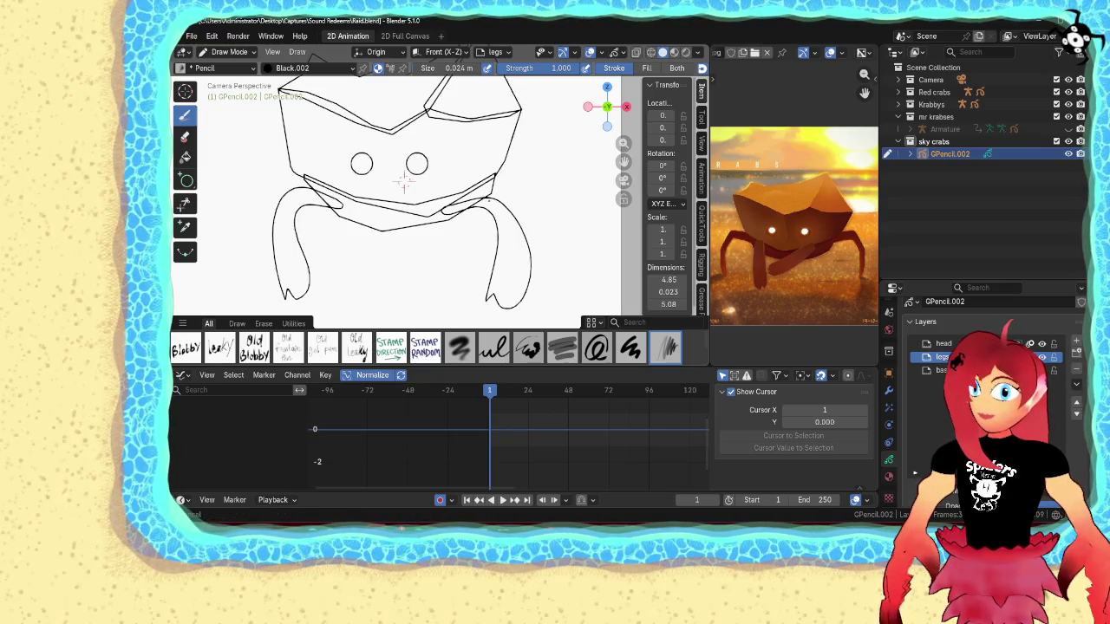
pyautogui.keyDown('shift'); pyautogui.moveTo(404, 181); pyautogui.dragTo(379, 207, button='middle'); pyautogui.keyUp('shift')
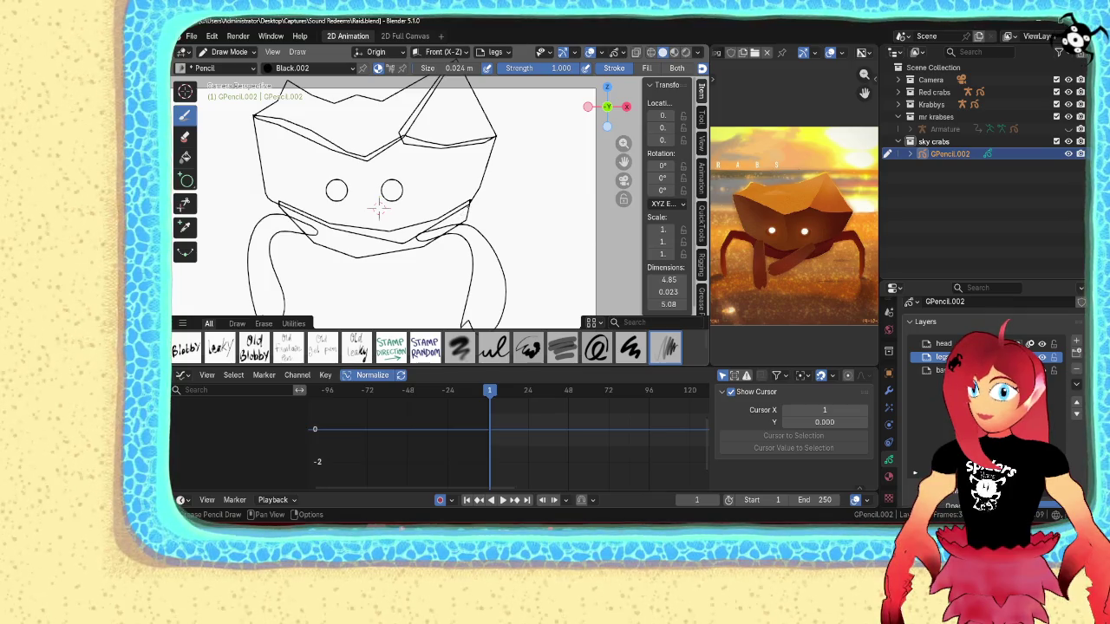
pyautogui.moveTo(529, 179); pyautogui.dragTo(577, 265)
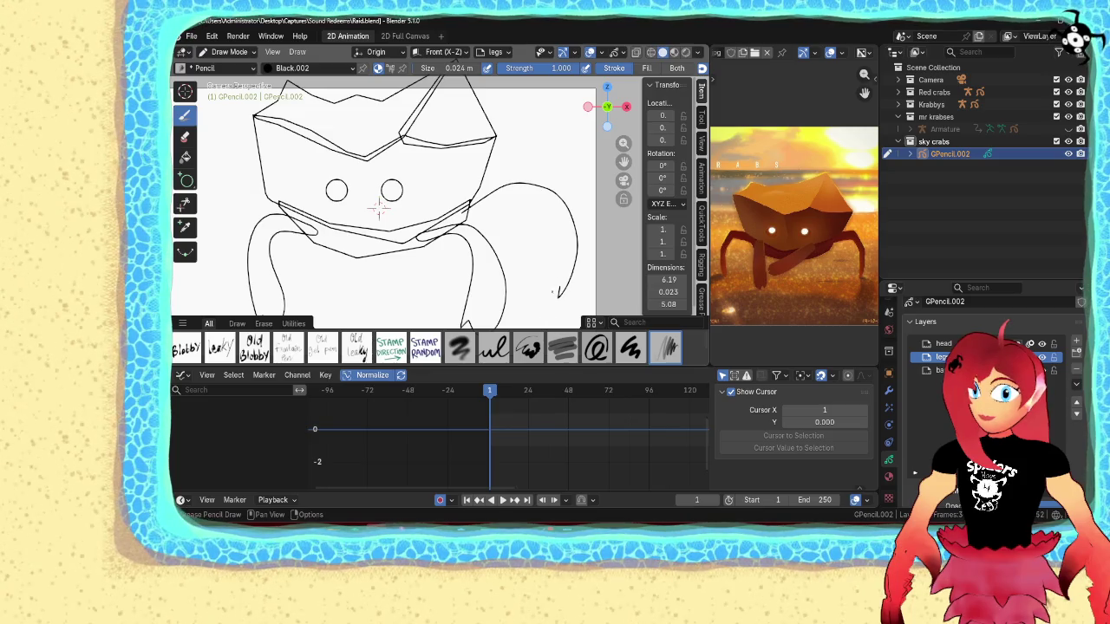
pyautogui.moveTo(548, 298); pyautogui.dragTo(561, 265)
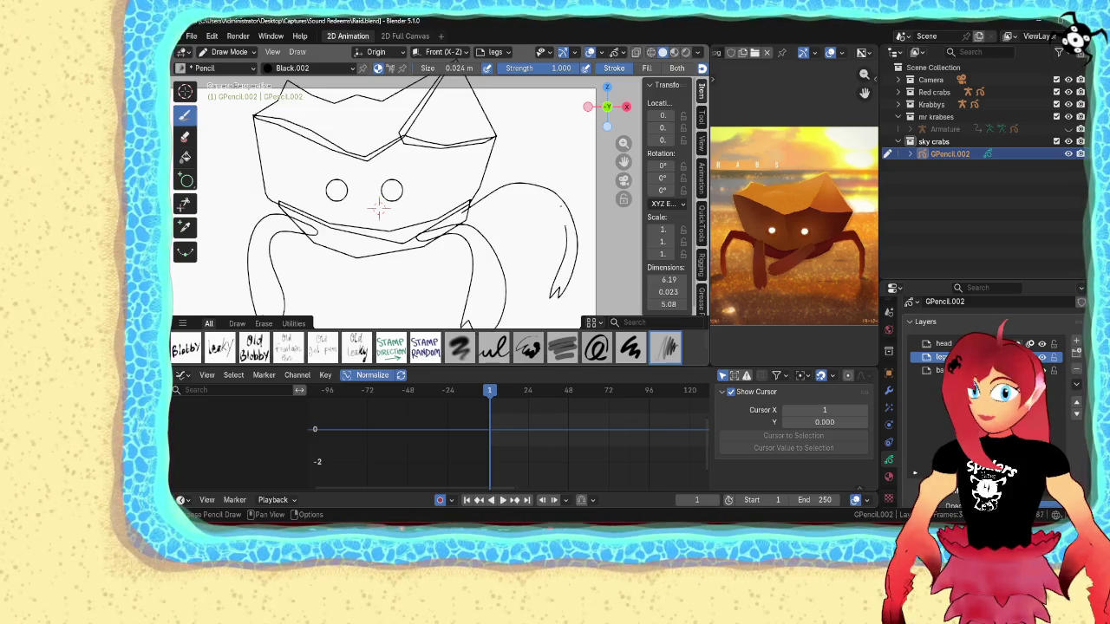
pyautogui.moveTo(489, 205); pyautogui.dragTo(477, 213)
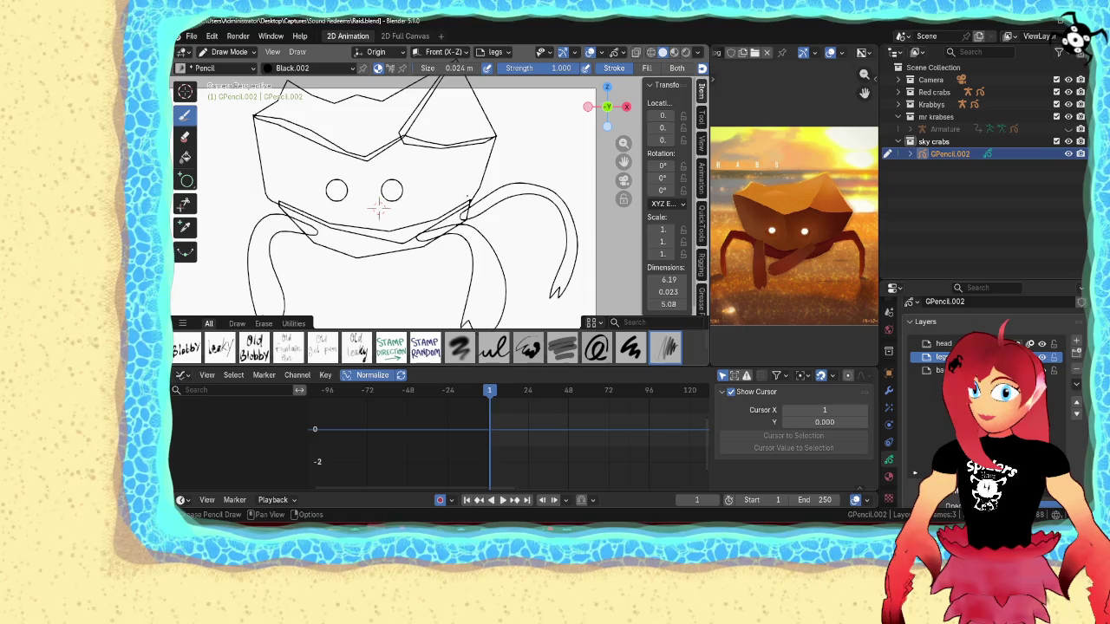
# - Draw a long curved leg down-left from the crab's side, ending in a pointed tip
pyautogui.scroll(-4, 379, 208)
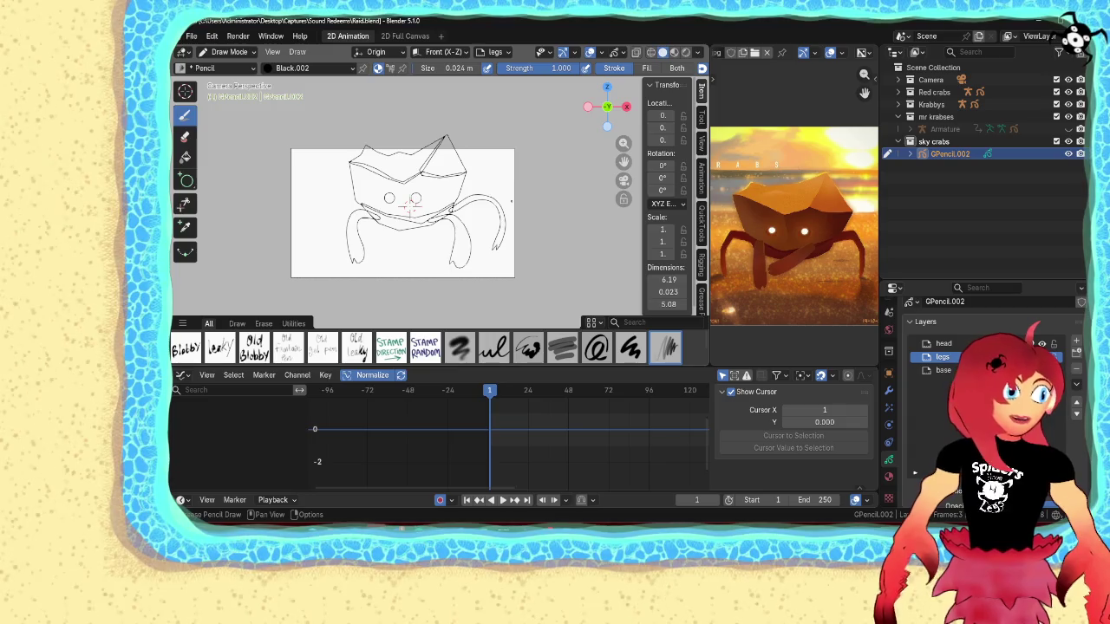
pyautogui.keyDown('shift'); pyautogui.moveTo(399, 208); pyautogui.dragTo(470, 217, button='middle'); pyautogui.keyUp('shift')
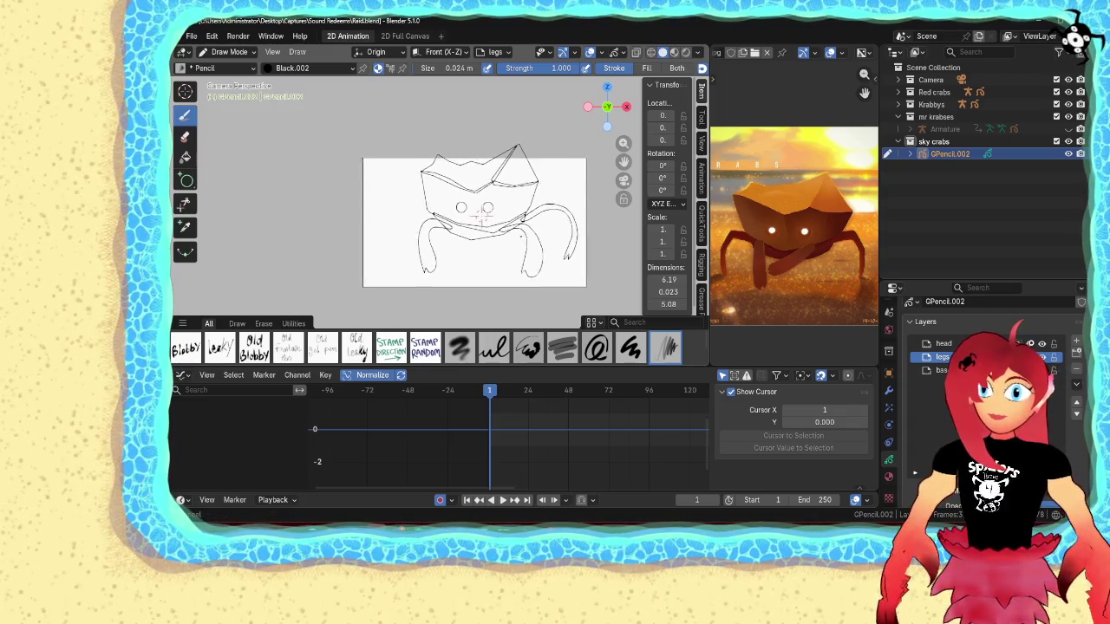
pyautogui.scroll(2, 483, 217)
pyautogui.scroll(1, 450, 211)
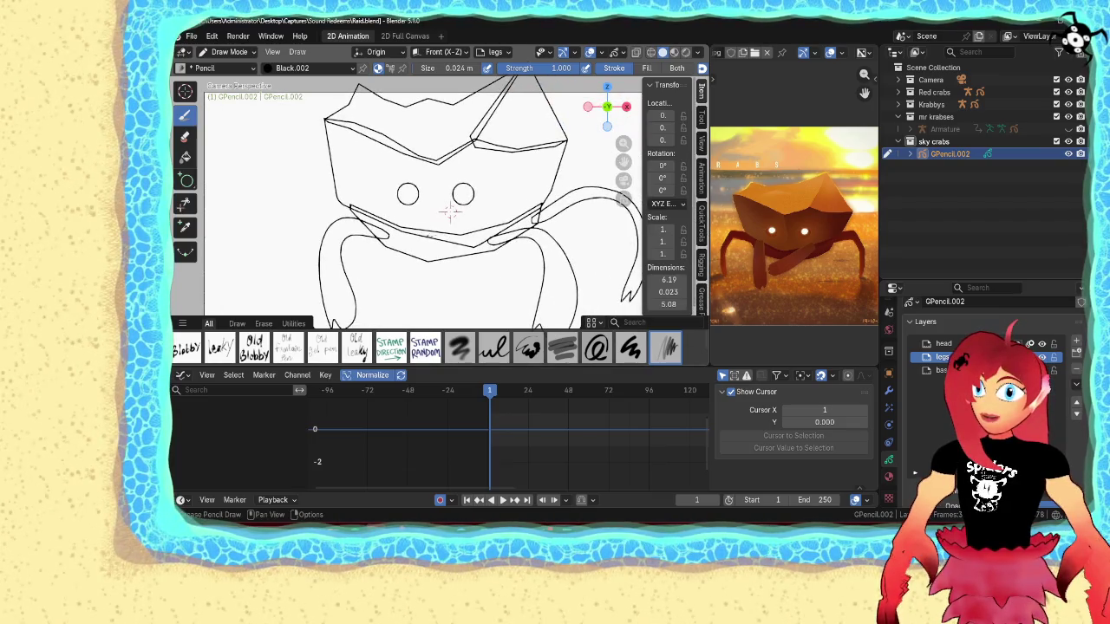
pyautogui.keyDown('shift'); pyautogui.moveTo(451, 211); pyautogui.dragTo(455, 180, button='middle'); pyautogui.keyUp('shift')
pyautogui.scroll(-4, 455, 179)
pyautogui.scroll(1, 455, 180)
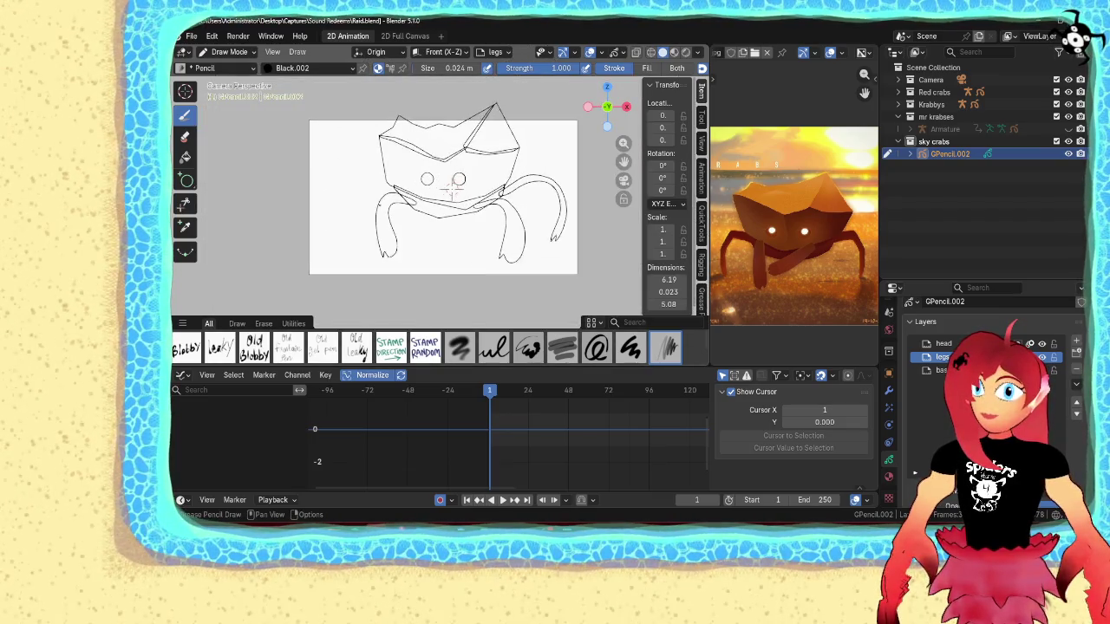
pyautogui.scroll(1, 457, 181)
pyautogui.scroll(1, 460, 180)
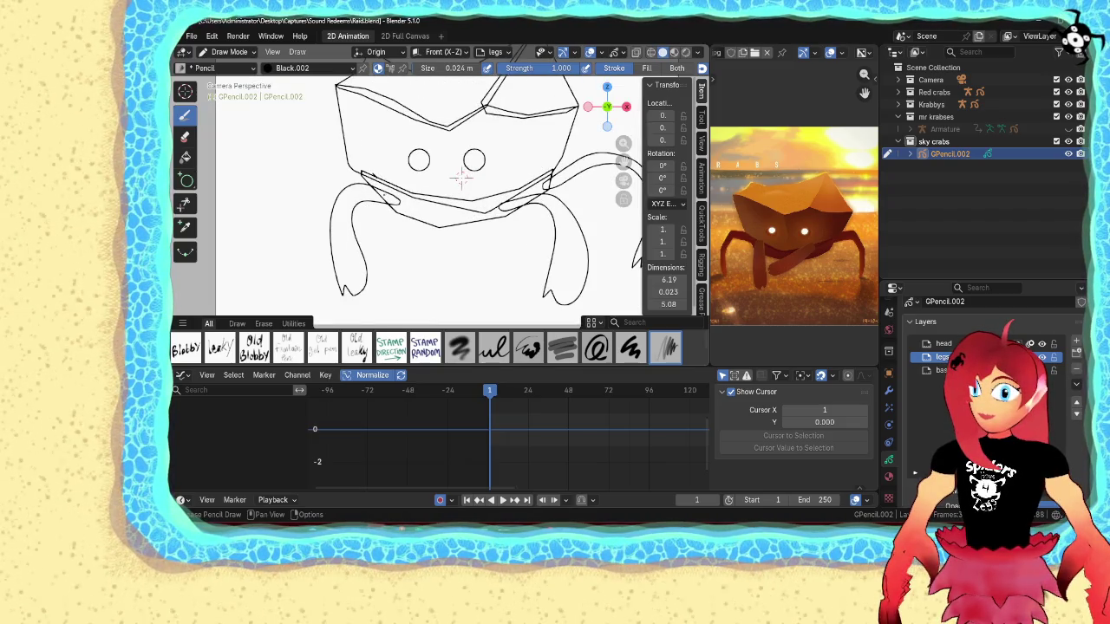
pyautogui.moveTo(322, 174); pyautogui.dragTo(264, 241)
pyautogui.moveTo(273, 291)
pyautogui.mouseDown()
pyautogui.moveTo(265, 301)
pyautogui.moveTo(276, 183)
pyautogui.mouseUp()
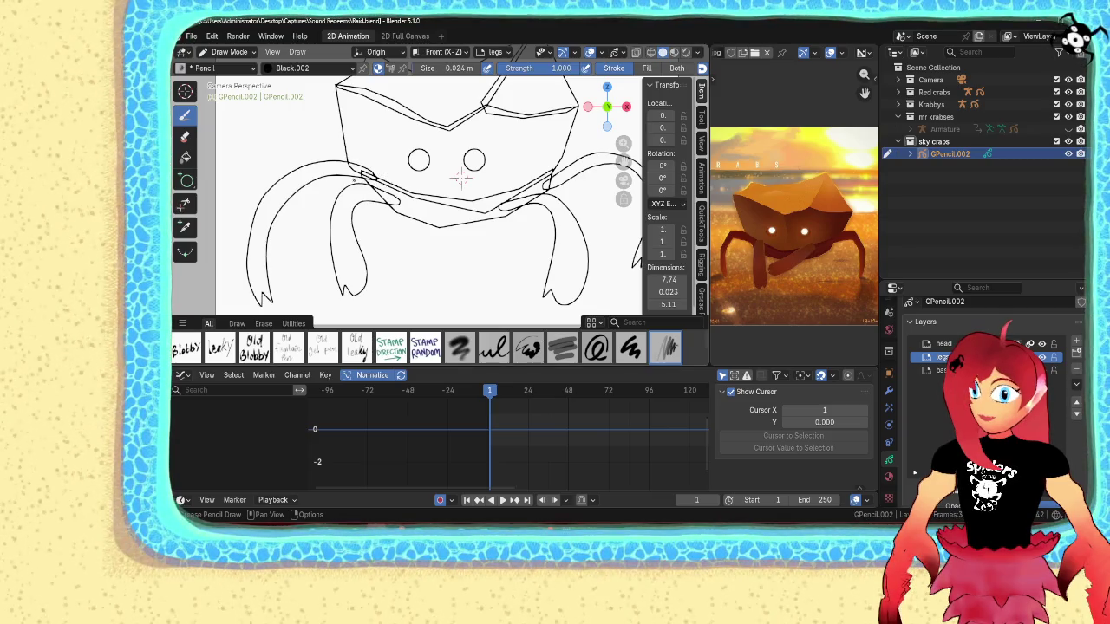
pyautogui.scroll(-5, 459, 178)
pyautogui.hotkey('ctrl', 'Tab')
# - Select all crab points, scale them to 0.774 and move them to recentre in the frame
pyautogui.click(492, 185)
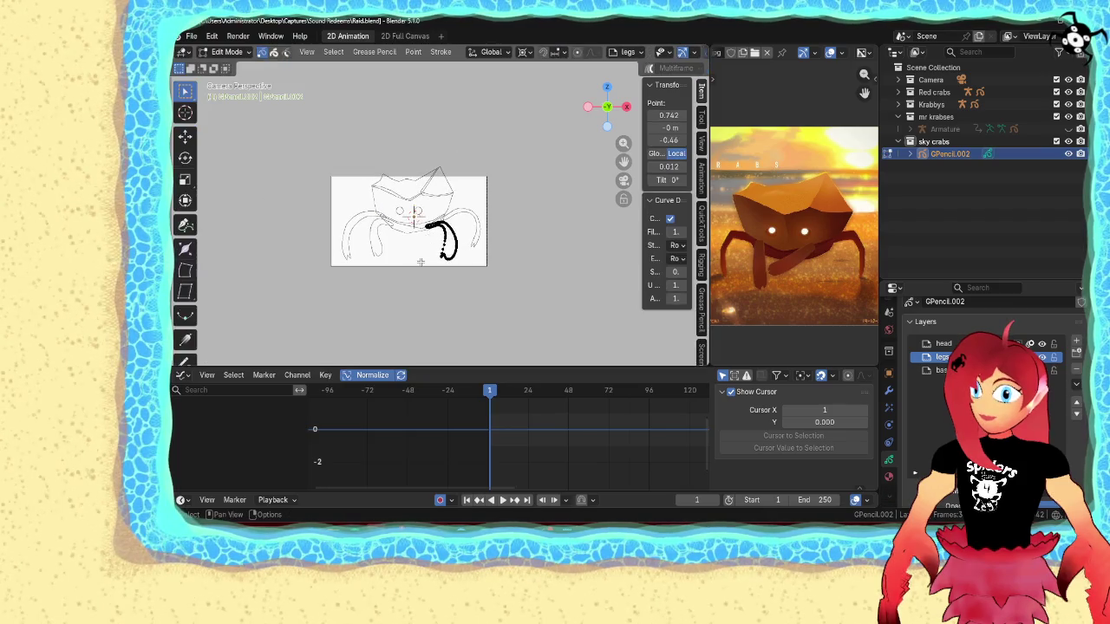
pyautogui.press('Tab')
pyautogui.press('Tab')
pyautogui.scroll(1, 417, 265)
pyautogui.press('a')
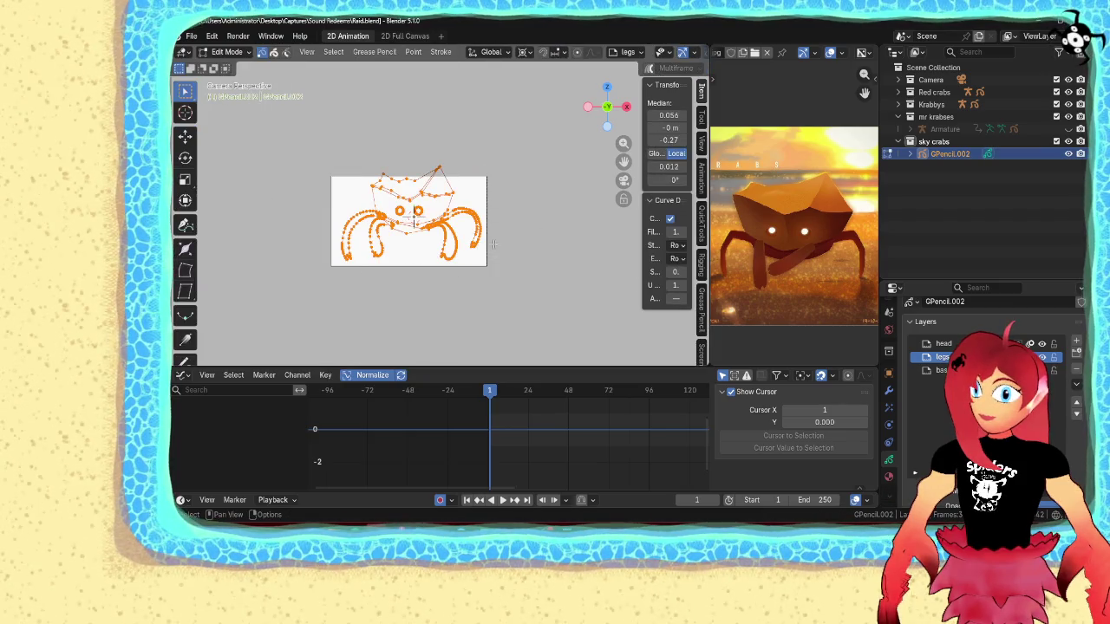
pyautogui.scroll(2, 416, 243)
pyautogui.press('s')
pyautogui.click(496, 234)
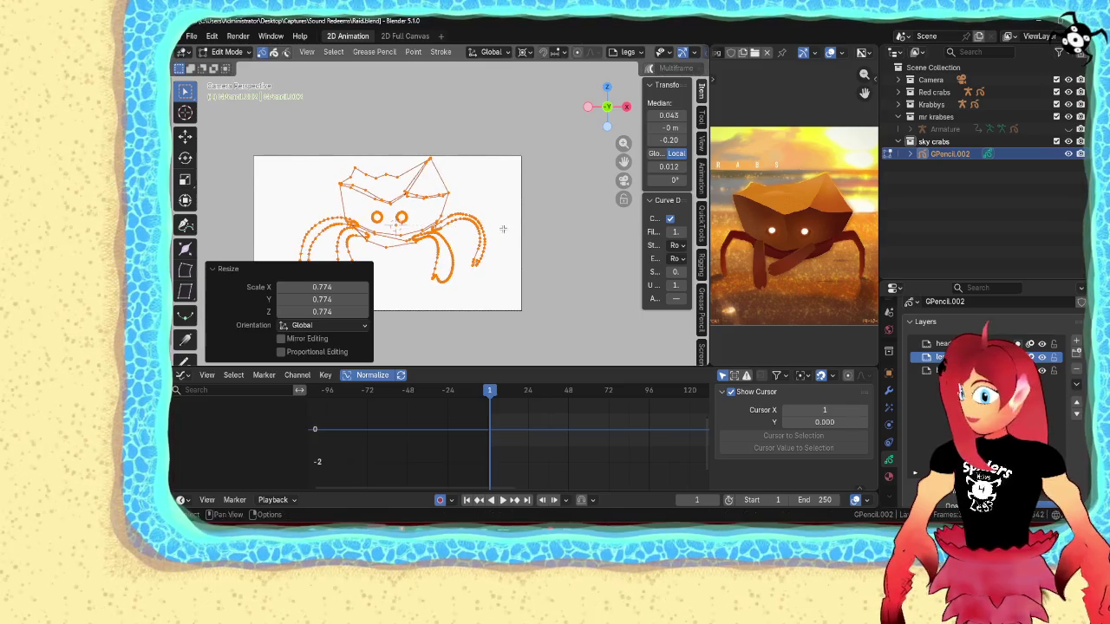
pyautogui.press('g')
pyautogui.click(494, 241)
# - Clear the selection and re-enter Edit Mode on GPencil.002
pyautogui.press('Tab')
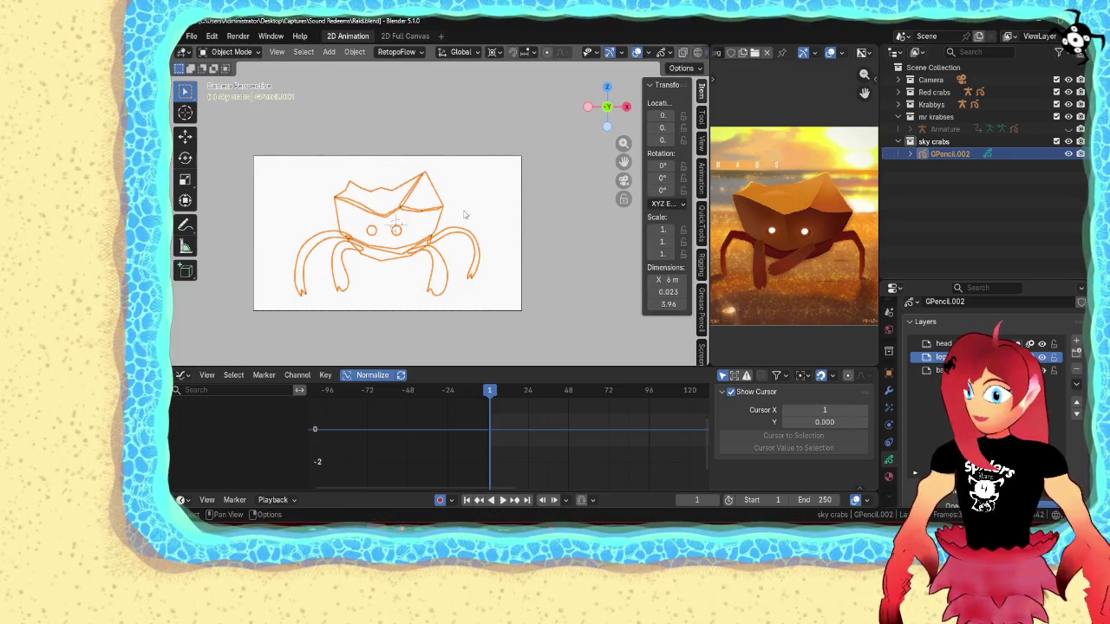
pyautogui.hotkey('alt', 'a')
pyautogui.scroll(3, 423, 282)
pyautogui.scroll(-3, 442, 252)
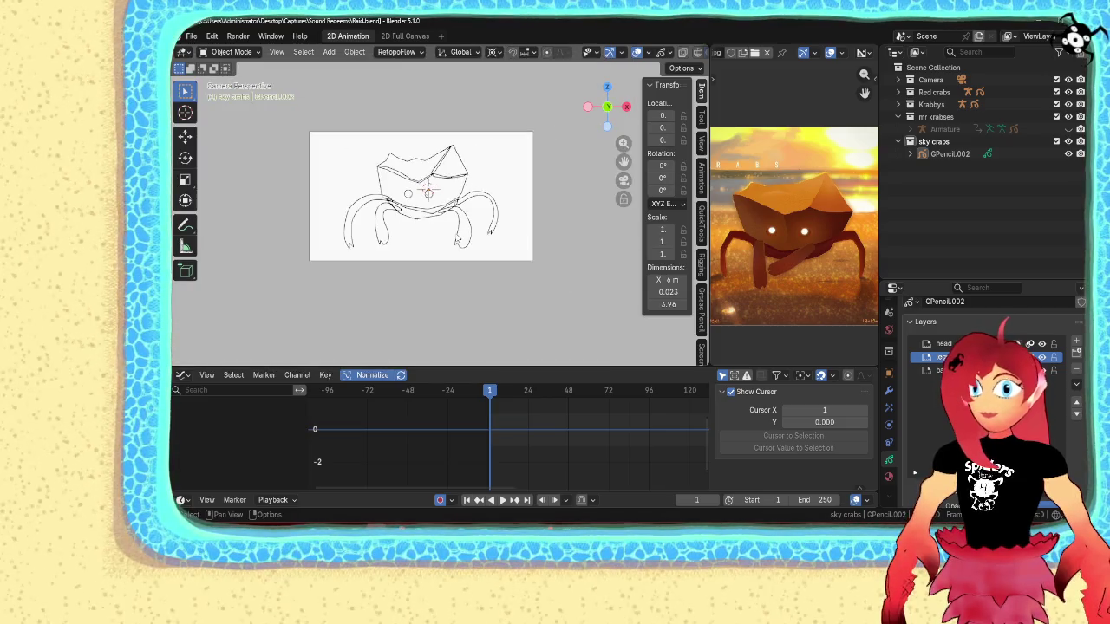
pyautogui.scroll(2, 441, 253)
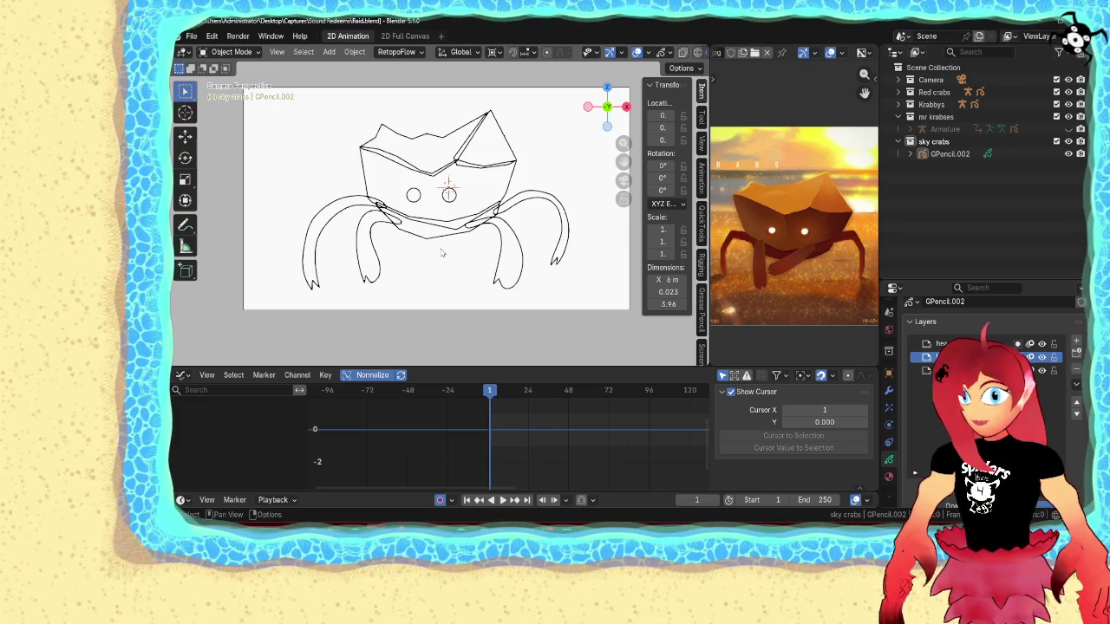
pyautogui.click(455, 224)
pyautogui.press('Tab')
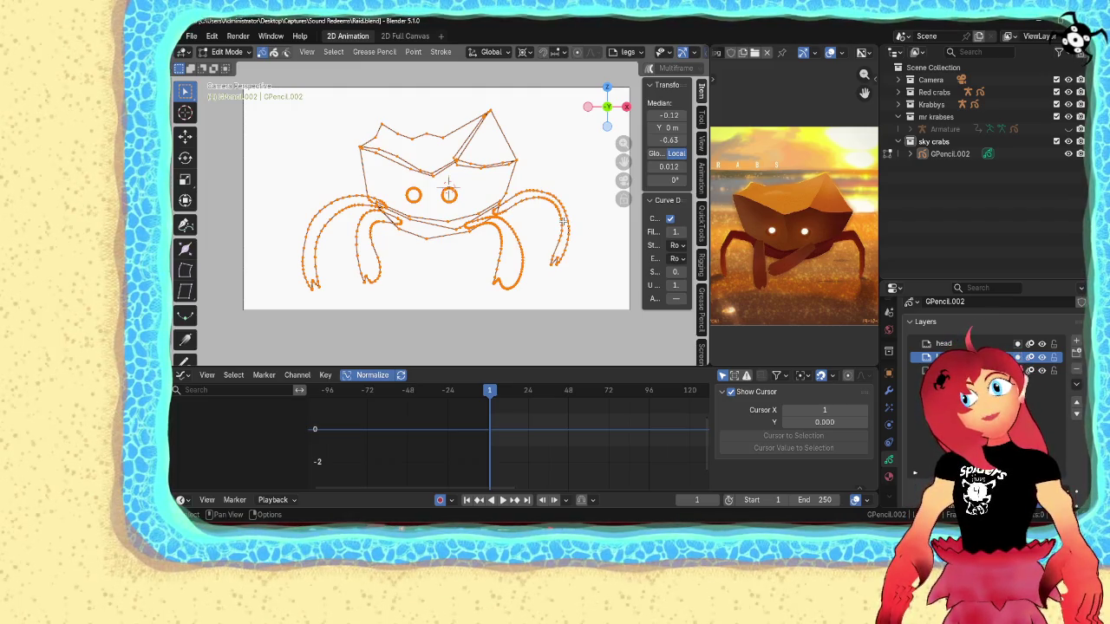
# - Select the lower rim stroke segment of the crab's shell
pyautogui.scroll(2, 562, 223)
pyautogui.click(445, 284)
pyautogui.keyDown('shift'); pyautogui.moveTo(460, 271); pyautogui.dragTo(412, 284, button='middle'); pyautogui.keyUp('shift')
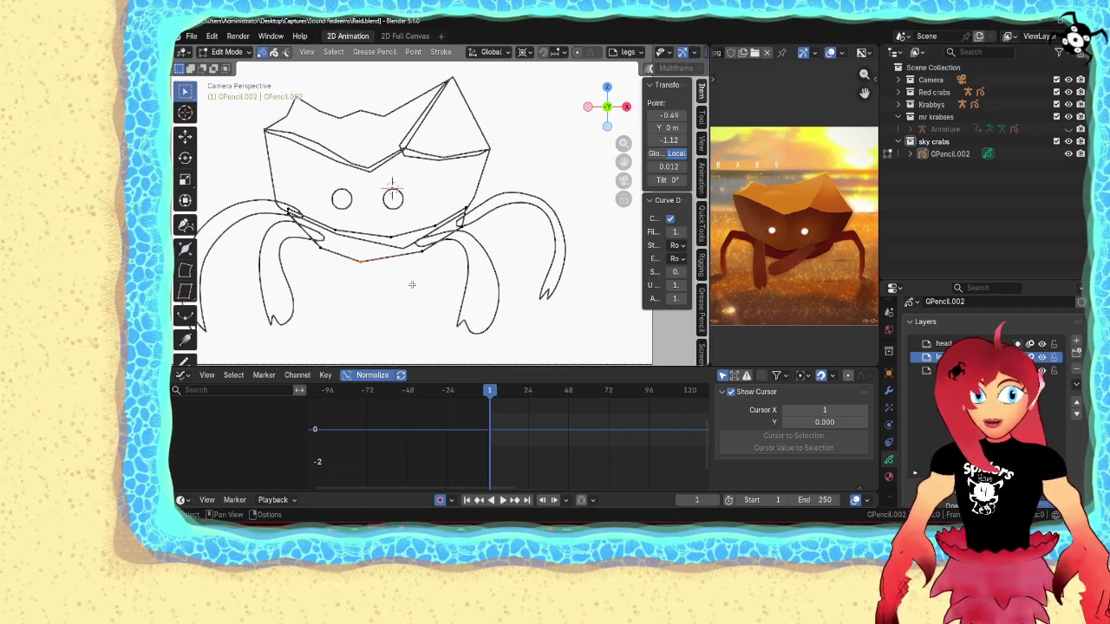
pyautogui.click(408, 286)
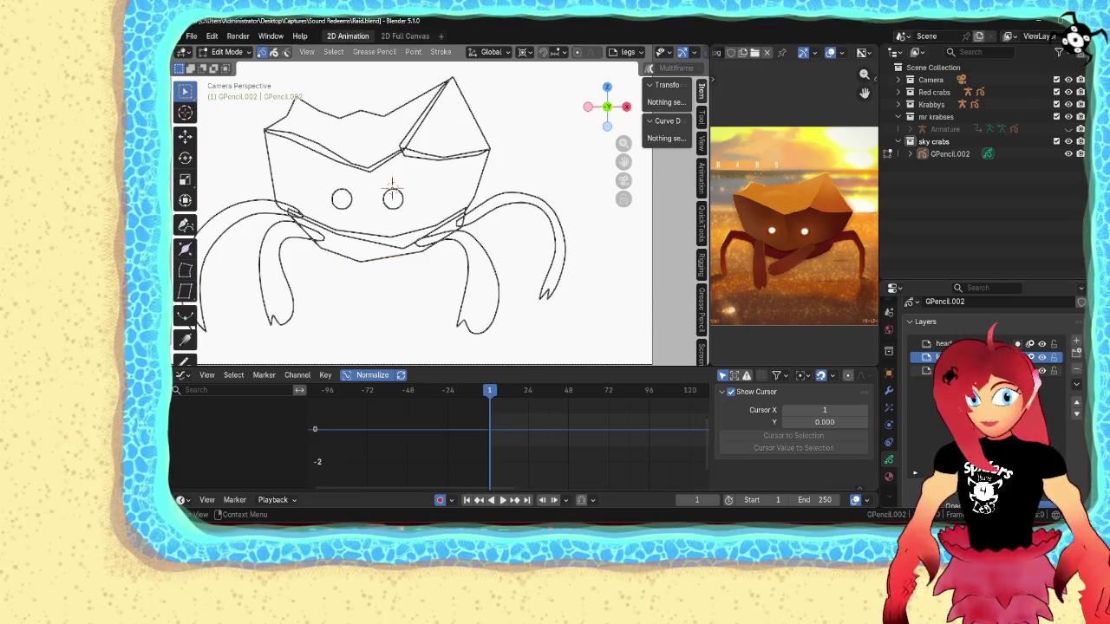
pyautogui.click(355, 265)
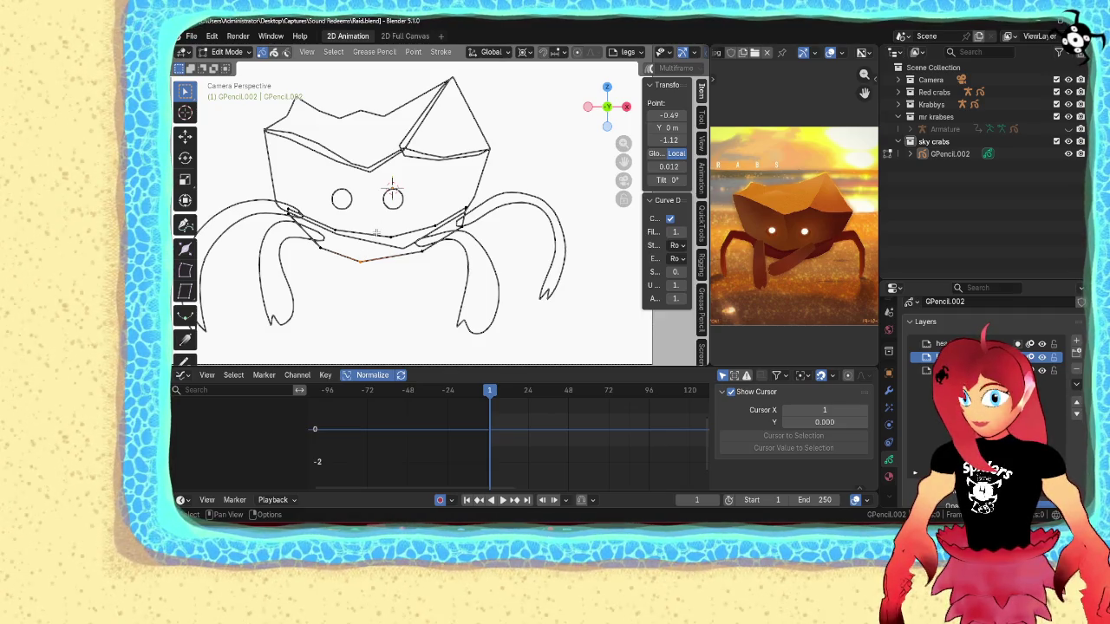
# - Turn off the pencil's Stabilize Stroke option, then return to editing GPencil.002's stroke points
pyautogui.press('Tab')
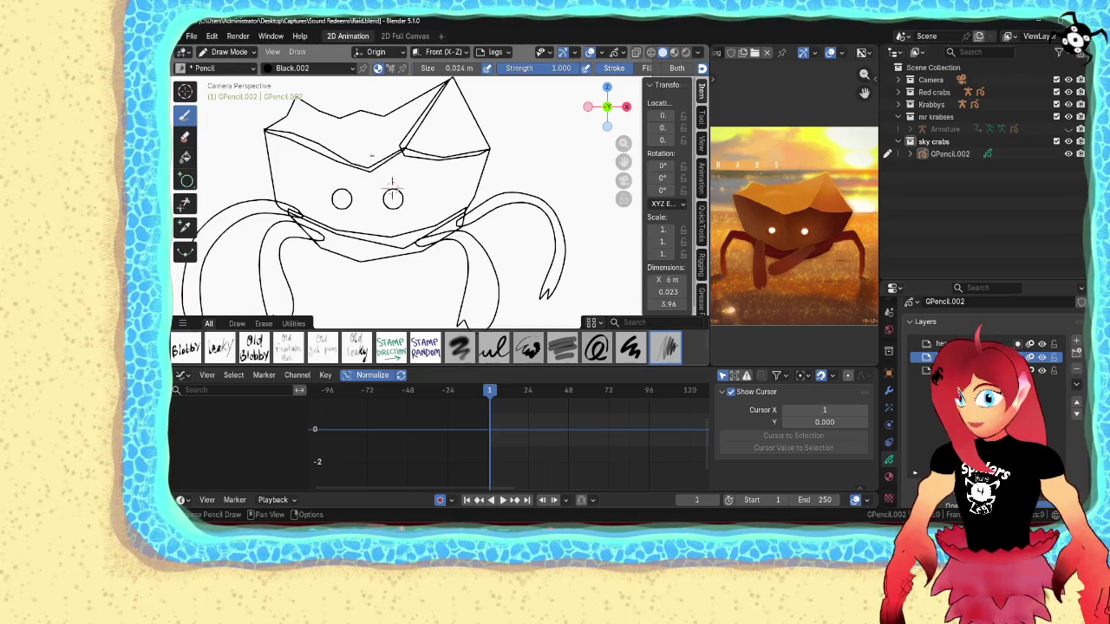
pyautogui.press('Tab')
pyautogui.press('Tab')
pyautogui.click(565, 69)
pyautogui.click(498, 333)
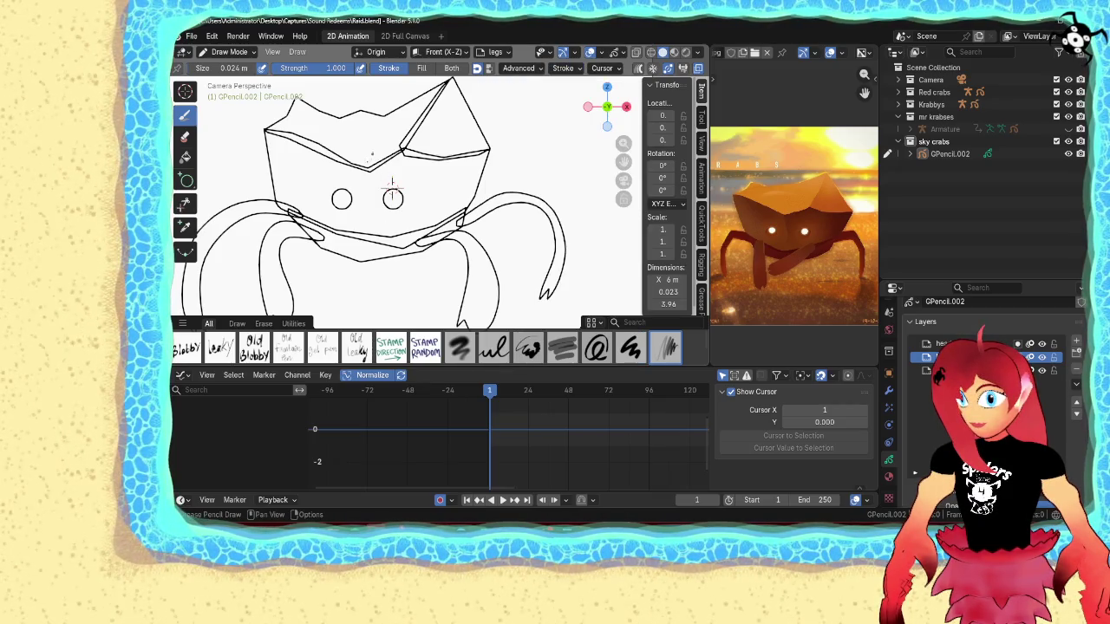
pyautogui.press('Tab')
pyautogui.scroll(1, 392, 182)
pyautogui.scroll(1, 399, 184)
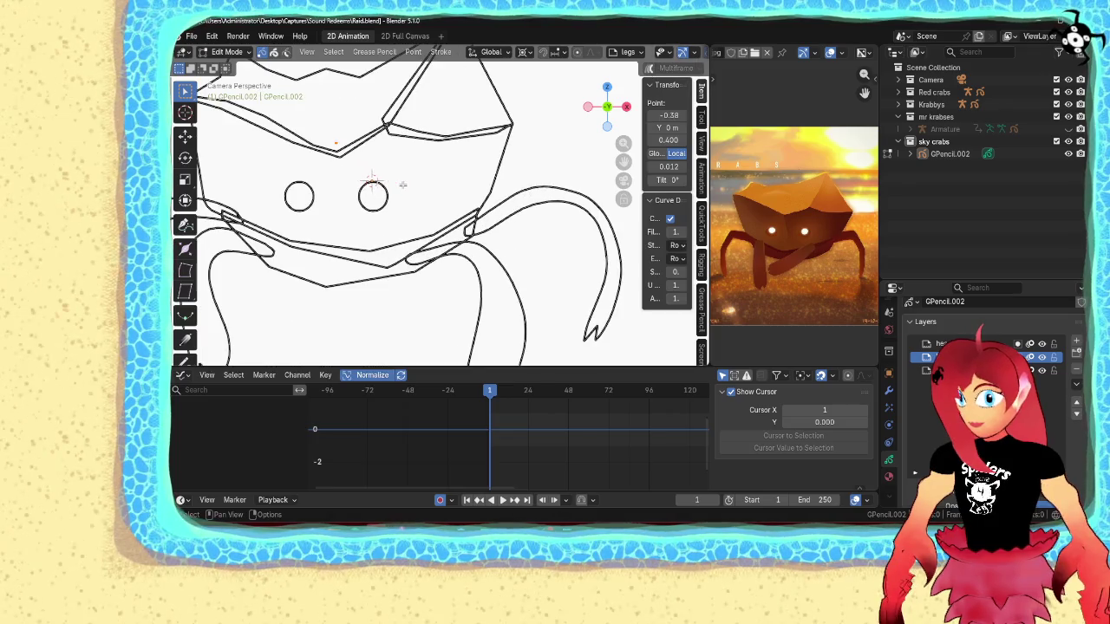
# - Extrude a facet line from the shell point up to the shell's top edge and close it into a loop
pyautogui.press('g')
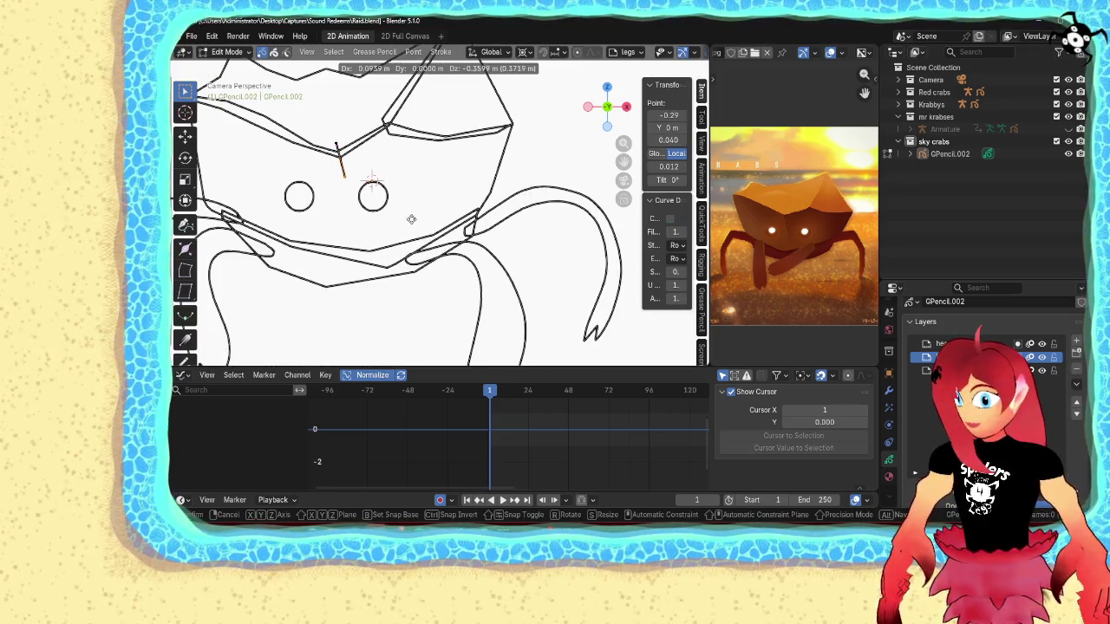
pyautogui.click(411, 219)
pyautogui.press('e')
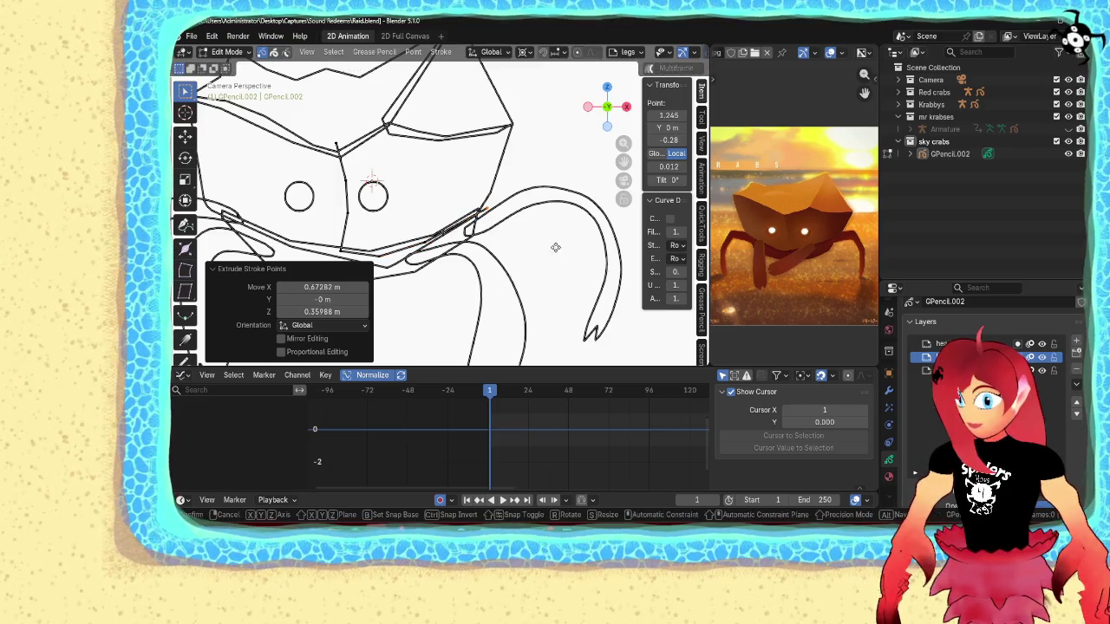
pyautogui.press('e')
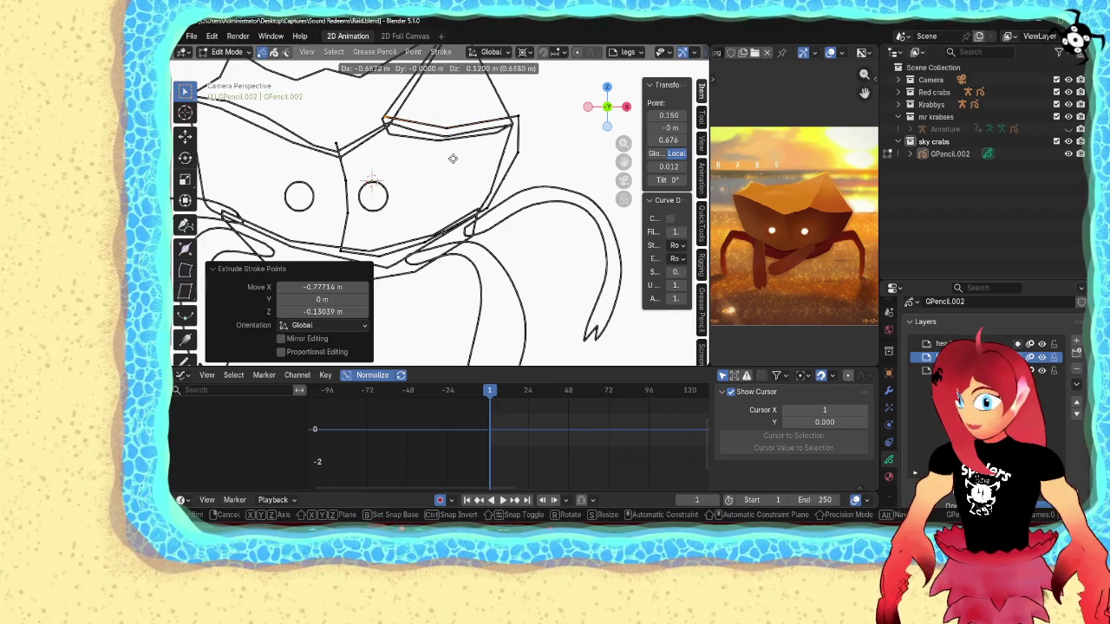
pyautogui.click(401, 182)
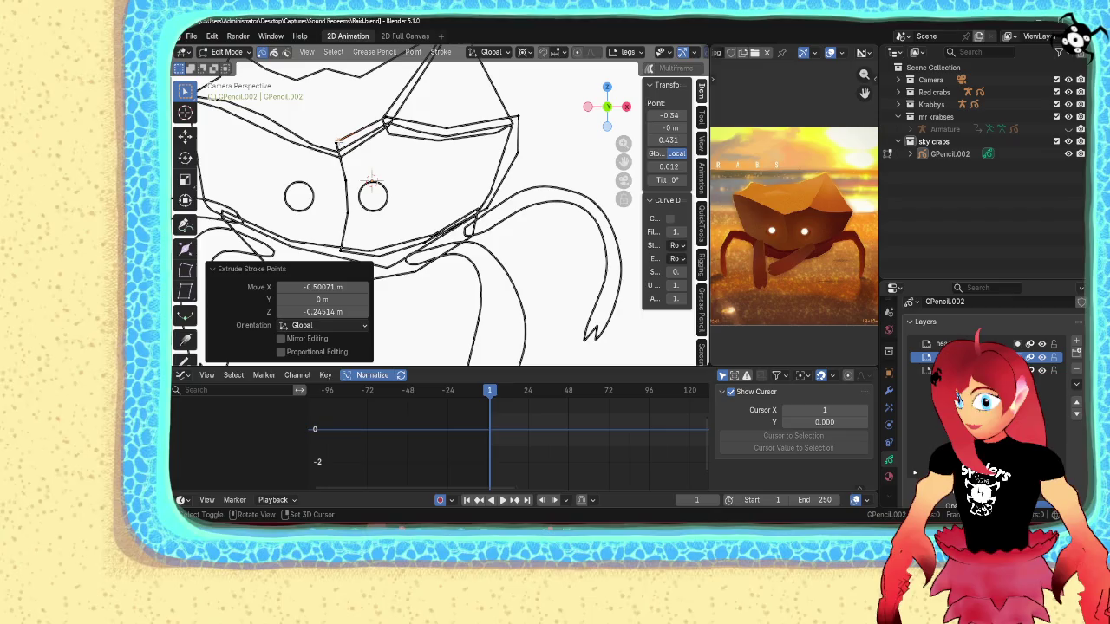
pyautogui.press('f')
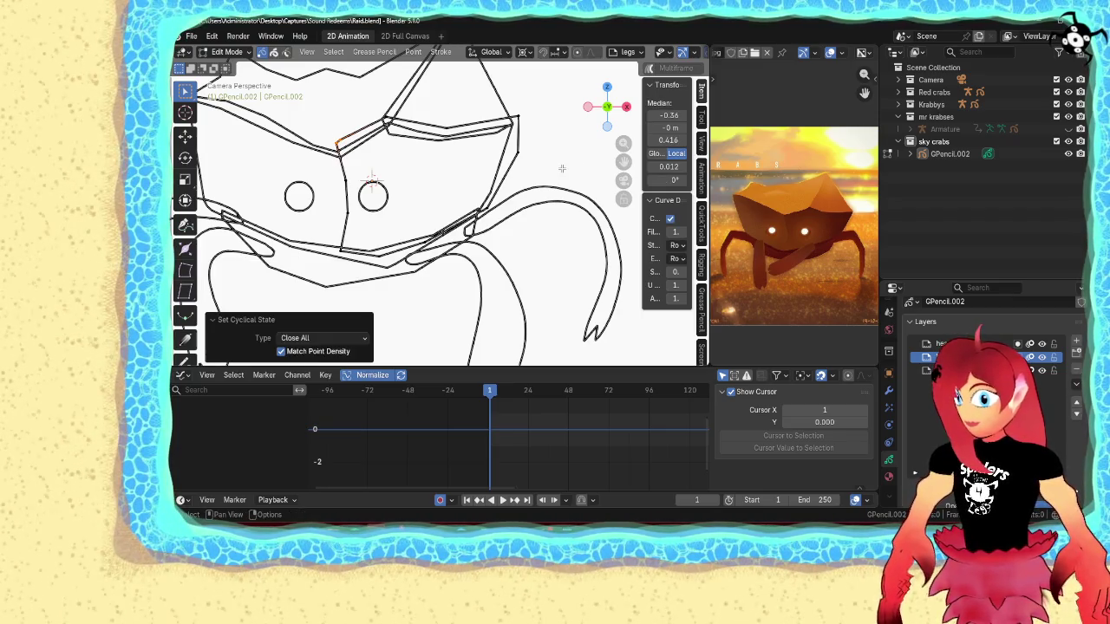
# - Fit the camera frame in view and select the crab's long left leg stroke in Edit Mode
pyautogui.press('Home')
pyautogui.press('Tab')
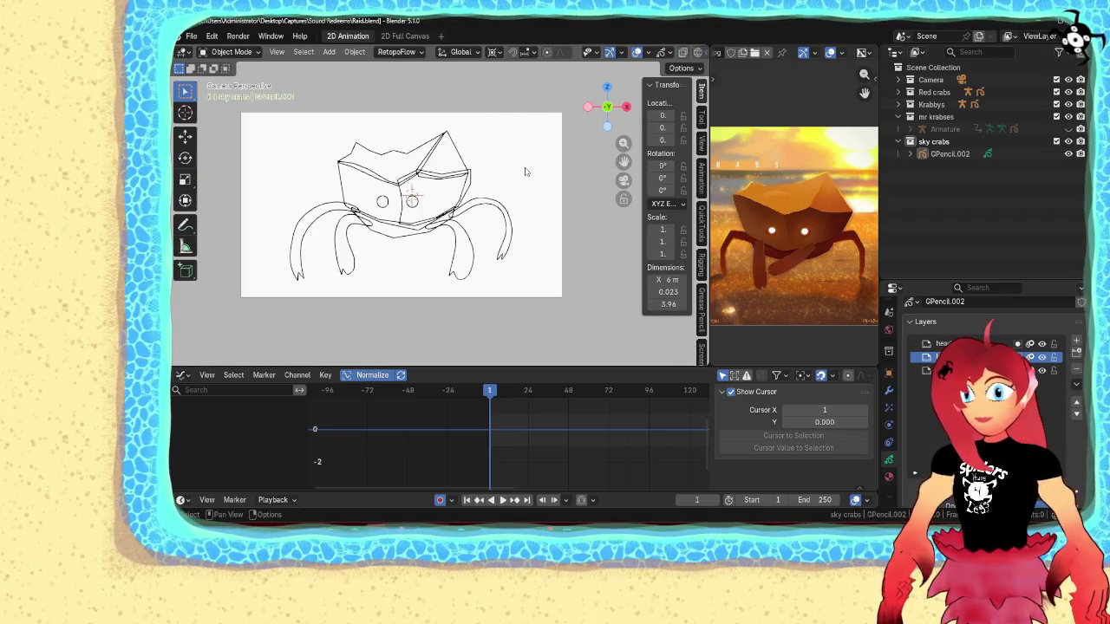
pyautogui.scroll(1, 432, 210)
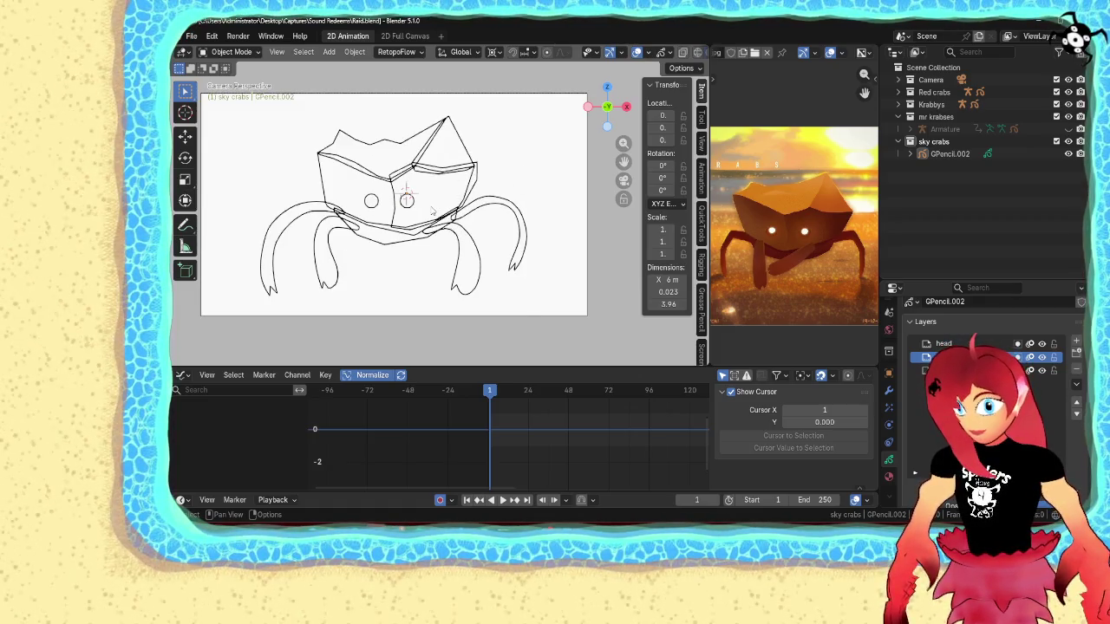
pyautogui.click(432, 210)
pyautogui.press('Tab')
pyautogui.click(317, 204)
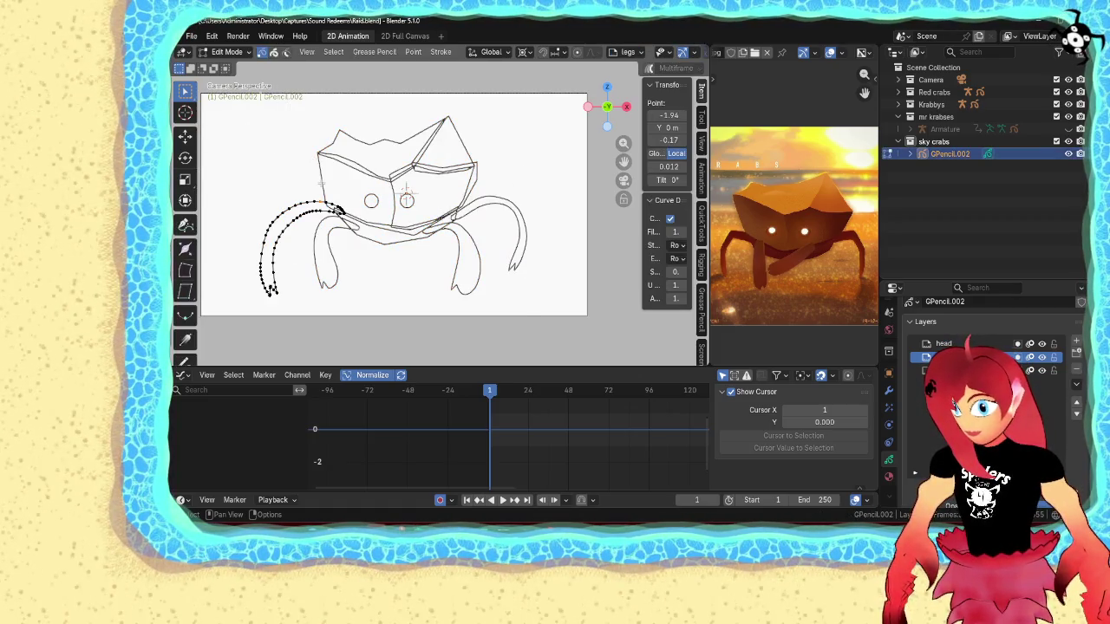